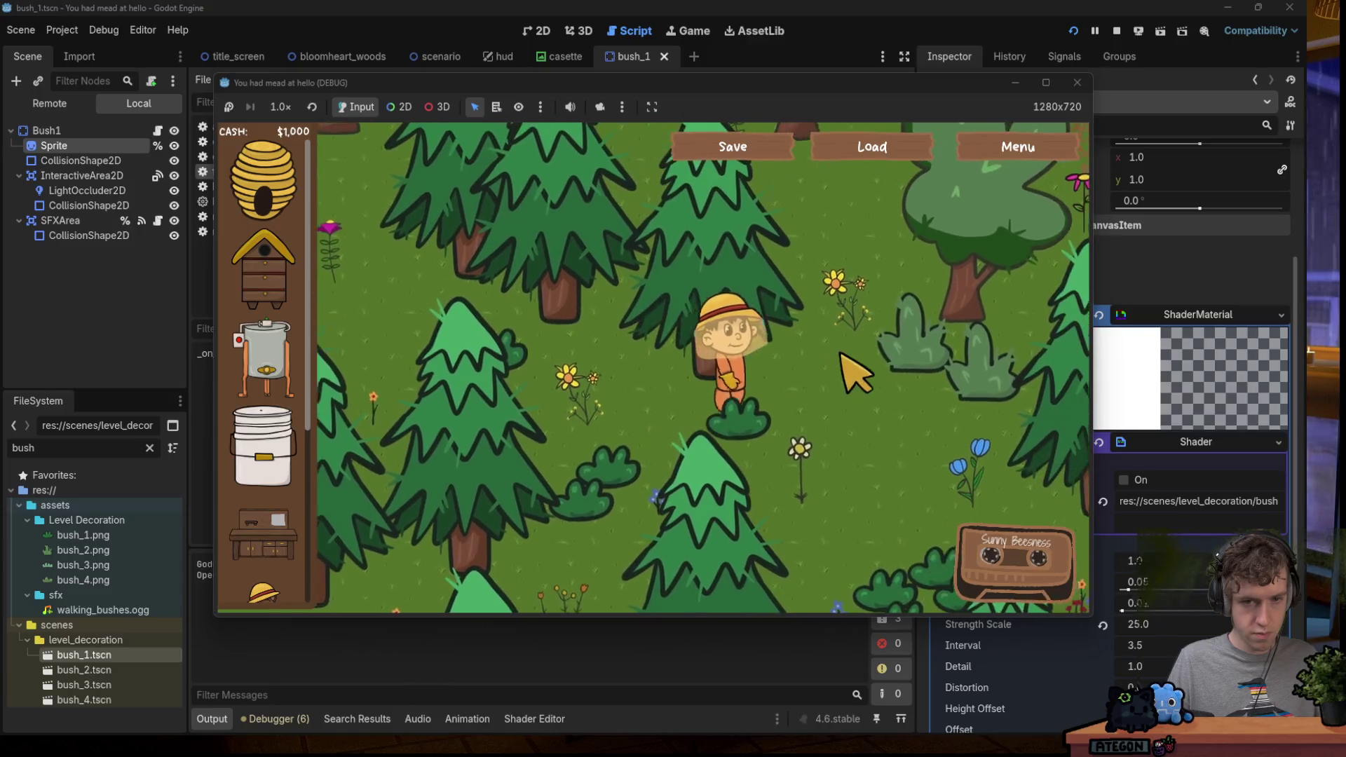
# Stop the game and inspect the TRANS_ELASTIC constant on the easing line of foliage.gd.
pyautogui.click(1077, 82)
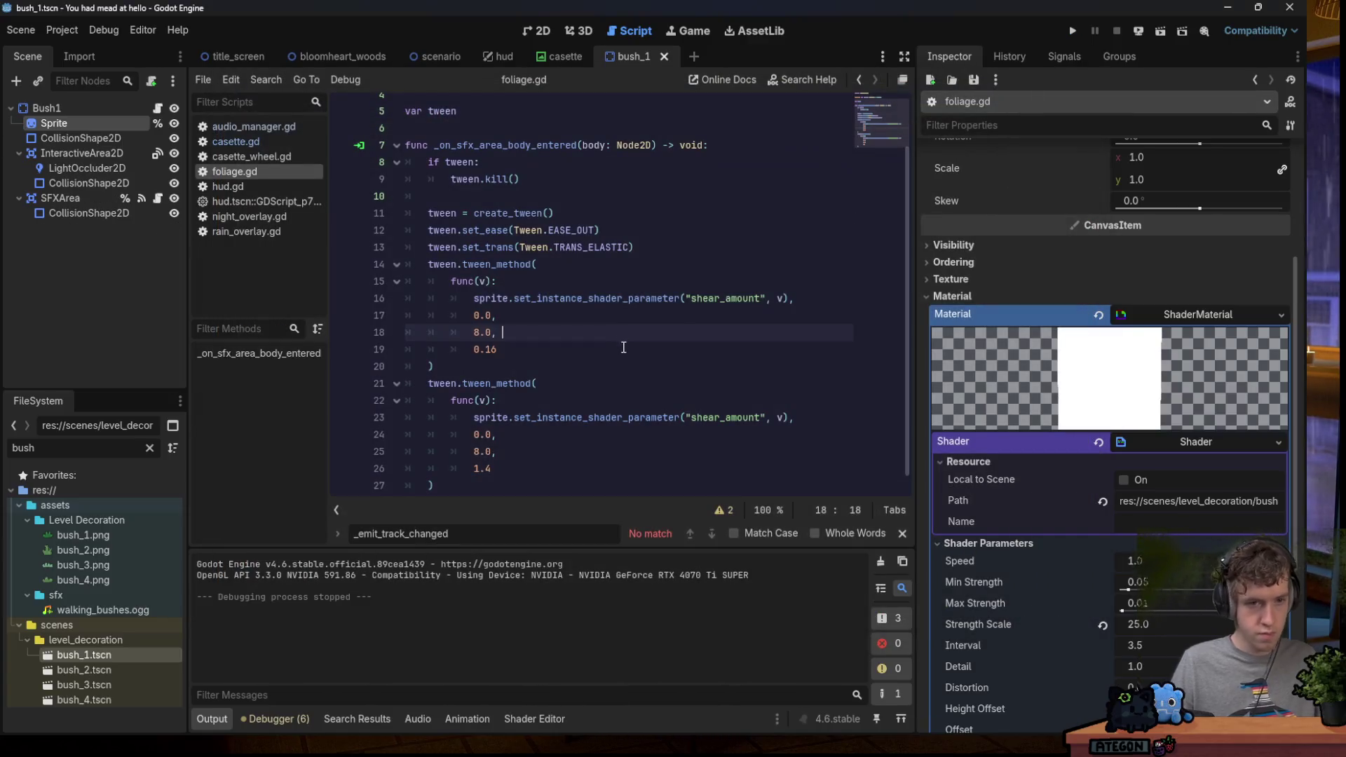
pyautogui.click(623, 347)
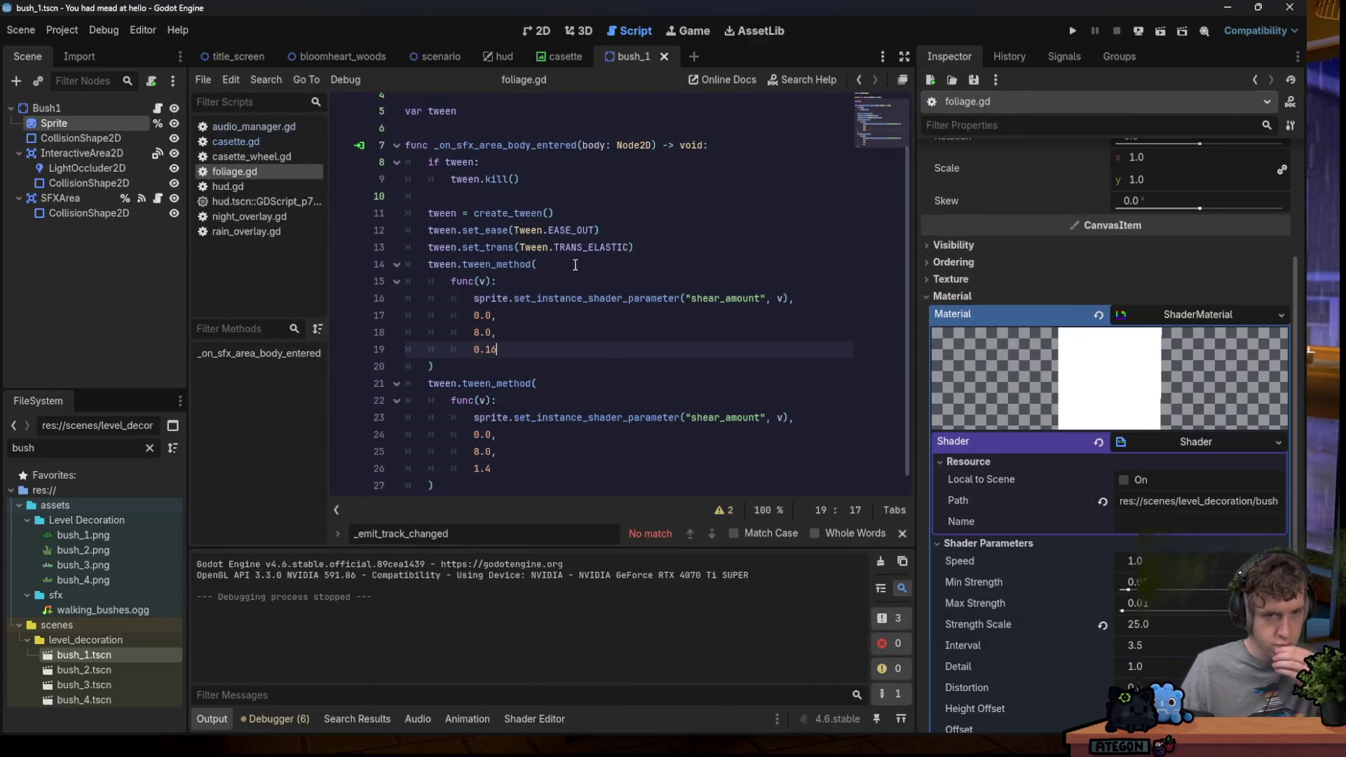
pyautogui.click(631, 235)
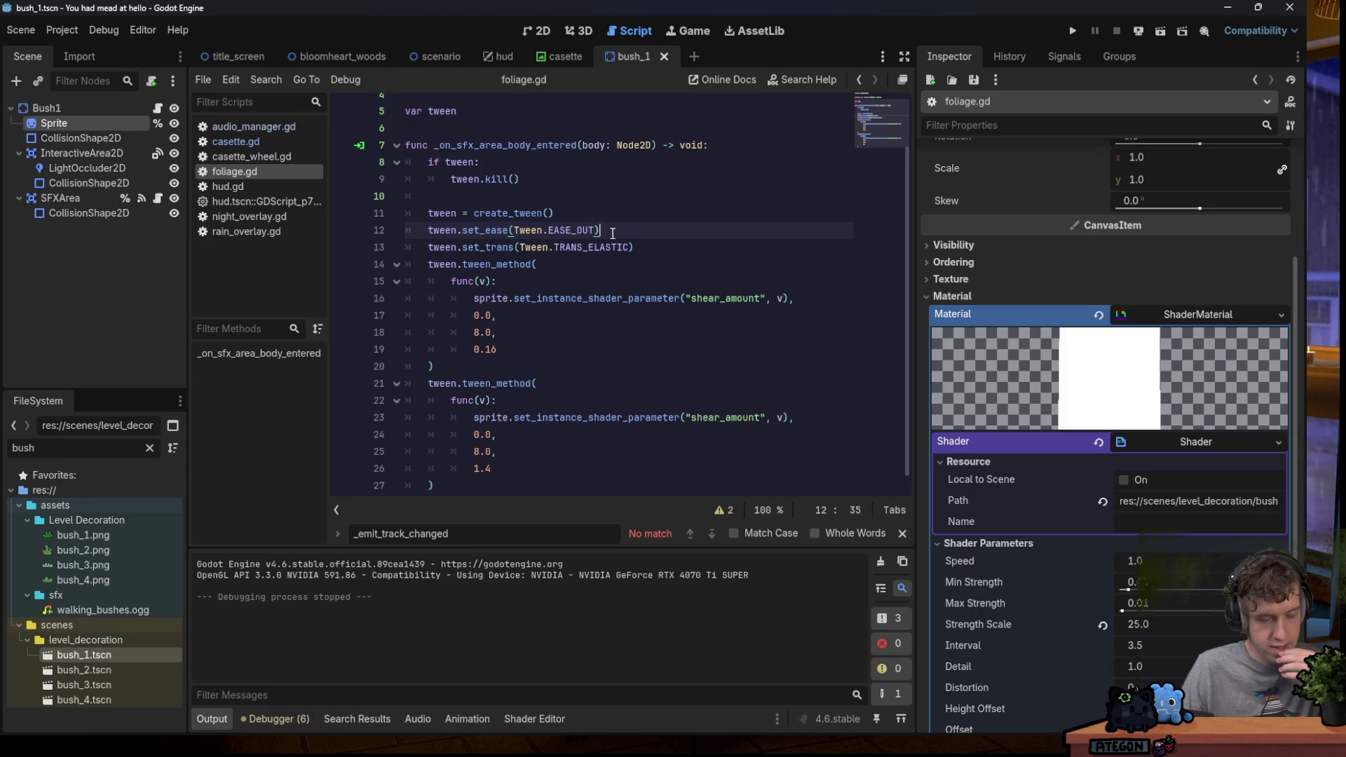
pyautogui.doubleClick(614, 247)
pyautogui.moveTo(614, 248)
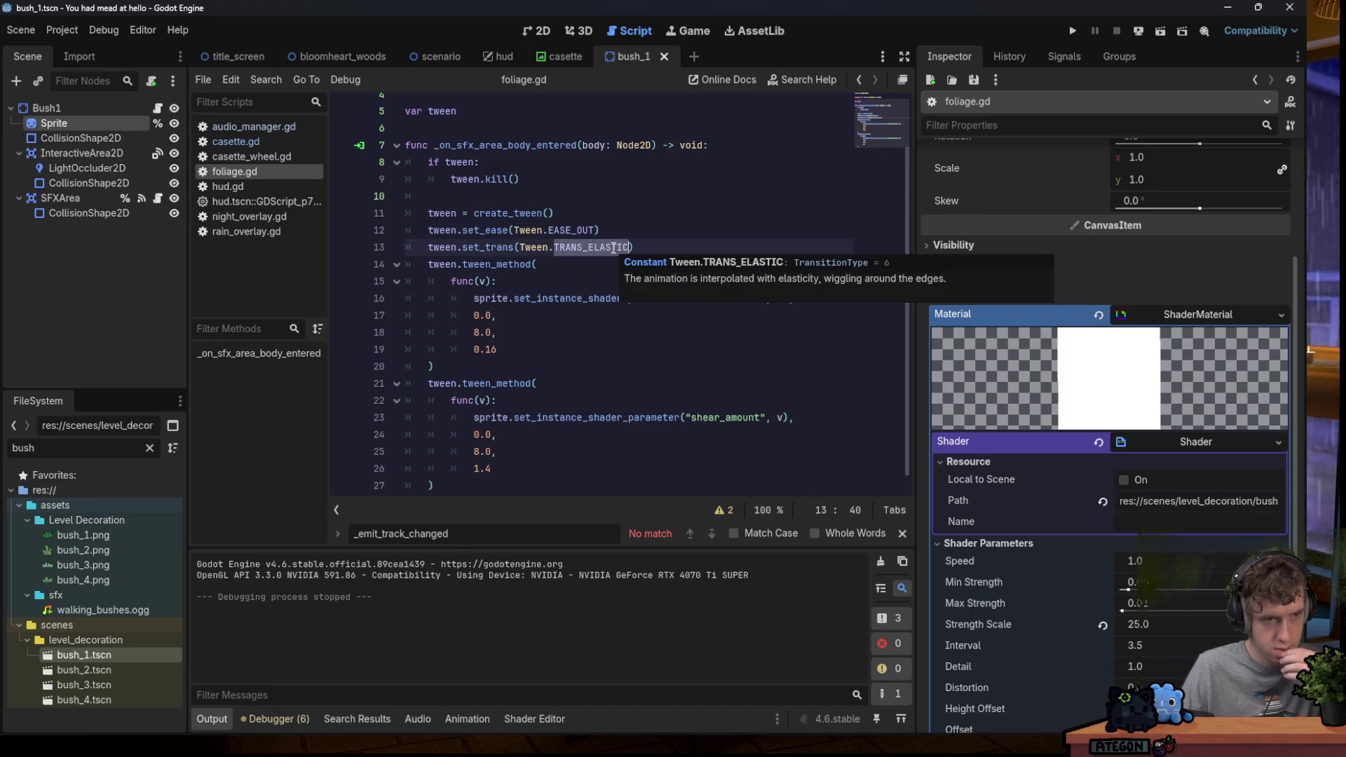
pyautogui.click(614, 274)
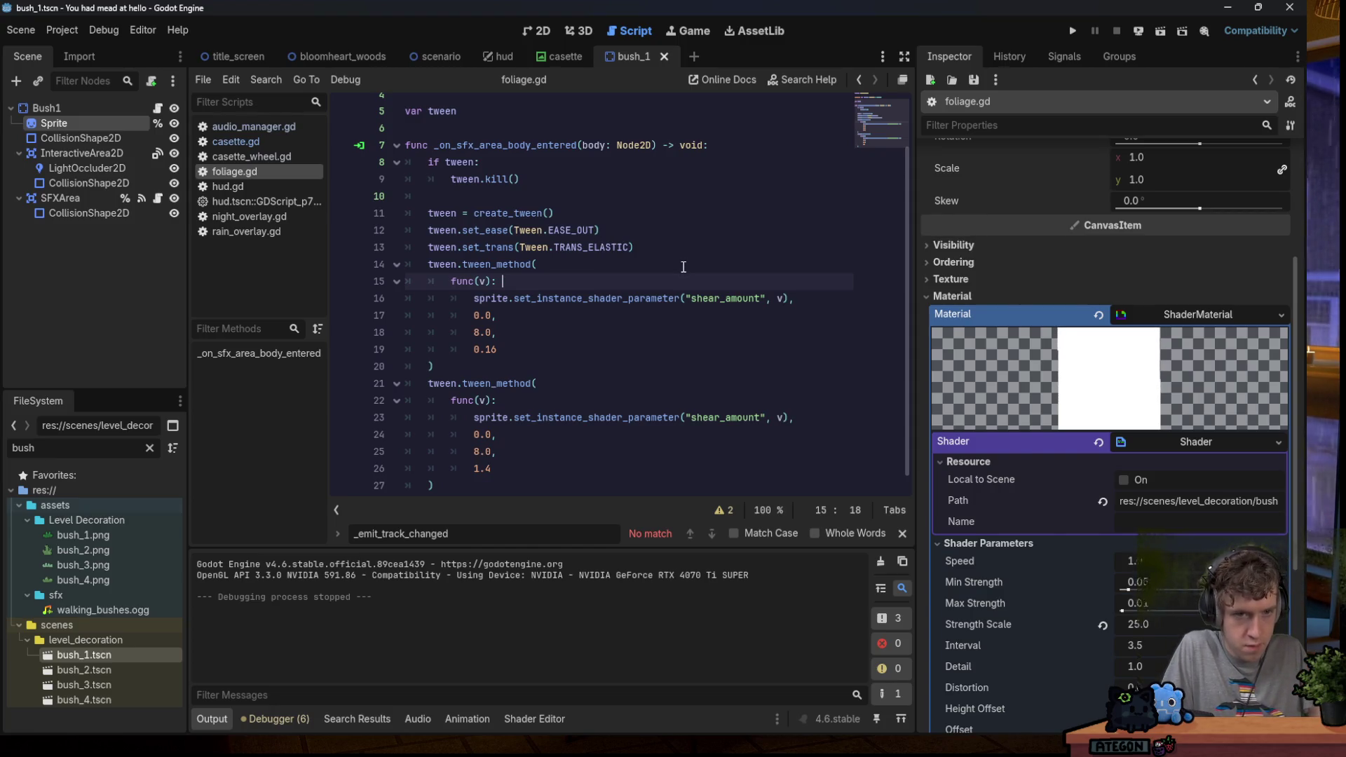
# Move the set_ease/set_trans lines after the first tween_method and also paste them at line 12.
pyautogui.moveTo(637, 247); pyautogui.dragTo(425, 233)
pyautogui.hotkey('ctrl', 'c')
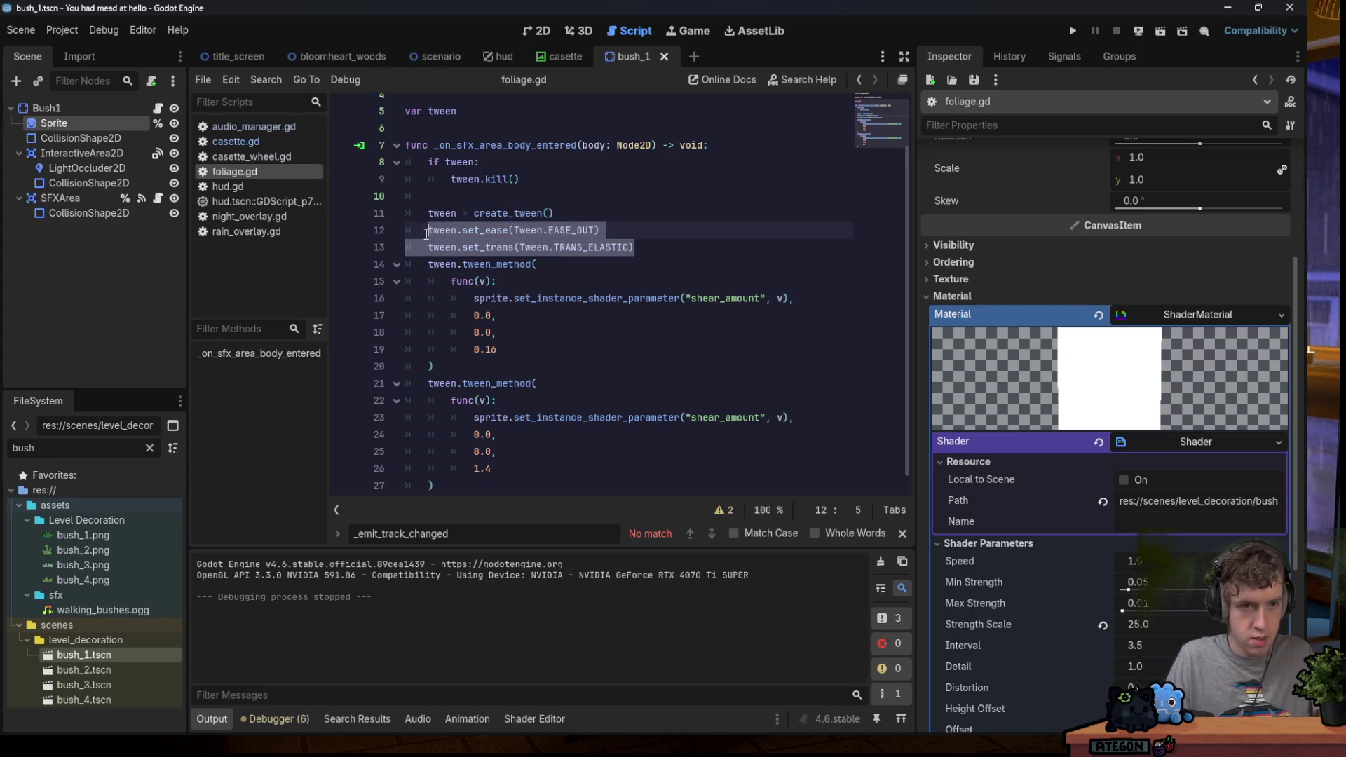
pyautogui.press('BackSpace')
pyautogui.click(479, 347)
pyautogui.press('Return')
pyautogui.hotkey('ctrl', 'v')
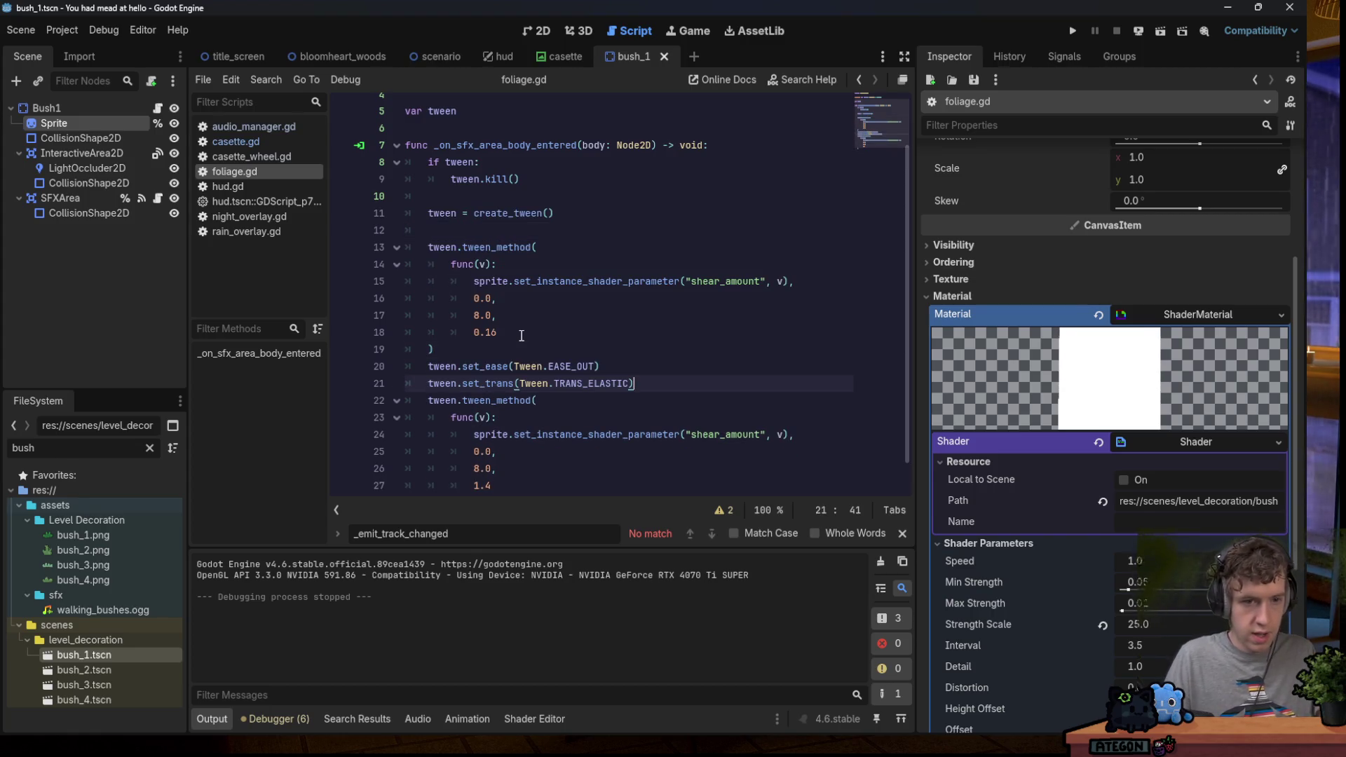
pyautogui.click(459, 230)
pyautogui.hotkey('ctrl', 'v')
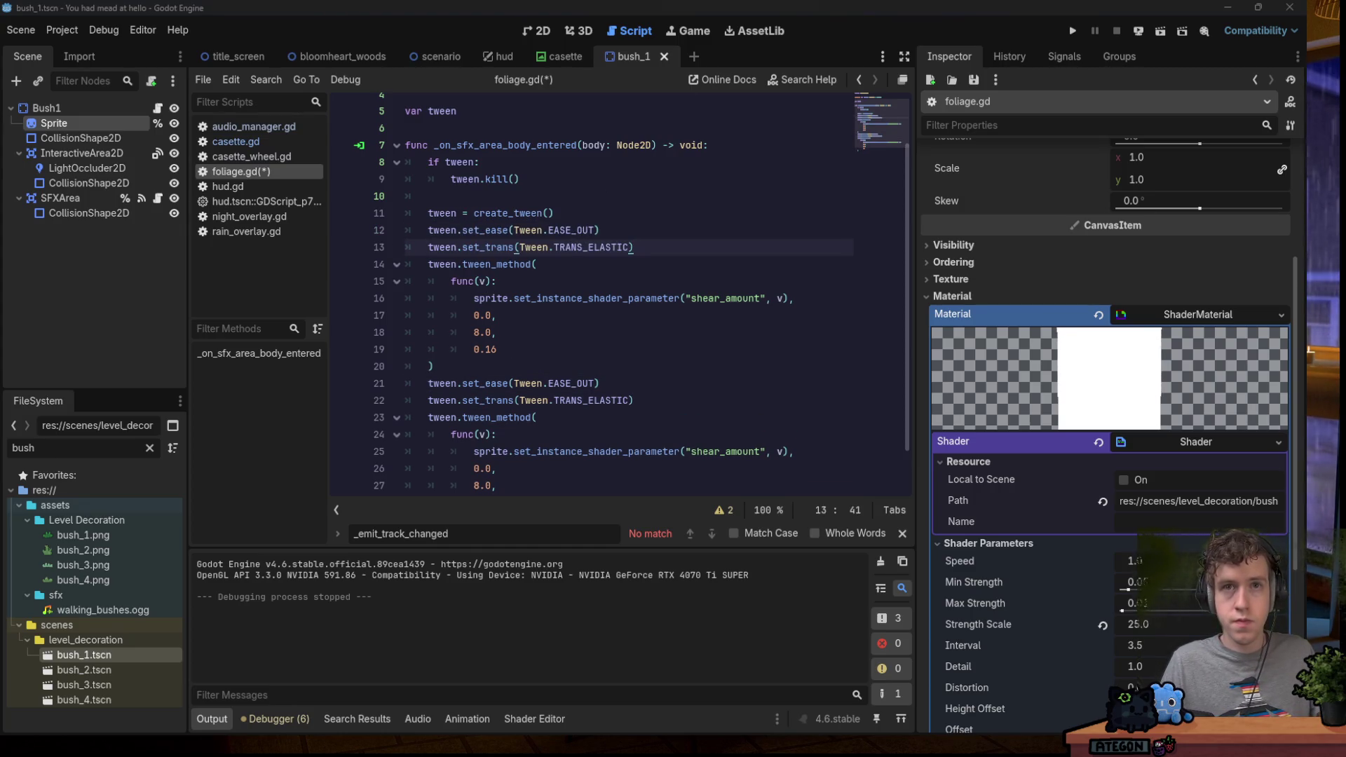
# Change line 12's EASE_OUT to EASE_IN, save foliage.gd, and run the project.
pyautogui.click(584, 230)
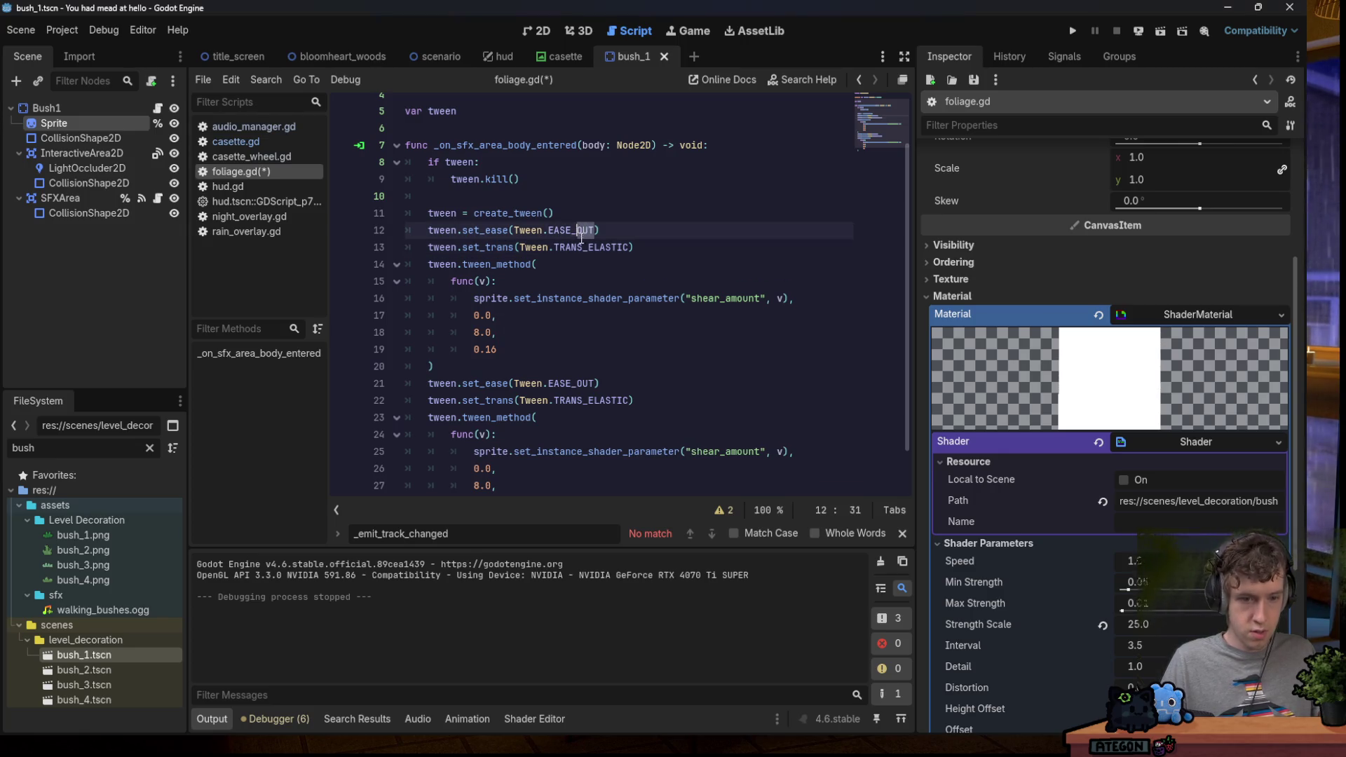
pyautogui.write('IN')
pyautogui.hotkey('ctrl', 's')
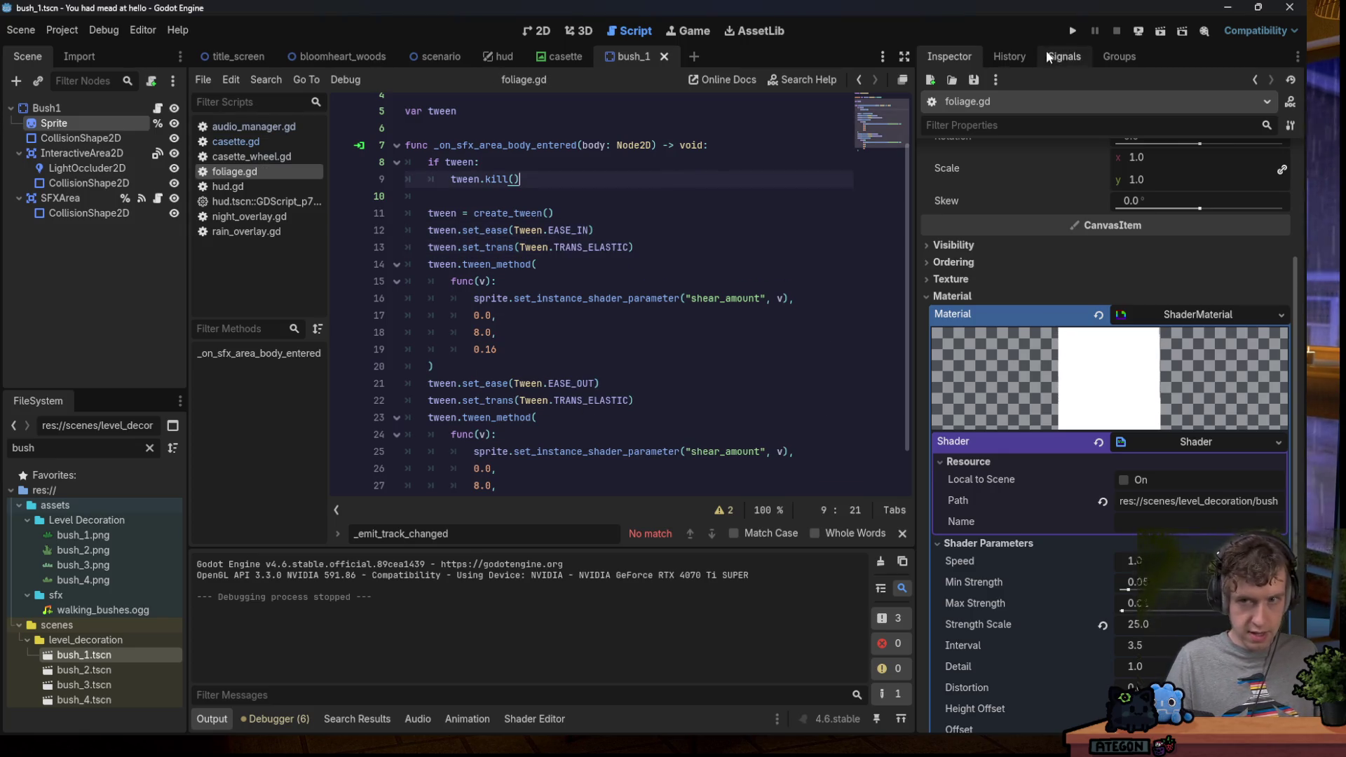
pyautogui.click(1074, 31)
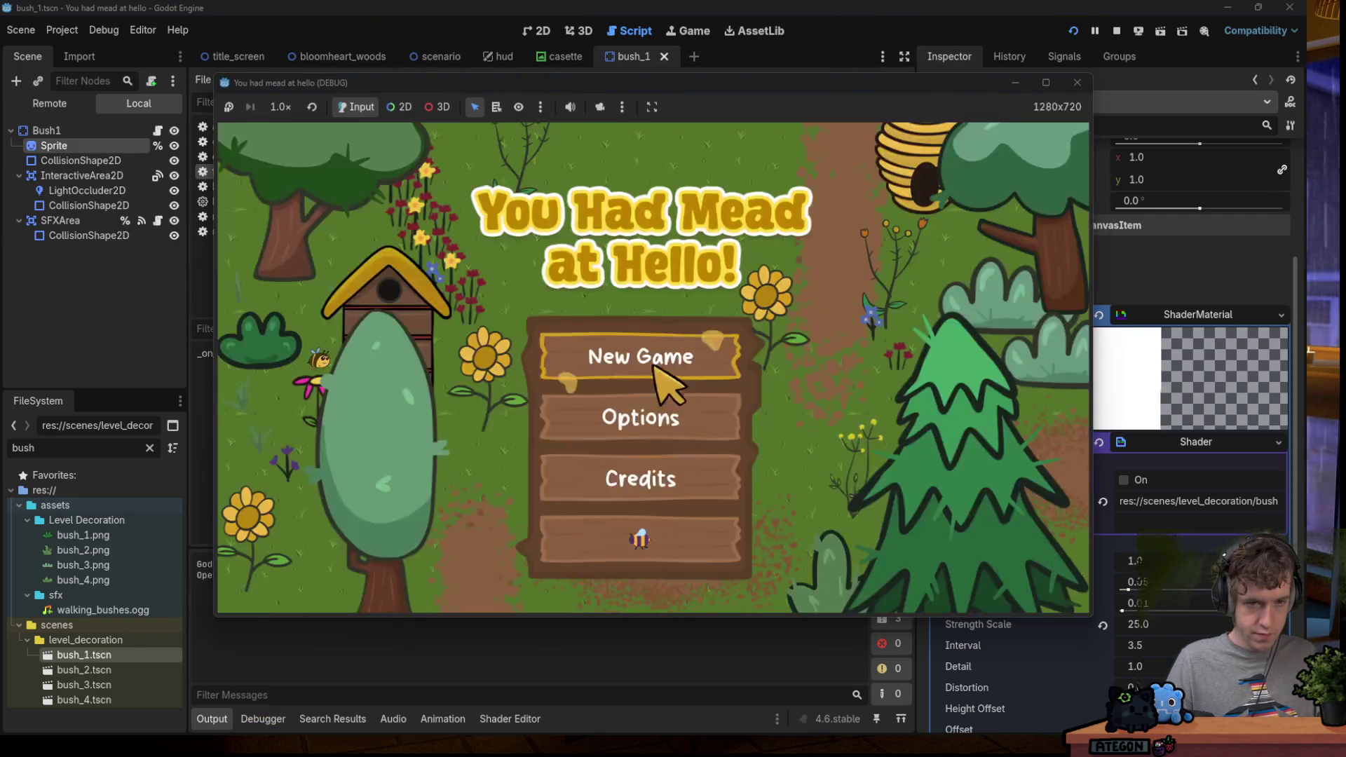
pyautogui.click(640, 361)
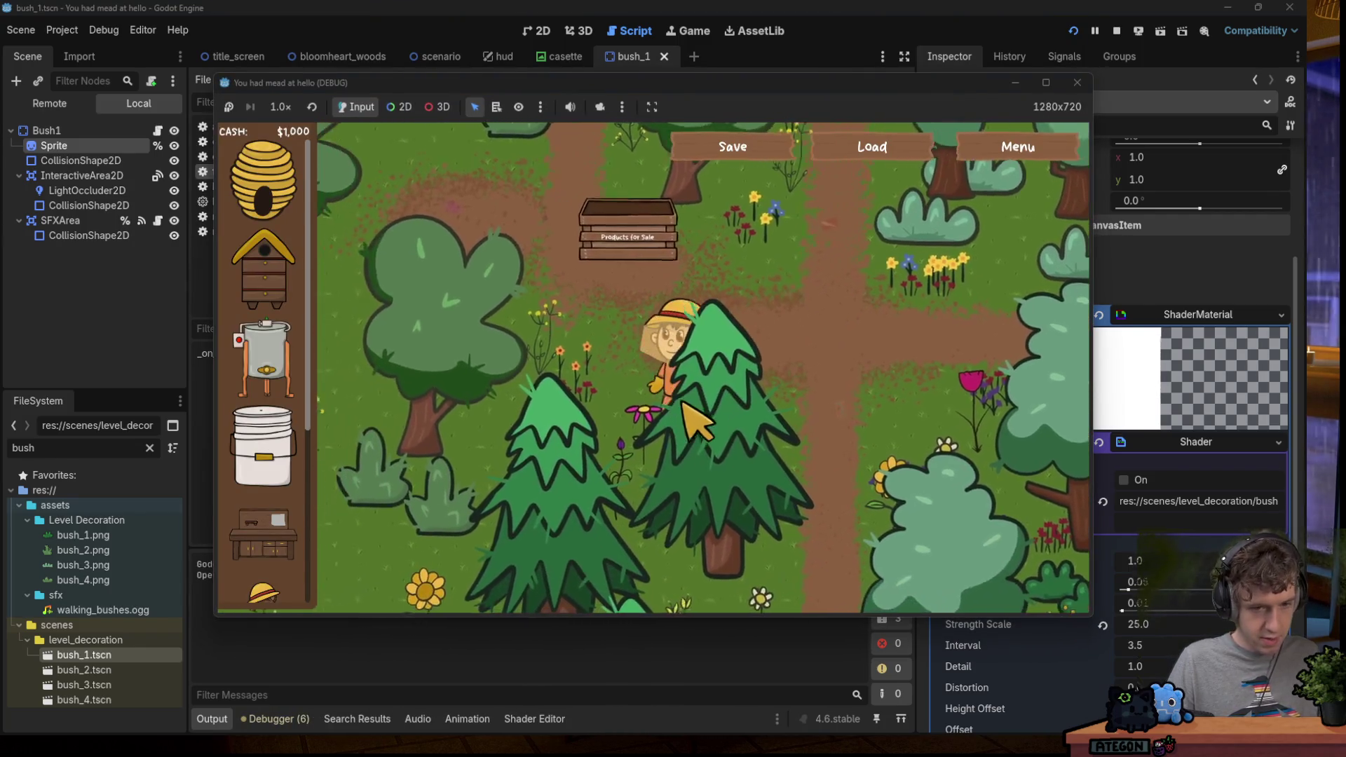
pyautogui.press('s')
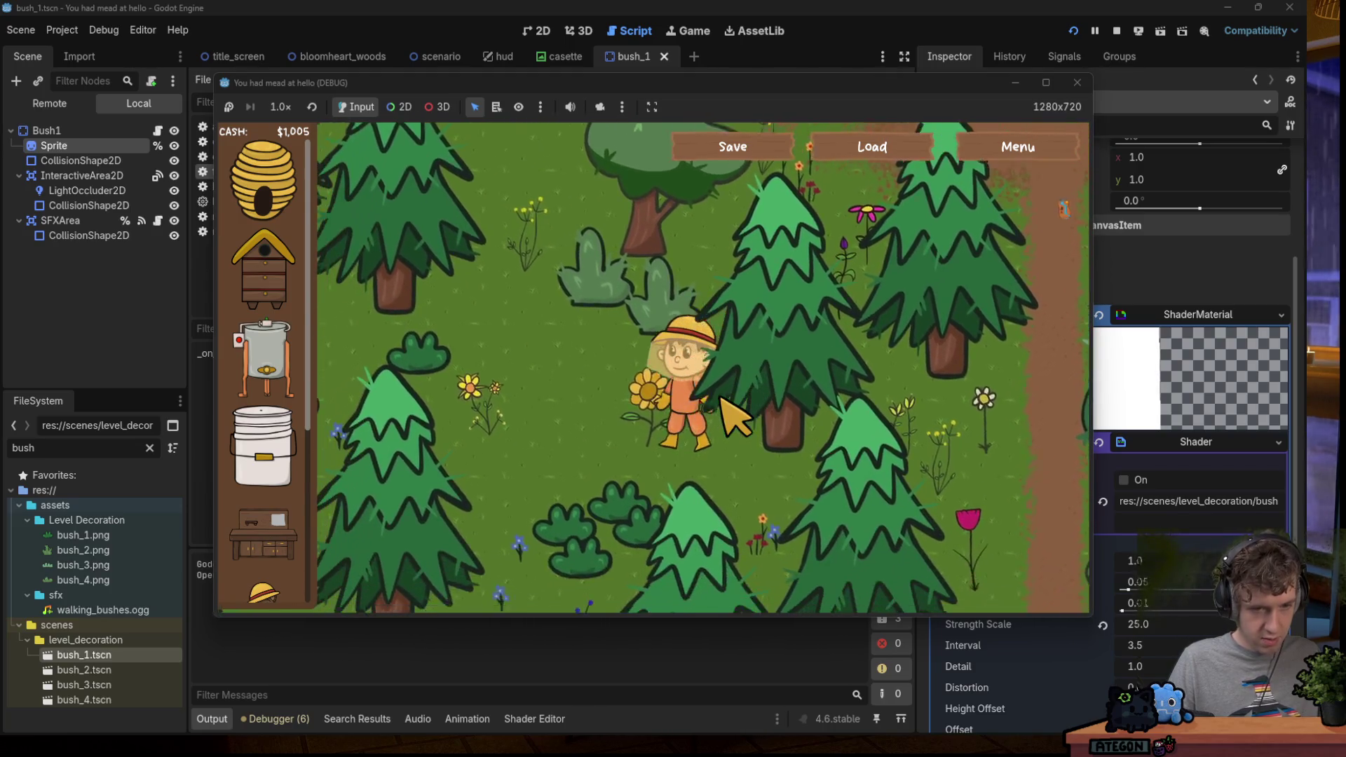
pyautogui.press('a')
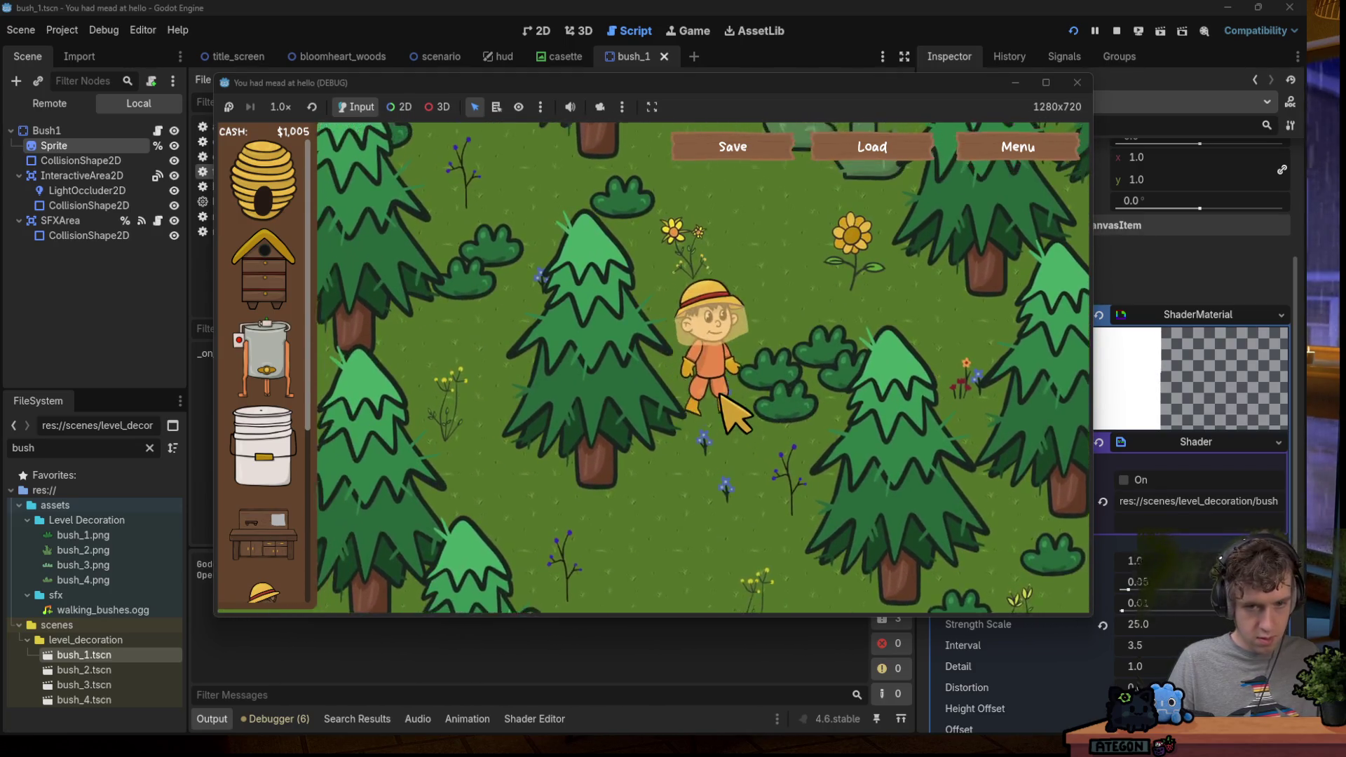
pyautogui.press('w')
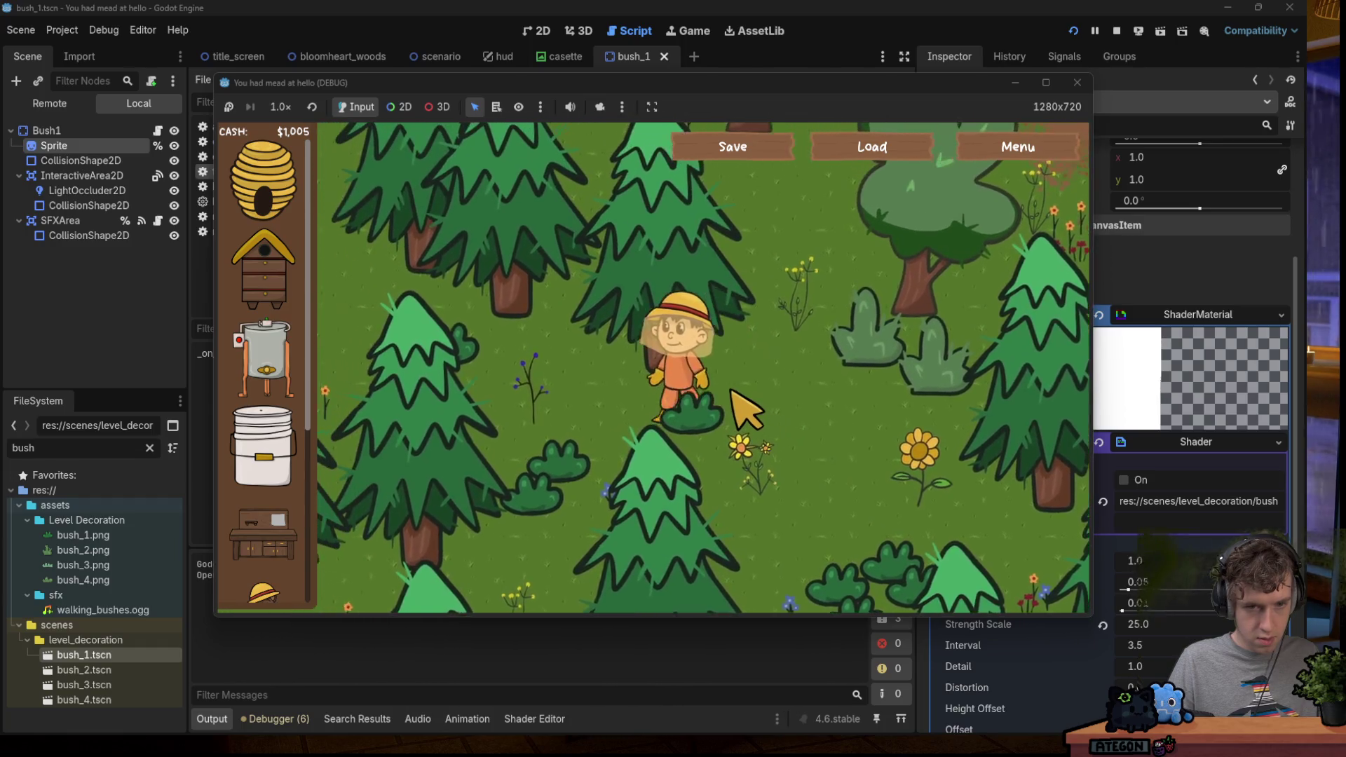
pyautogui.press('s')
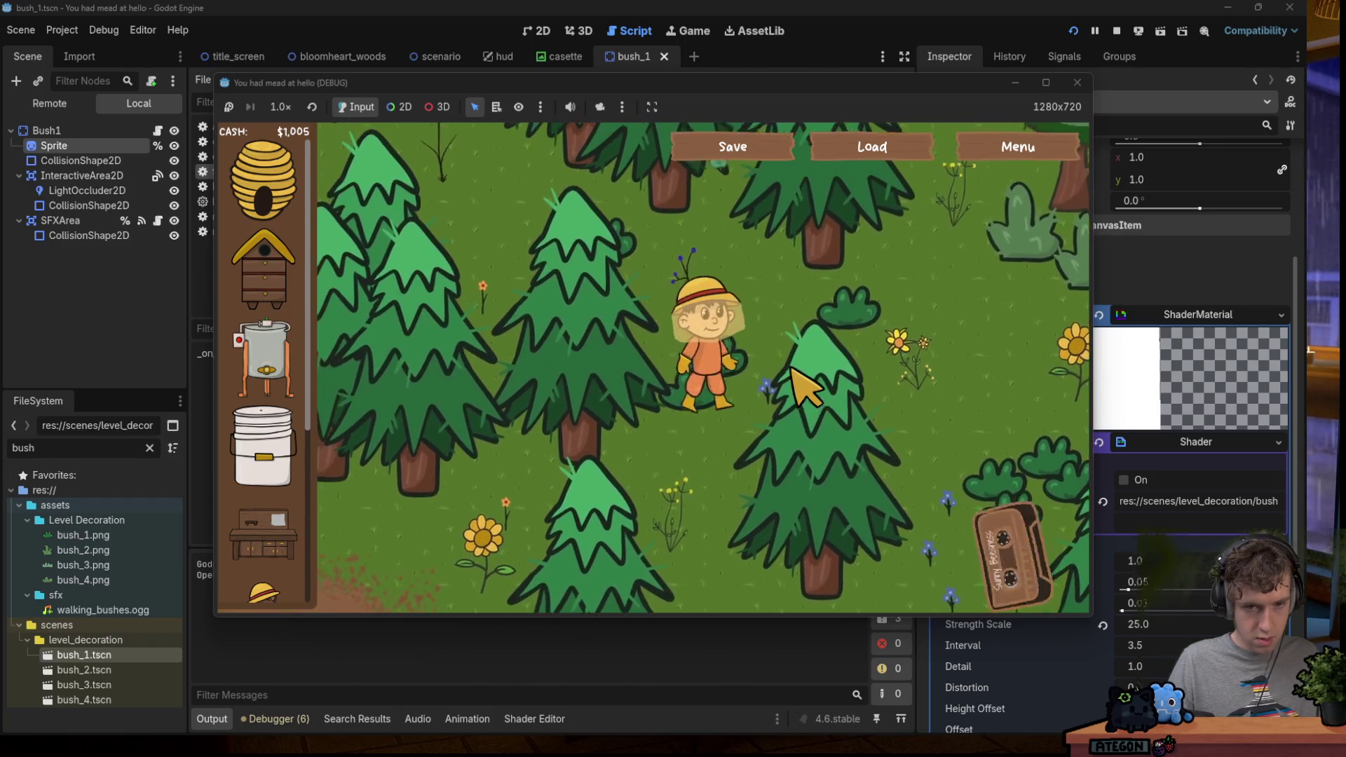
pyautogui.press('d')
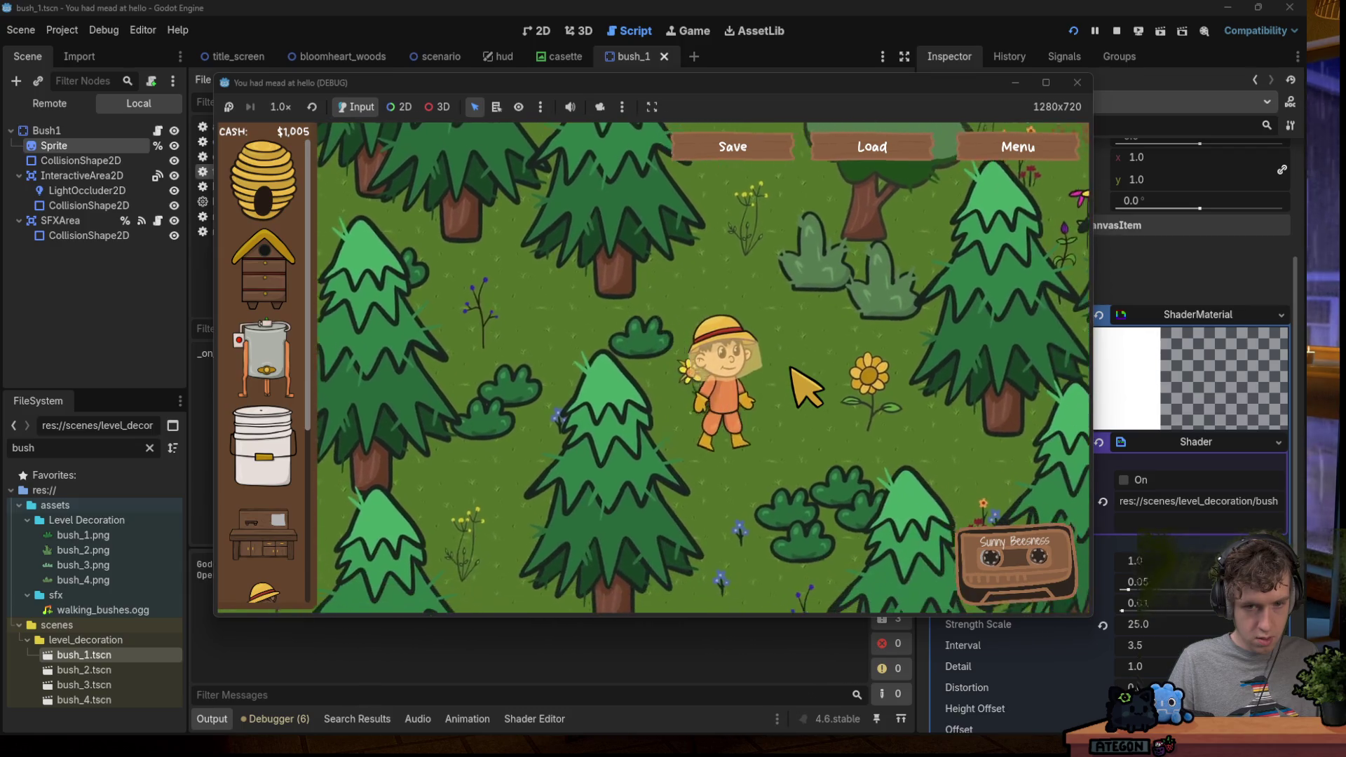
pyautogui.press('d')
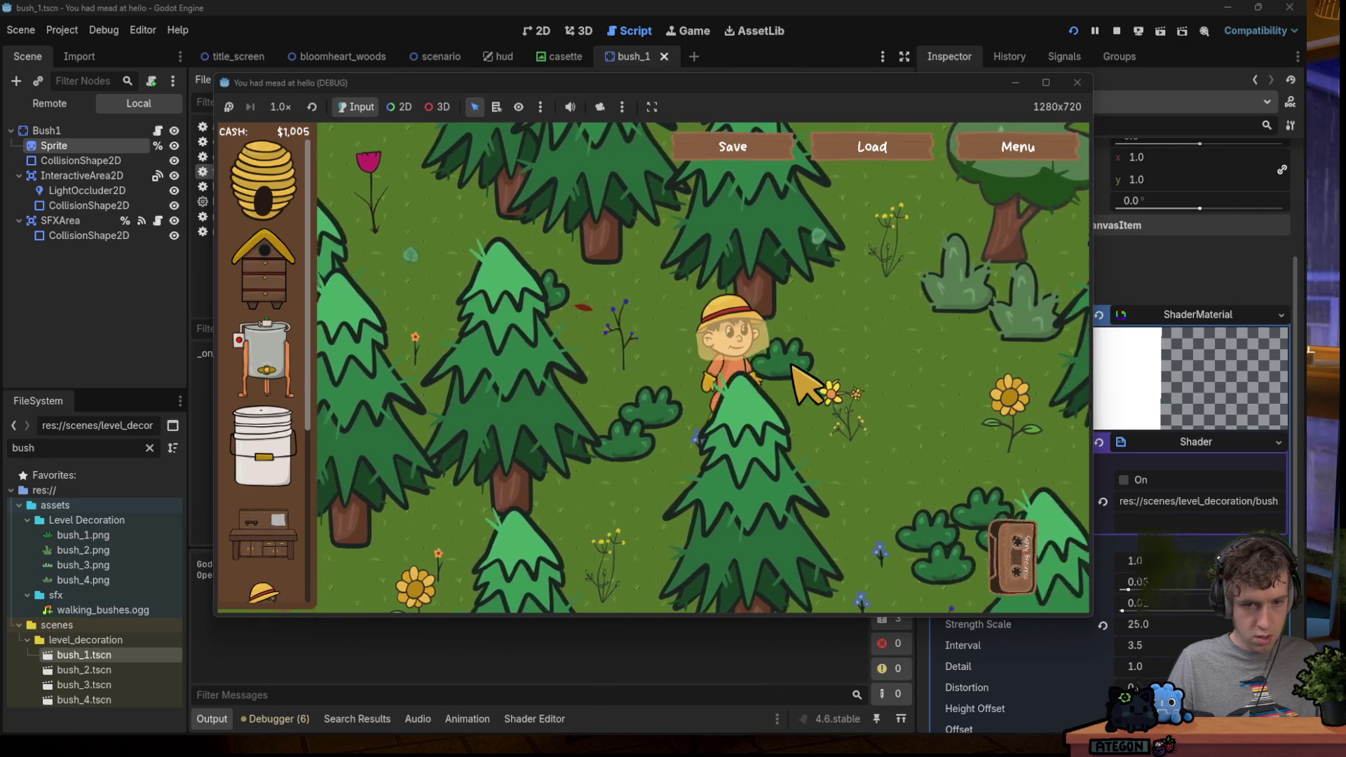
pyautogui.press('s')
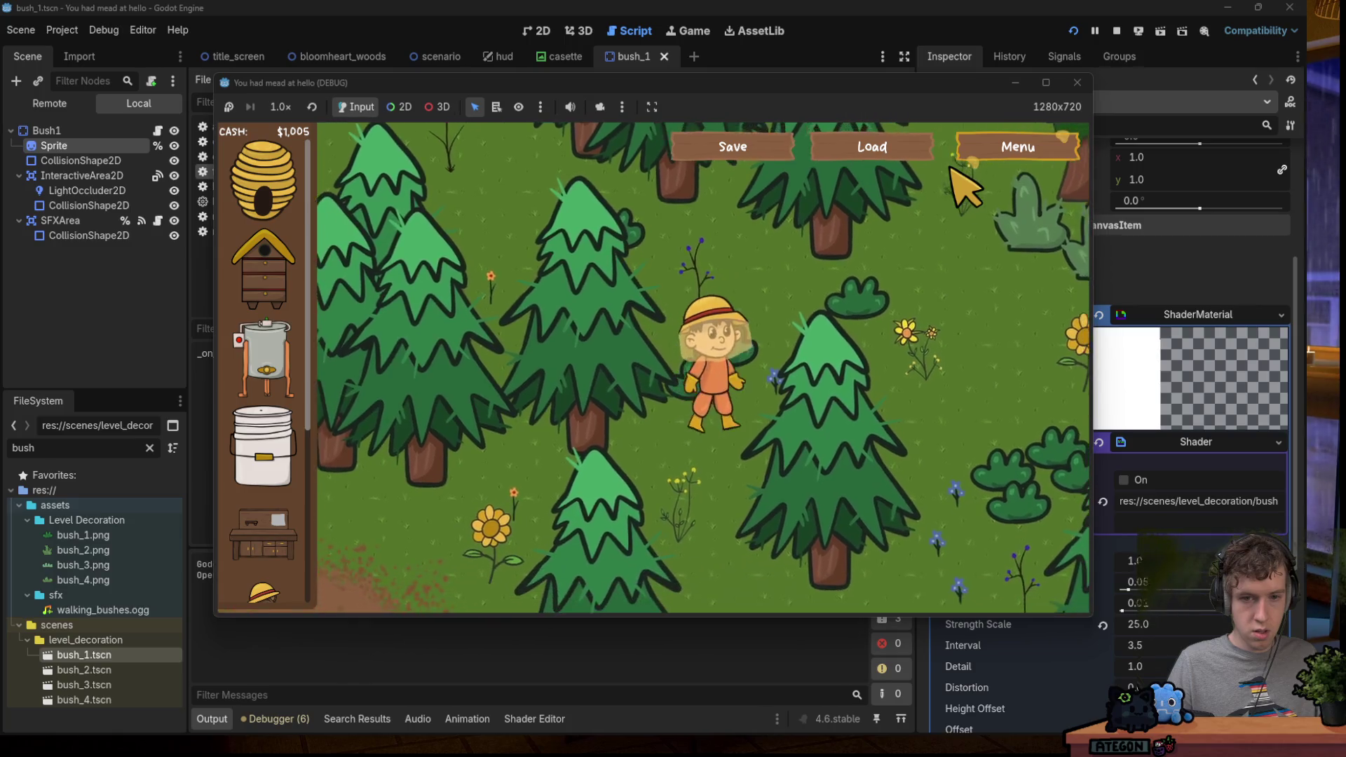
pyautogui.press('a')
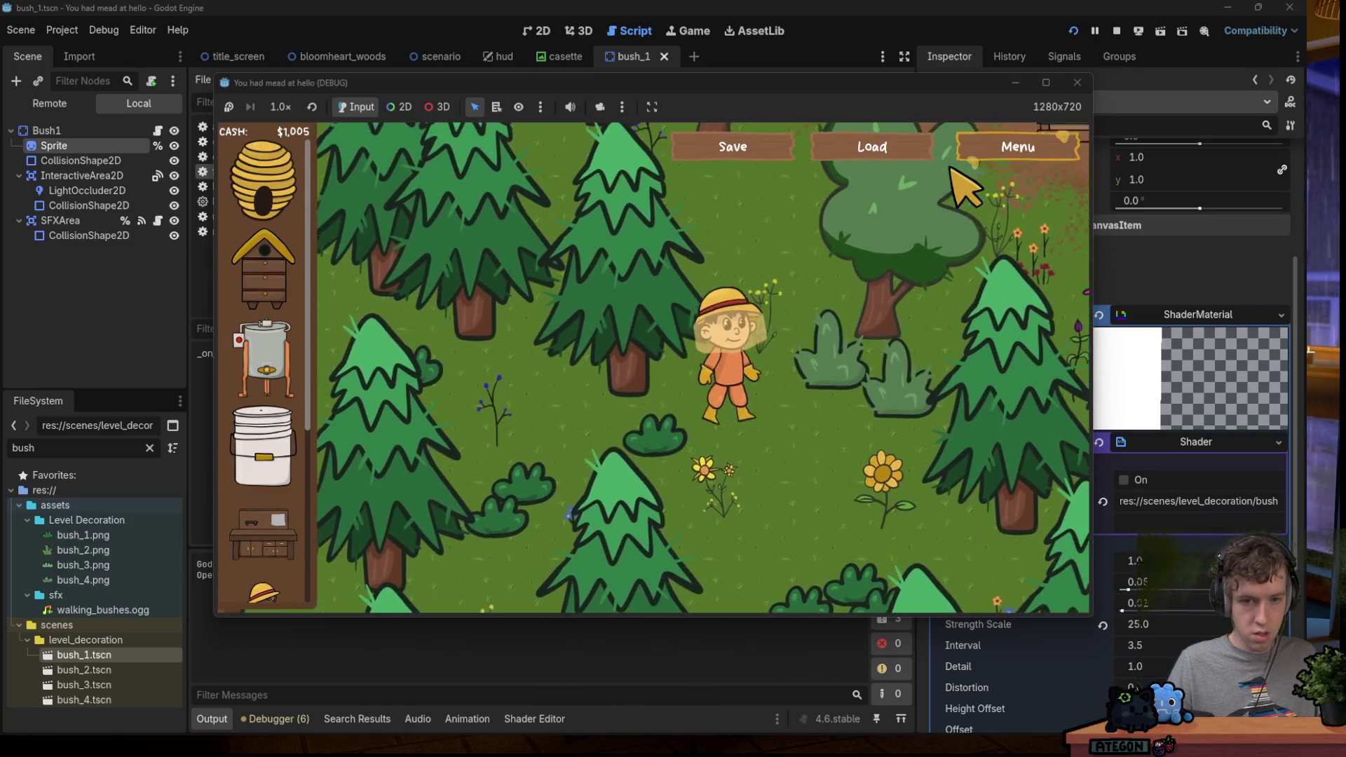
pyautogui.press('d')
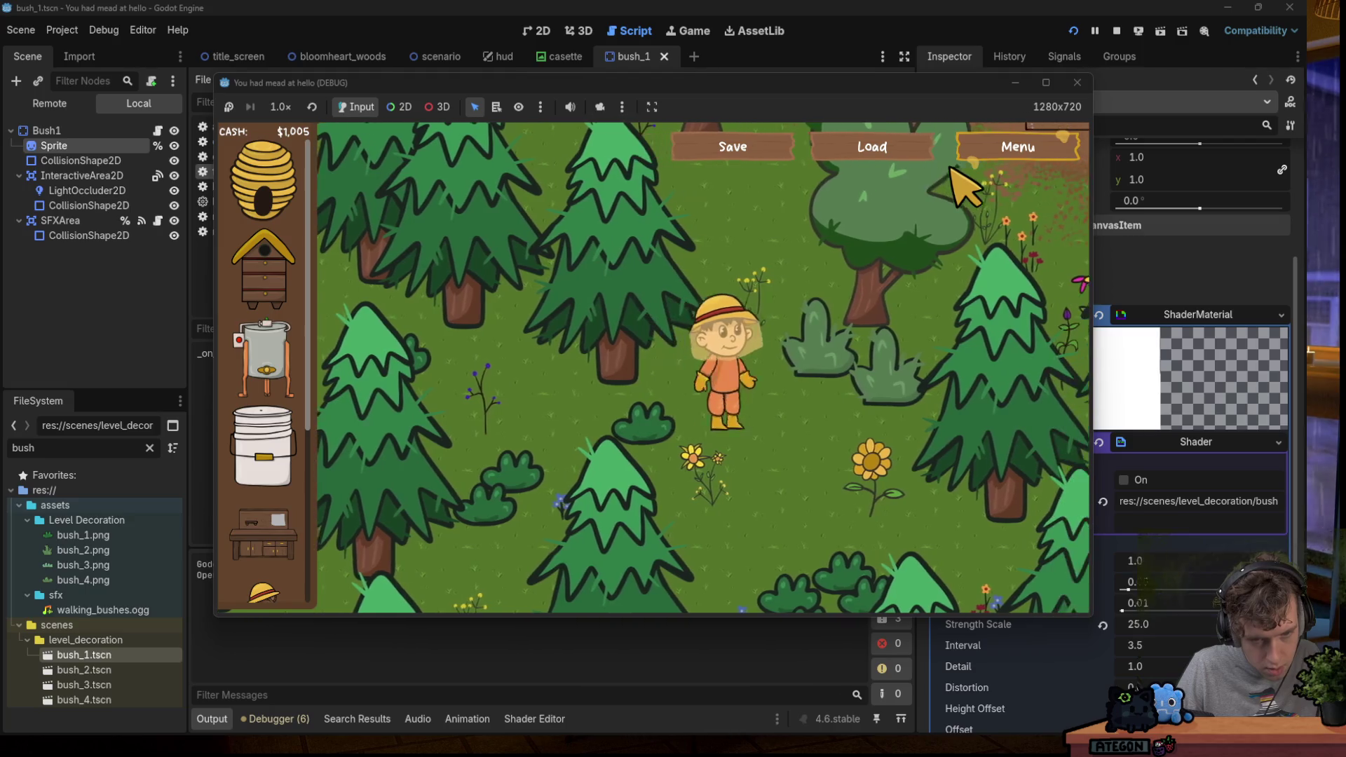
pyautogui.press('a')
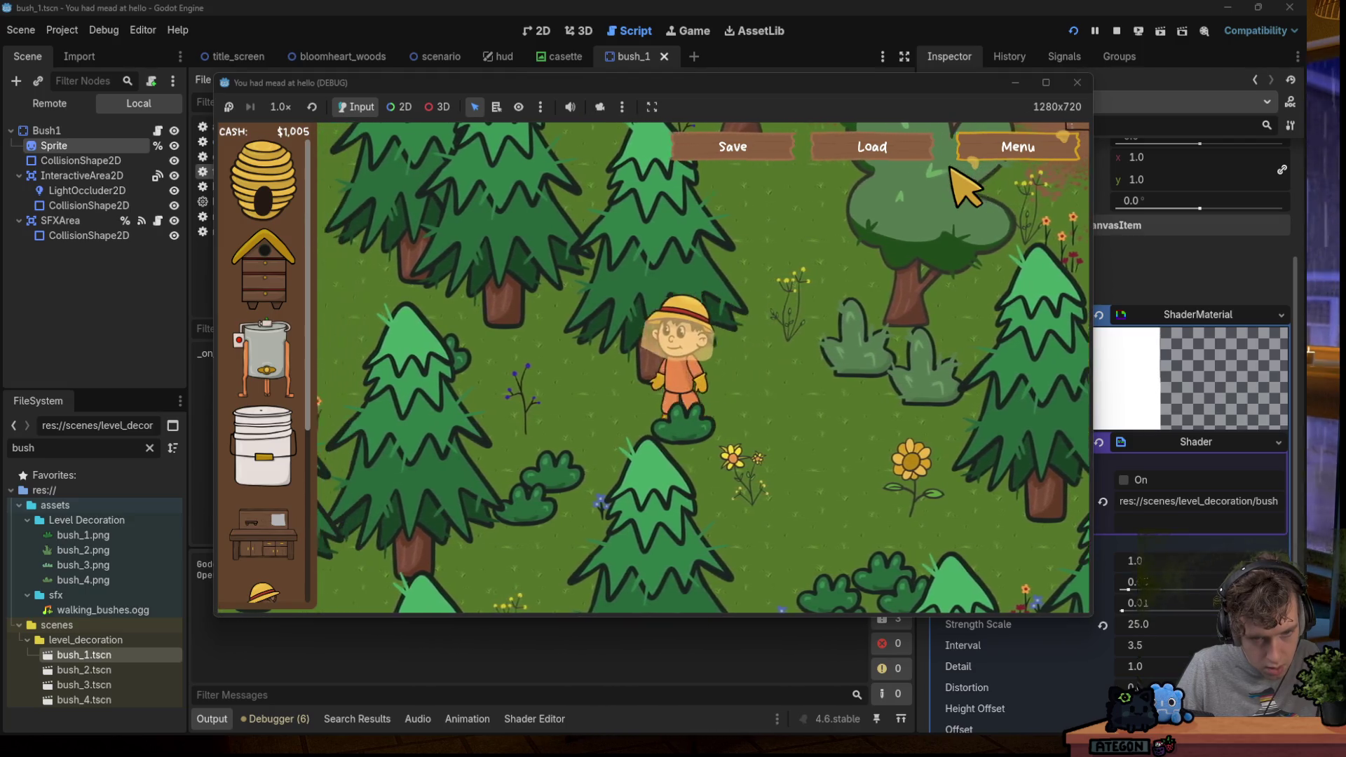
pyautogui.press('a')
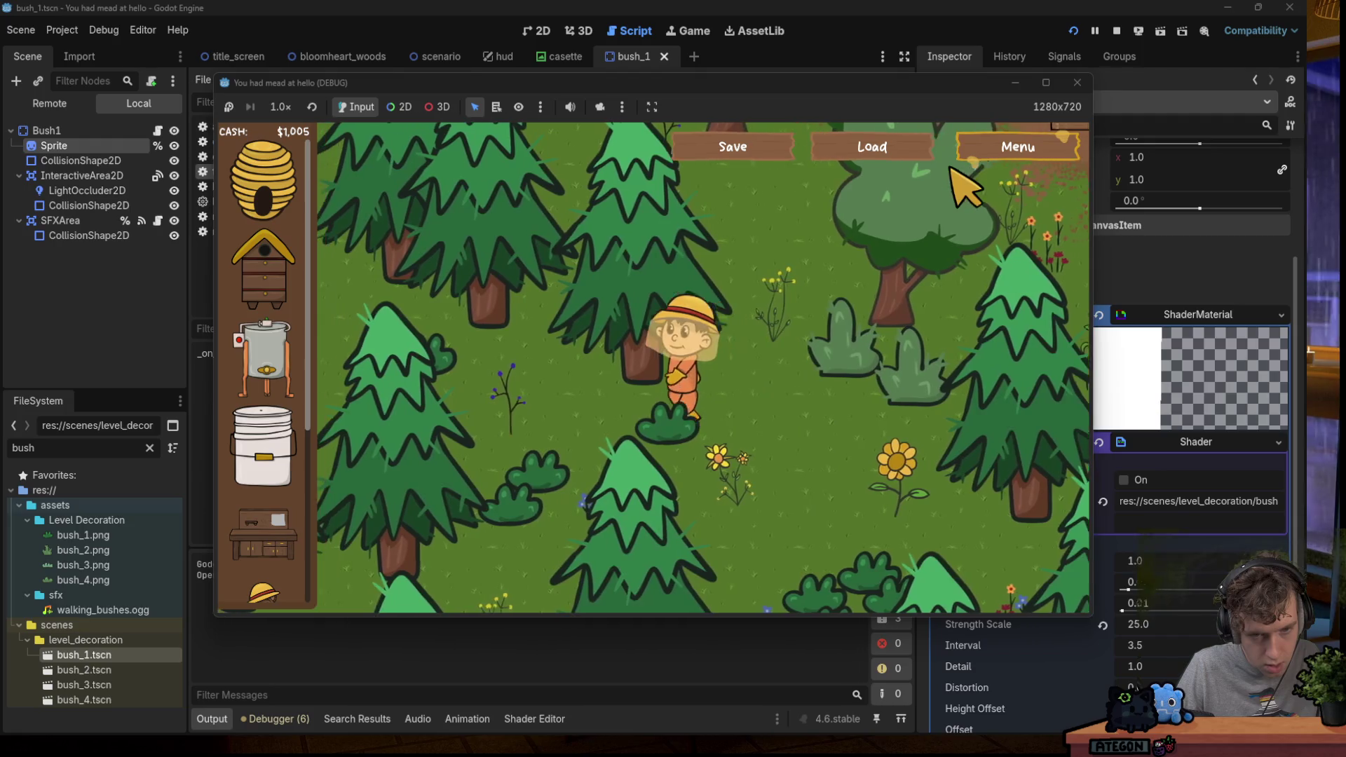
pyautogui.press('d')
pyautogui.press('a')
pyautogui.press('s')
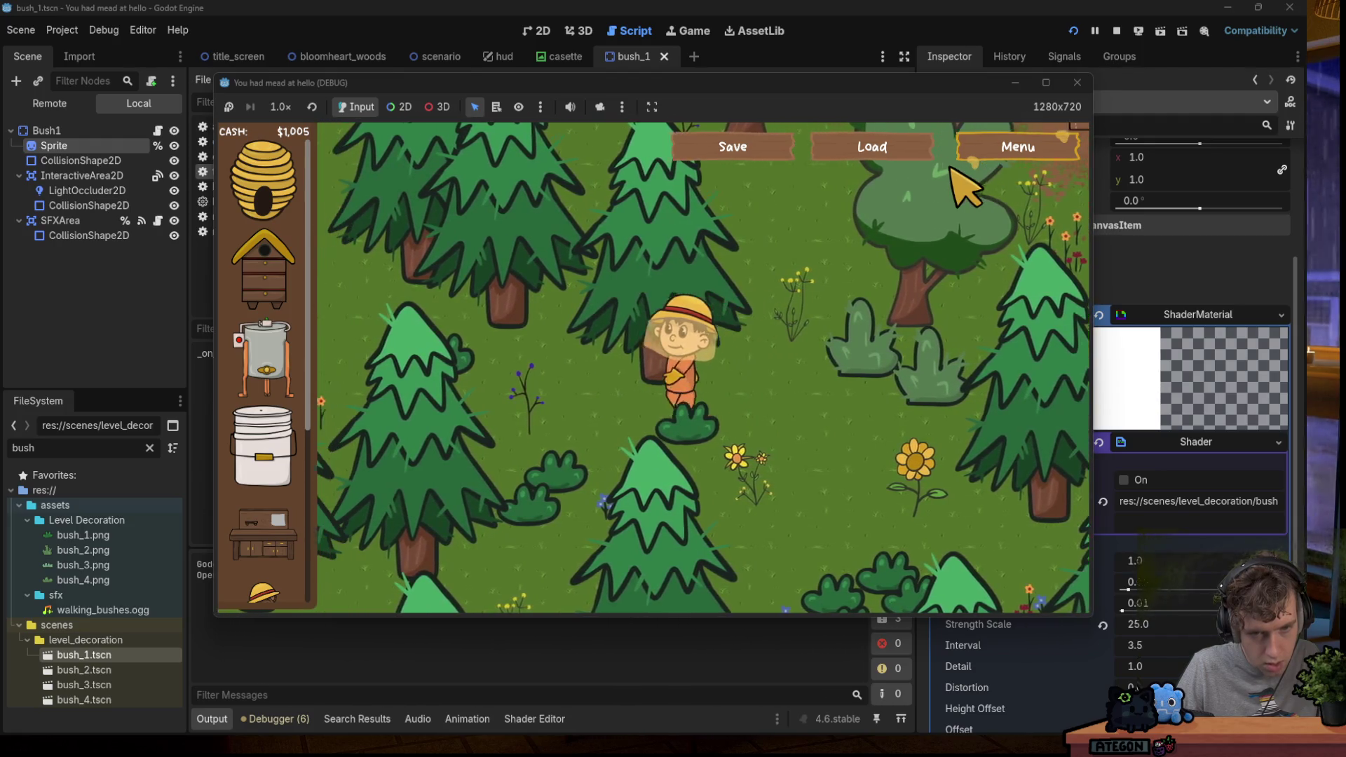
pyautogui.press('s')
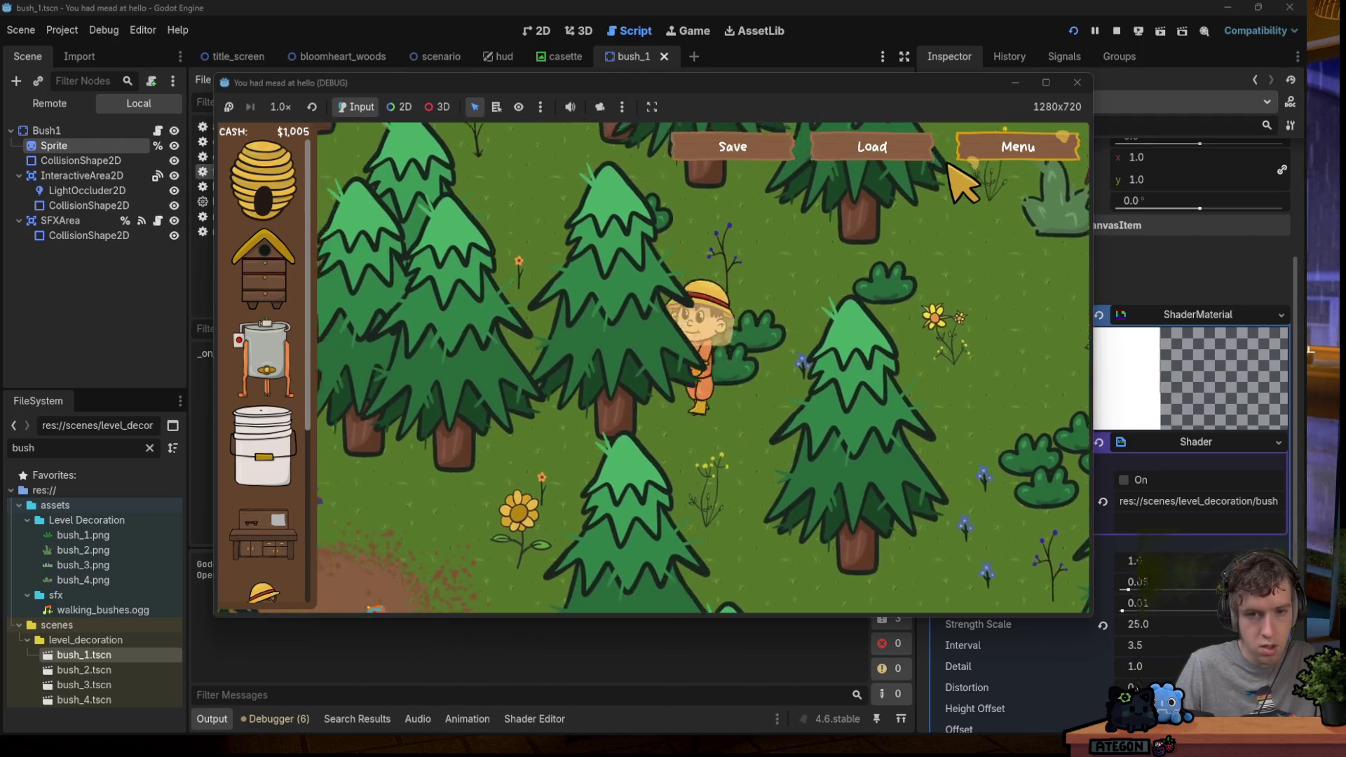
pyautogui.press('s')
pyautogui.press('d')
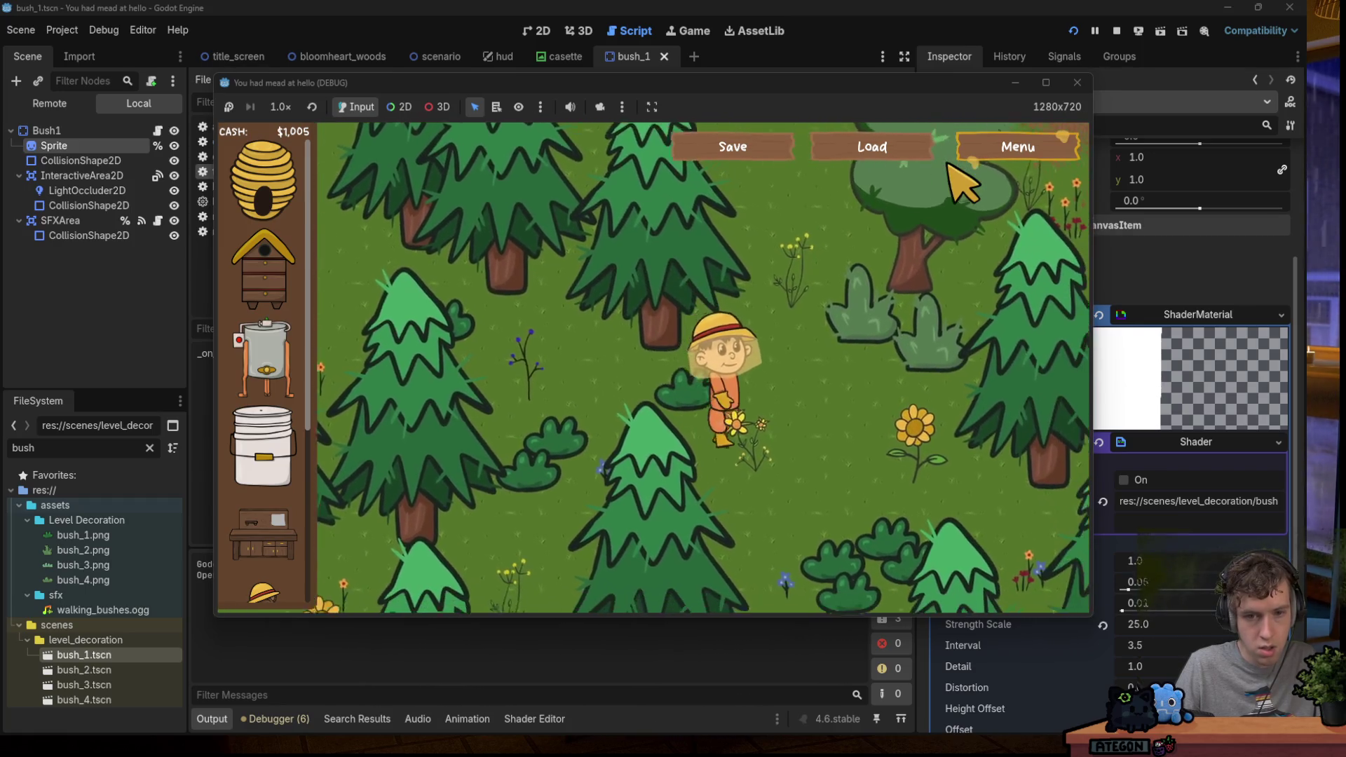
pyautogui.press('w')
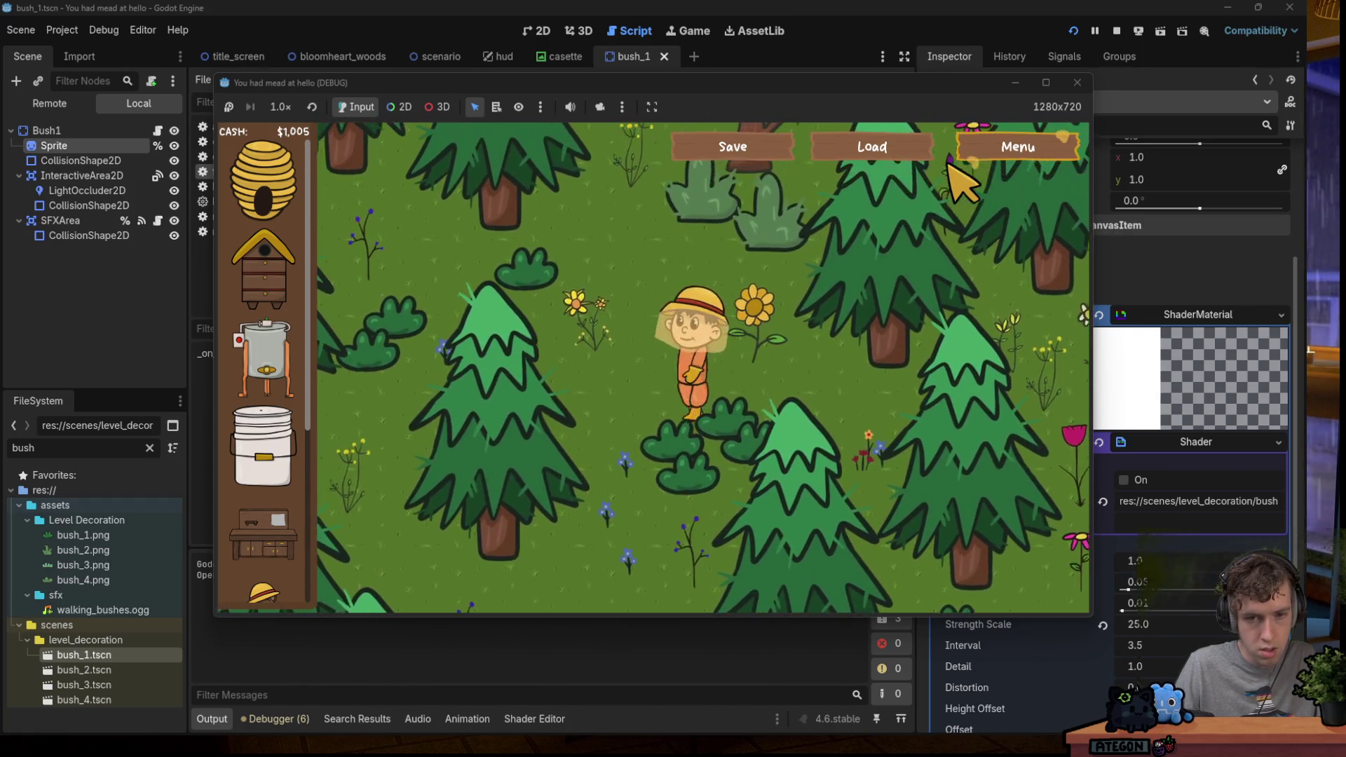
pyautogui.press('a')
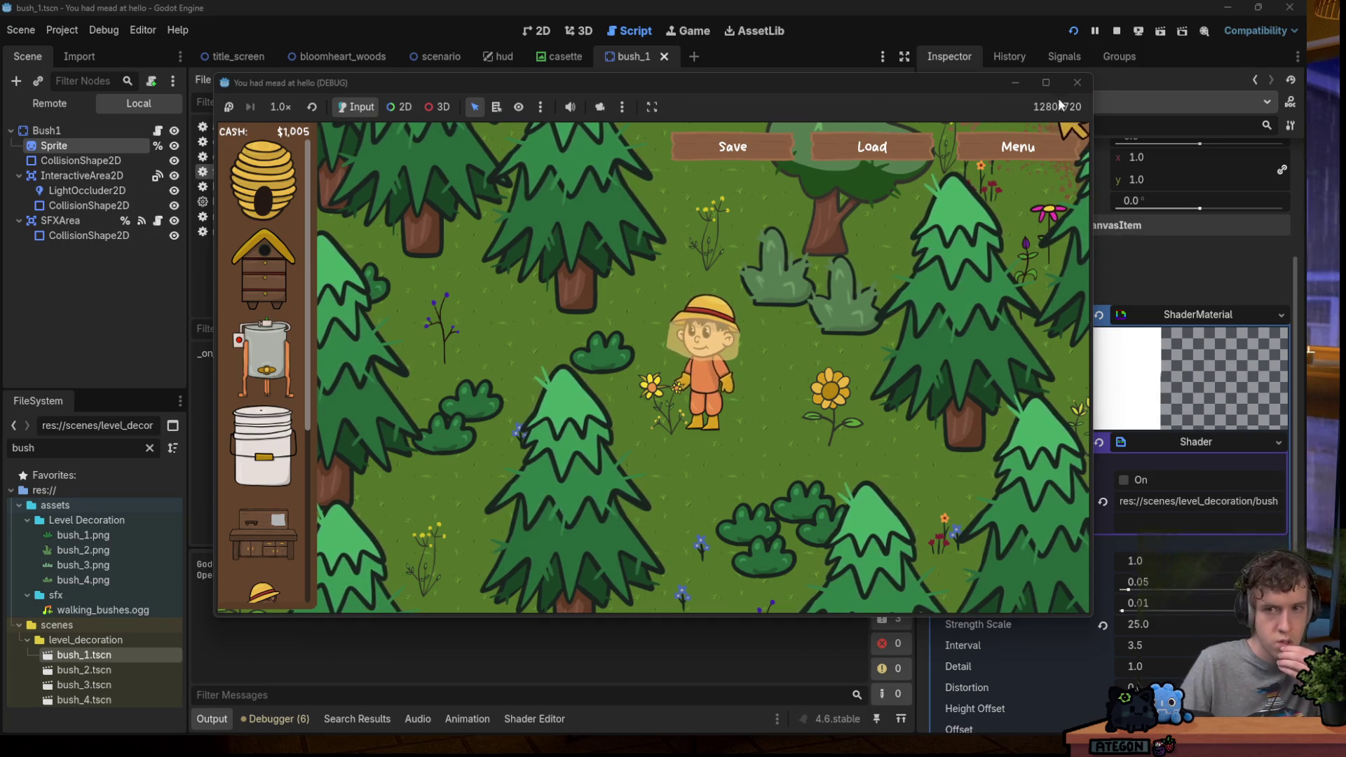
pyautogui.press('F8')
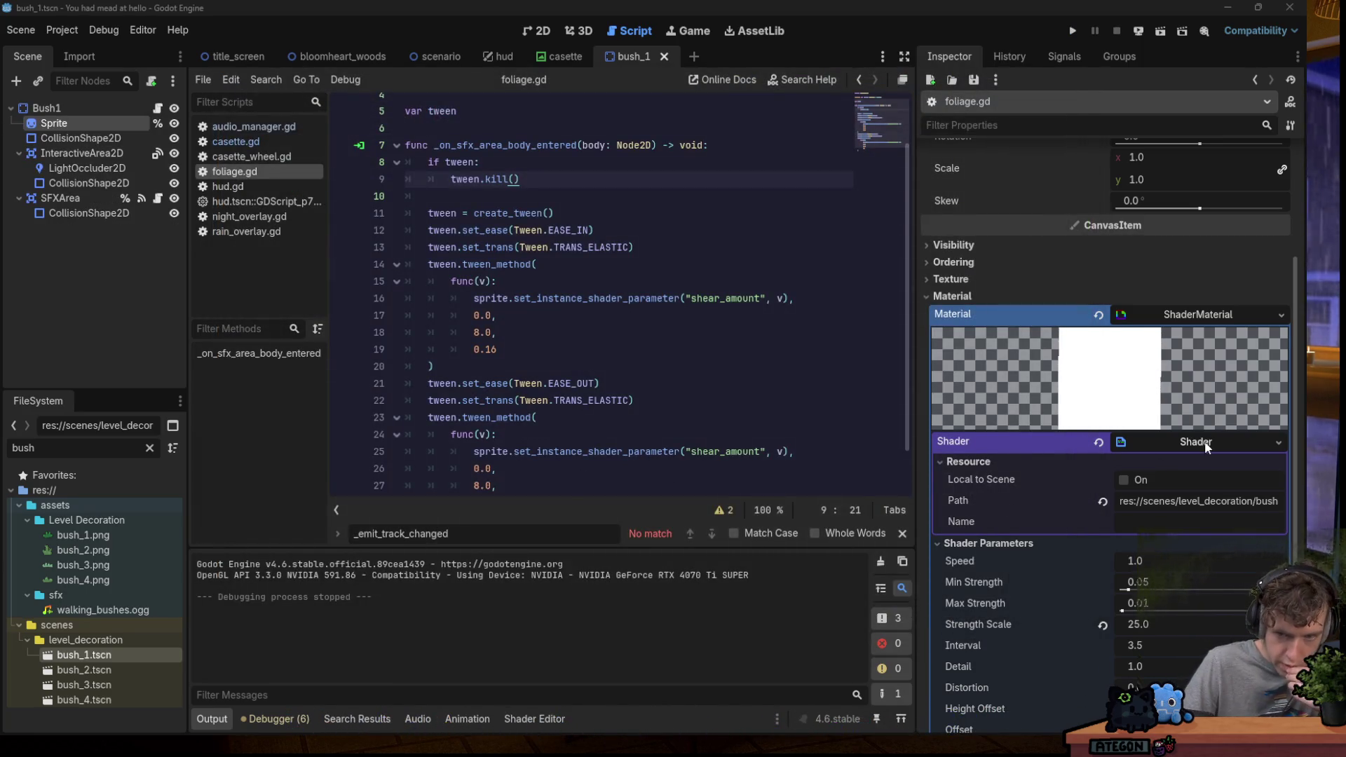
pyautogui.click(1196, 441)
pyautogui.click(1192, 443)
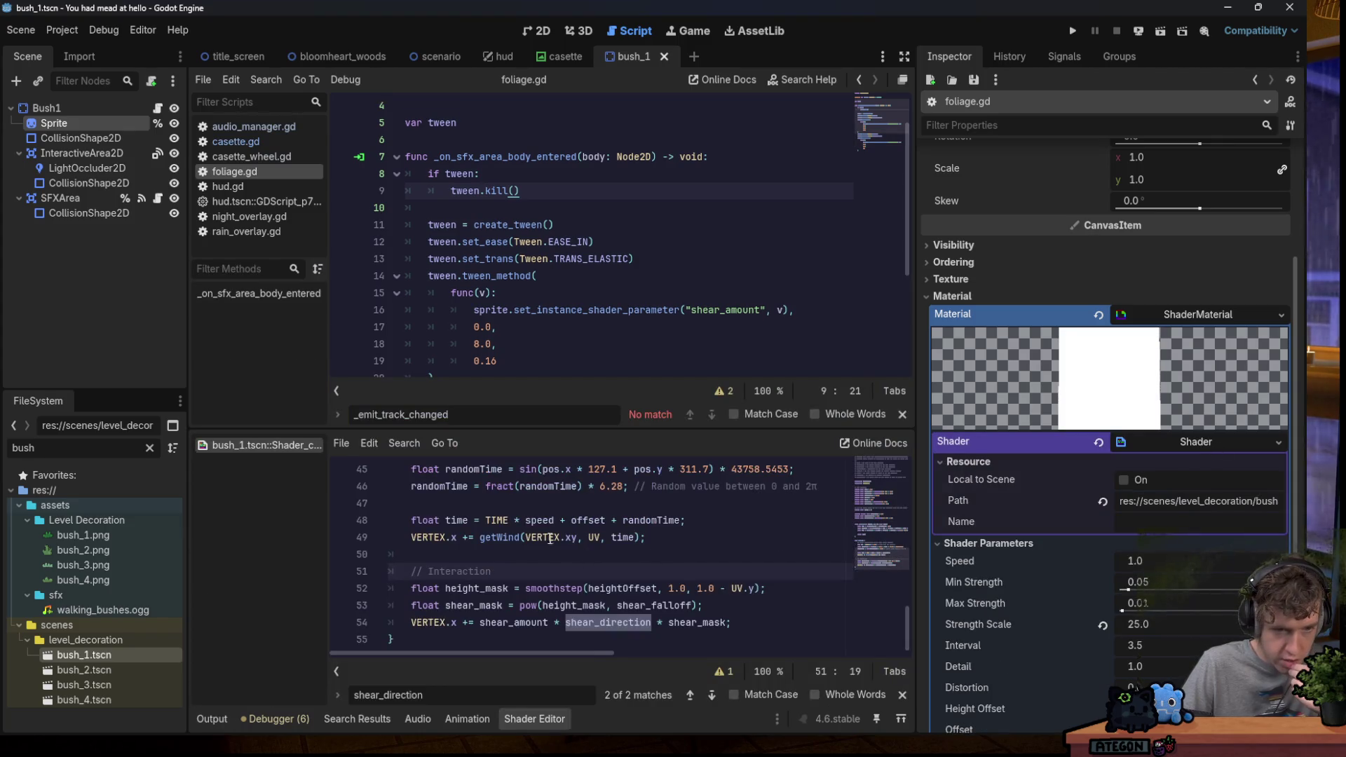
pyautogui.scroll(6, 789, 529)
pyautogui.click(394, 521)
pyautogui.write('instance uniform float shear_direction = 1.0;')
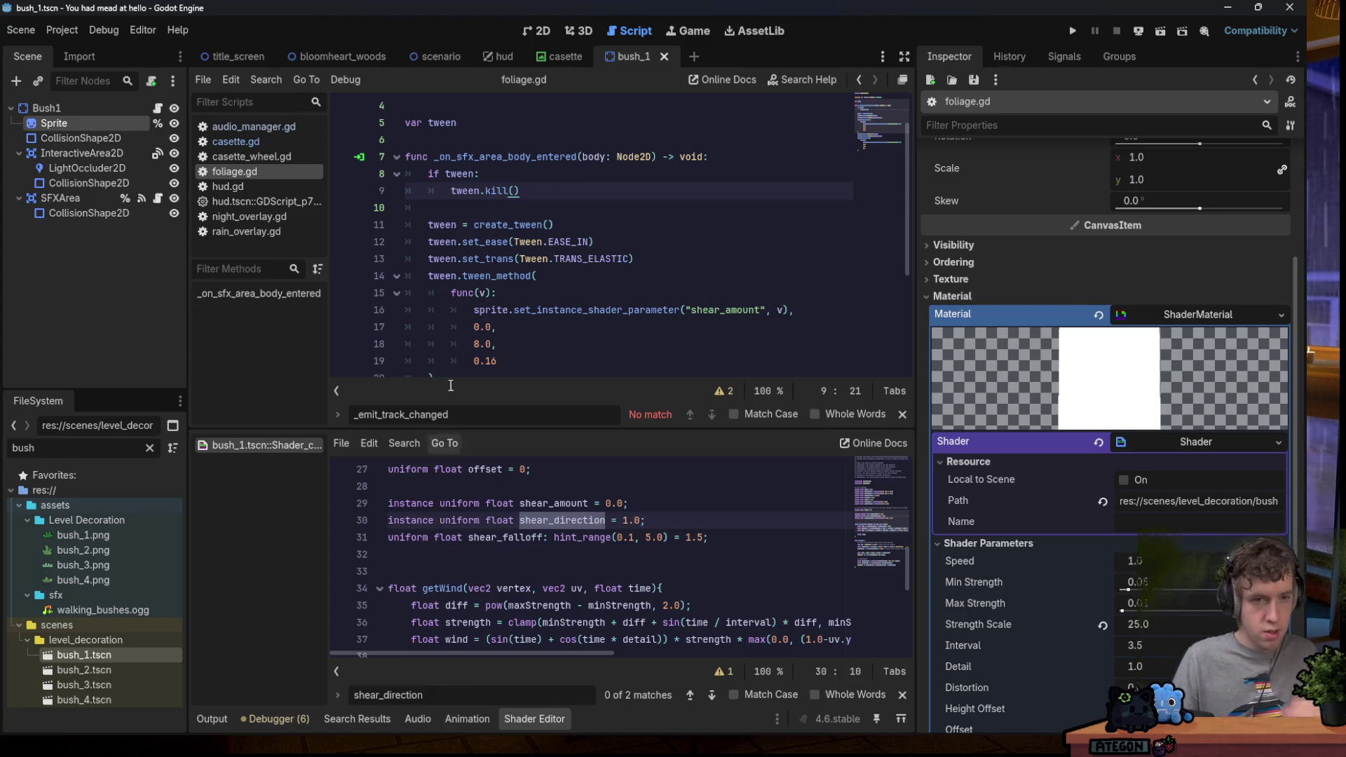
pyautogui.click(589, 205)
pyautogui.click(600, 159)
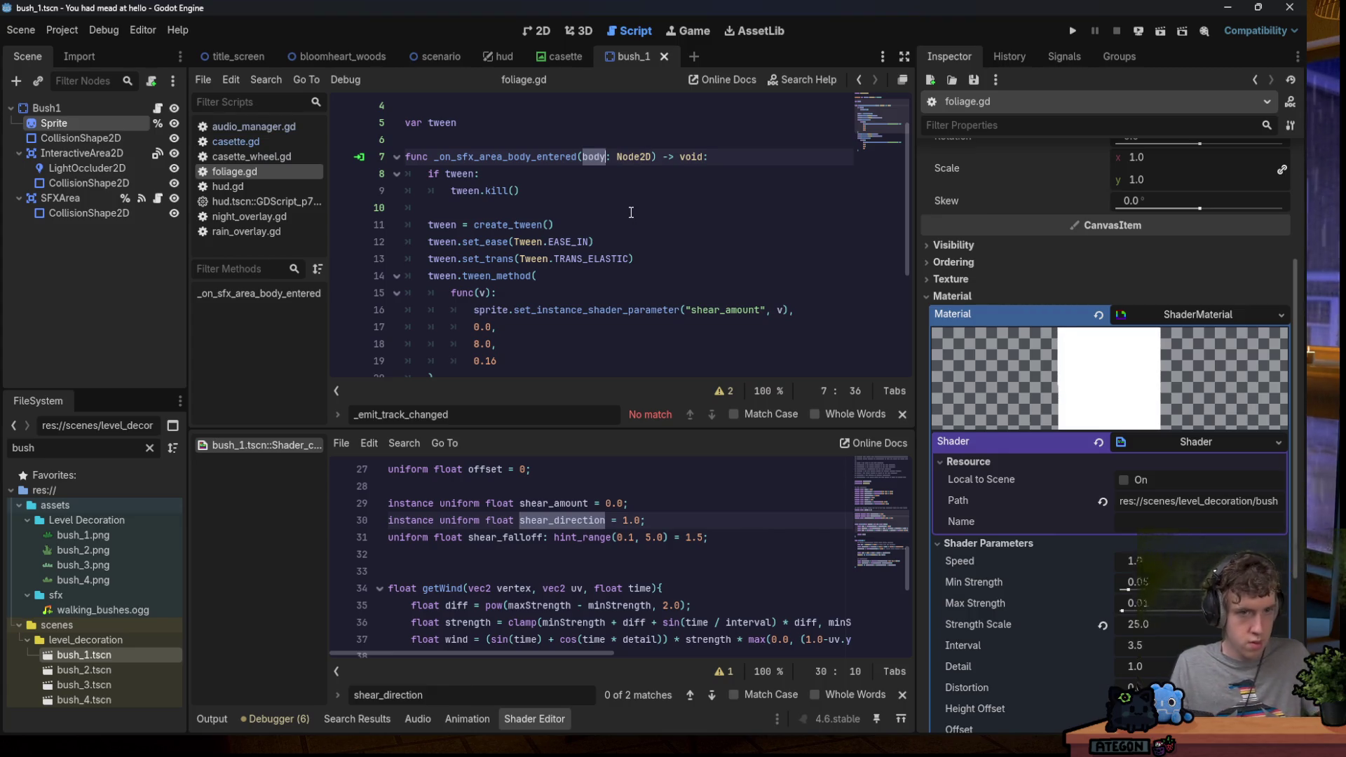
# Add the condition 'if body.x < position.x:' below tween.kill().
pyautogui.click(593, 194)
pyautogui.press('Return')
pyautogui.press('Return')
pyautogui.press('Tab')
pyautogui.write('if body')
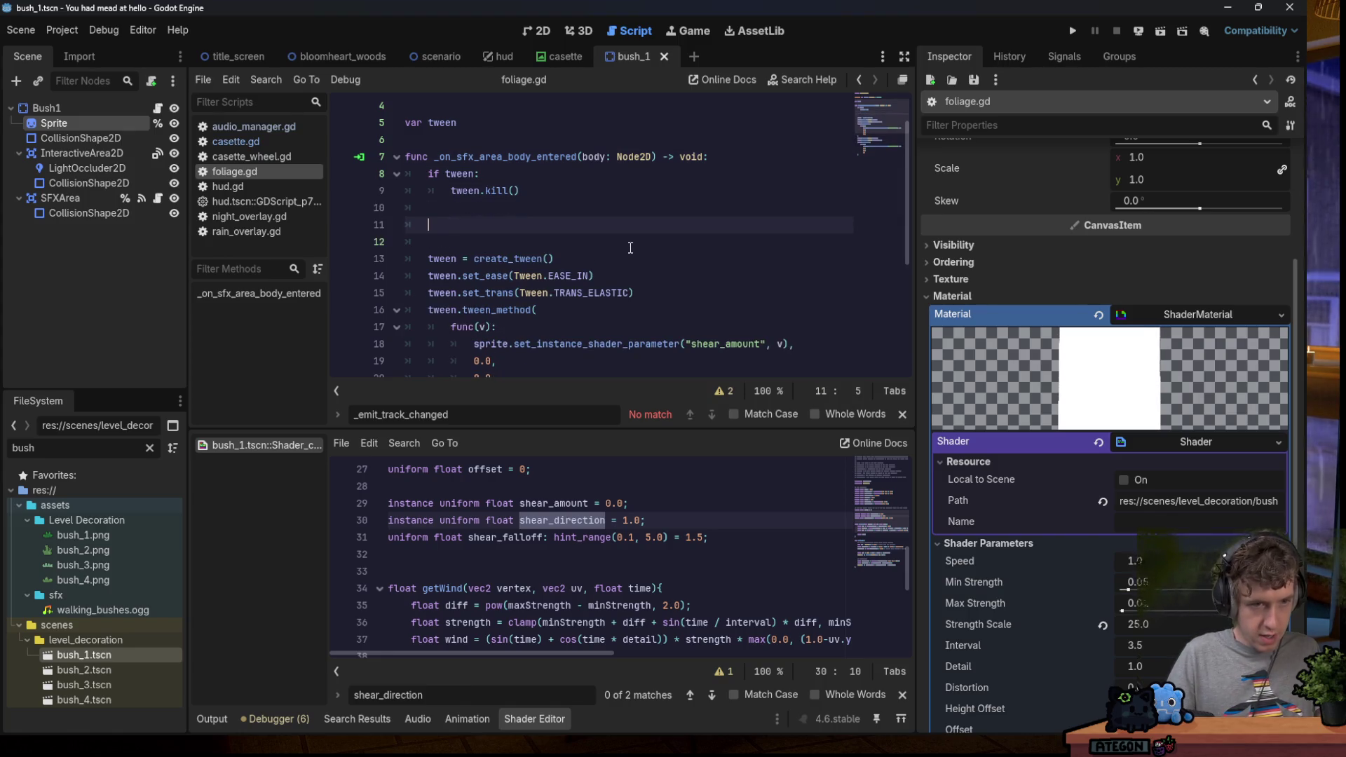
pyautogui.press('BackSpace')
pyautogui.write('.x')
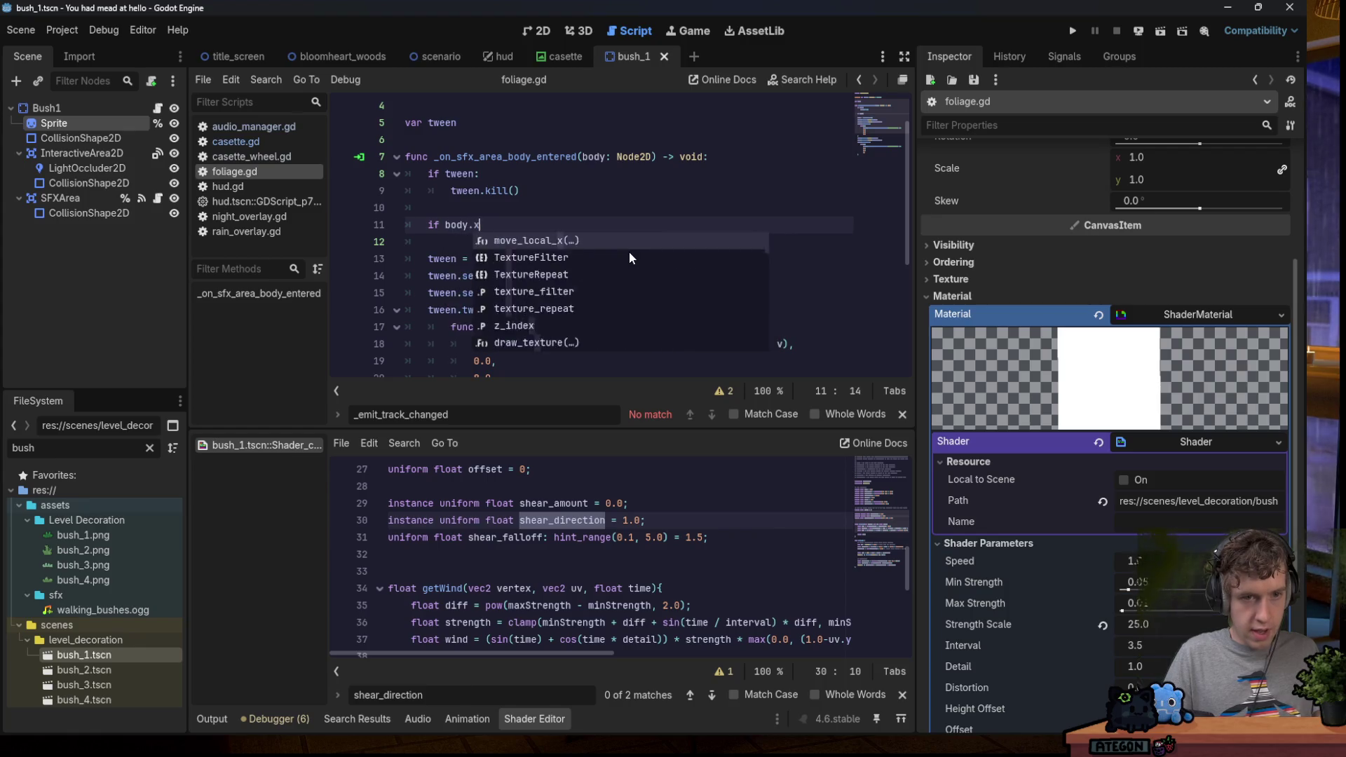
pyautogui.write(' < x')
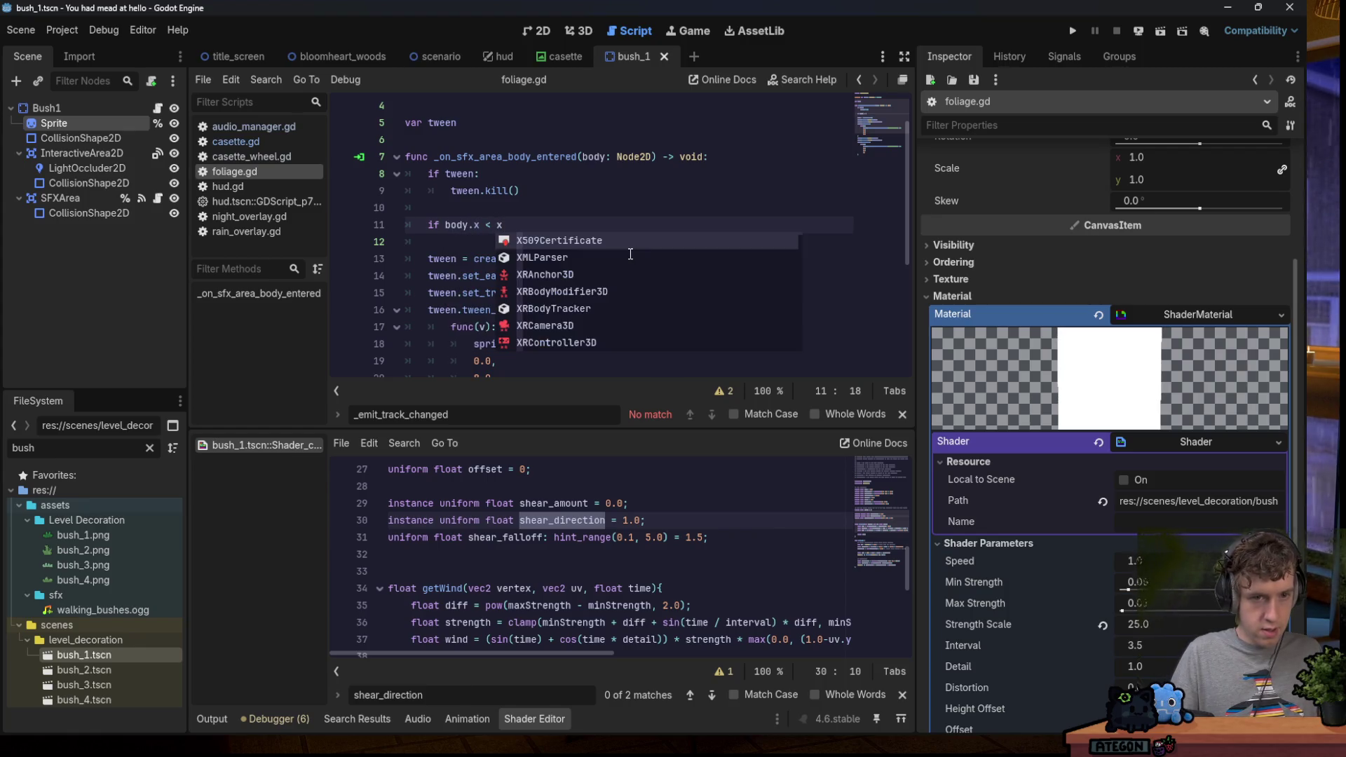
pyautogui.press('BackSpace')
pyautogui.write('positi')
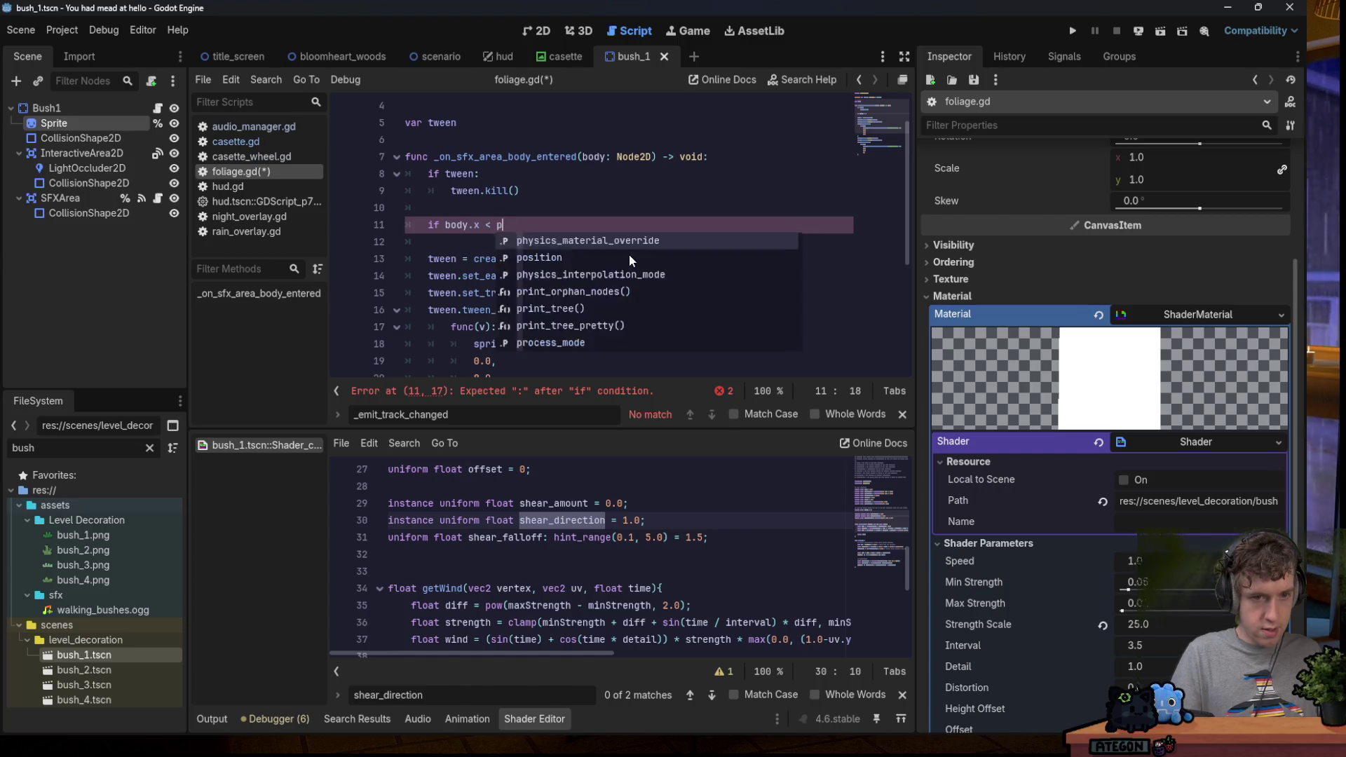
pyautogui.press('Return')
pyautogui.write('.x:')
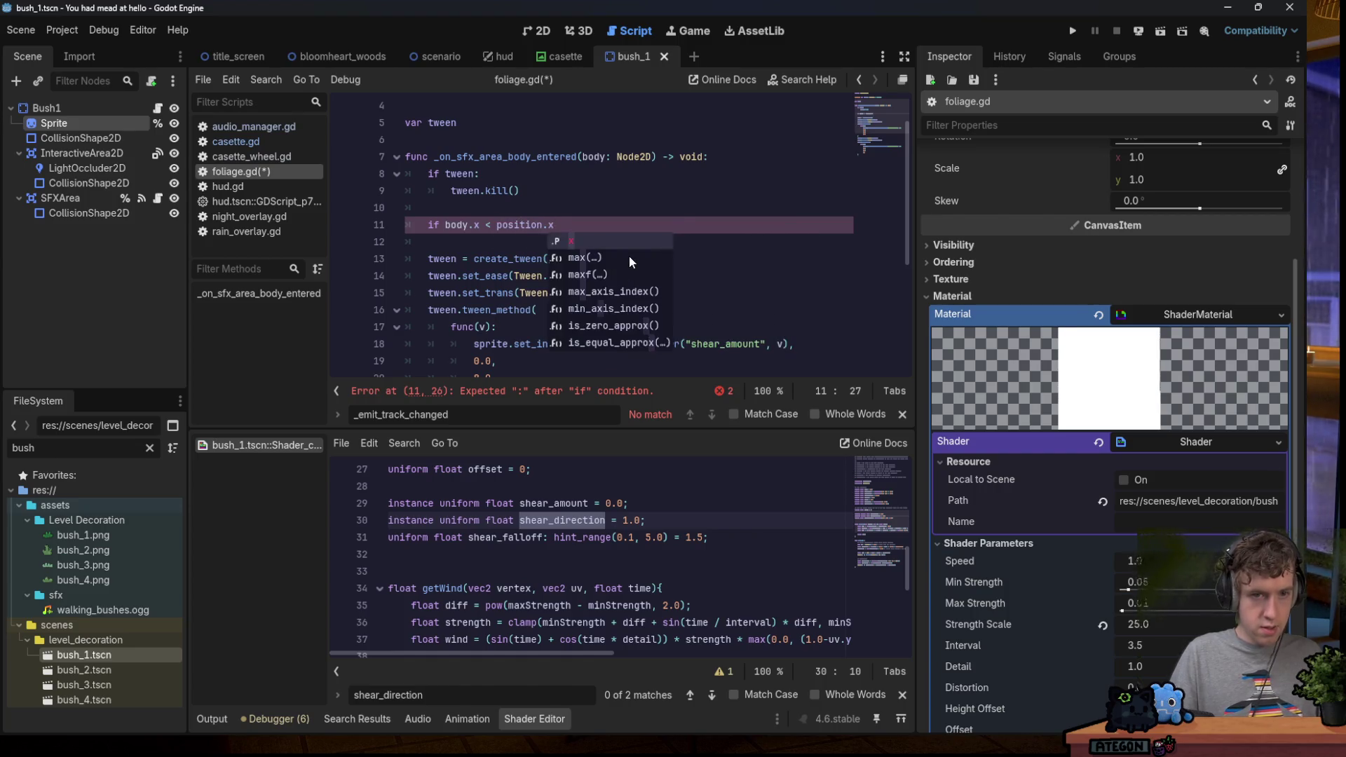
pyautogui.press('Return')
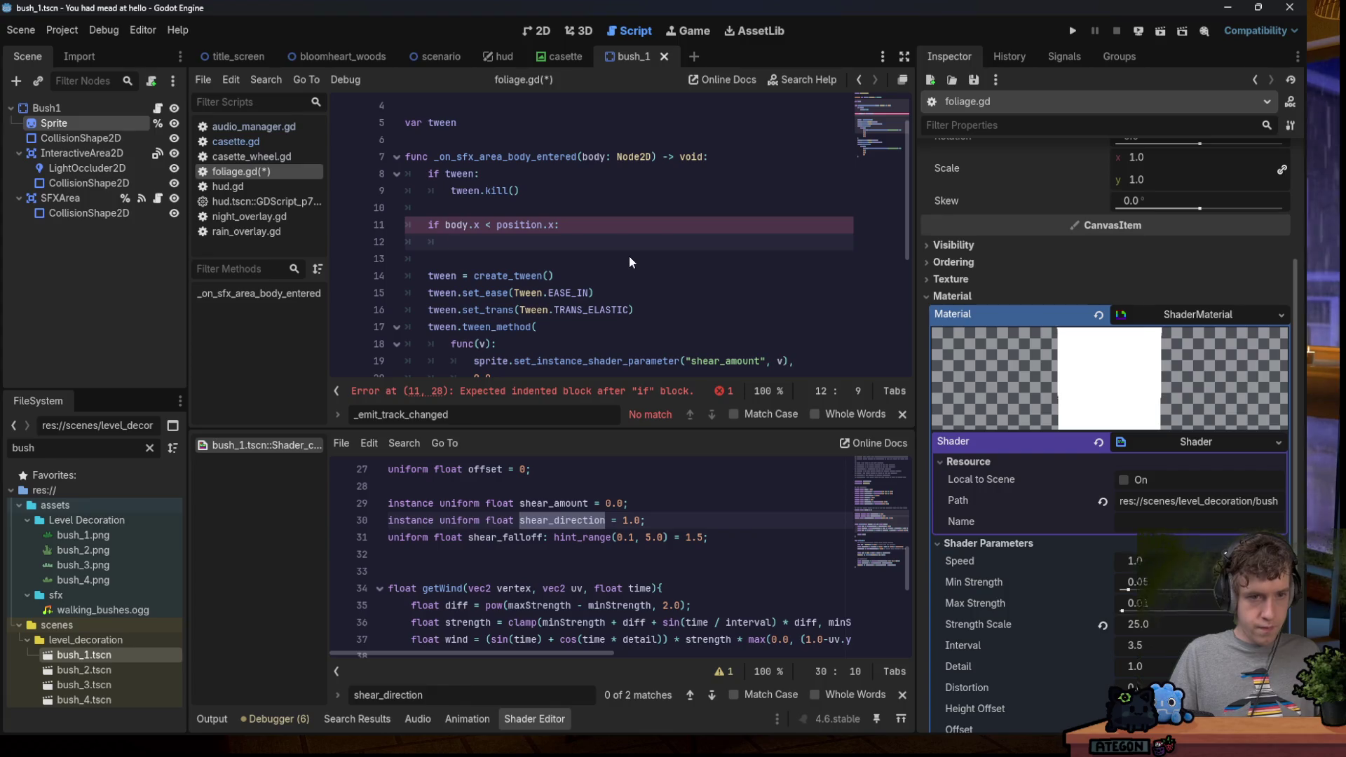
# Inside the if, set the shear_direction instance shader parameter to 1.
pyautogui.moveTo(471, 363); pyautogui.dragTo(769, 359)
pyautogui.hotkey('ctrl', 'c')
pyautogui.click(505, 241)
pyautogui.hotkey('ctrl', 'v')
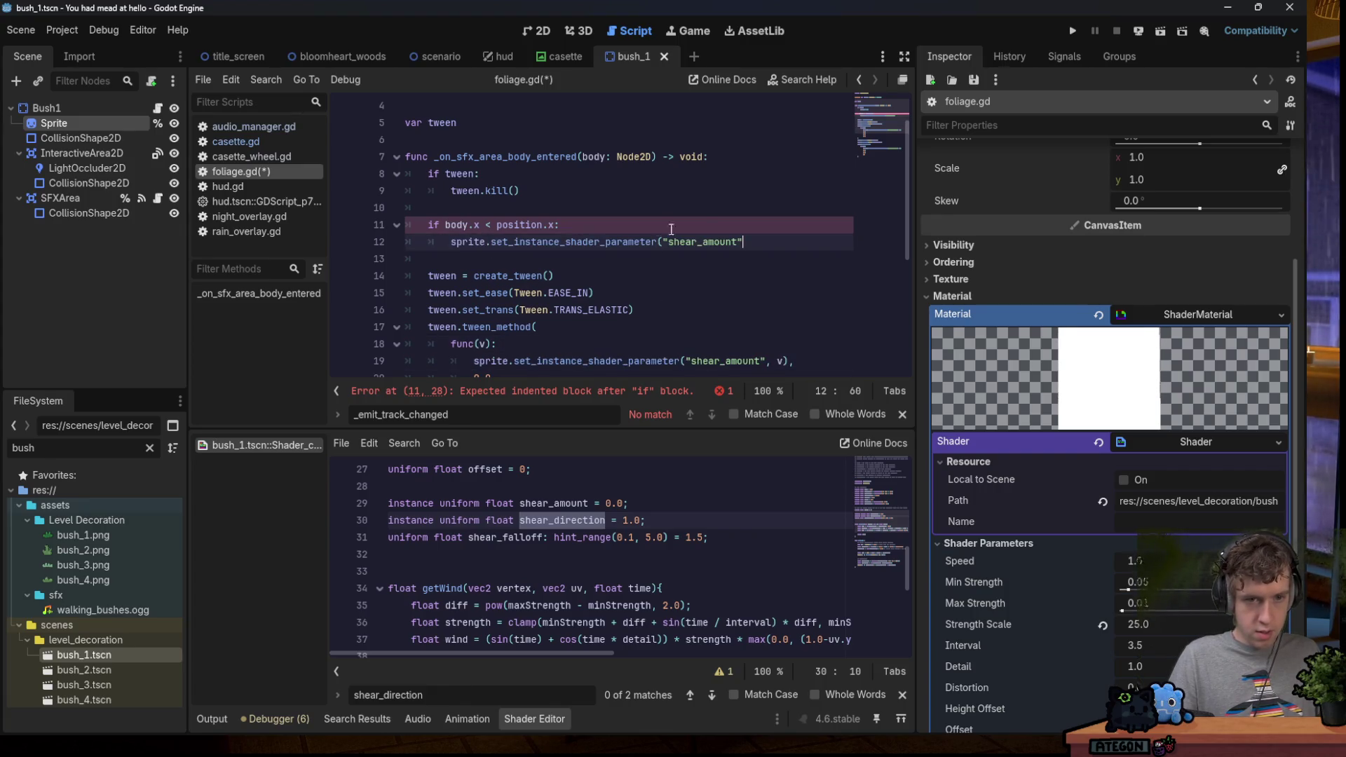
pyautogui.doubleClick(704, 242)
pyautogui.write('di')
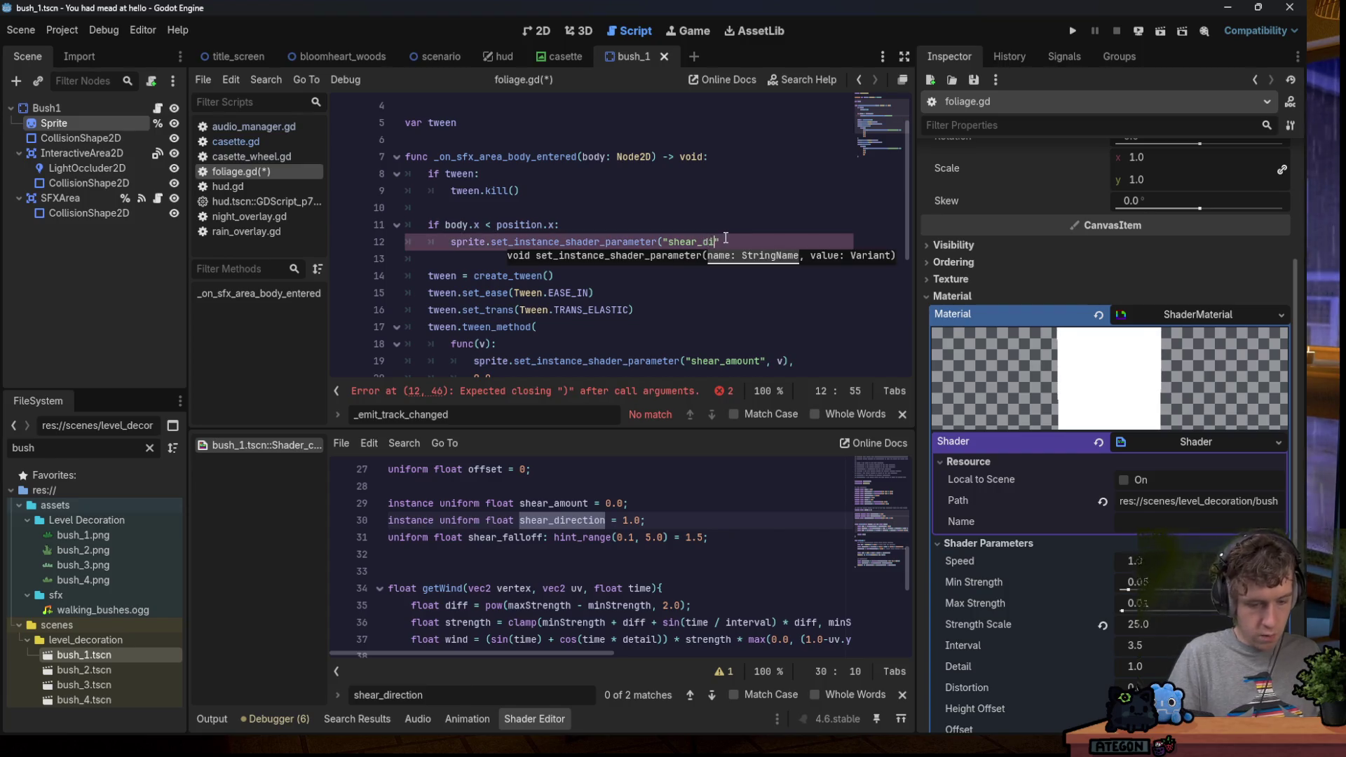
pyautogui.write(', 1)')
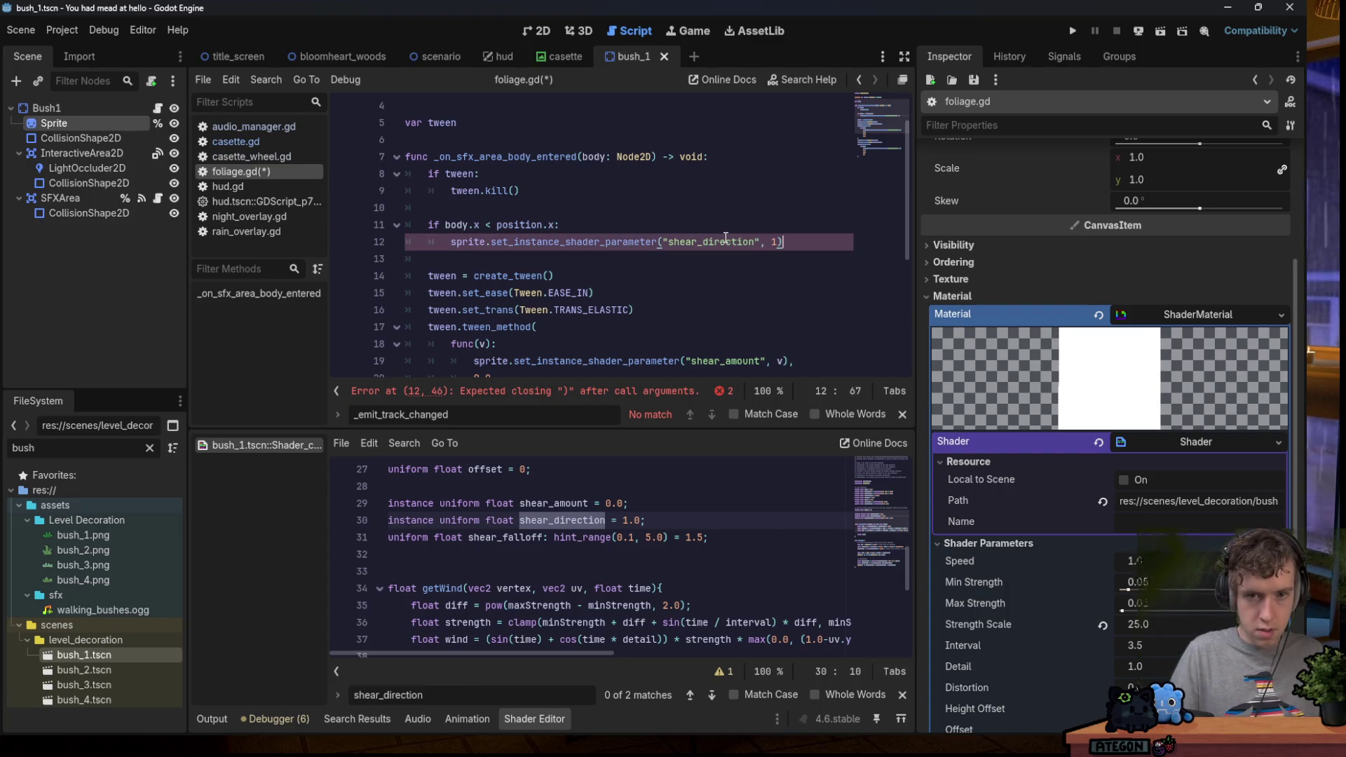
# Add an else branch setting shear_direction to -1 and save foliage.gd.
pyautogui.press('Return')
pyautogui.write('else:')
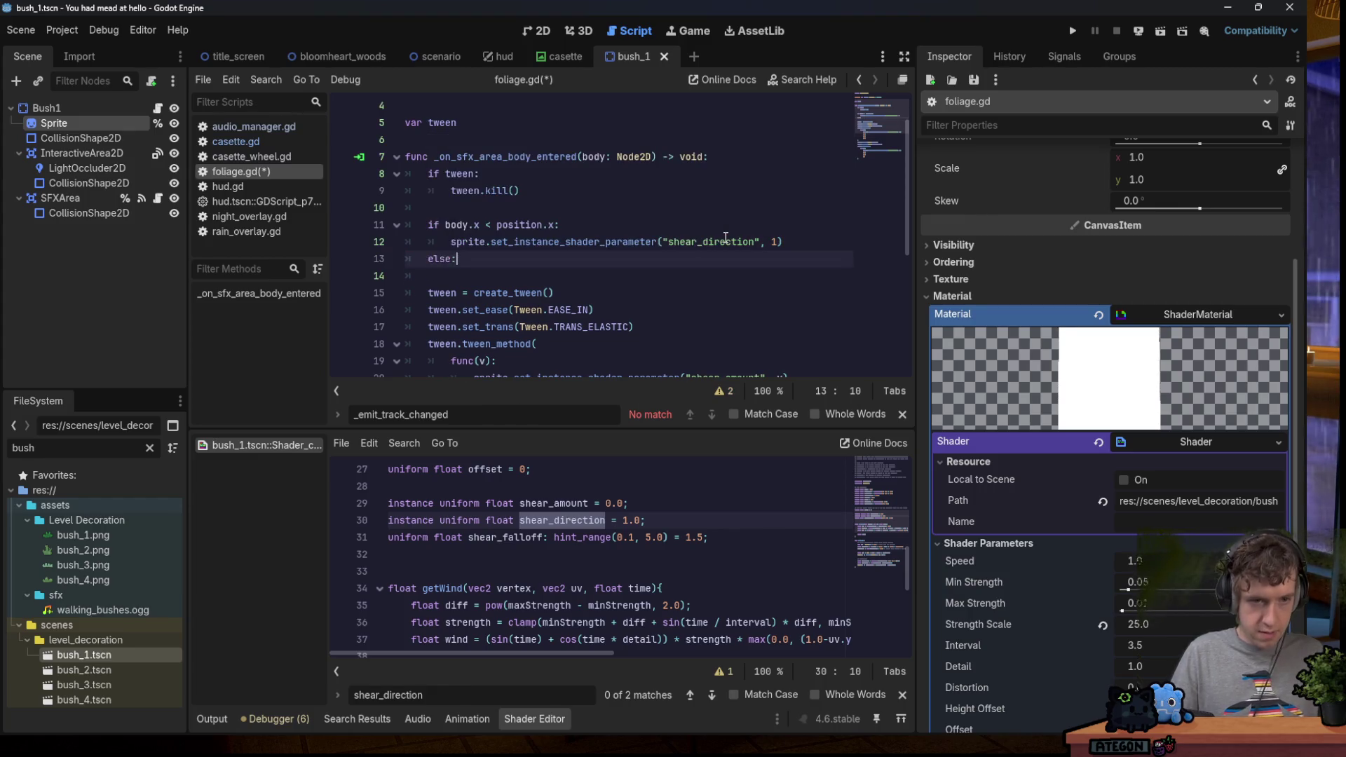
pyautogui.press('Return')
pyautogui.click(775, 239)
pyautogui.hotkey('shift', 'Home')
pyautogui.hotkey('ctrl', 'c')
pyautogui.press('Down')
pyautogui.press('Down')
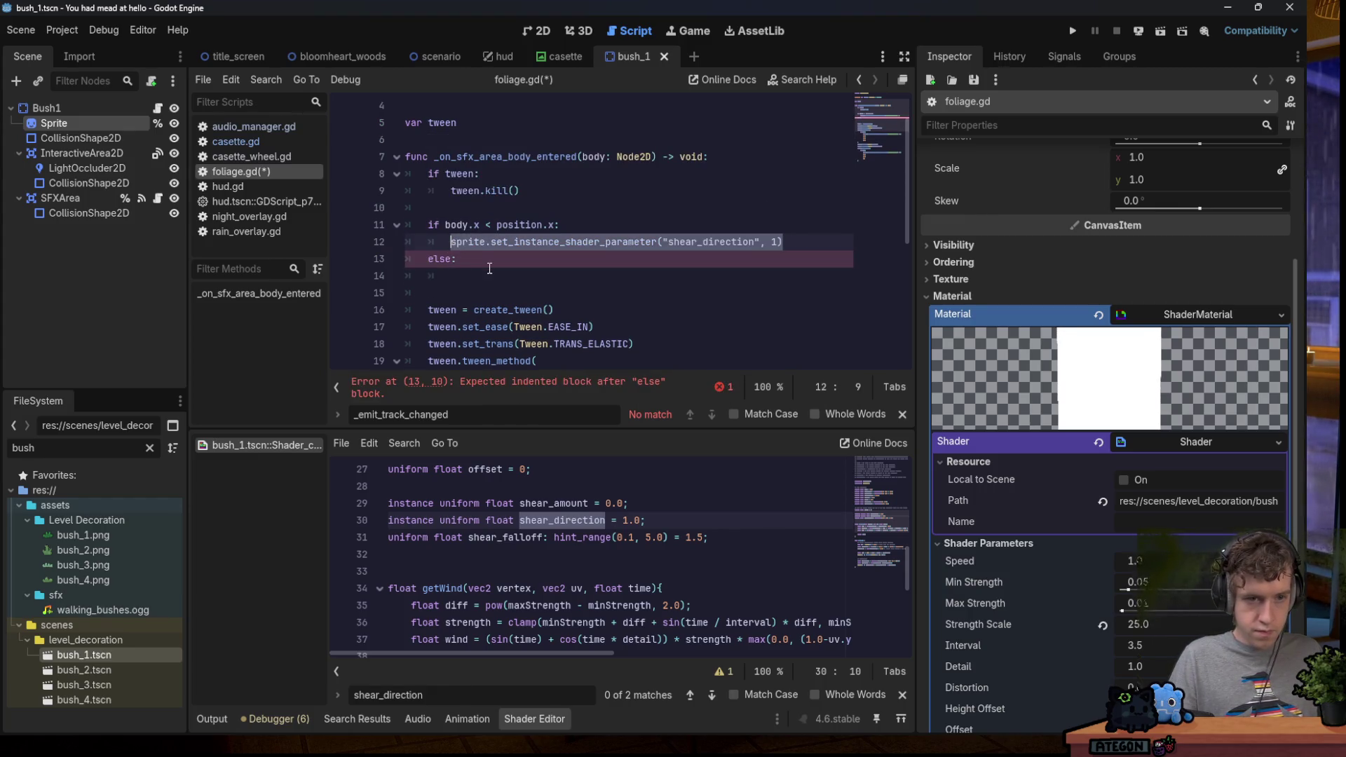
pyautogui.hotkey('ctrl', 'v')
pyautogui.click(774, 276)
pyautogui.write('-')
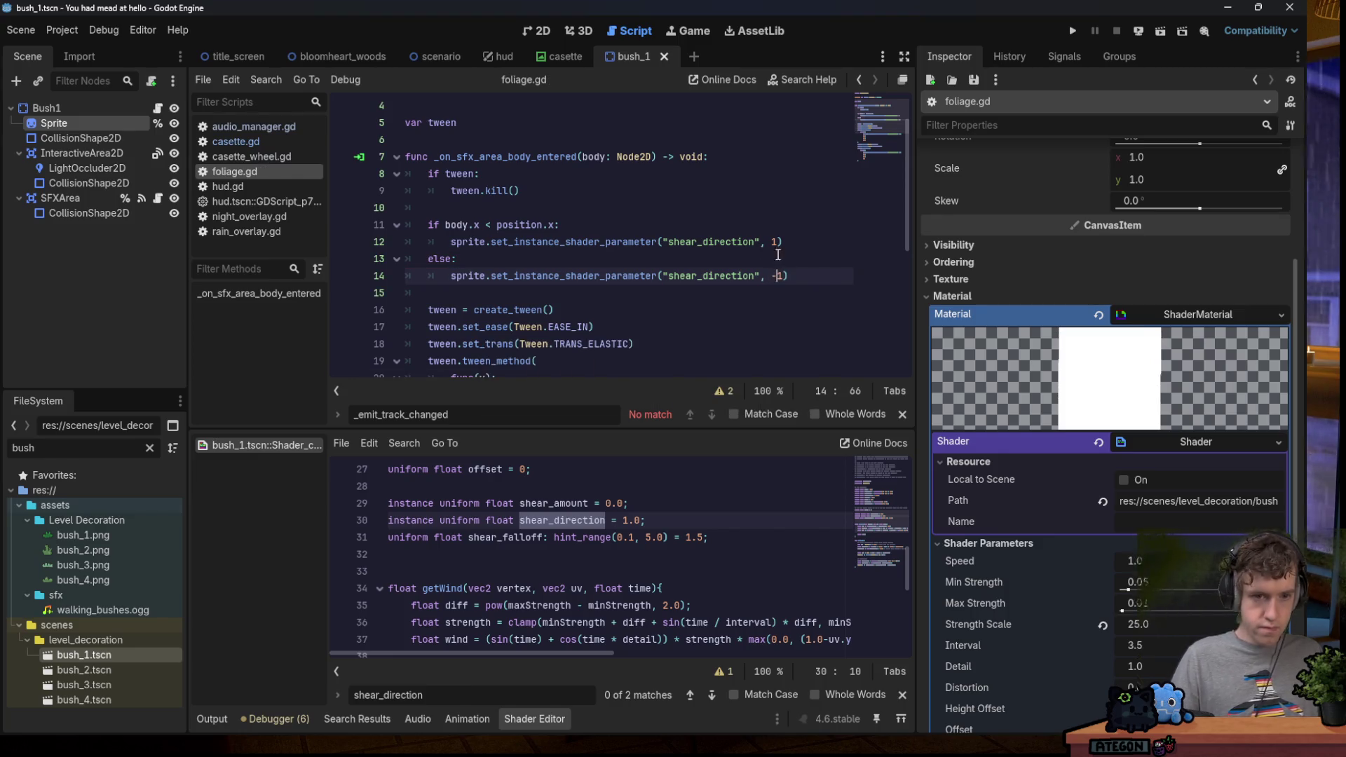
pyautogui.hotkey('ctrl', 's')
pyautogui.scroll(-4, 586, 206)
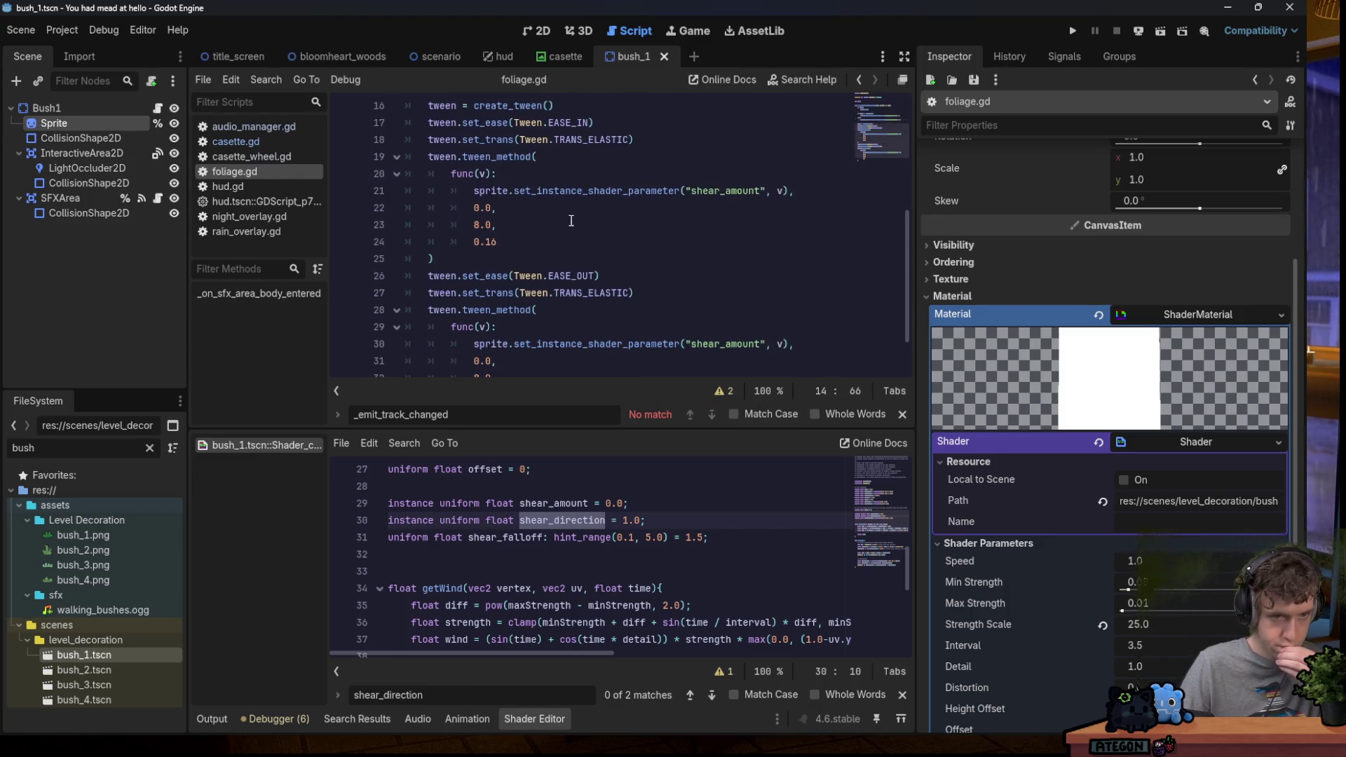
# Delete the set_ease(EASE_IN) line, change TRANS_ELASTIC to TRANS_LINEAR, and save.
pyautogui.click(587, 123)
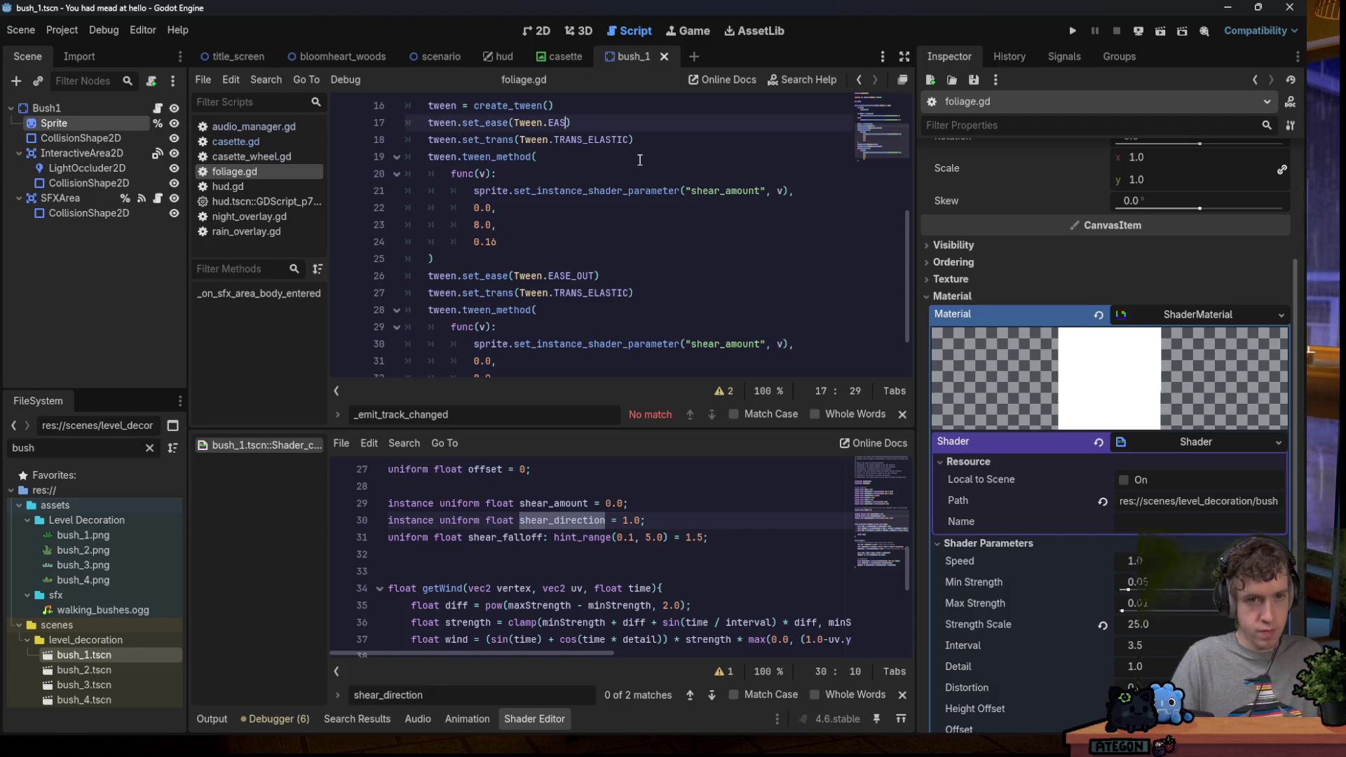
pyautogui.write('EAS')
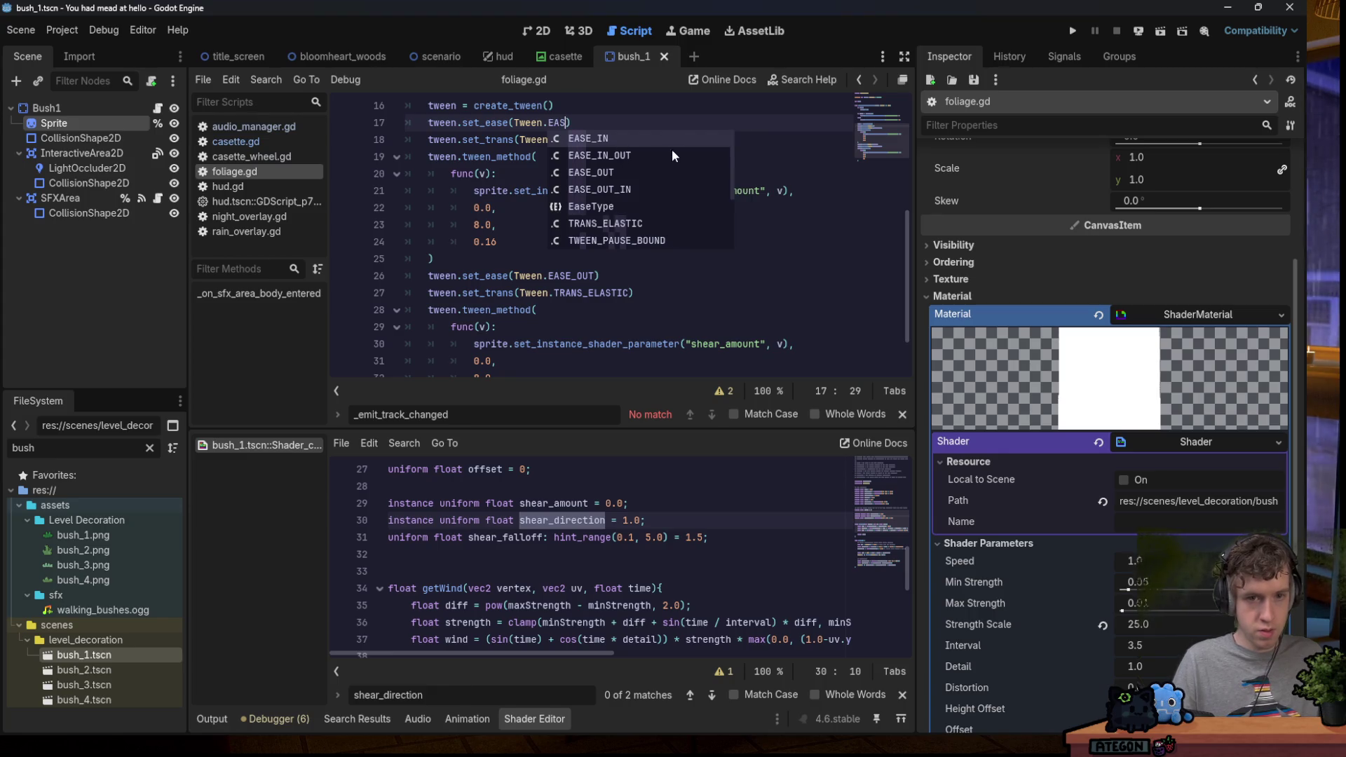
pyautogui.press('Escape')
pyautogui.hotkey('ctrl', 'shift', 'k')
pyautogui.keyDown('shift'); pyautogui.click(630, 124); pyautogui.keyUp('shift')
pyautogui.write('LINEAR')
pyautogui.hotkey('ctrl', 's')
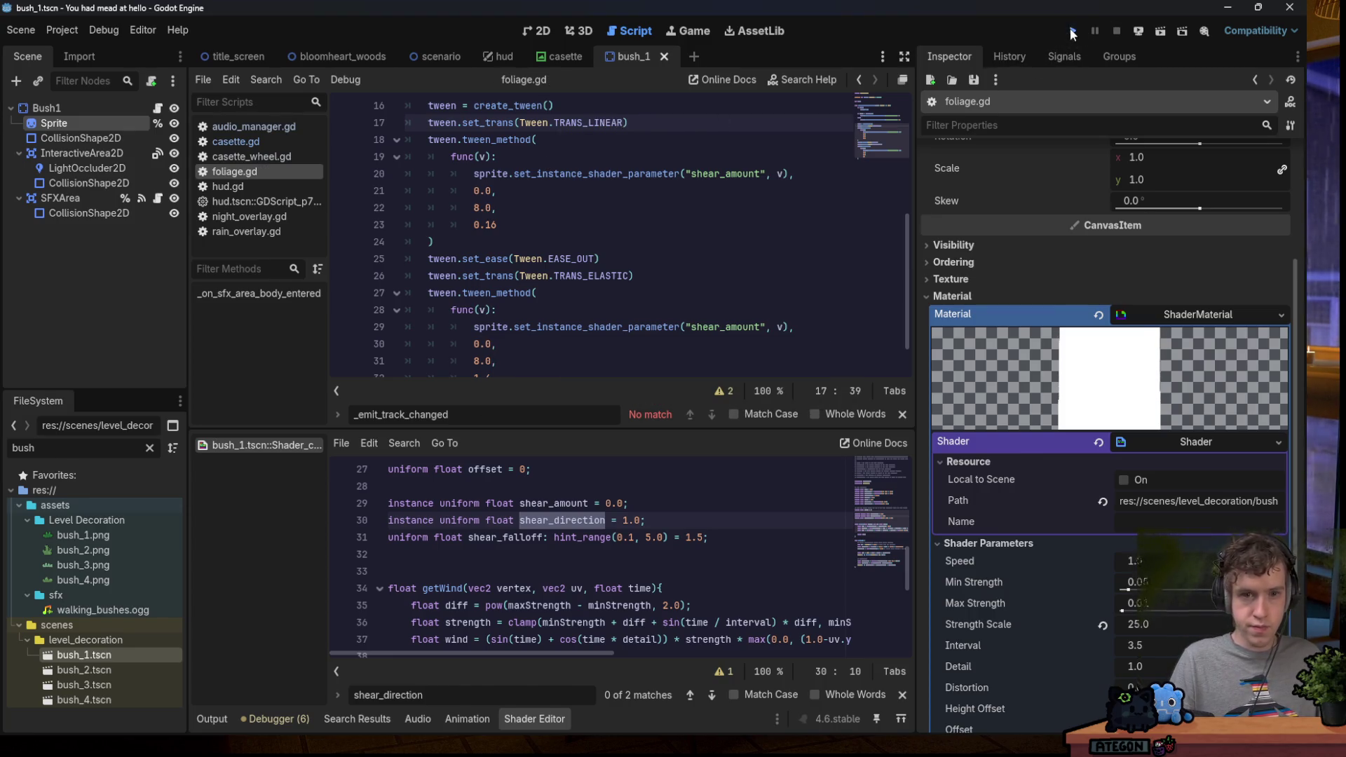
# Run the game, fix body.x to body.position.x, and relaunch.
pyautogui.click(1072, 33)
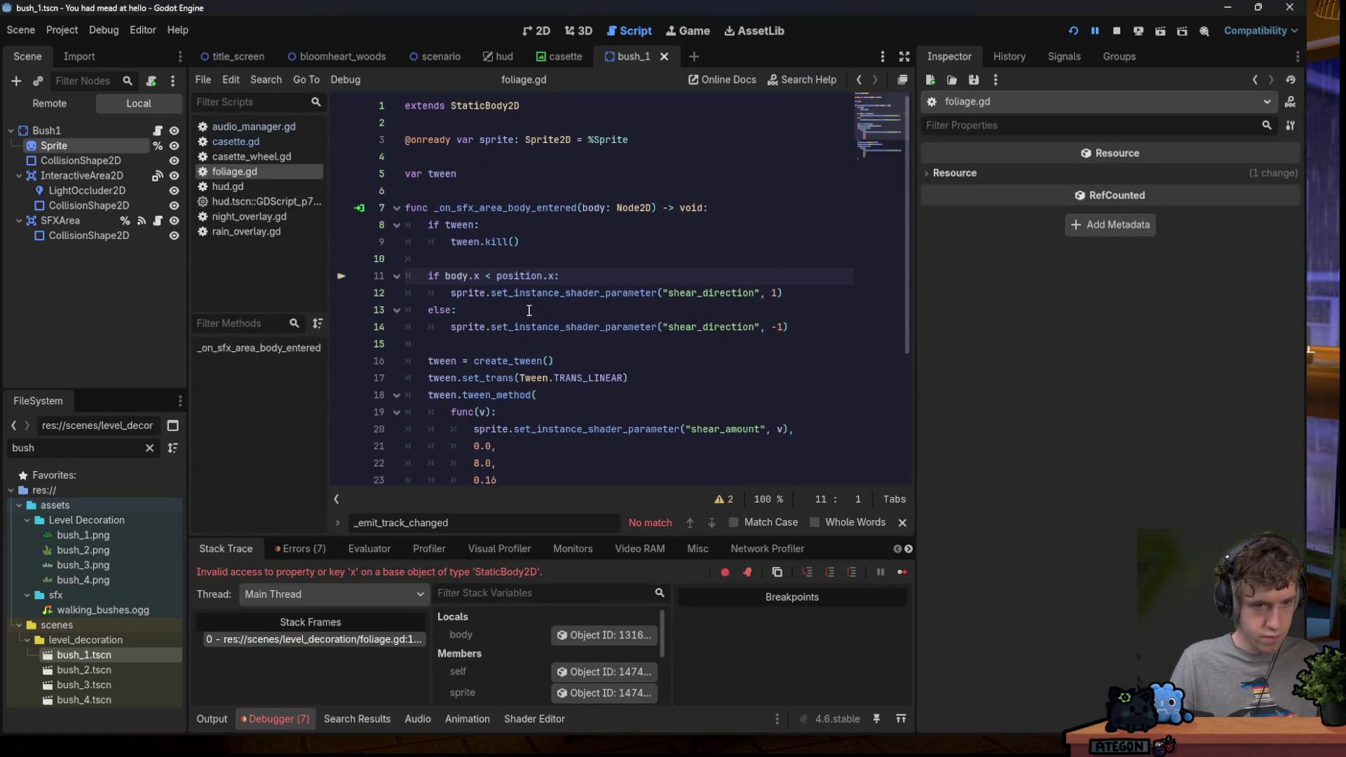
pyautogui.moveTo(468, 279)
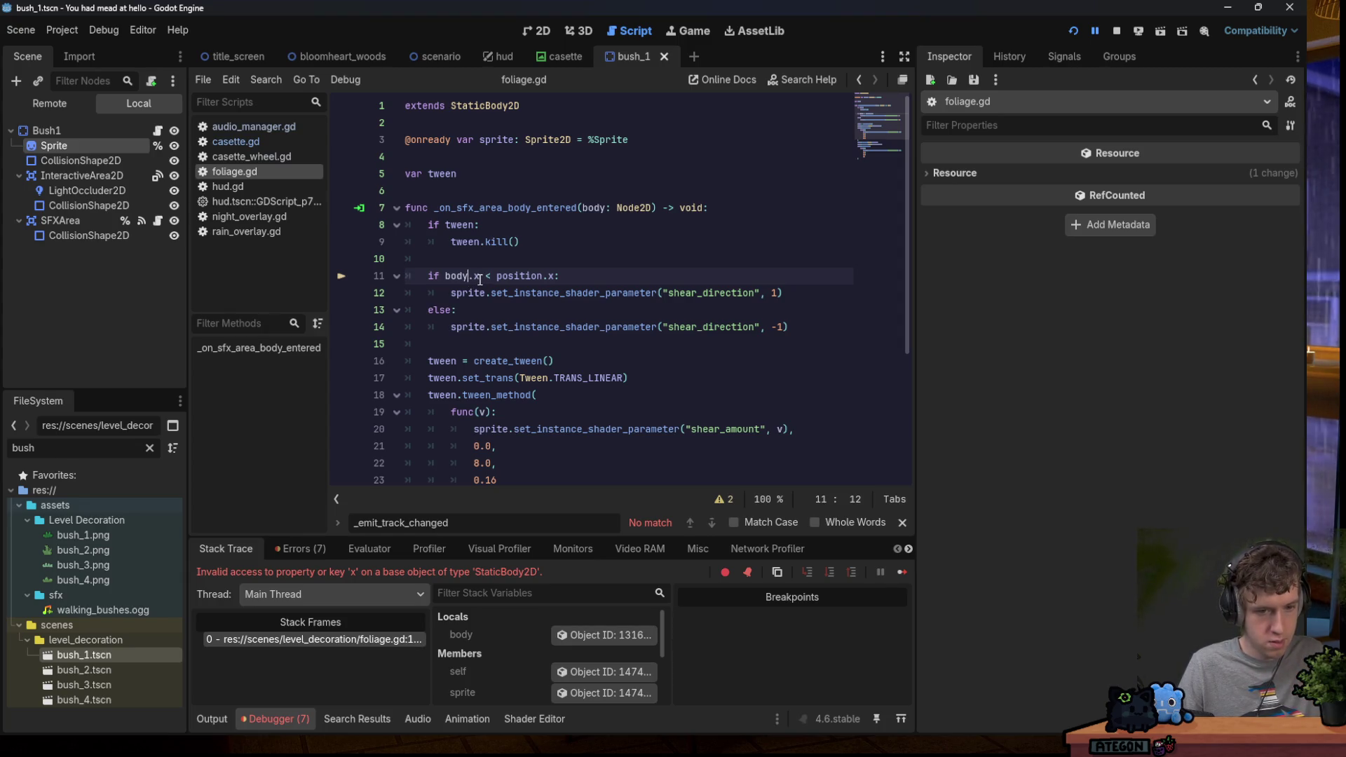
pyautogui.write('.position')
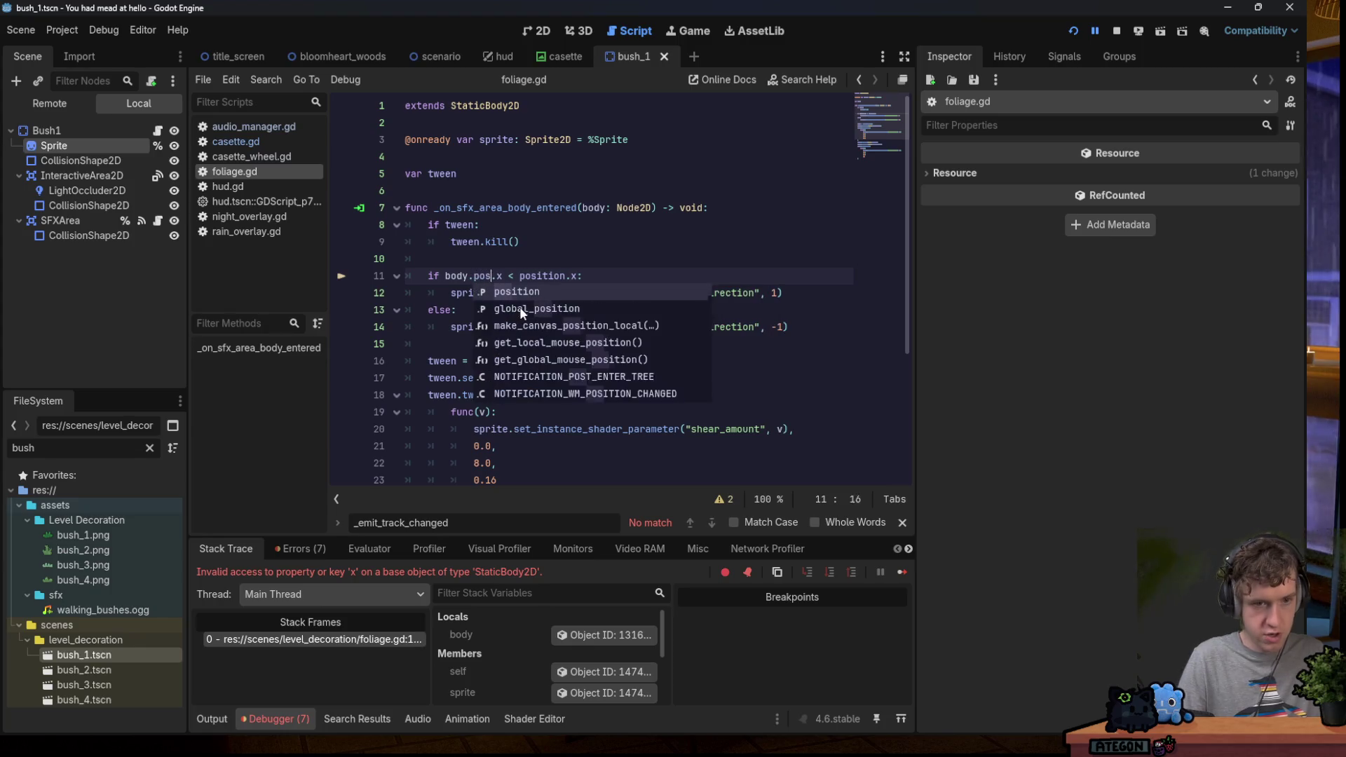
pyautogui.click(1137, 31)
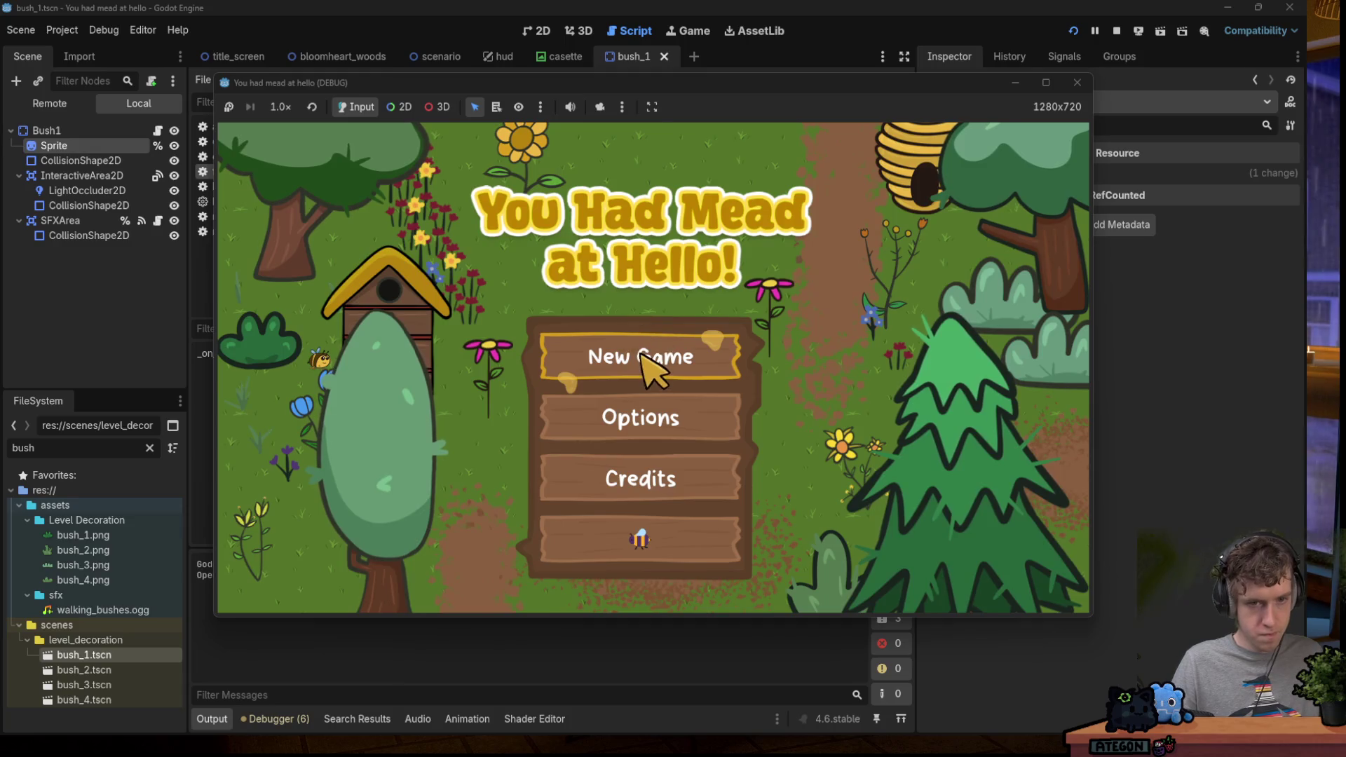
pyautogui.click(654, 363)
pyautogui.press('a')
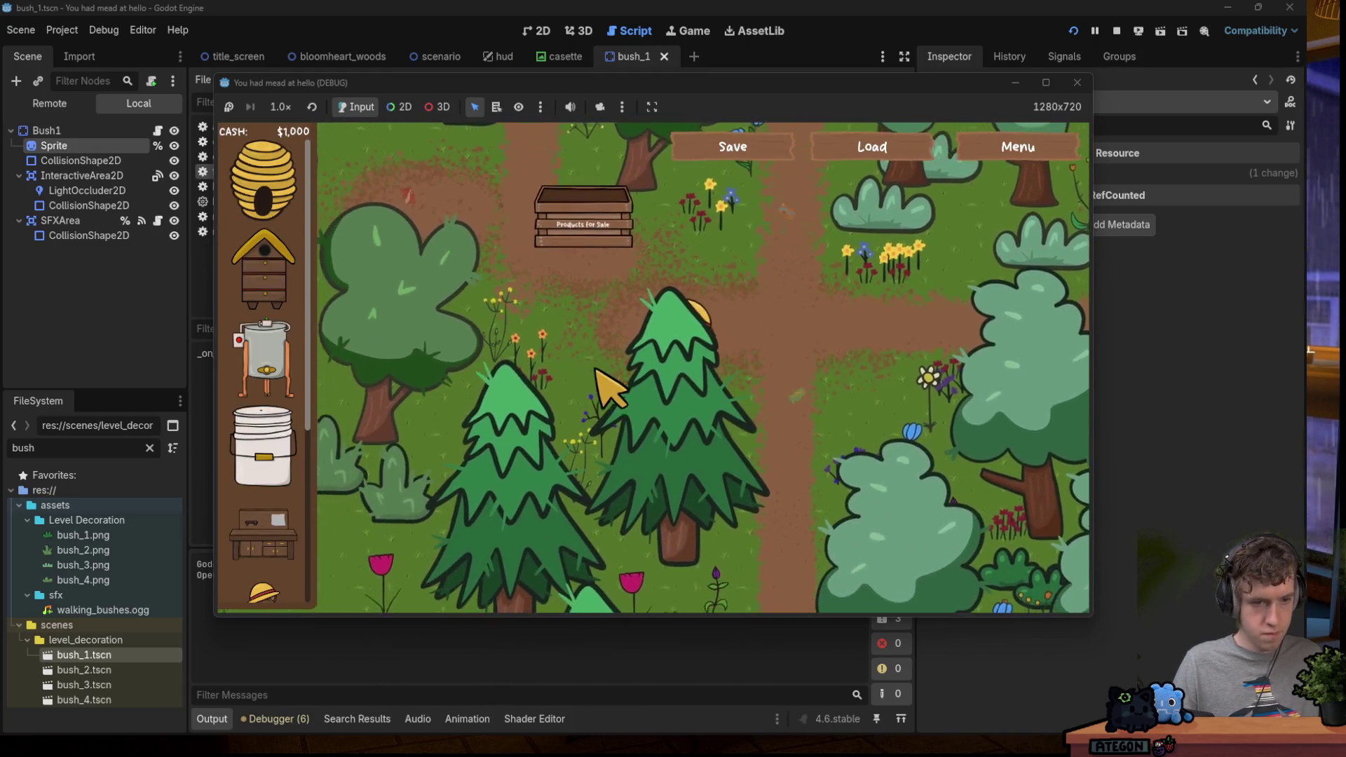
pyautogui.press('s')
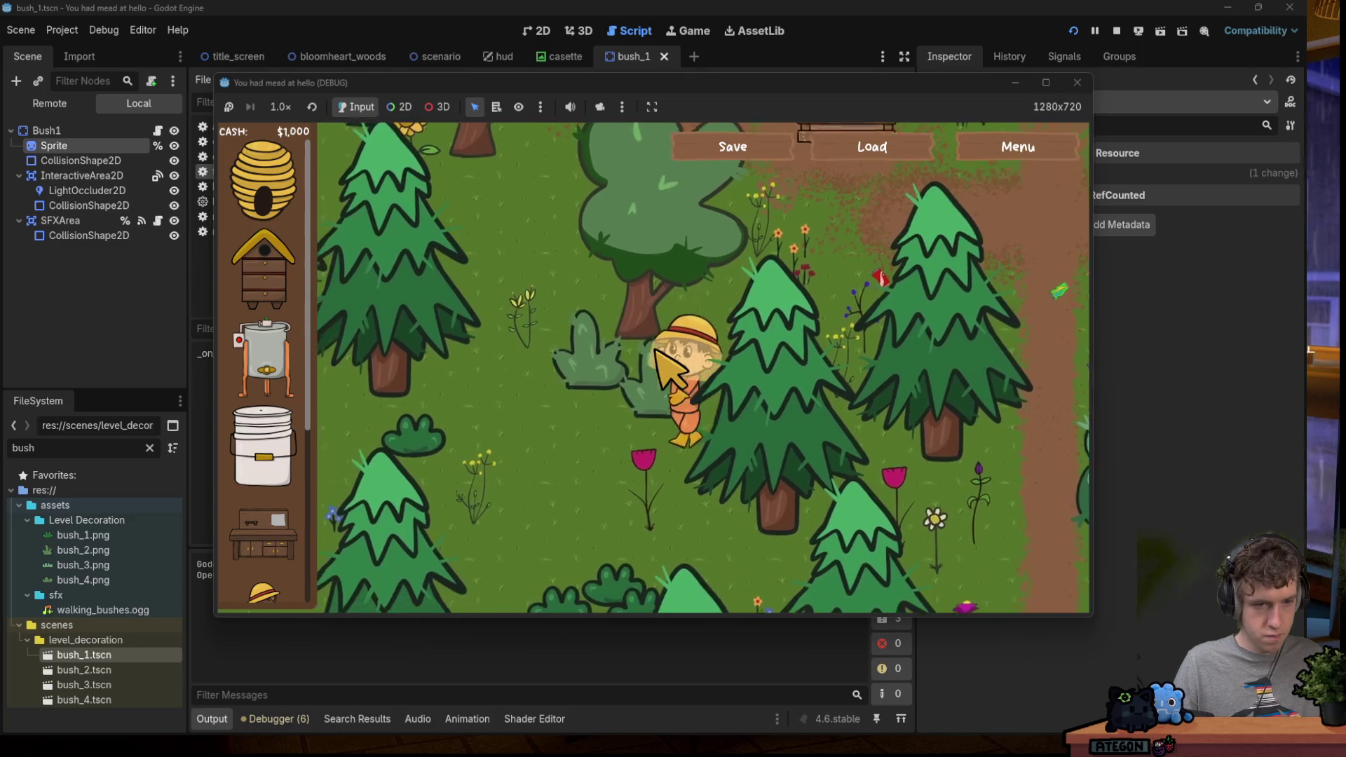
pyautogui.press('s')
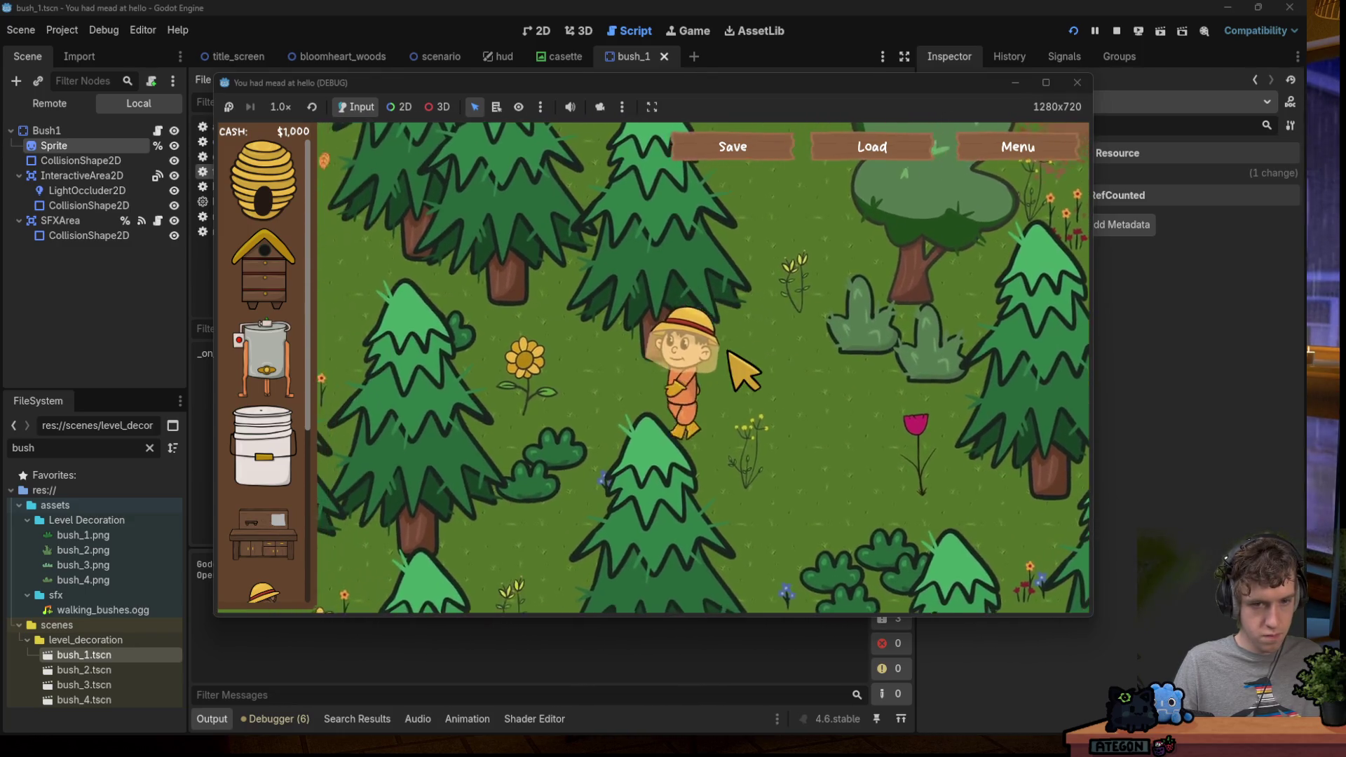
pyautogui.press('a')
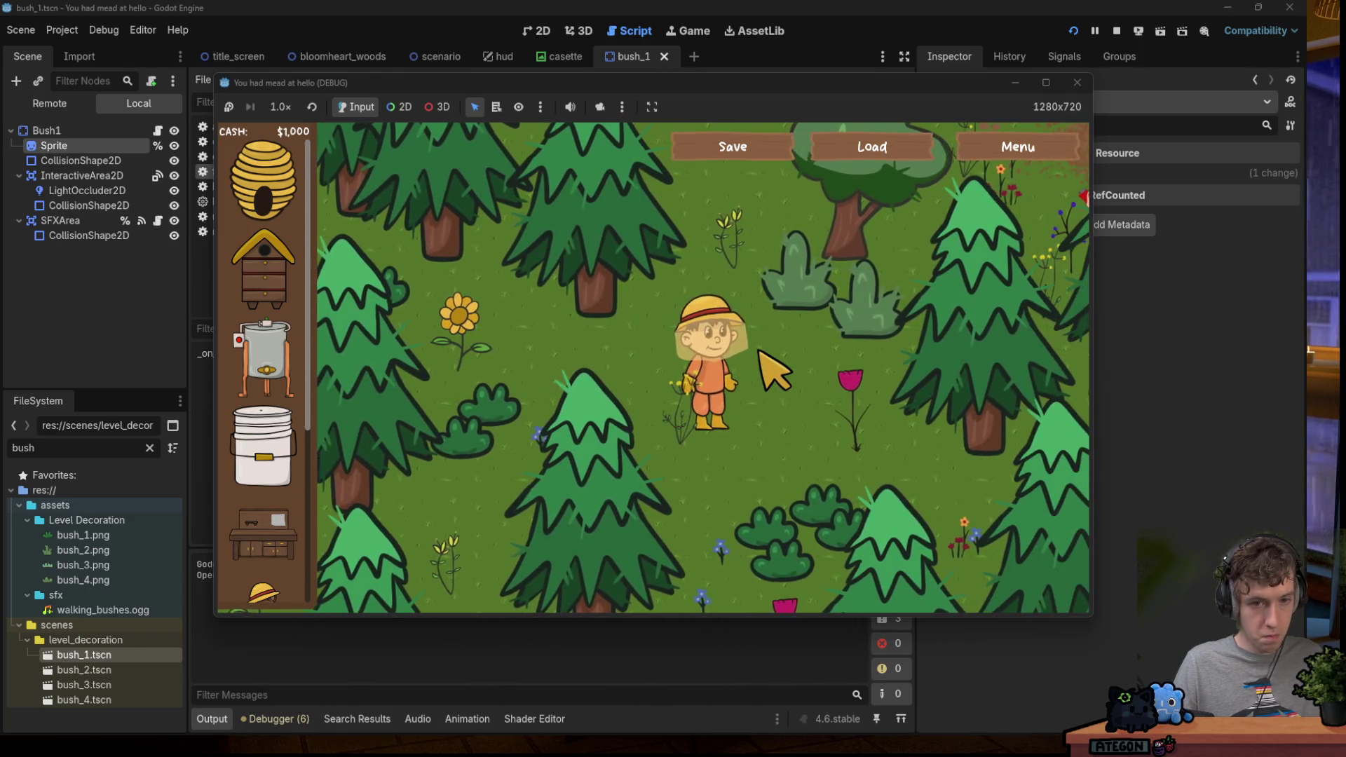
pyautogui.press('a')
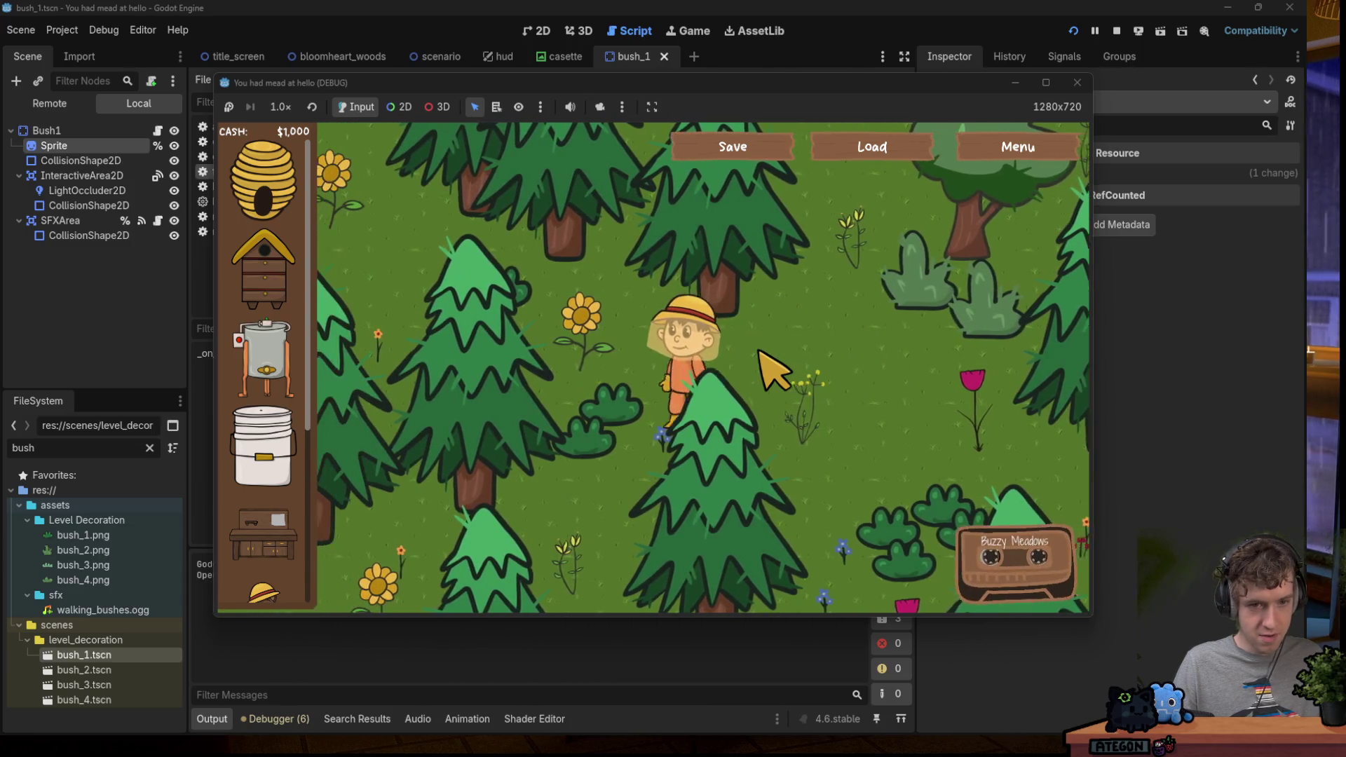
pyautogui.press('d')
pyautogui.press('s')
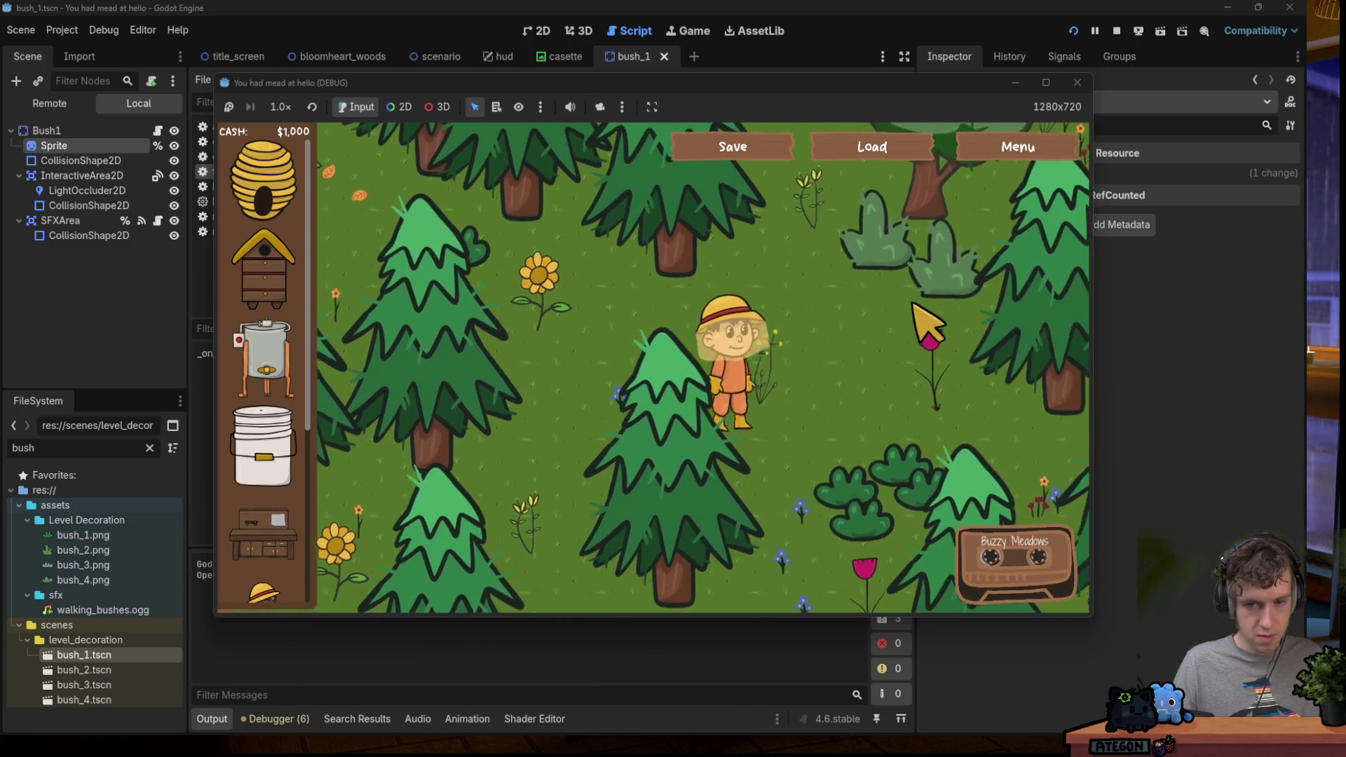
pyautogui.press('a')
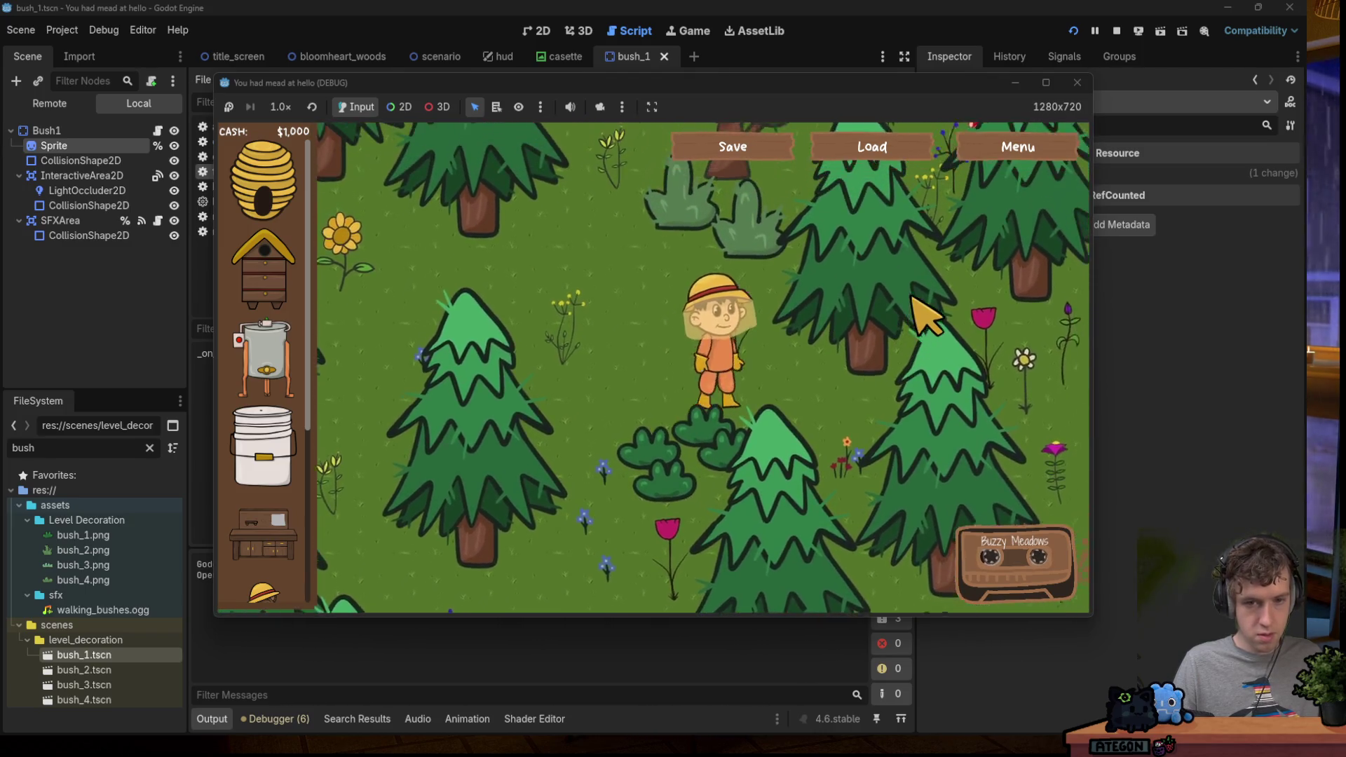
pyautogui.click(1078, 82)
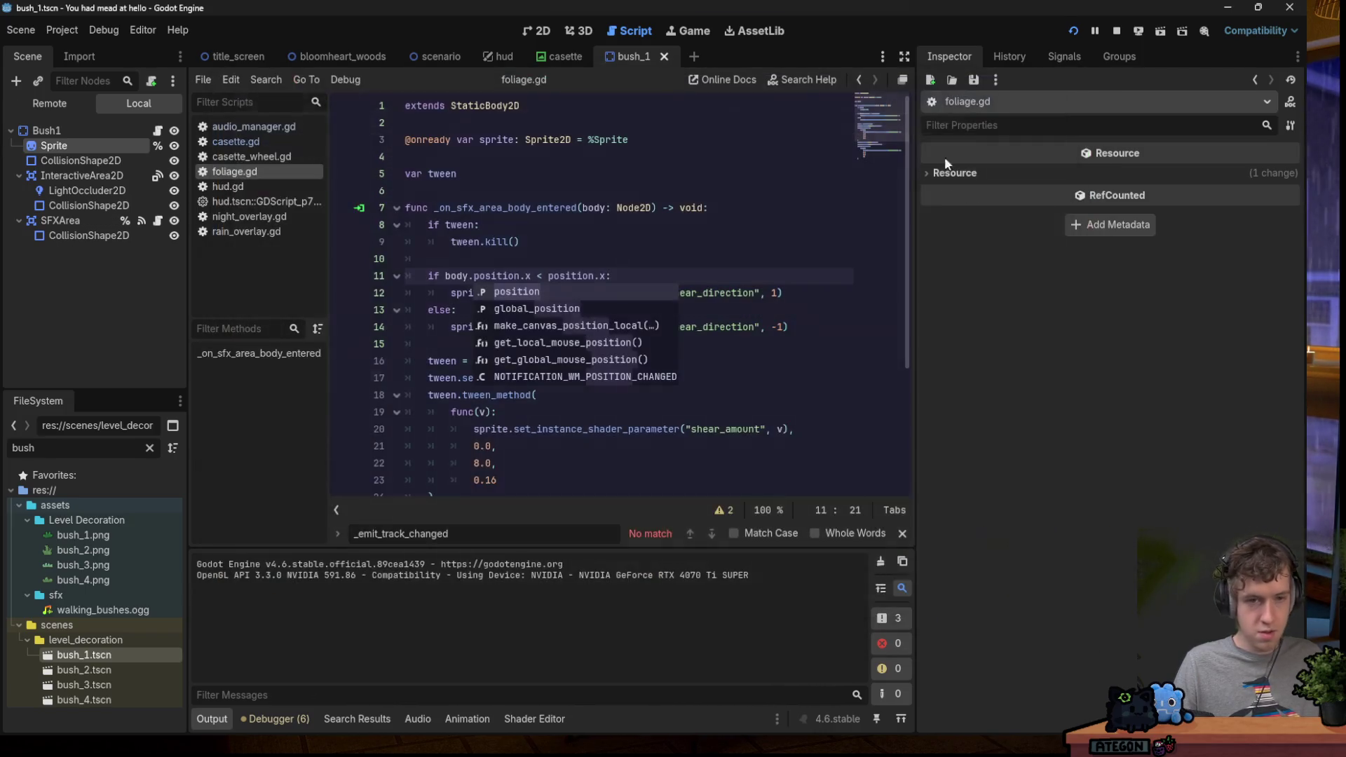
pyautogui.hotkey('ctrl', 'z')
# Select the bush Sprite and open its wind shader in the Shader Editor to read the code.
pyautogui.click(750, 258)
pyautogui.click(719, 277)
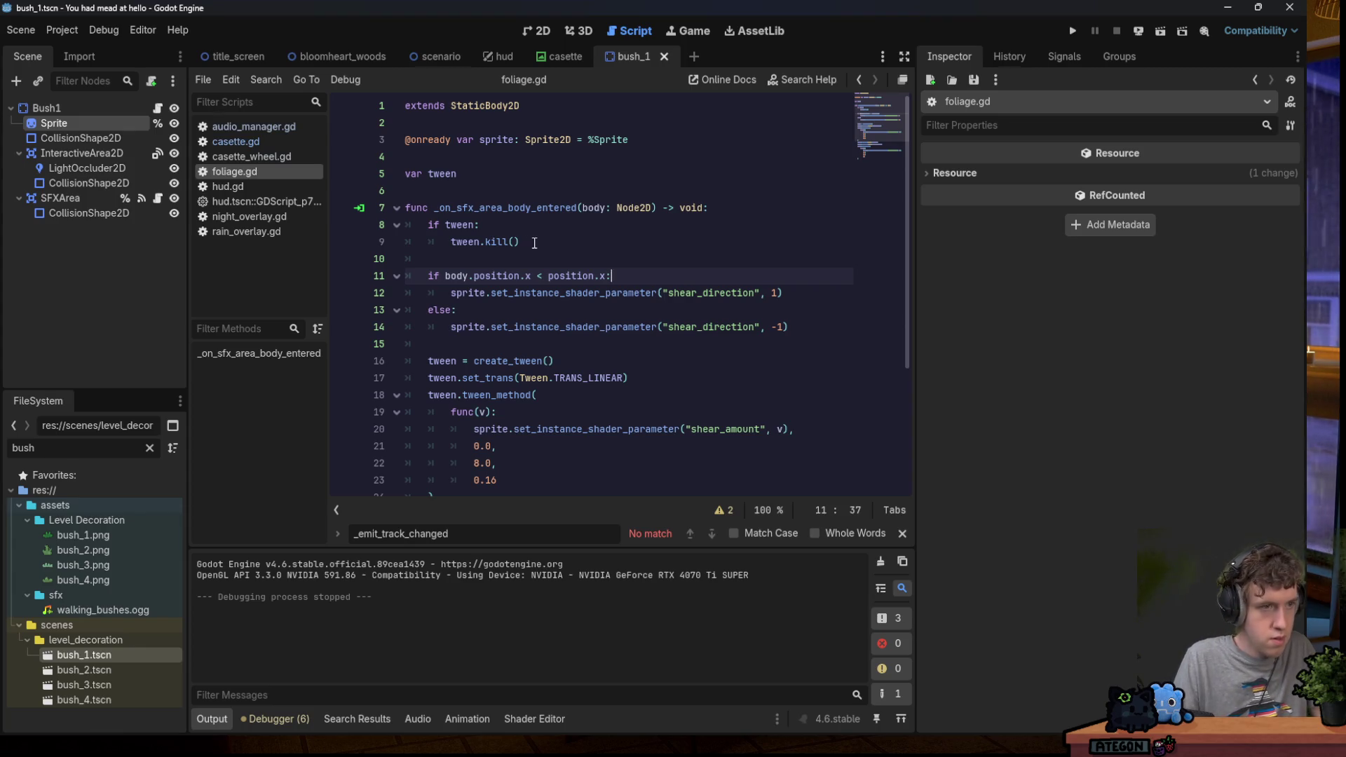
pyautogui.click(108, 153)
pyautogui.click(67, 124)
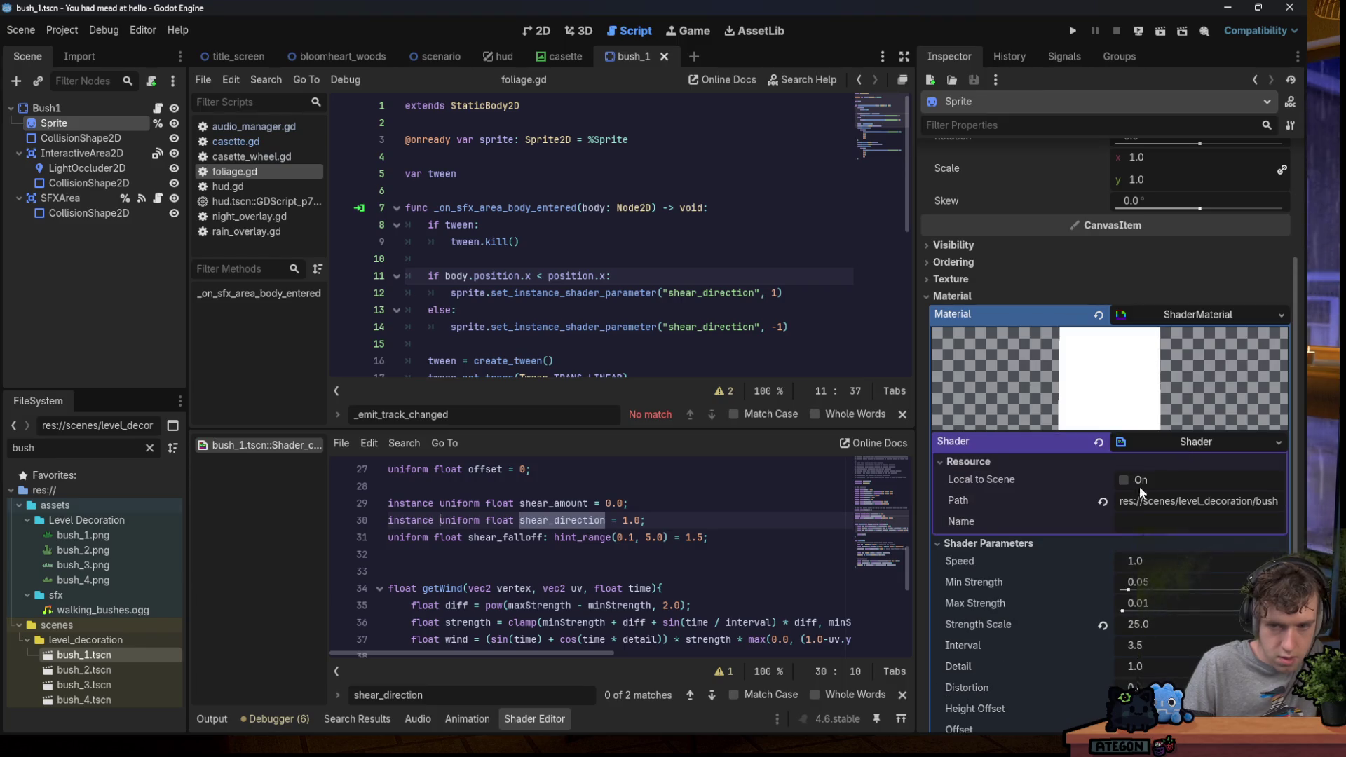
pyautogui.scroll(-3, 1173, 623)
pyautogui.click(649, 550)
pyautogui.scroll(-5, 878, 560)
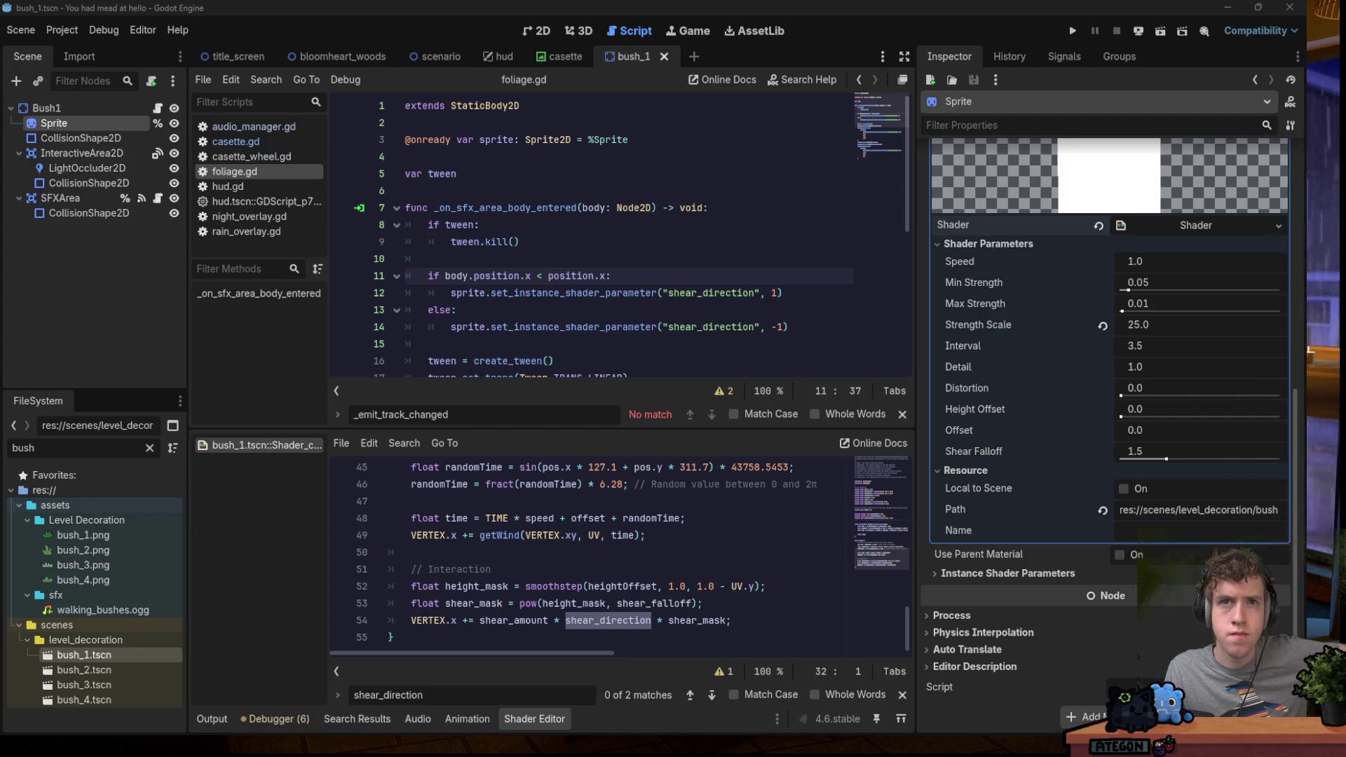
pyautogui.scroll(7, 606, 575)
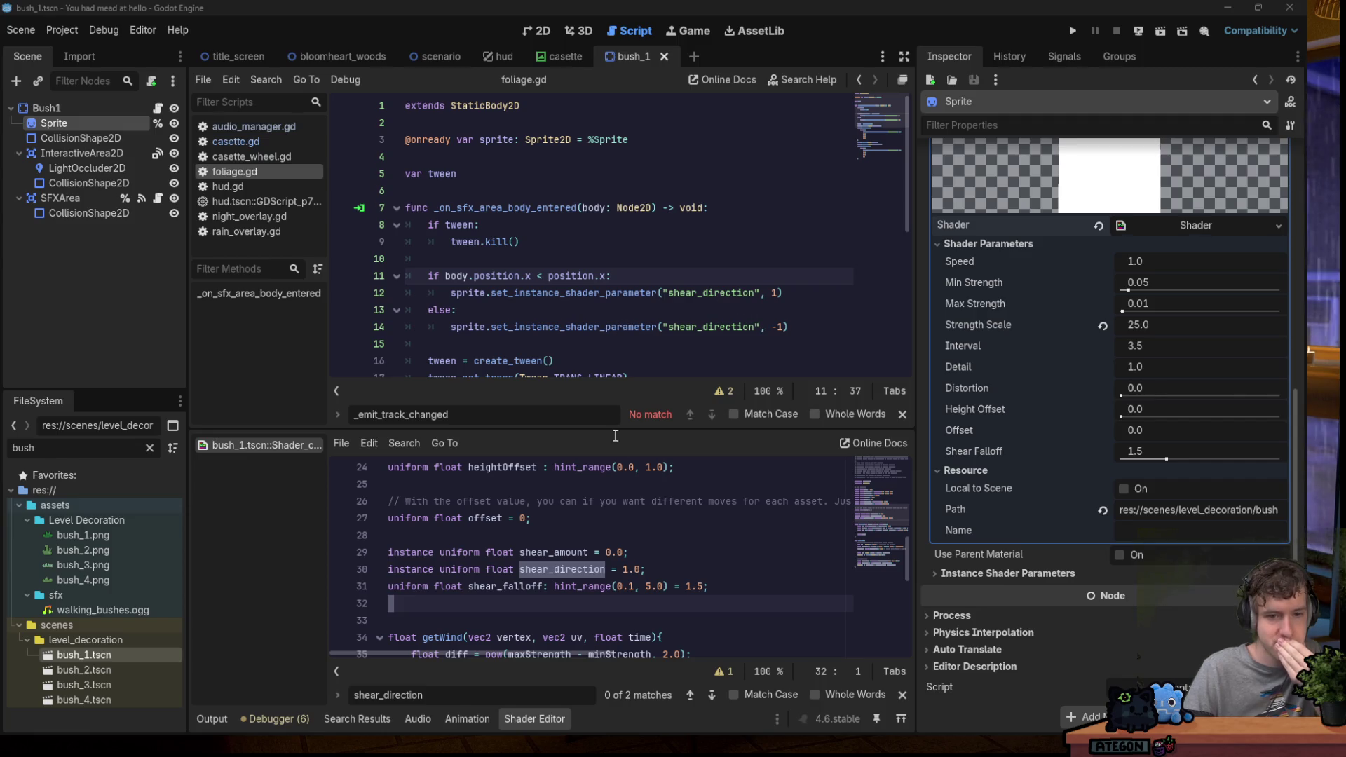
pyautogui.scroll(-7, 639, 554)
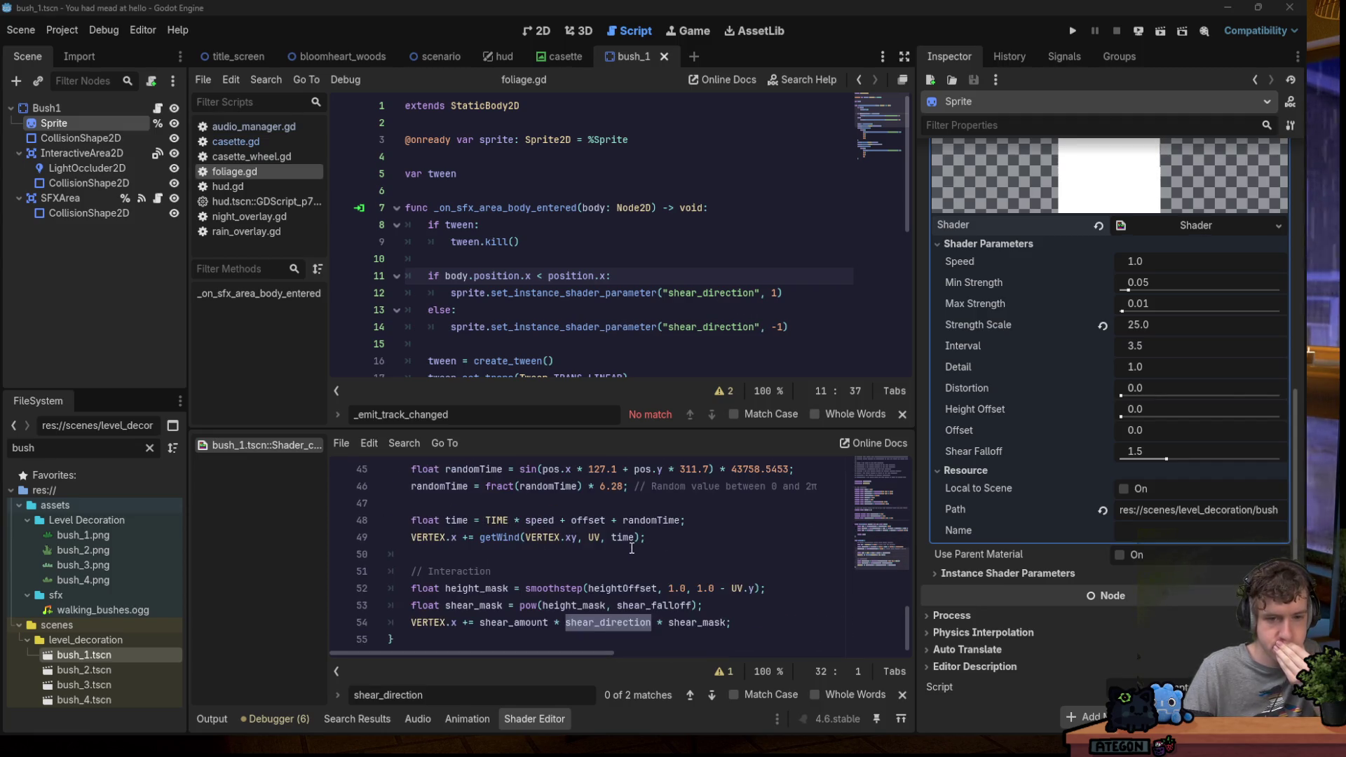
pyautogui.click(664, 561)
# Change the else branch's -1 to 1, run the game, and start playing.
pyautogui.click(778, 327)
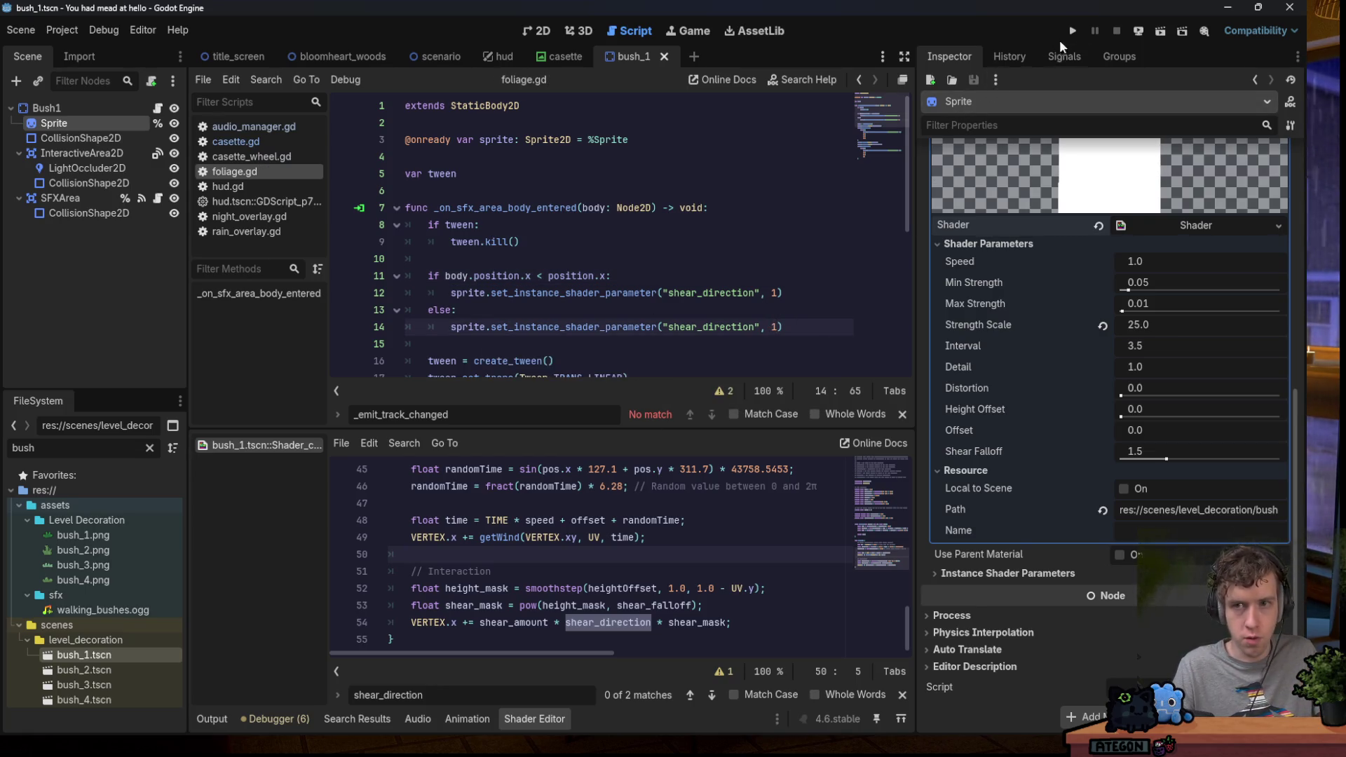
pyautogui.click(1073, 31)
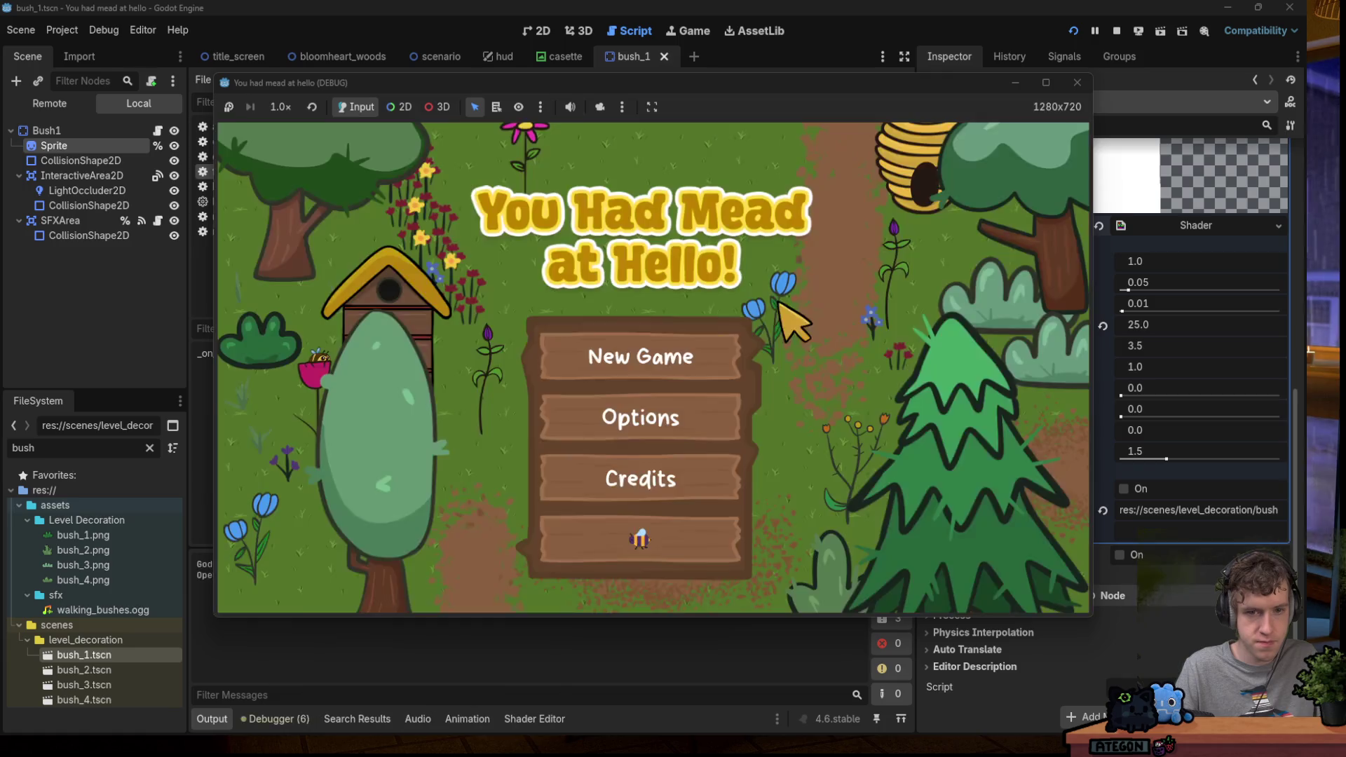
pyautogui.click(641, 354)
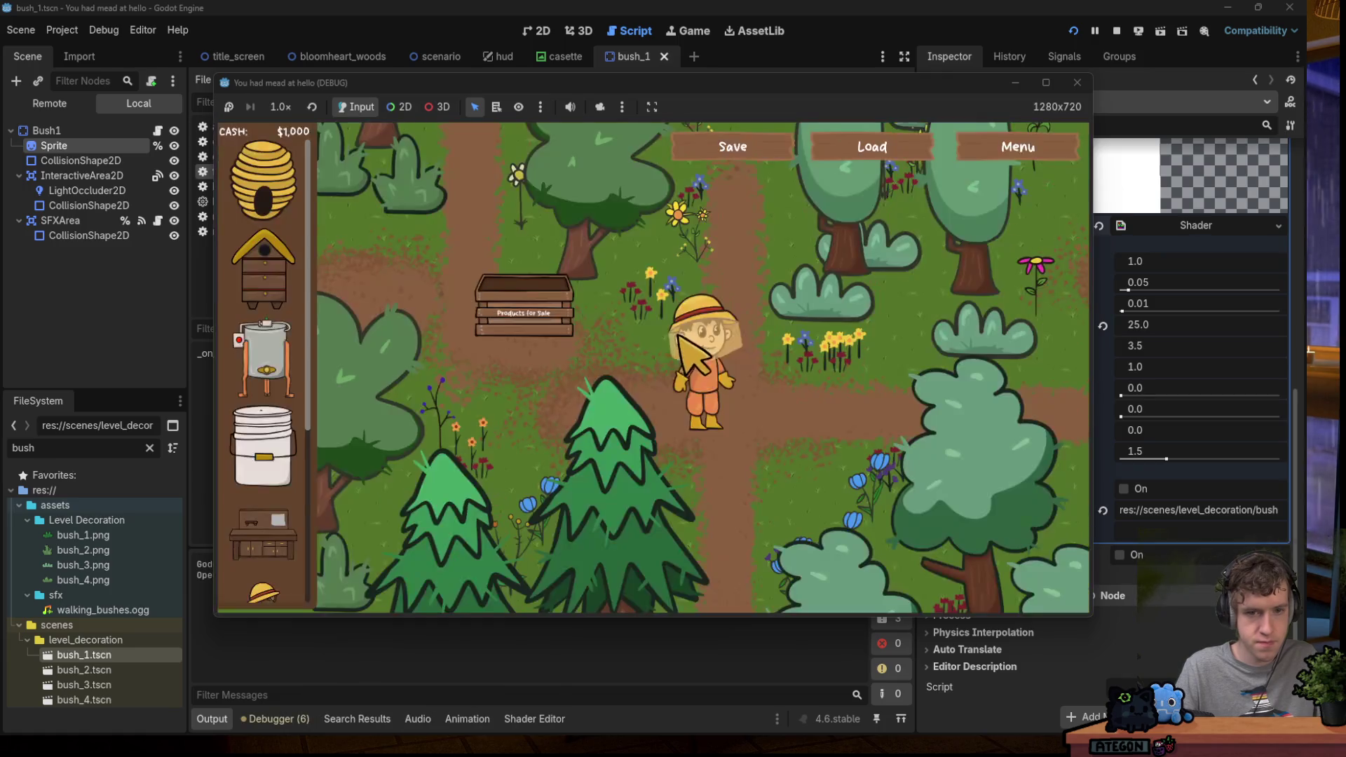
# Walk the player through the bushes in several directions, then stop the game.
pyautogui.press('s')
pyautogui.press('a')
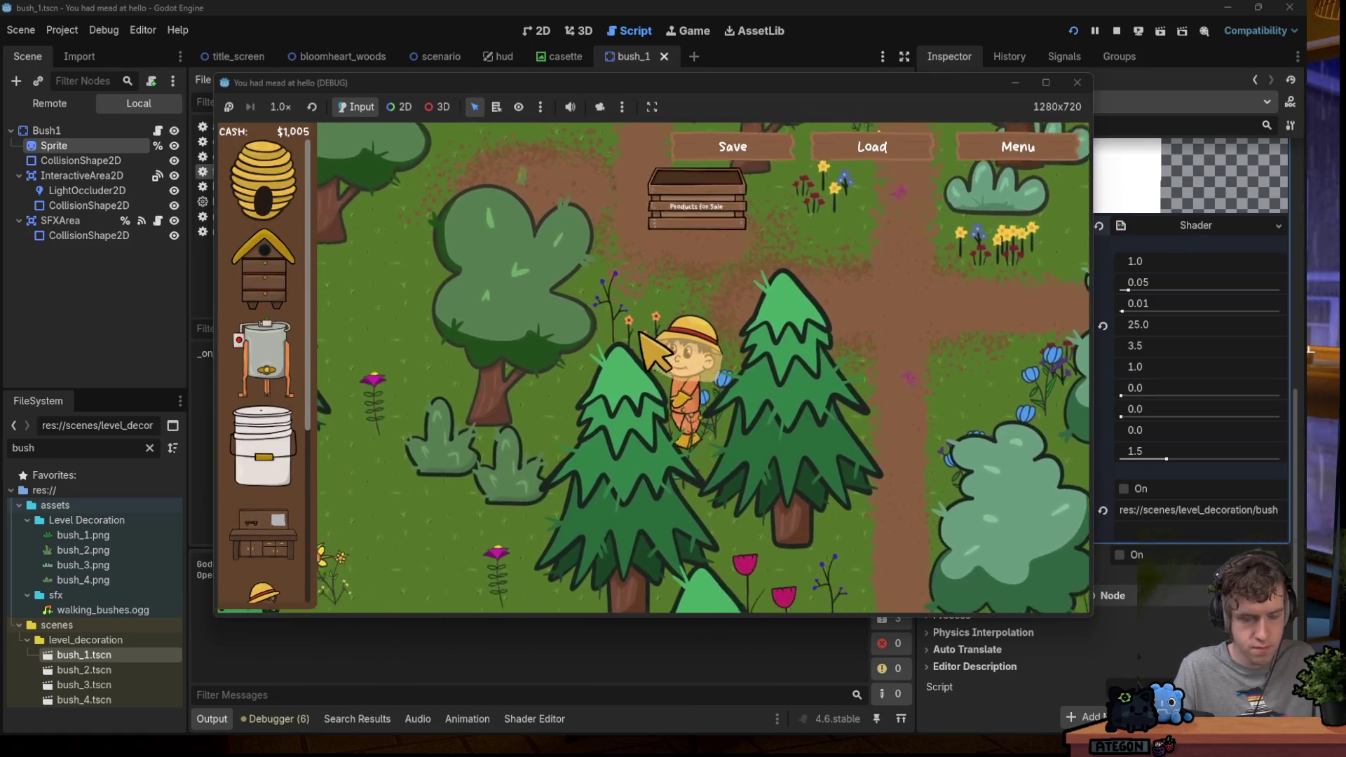
pyautogui.press('s')
pyautogui.press('a')
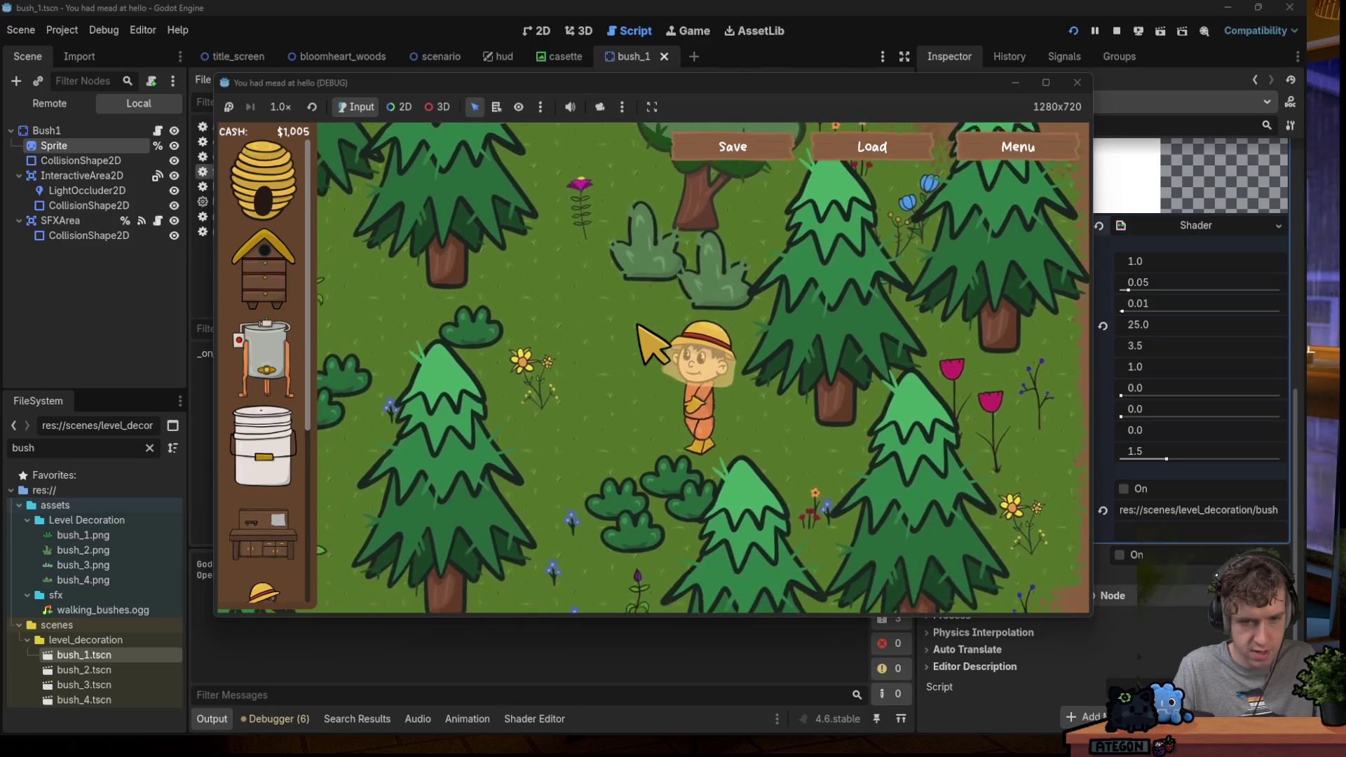
pyautogui.press('w')
pyautogui.press('a')
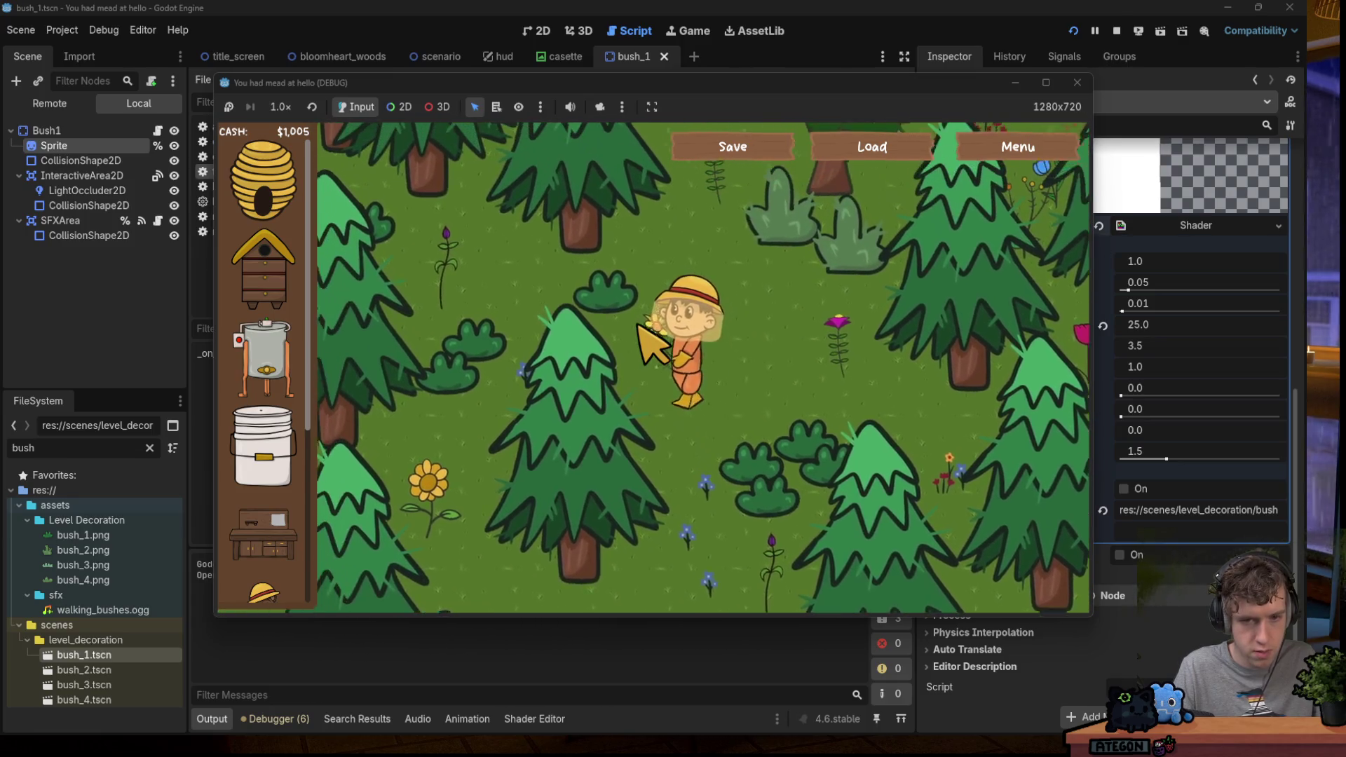
pyautogui.press('s')
pyautogui.press('a')
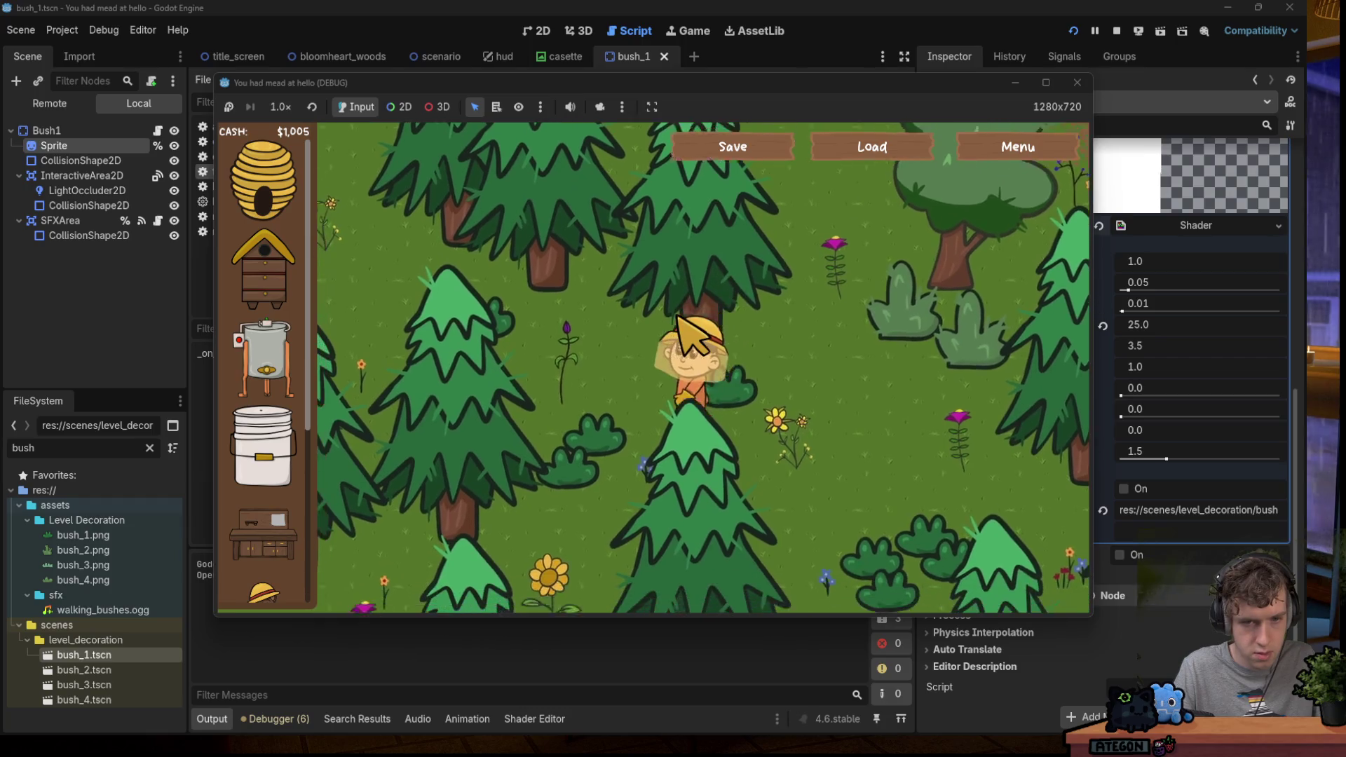
pyautogui.press('w')
pyautogui.press('d')
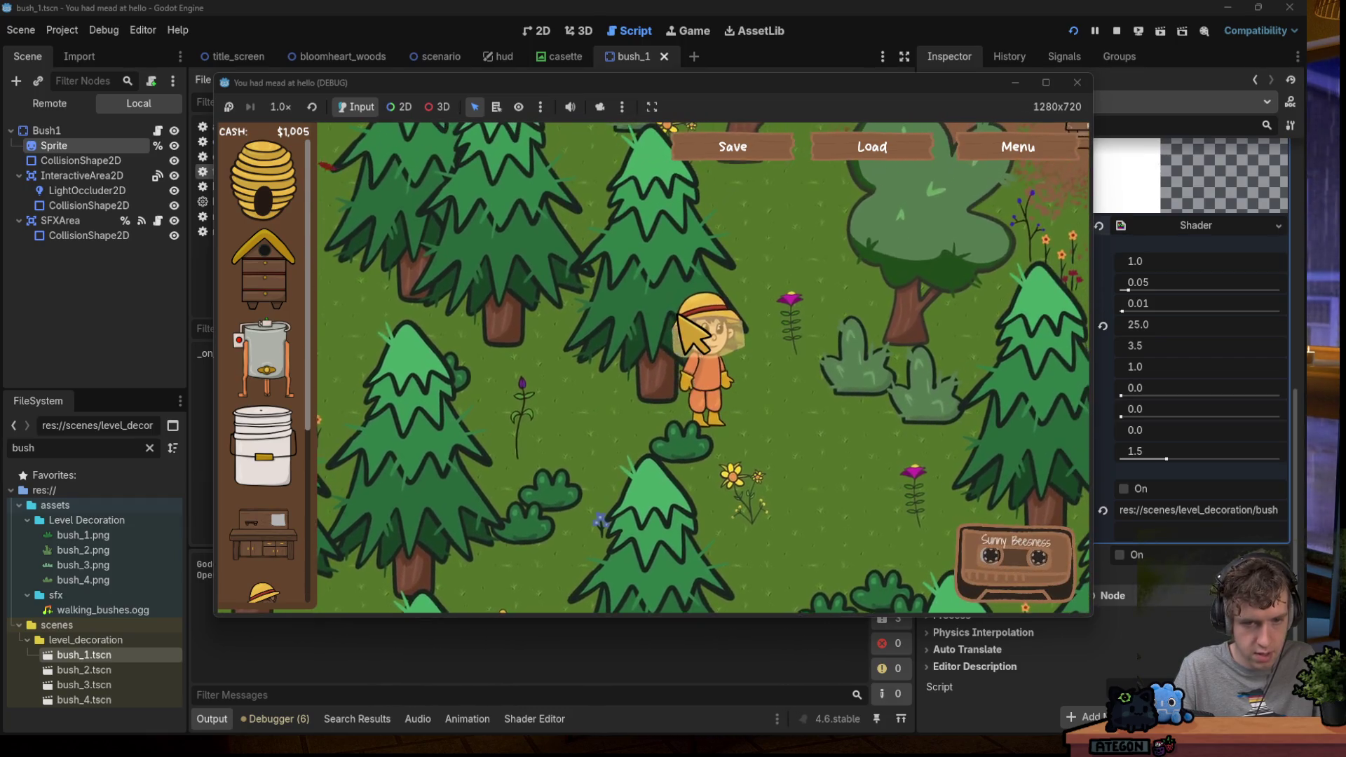
pyautogui.press('s')
pyautogui.press('a')
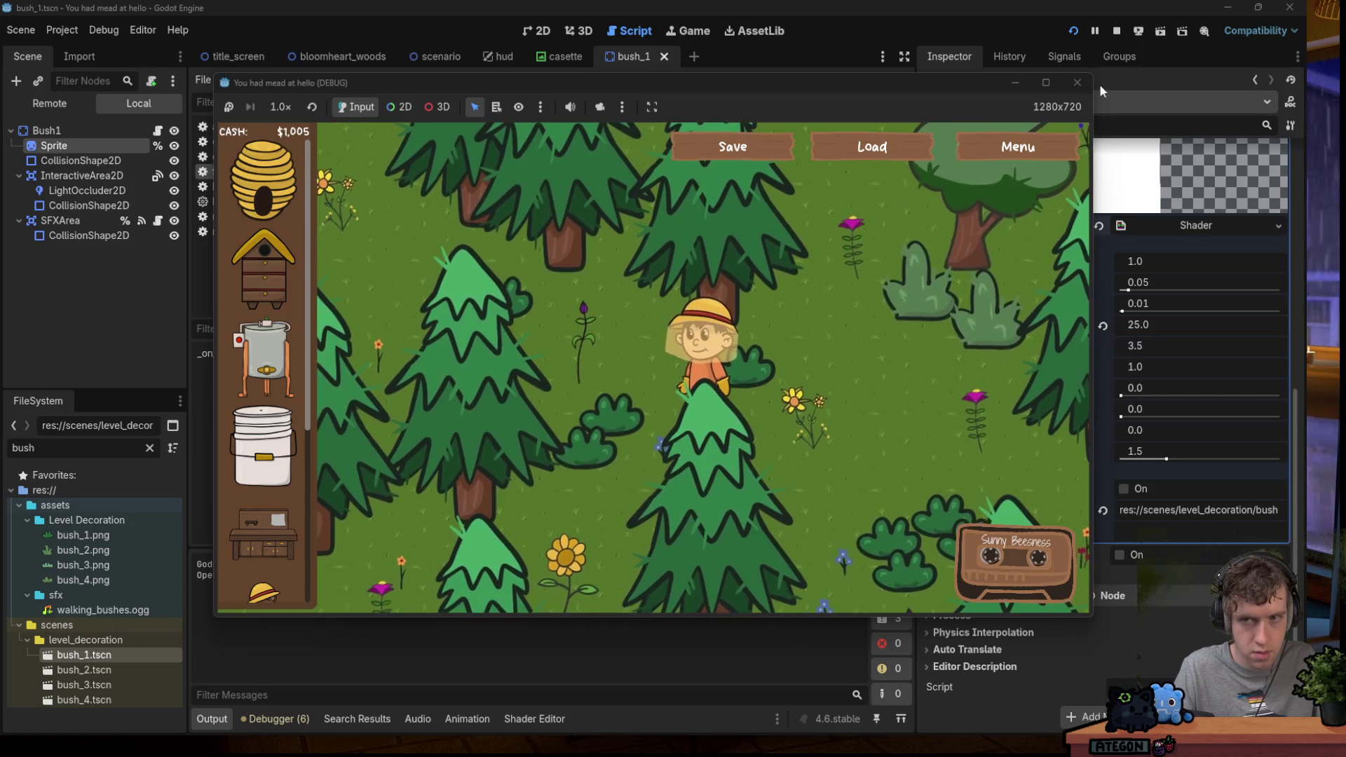
pyautogui.click(1077, 82)
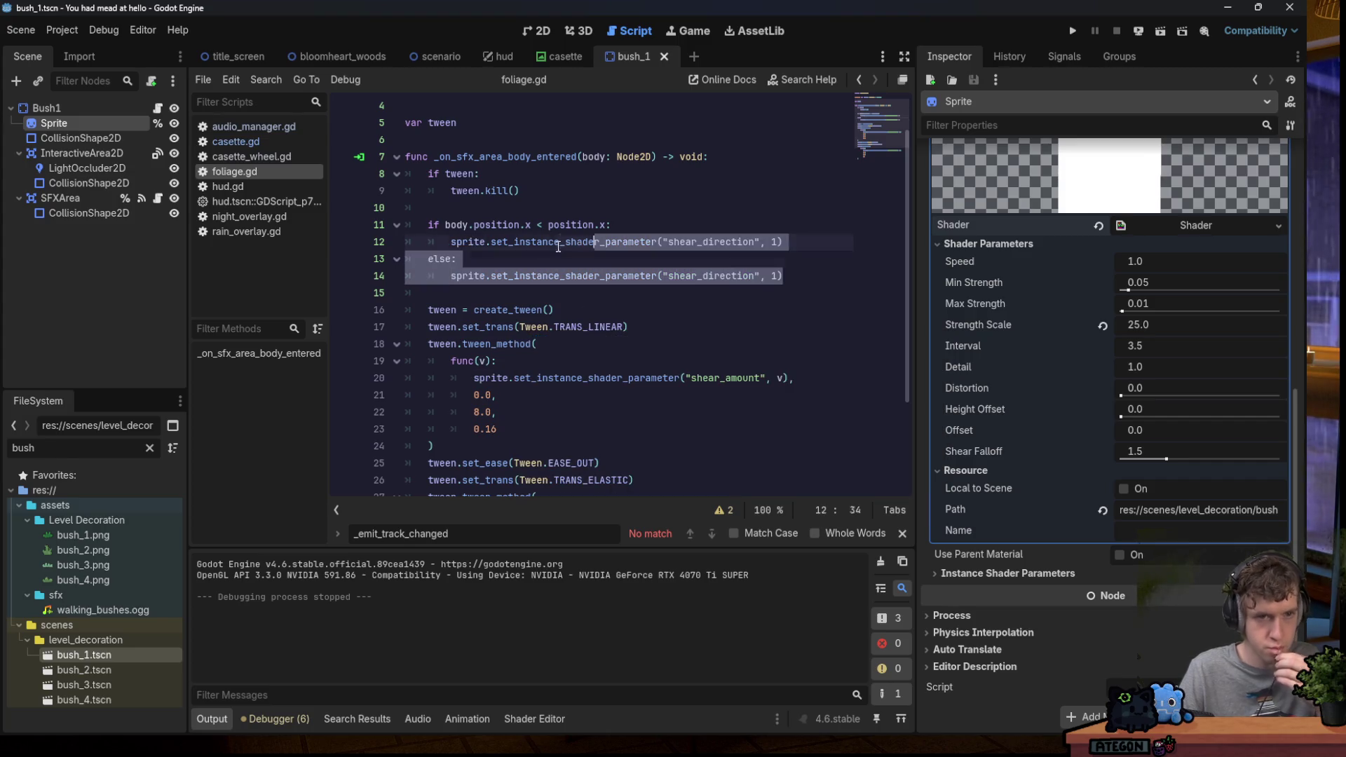
# Comment out the shear_direction if/else block, run with F5, and start a new game.
pyautogui.hotkey('ctrl', 'k')
pyautogui.press('F5')
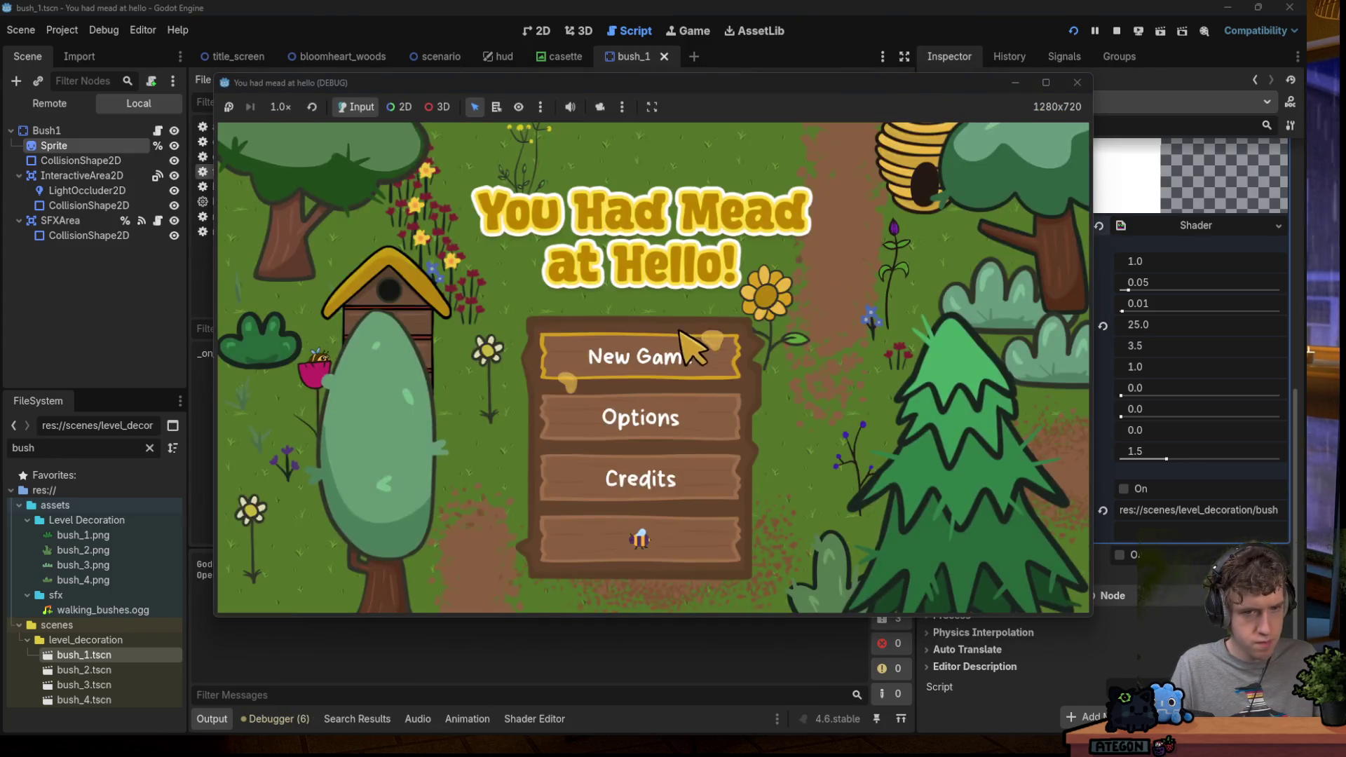
pyautogui.click(694, 347)
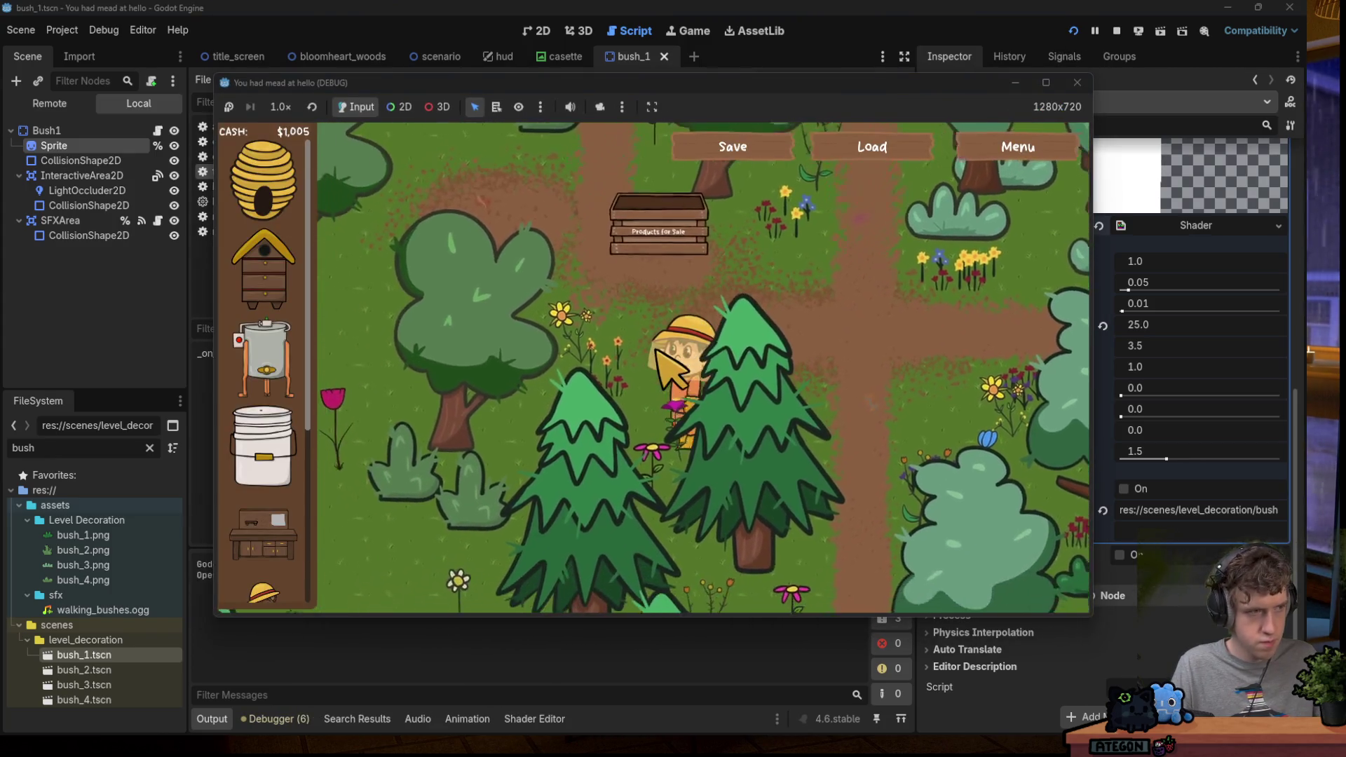
# Walk the player around the bushes with the arrow keys, then stop the game.
pyautogui.press('a')
pyautogui.press('s')
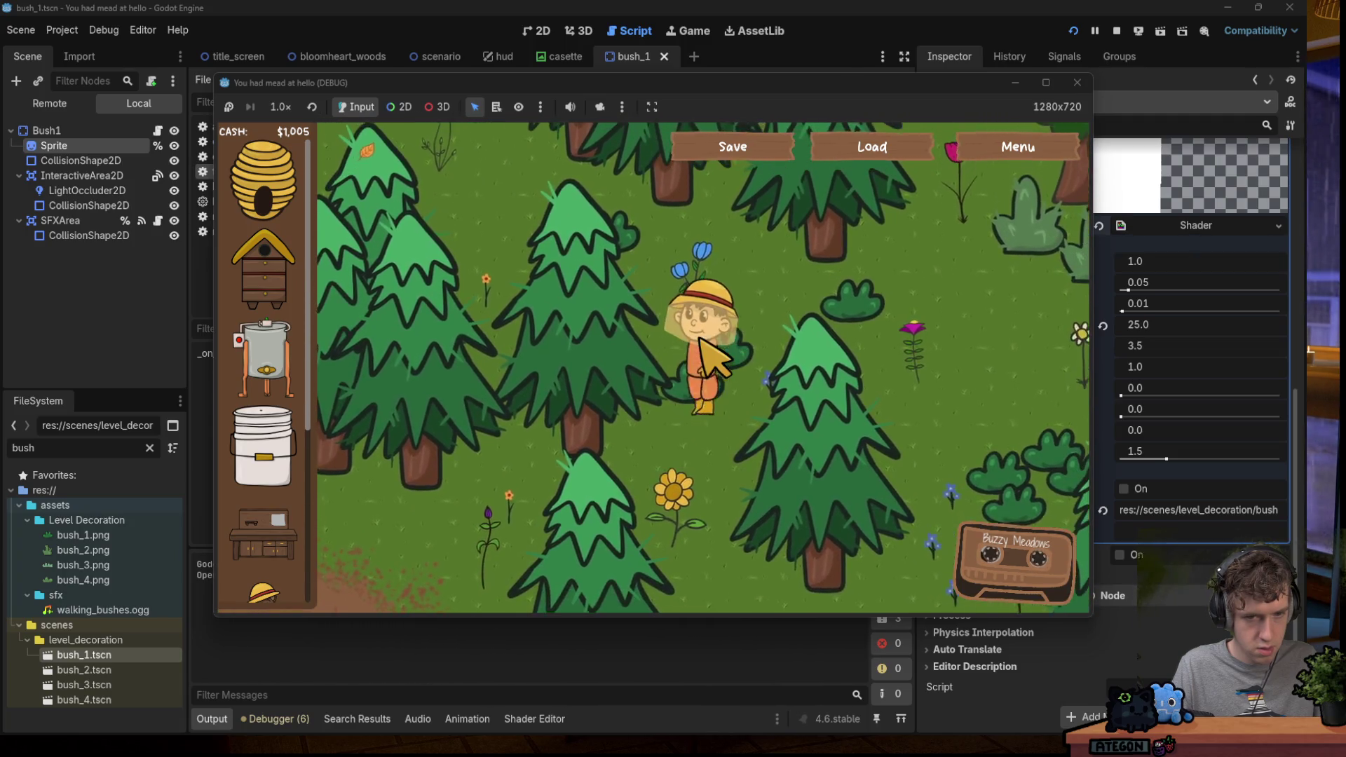
pyautogui.press('Up')
pyautogui.press('Right')
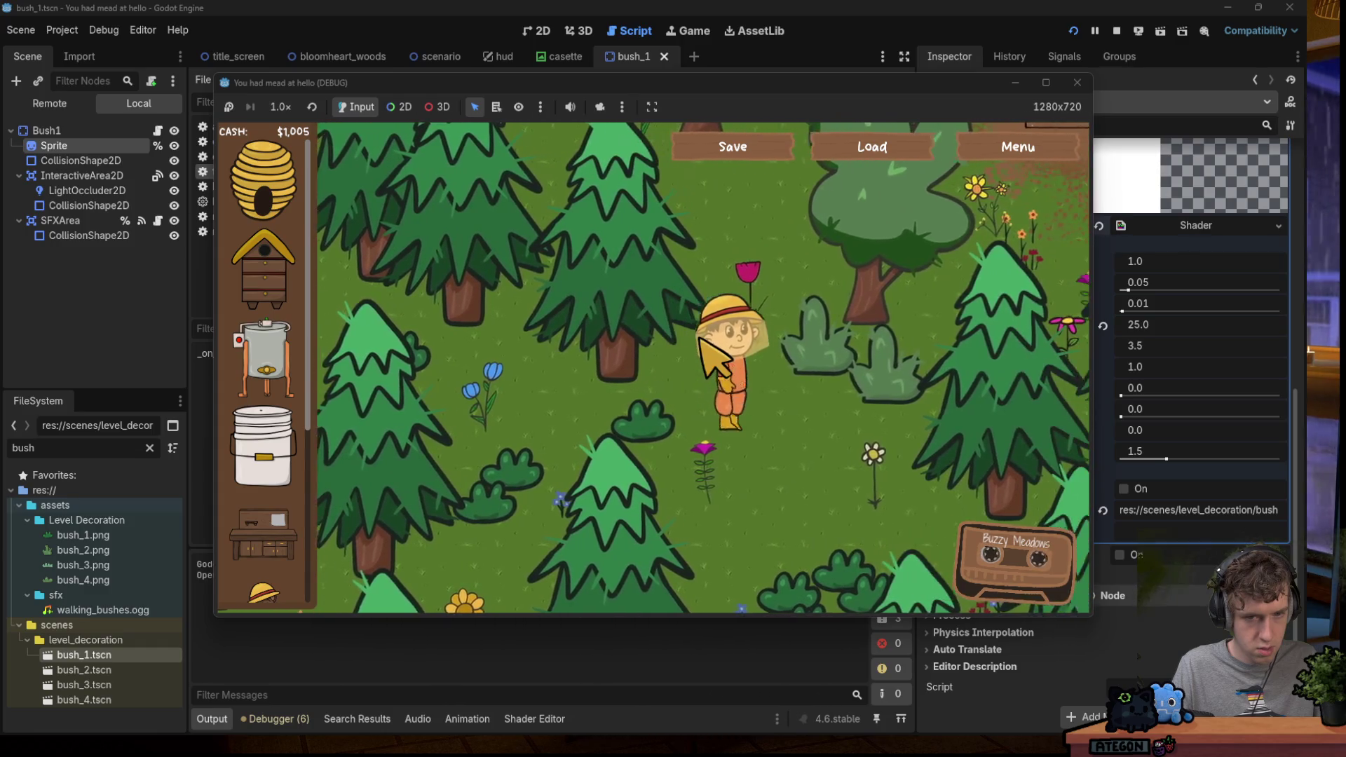
pyautogui.press('Left')
pyautogui.press('Down')
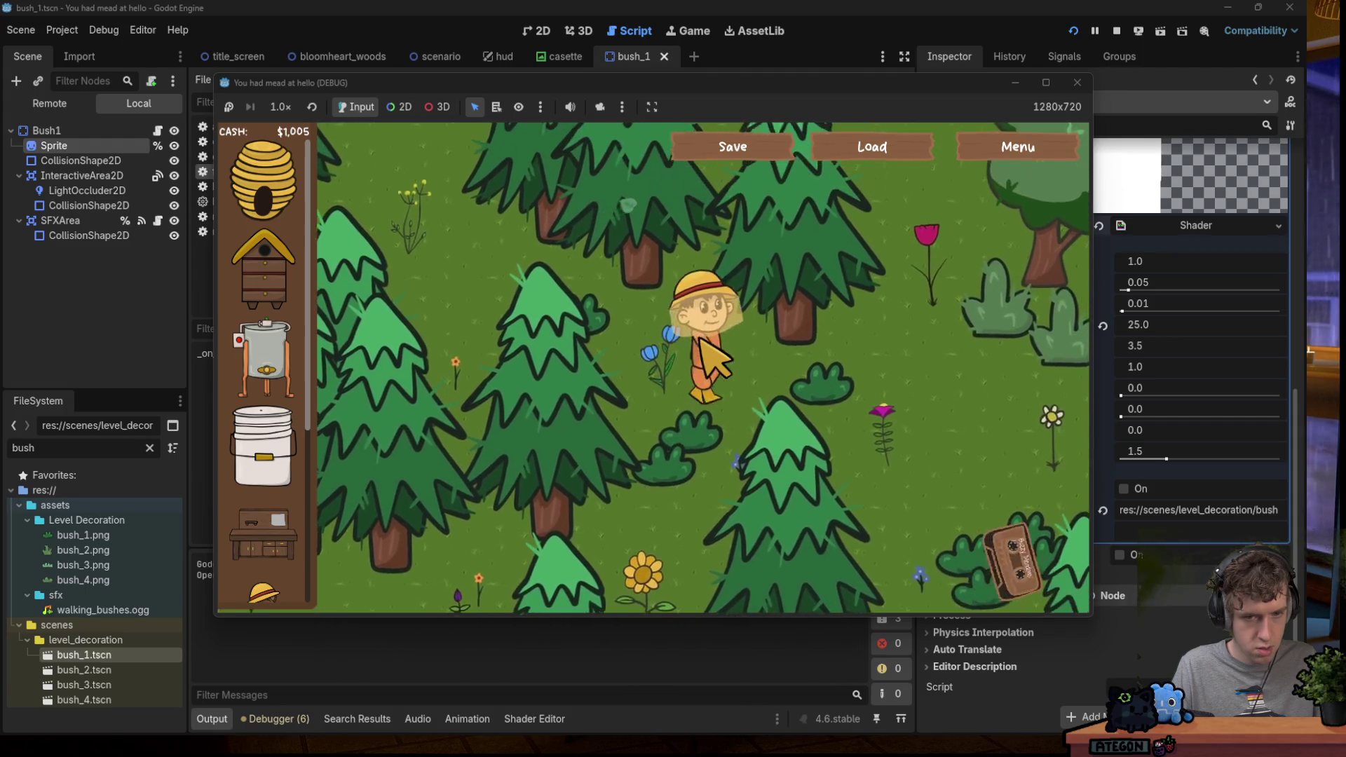
pyautogui.press('Right')
pyautogui.press('Up')
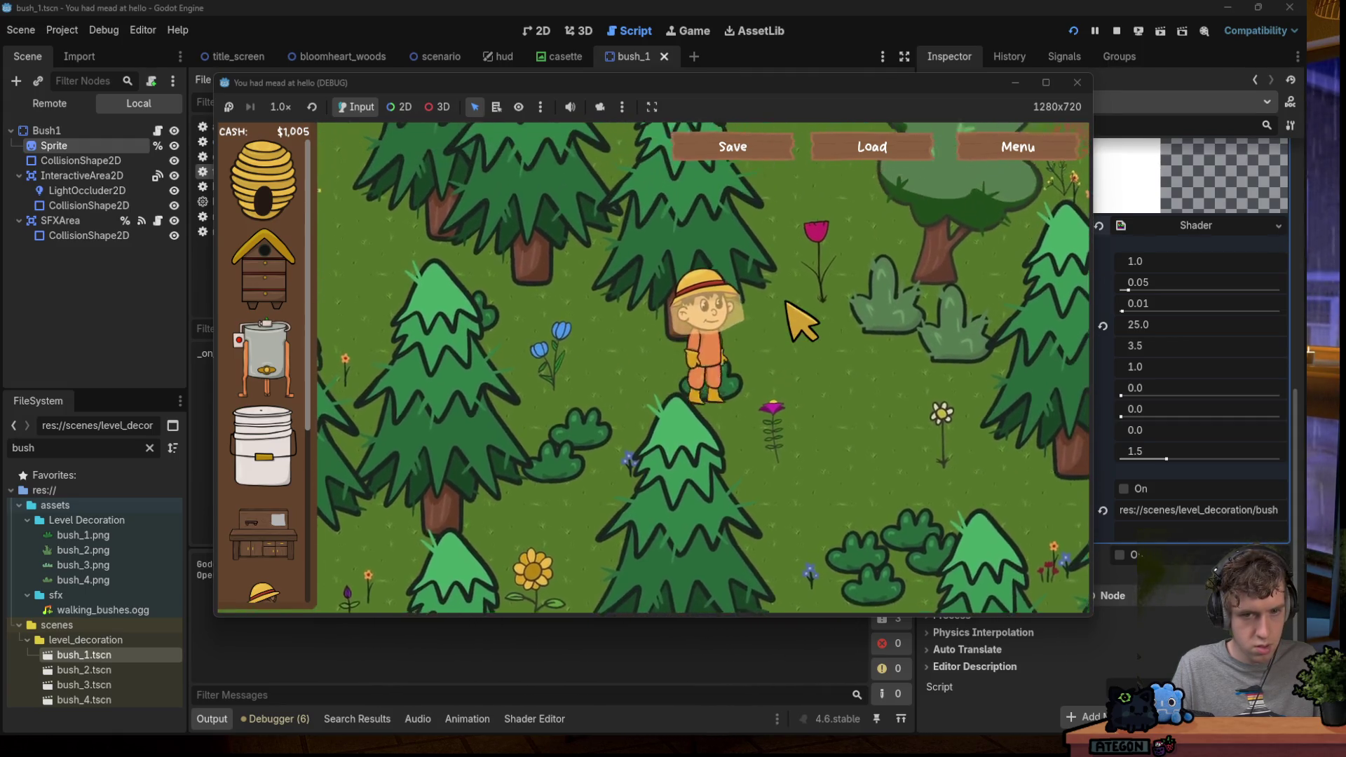
pyautogui.press('Right')
pyautogui.press('Down')
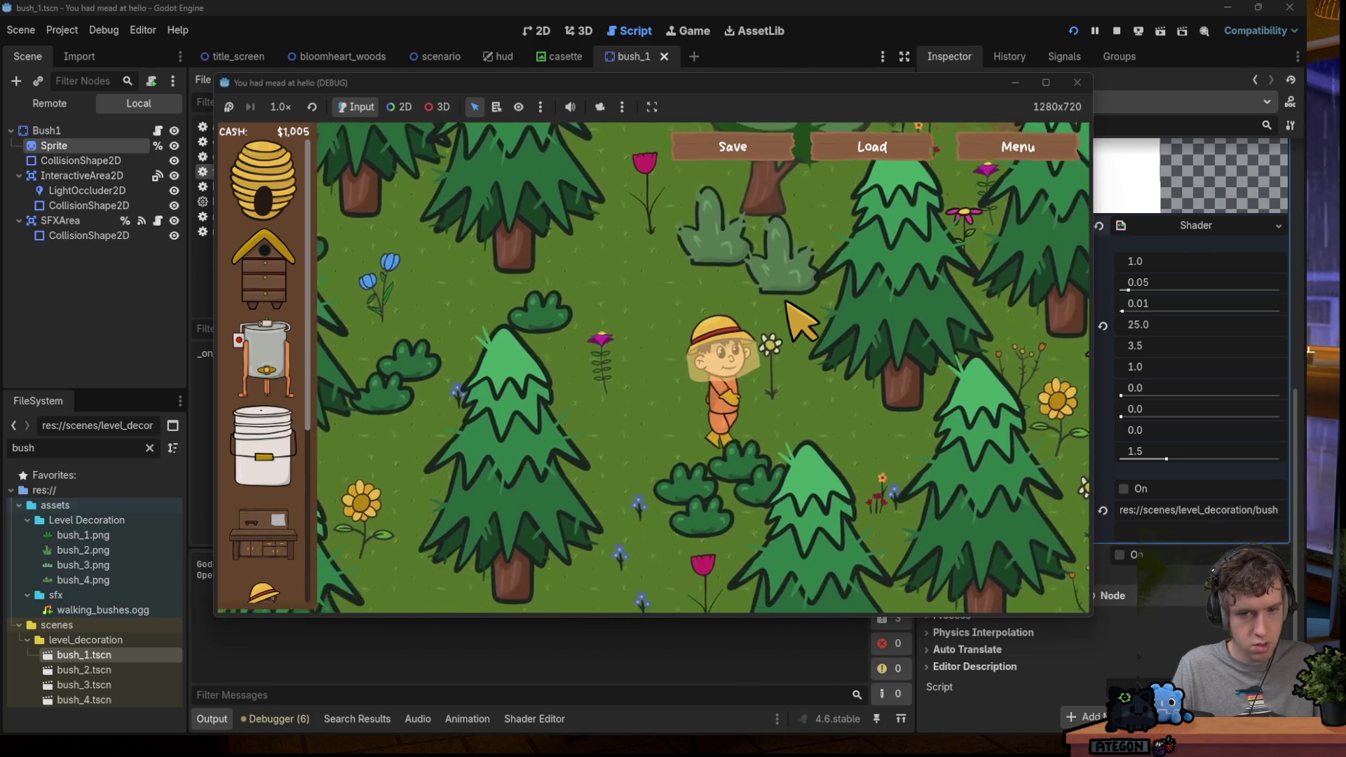
pyautogui.press('Down')
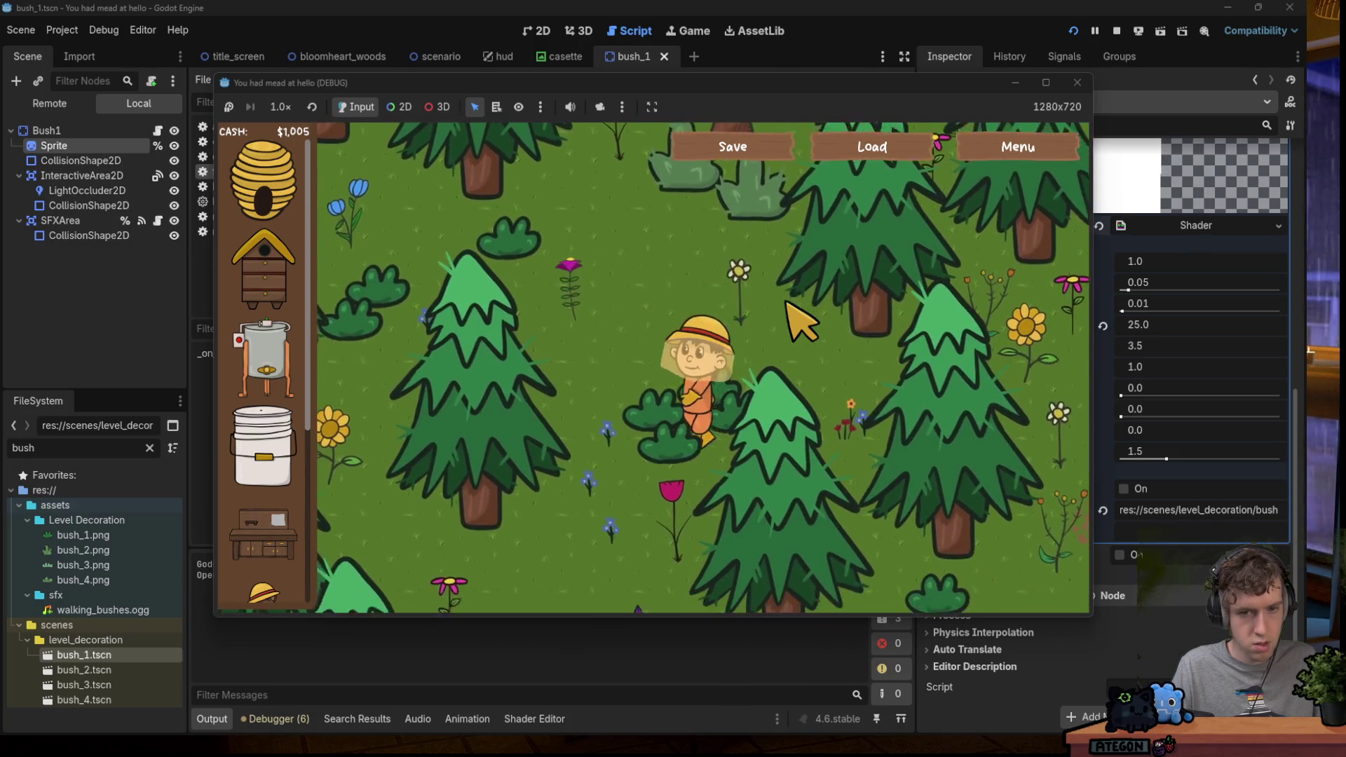
pyautogui.press('Up')
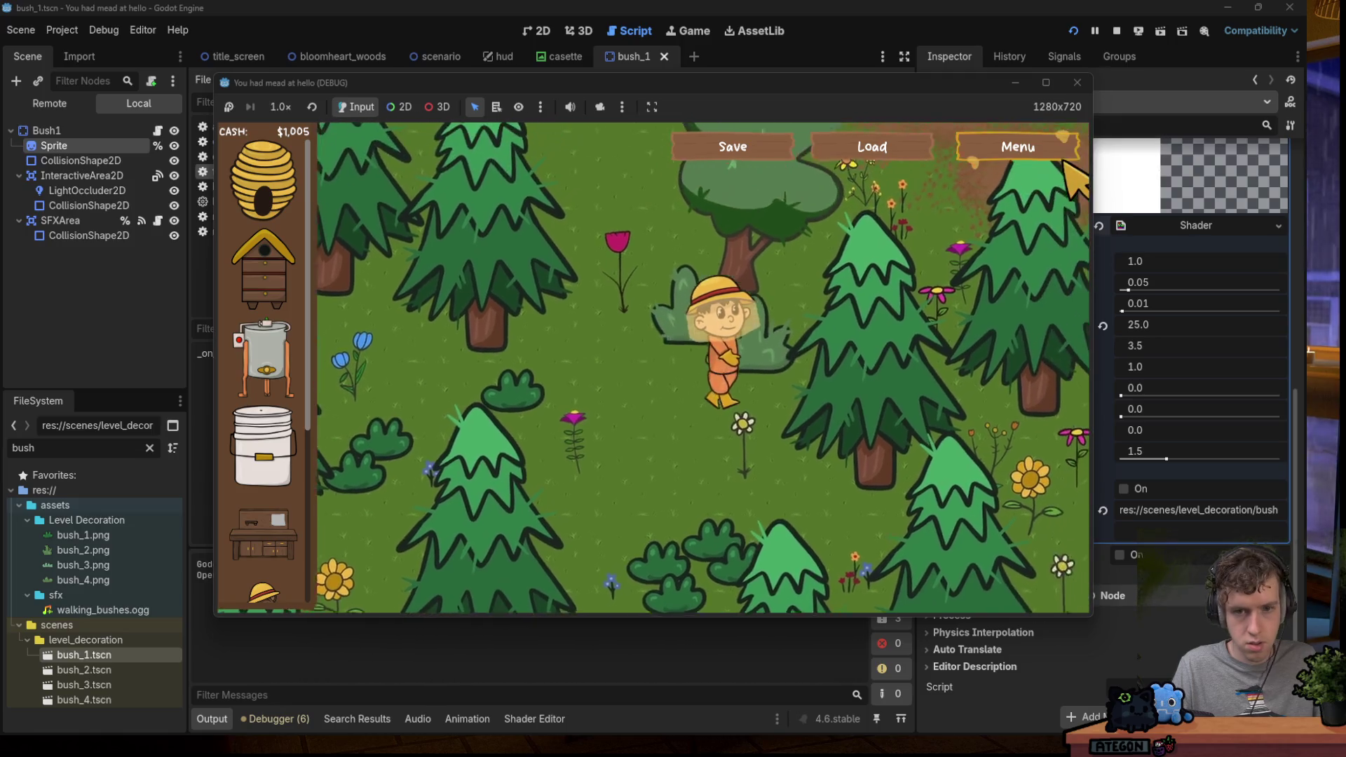
pyautogui.click(1078, 82)
# Delete the commented block, strip shear_direction from the shader's calculation and uniform, and run.
pyautogui.click(762, 330)
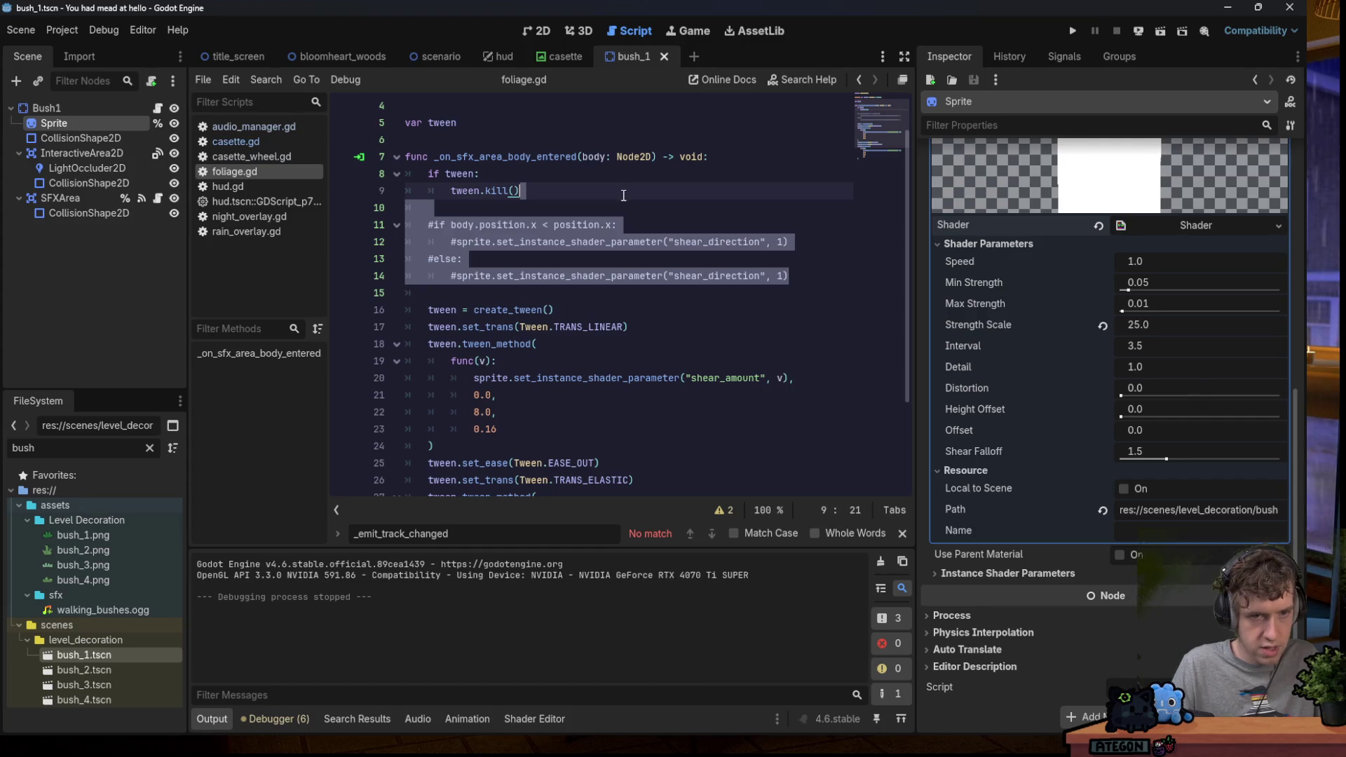
pyautogui.press('Delete')
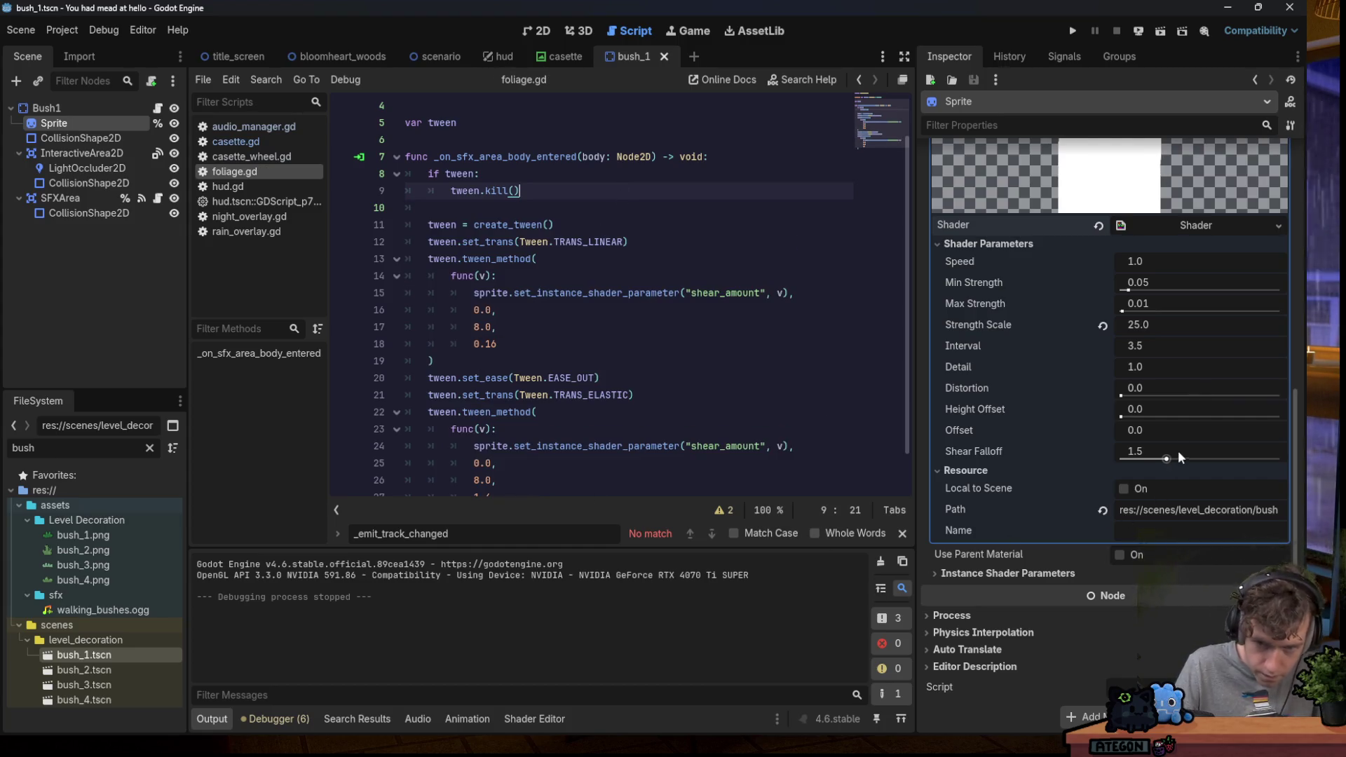
pyautogui.click(1169, 232)
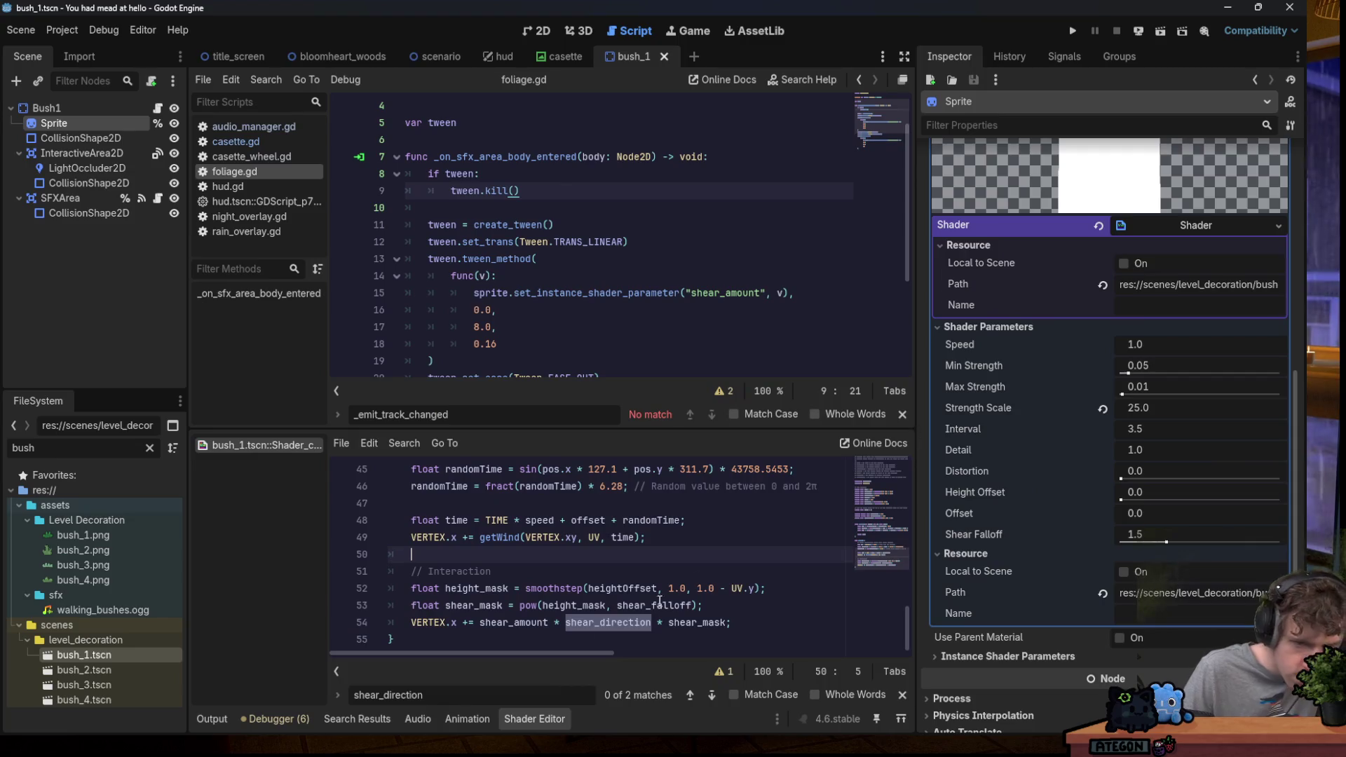
pyautogui.press('BackSpace')
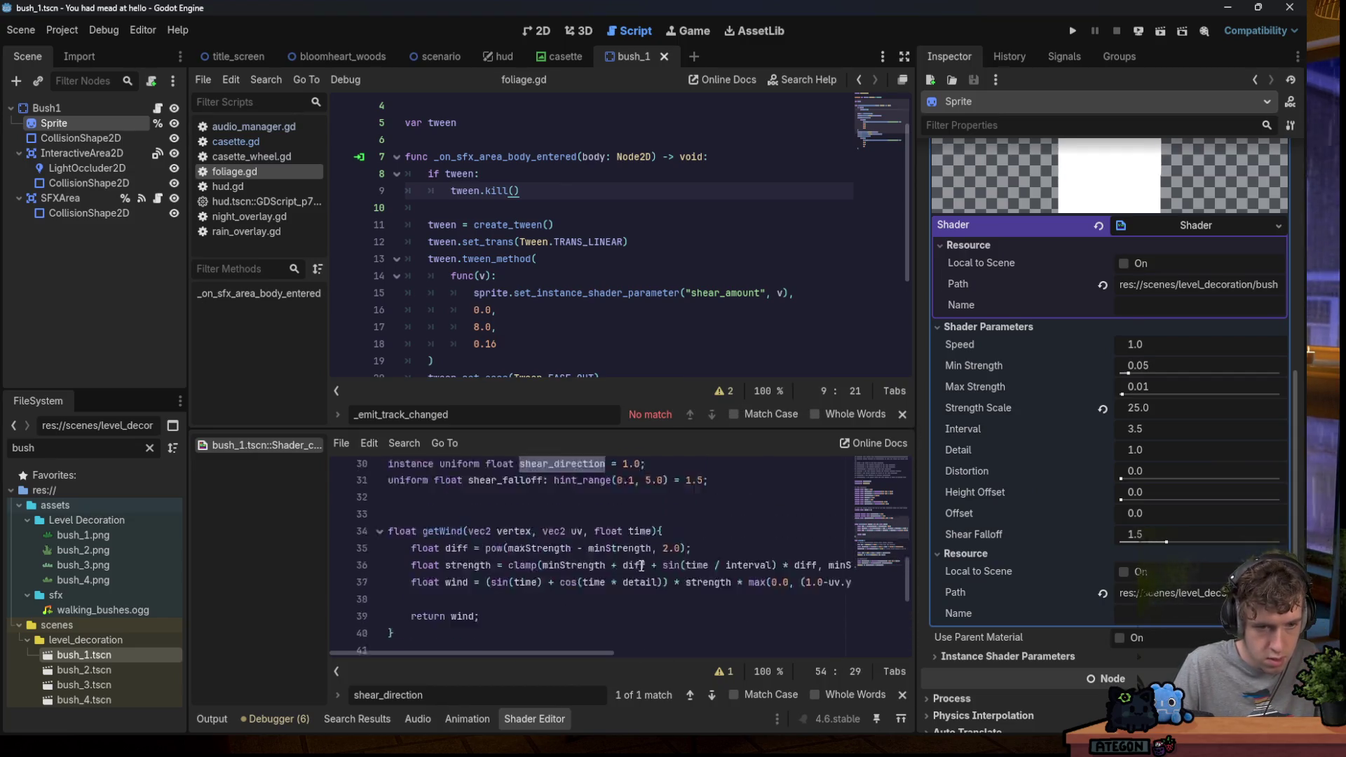
pyautogui.moveTo(655, 526); pyautogui.dragTo(649, 506)
pyautogui.press('BackSpace')
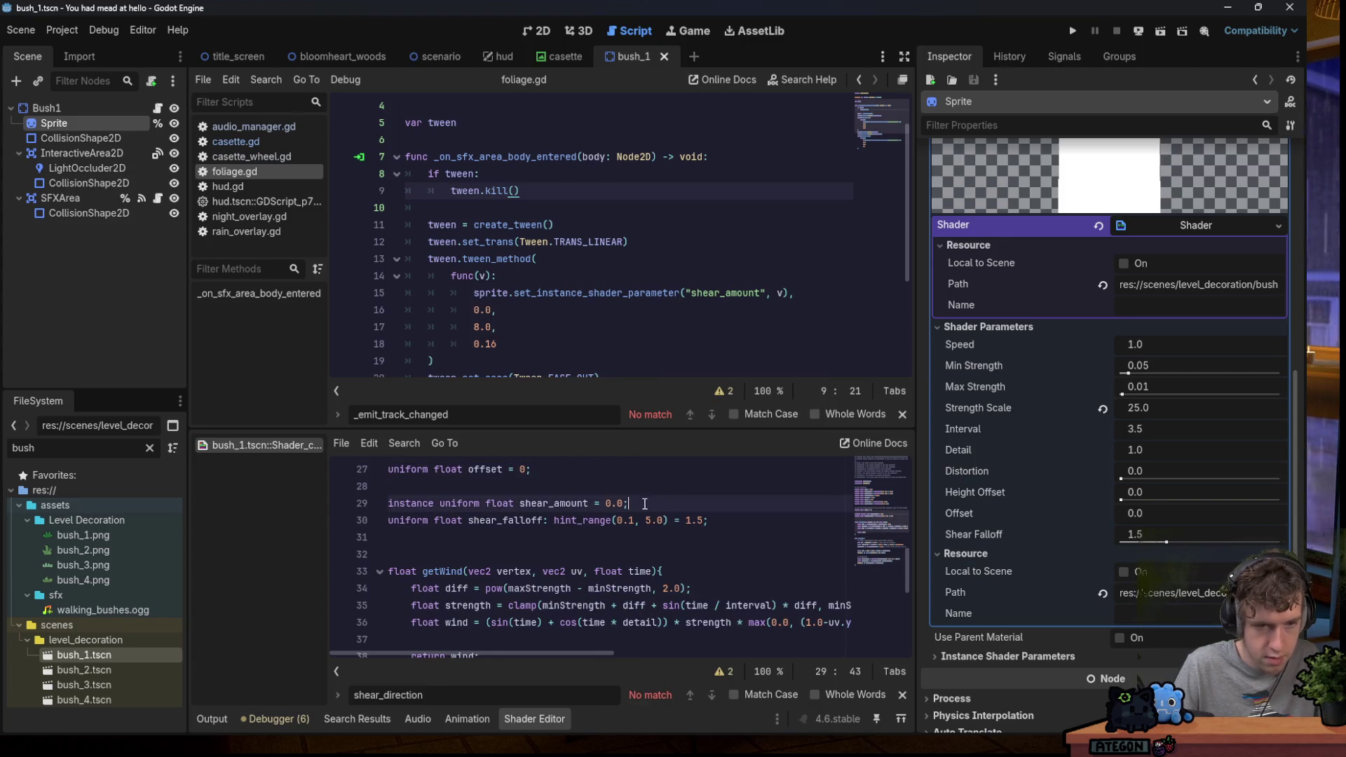
pyautogui.click(1073, 31)
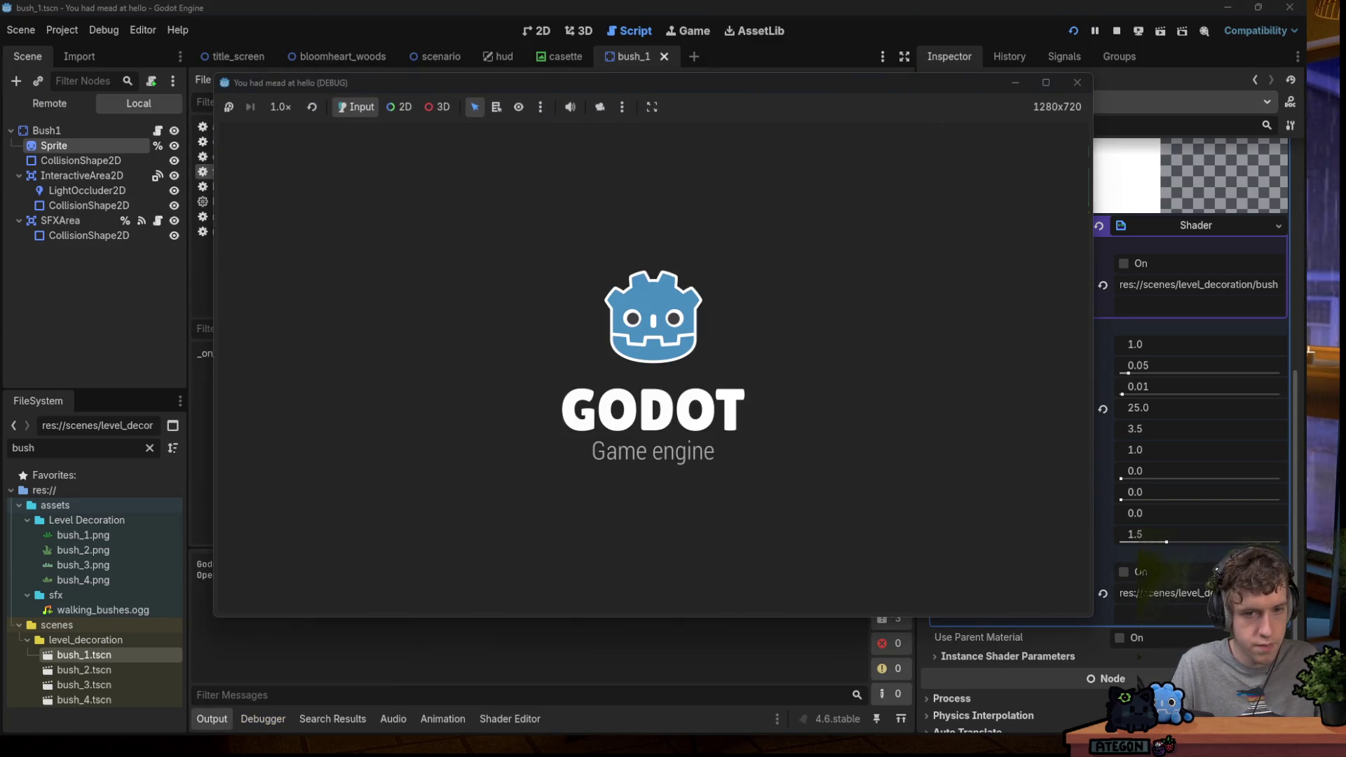
# Walk the character down-left, then back up-right through the bushes, and stop the game.
pyautogui.press('a')
pyautogui.press('s')
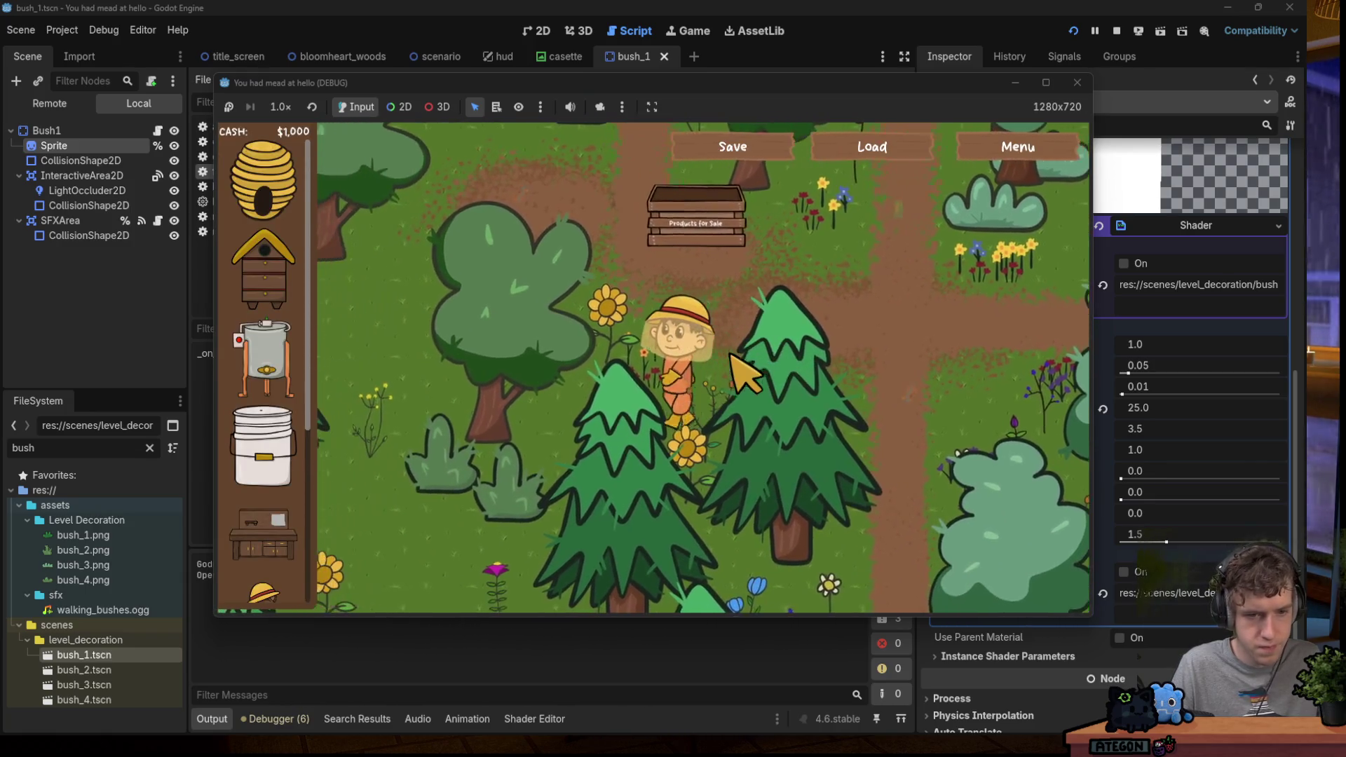
pyautogui.press('a')
pyautogui.press('s')
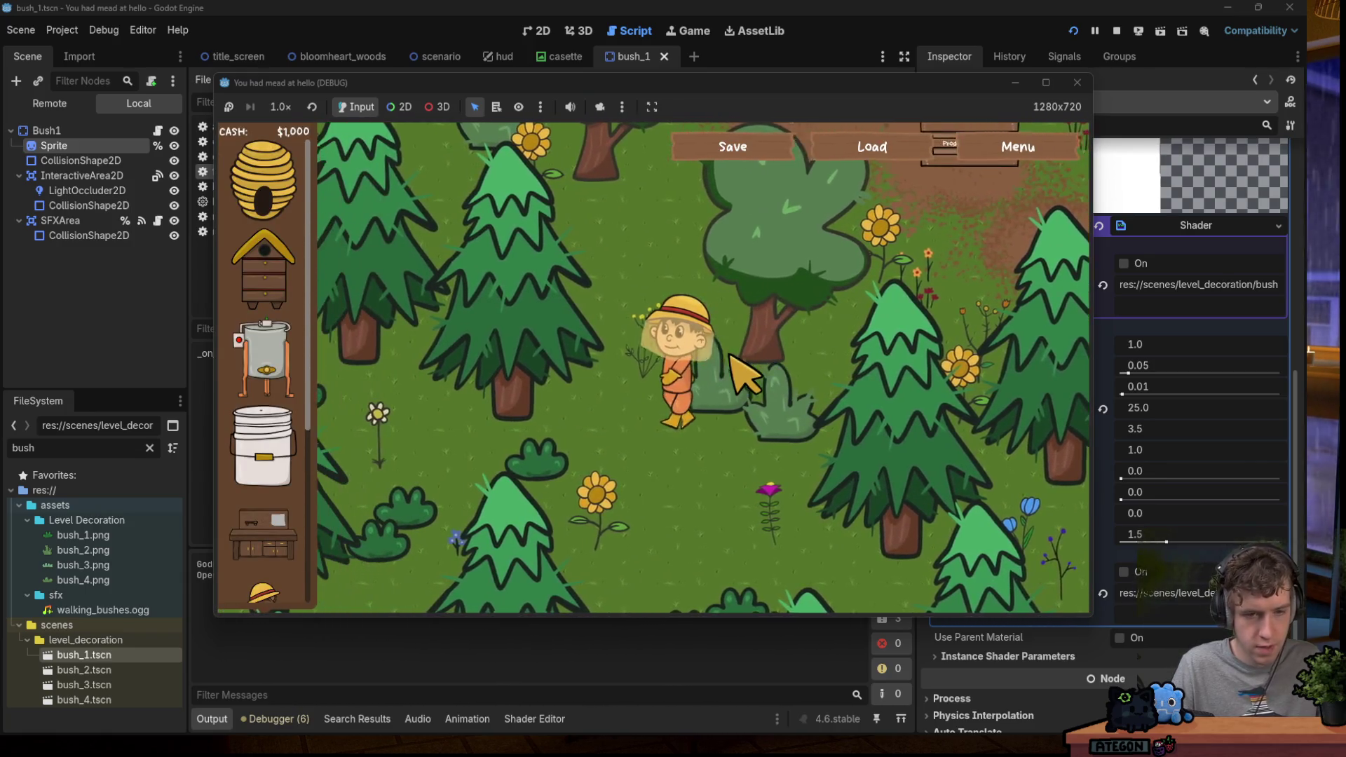
pyautogui.press('a')
pyautogui.press('s')
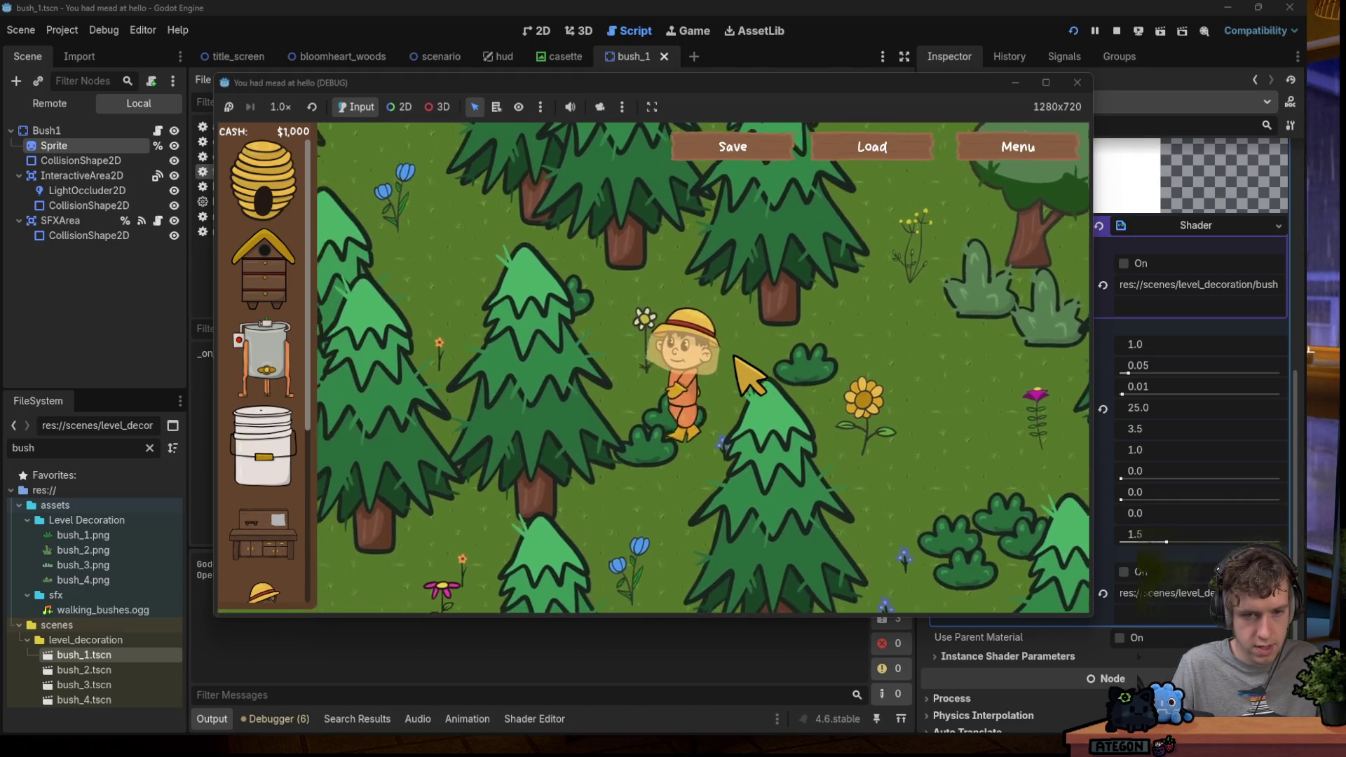
pyautogui.press('d')
pyautogui.press('w')
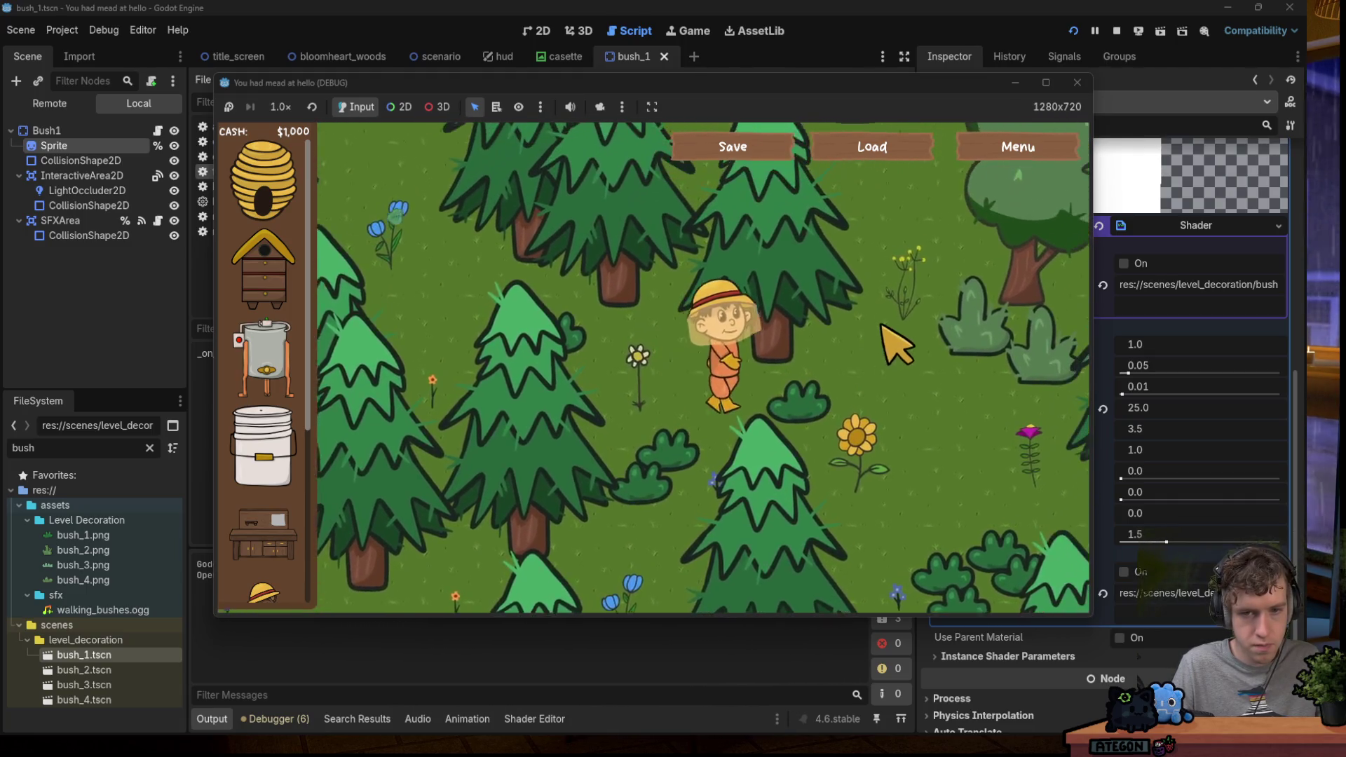
pyautogui.click(1078, 82)
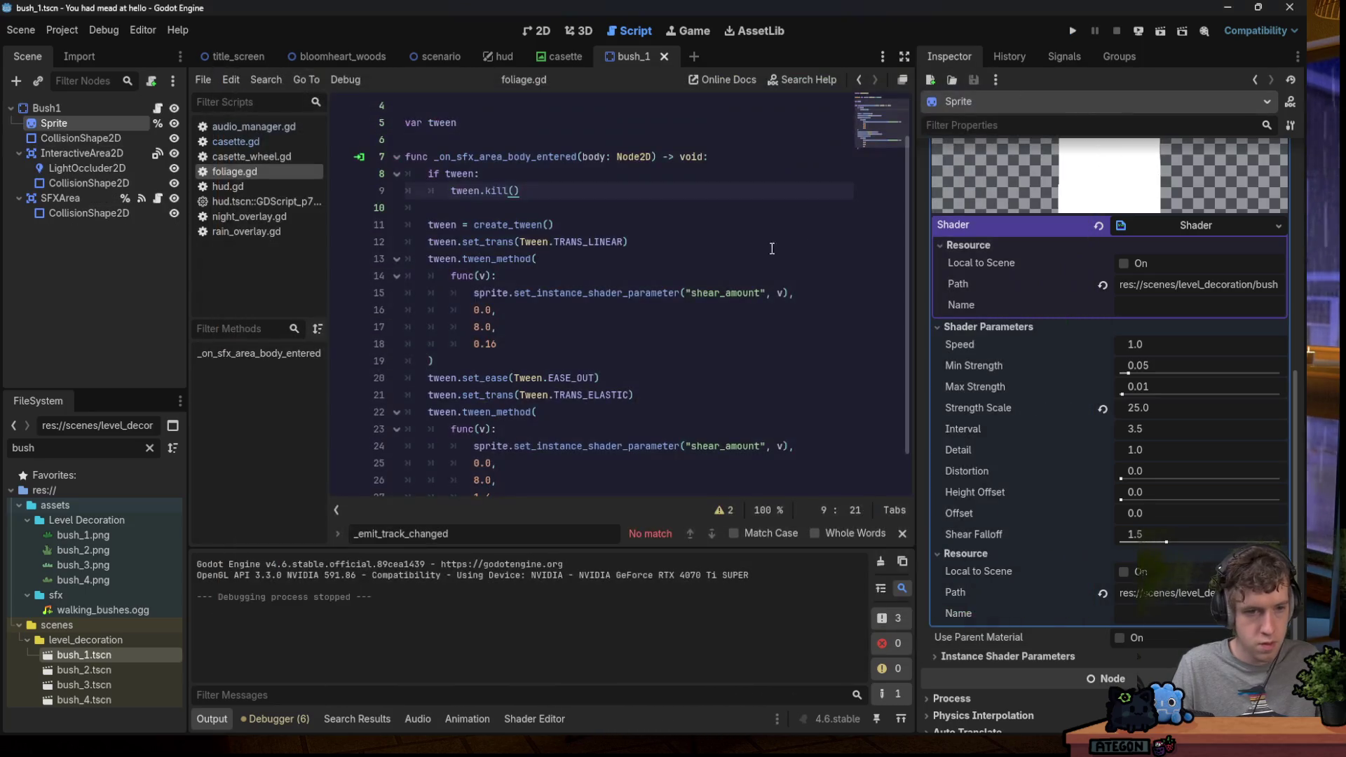
# Set the second tween's end value on line 26 to 0.0, launch, and start a new game.
pyautogui.scroll(-1, 667, 339)
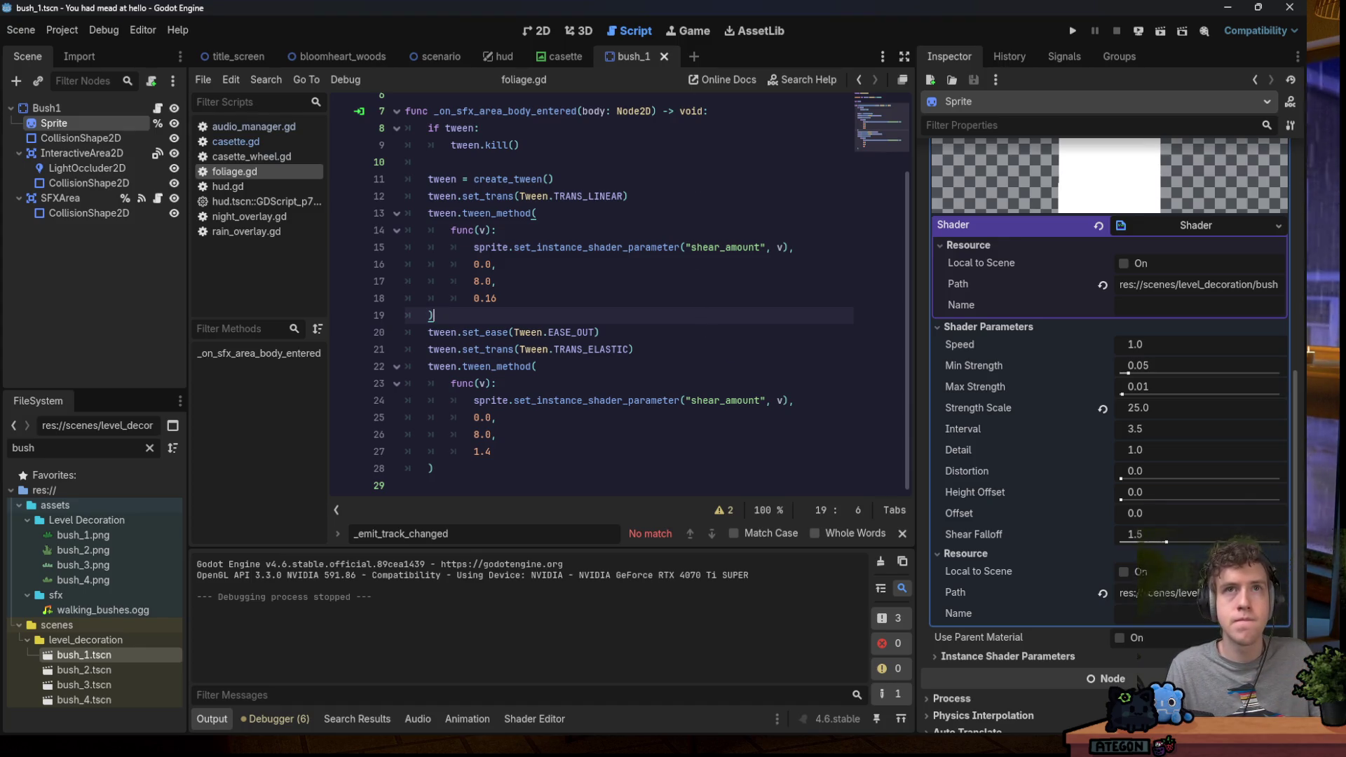
pyautogui.click(512, 438)
pyautogui.press('Left')
pyautogui.press('Left')
pyautogui.press('Left')
pyautogui.press('BackSpace')
pyautogui.write('0')
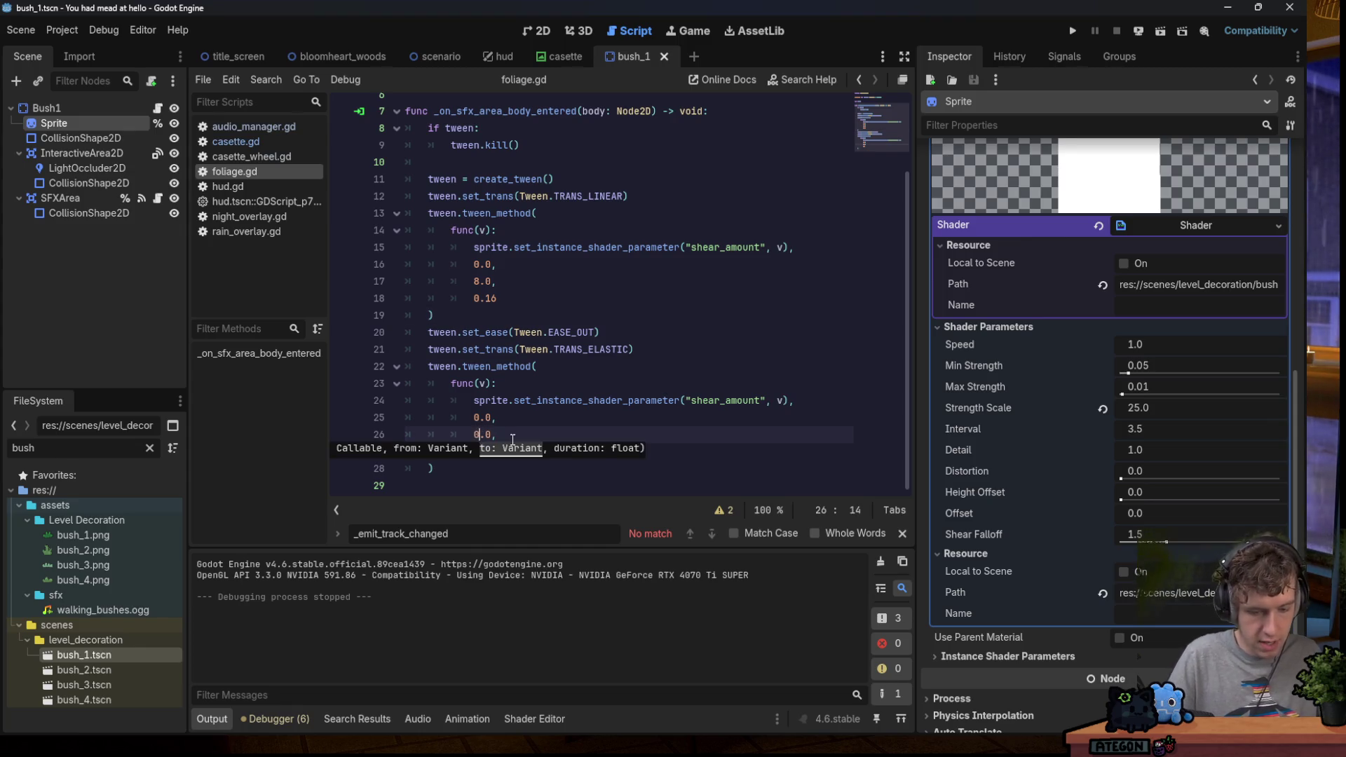
pyautogui.click(1072, 30)
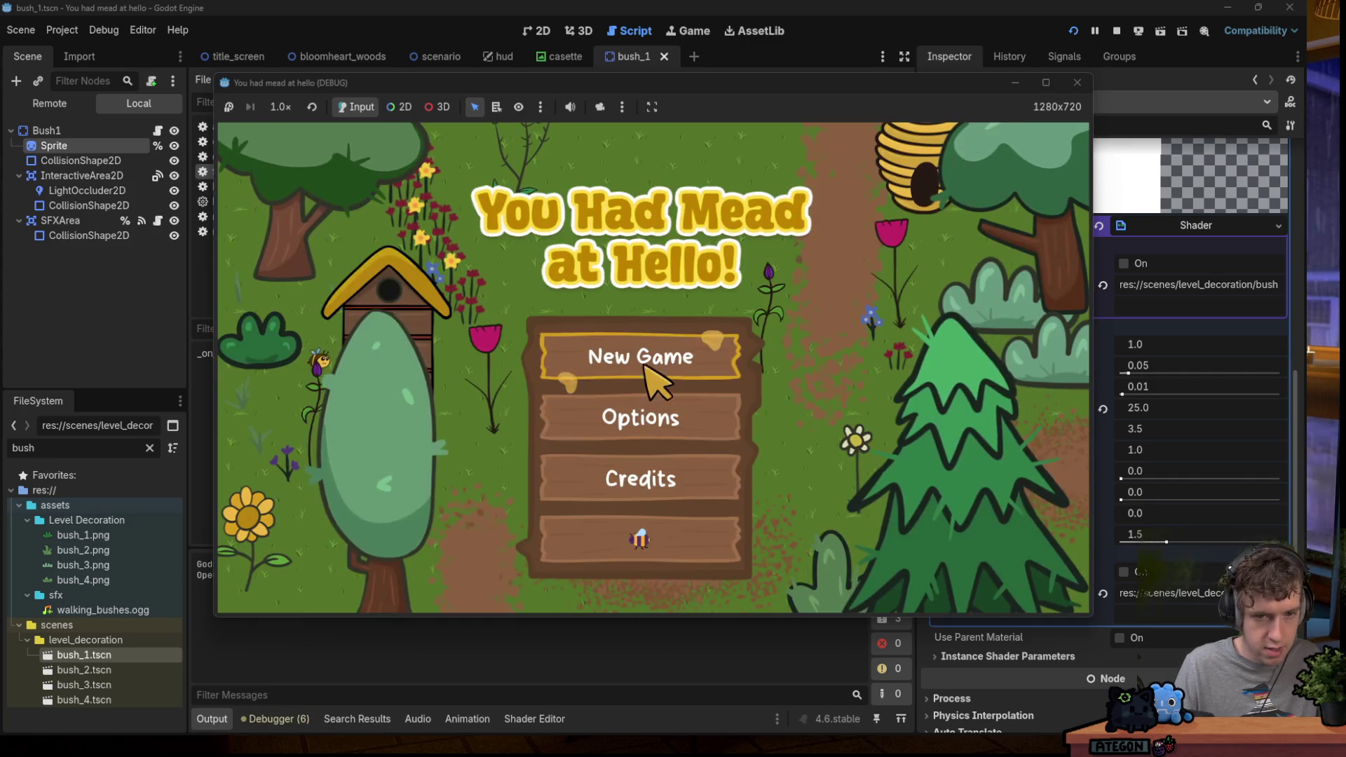
pyautogui.click(709, 357)
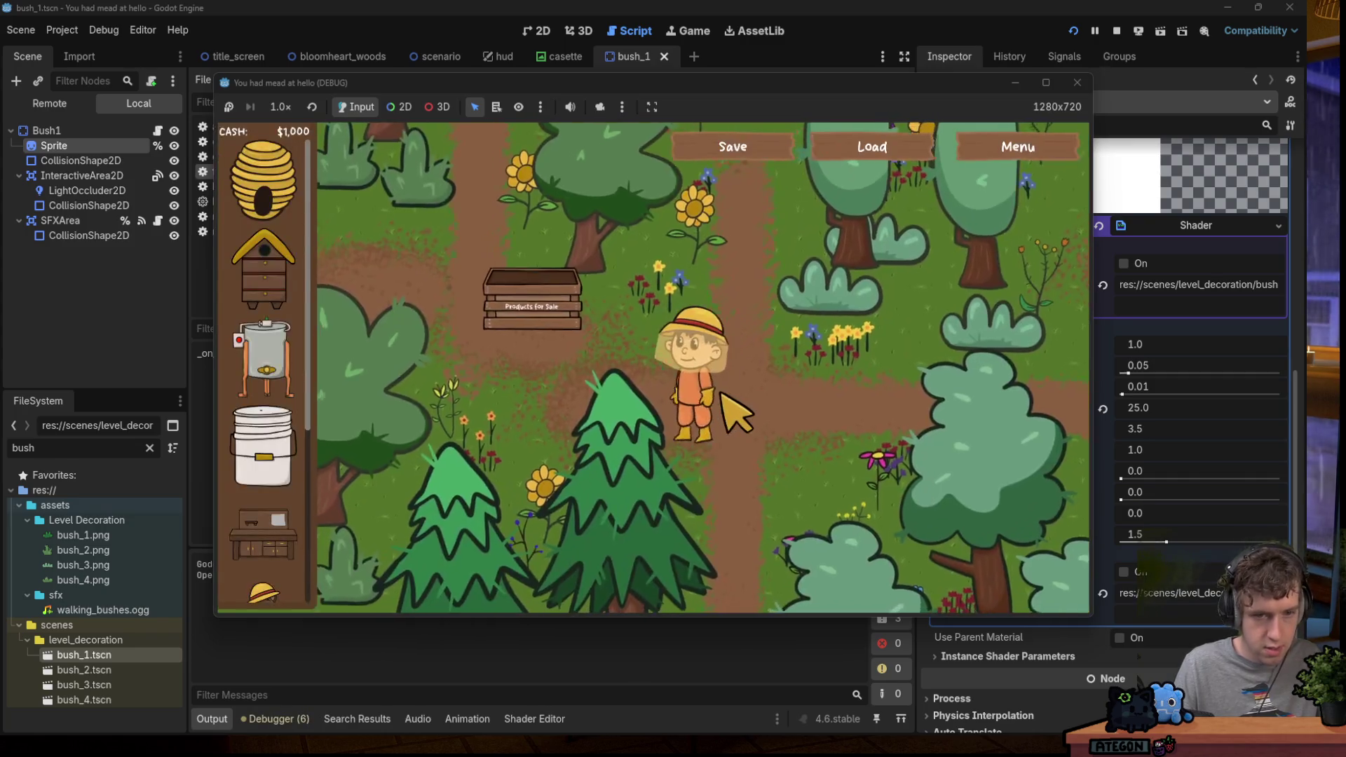
# Walk the character through the bushes to watch the shear, then stop the game.
pyautogui.press('a')
pyautogui.press('s')
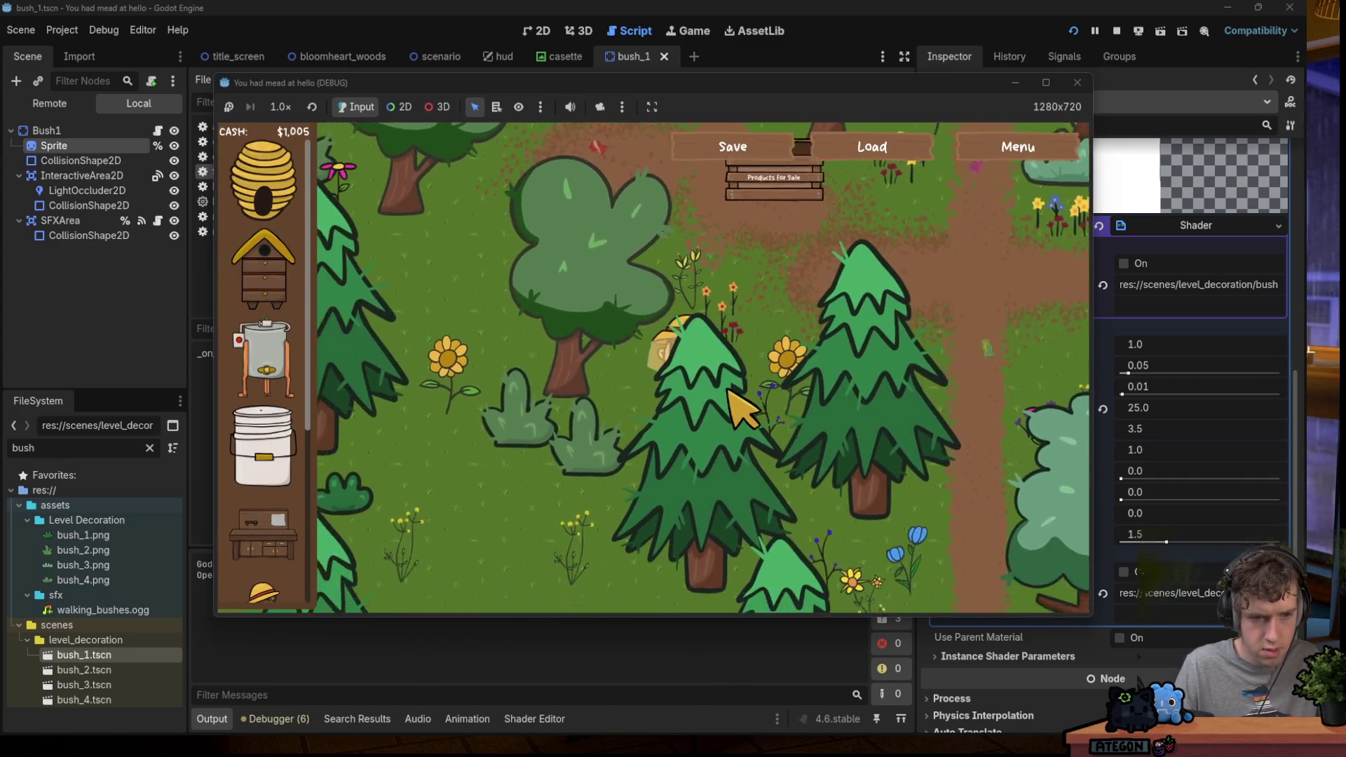
pyautogui.press('a')
pyautogui.press('s')
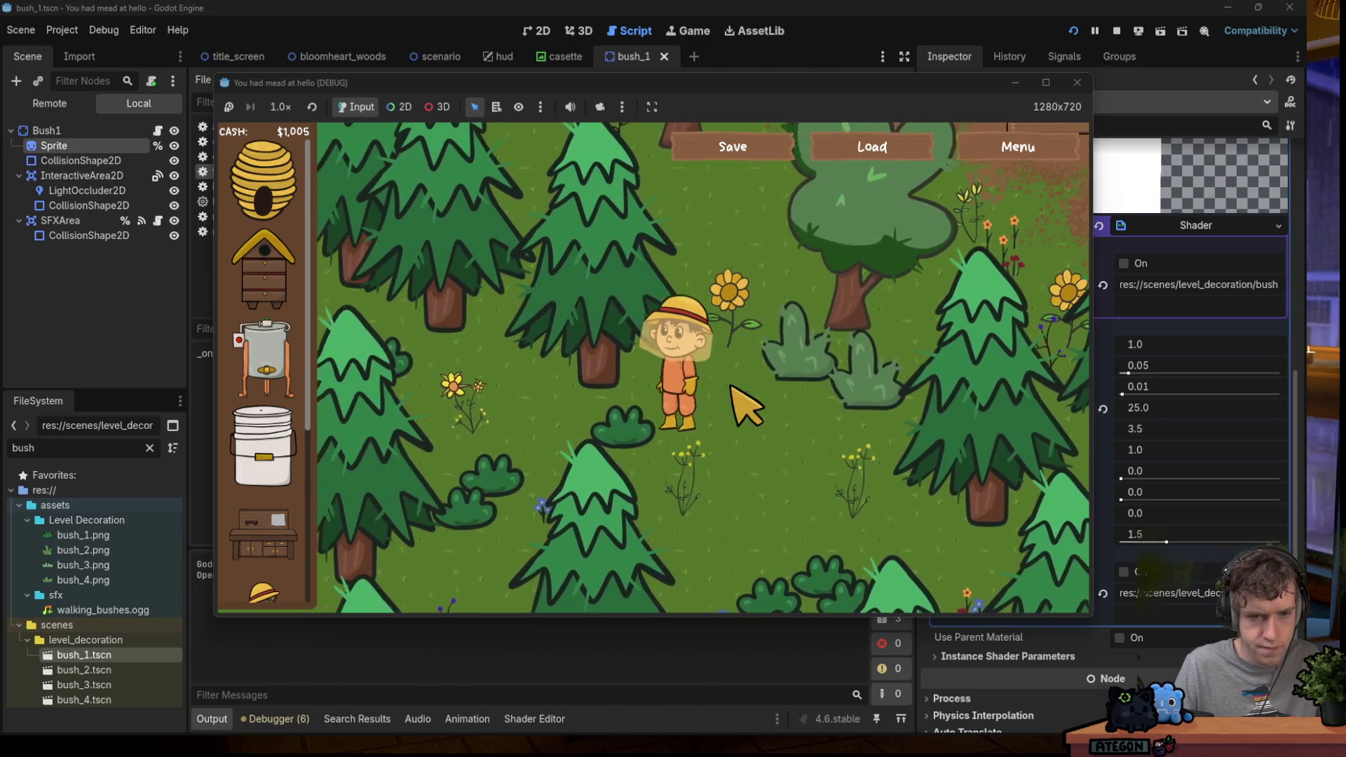
pyautogui.press('a')
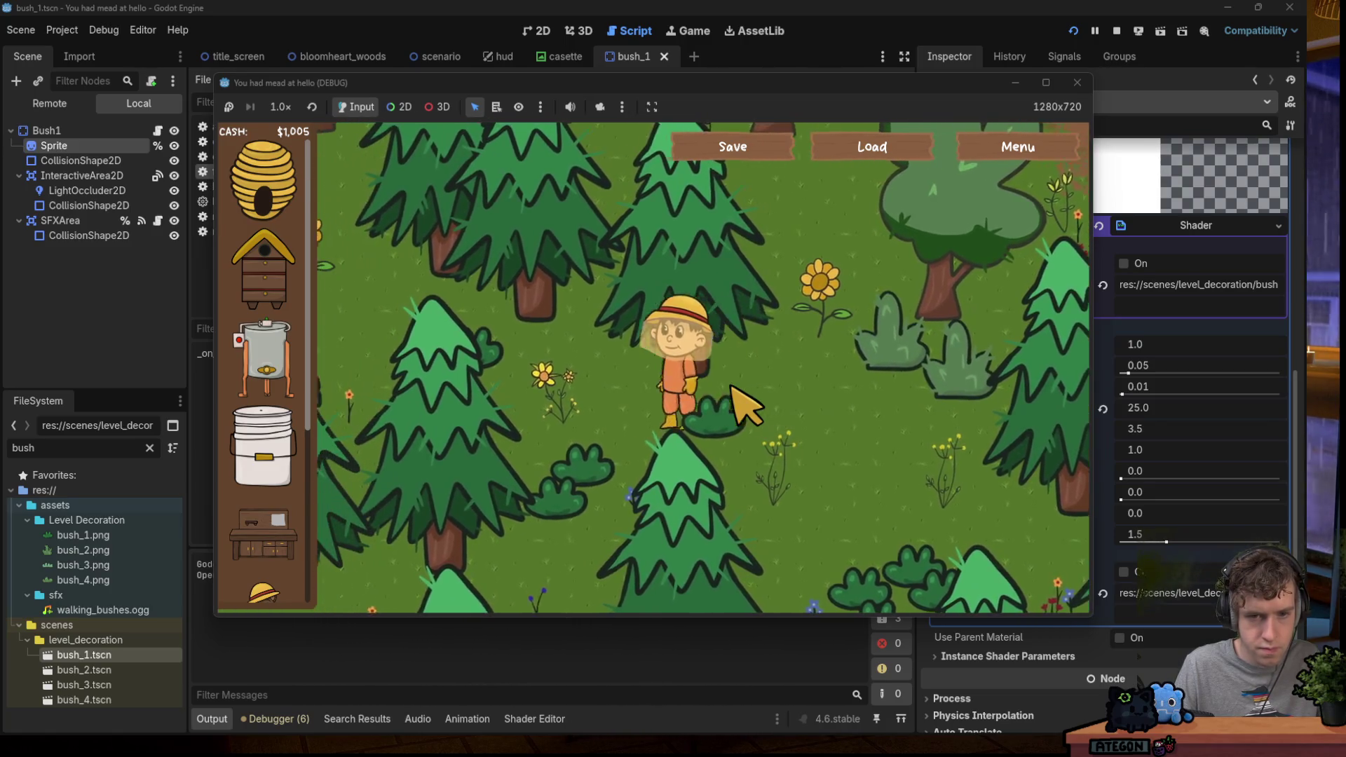
pyautogui.press('a')
pyautogui.press('s')
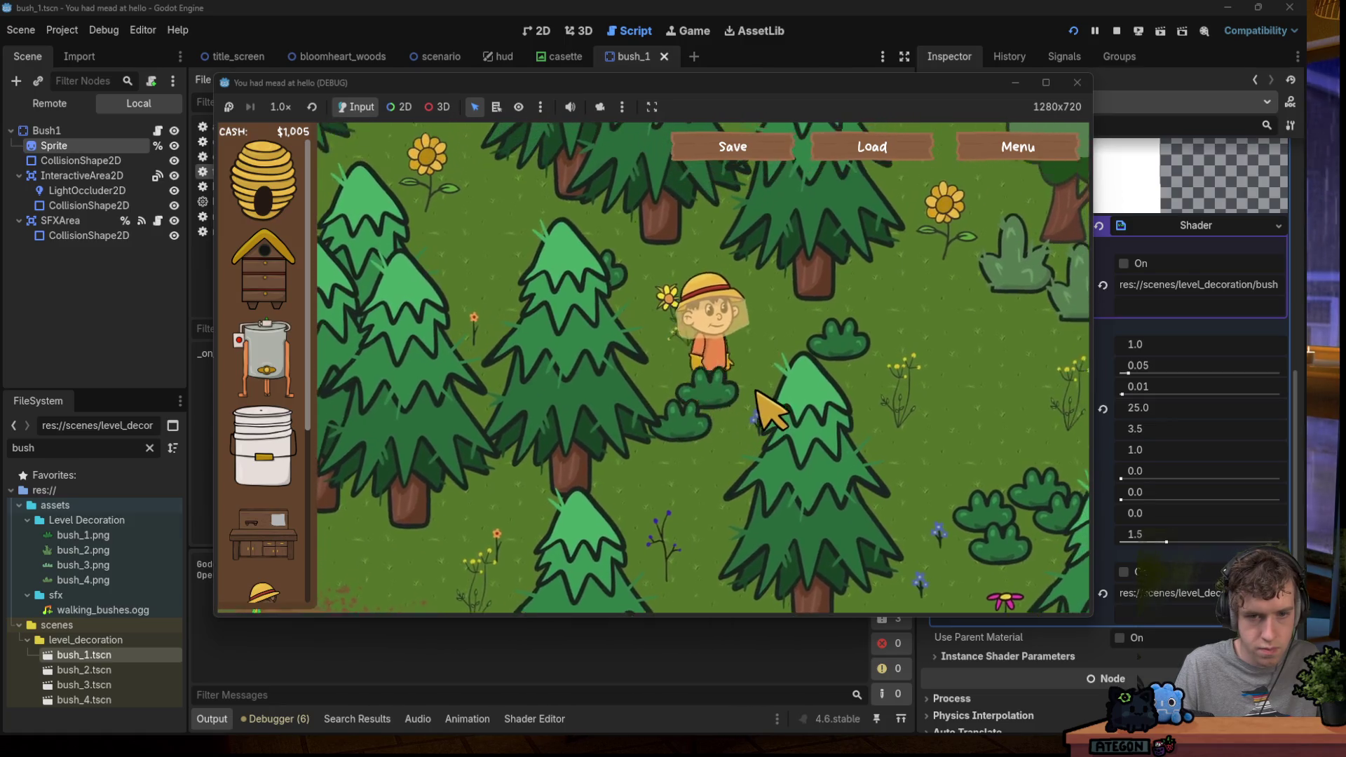
pyautogui.press('d')
pyautogui.press('s')
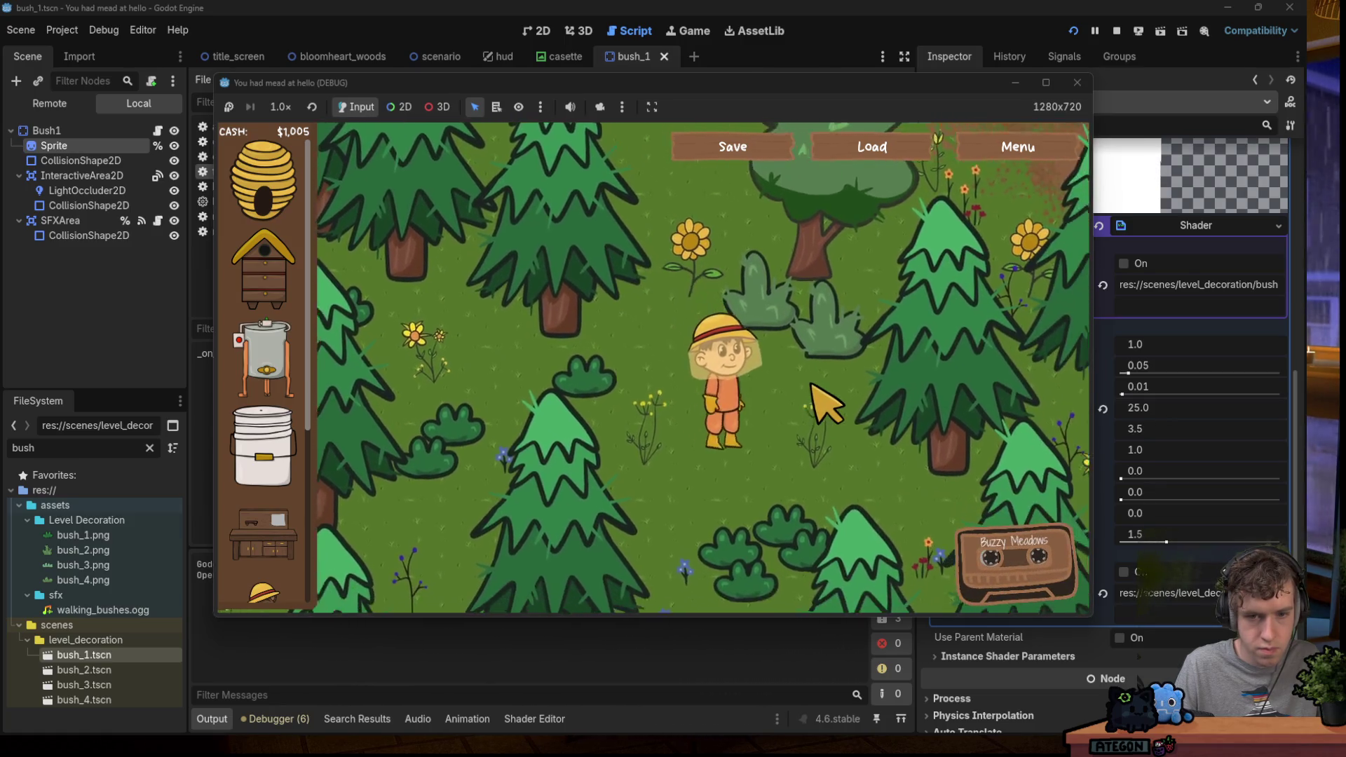
pyautogui.press('s')
pyautogui.press('a')
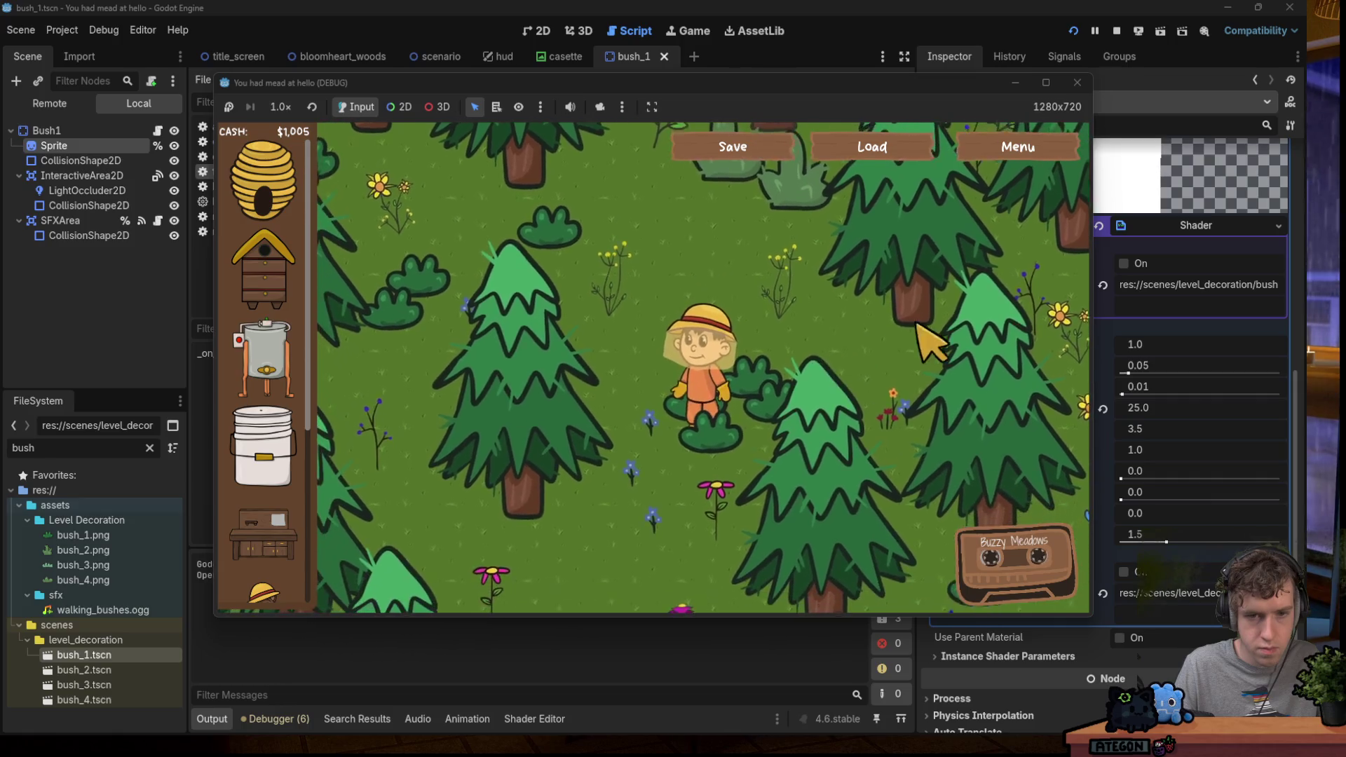
pyautogui.click(1067, 88)
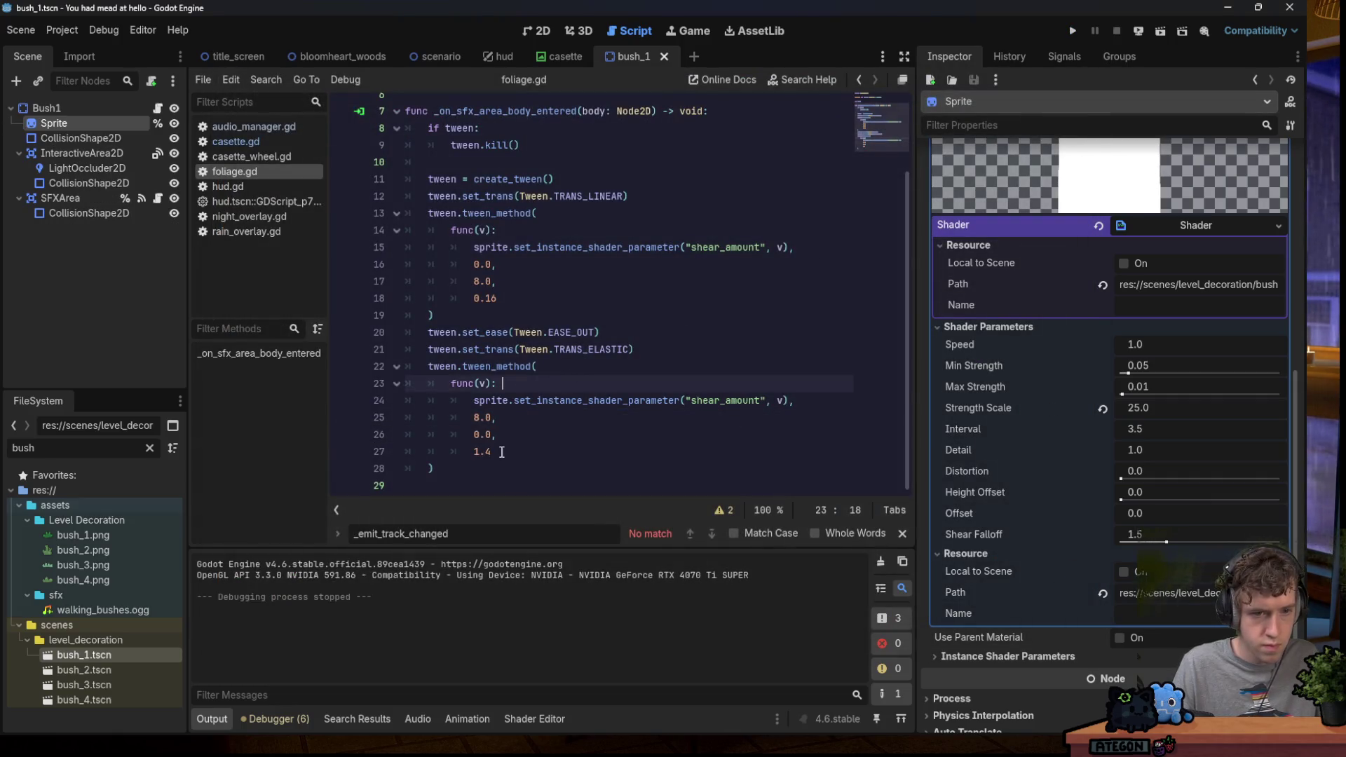
# Set the second tween's duration to 0.7 and relaunch the game.
pyautogui.write('0.7')
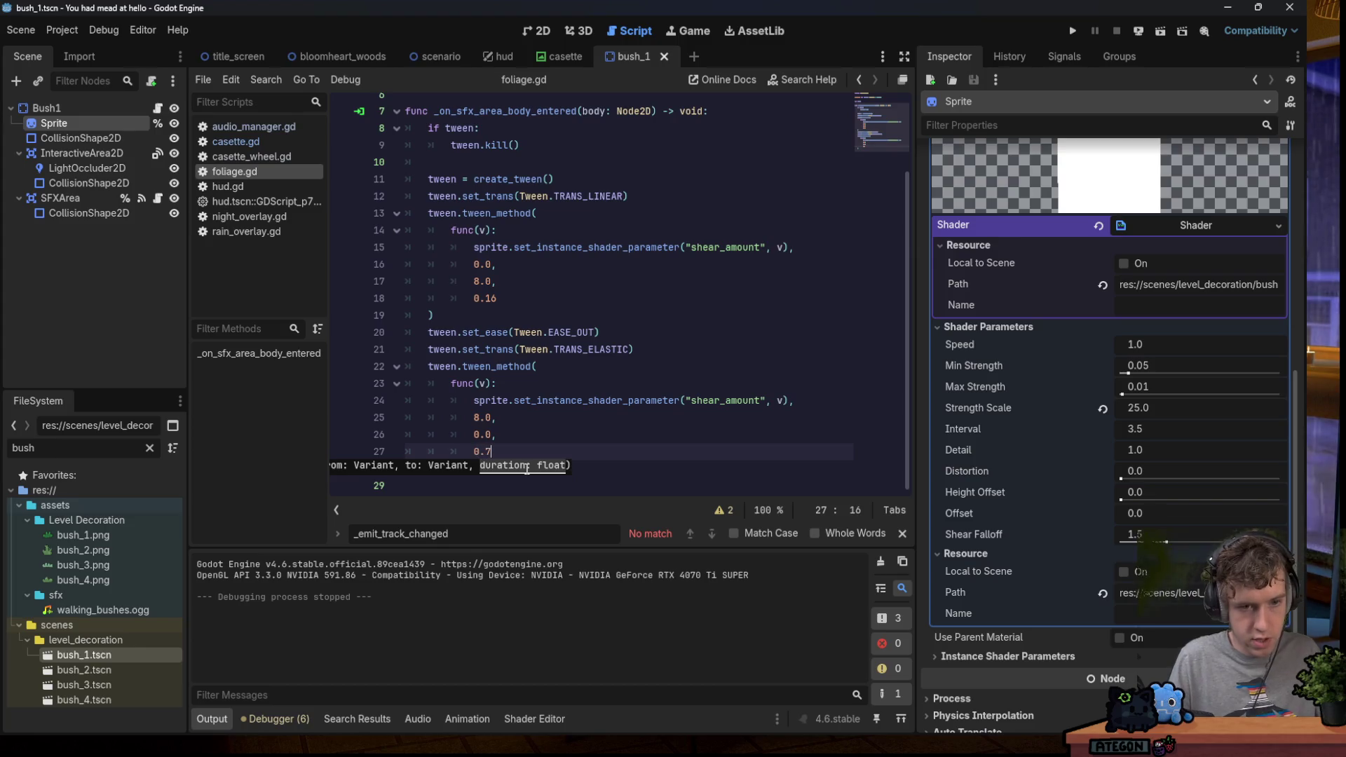
pyautogui.press('Up')
pyautogui.press('Up')
pyautogui.press('Up')
pyautogui.click(1070, 34)
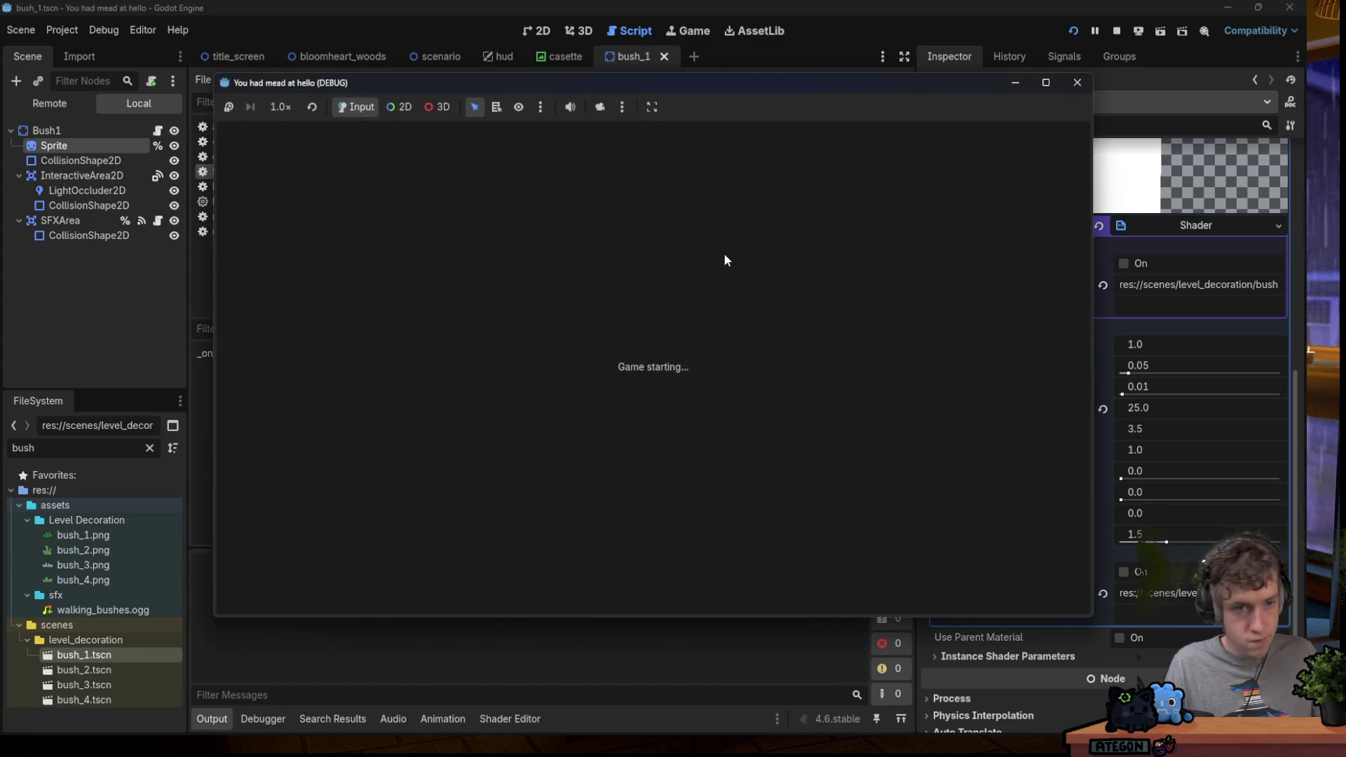
# Walk the character back and forth through the bushes to watch the elastic shear, then stop the game.
pyautogui.press('a')
pyautogui.press('s')
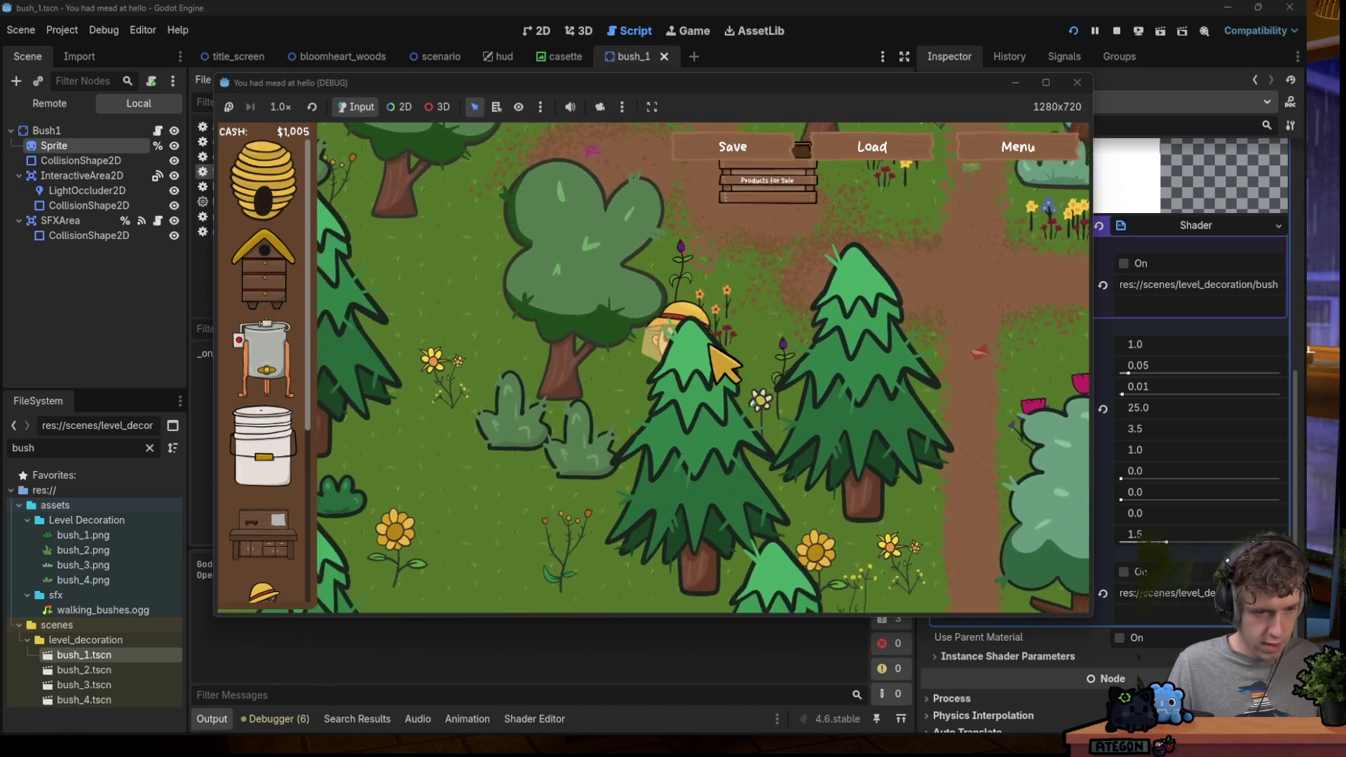
pyautogui.press('a')
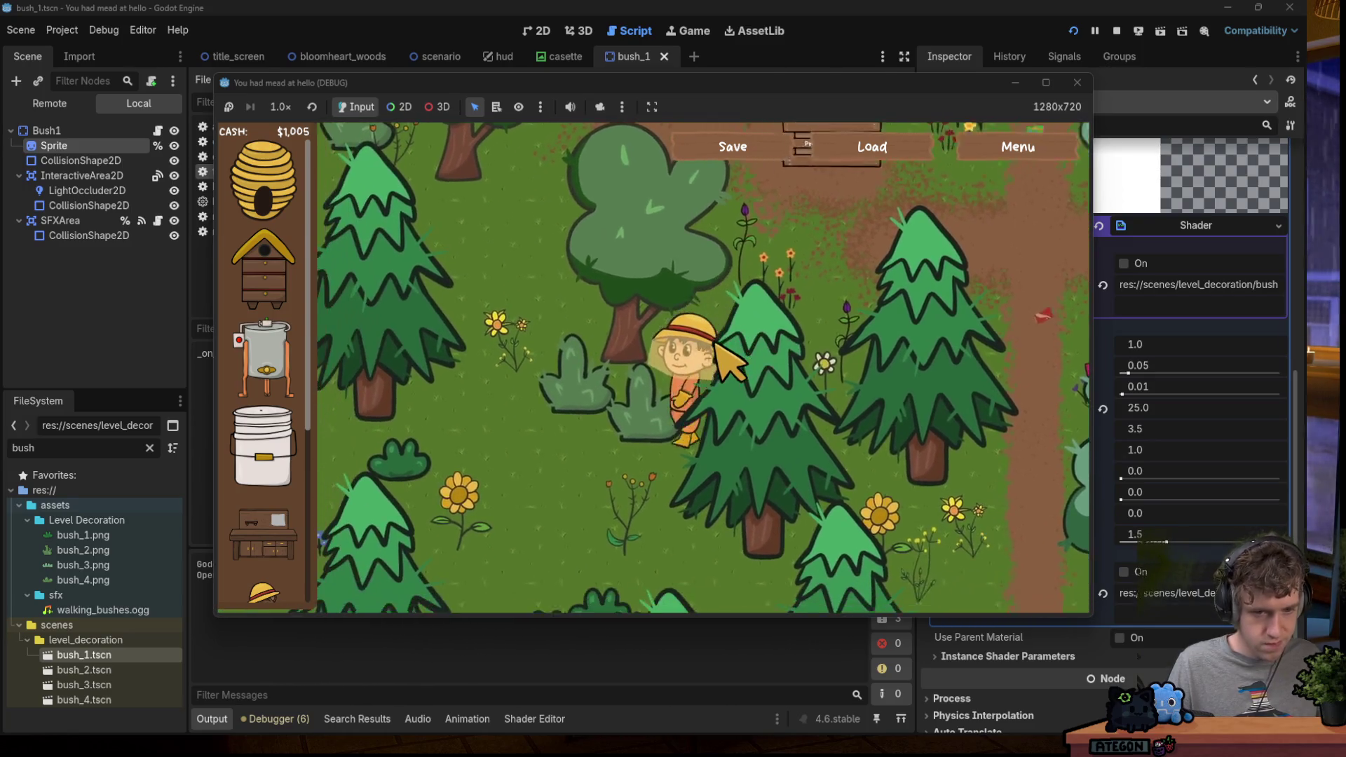
pyautogui.press('s')
pyautogui.press('d')
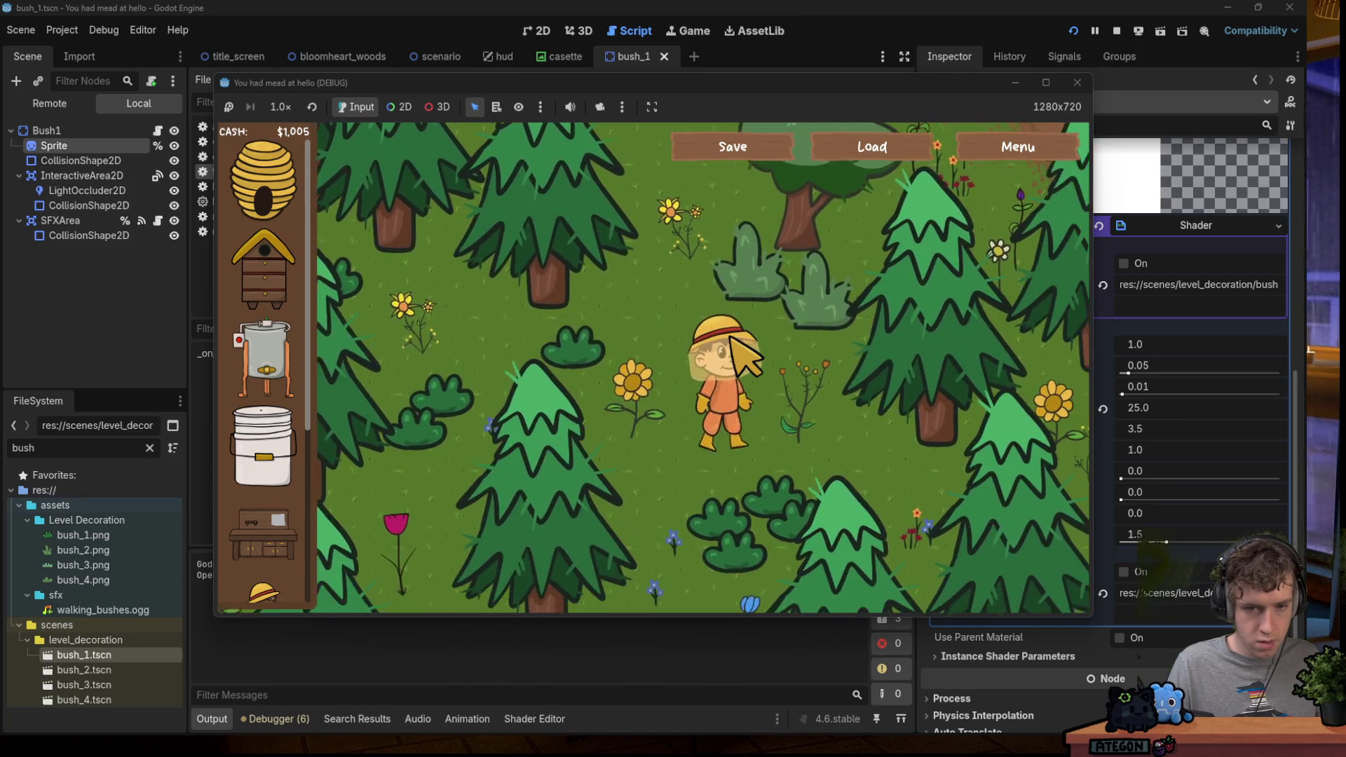
pyautogui.press('s')
pyautogui.press('d')
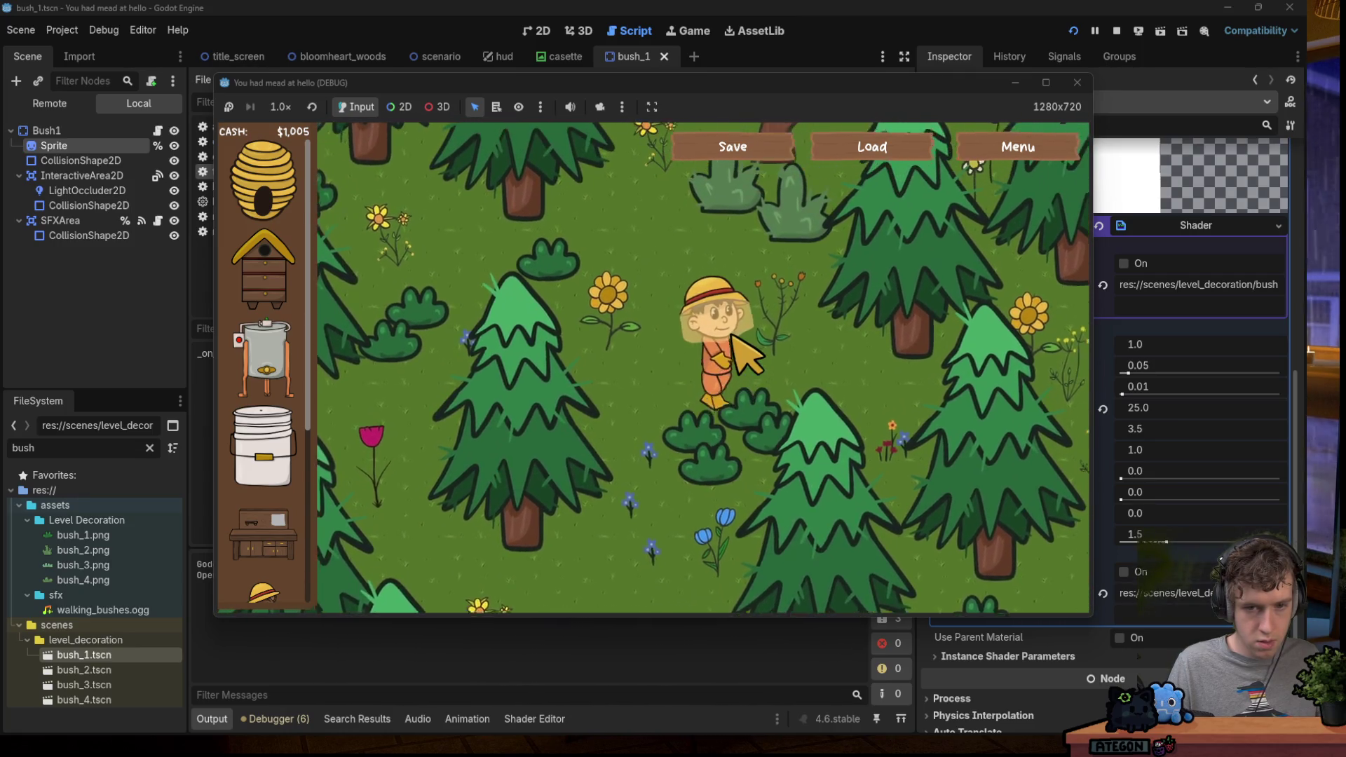
pyautogui.press('a')
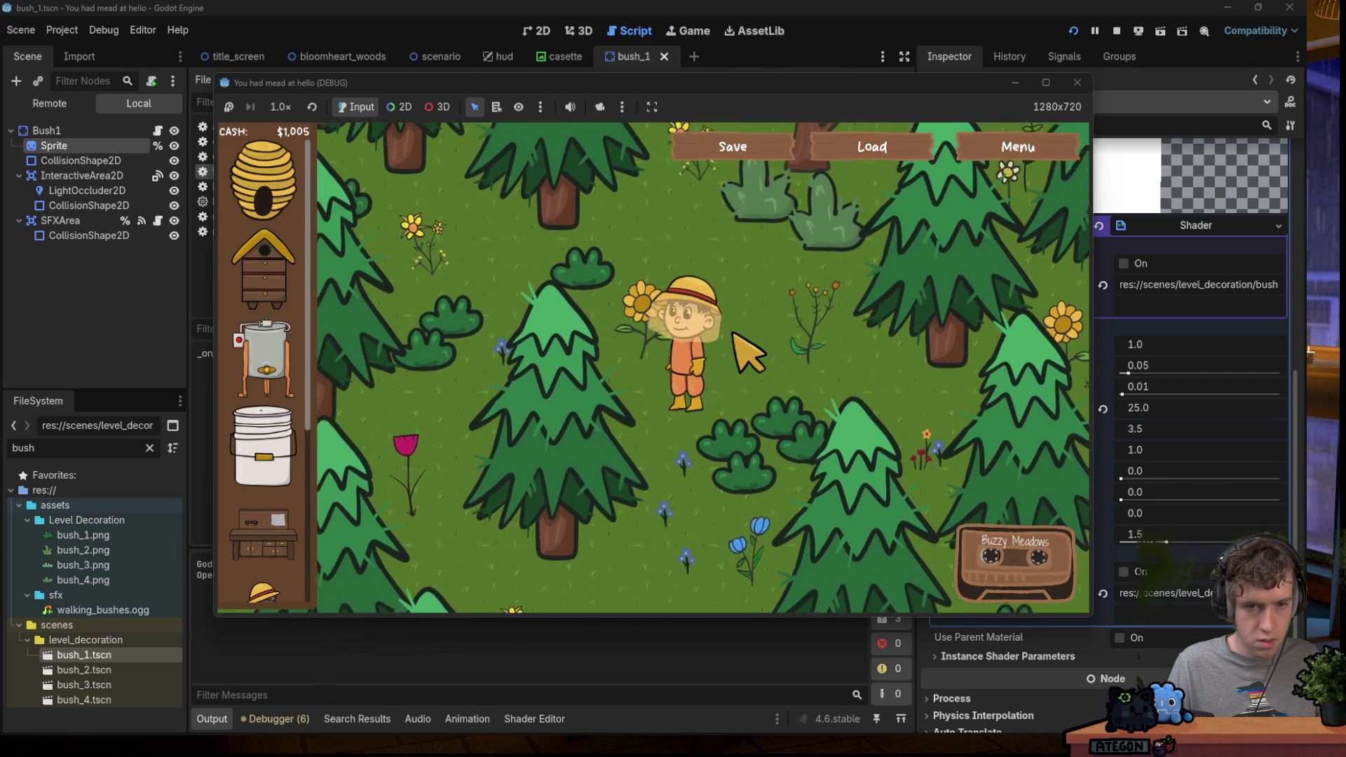
pyautogui.press('w')
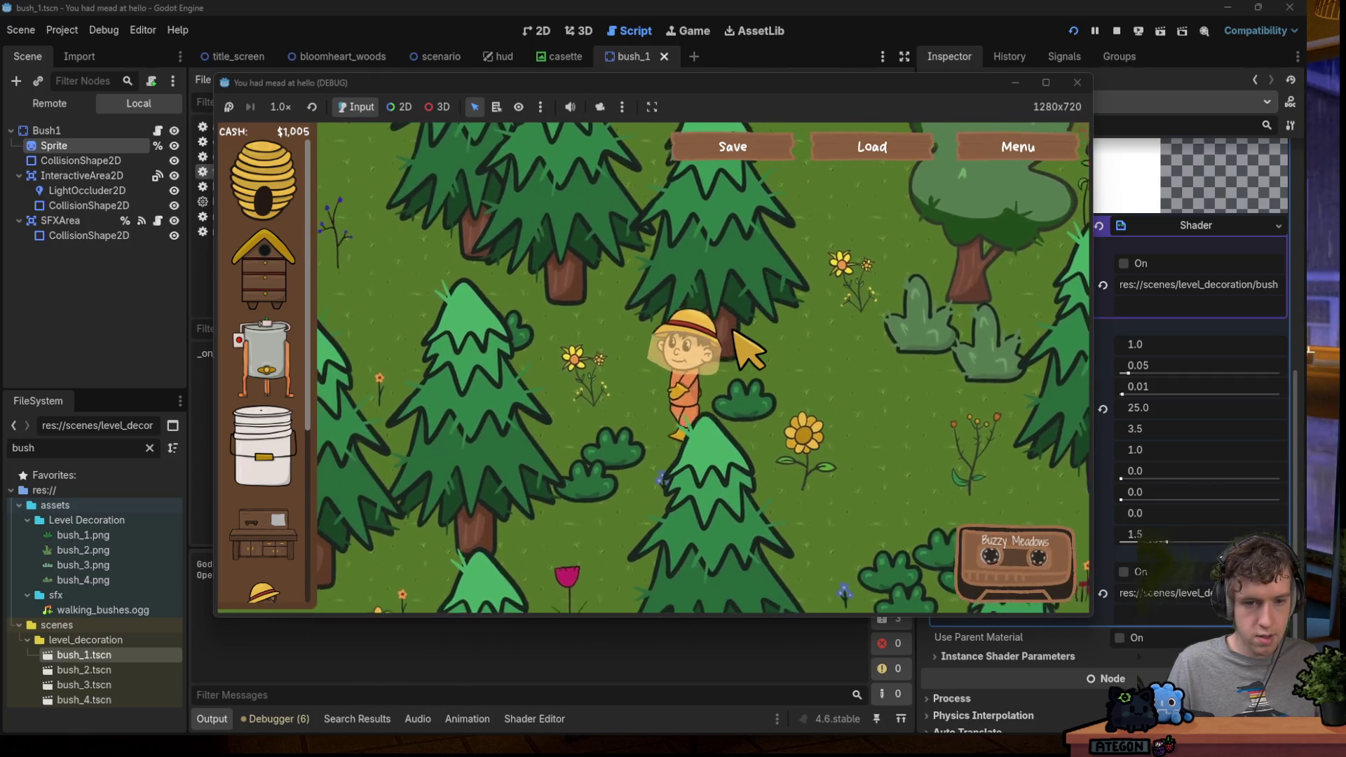
pyautogui.press('s')
pyautogui.press('a')
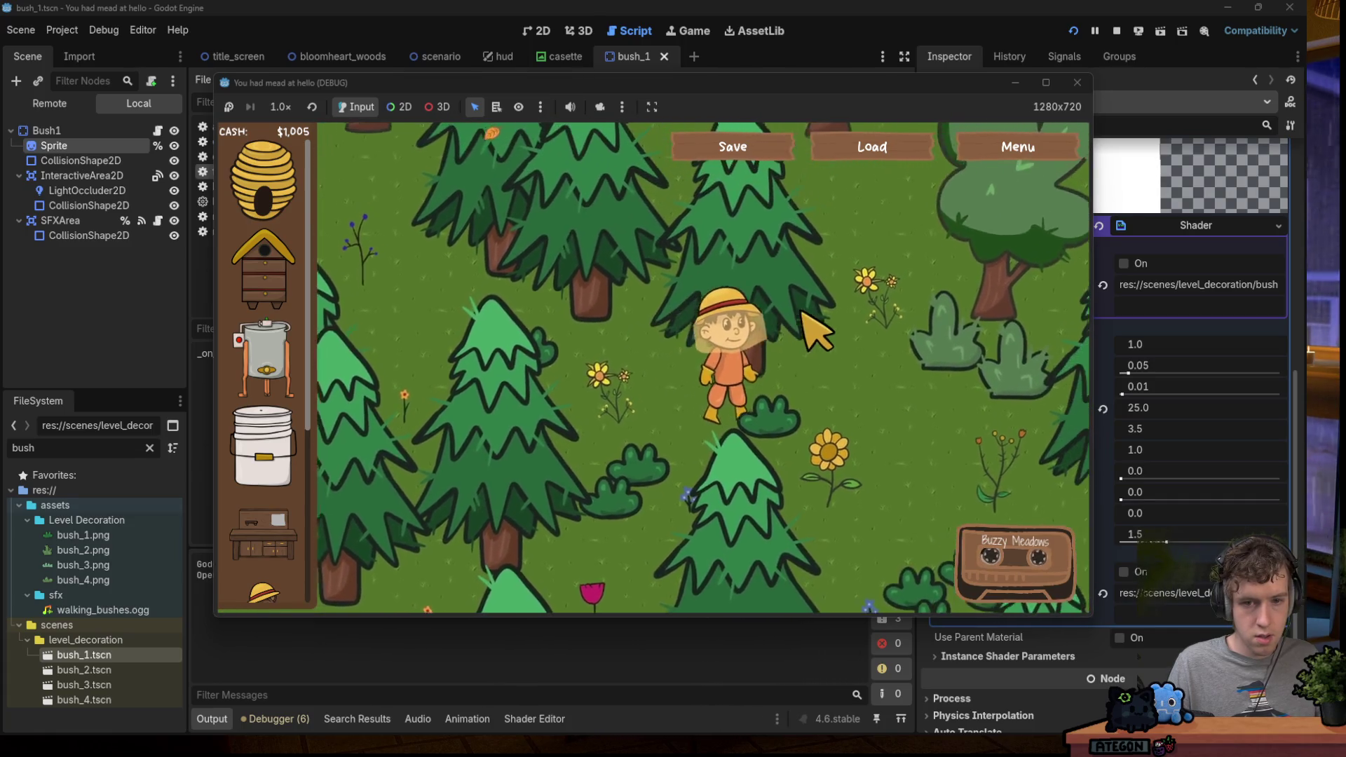
pyautogui.press('s')
pyautogui.press('d')
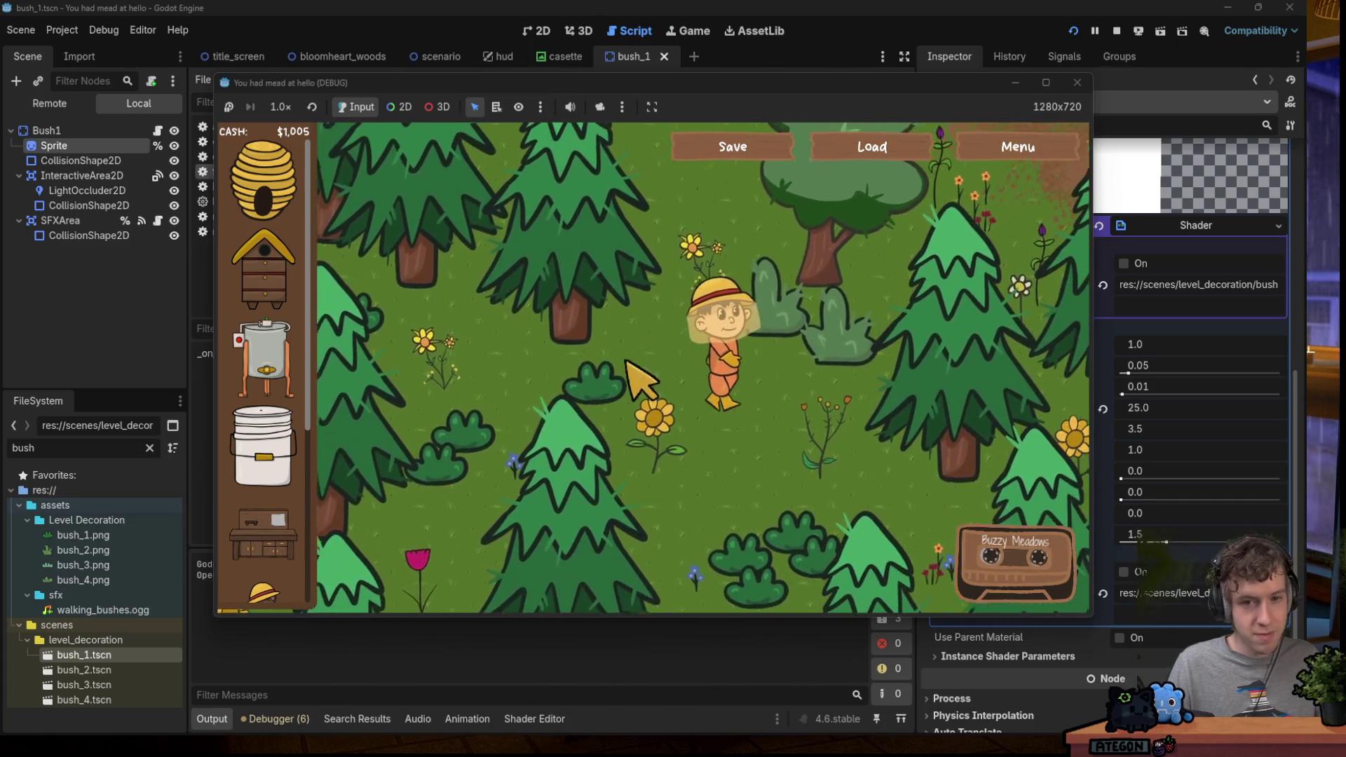
pyautogui.press('w')
pyautogui.press('d')
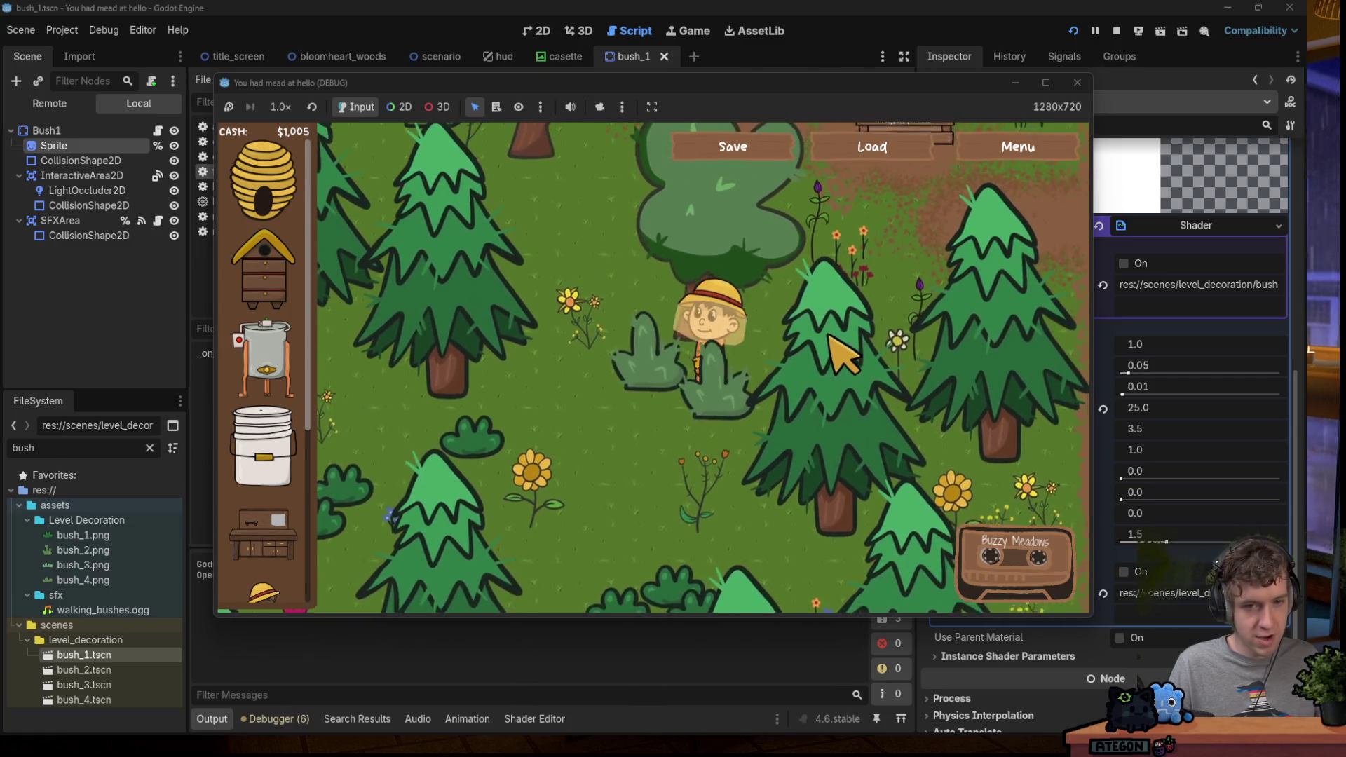
pyautogui.press('w')
pyautogui.press('a')
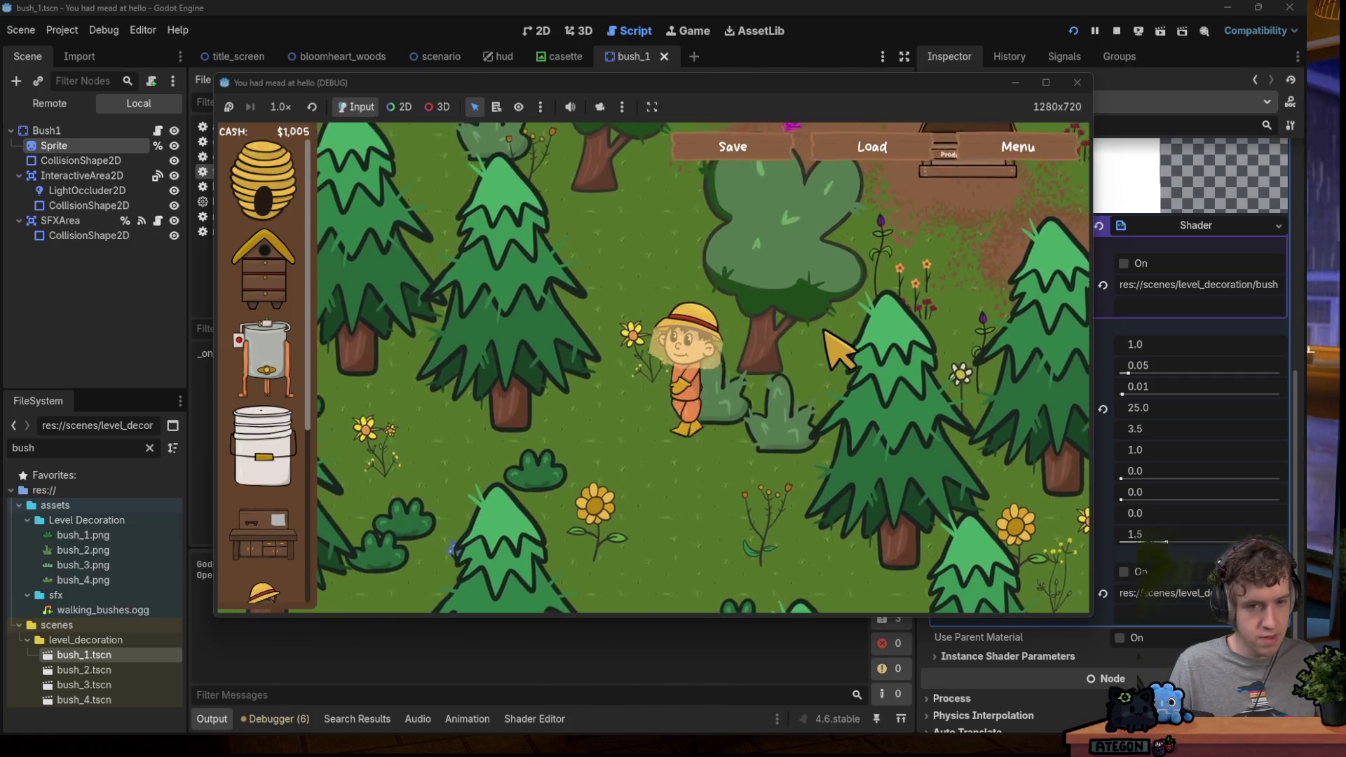
pyautogui.press('s')
pyautogui.press('a')
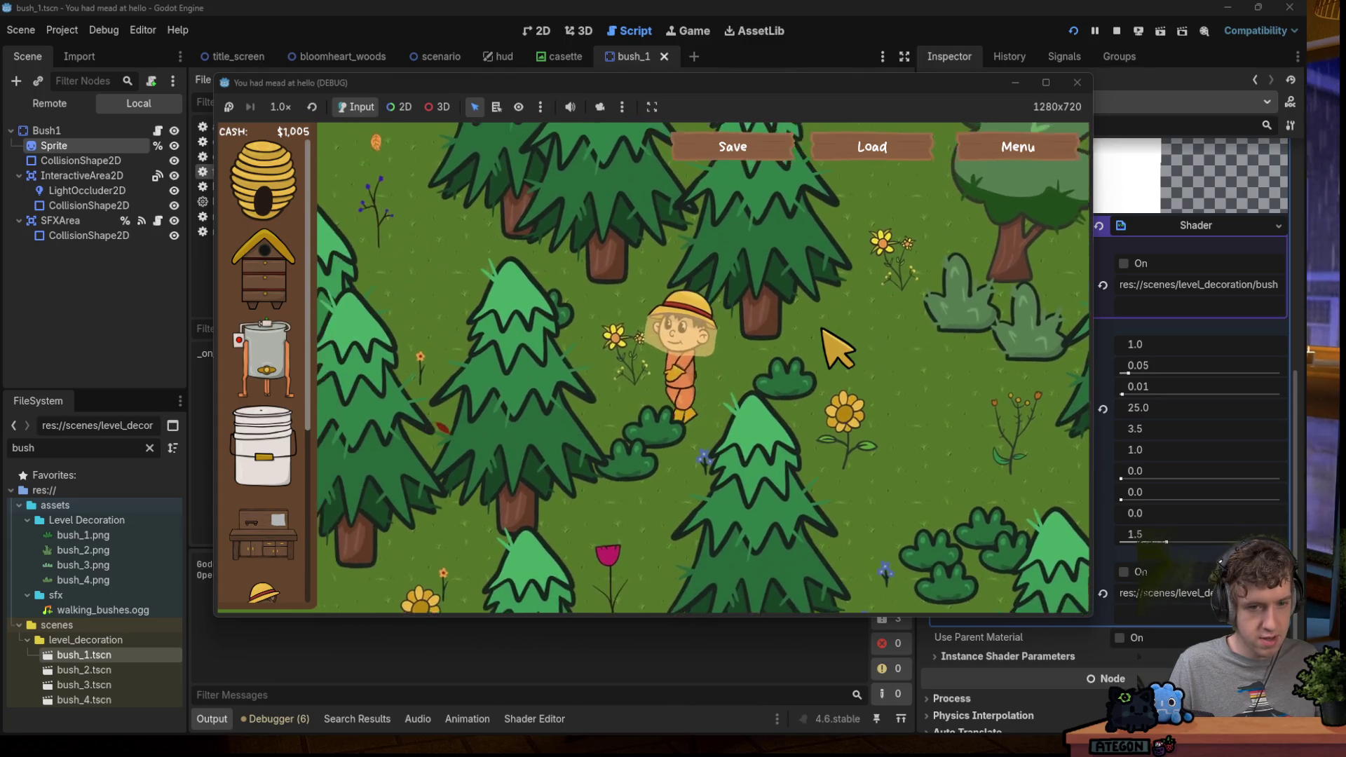
pyautogui.press('w')
pyautogui.press('d')
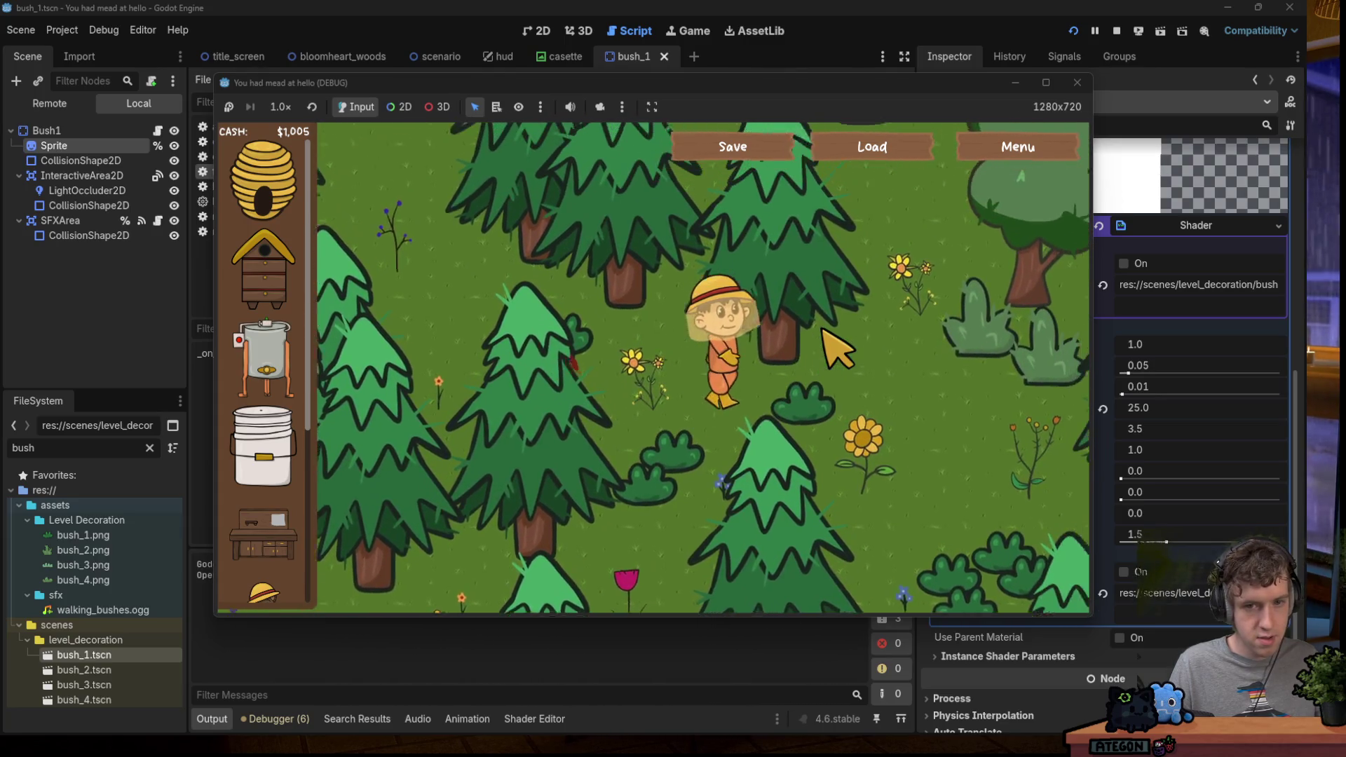
pyautogui.press('d')
pyautogui.press('w')
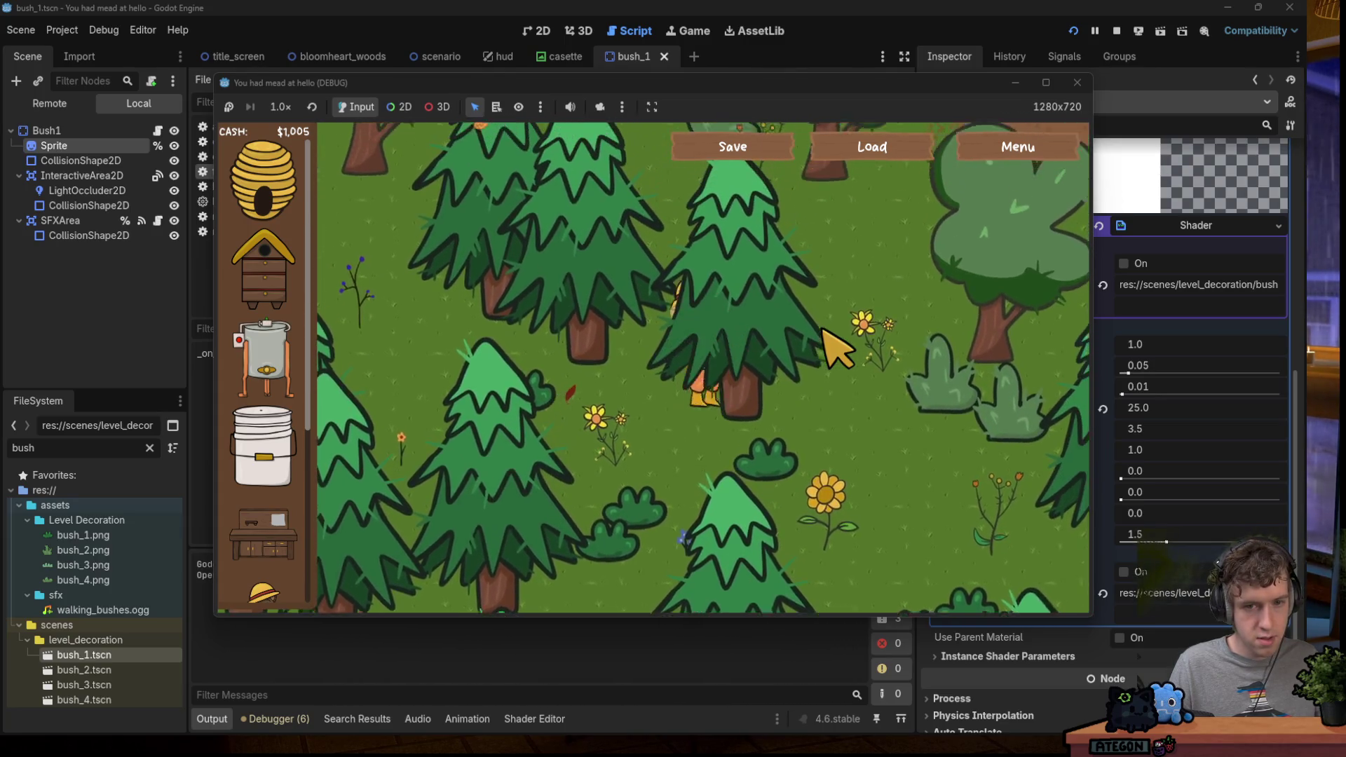
pyautogui.press('s')
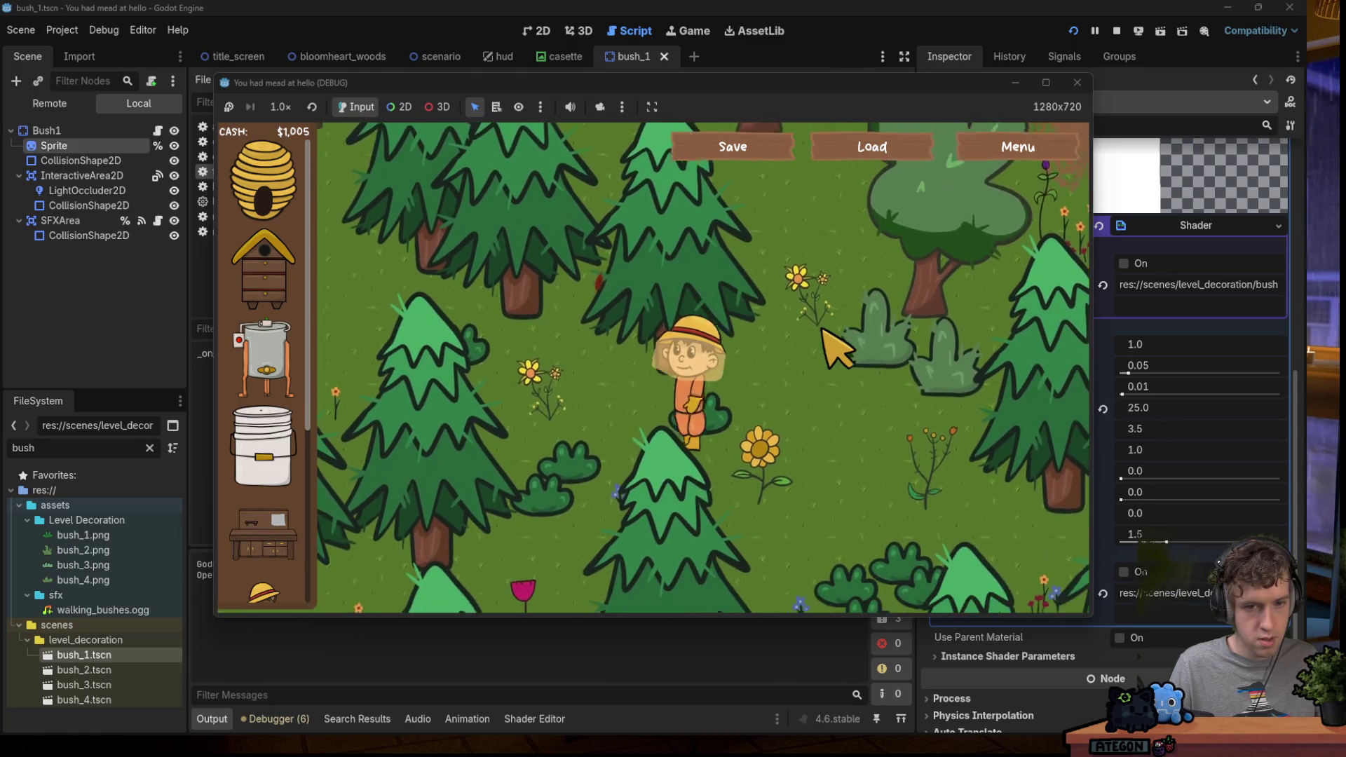
pyautogui.press('s')
pyautogui.press('a')
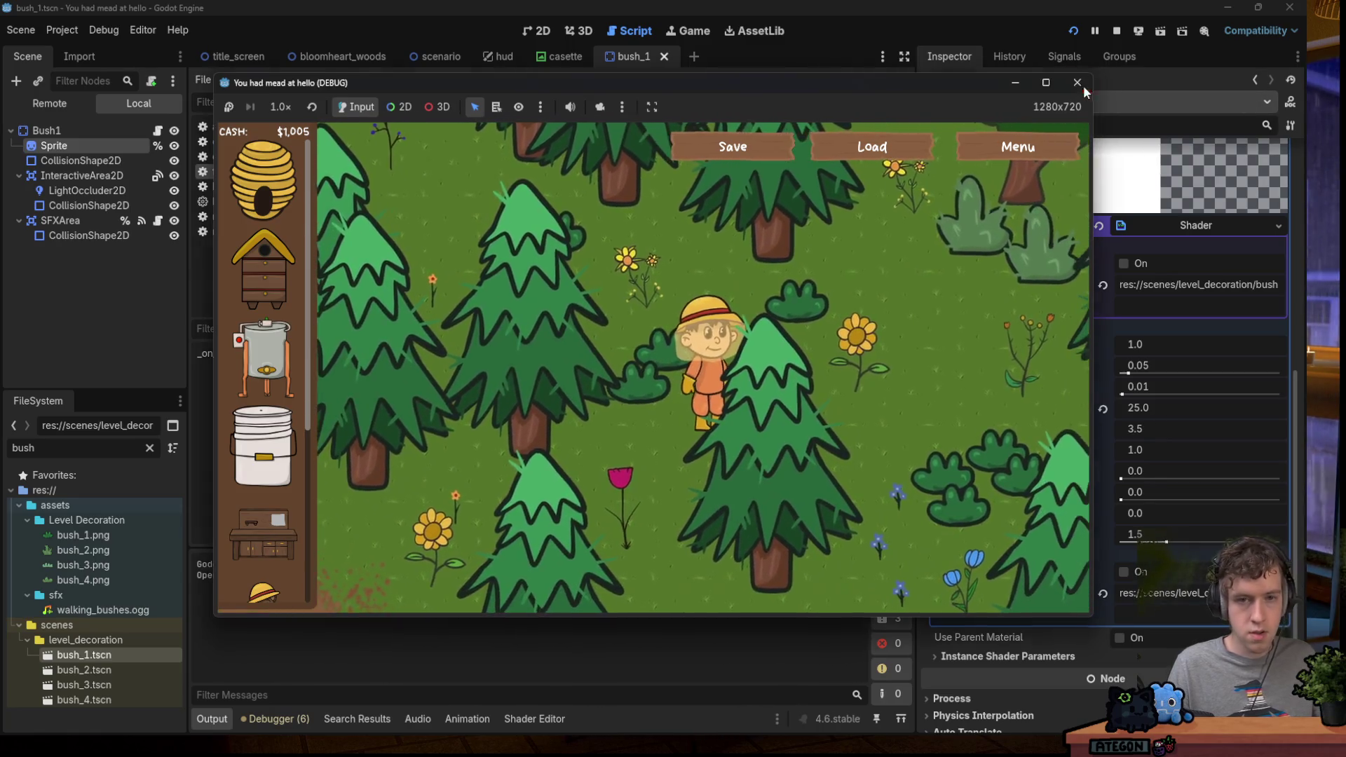
pyautogui.click(1077, 83)
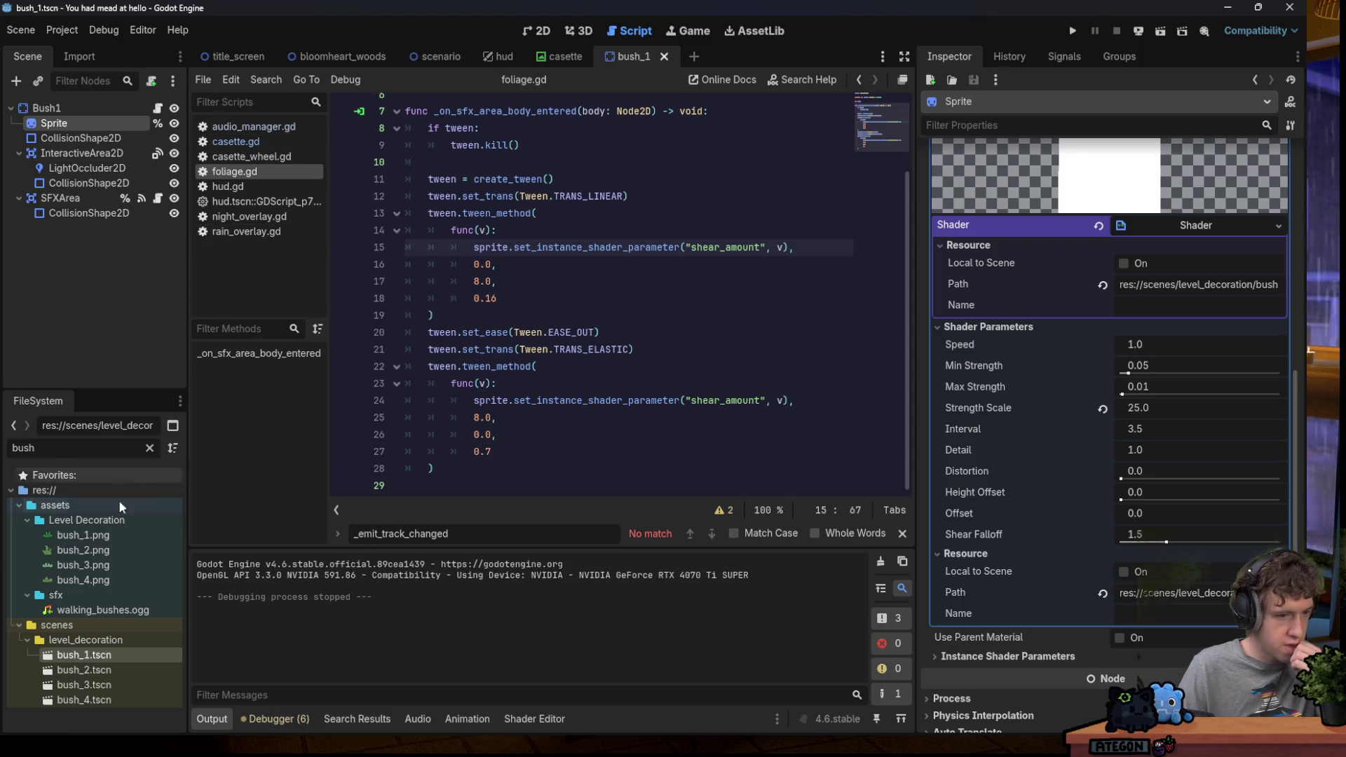
# Open the bush_2 scene and attach foliage.gd, found by filtering for 'foli', to its Bush2 root.
pyautogui.click(130, 105)
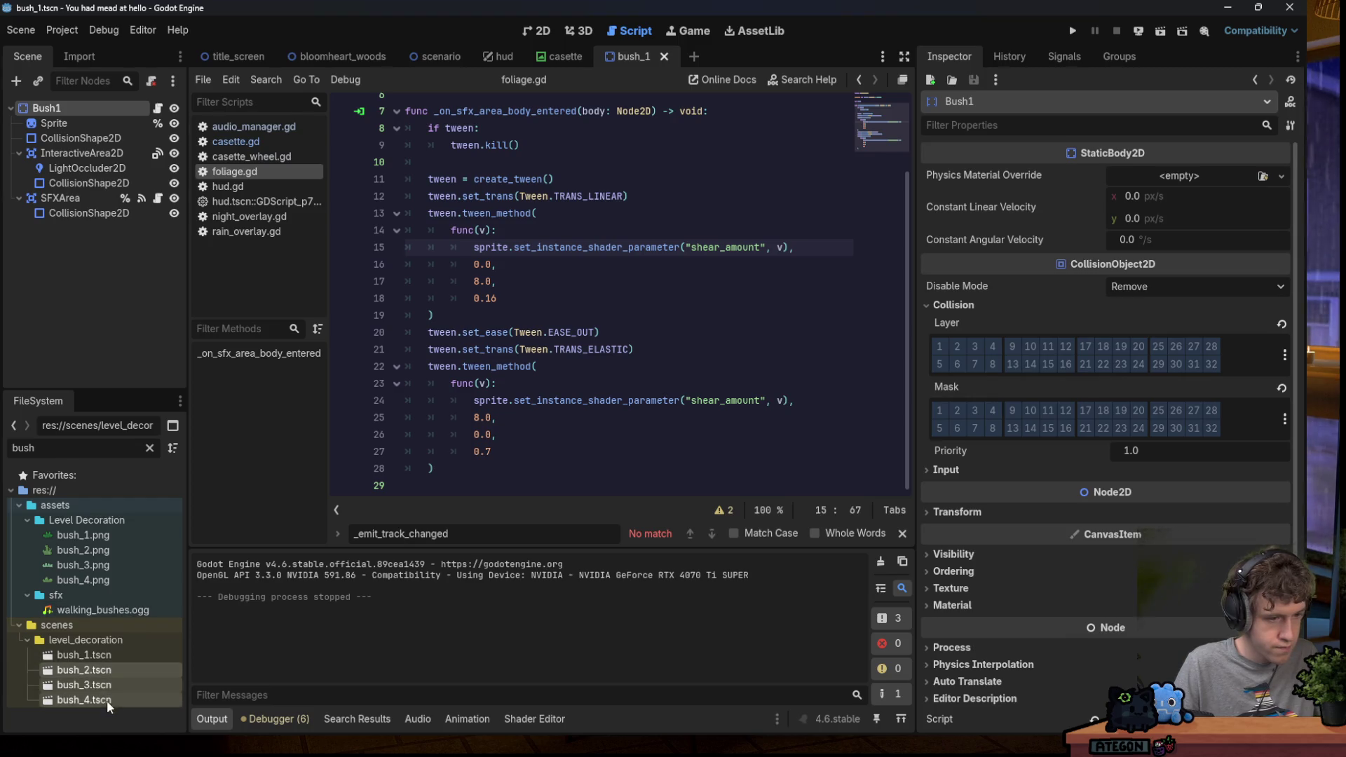
pyautogui.doubleClick(105, 672)
pyautogui.click(65, 452)
pyautogui.hotkey('ctrl', 'a')
pyautogui.write('foli')
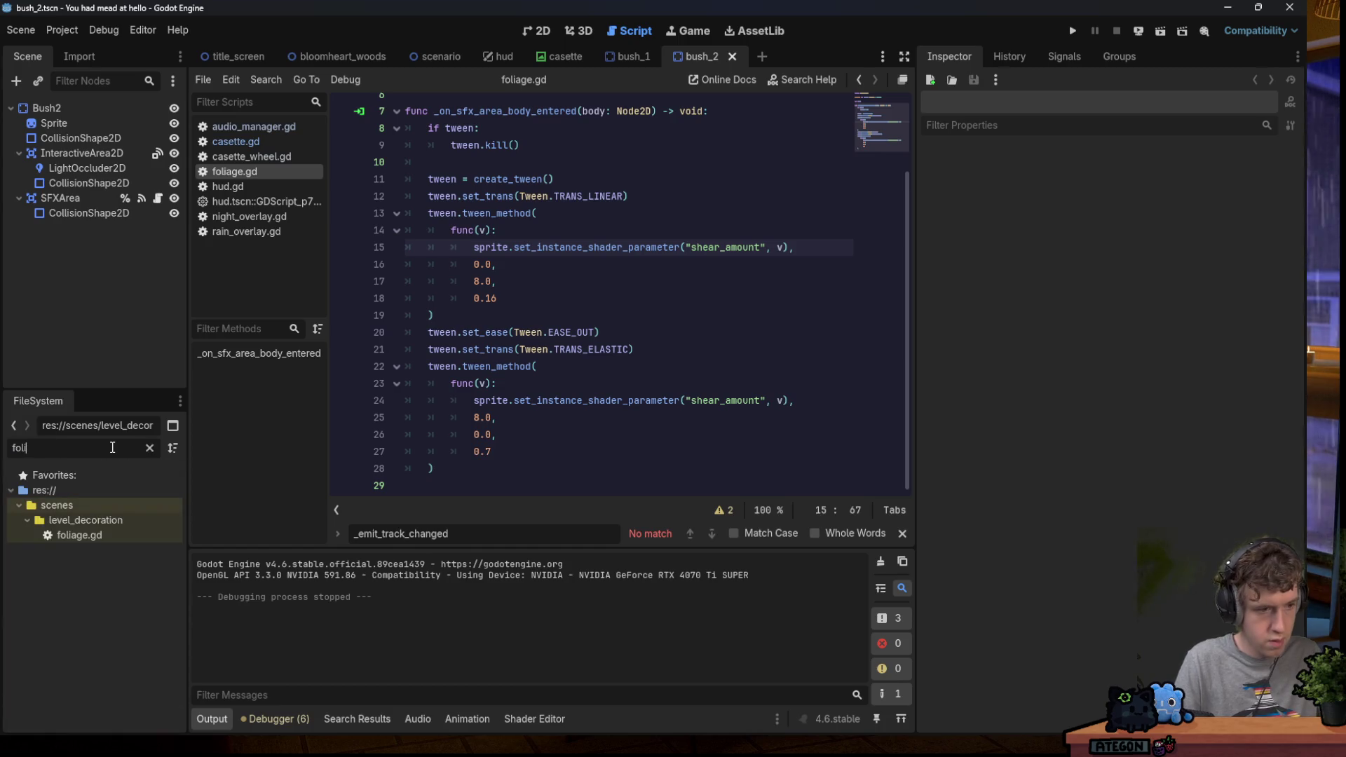
pyautogui.moveTo(109, 536); pyautogui.dragTo(103, 112)
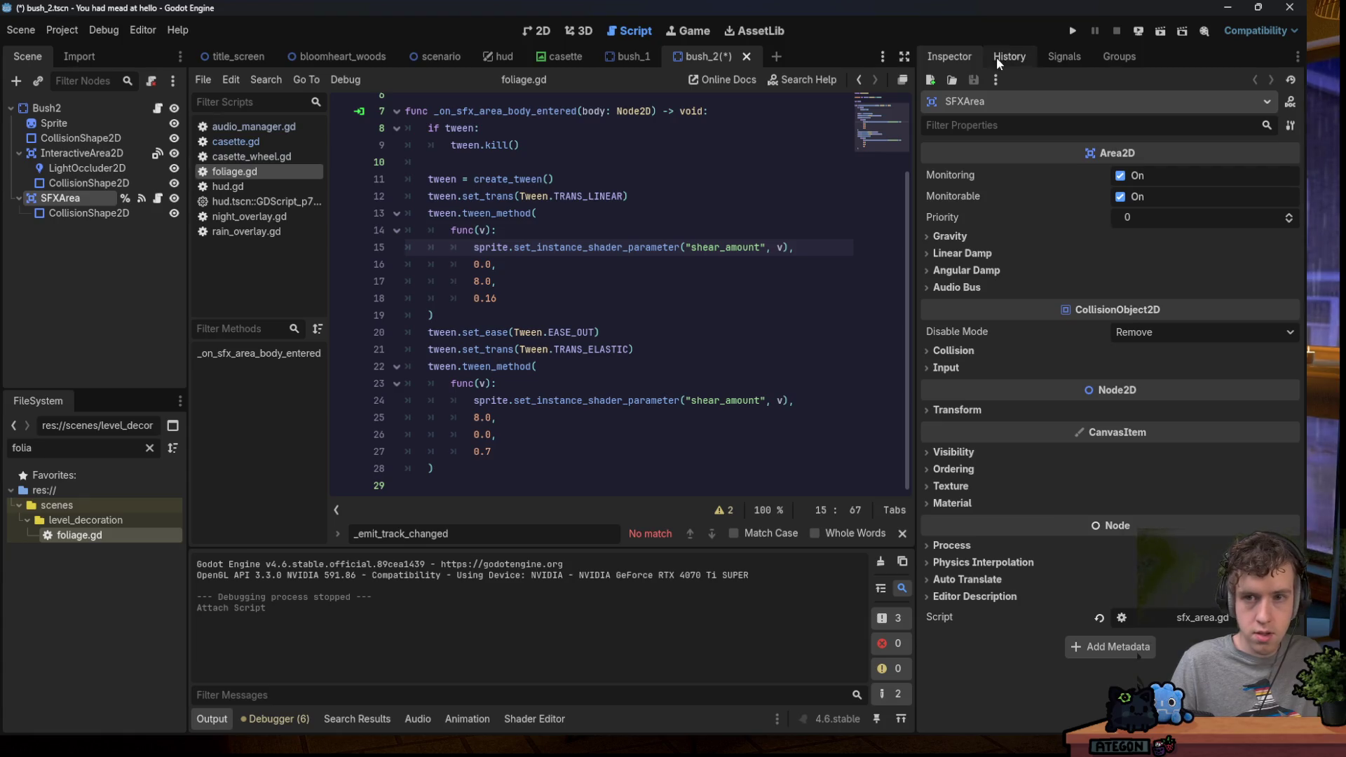
# Select the InteractiveArea2D node and view the bush in the 2D editor.
pyautogui.click(82, 153)
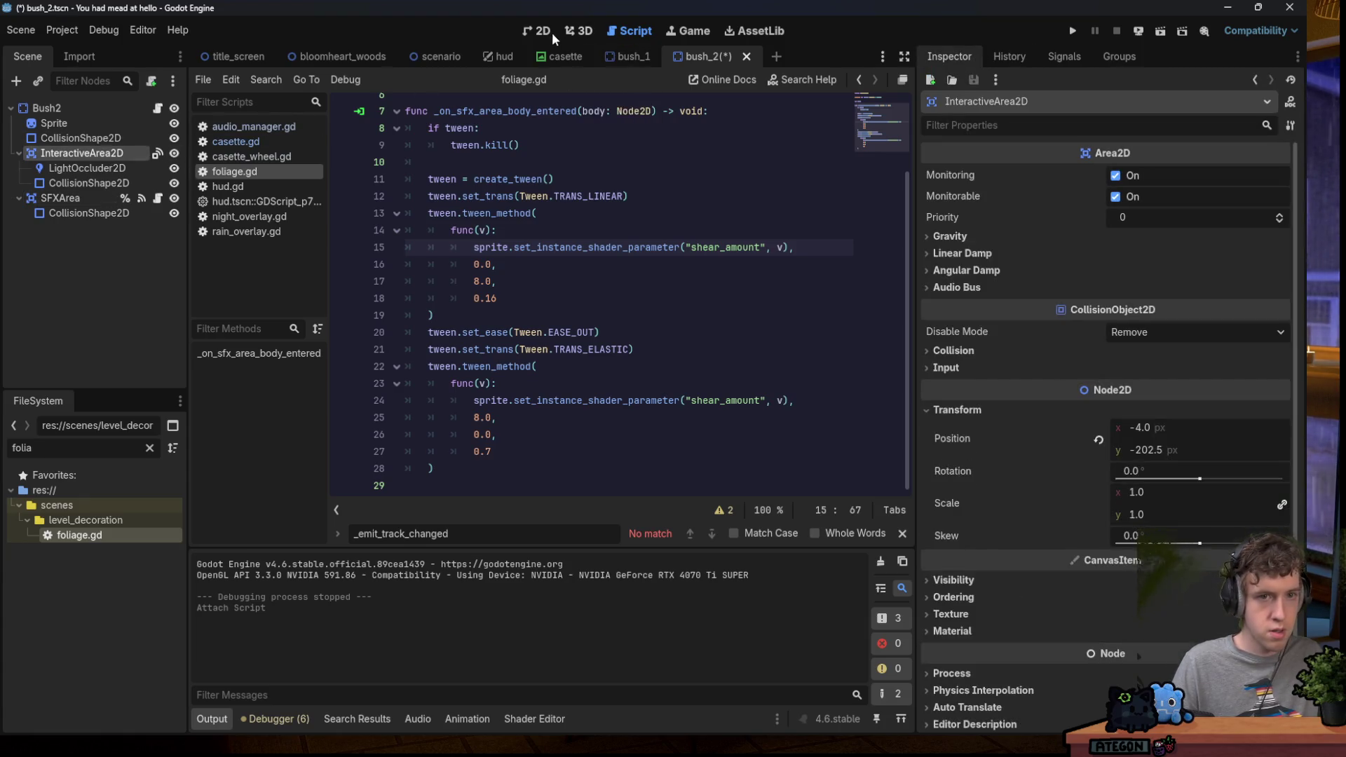
pyautogui.click(538, 31)
pyautogui.scroll(5, 369, 141)
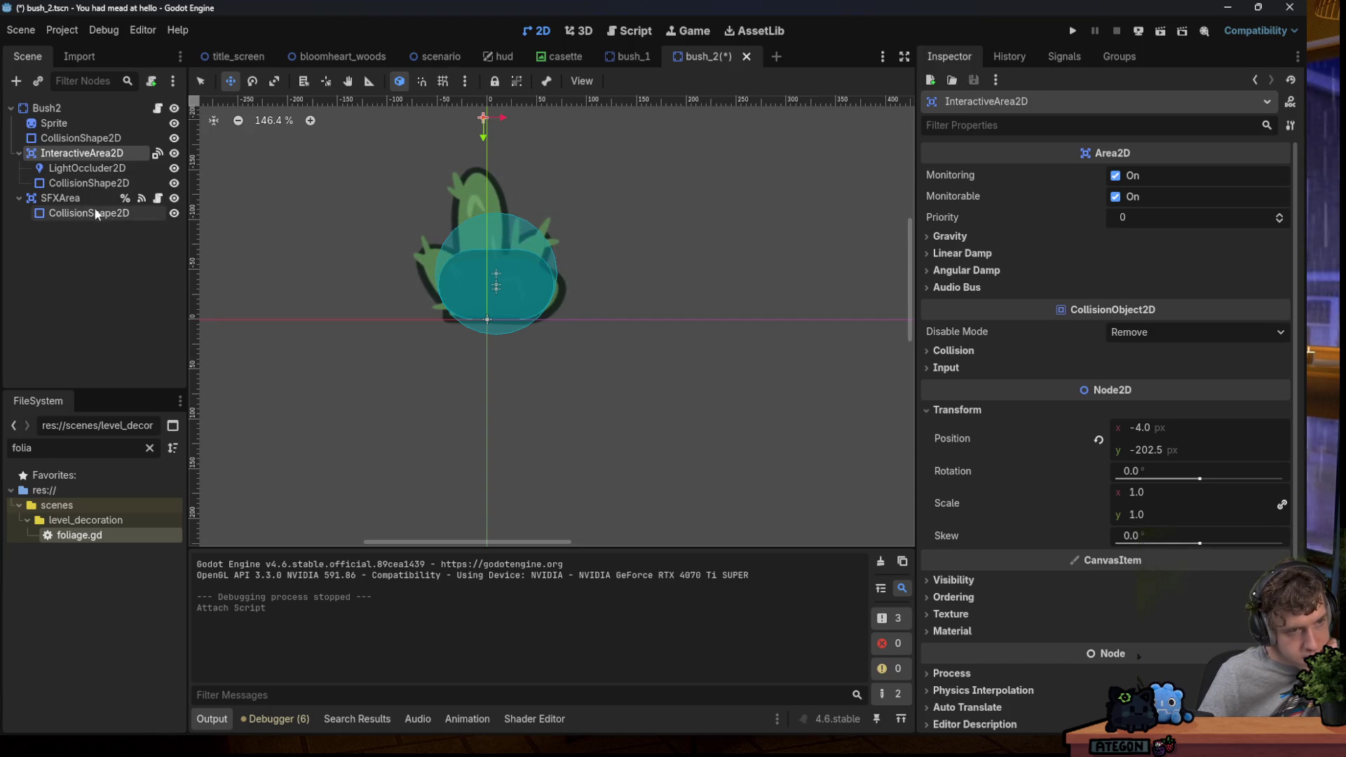
# Connect bush_2's SFXArea body_entered signal to _on_sfx_area_body_entered.
pyautogui.click(77, 199)
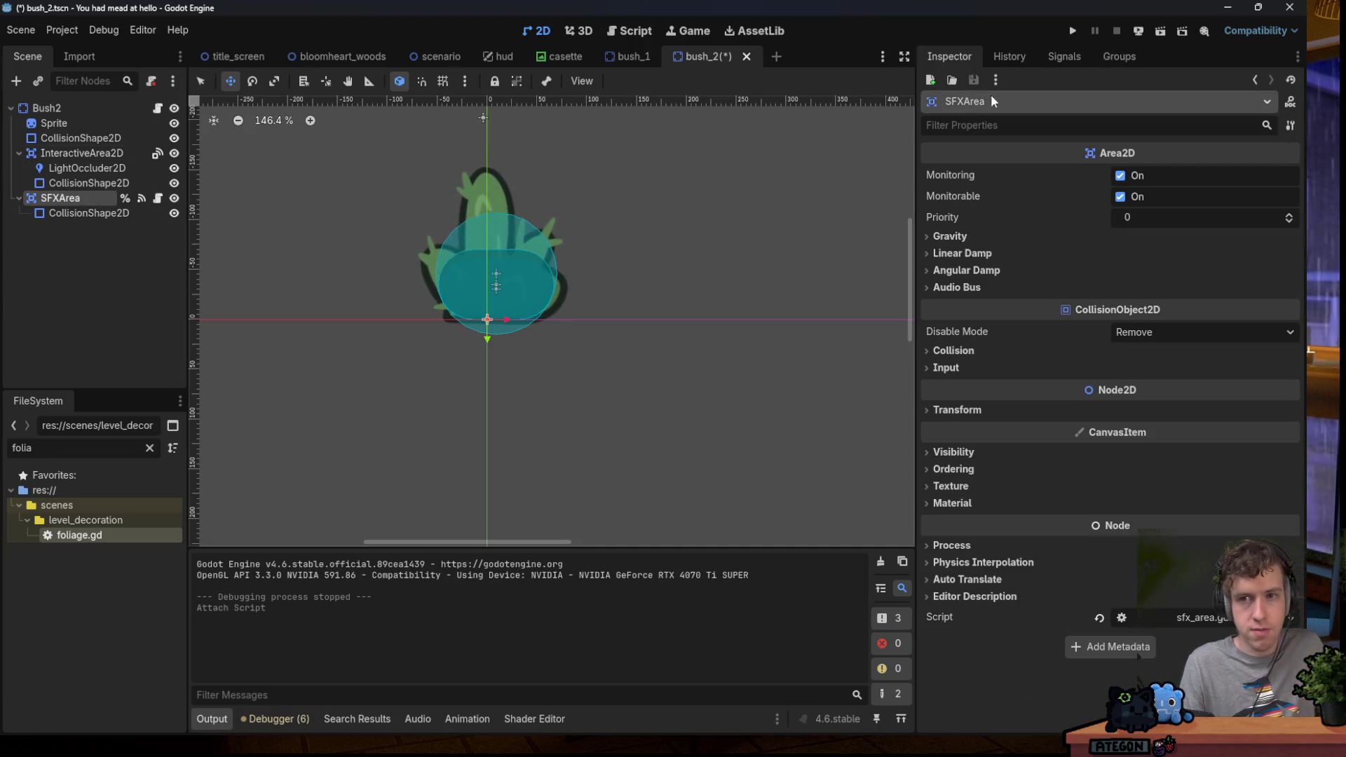
pyautogui.click(1098, 59)
pyautogui.click(1079, 56)
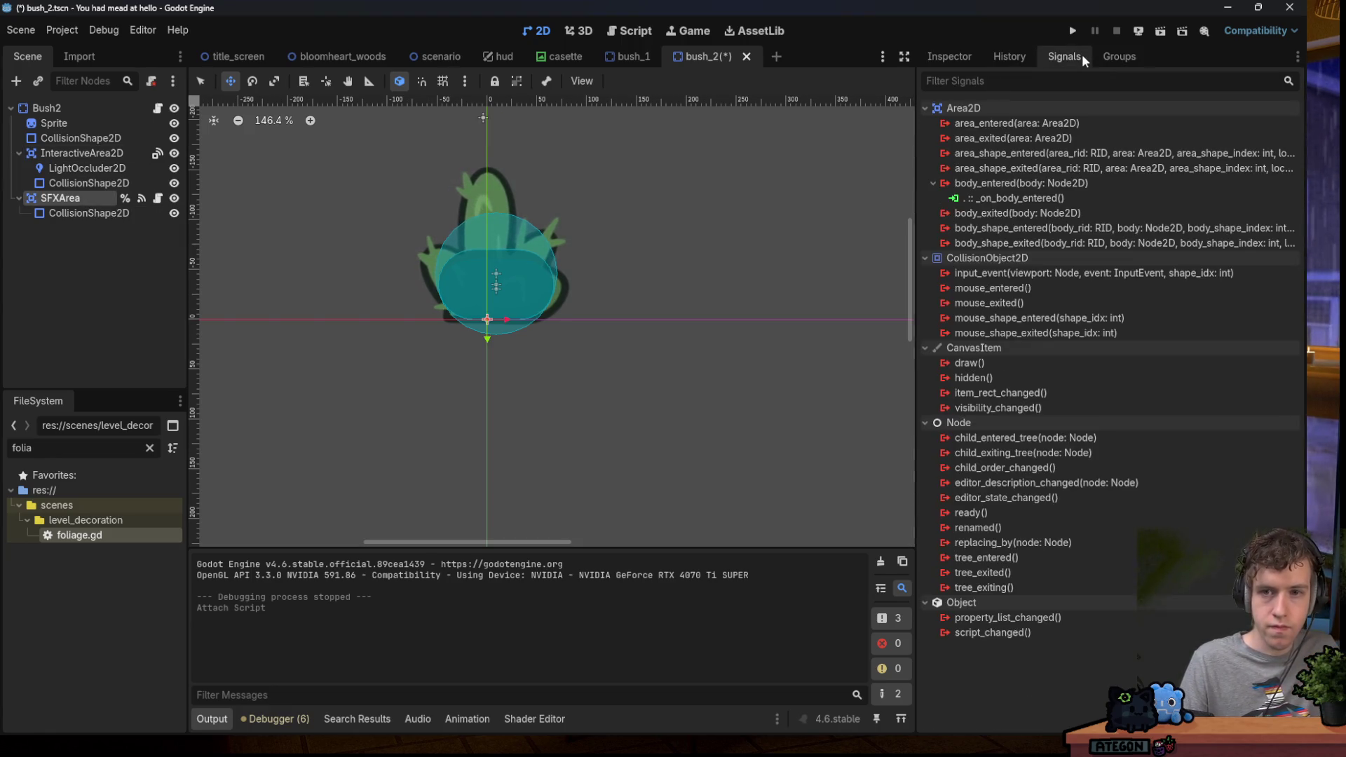
pyautogui.rightClick(979, 183)
pyautogui.click(1010, 192)
pyautogui.click(594, 520)
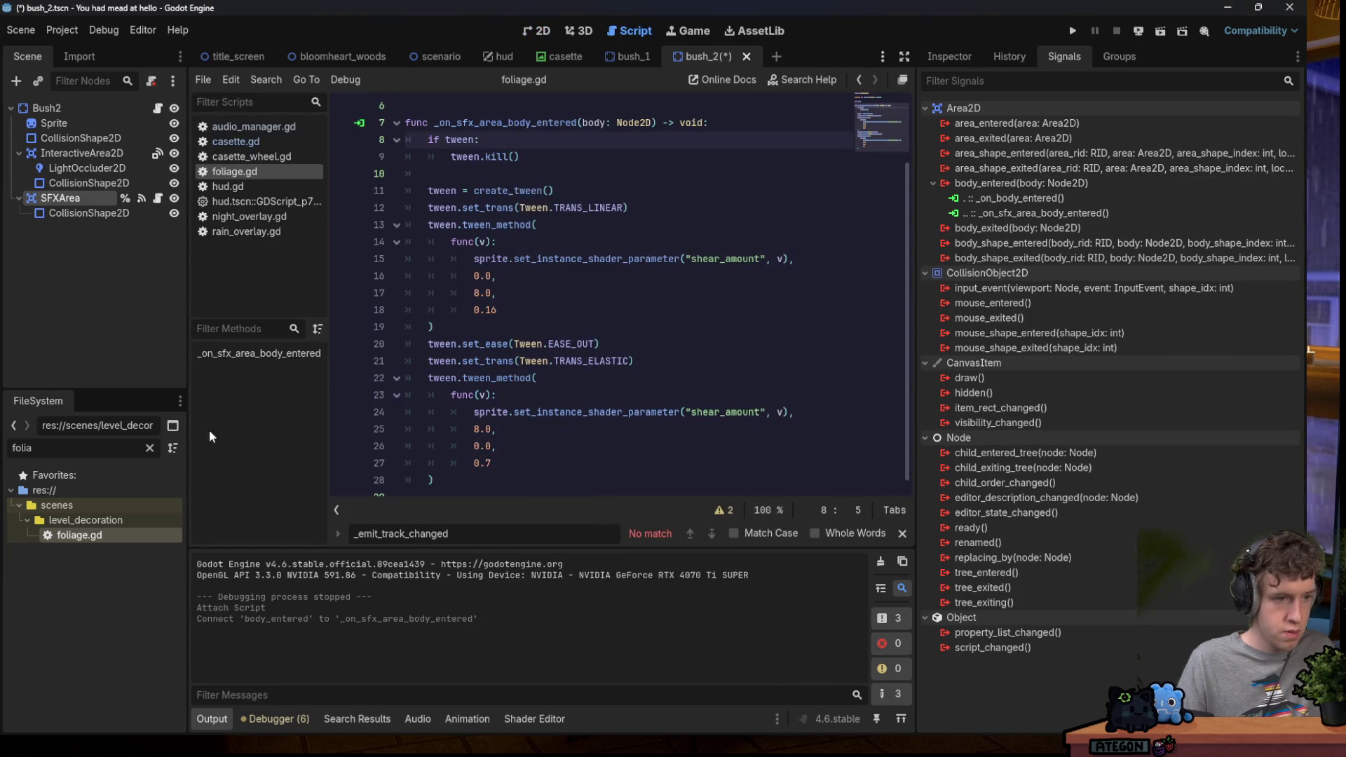
# Open bush_3, attach foliage.gd to Bush3, and connect its SFXArea body_entered signal.
pyautogui.write('bush')
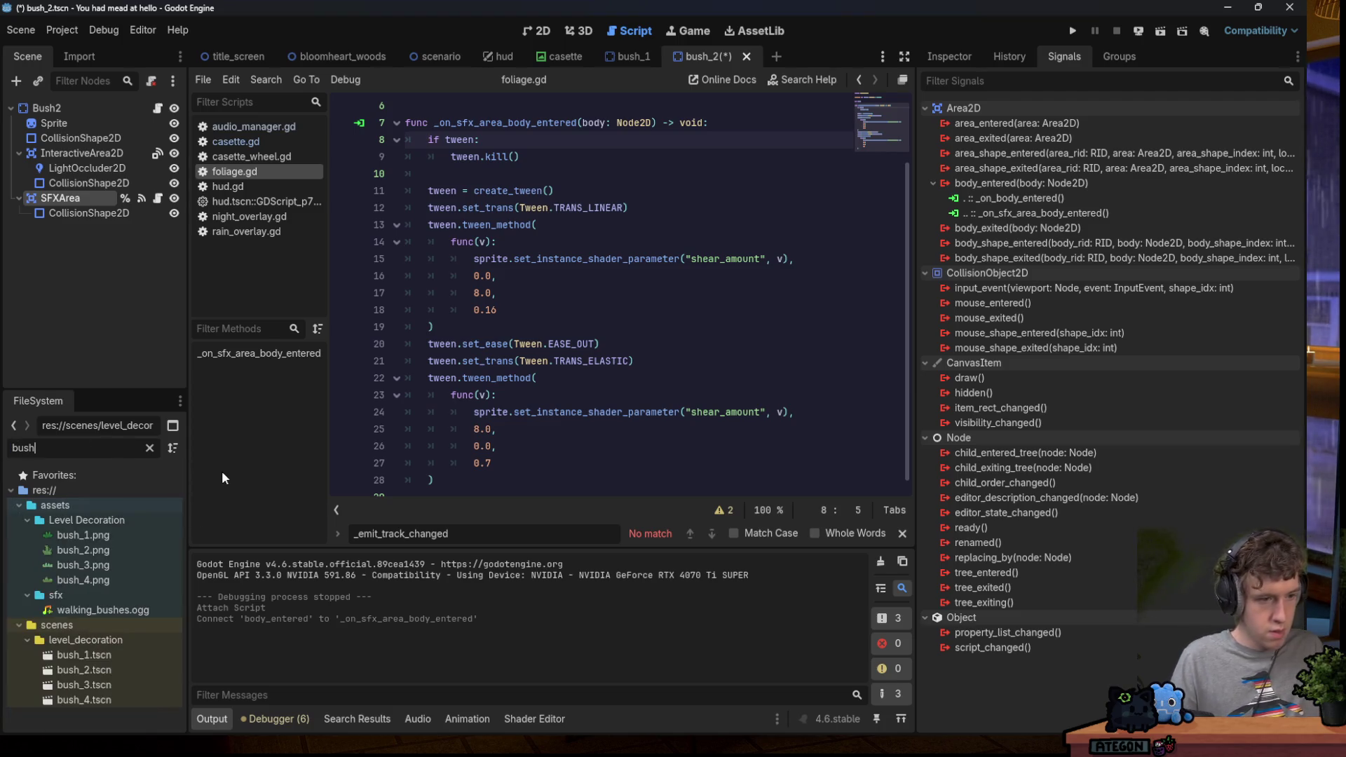
pyautogui.doubleClick(99, 685)
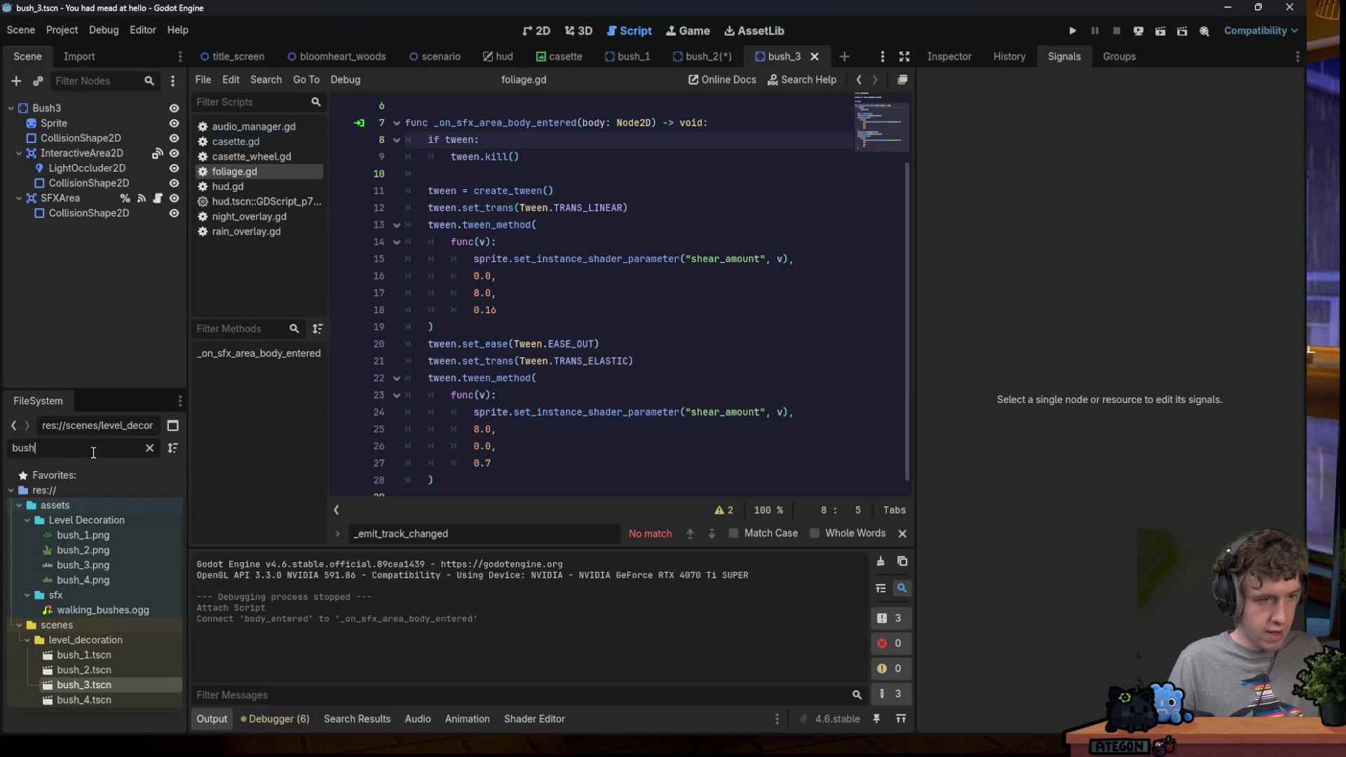
pyautogui.write('fo')
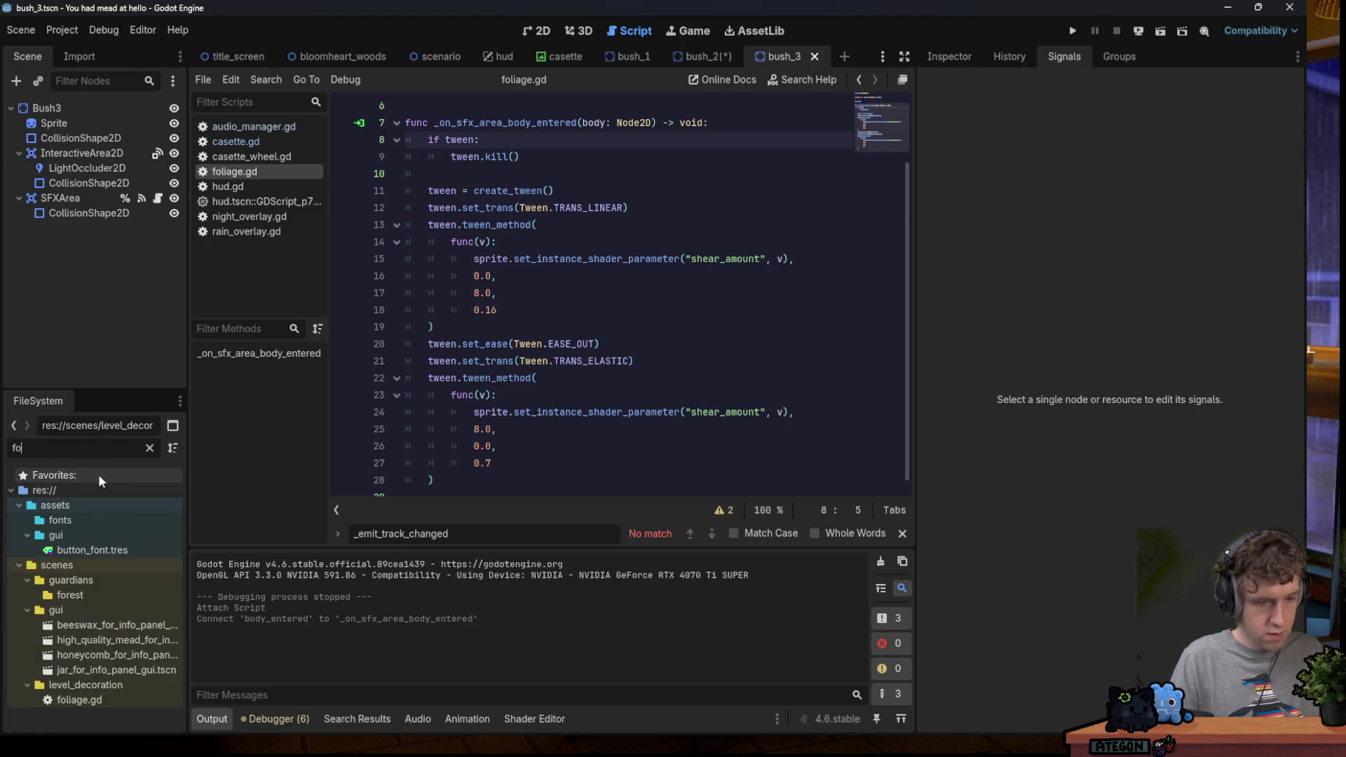
pyautogui.moveTo(84, 700)
pyautogui.mouseDown()
pyautogui.moveTo(35, 95)
pyautogui.moveTo(46, 108)
pyautogui.mouseUp()
pyautogui.click(77, 202)
pyautogui.rightClick(1020, 183)
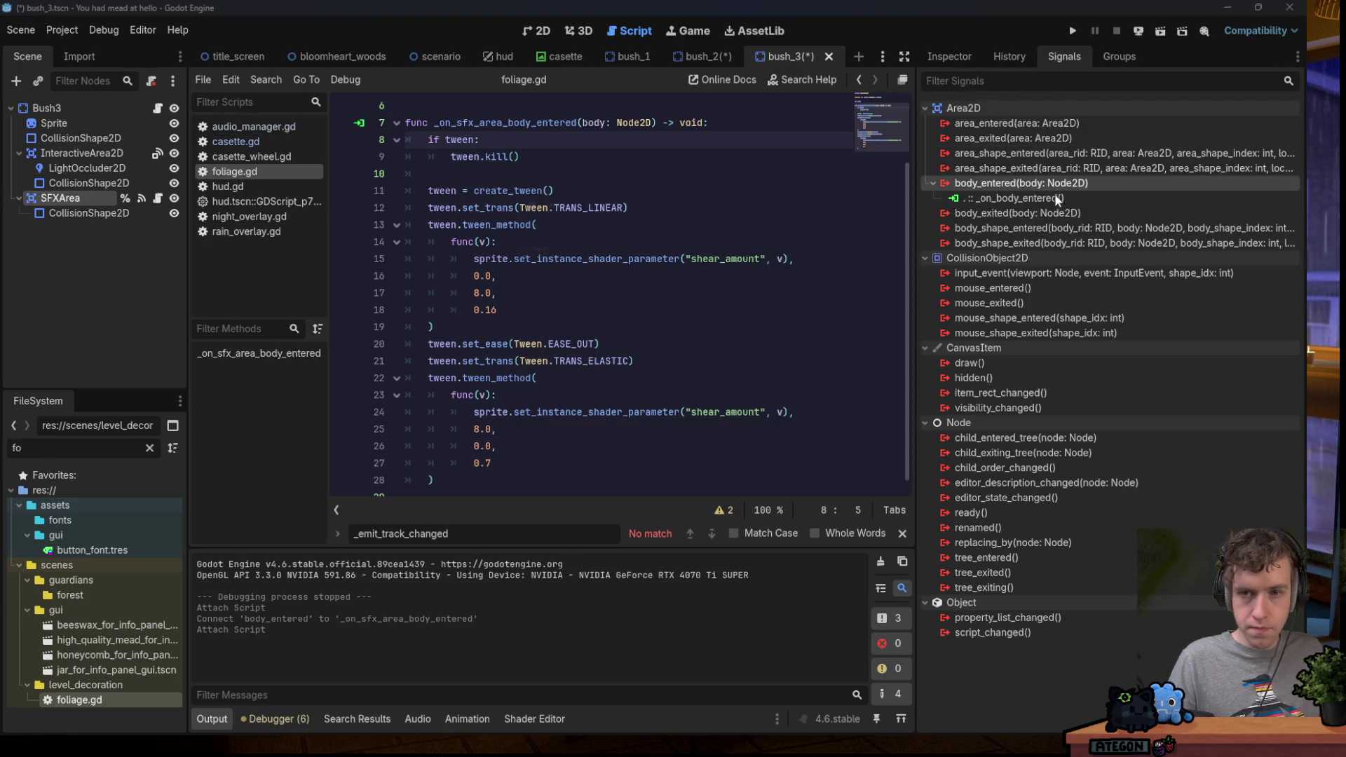
pyautogui.click(1045, 199)
pyautogui.click(595, 520)
# Open the bush_4 scene and attach foliage.gd to the Bush4 root.
pyautogui.doubleClick(24, 447)
pyautogui.write('bush')
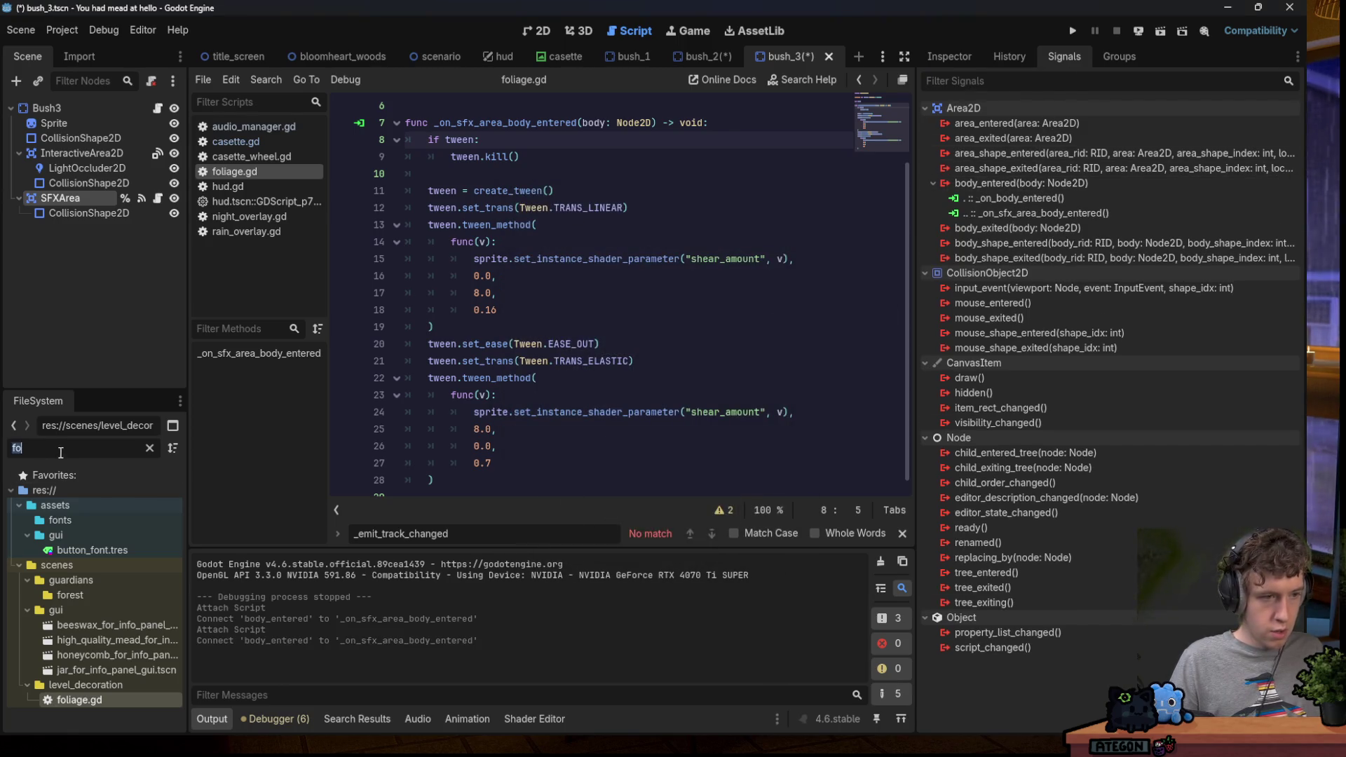
pyautogui.doubleClick(84, 700)
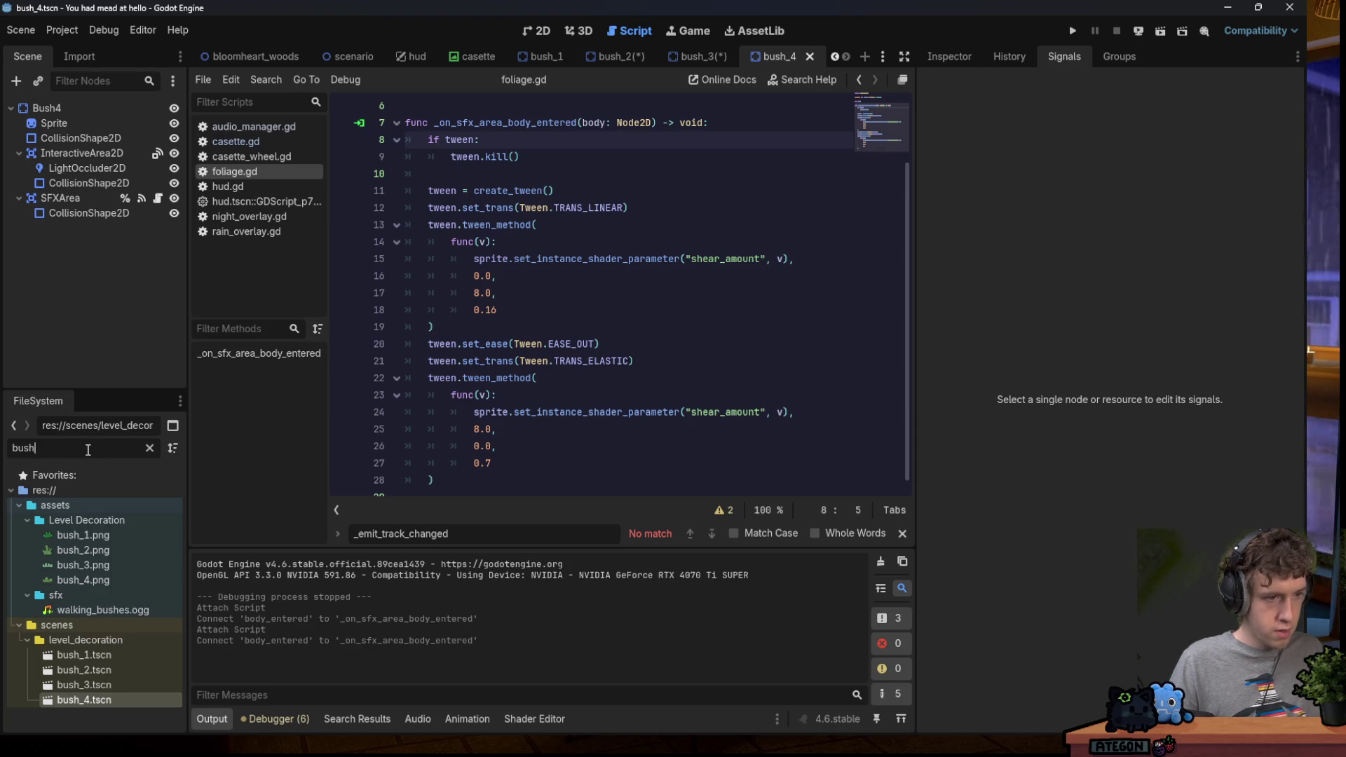
pyautogui.press('BackSpace')
pyautogui.press('BackSpace')
pyautogui.press('BackSpace')
pyautogui.write('fo')
pyautogui.moveTo(94, 705); pyautogui.dragTo(46, 108)
# Connect bush_4's SFXArea body_entered signal, save the scene, and run the game with F5.
pyautogui.click(60, 197)
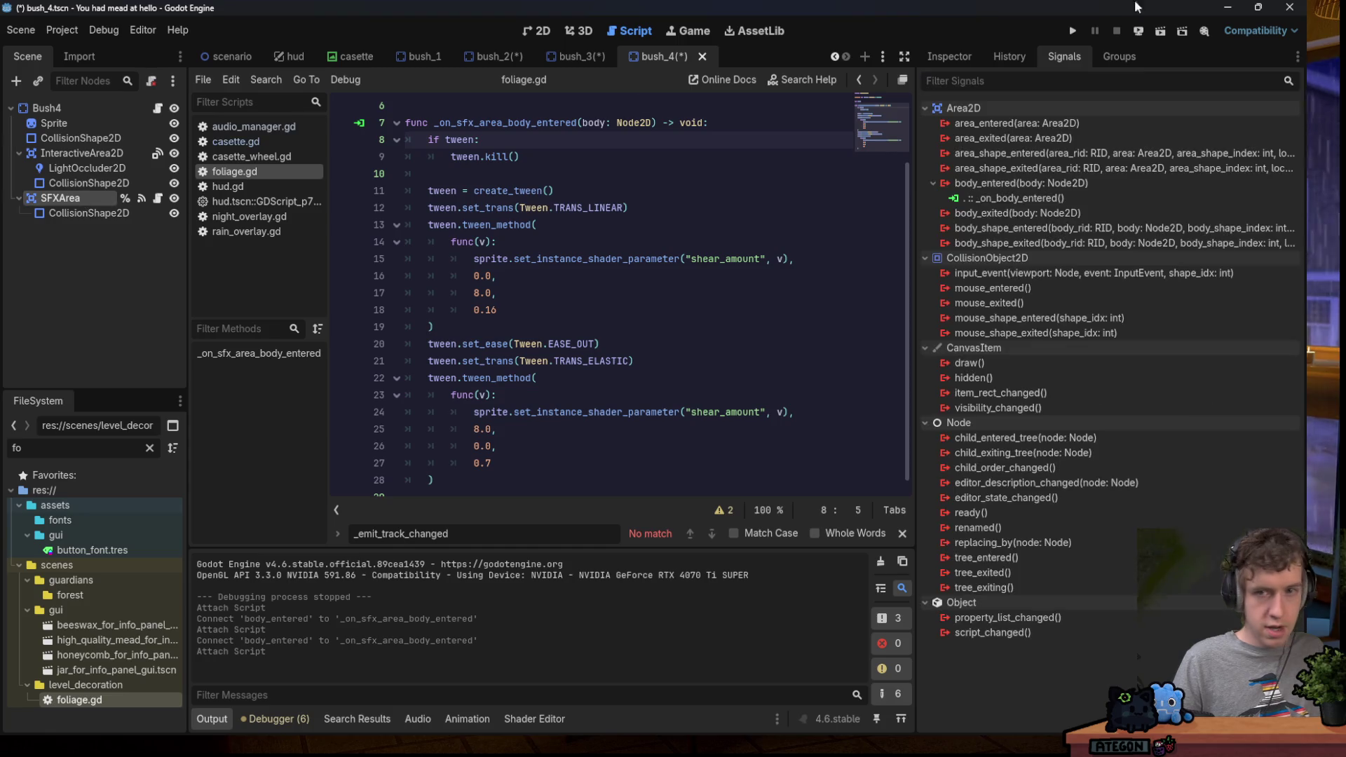
pyautogui.rightClick(975, 183)
pyautogui.click(988, 198)
pyautogui.click(592, 517)
pyautogui.hotkey('ctrl', 's')
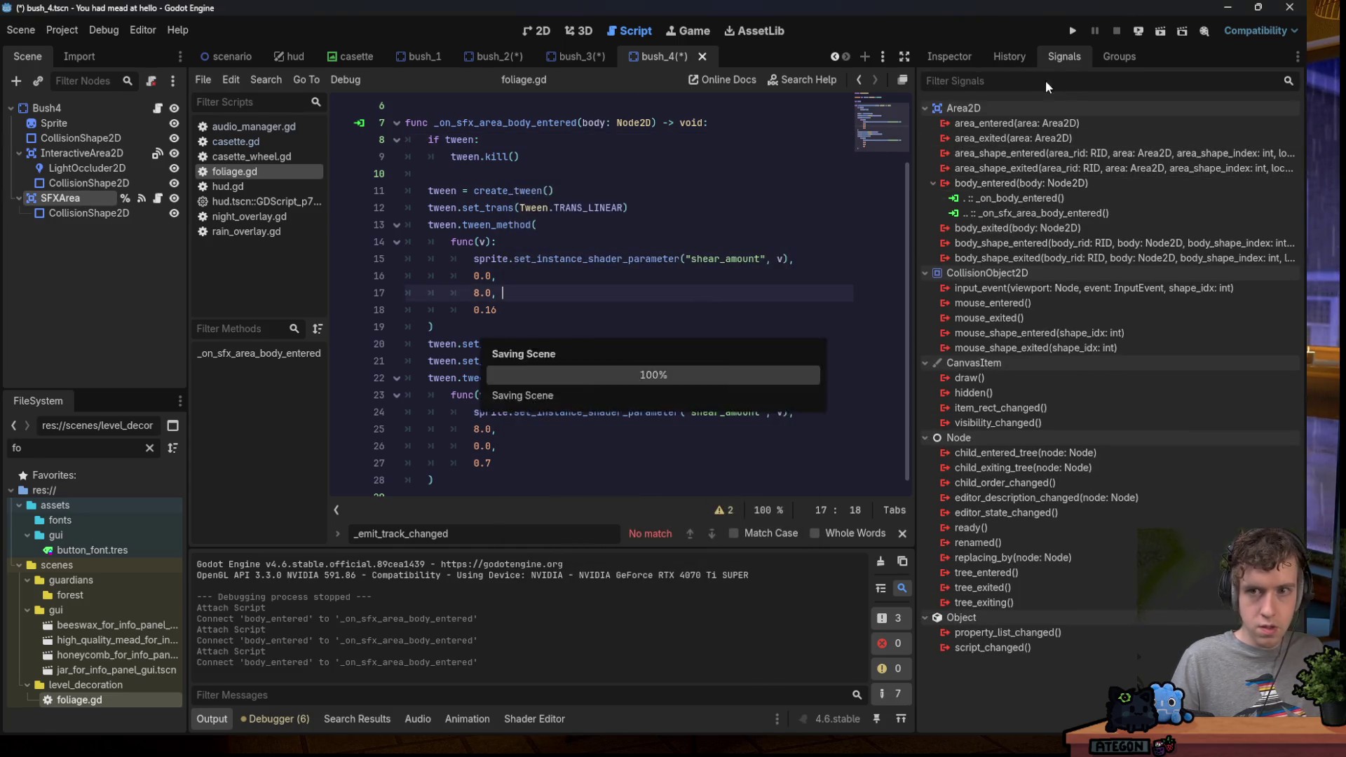
pyautogui.press('F5')
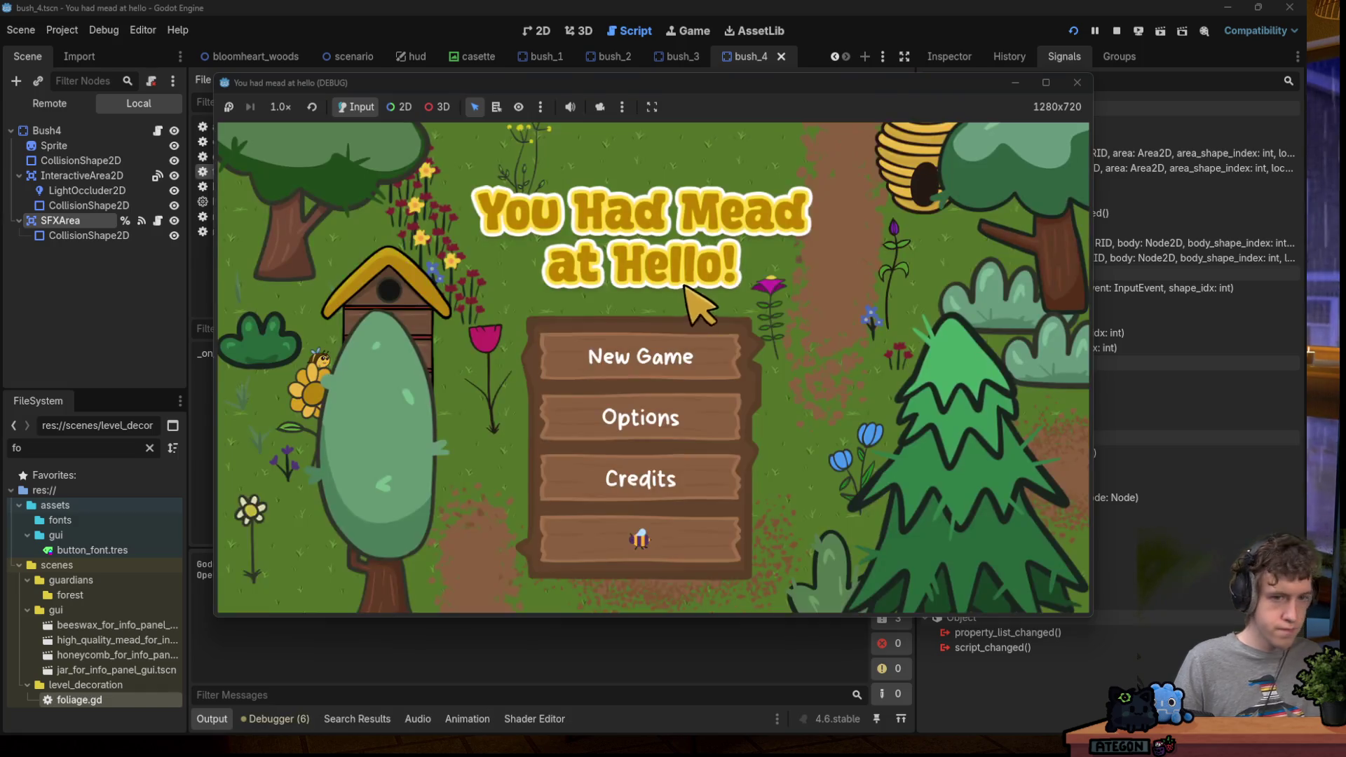
# Start a New Game, hit the null-sprite error, and stop the game.
pyautogui.click(685, 367)
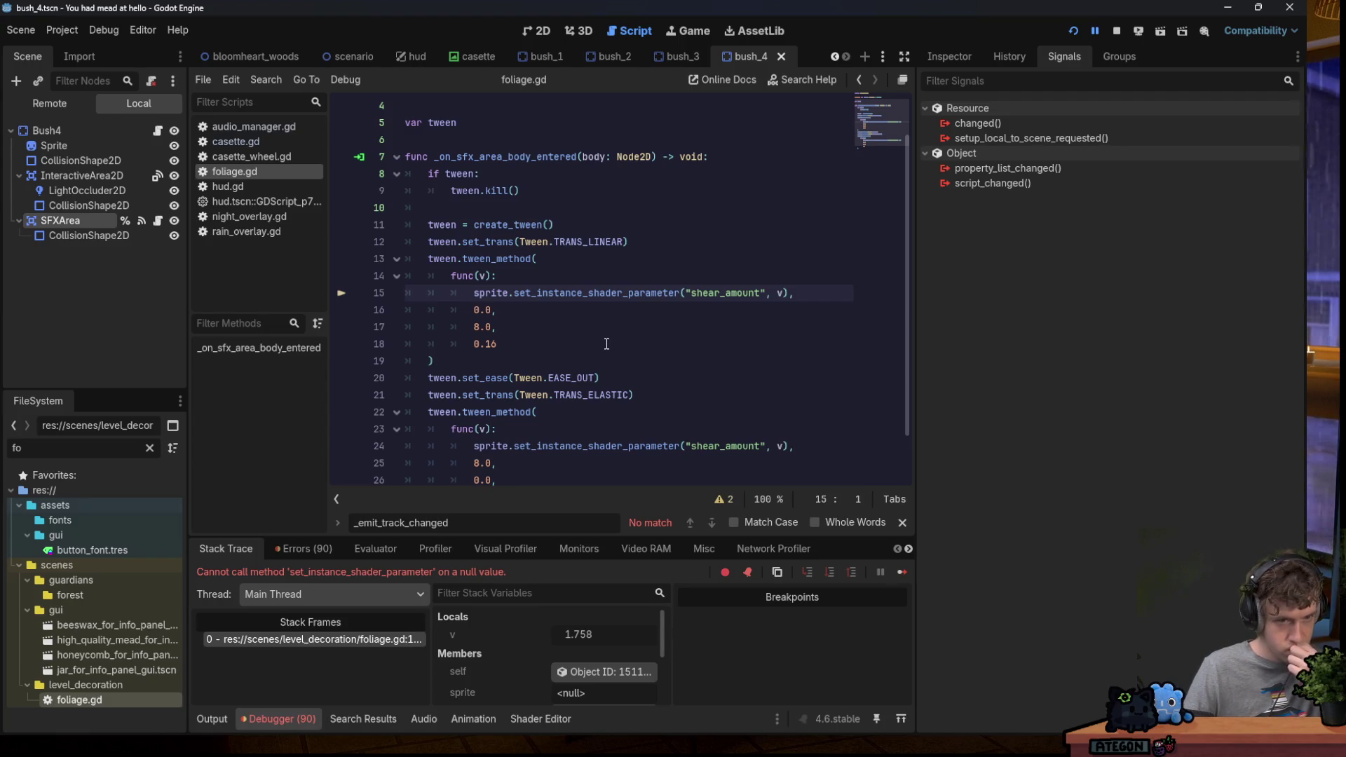
pyautogui.click(1116, 32)
pyautogui.rightClick(63, 123)
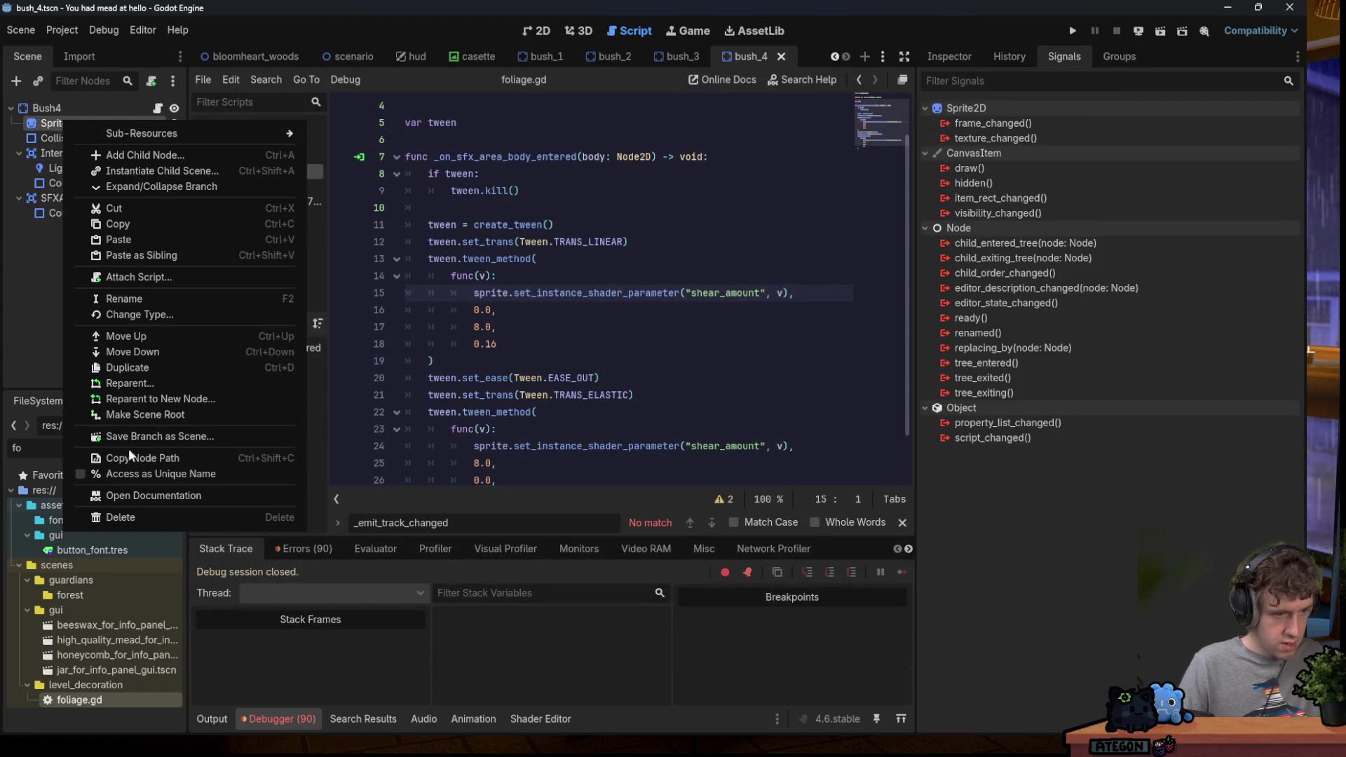
pyautogui.click(129, 458)
# Open bush_3 and make its Sprite node accessible by unique name.
pyautogui.click(91, 447)
pyautogui.press('BackSpace')
pyautogui.press('BackSpace')
pyautogui.write('bus')
pyautogui.doubleClick(84, 685)
pyautogui.rightClick(72, 132)
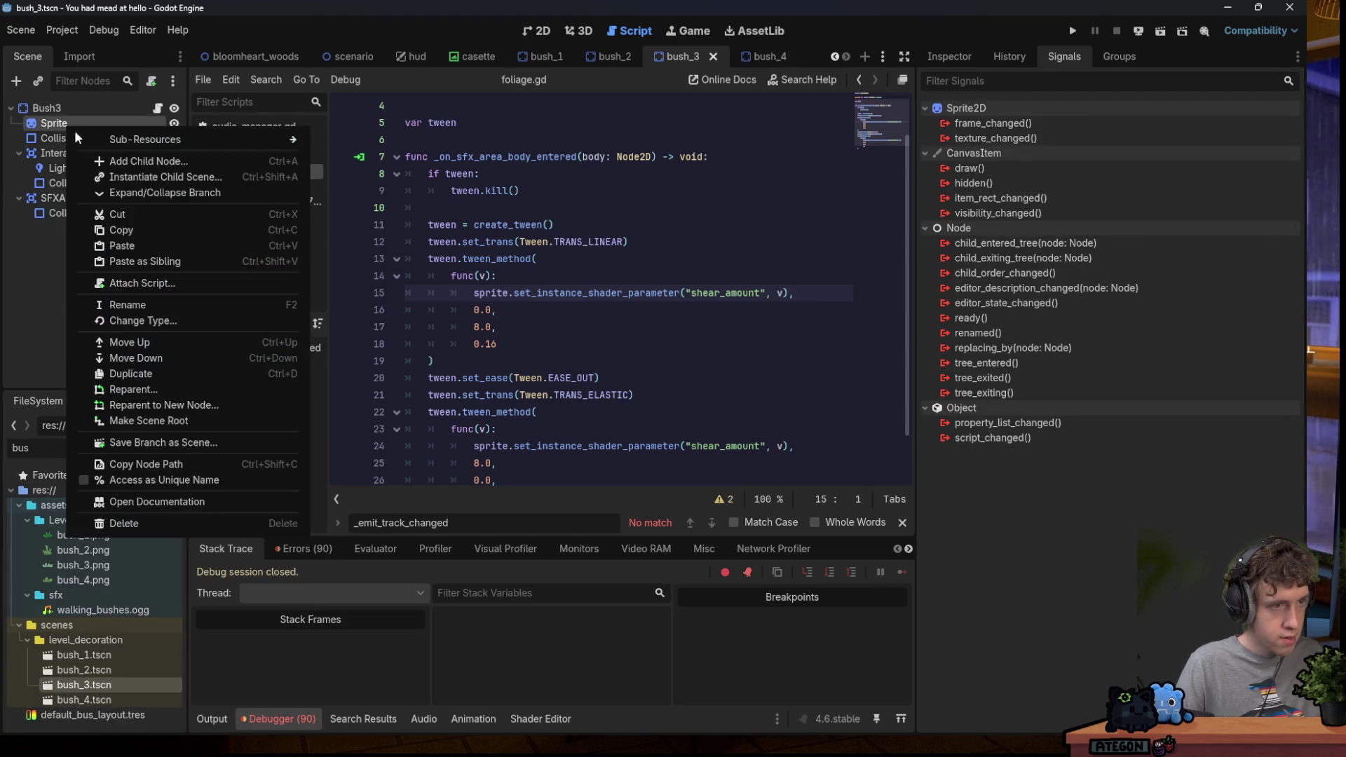
pyautogui.click(164, 479)
# Make bush_2's Sprite a unique-name node, save, and relaunch the game.
pyautogui.doubleClick(84, 669)
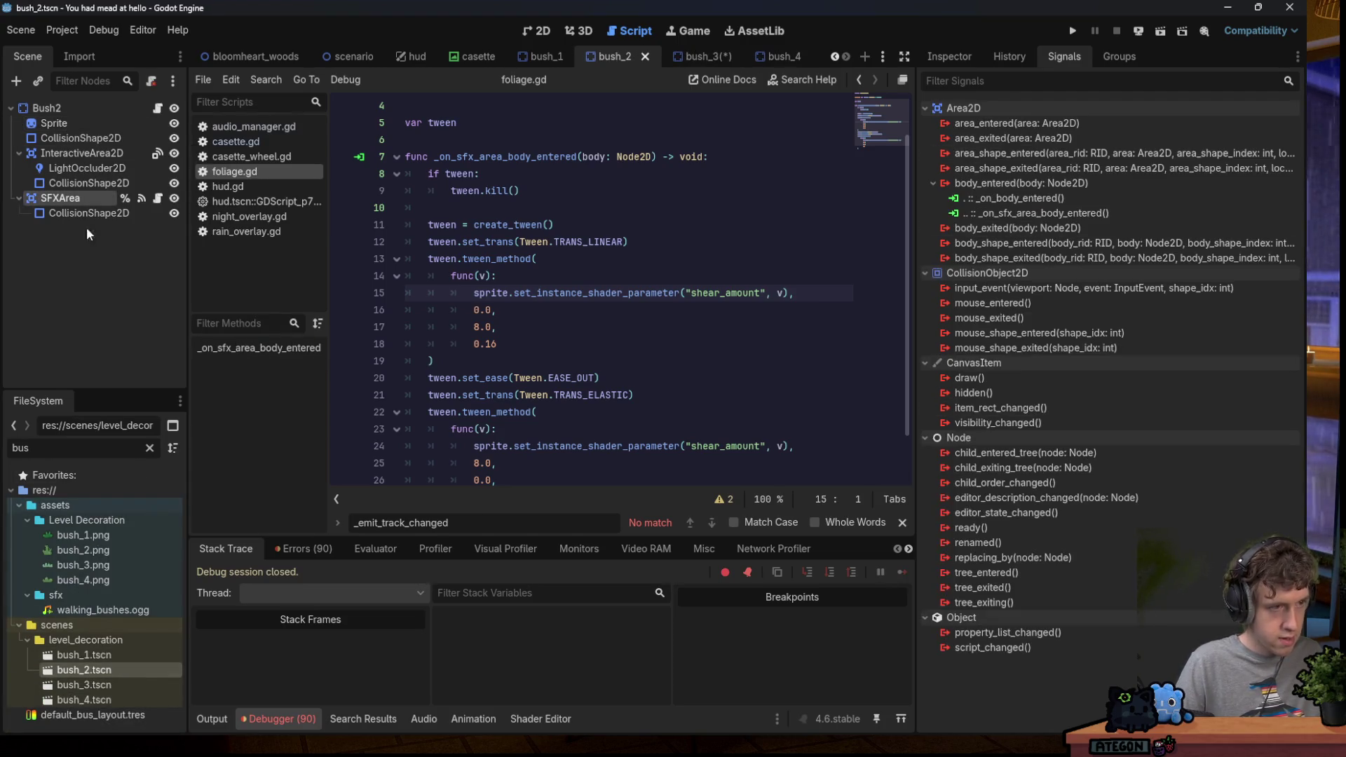
pyautogui.rightClick(63, 123)
pyautogui.click(164, 468)
pyautogui.click(631, 191)
pyautogui.hotkey('ctrl', 's')
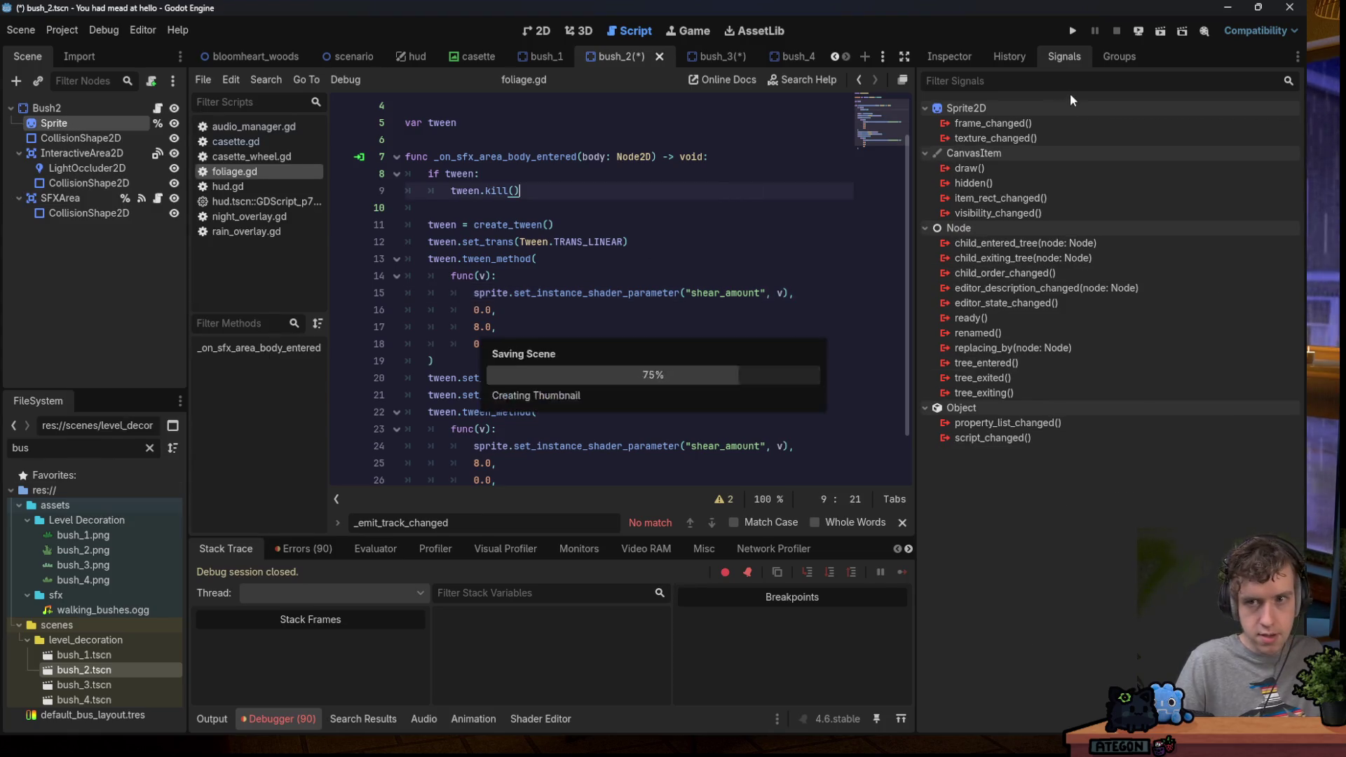
pyautogui.click(1071, 30)
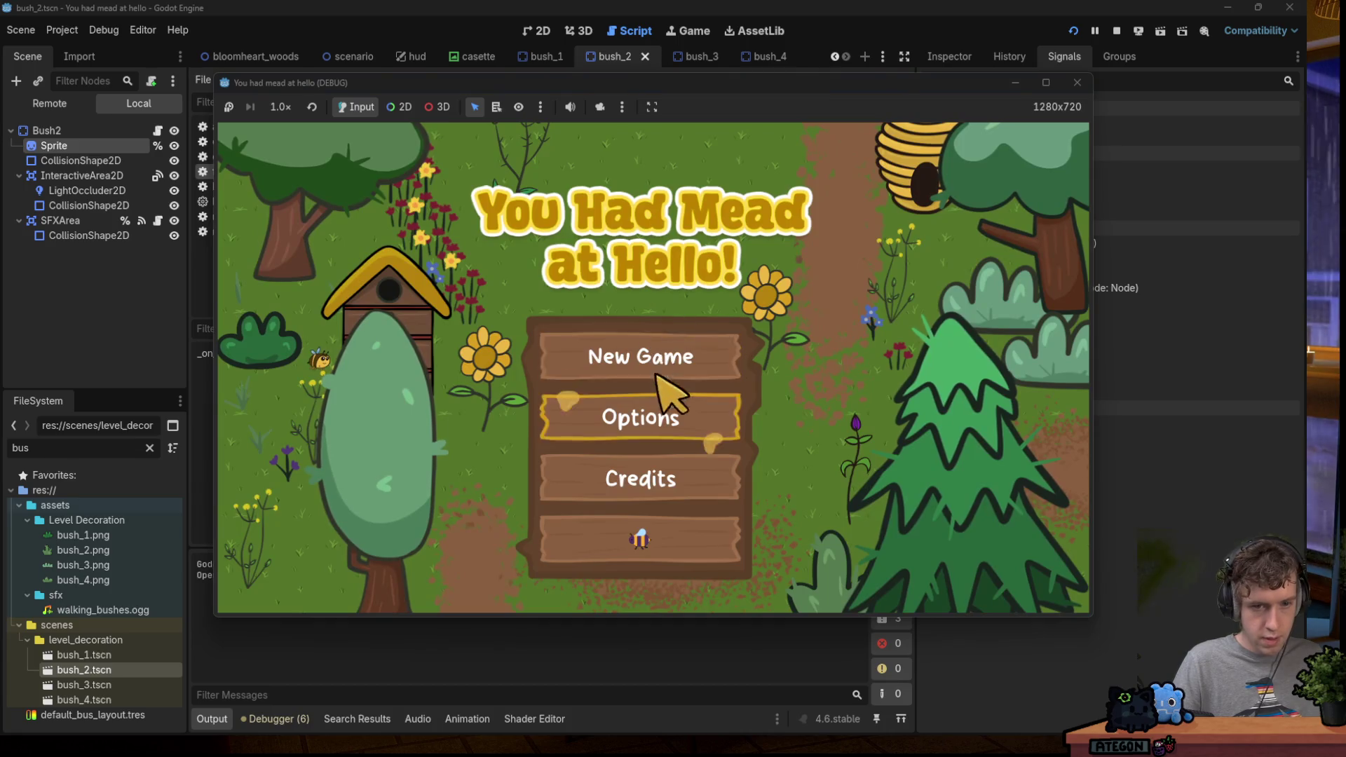
# Start a new game and raise the music volume to maximum in the settings.
pyautogui.click(654, 365)
pyautogui.press('Escape')
pyautogui.moveTo(713, 313); pyautogui.dragTo(793, 332)
pyautogui.click(736, 537)
# Walk the character through the forest past the bushes with WASD and arrow keys.
pyautogui.press('s')
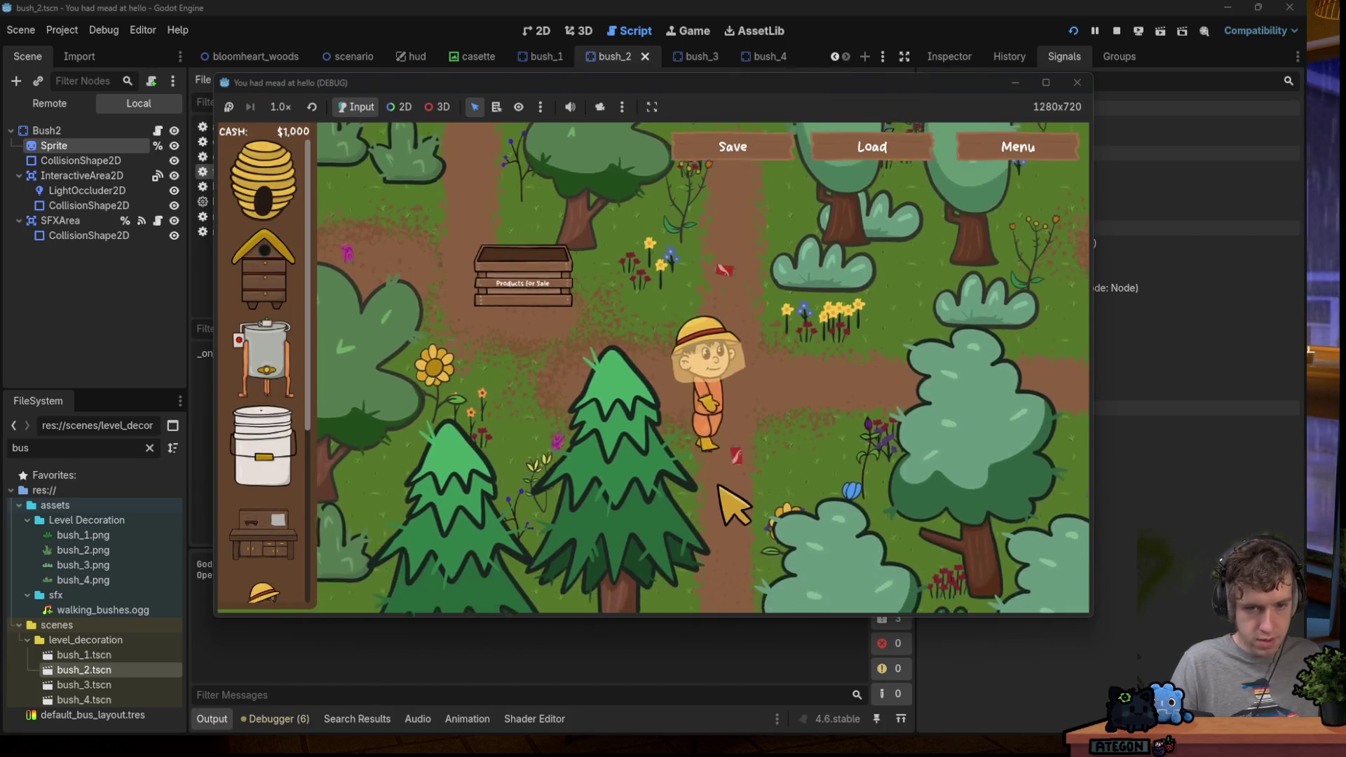
pyautogui.press('a')
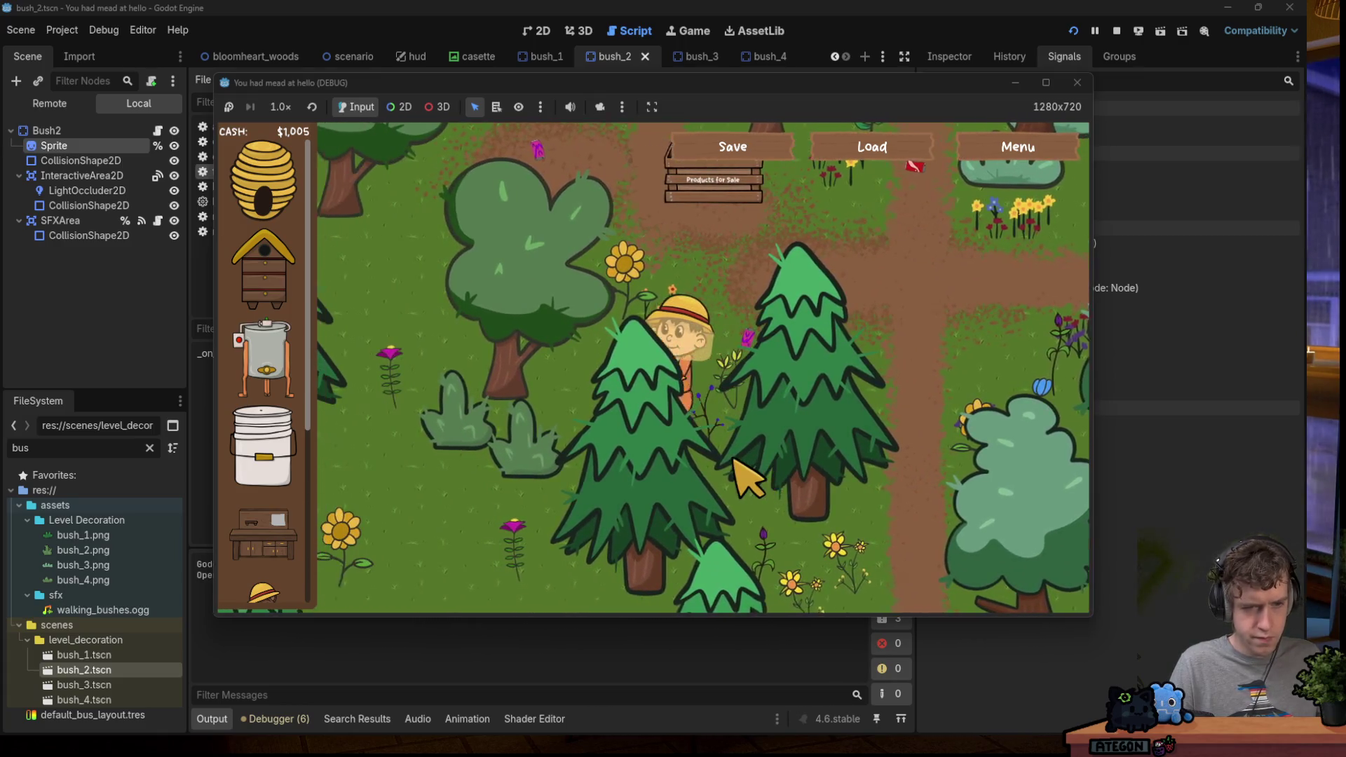
pyautogui.press('a')
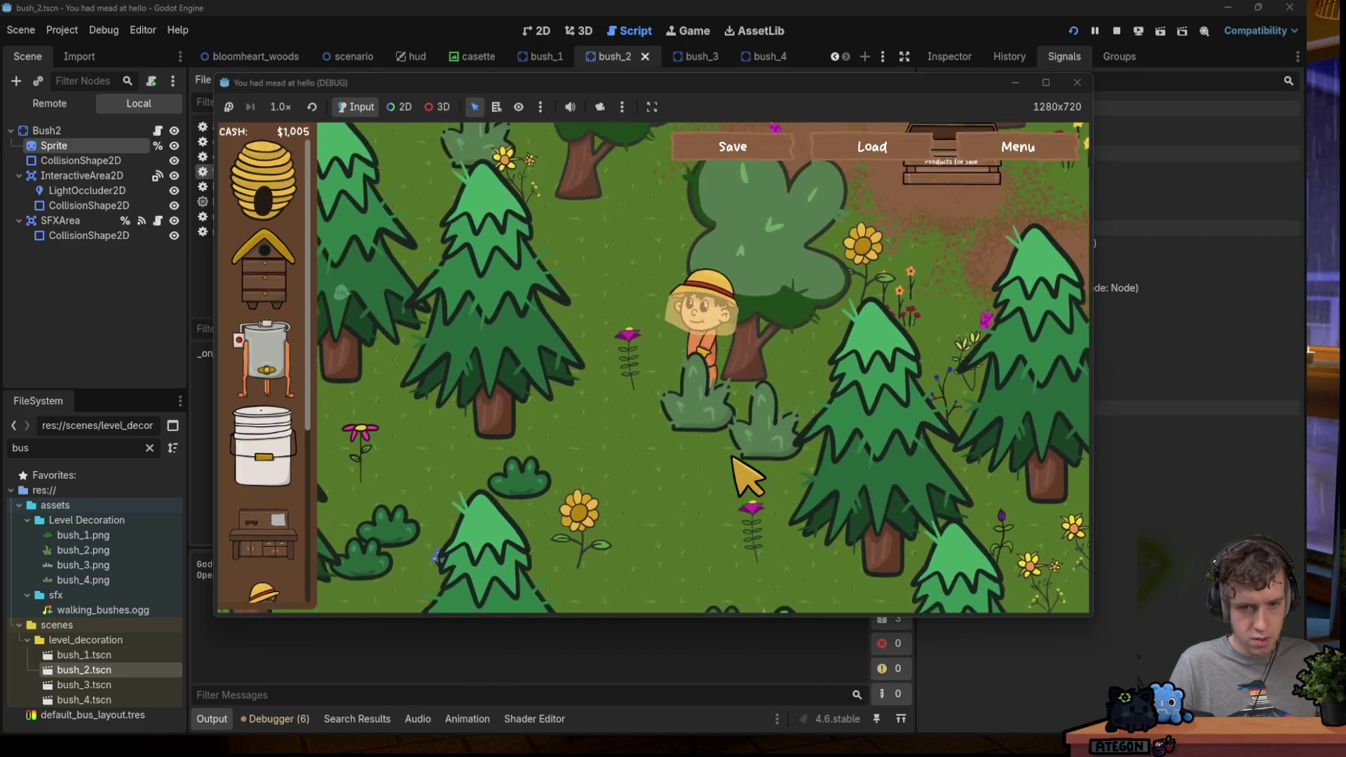
pyautogui.press('w')
pyautogui.press('s')
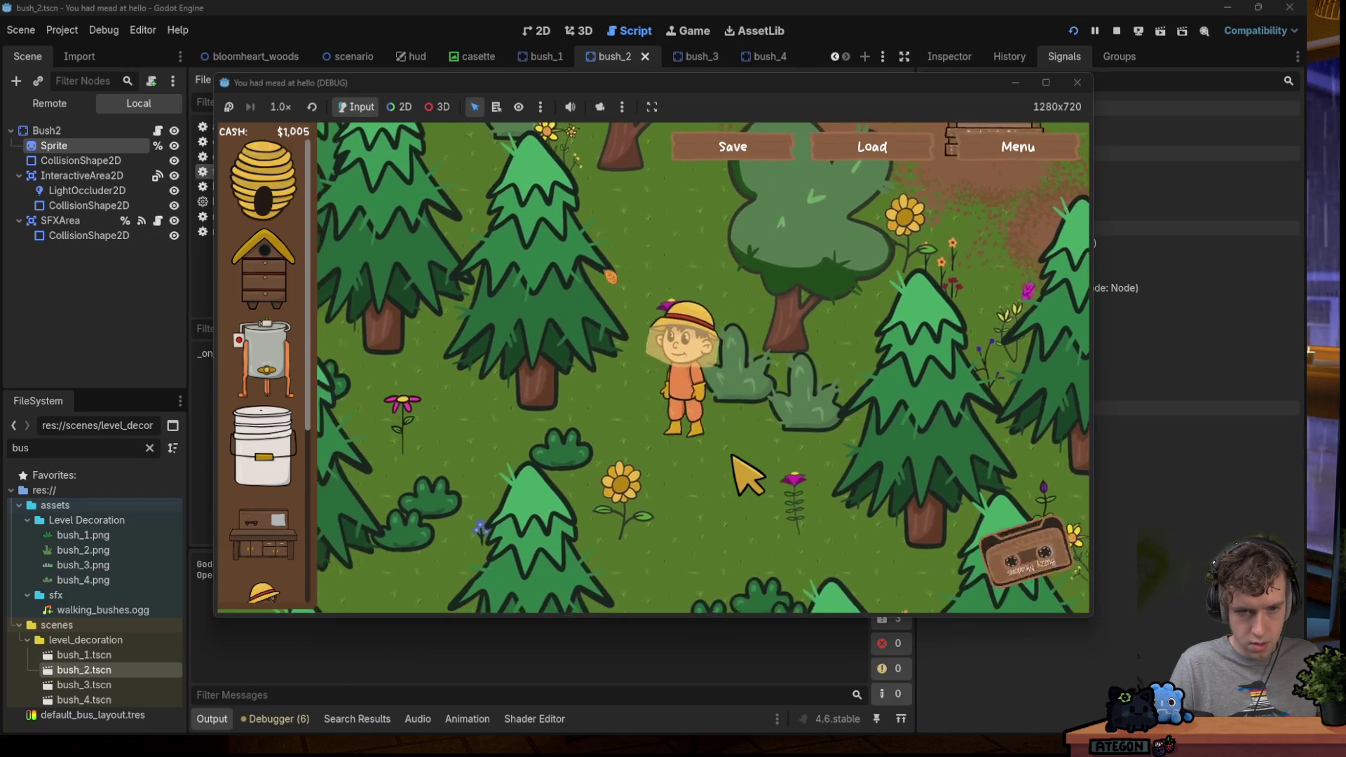
pyautogui.press('s')
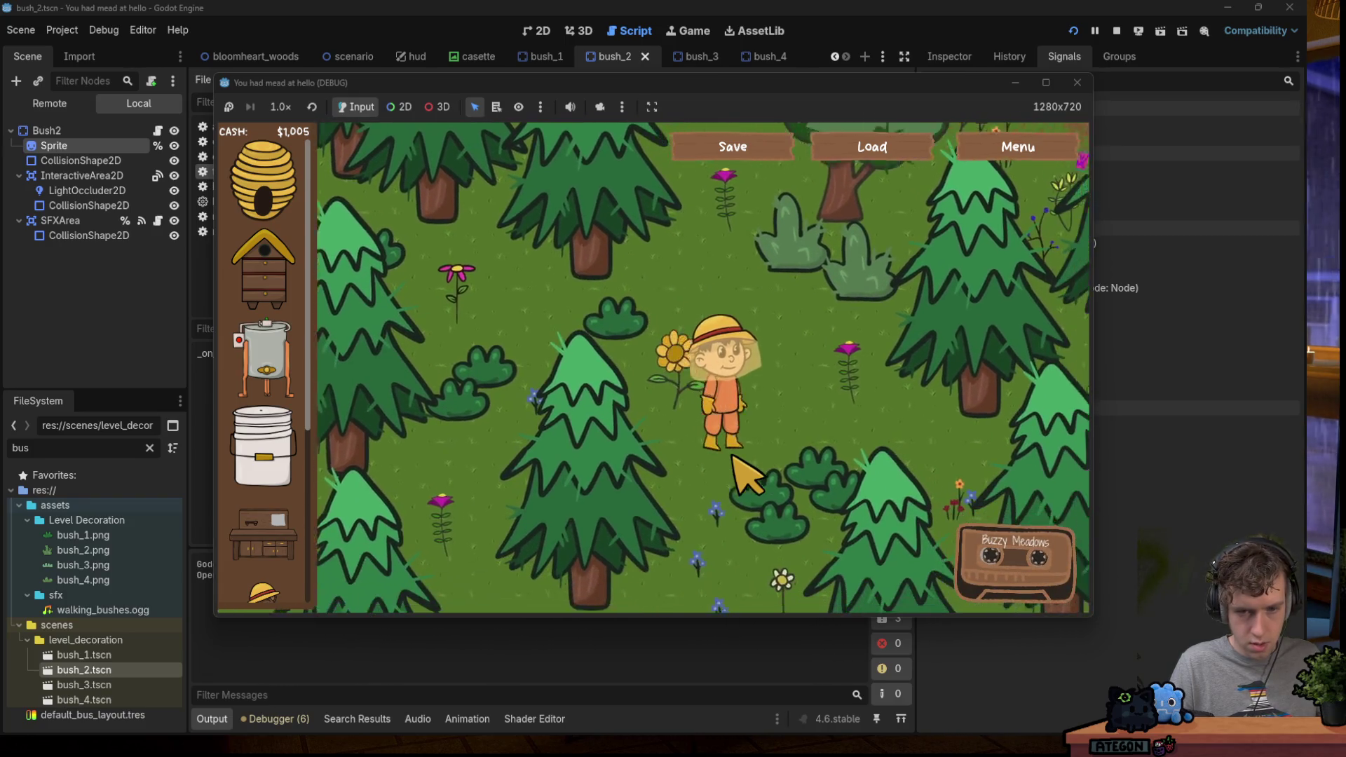
pyautogui.press('w')
pyautogui.press('a')
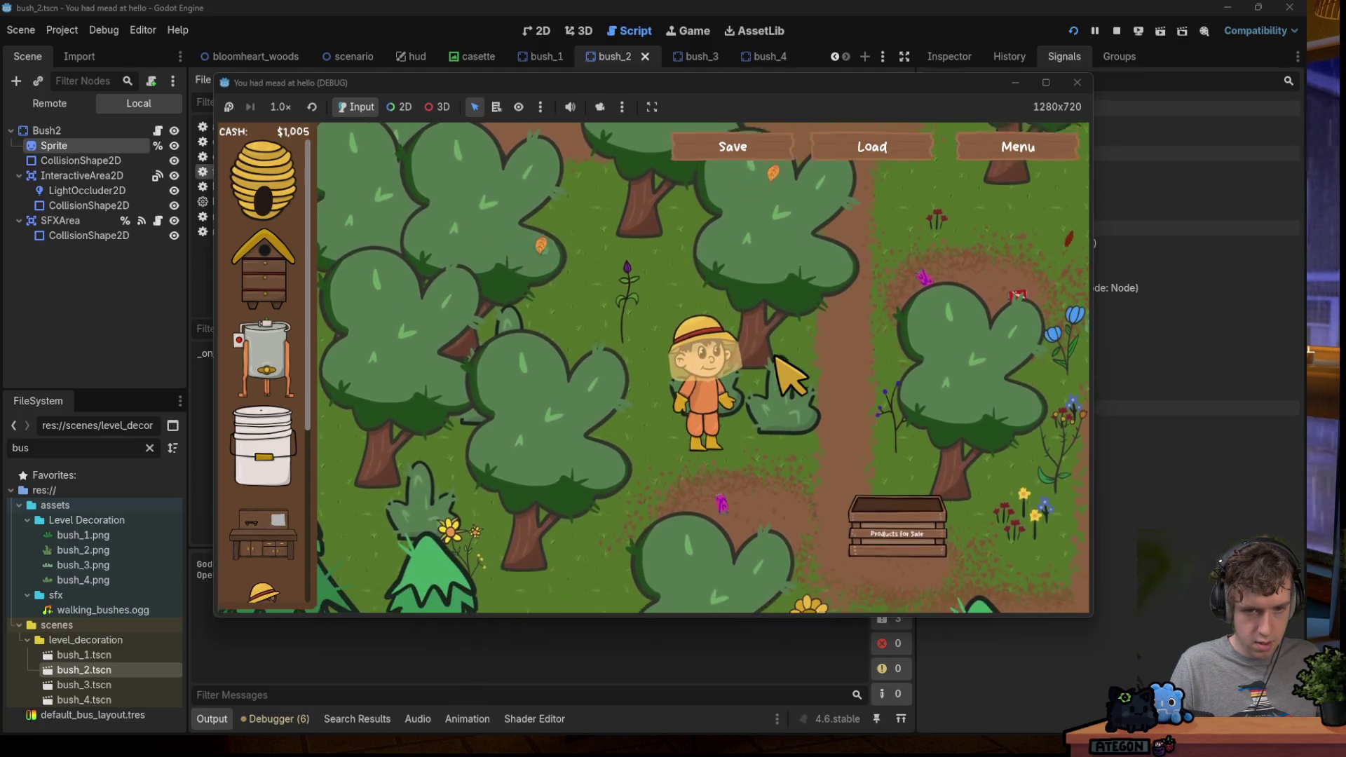
pyautogui.press('Left')
pyautogui.press('Up')
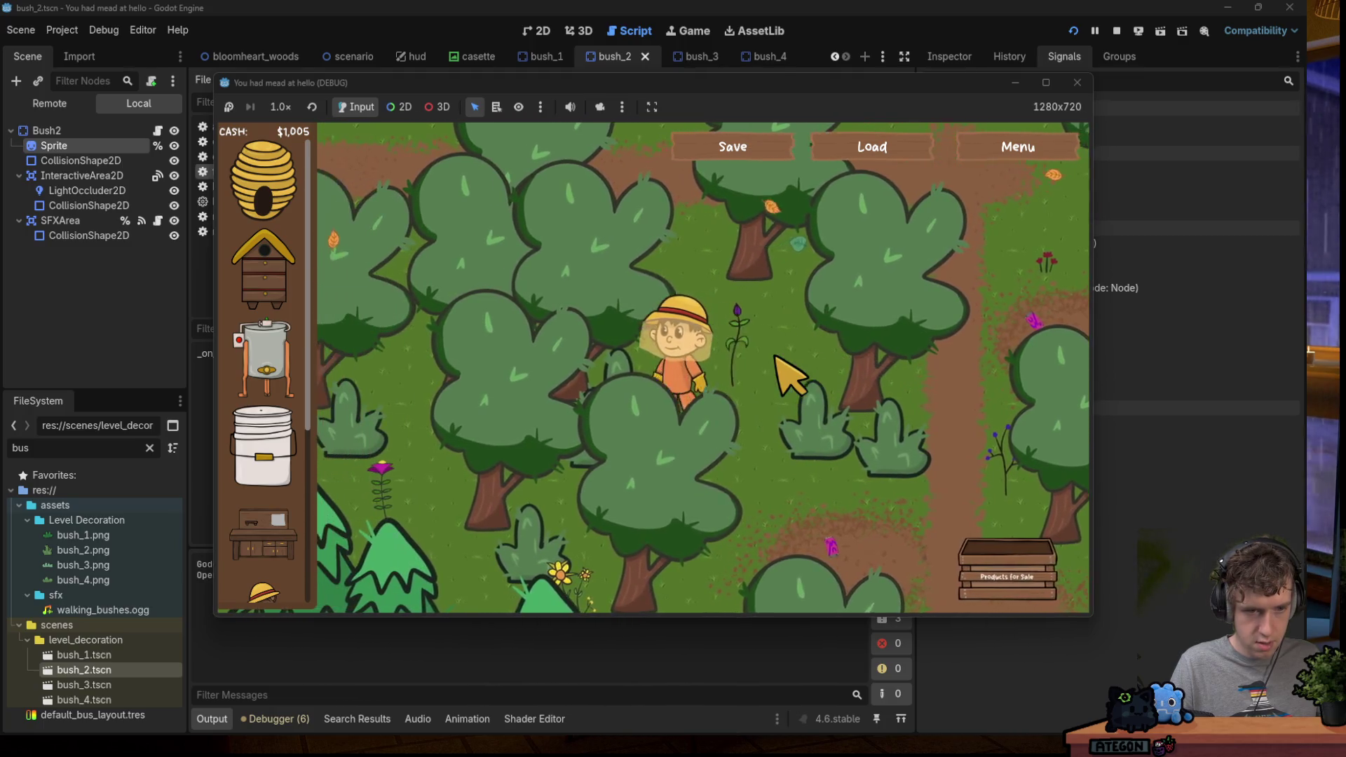
pyautogui.press('Left')
pyautogui.press('Down')
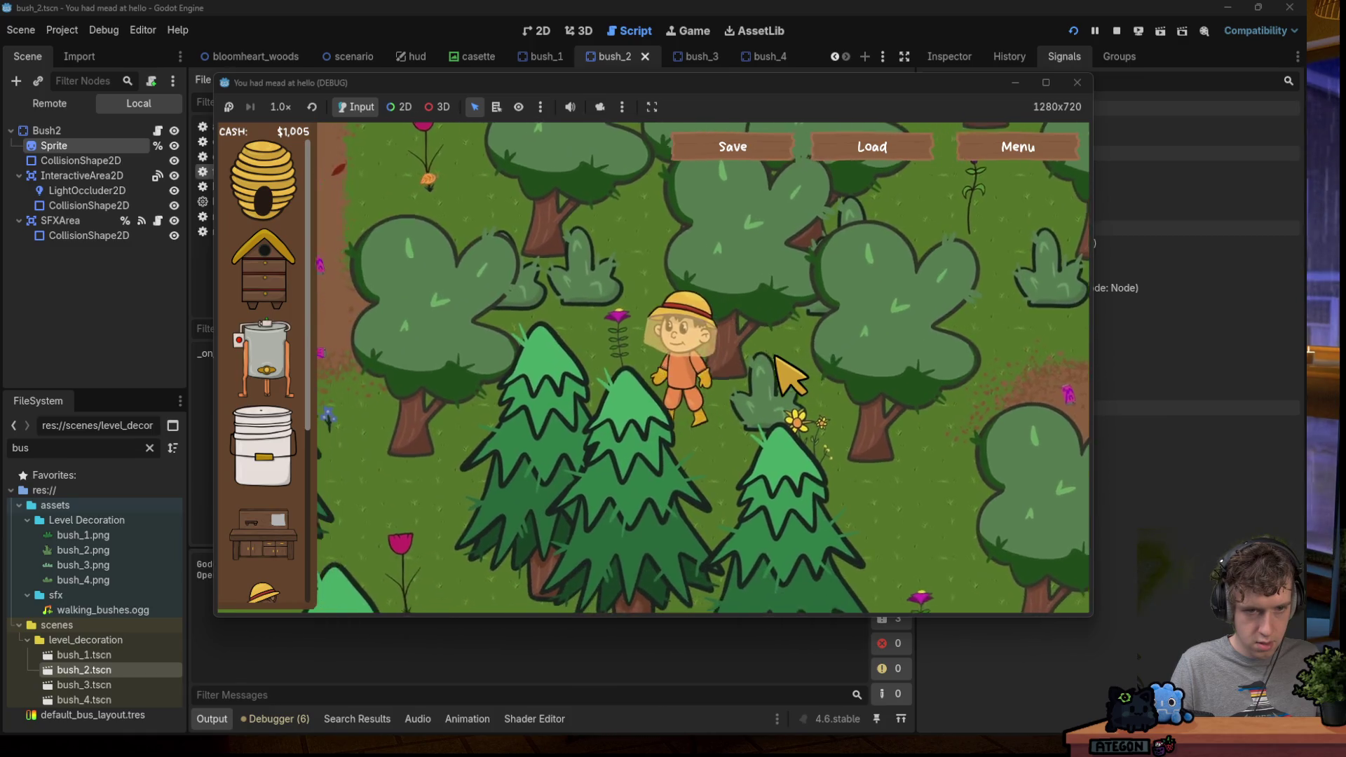
pyautogui.press('Up')
pyautogui.press('Left')
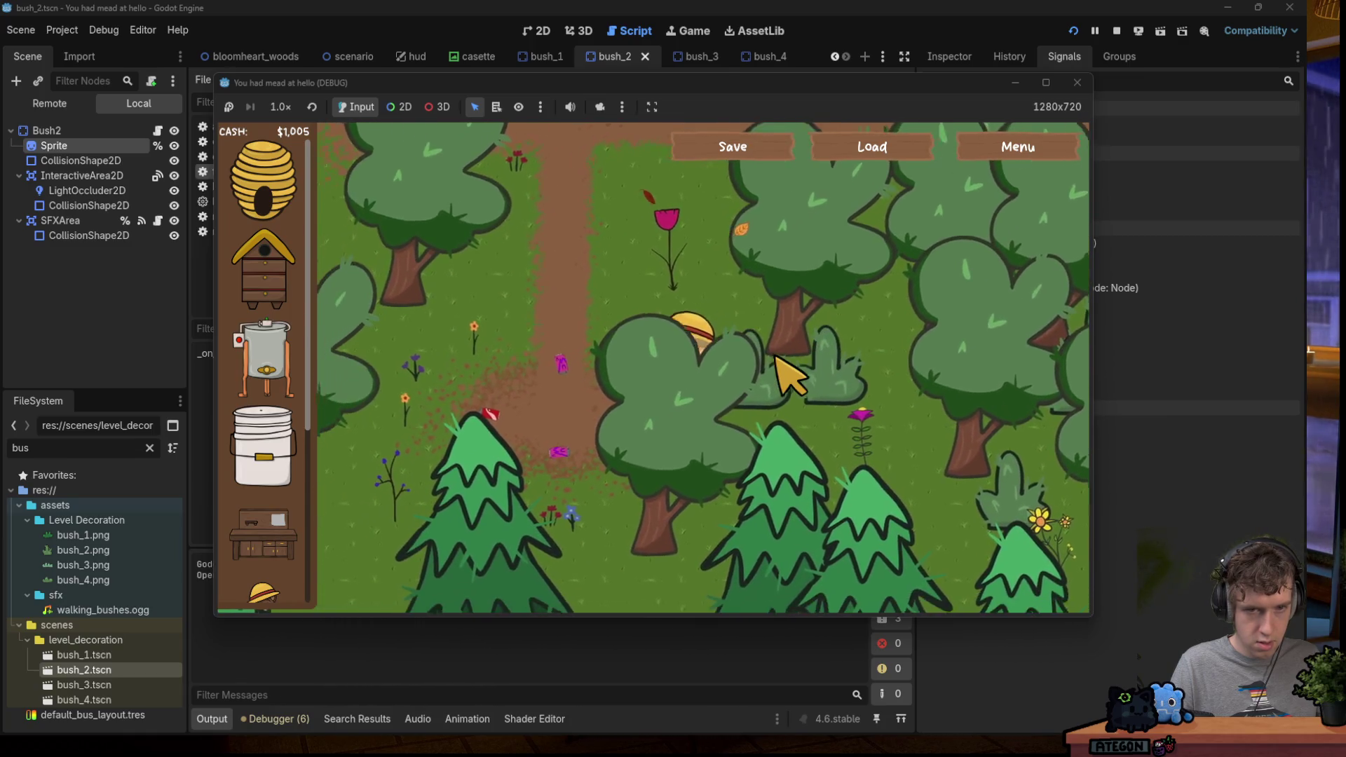
pyautogui.press('Up')
pyautogui.press('Left')
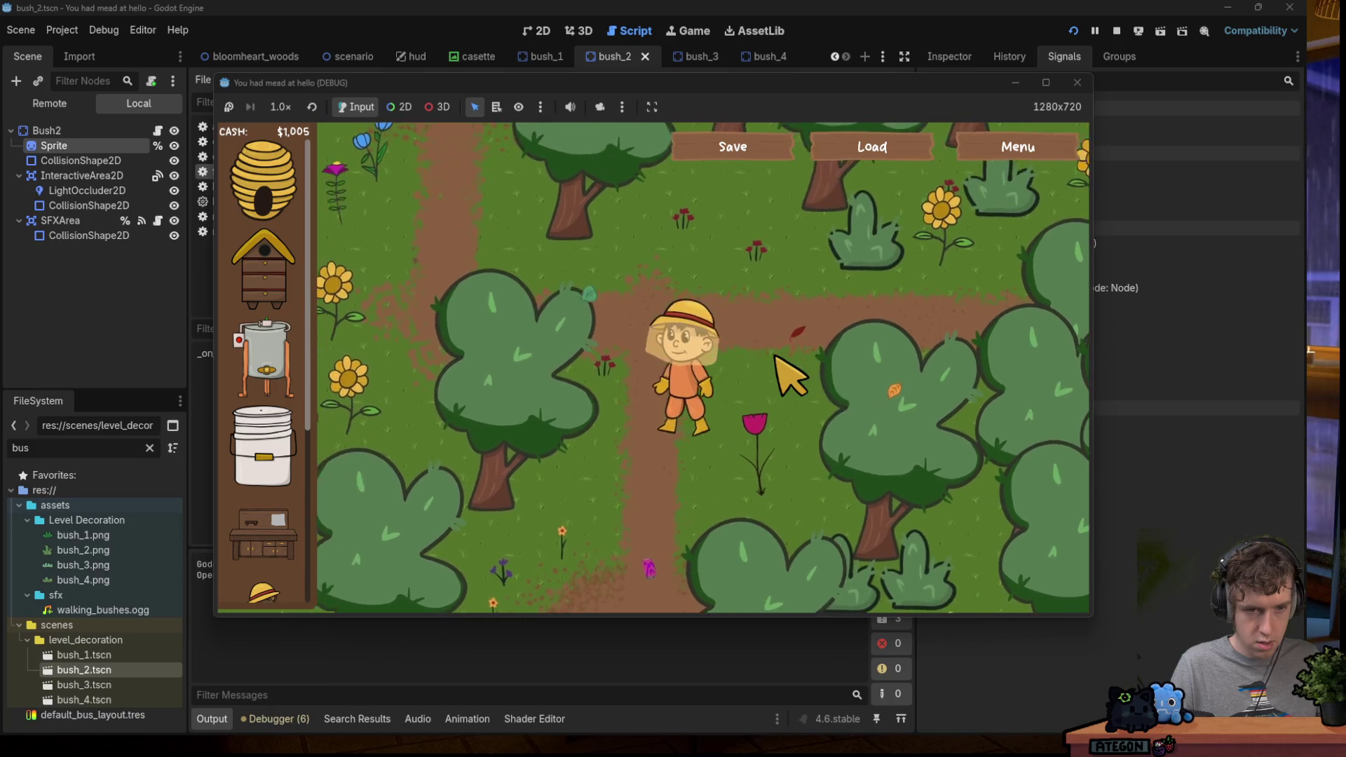
pyautogui.press('Down')
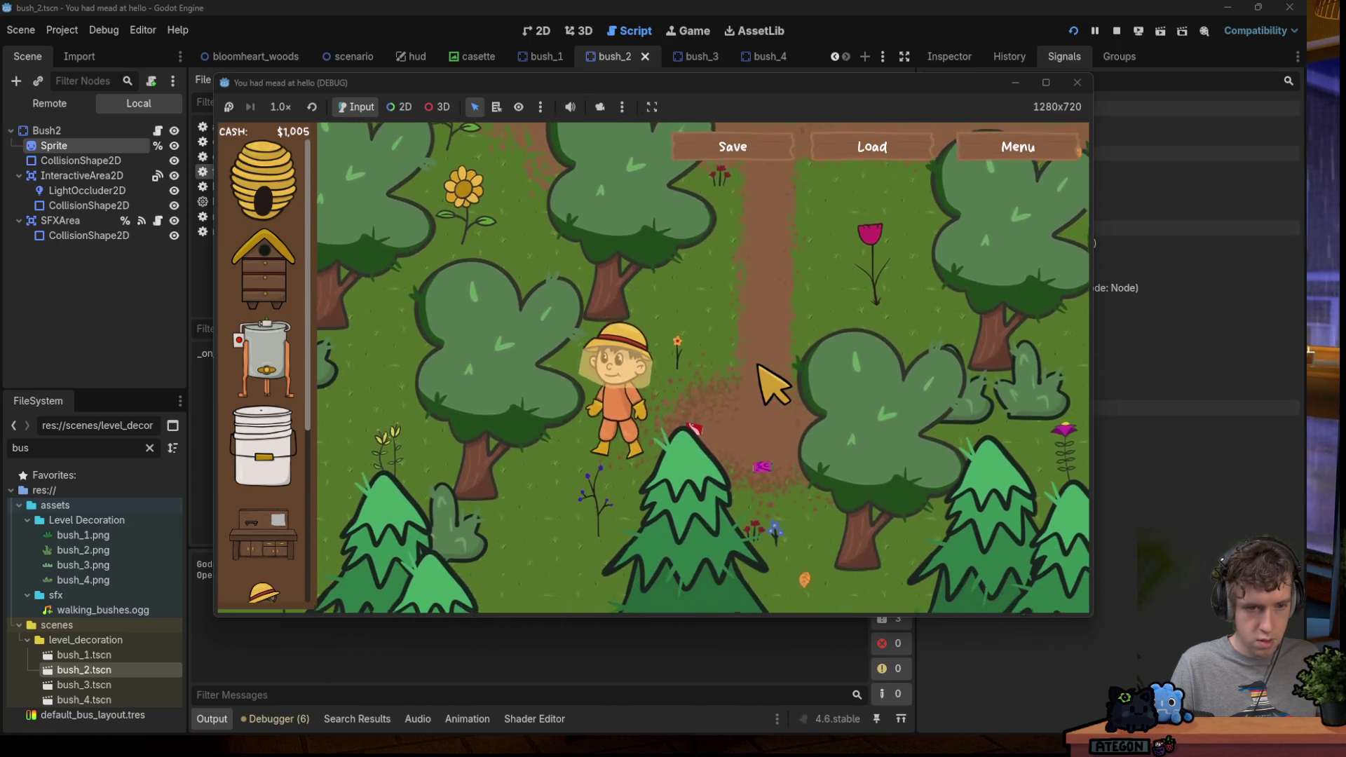
pyautogui.press('Down')
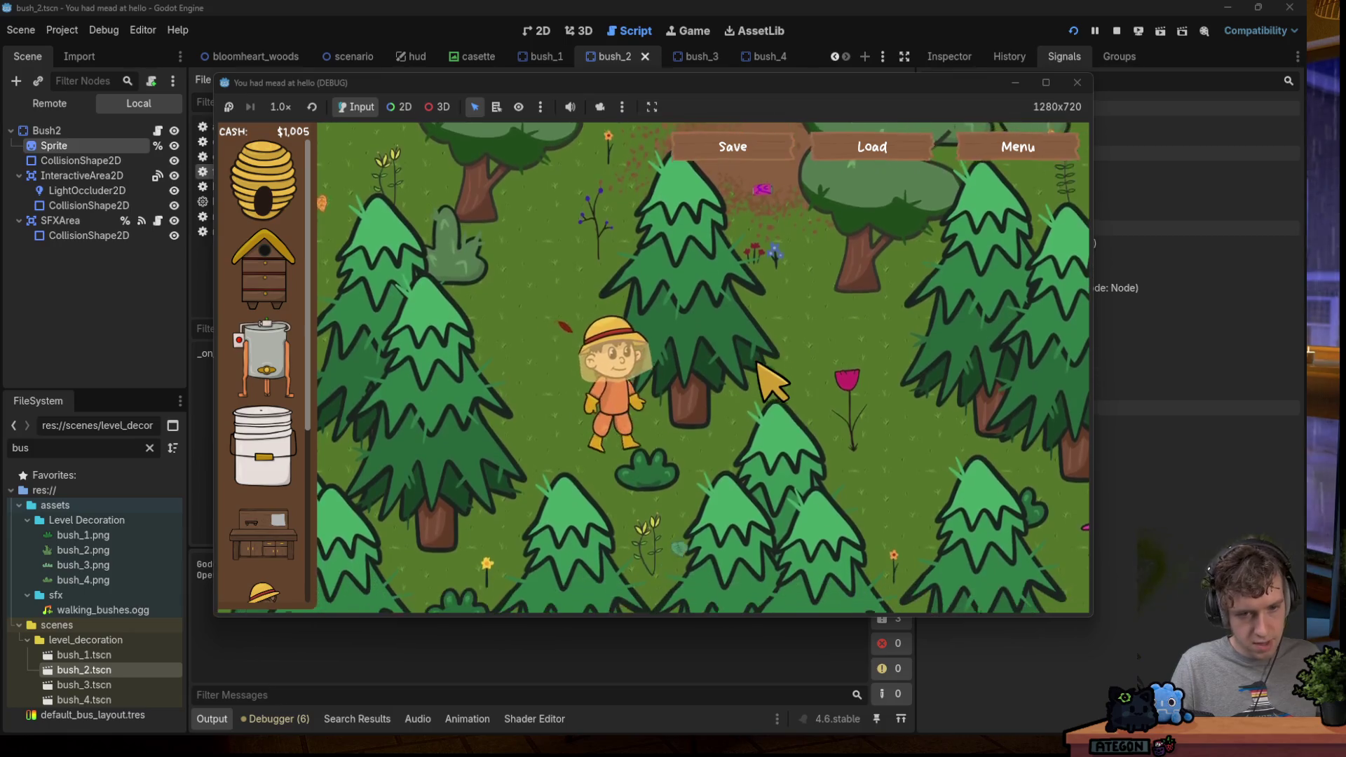
pyautogui.press('Right')
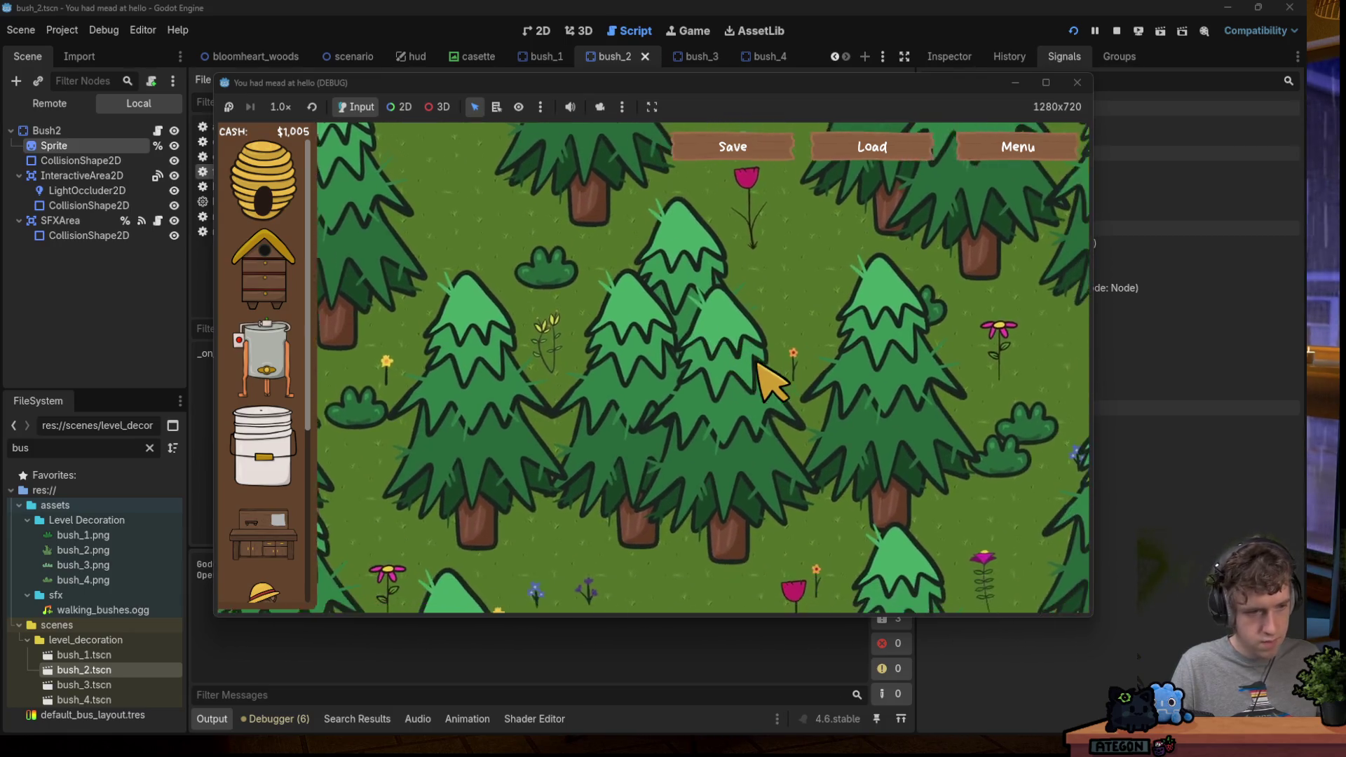
pyautogui.press('Down')
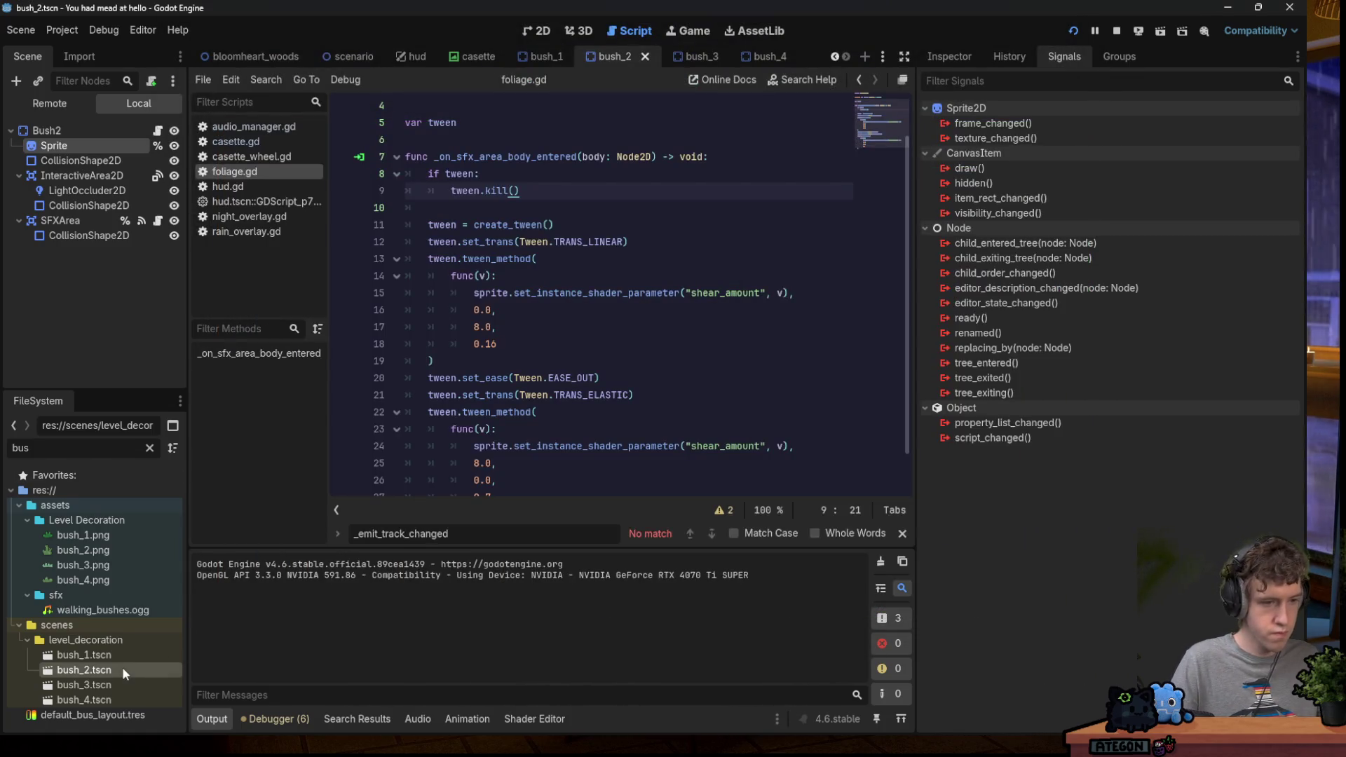
# Open bush_3, bush_4 and bush_2 in turn and check SFXArea's body_entered connections.
pyautogui.click(537, 30)
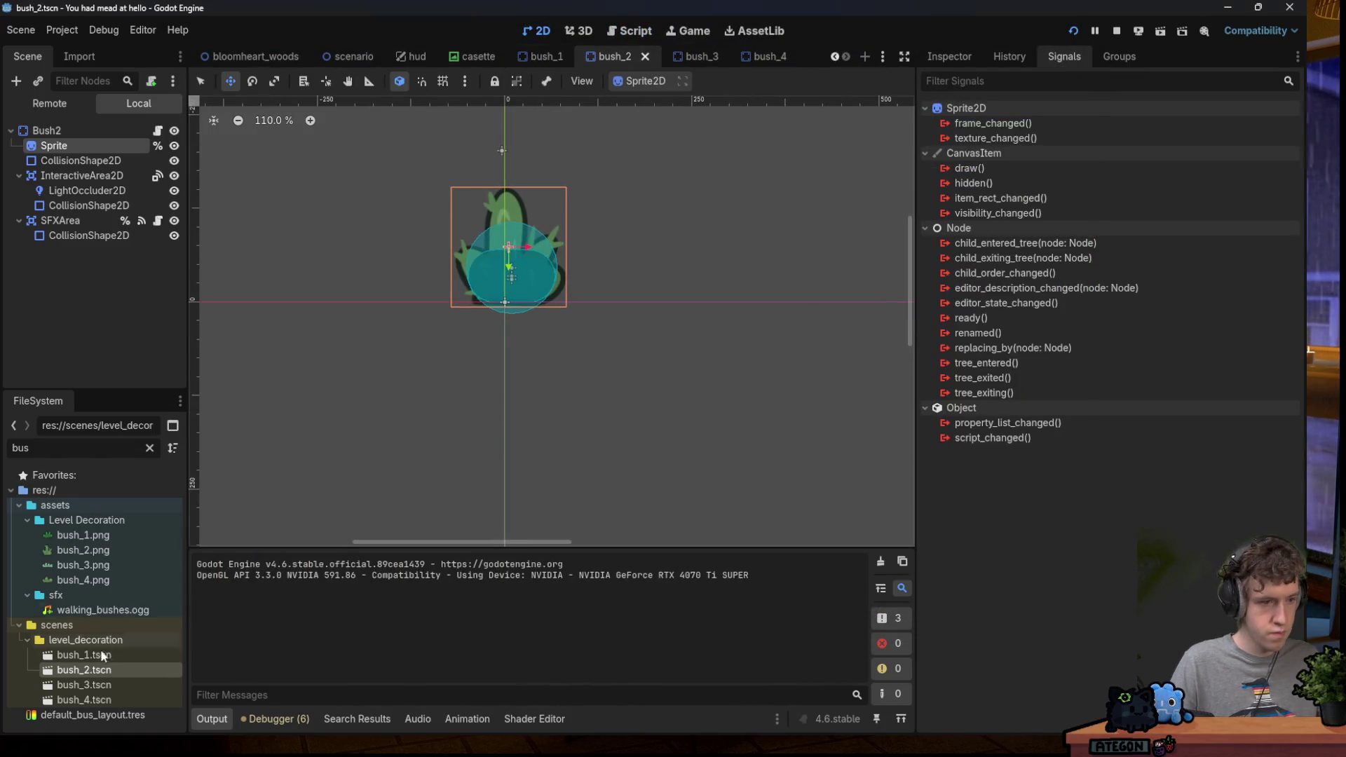
pyautogui.click(100, 685)
pyautogui.doubleClick(99, 686)
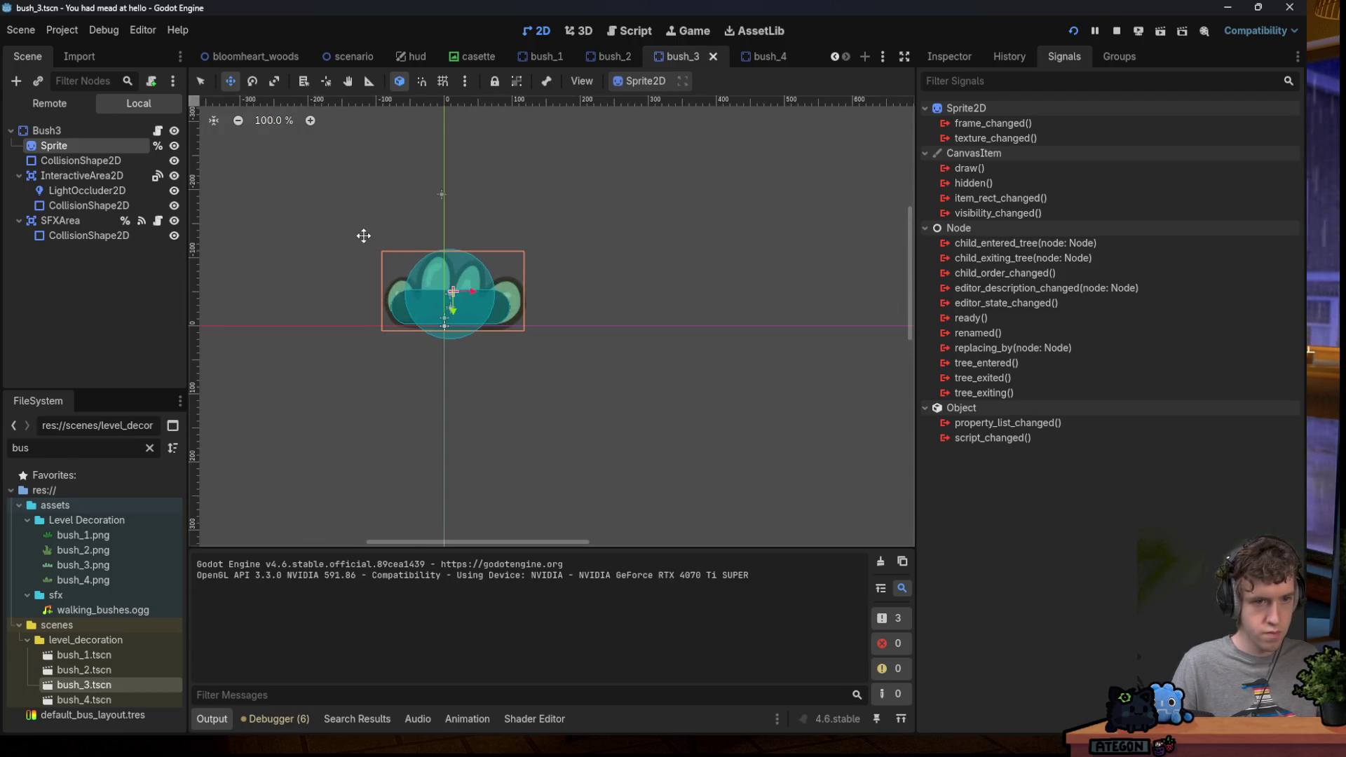
pyautogui.doubleClick(107, 698)
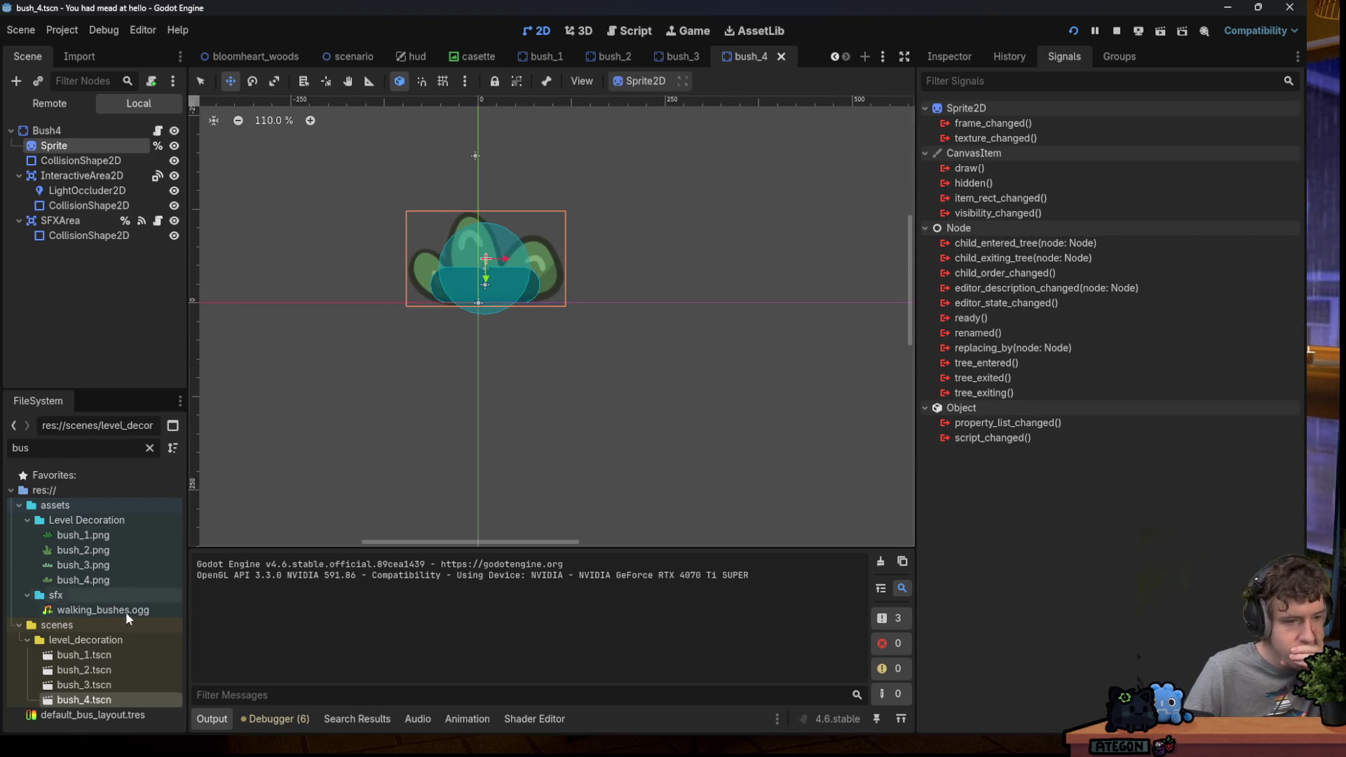
pyautogui.doubleClick(87, 669)
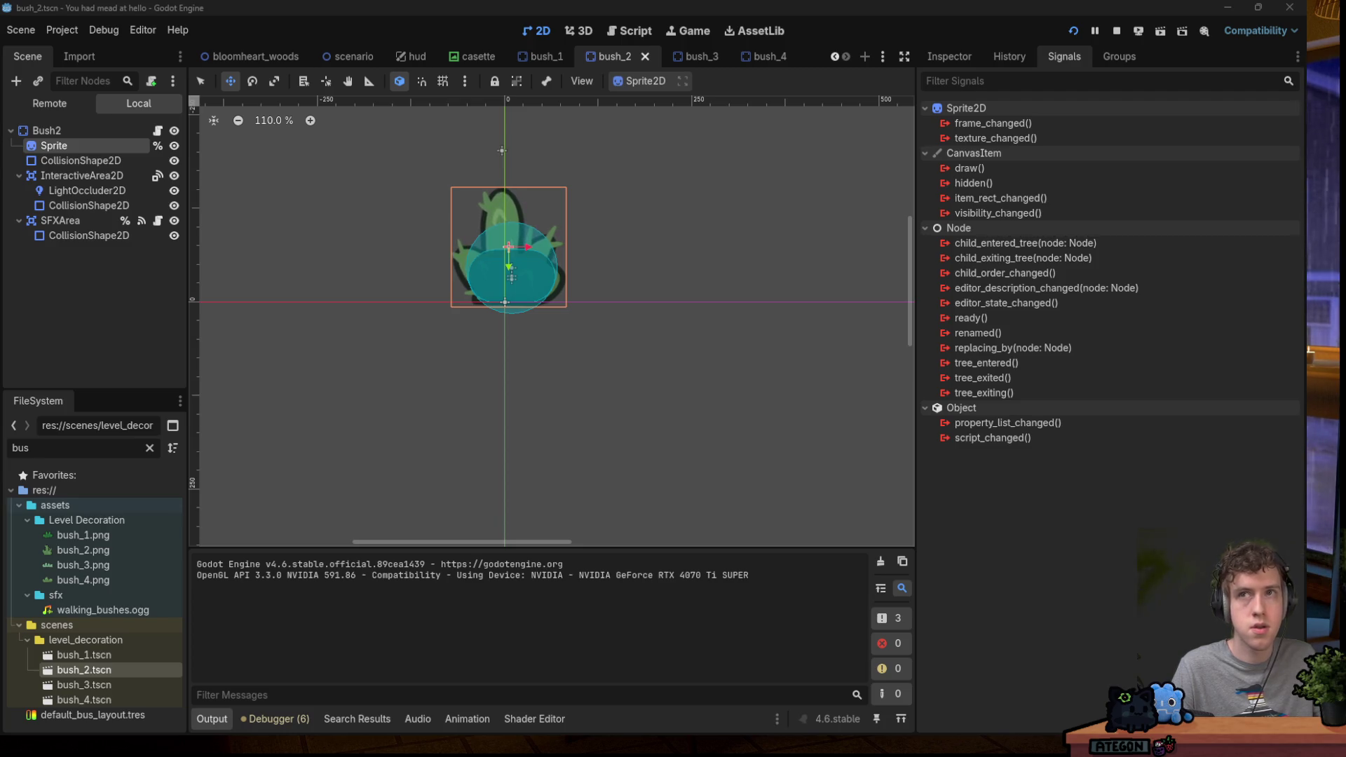
pyautogui.click(133, 223)
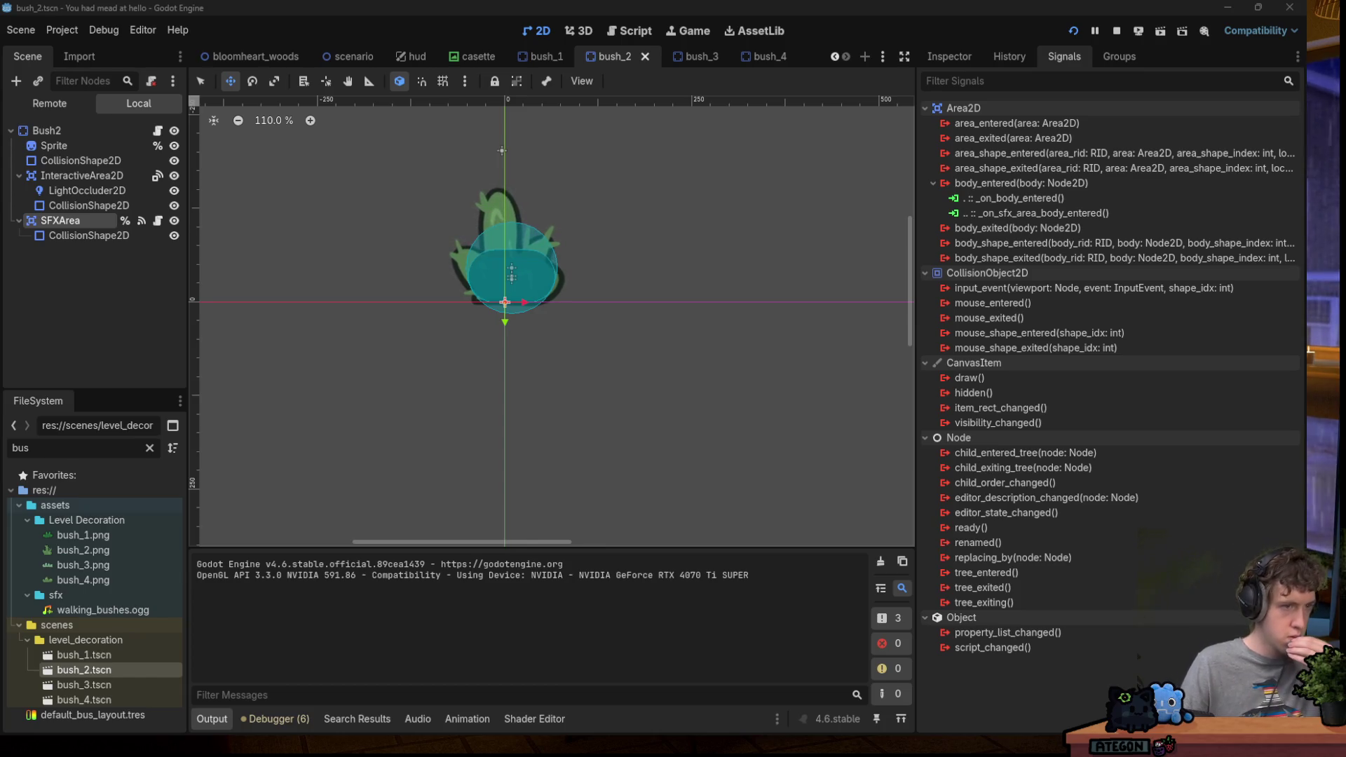
pyautogui.click(143, 128)
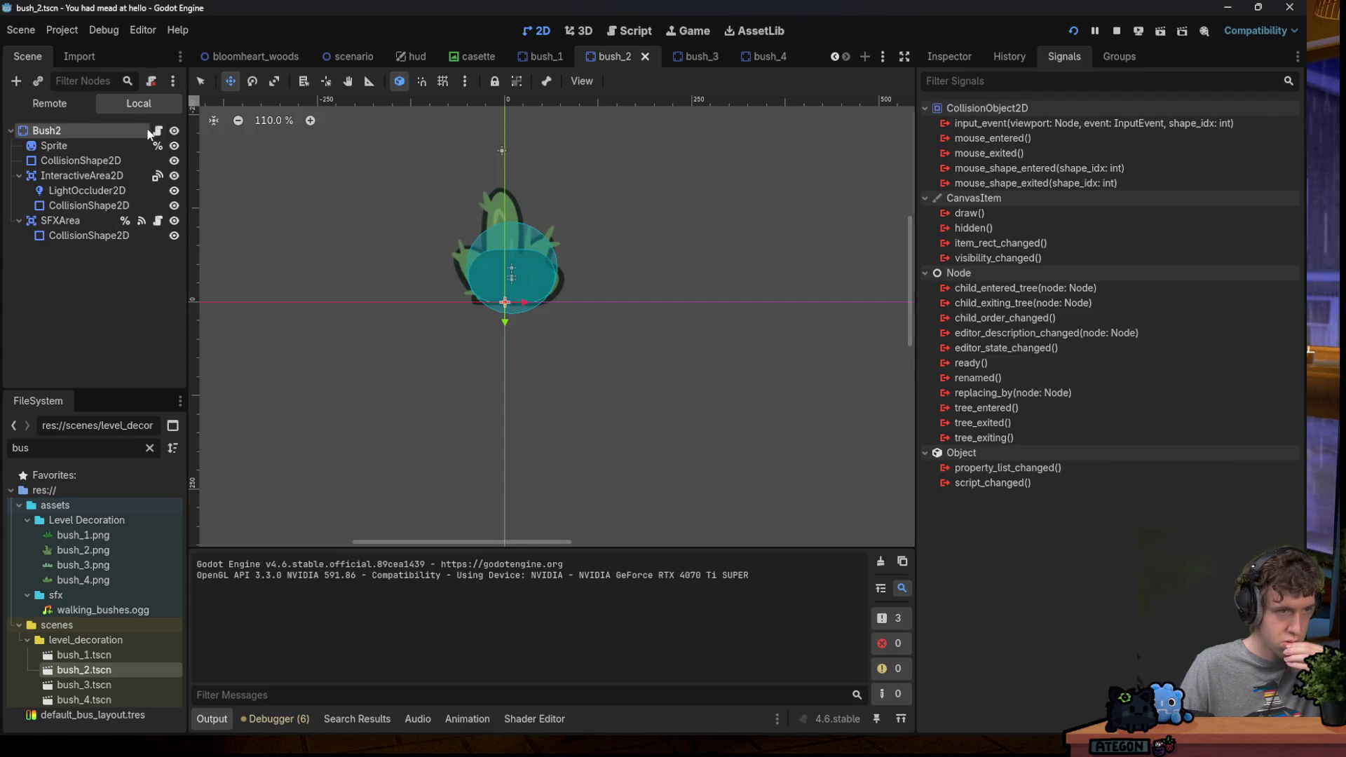
# Open Bush2's foliage.gd and place the caret on the blank line after tween.kill().
pyautogui.click(157, 130)
pyautogui.scroll(1, 565, 190)
pyautogui.click(517, 173)
pyautogui.click(601, 245)
pyautogui.click(566, 291)
pyautogui.click(590, 260)
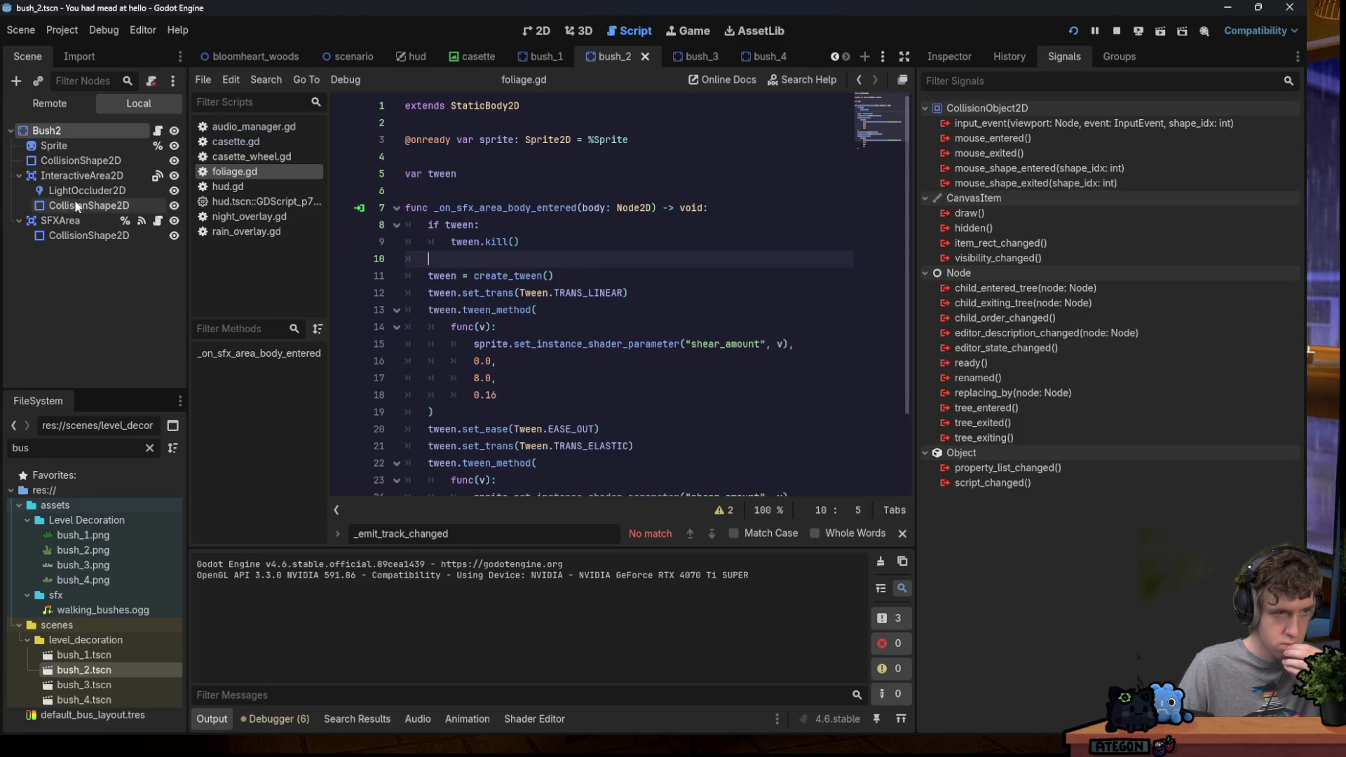
# Inspect the Sprite's ShaderMaterial and open bush_1's shader code for comparison.
pyautogui.click(88, 145)
pyautogui.click(970, 56)
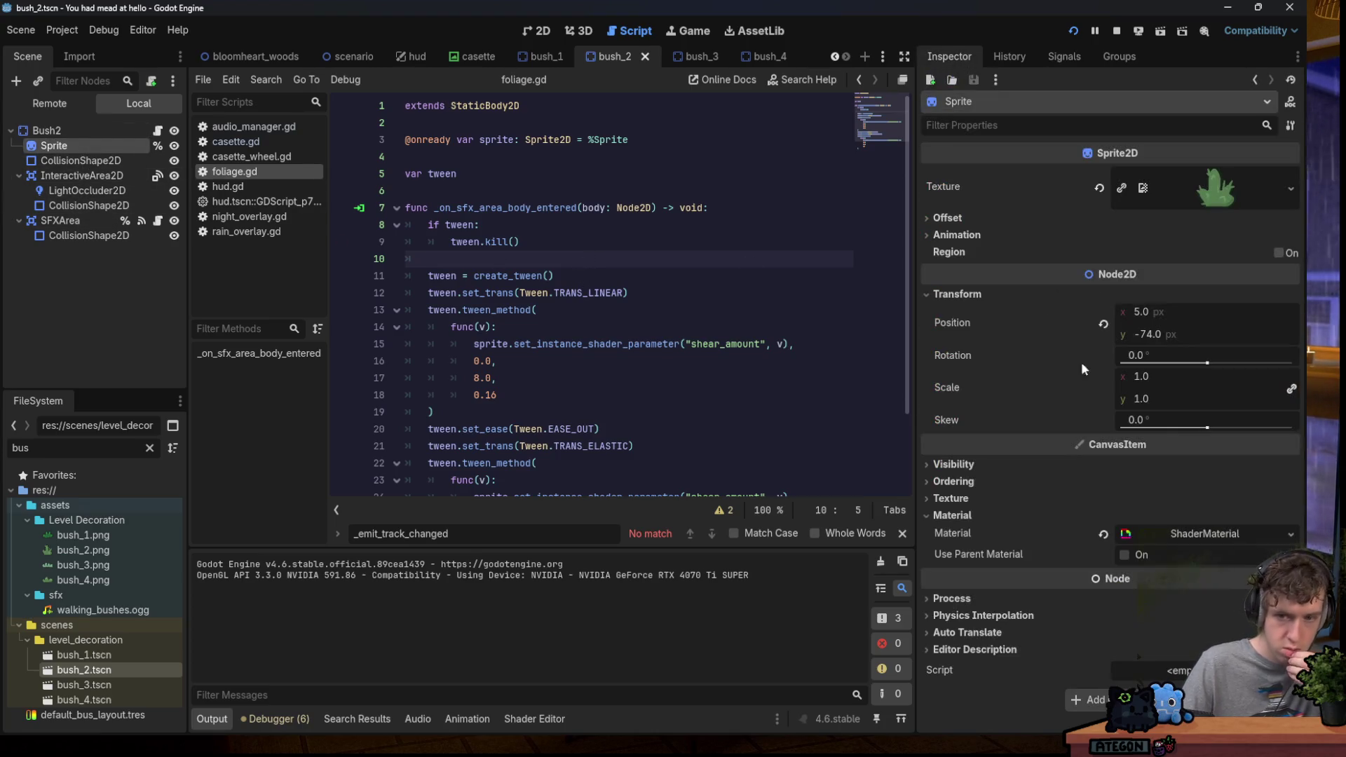
pyautogui.click(1191, 534)
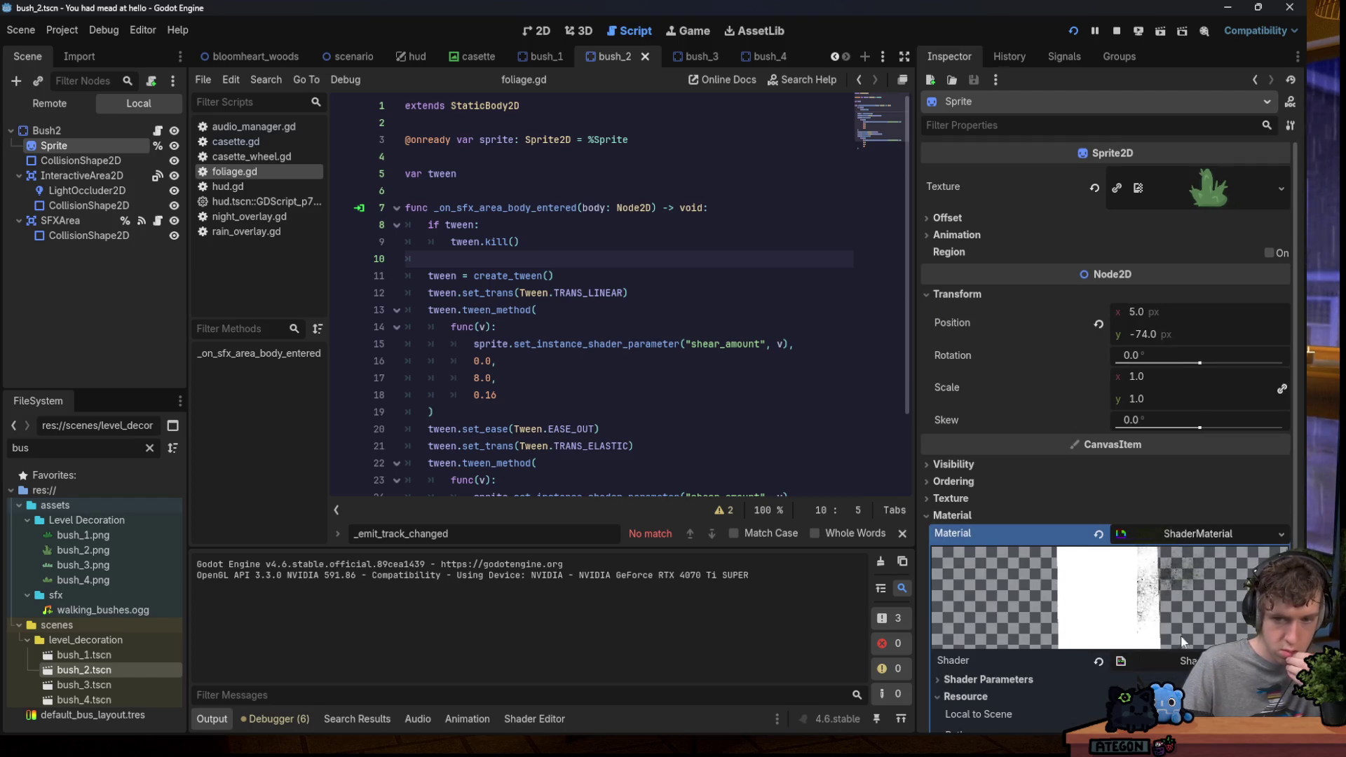
pyautogui.scroll(-8, 565, 580)
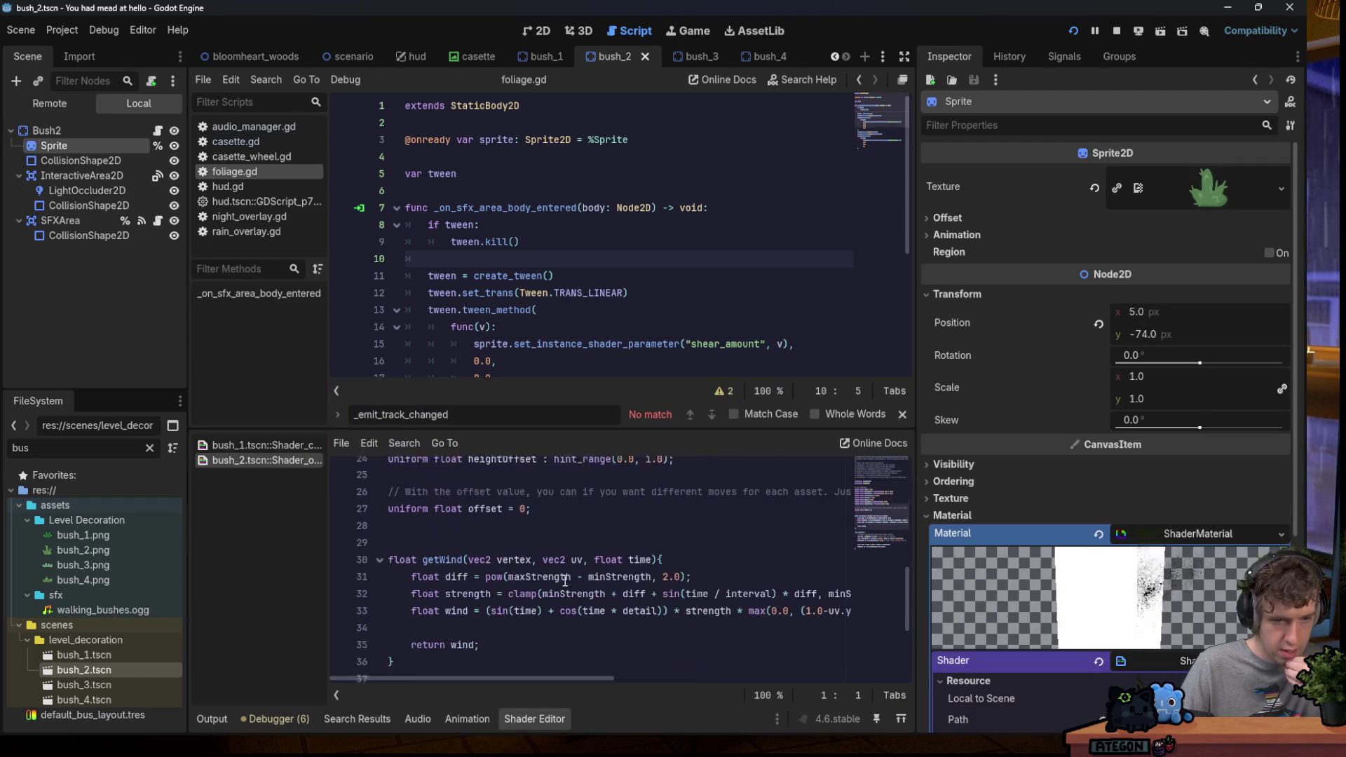
pyautogui.scroll(3, 565, 580)
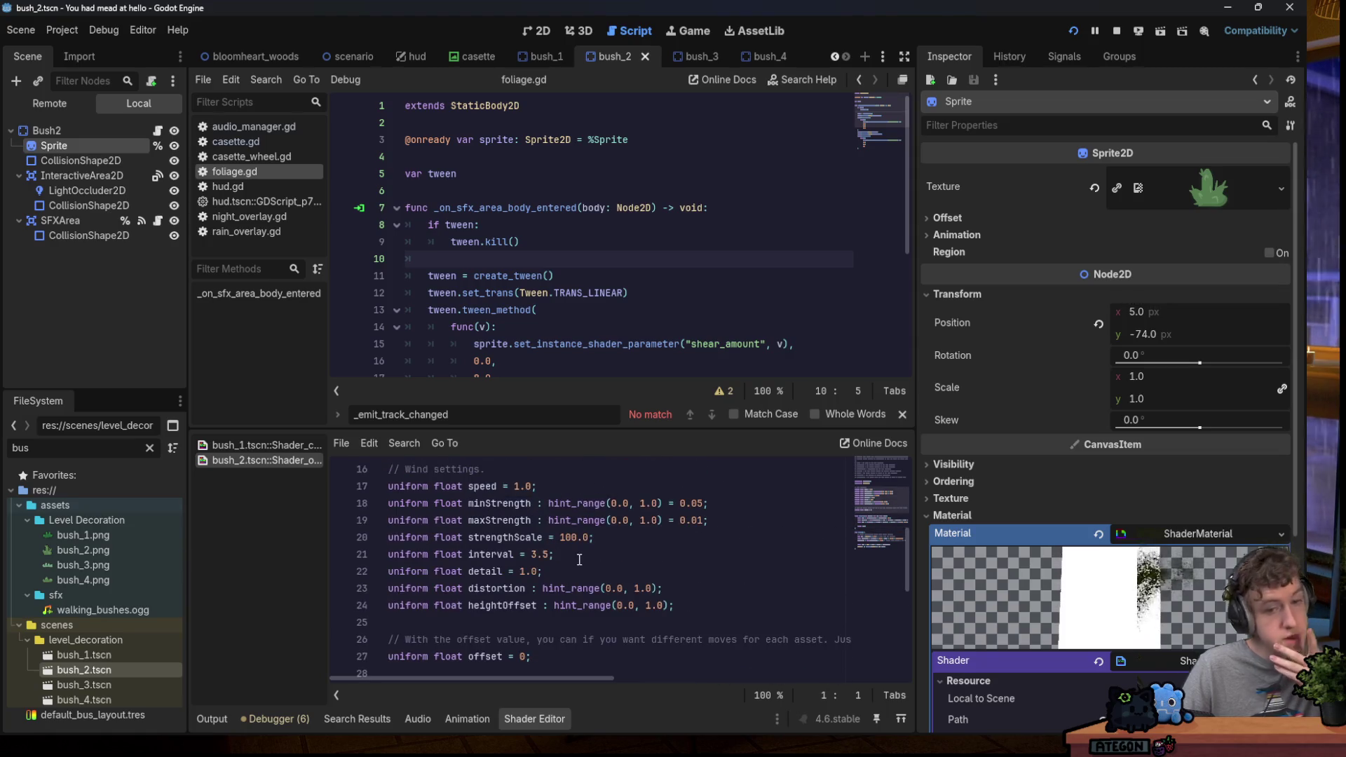
pyautogui.scroll(-1, 578, 558)
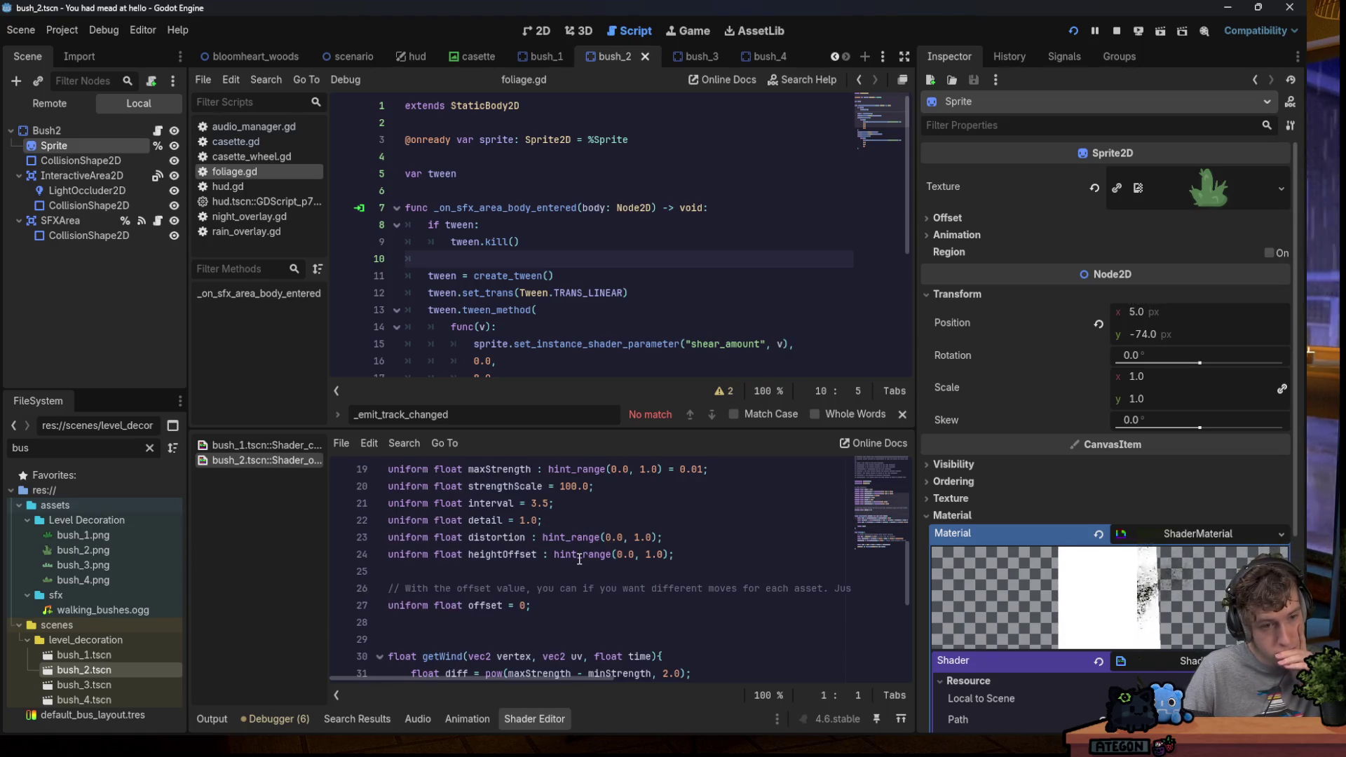
pyautogui.click(260, 445)
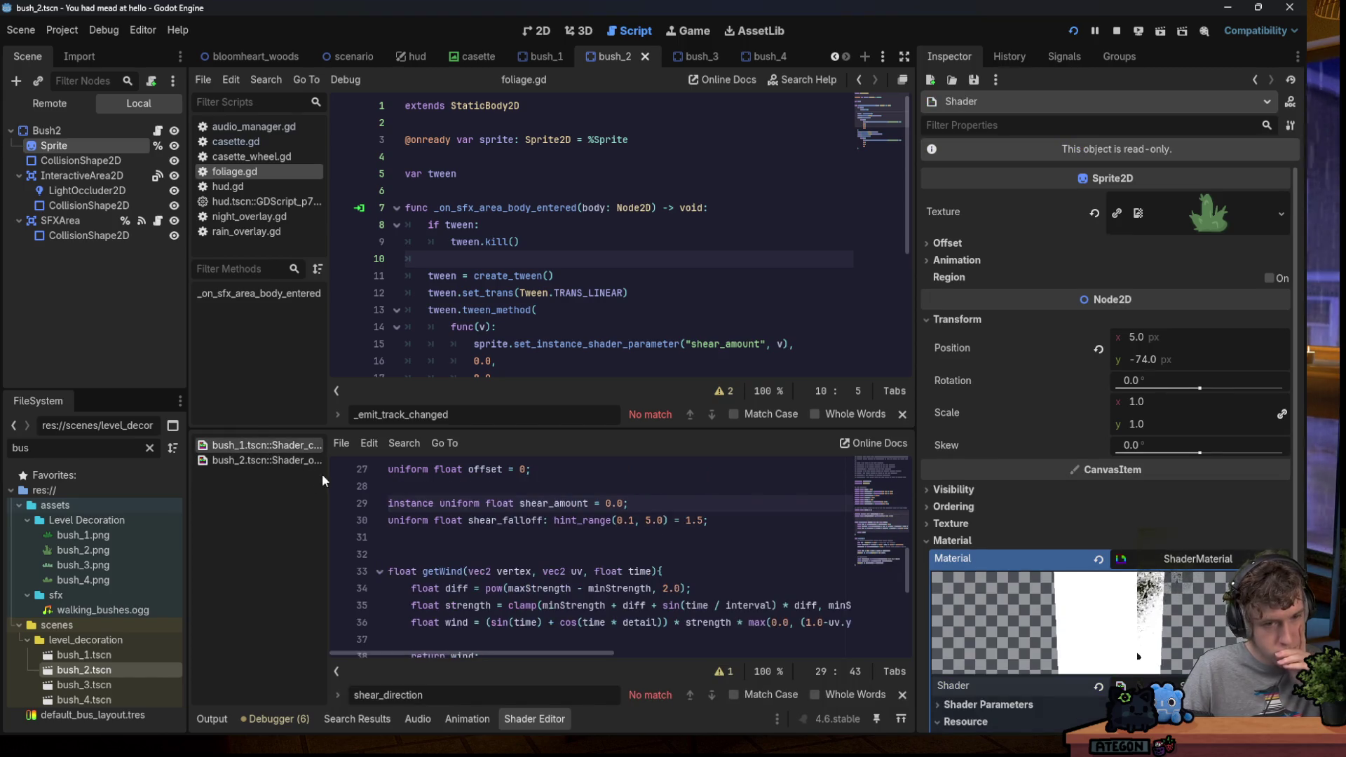
pyautogui.scroll(-5, 484, 514)
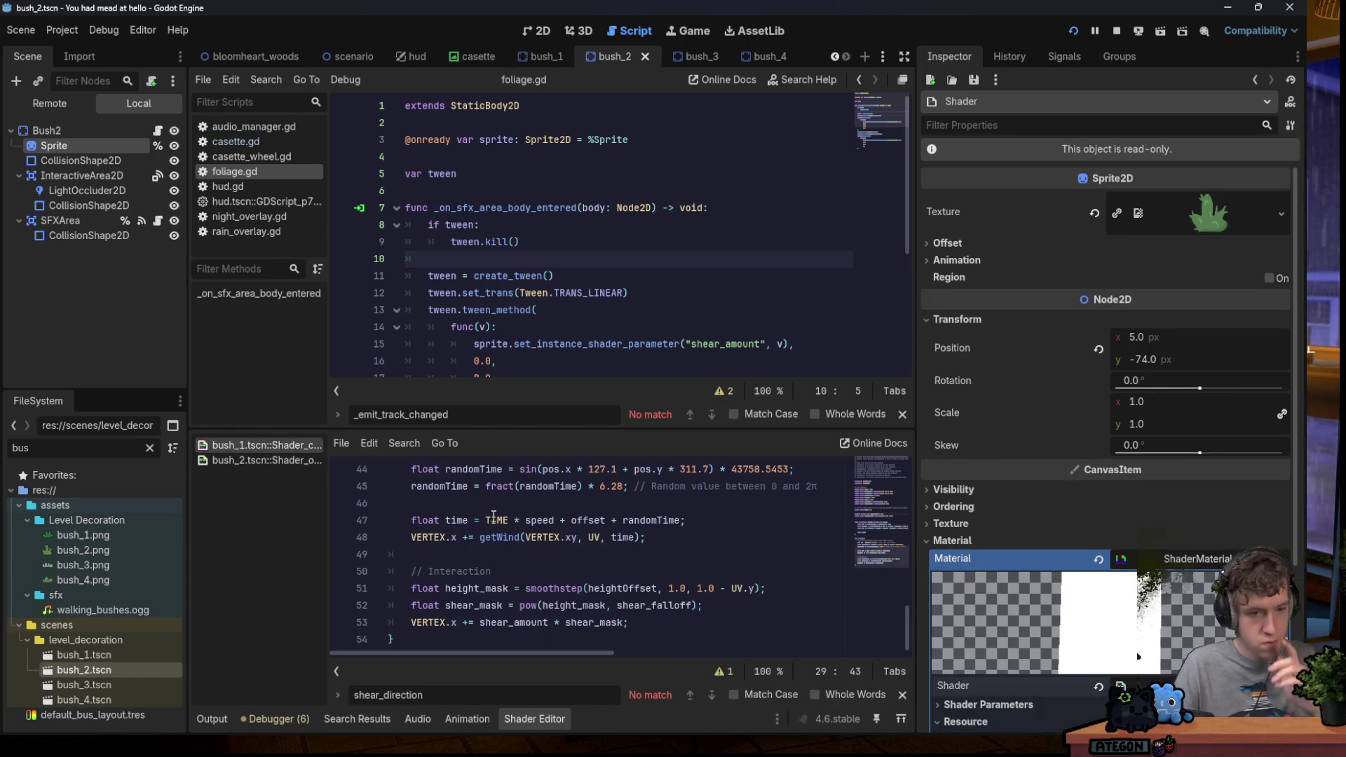
pyautogui.scroll(4, 497, 519)
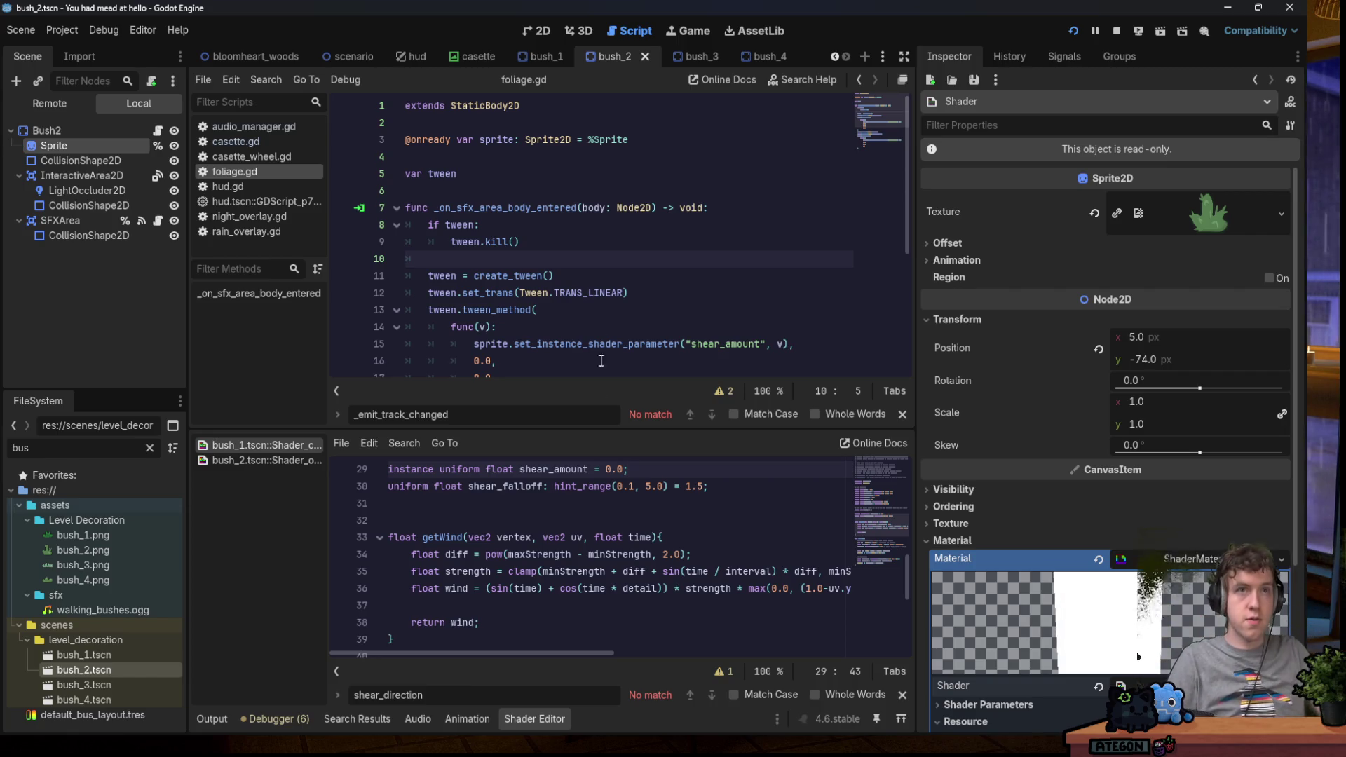
pyautogui.hotkey('ctrl', 'a')
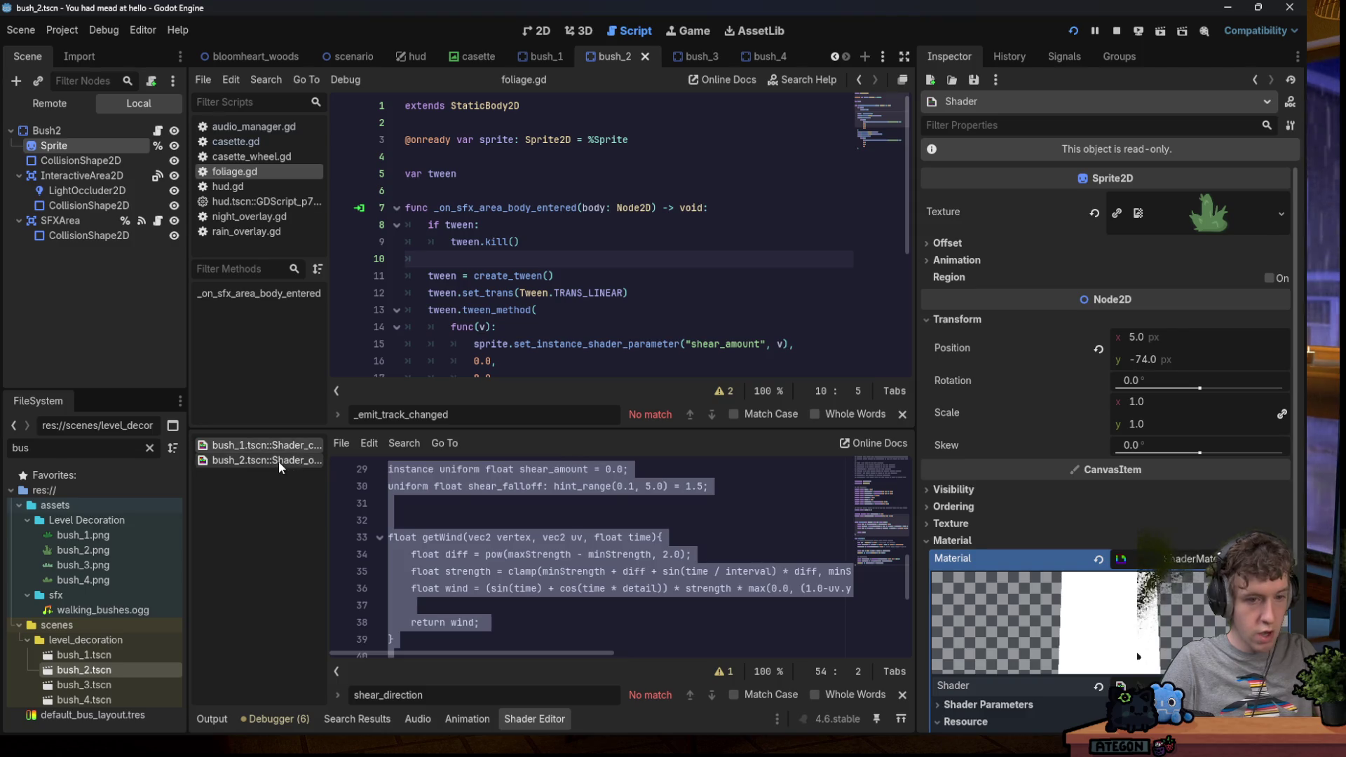
pyautogui.click(589, 522)
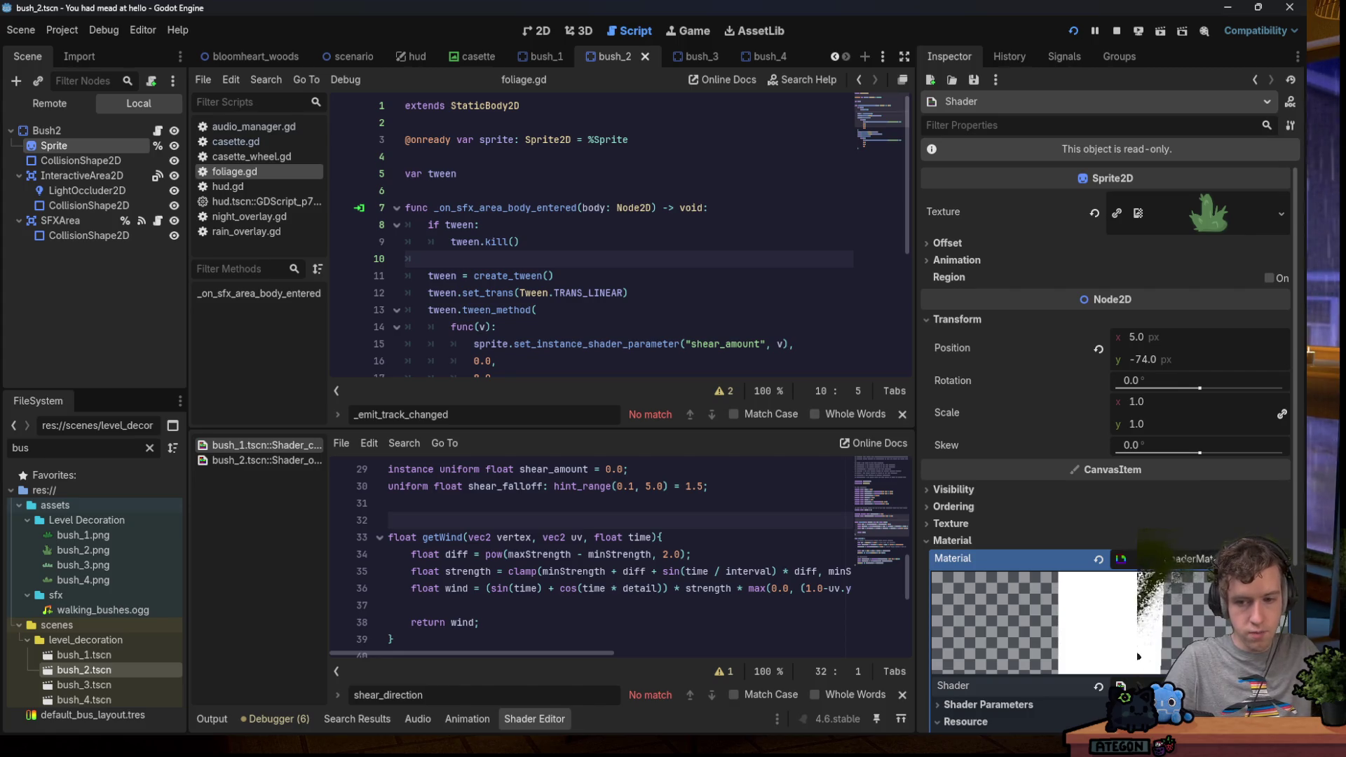
# Filter FileSystem for 'shader' and open wind_shader.gdshader in the shader editor.
pyautogui.moveTo(31, 449); pyautogui.dragTo(5, 450)
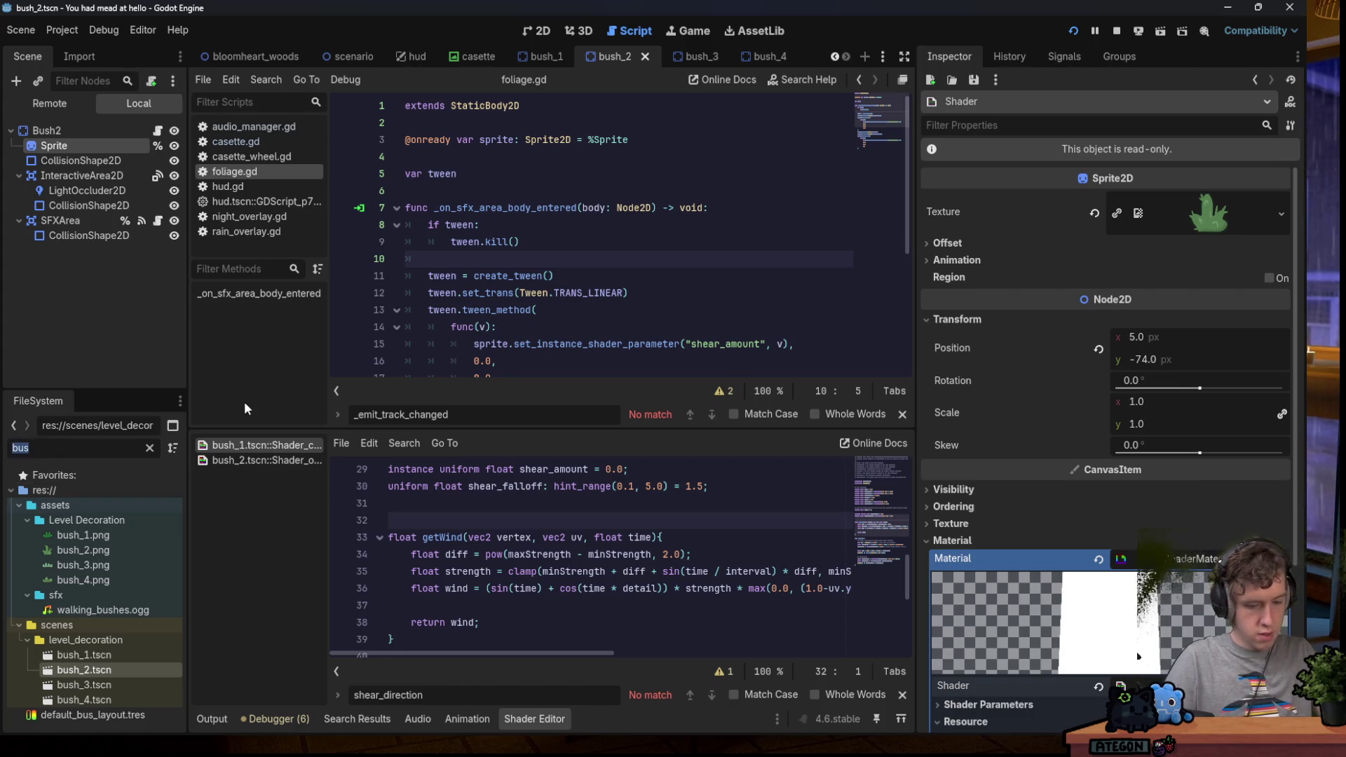
pyautogui.write('shader')
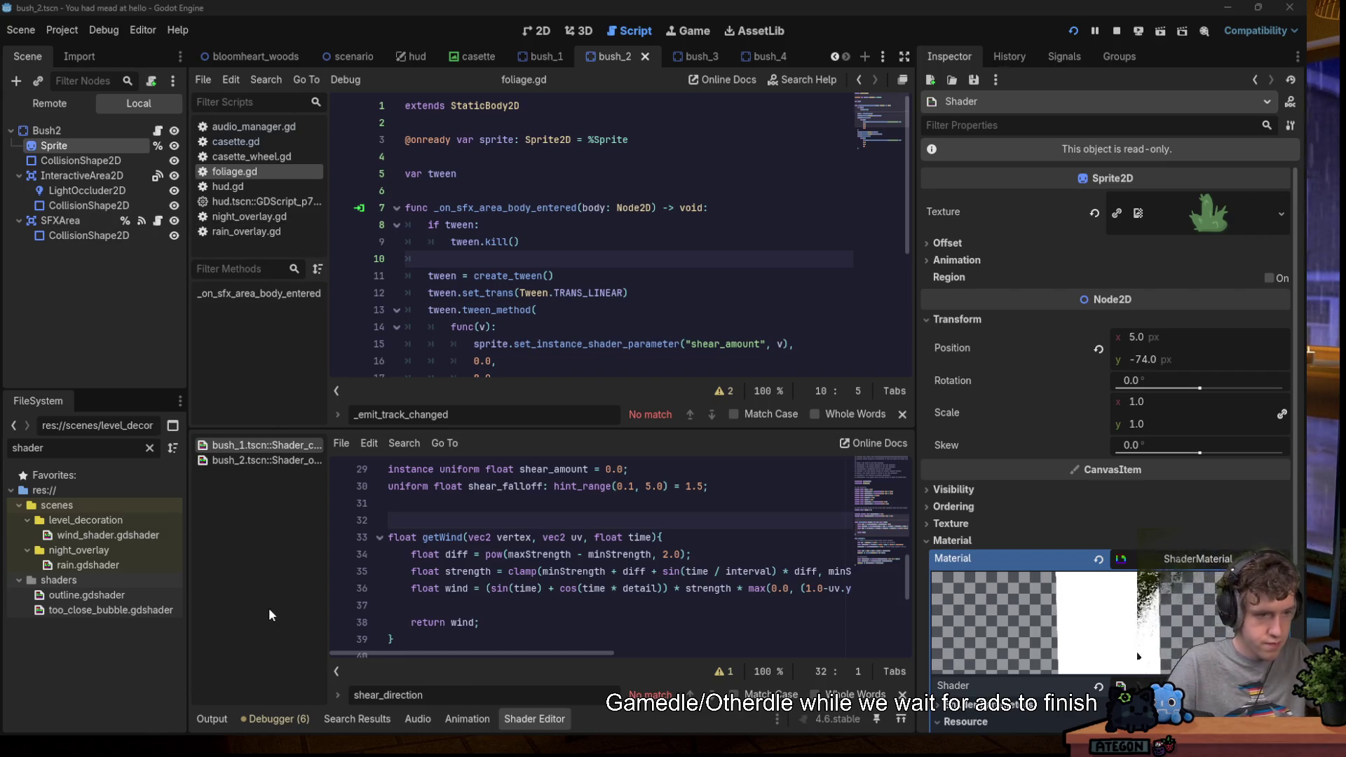
pyautogui.doubleClick(133, 534)
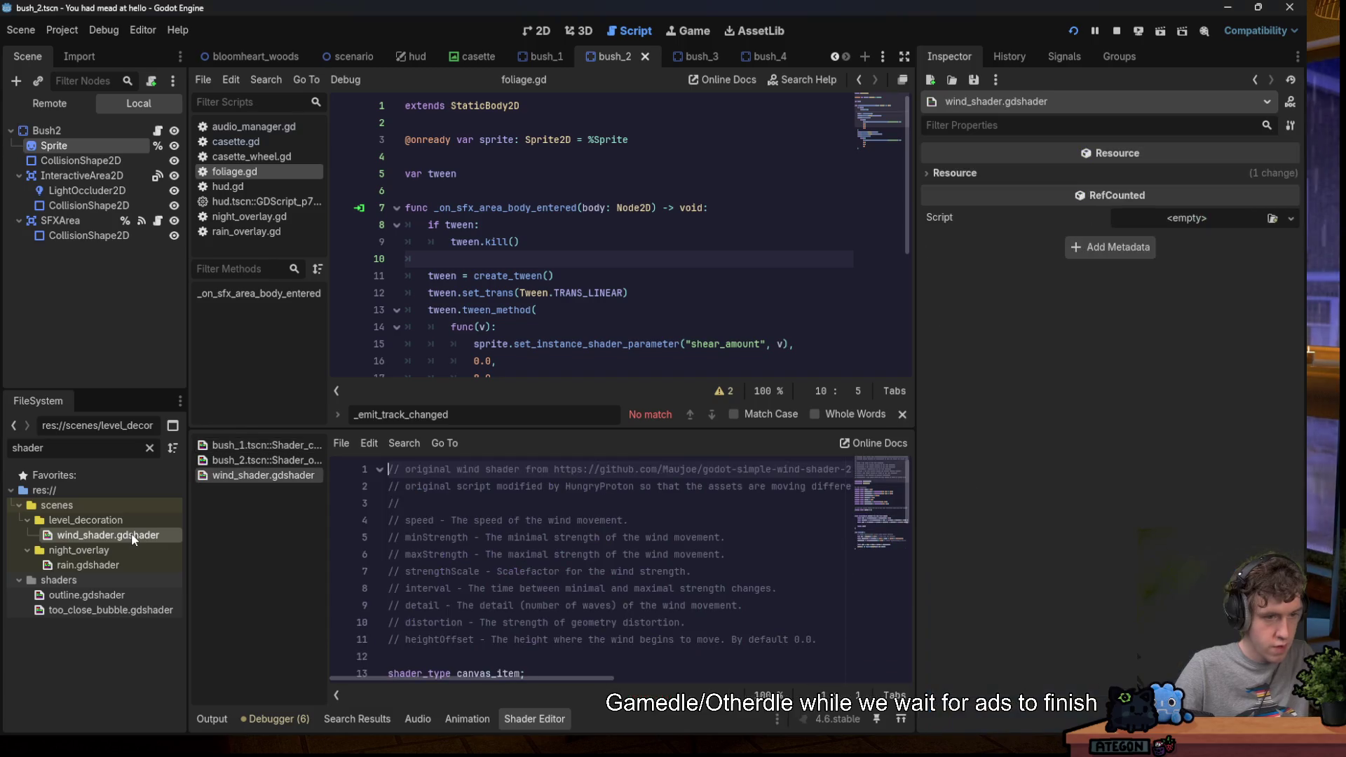
pyautogui.scroll(-6, 496, 520)
pyautogui.scroll(-5, 496, 520)
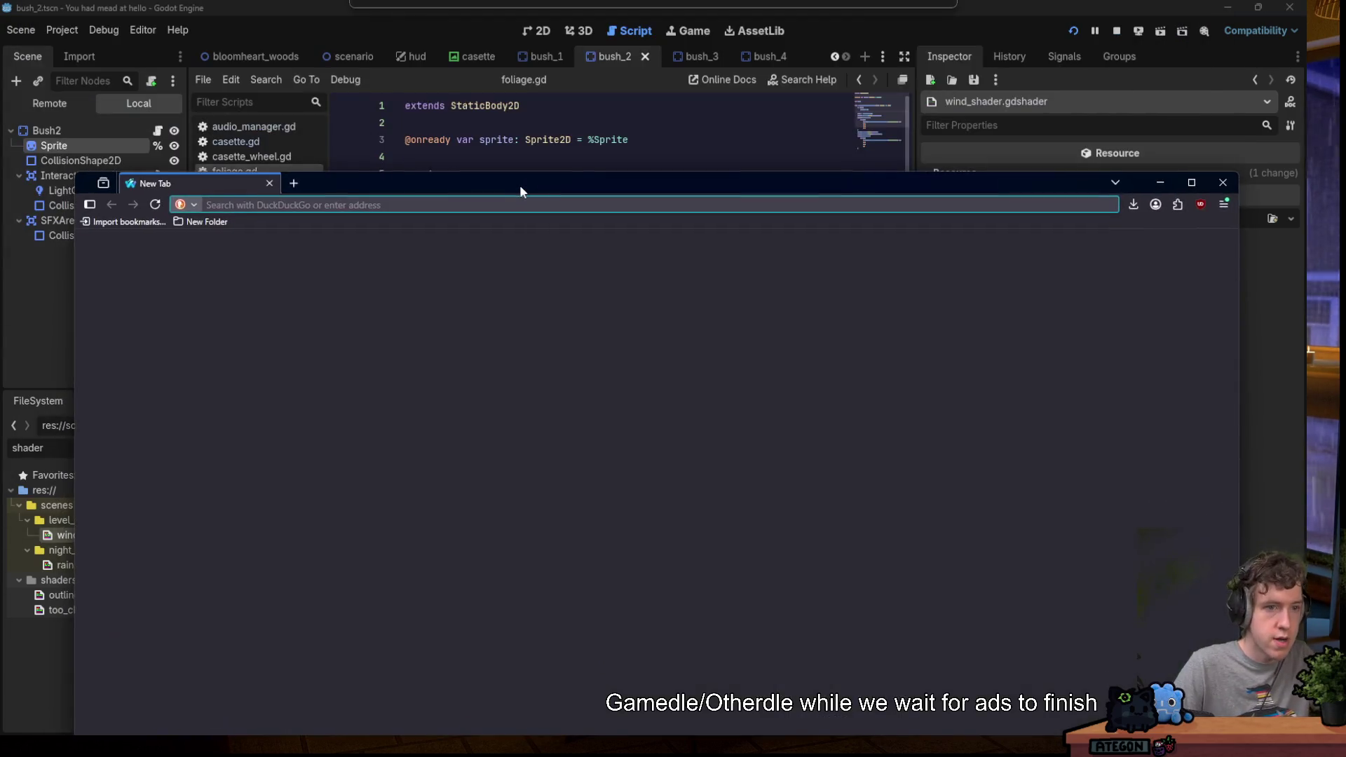
# Enter 'zoomout' in the Waterfox address bar to load the daily ZoomOut puzzle.
pyautogui.write('zoomout')
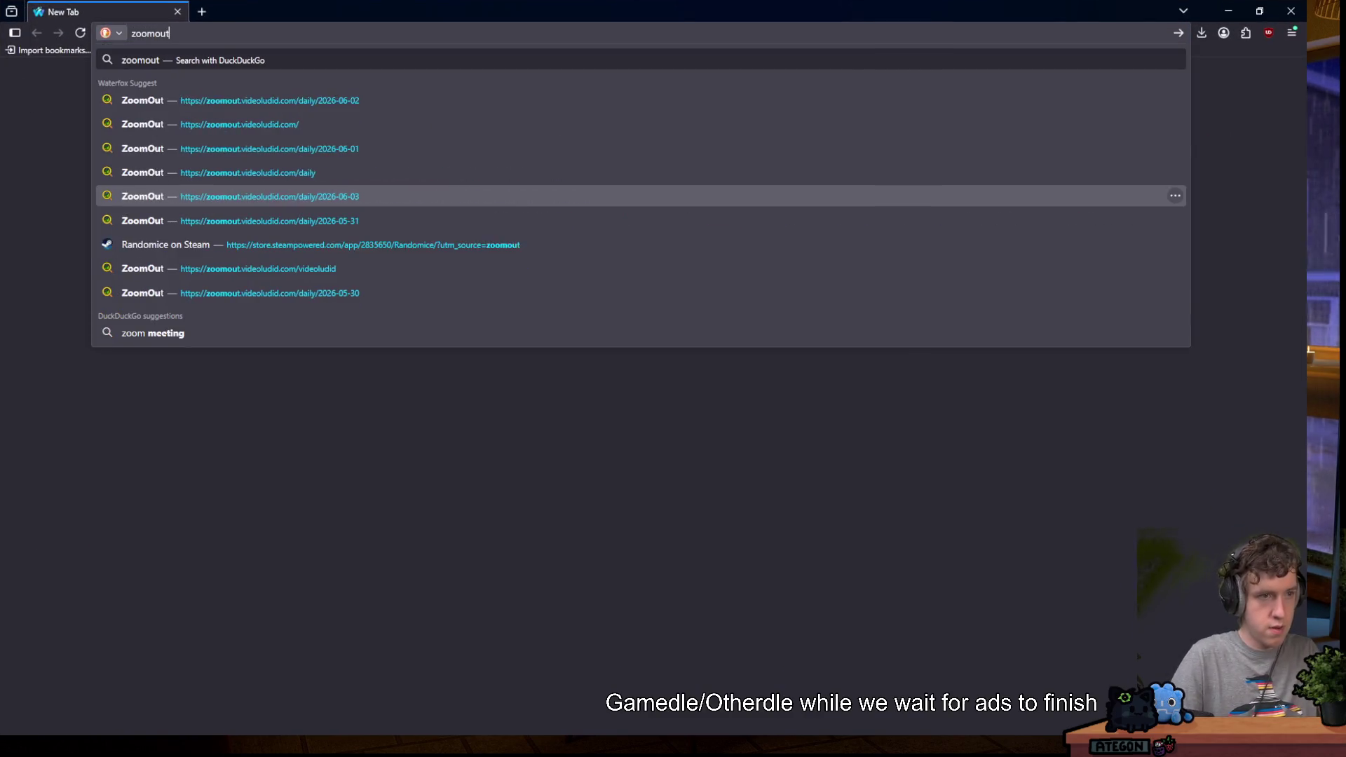
pyautogui.press('Return')
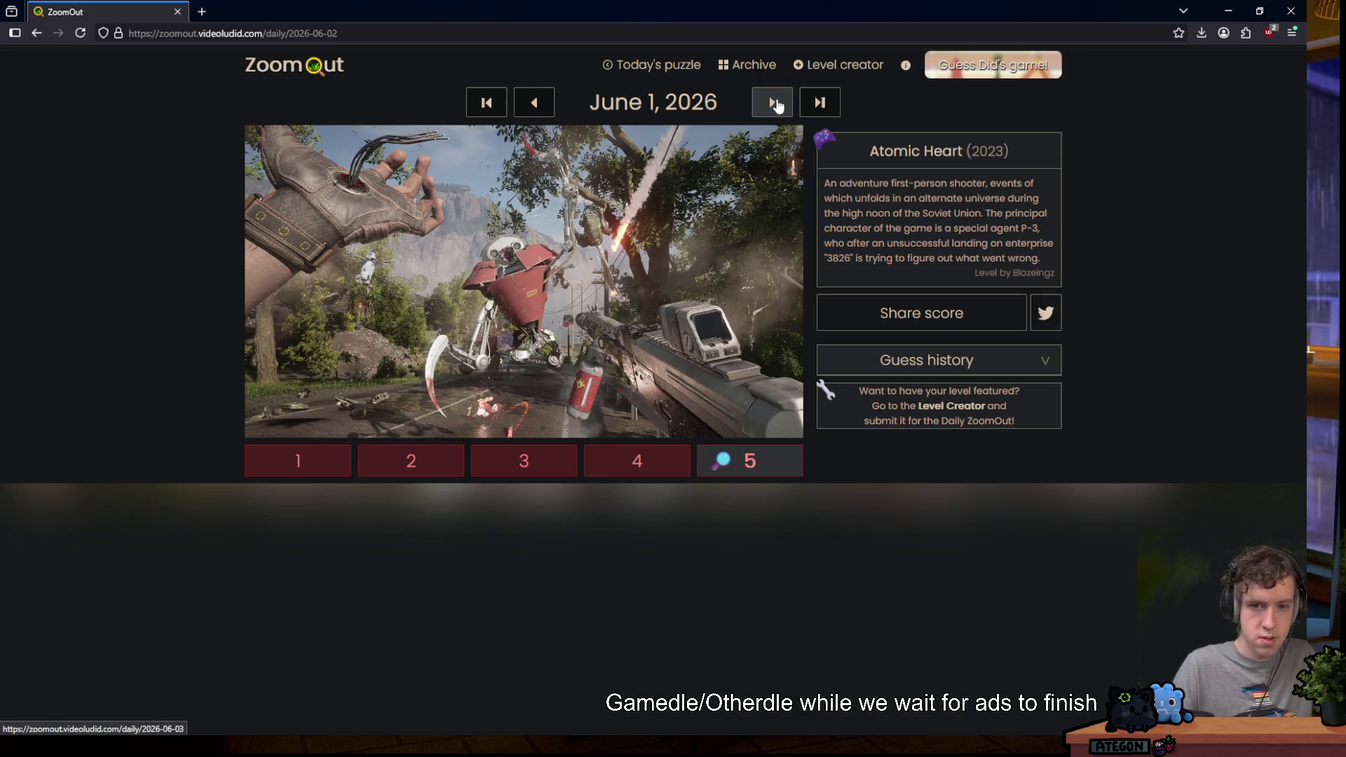
# Advance through the daily puzzles to June 5, 2026.
pyautogui.click(775, 104)
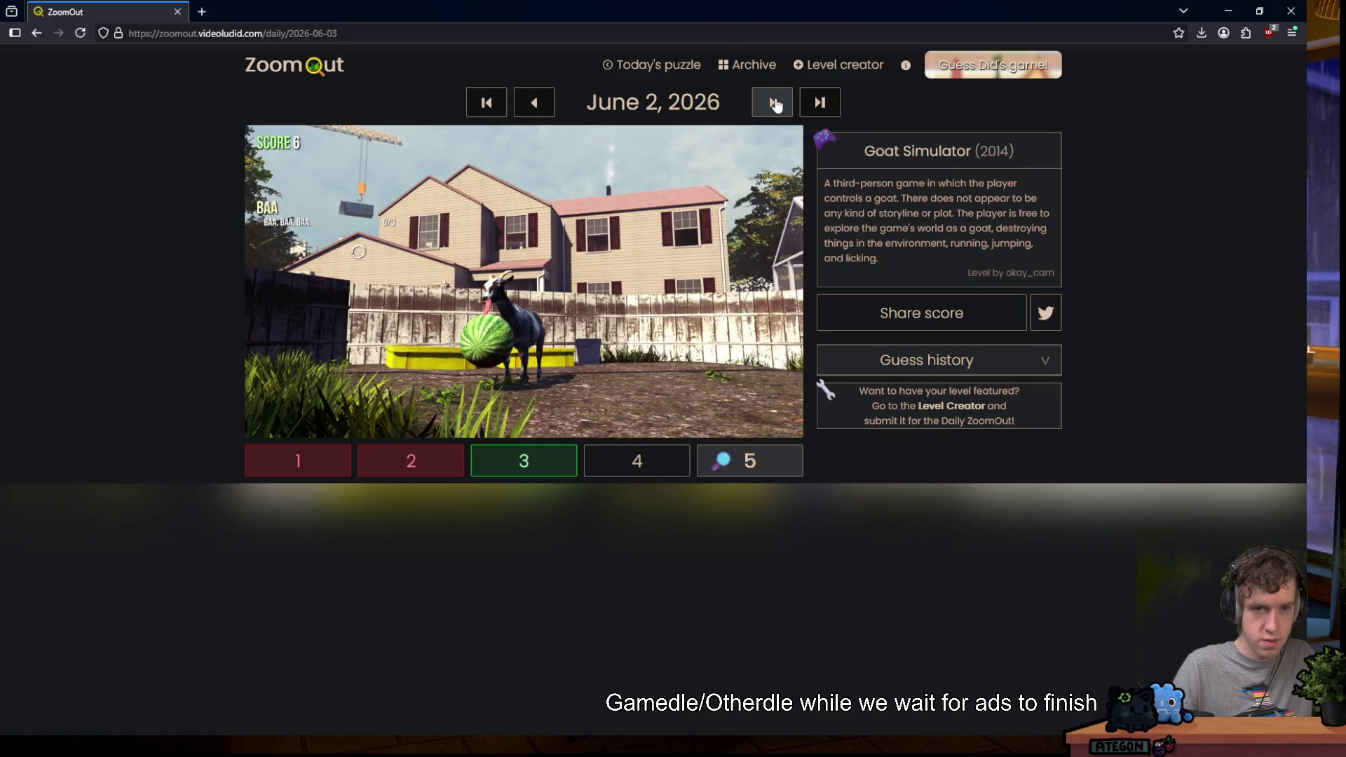
pyautogui.click(775, 104)
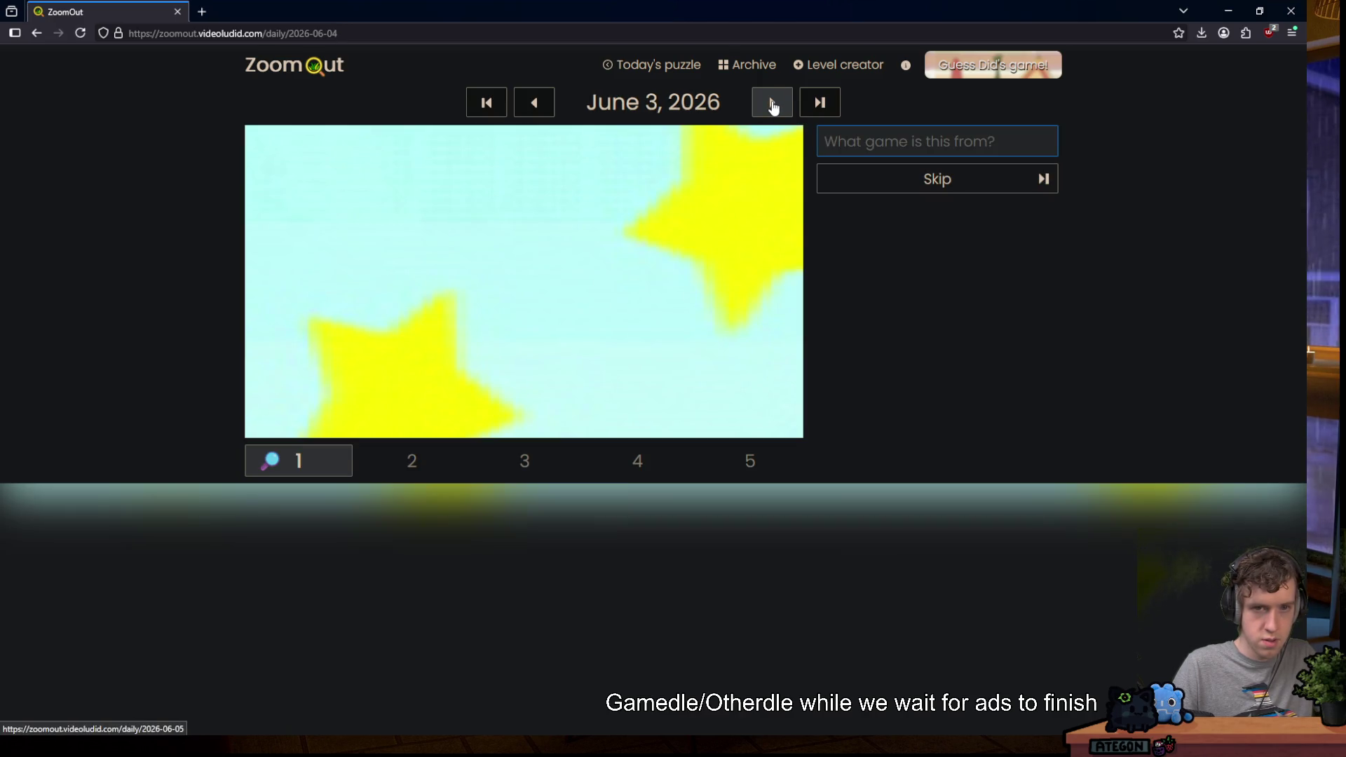
pyautogui.click(772, 105)
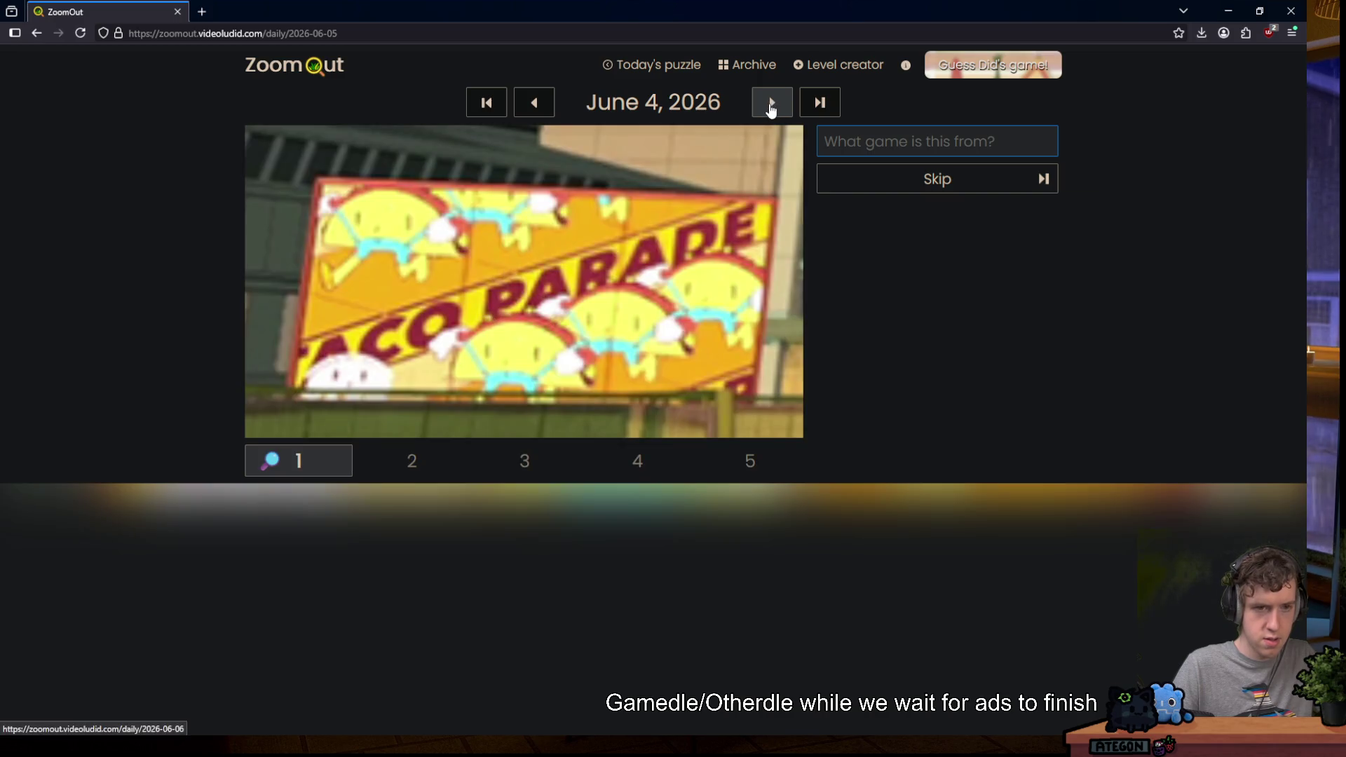
pyautogui.click(771, 107)
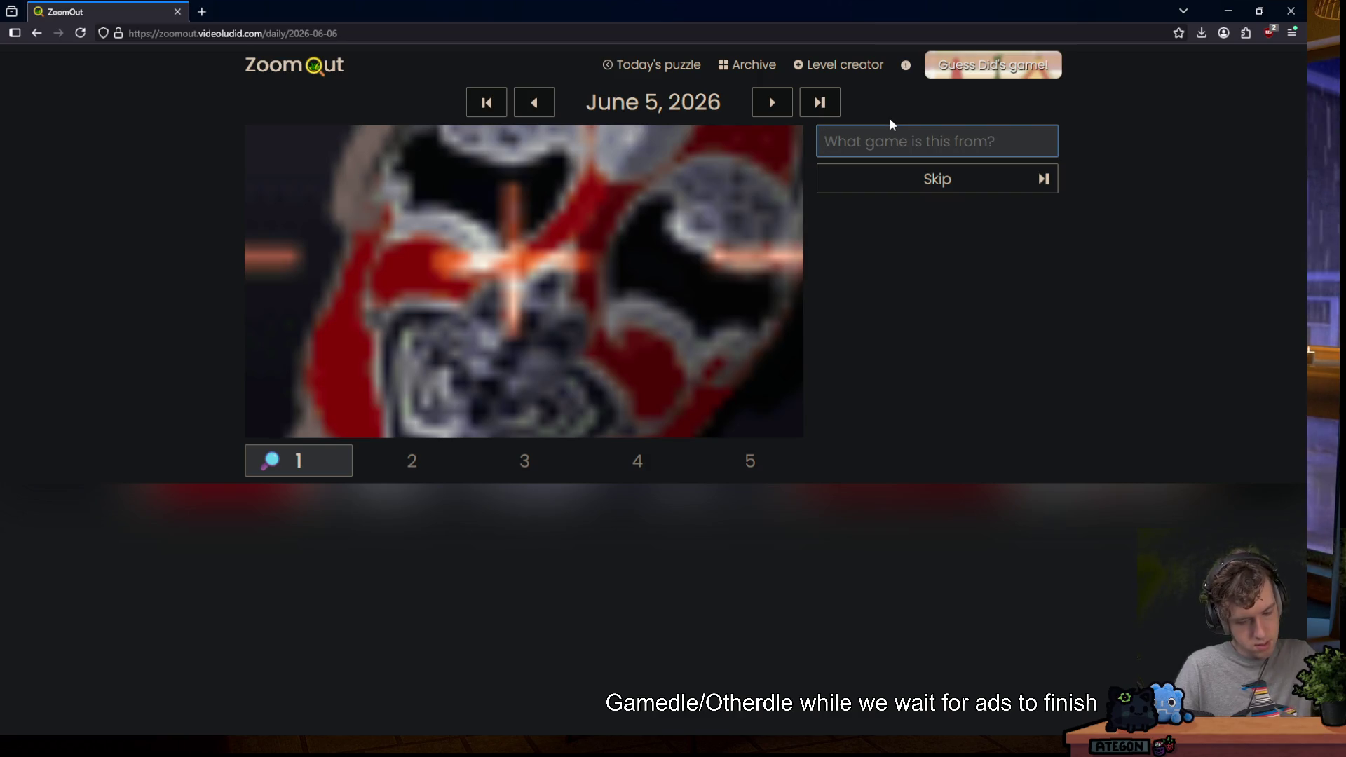
# Guess Guacamelee! and then HITMAN (2016) for the June 5 puzzle.
pyautogui.write('gua')
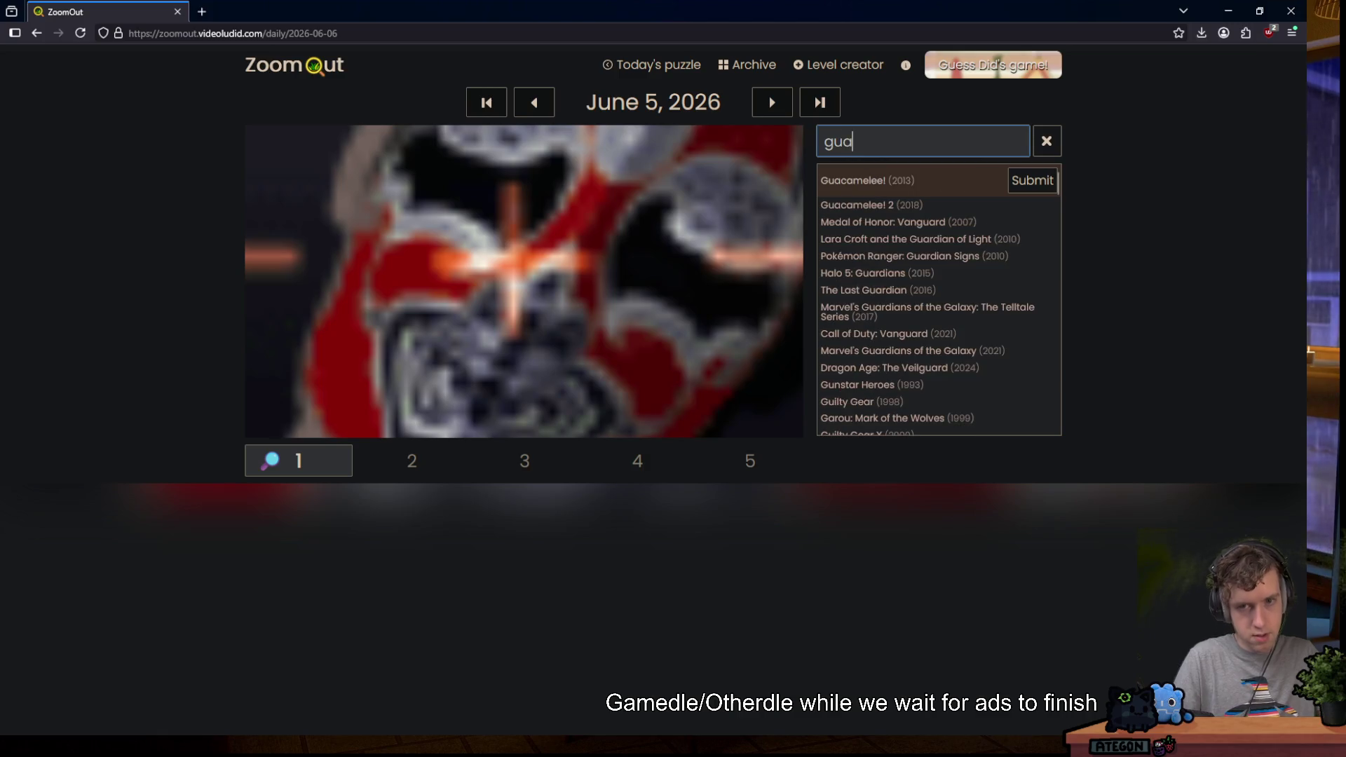
pyautogui.click(1031, 181)
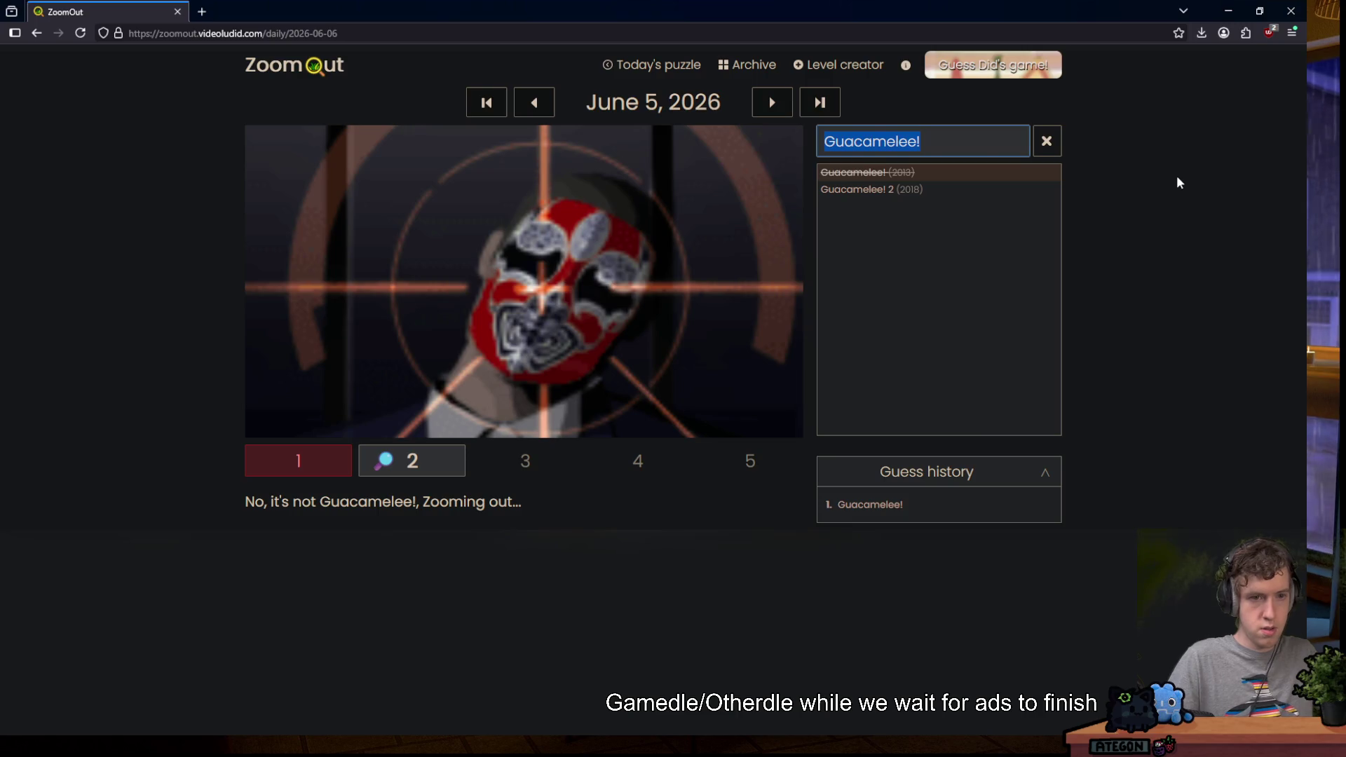
pyautogui.write('hitman')
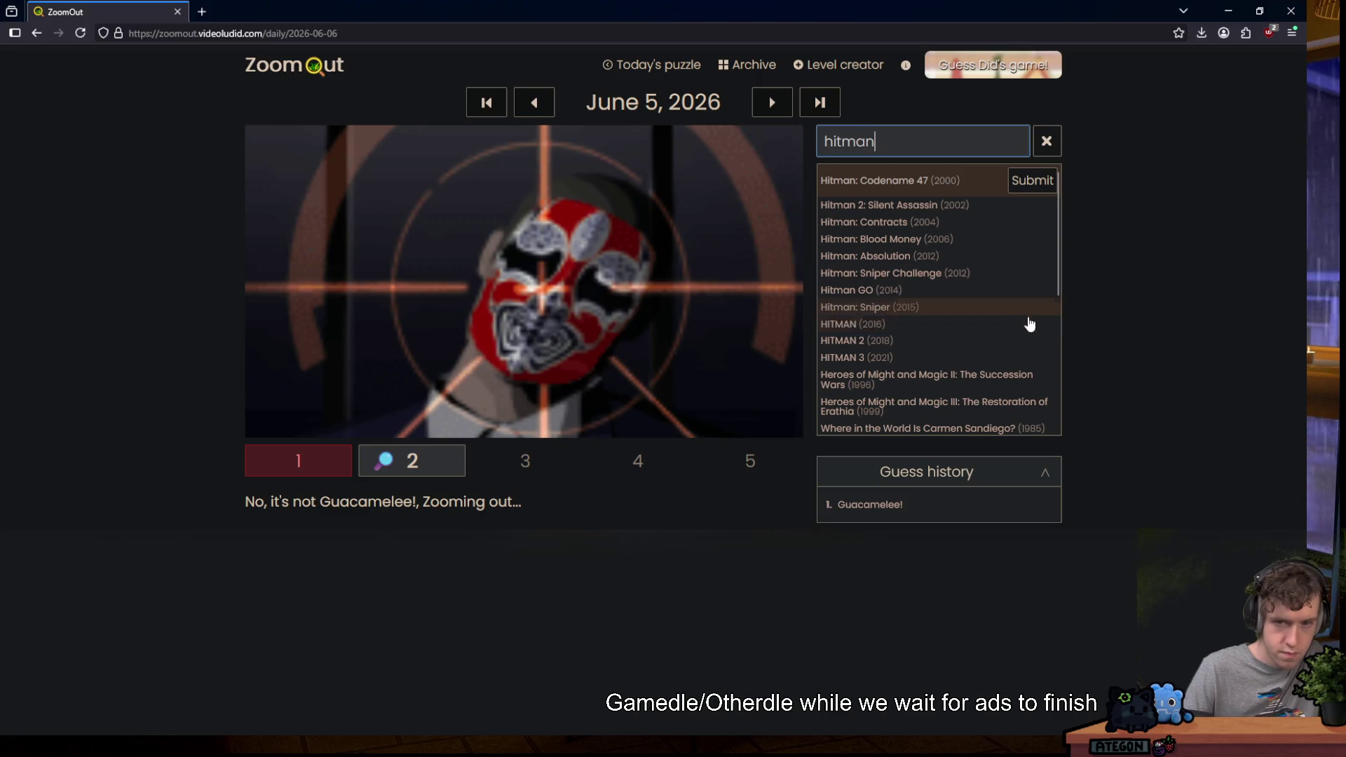
pyautogui.click(1027, 323)
pyautogui.click(1043, 326)
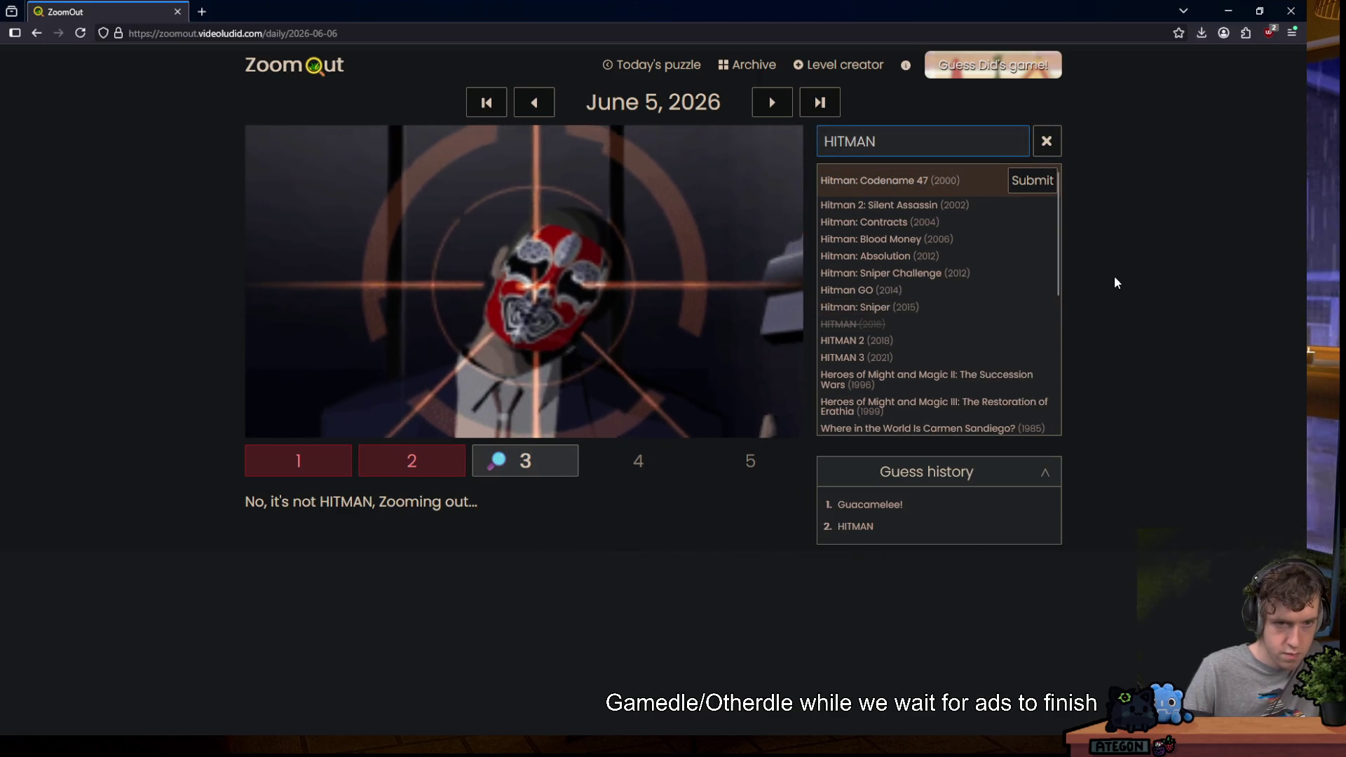
# Replace the old guess text and submit Agents of Mayhem as the third guess.
pyautogui.moveTo(879, 141); pyautogui.dragTo(768, 135)
pyautogui.press('BackSpace')
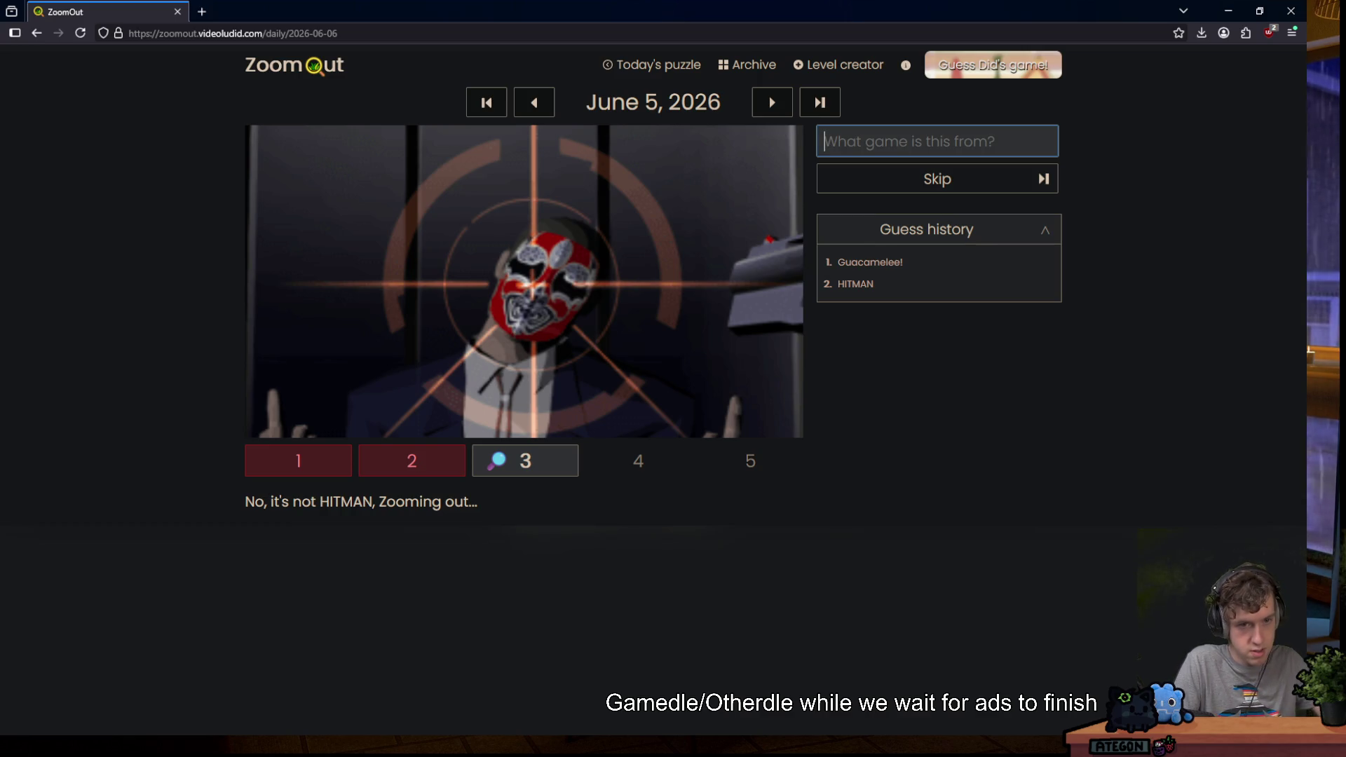
pyautogui.write('target')
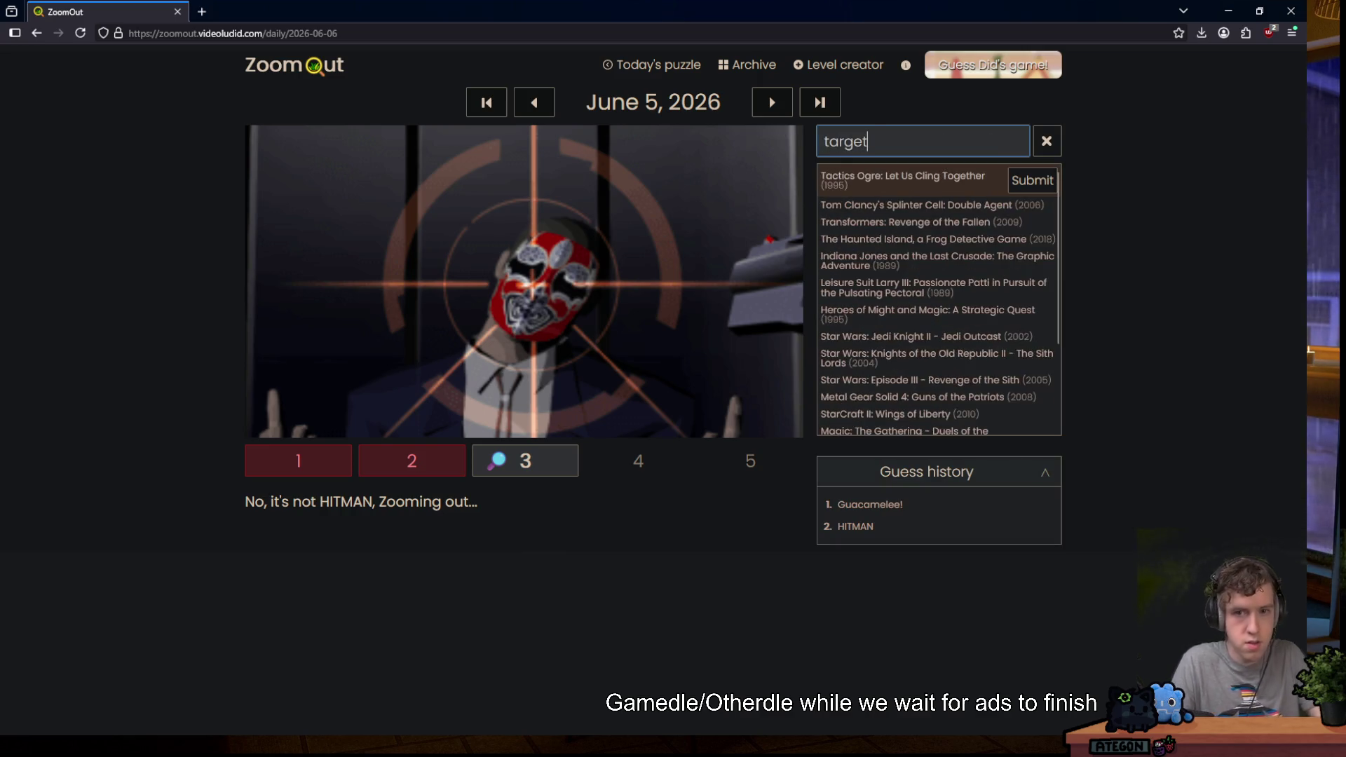
pyautogui.doubleClick(880, 141)
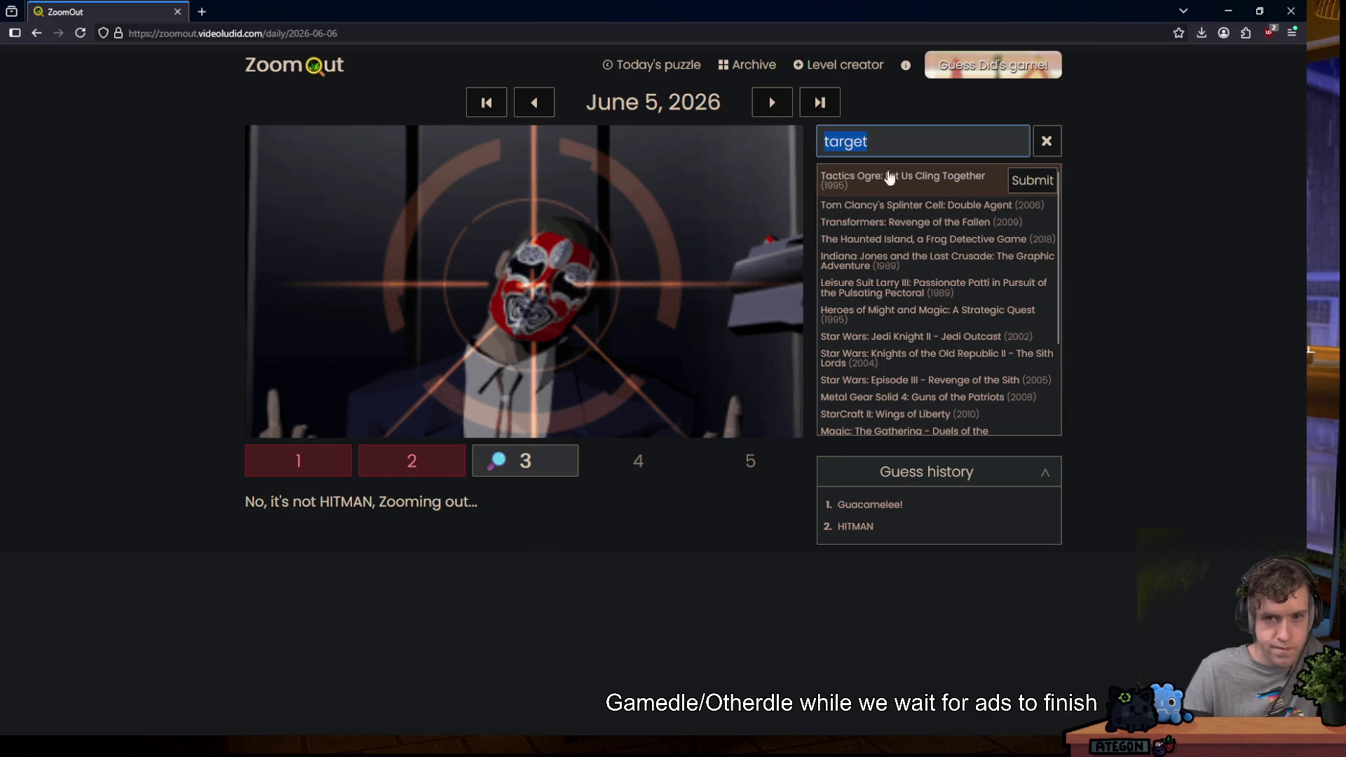
pyautogui.write('agent')
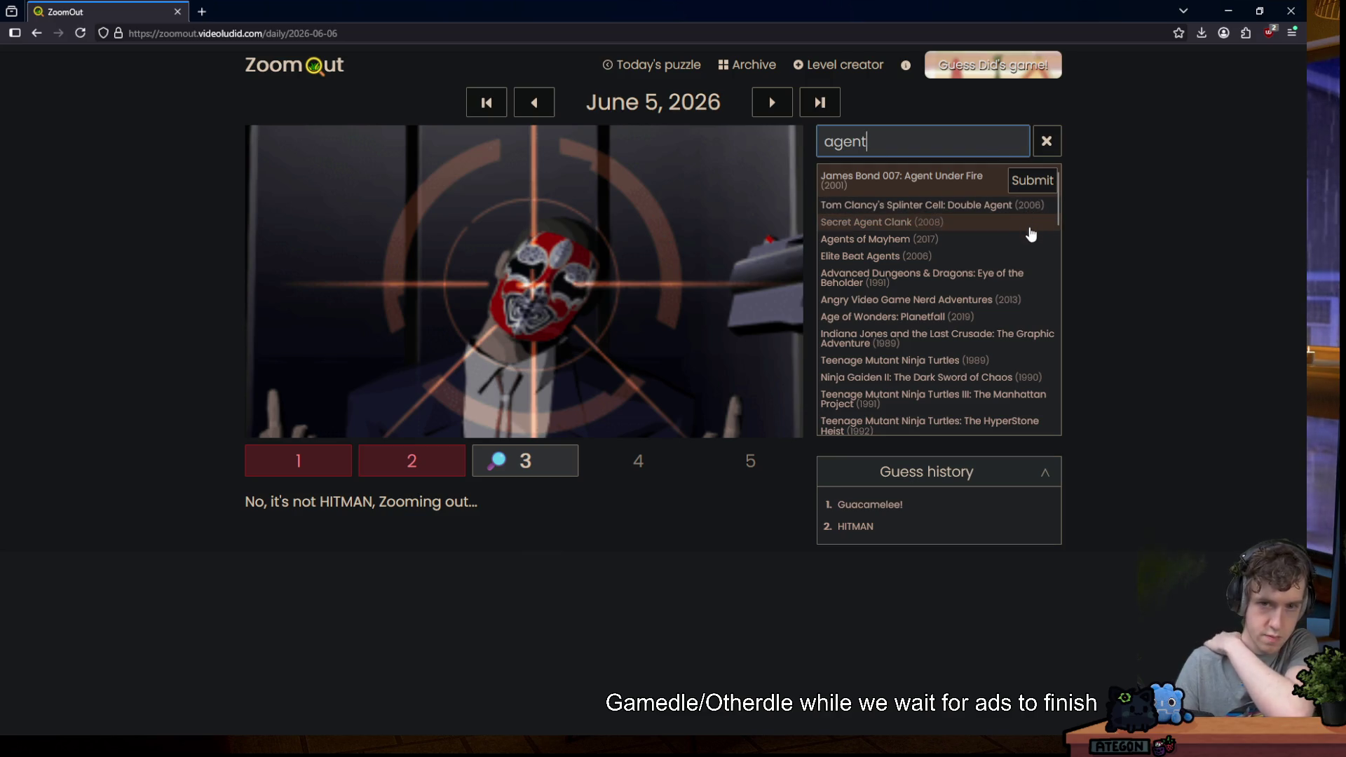
pyautogui.click(1036, 239)
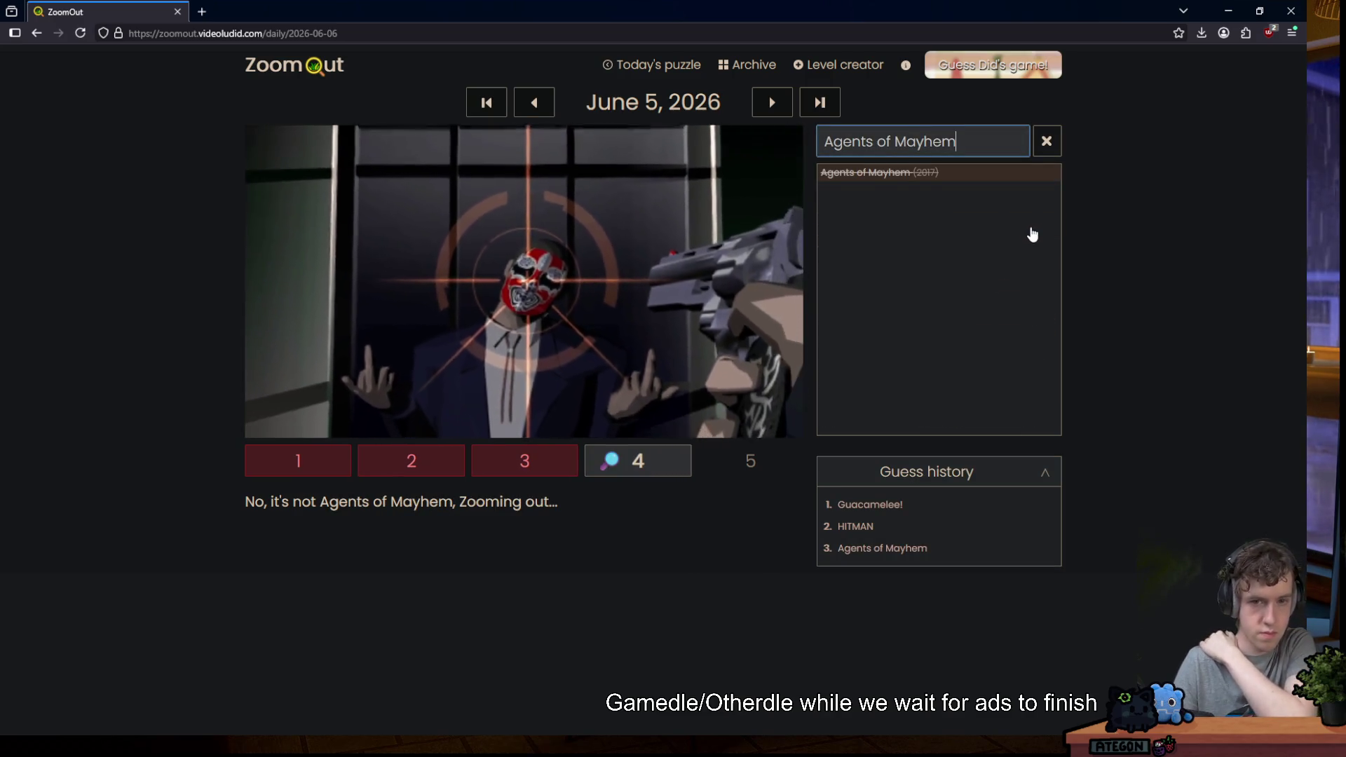
# Skip the last two guesses to reveal Killer7, then advance to June 6.
pyautogui.tripleClick(972, 142)
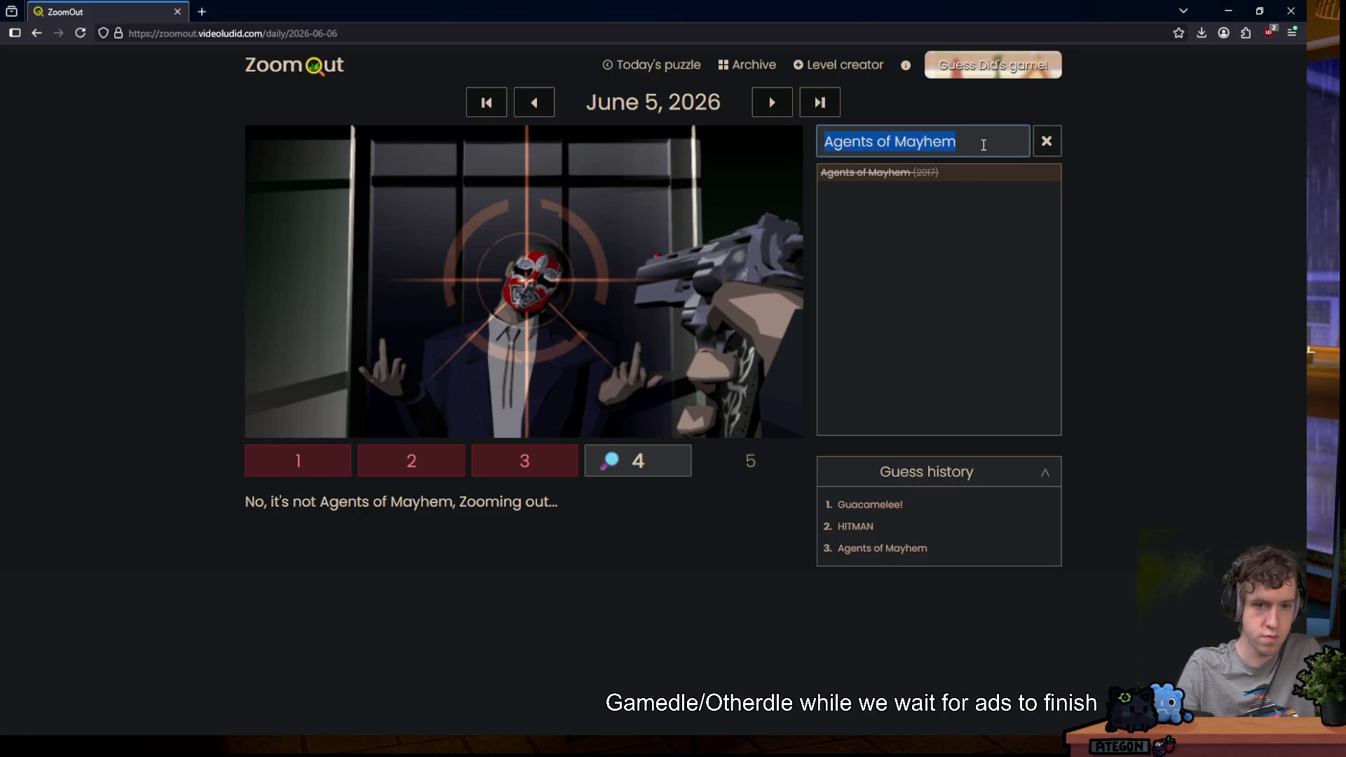
pyautogui.press('BackSpace')
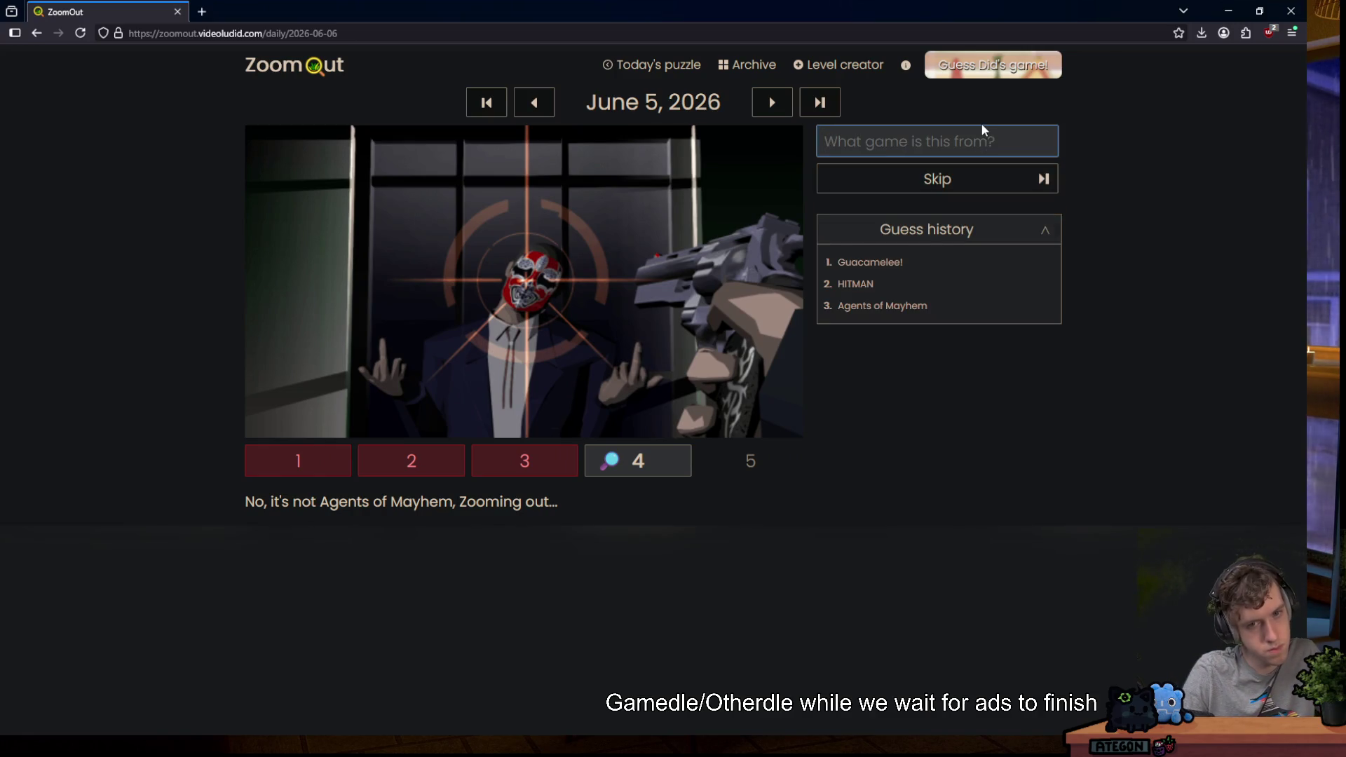
pyautogui.click(961, 179)
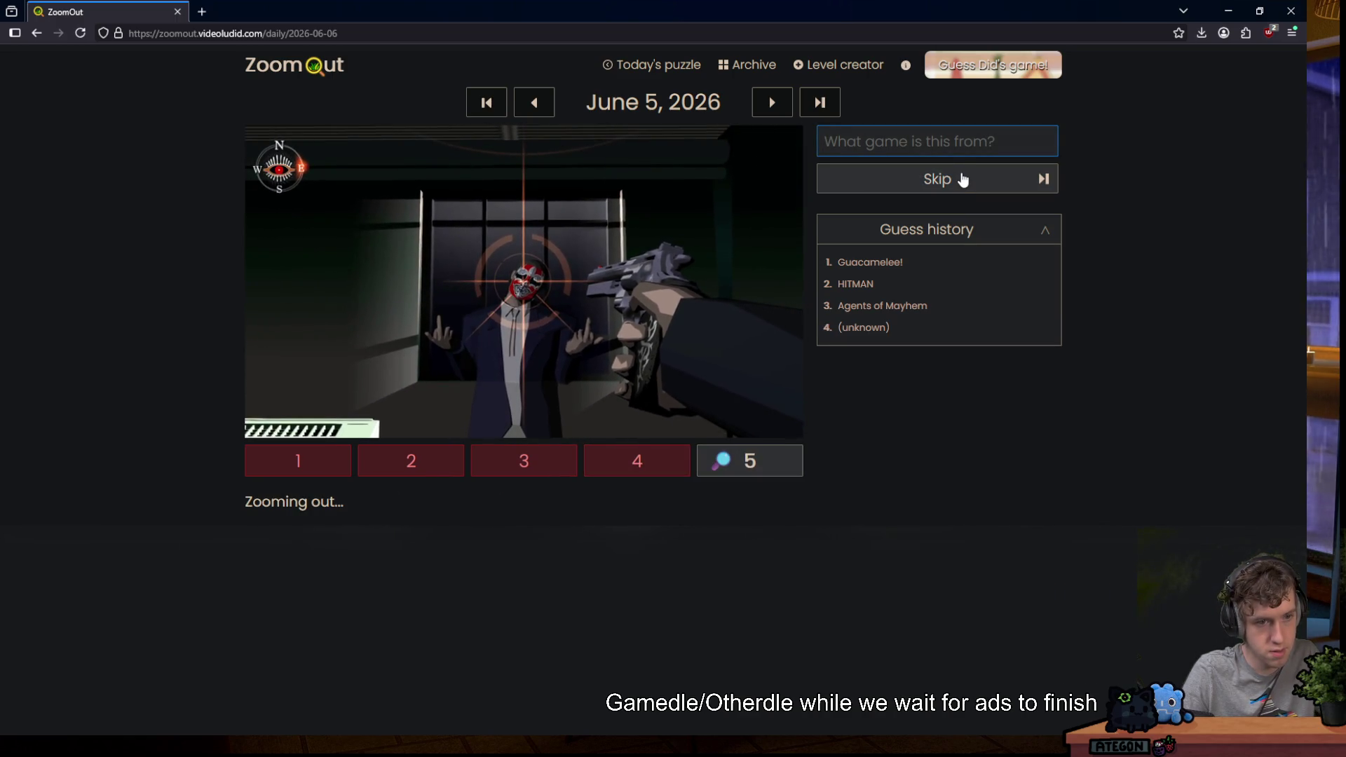
pyautogui.click(961, 180)
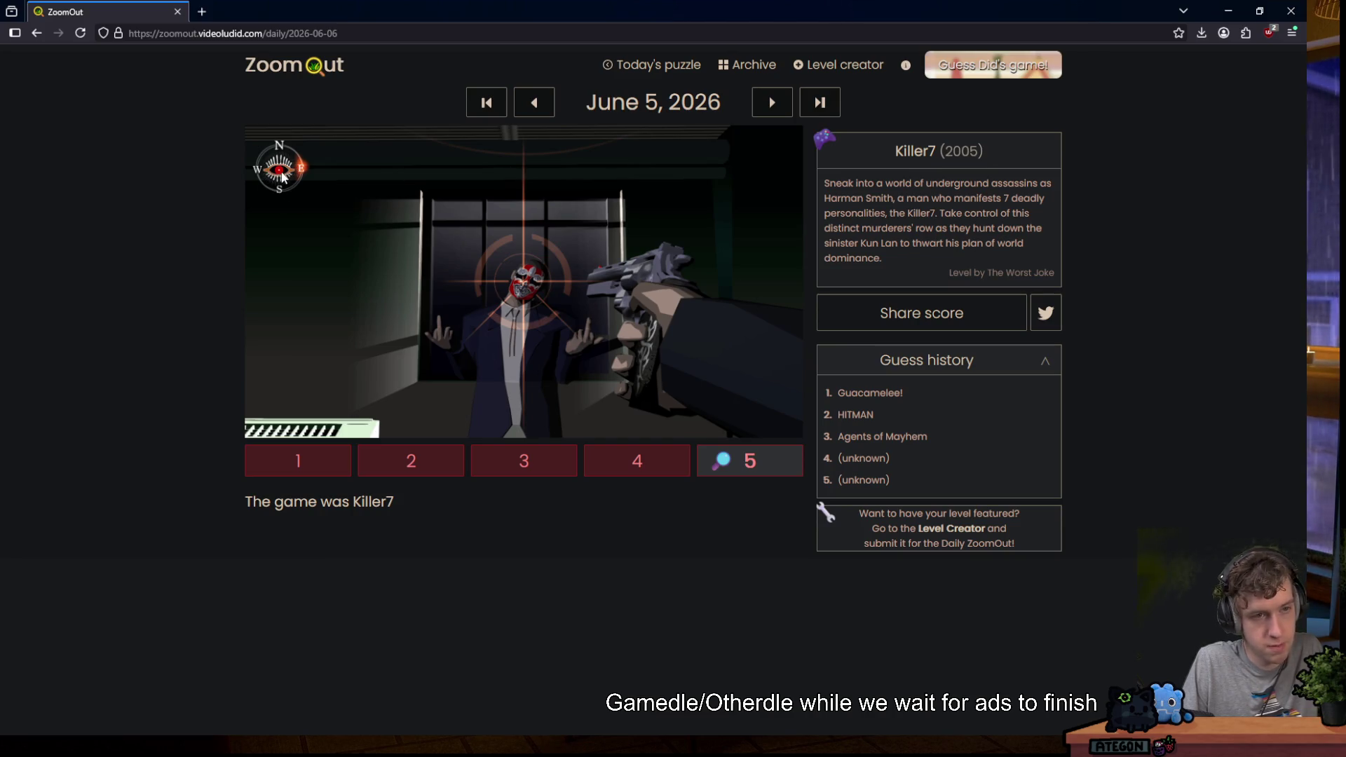
pyautogui.click(772, 102)
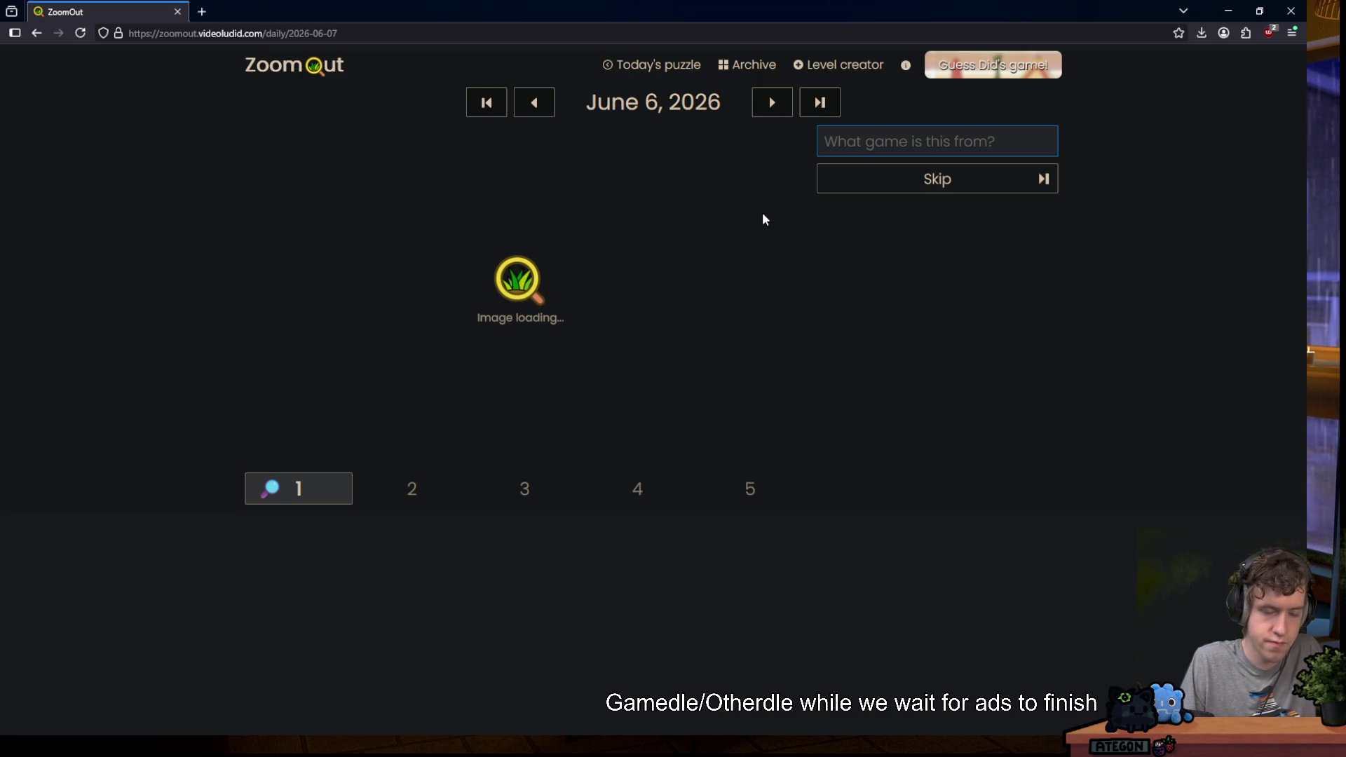
# Shrink the browser window and start a guess search with 'east'.
pyautogui.moveTo(680, 14)
pyautogui.mouseDown()
pyautogui.moveTo(753, 448)
pyautogui.moveTo(665, 103)
pyautogui.moveTo(608, 137)
pyautogui.mouseUp()
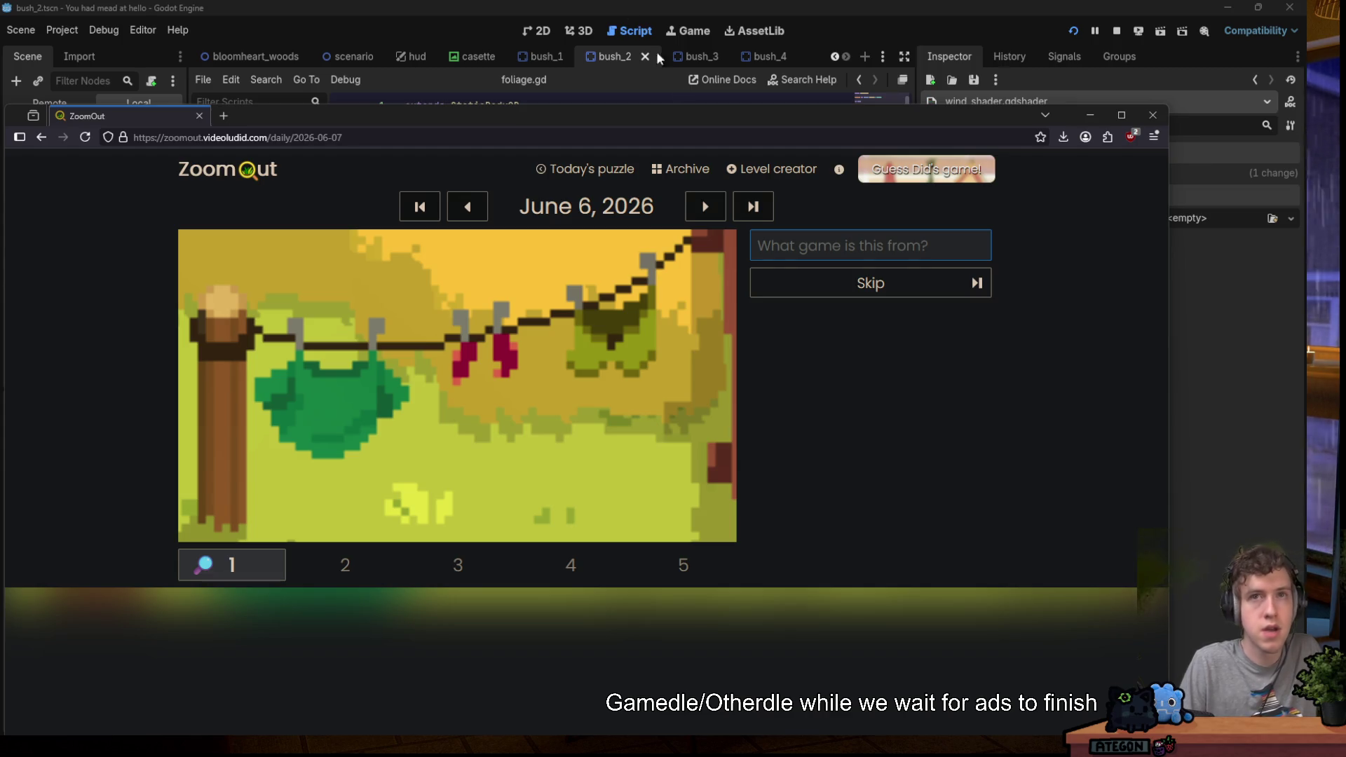
pyautogui.click(807, 397)
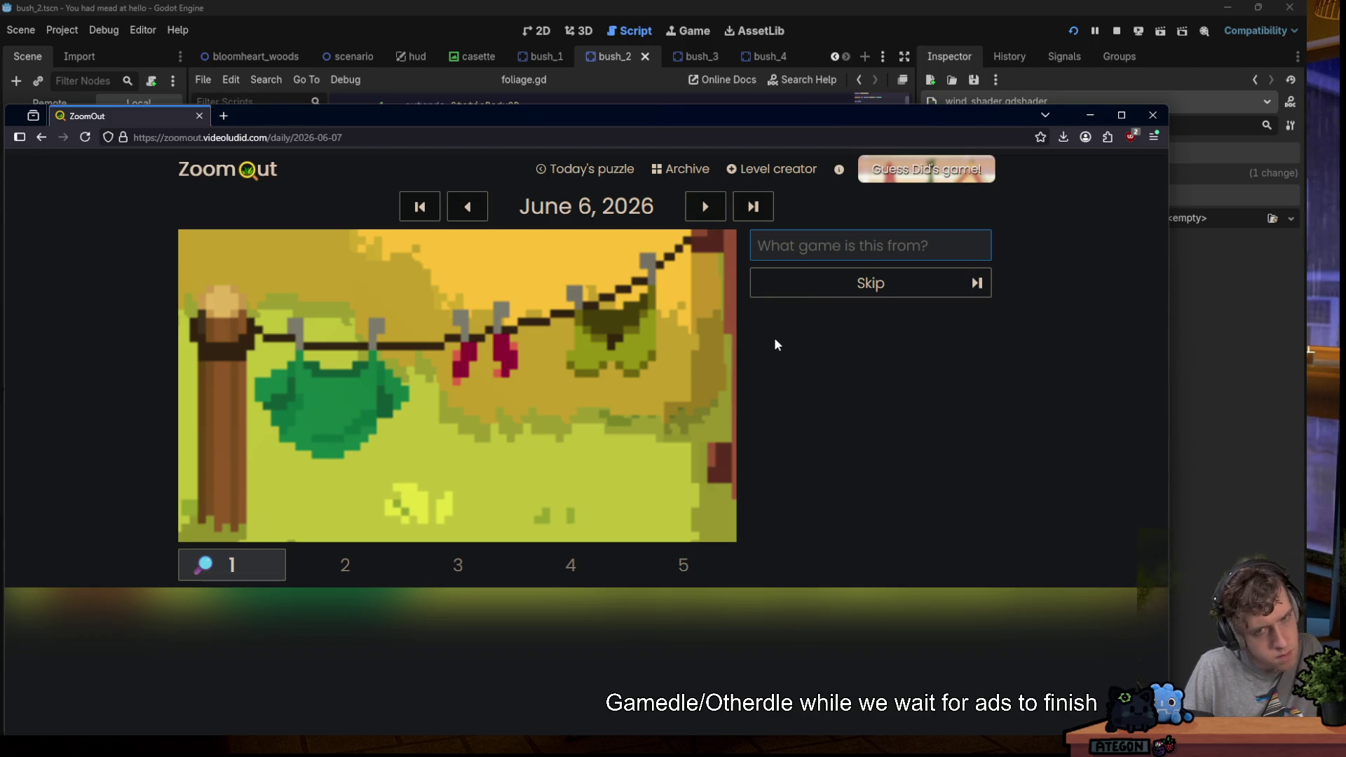
pyautogui.click(784, 255)
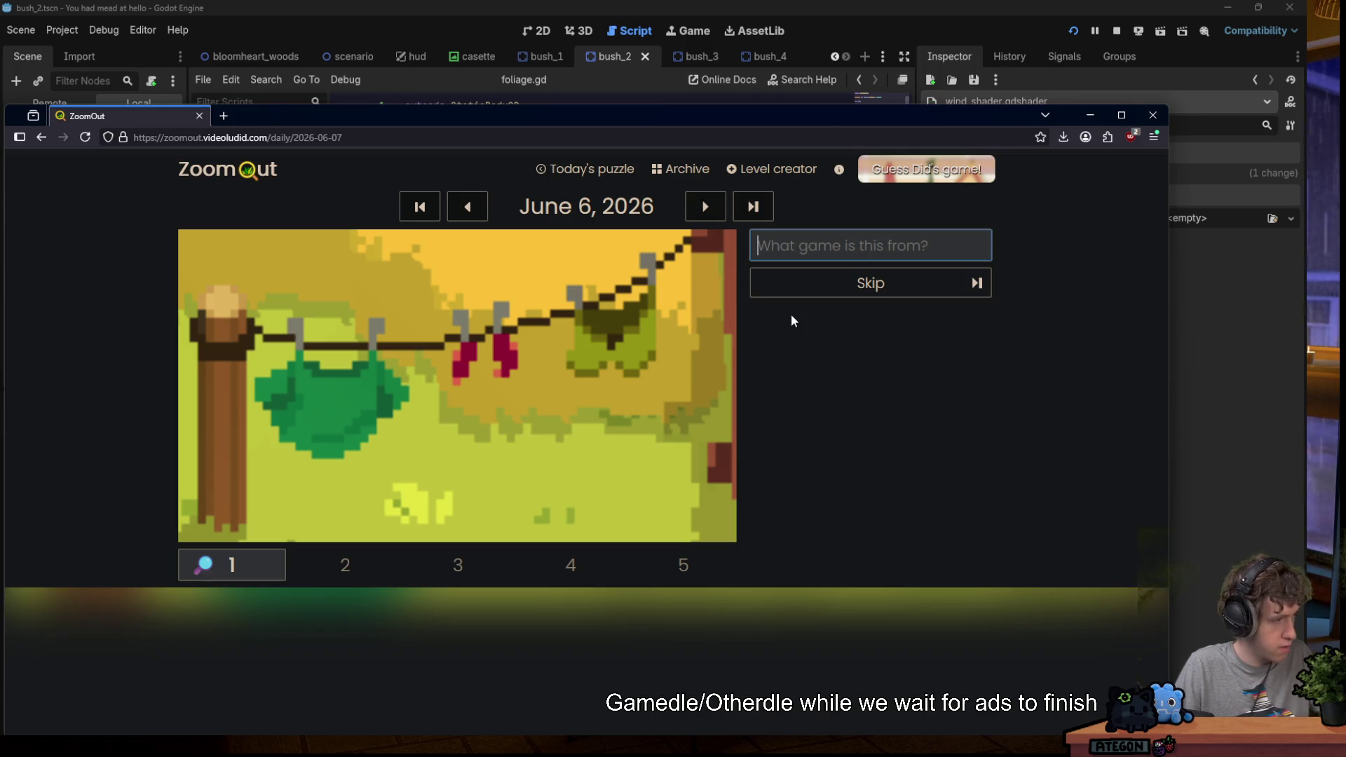
pyautogui.write('eastw')
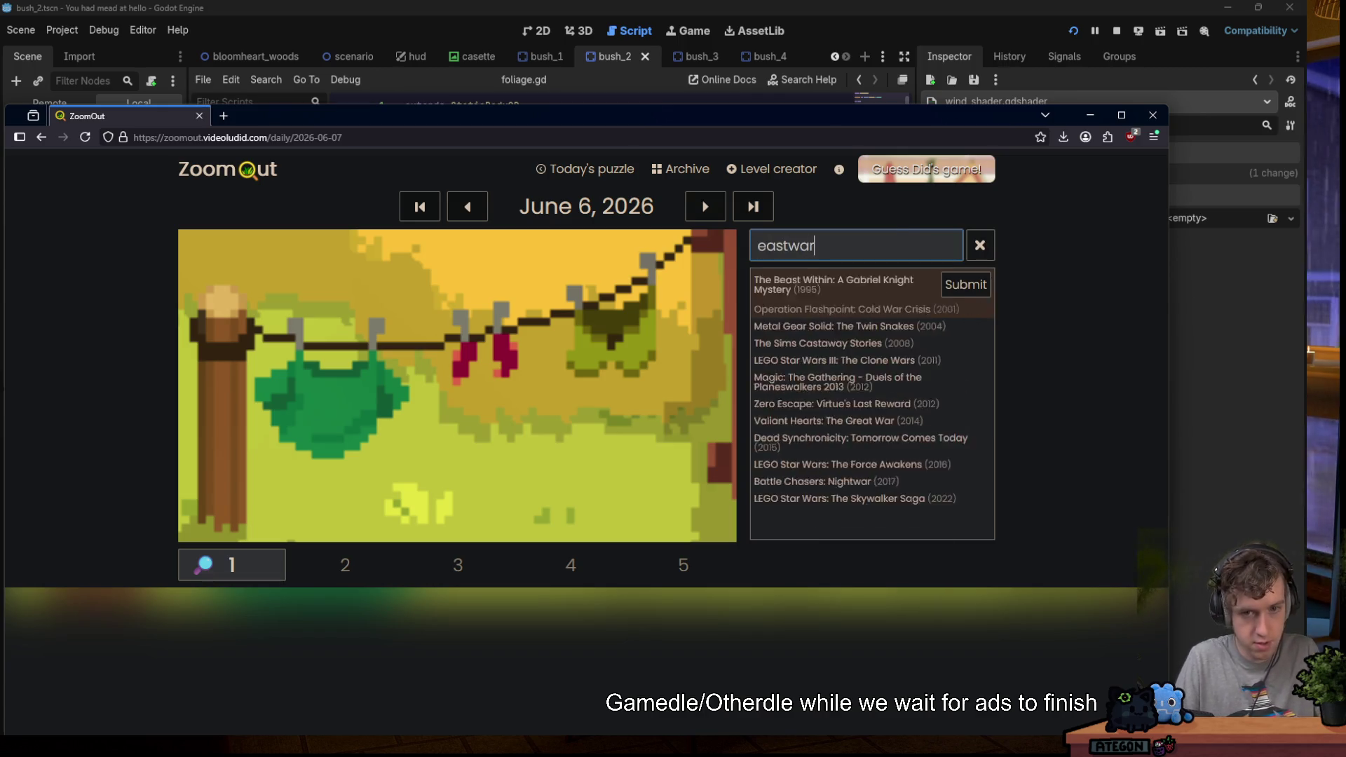
pyautogui.press('BackSpace')
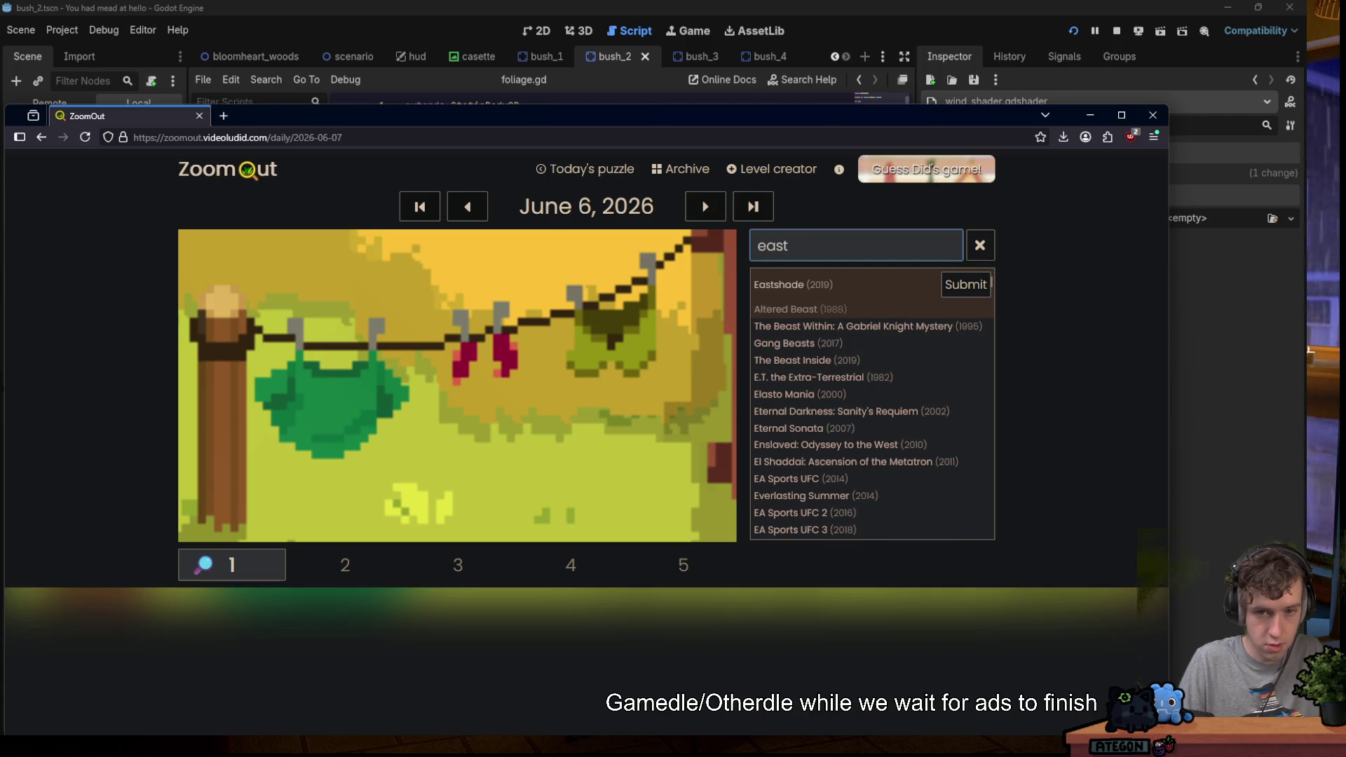
pyautogui.press('BackSpace')
pyautogui.press('BackSpace')
pyautogui.press('BackSpace')
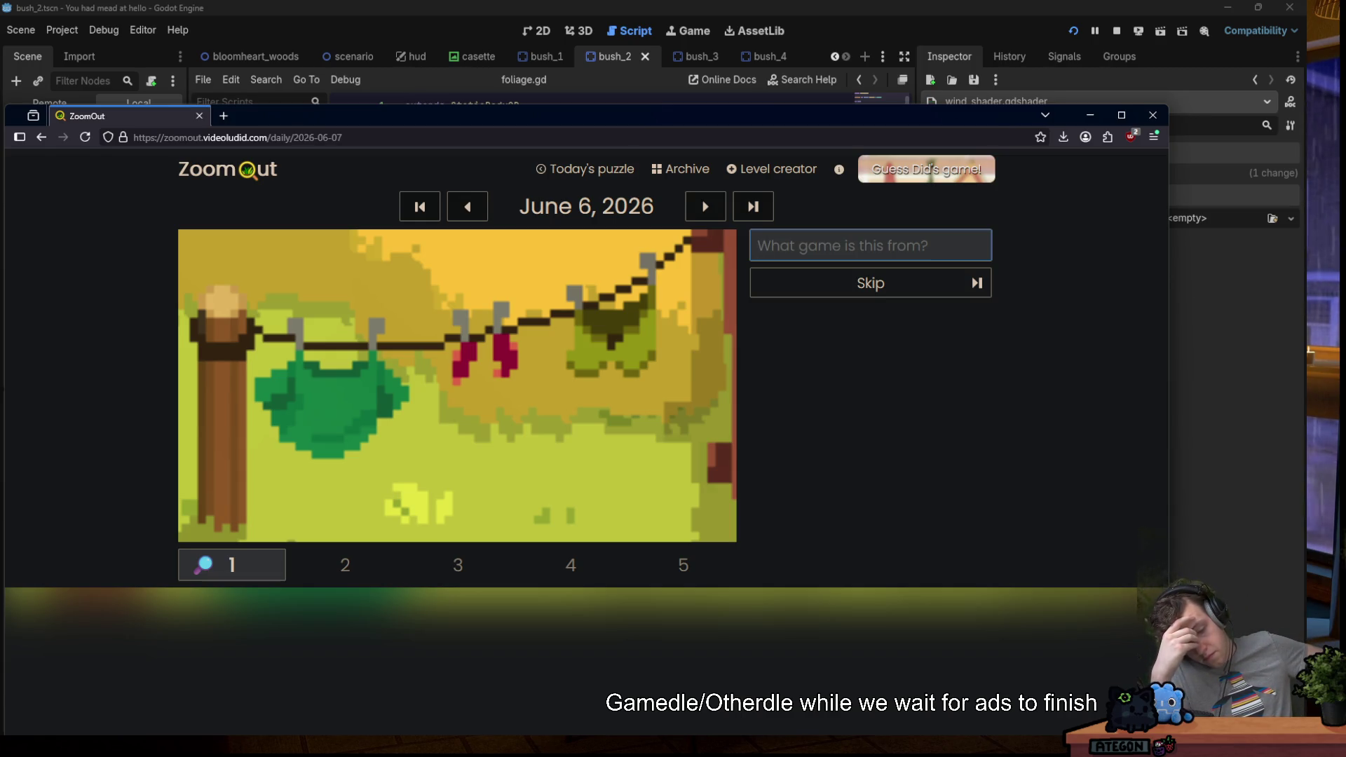
pyautogui.write('e')
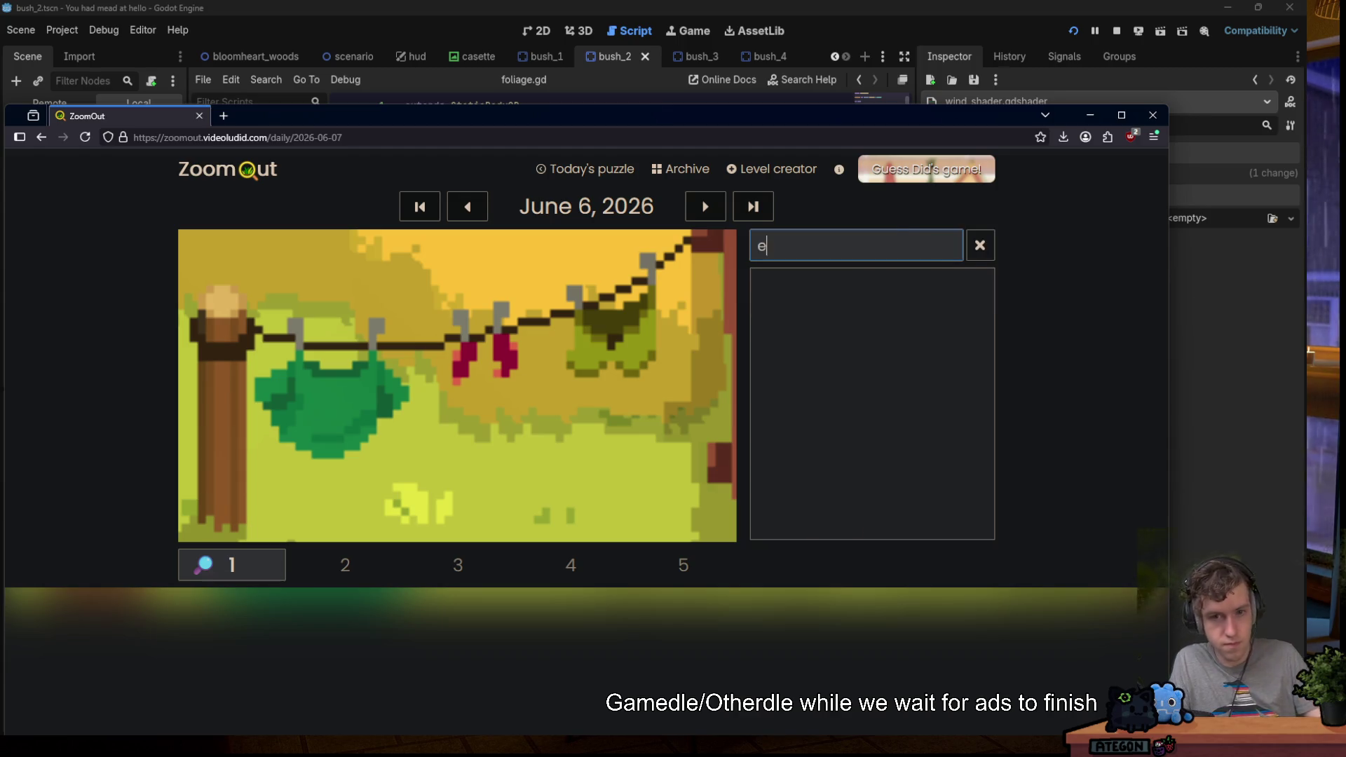
pyautogui.write('ast')
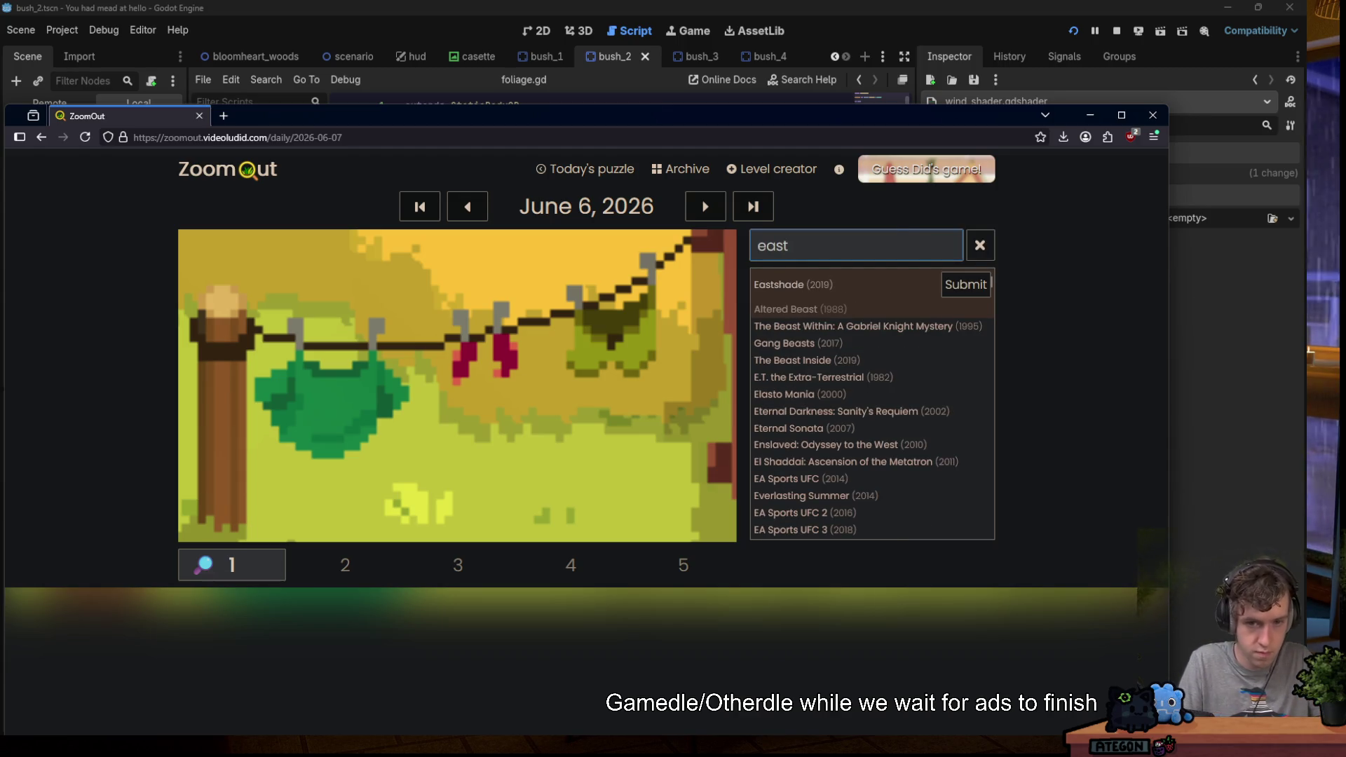
# Try guess searches such as 'west', 'ward' and 'medie', clearing each without submitting.
pyautogui.scroll(-3, 872, 404)
pyautogui.press('BackSpace')
pyautogui.press('BackSpace')
pyautogui.press('BackSpace')
pyautogui.write('wwes')
pyautogui.press('BackSpace')
pyautogui.press('BackSpace')
pyautogui.press('BackSpace')
pyautogui.write('est')
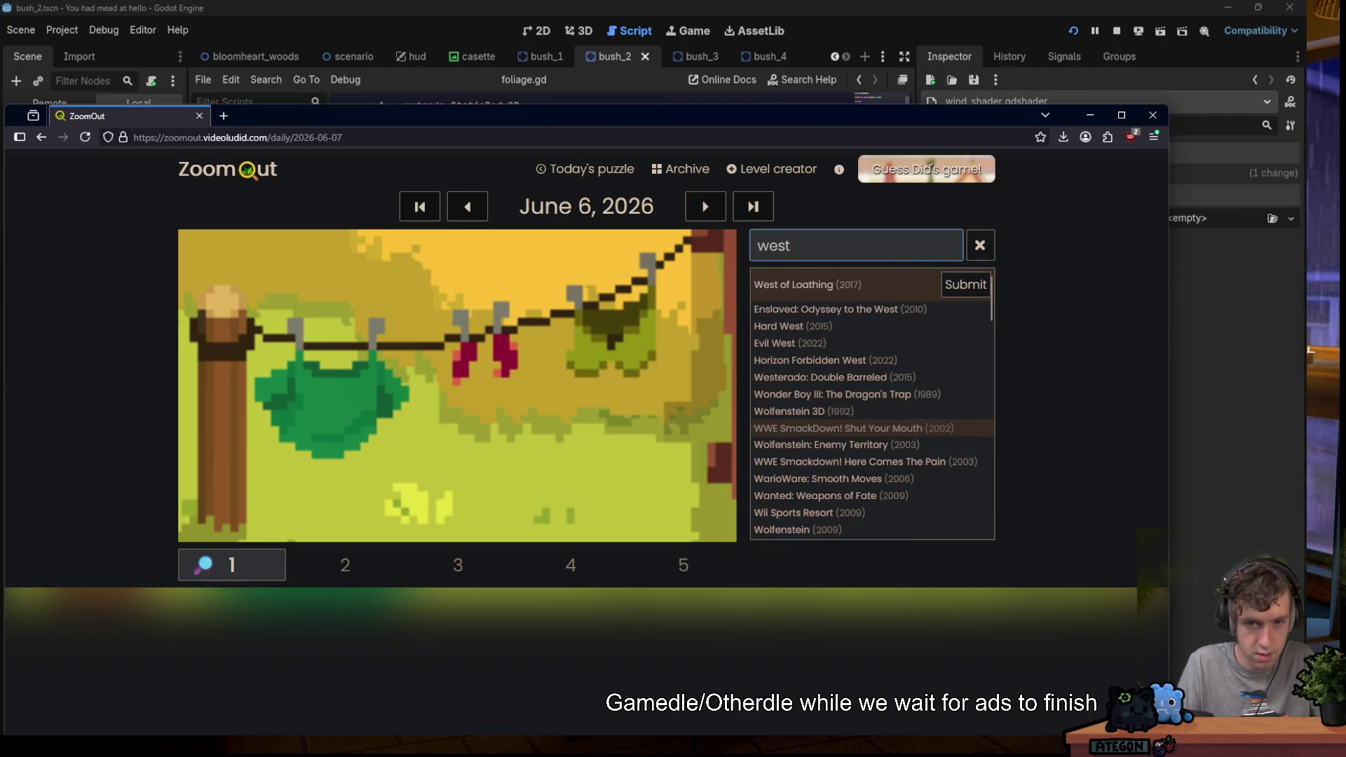
pyautogui.hotkey('ctrl', 'a')
pyautogui.write('wa')
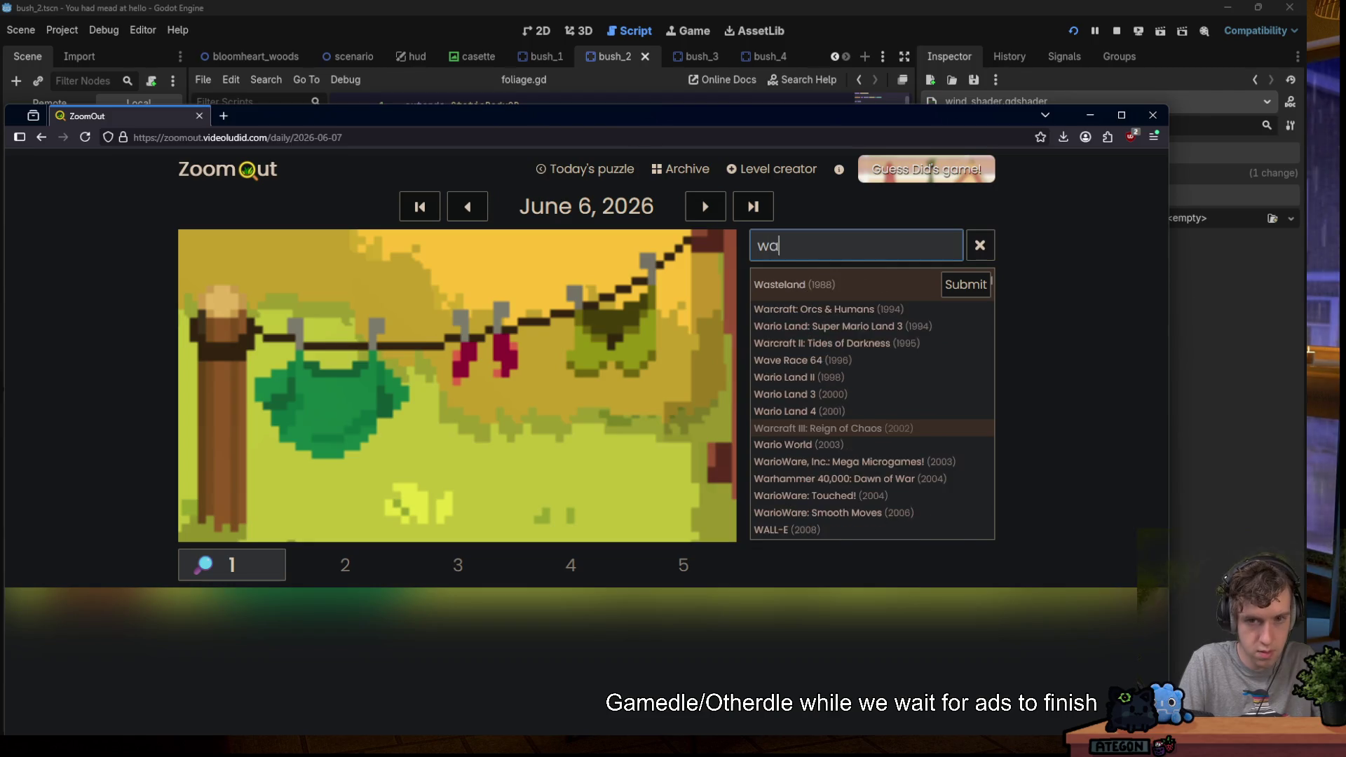
pyautogui.write('rd')
pyautogui.scroll(-1, 856, 386)
pyautogui.scroll(-10, 856, 386)
pyautogui.scroll(10, 853, 375)
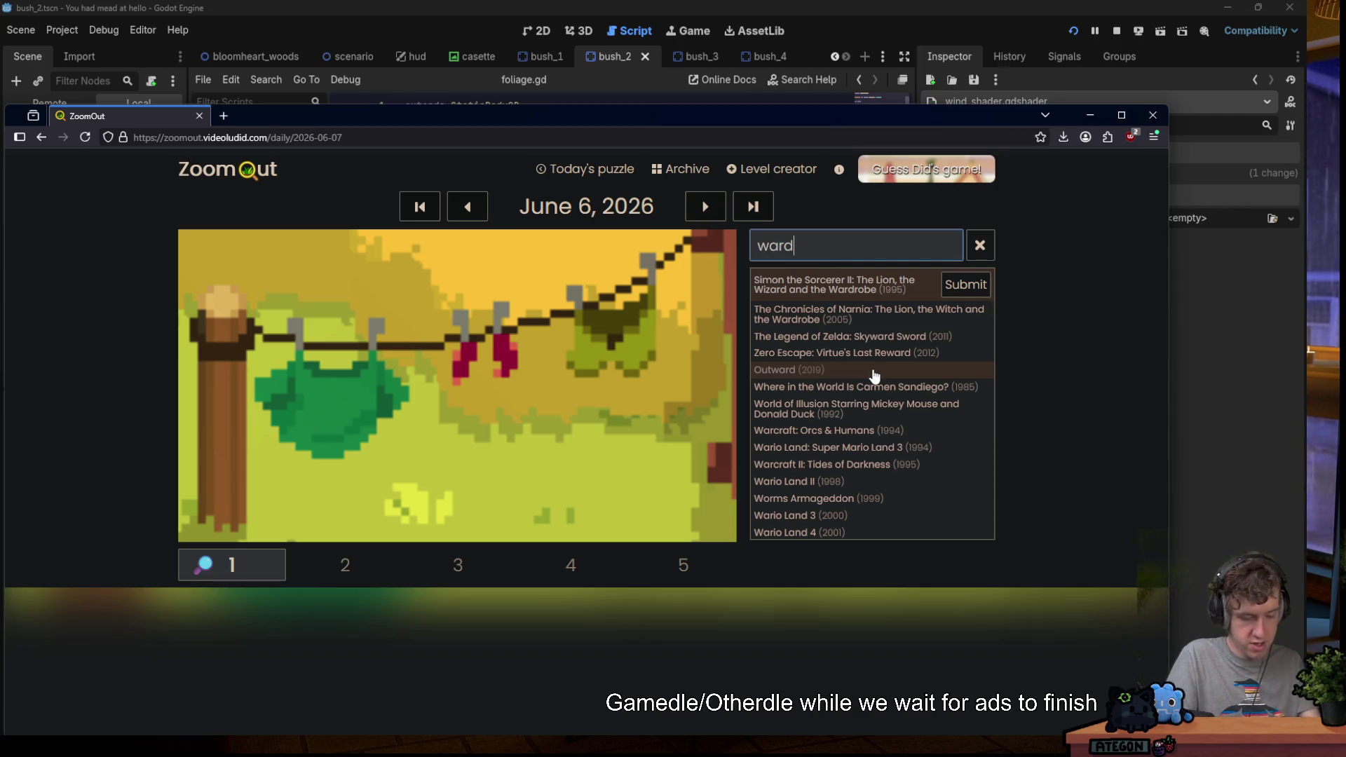
pyautogui.hotkey('ctrl', 'a')
pyautogui.press('BackSpace')
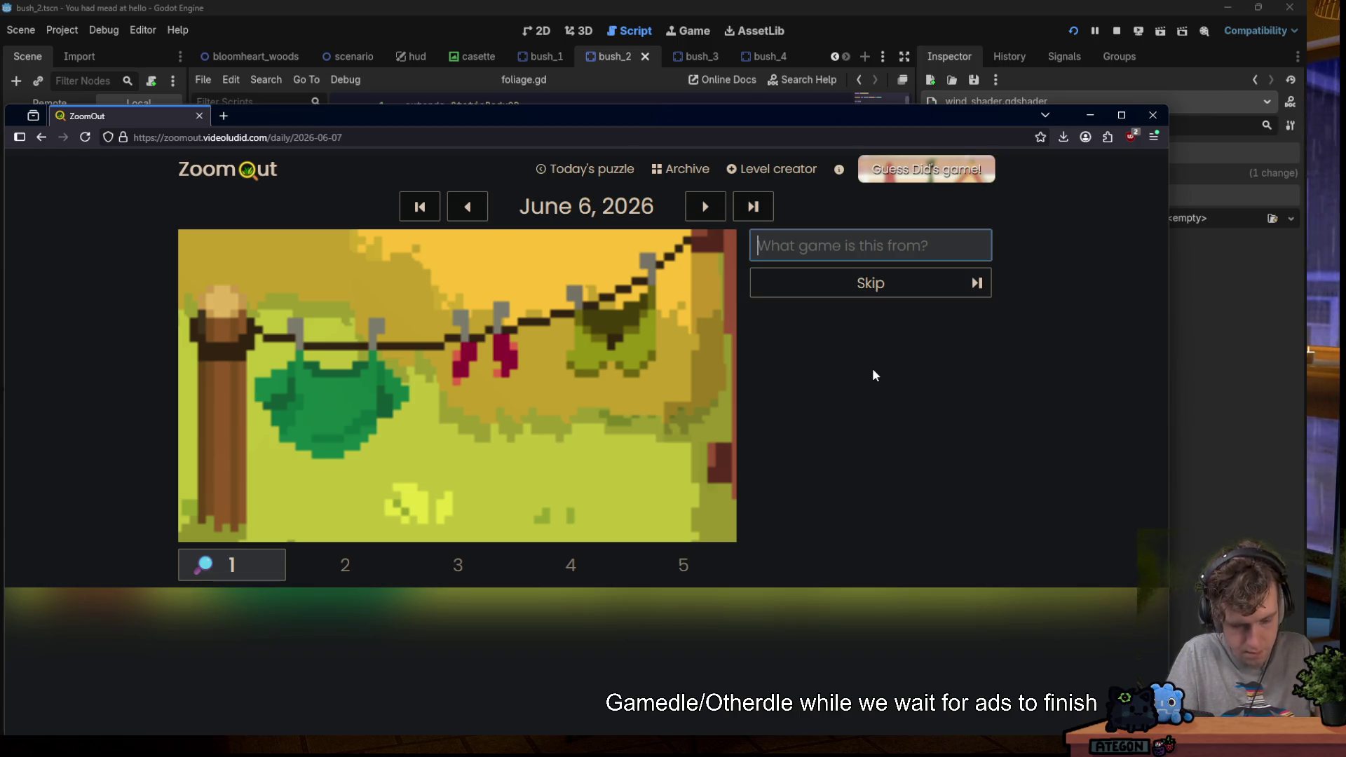
pyautogui.write('medie')
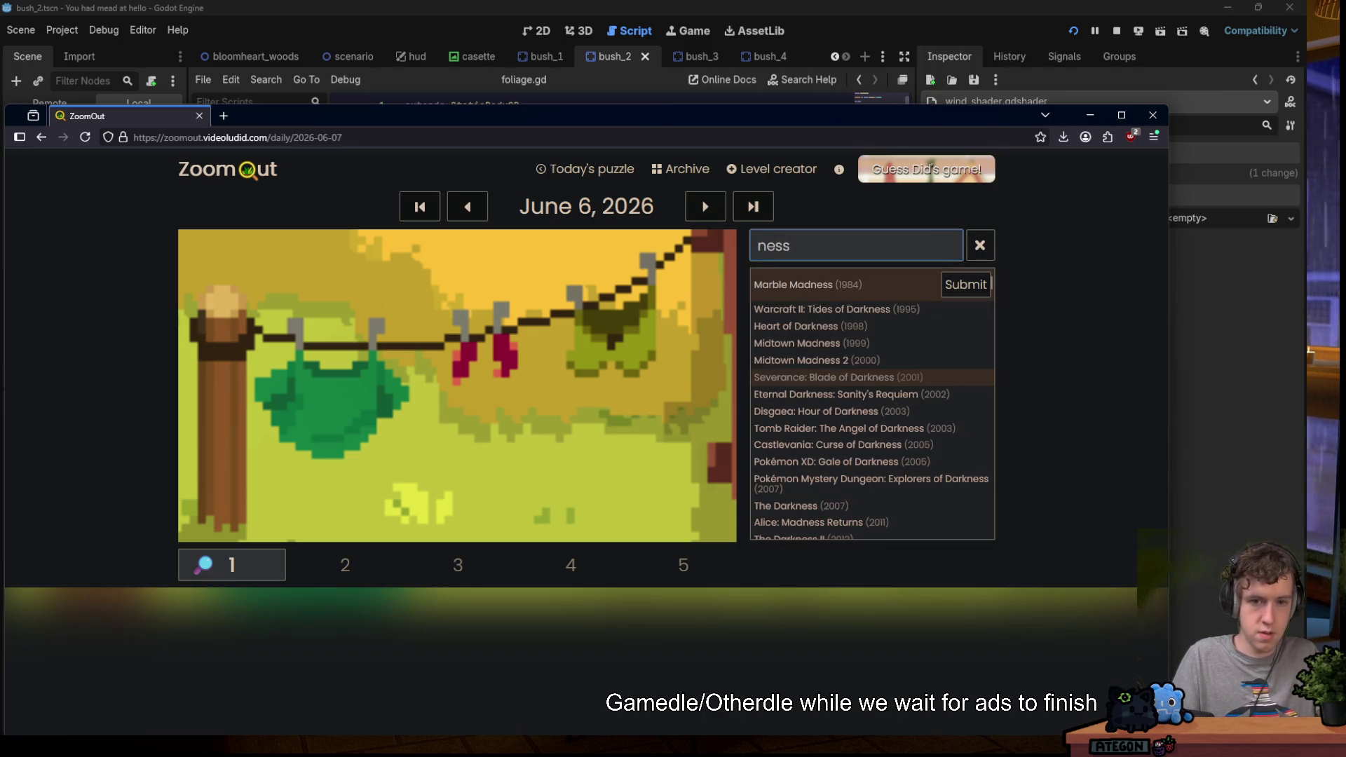
pyautogui.hotkey('ctrl', 'a')
pyautogui.press('BackSpace')
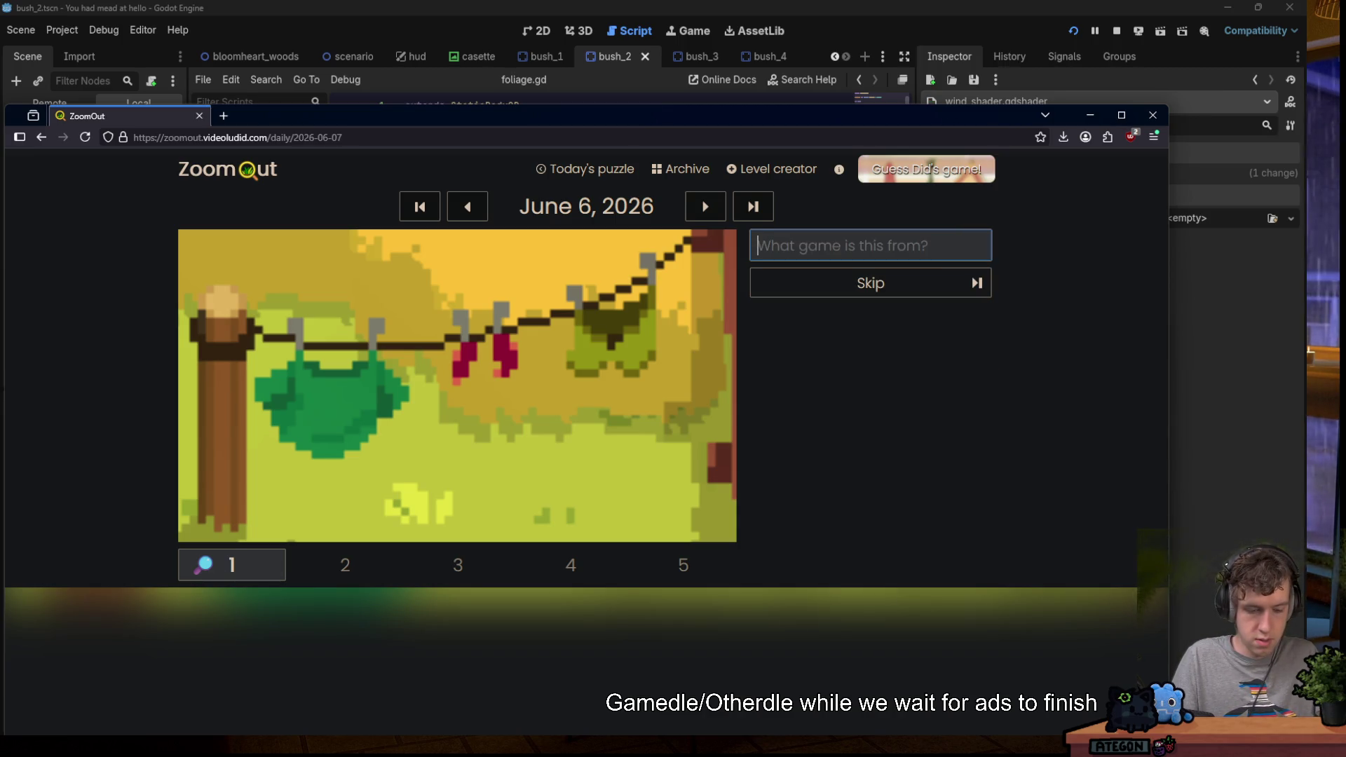
# Guess EarthBound, solve with Moonlighter, then advance to June 7.
pyautogui.write('earthbo')
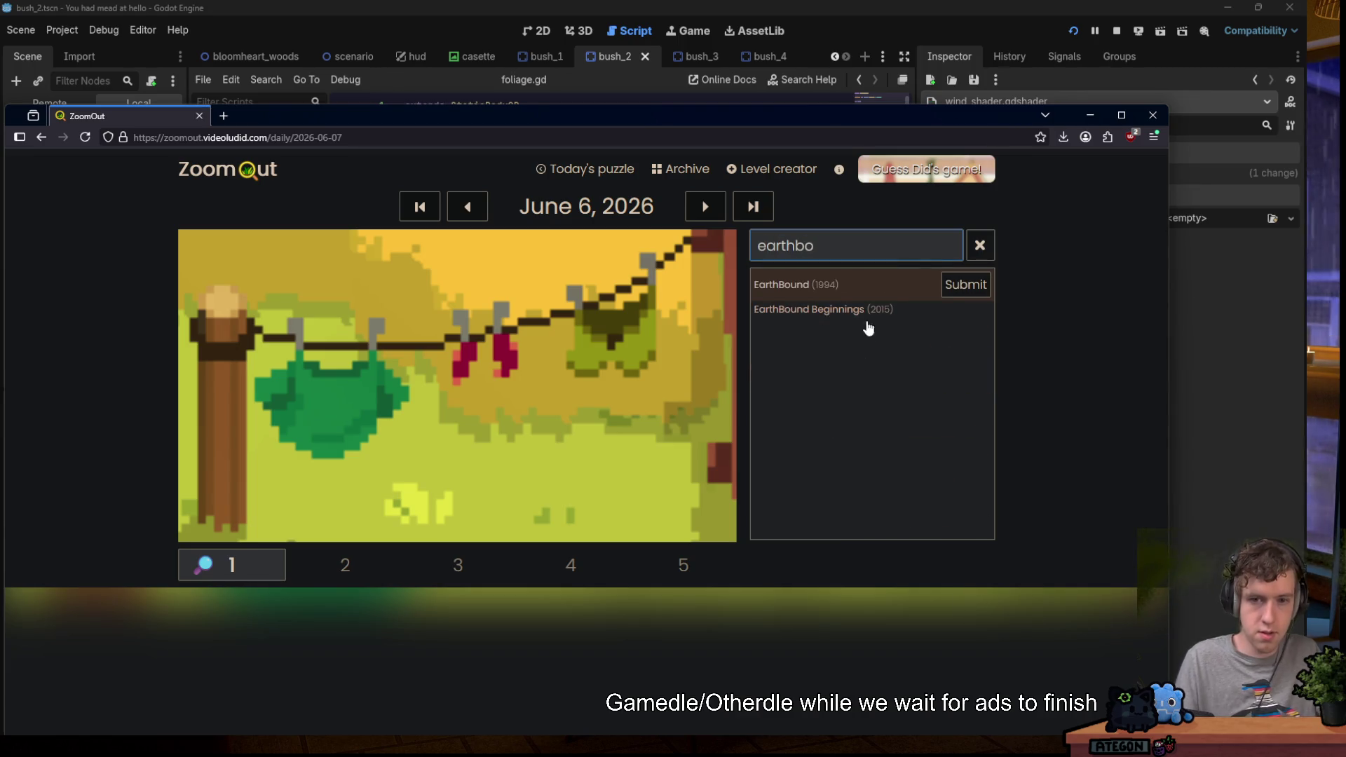
pyautogui.click(948, 285)
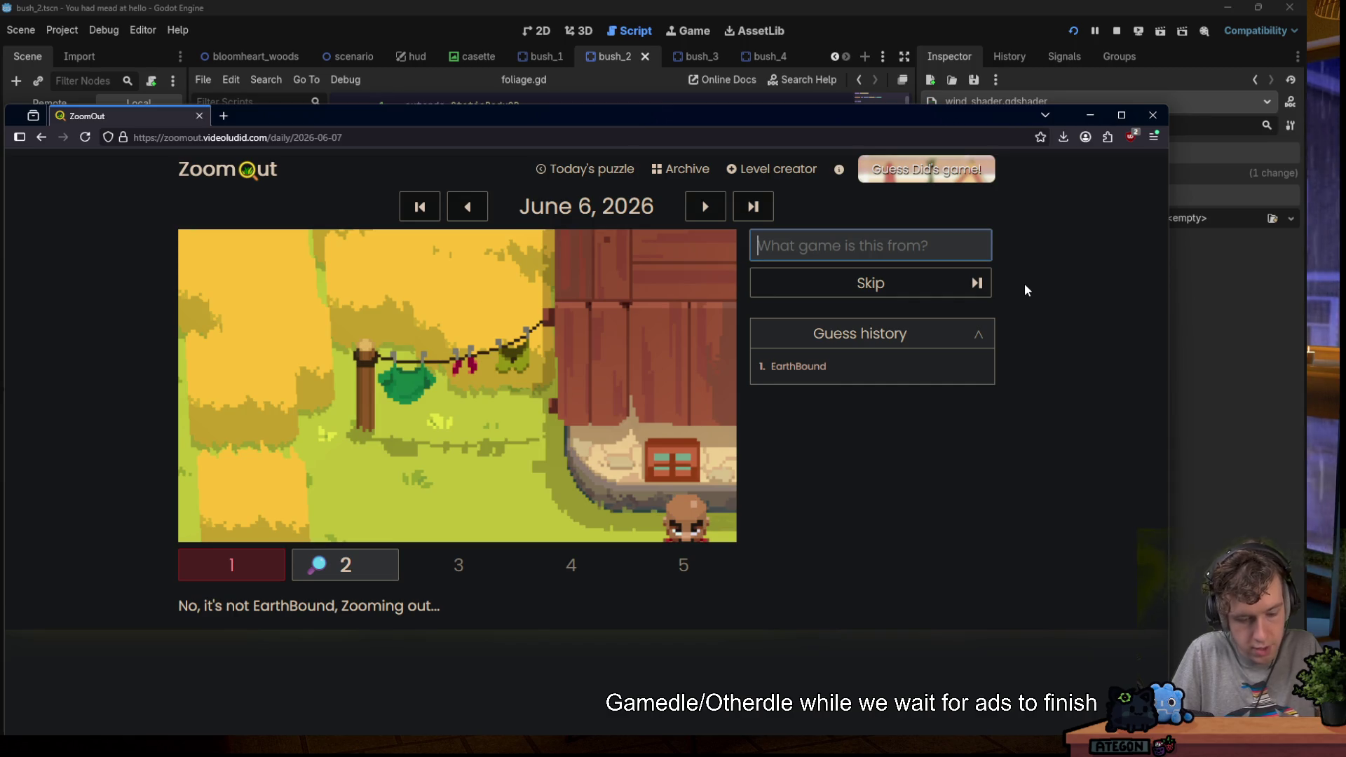
pyautogui.write('moonli')
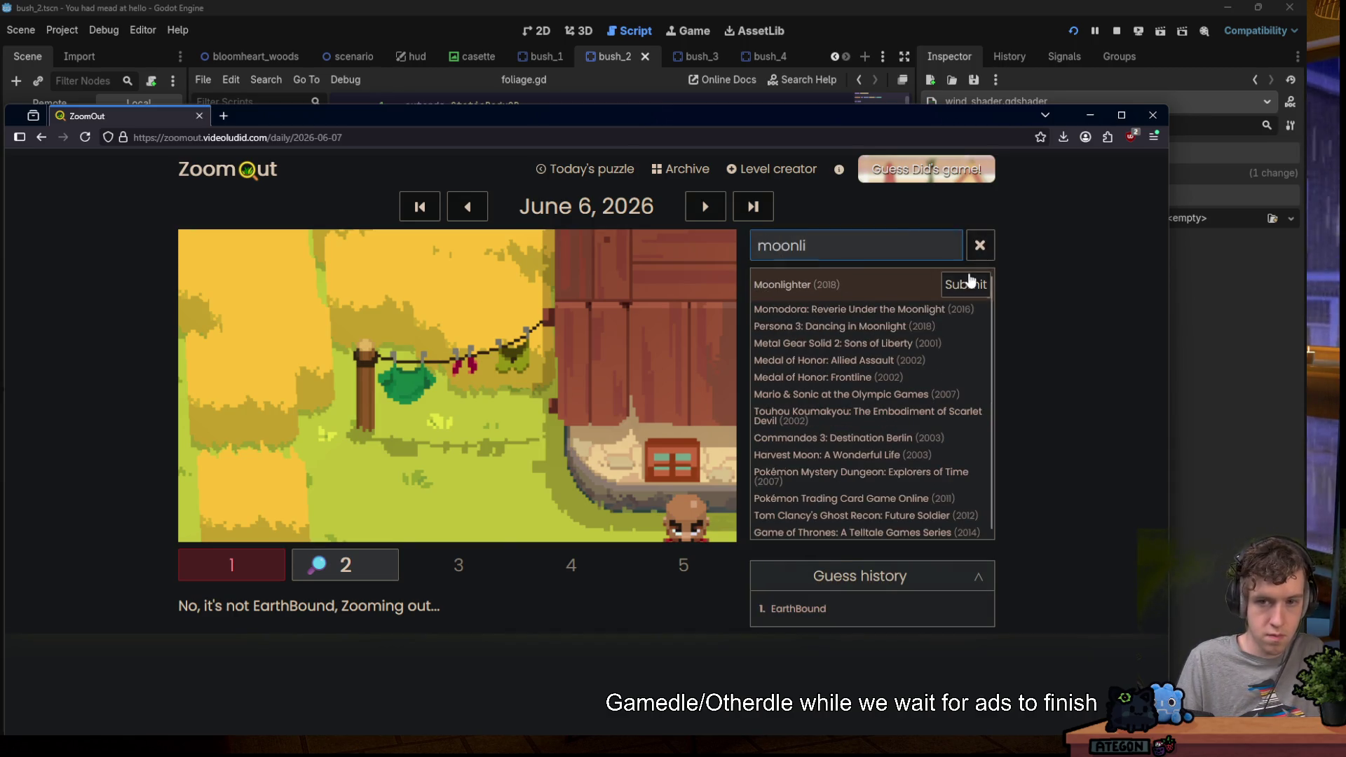
pyautogui.click(967, 280)
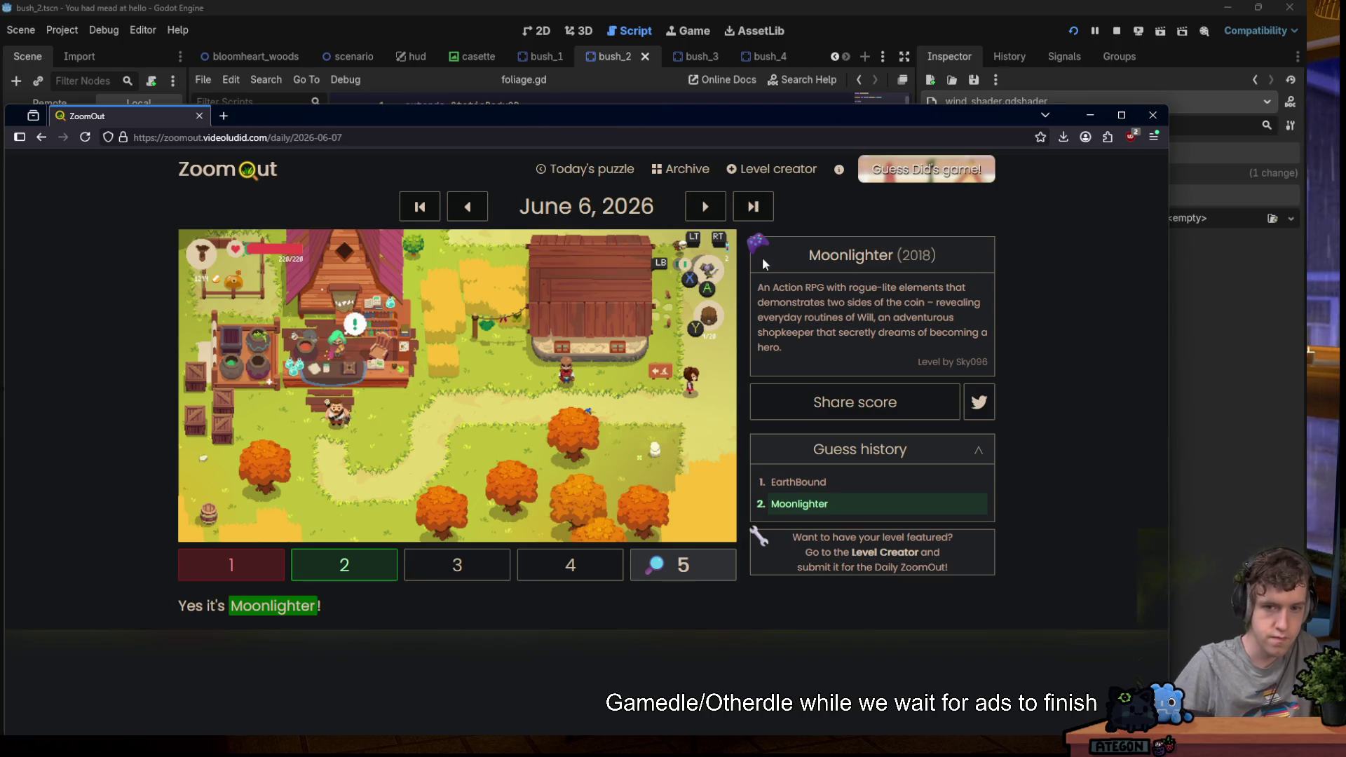
pyautogui.click(704, 210)
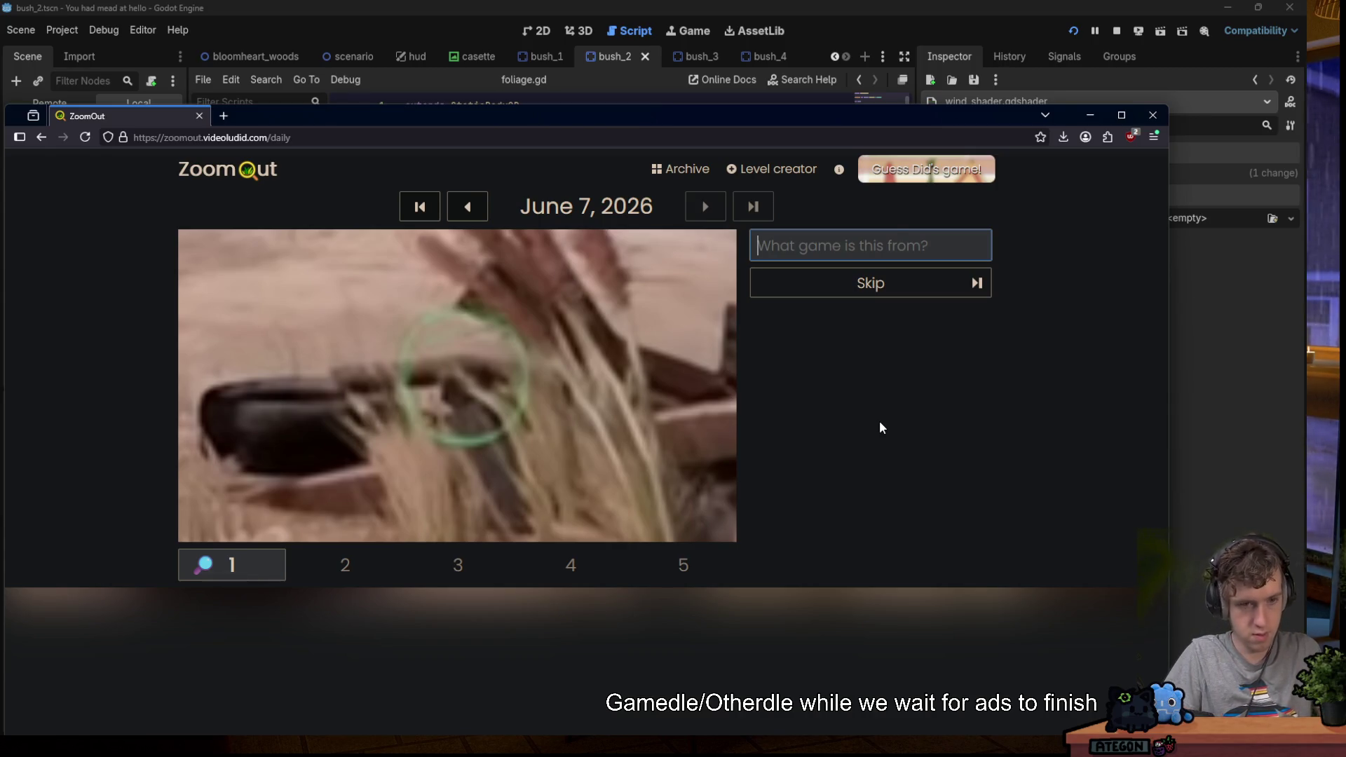
# Guess Goat Simulator and then Hunt: Showdown, both wrong.
pyautogui.write('goat')
pyautogui.click(951, 286)
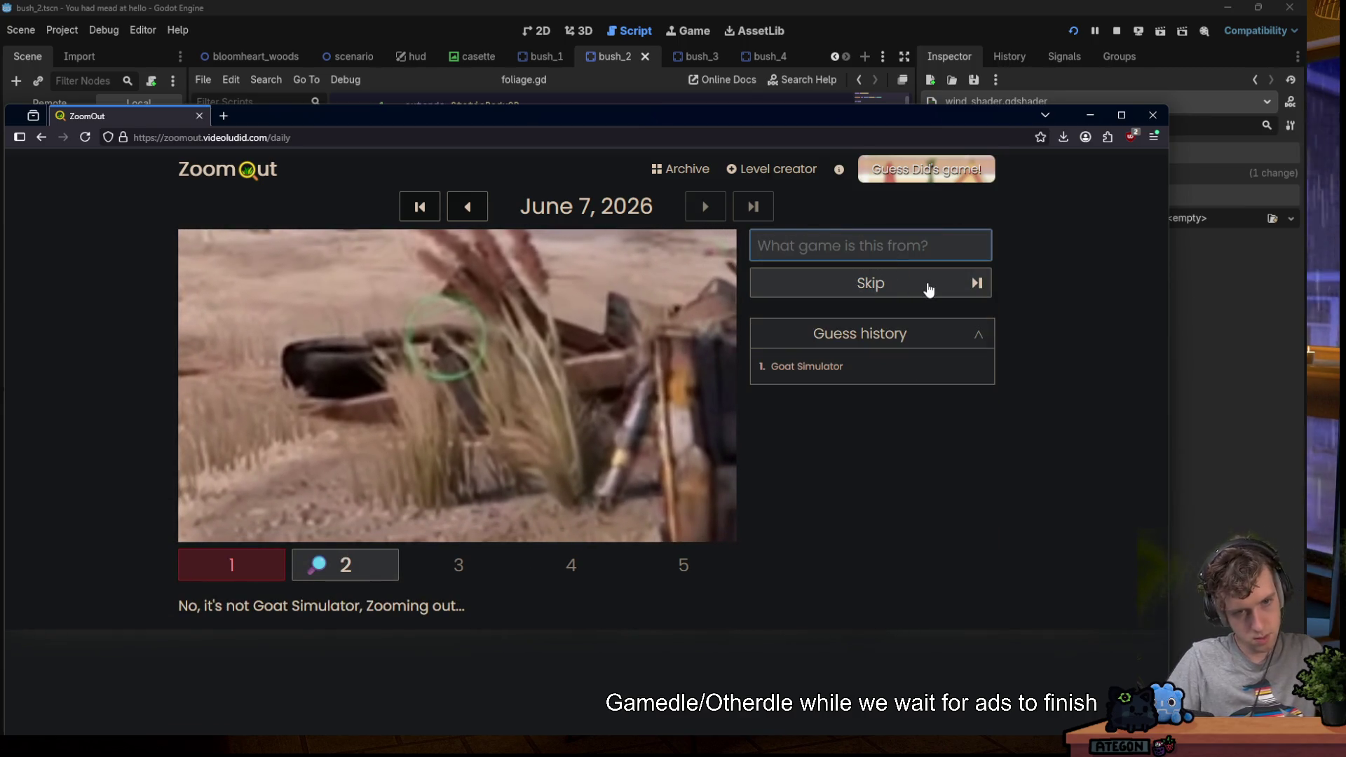
pyautogui.write('hunt')
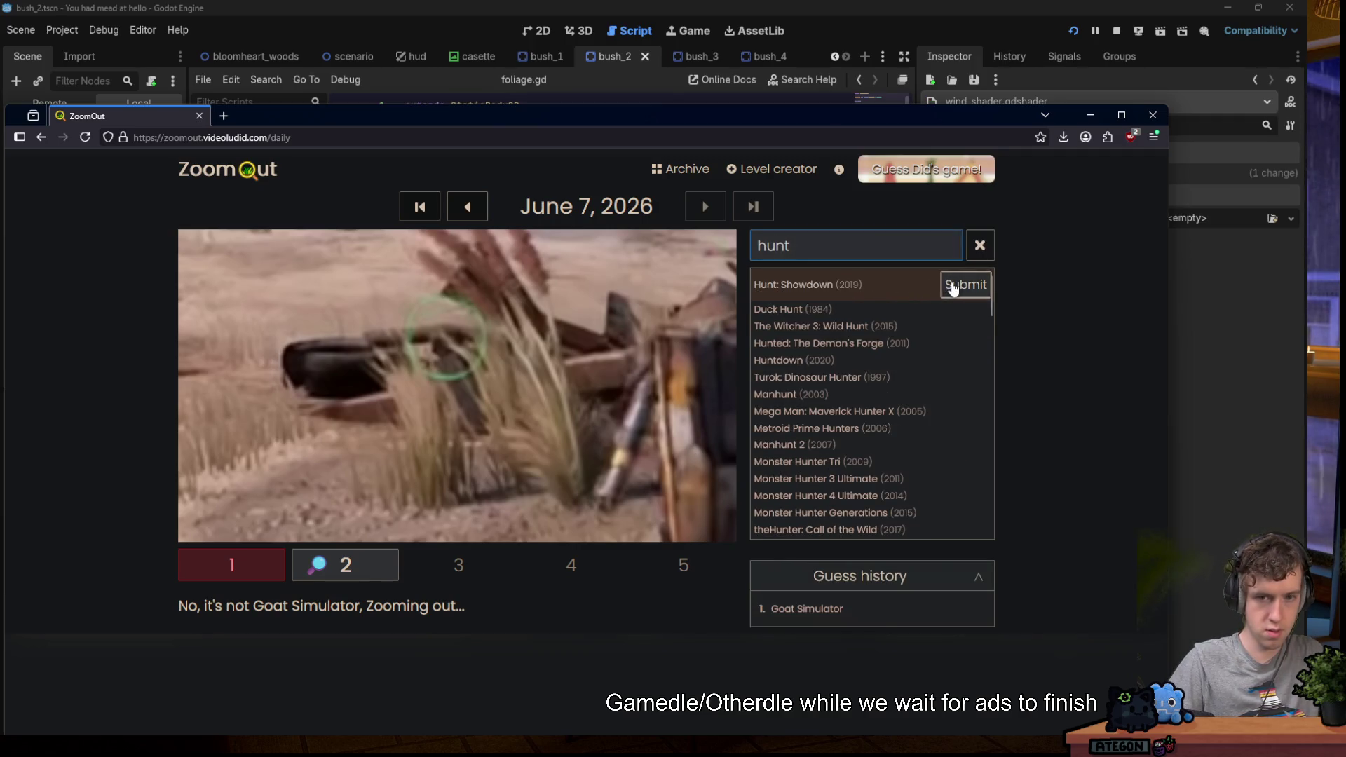
pyautogui.click(951, 286)
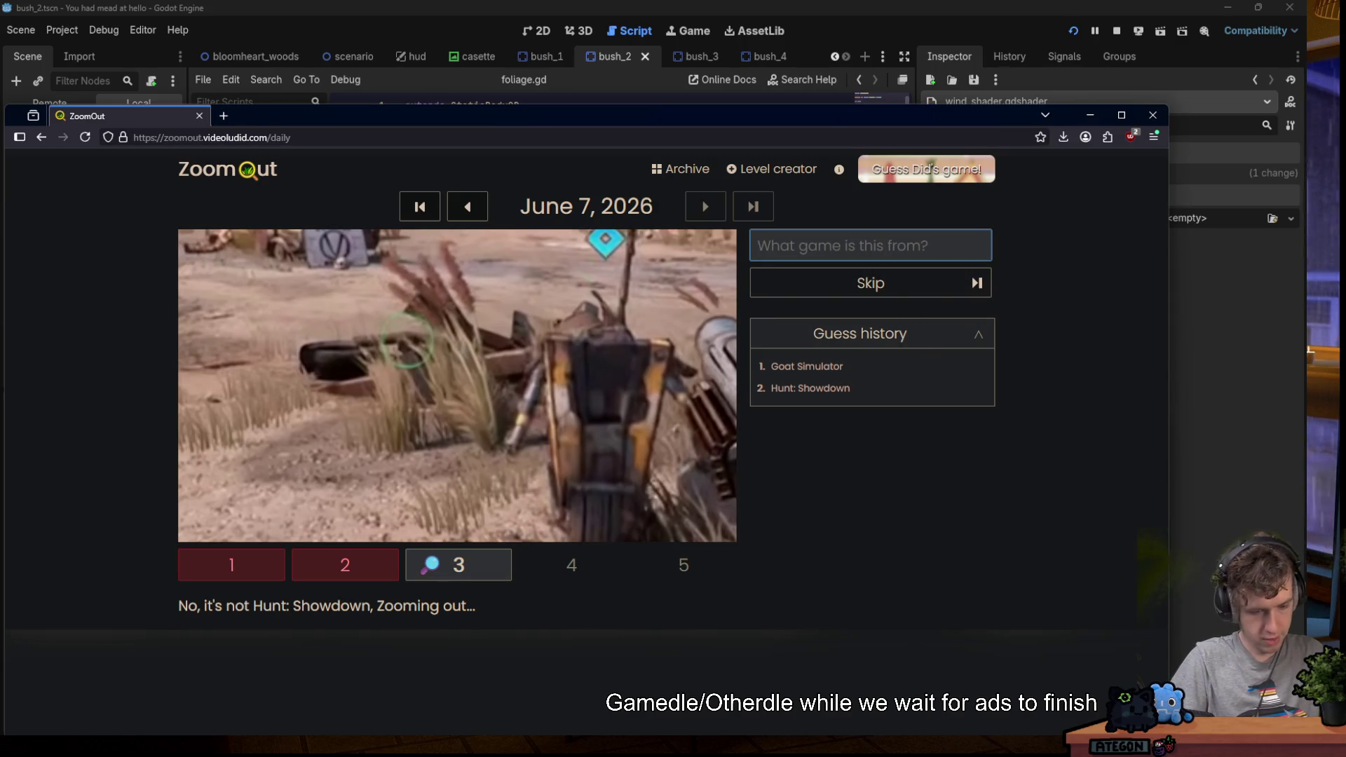
# Solve the June 7 puzzle with Borderlands 3 and drag the browser off screen.
pyautogui.write('borland')
pyautogui.press('BackSpace')
pyautogui.press('BackSpace')
pyautogui.press('BackSpace')
pyautogui.write('derland')
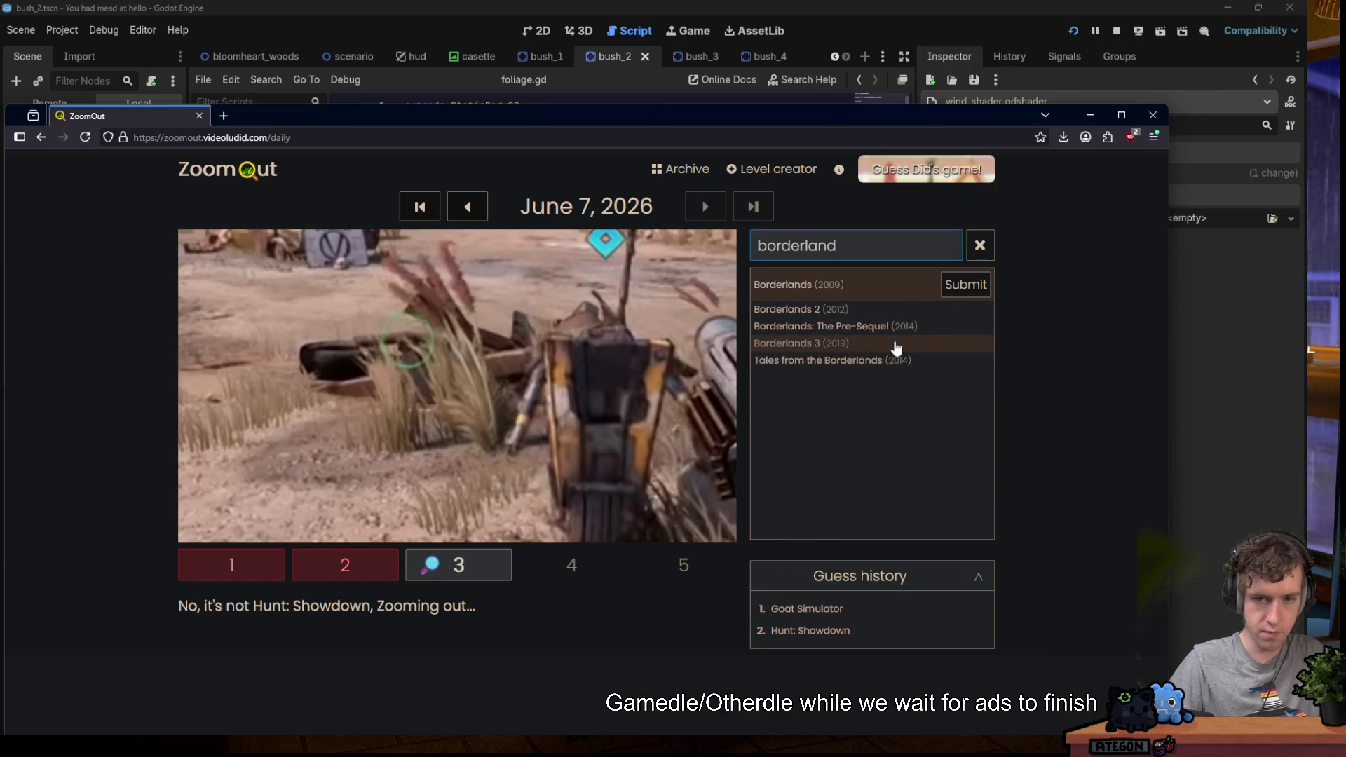
pyautogui.click(895, 343)
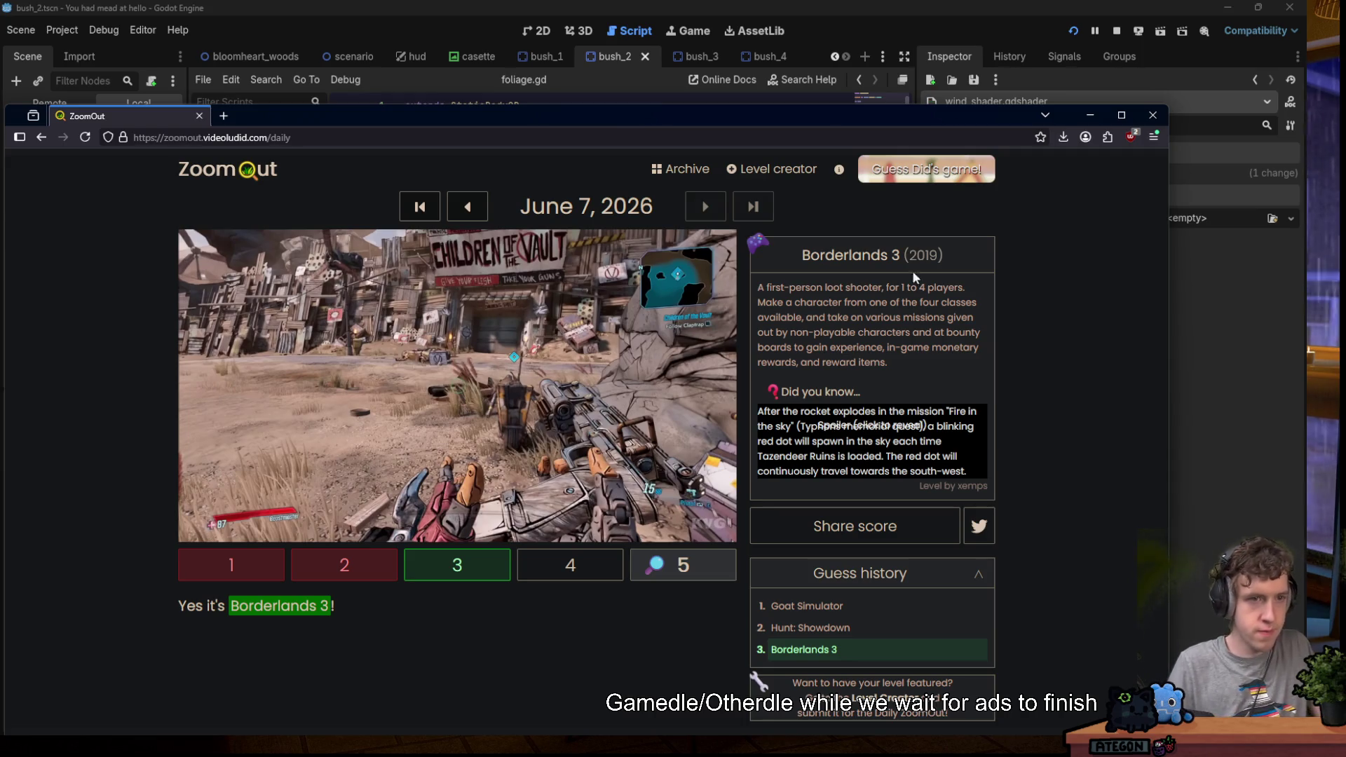
pyautogui.moveTo(657, 124); pyautogui.dragTo(743, 0)
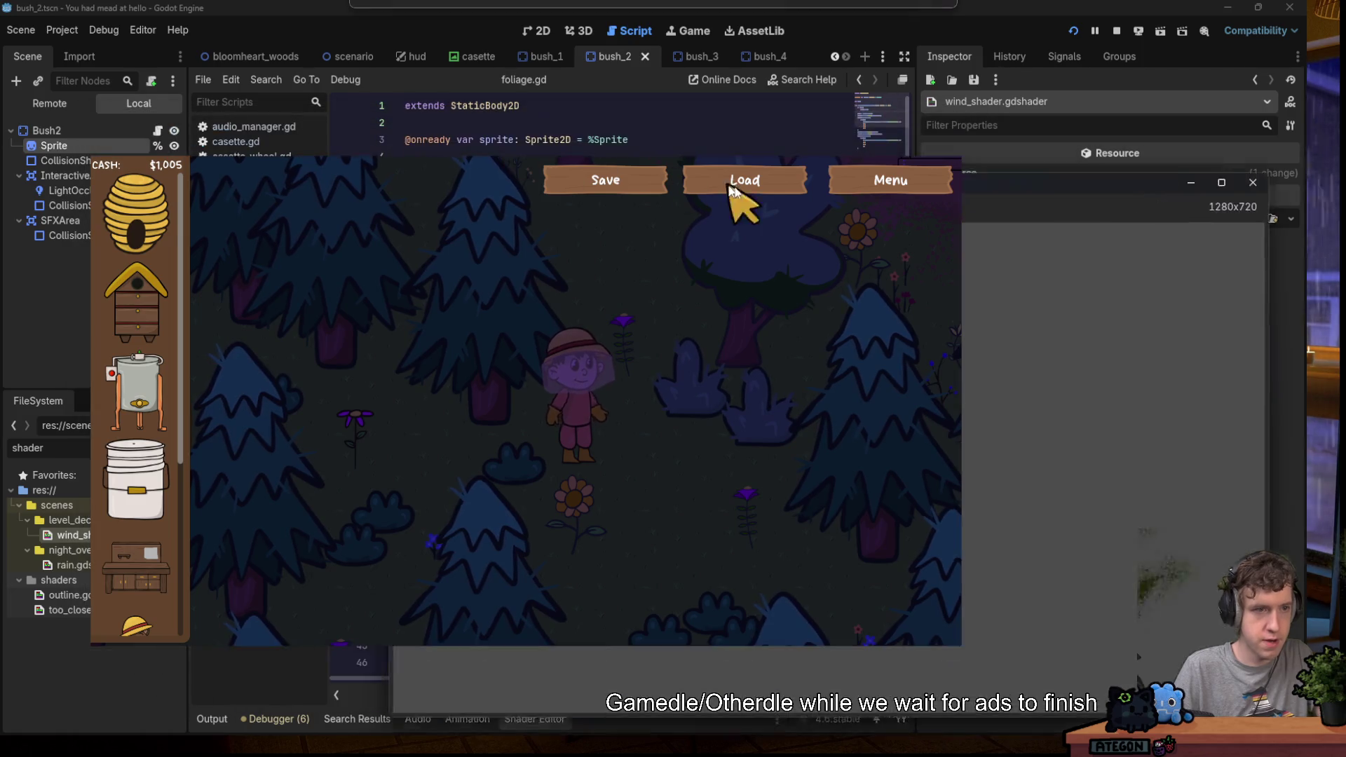
# Minimize the running game and review foliage.gd and the wind shader code.
pyautogui.press('super+Down')
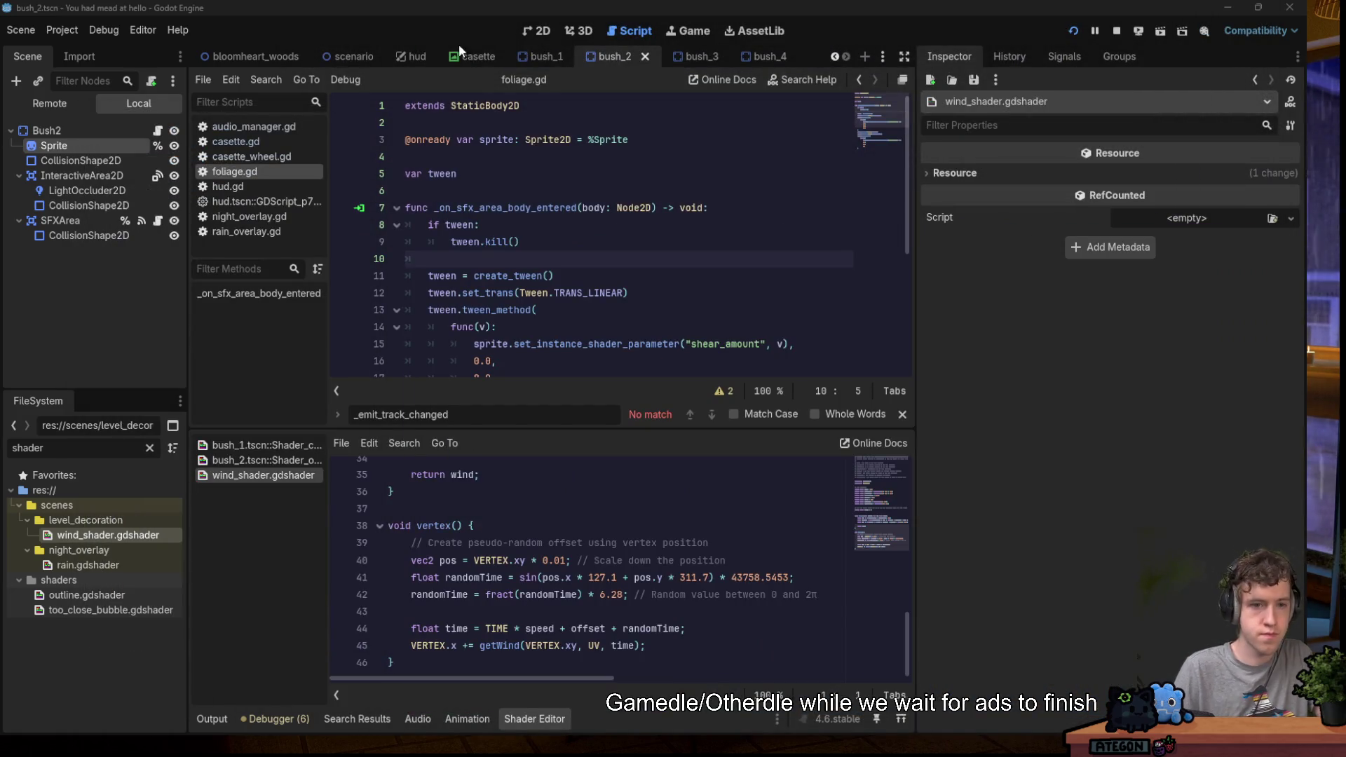
pyautogui.click(588, 247)
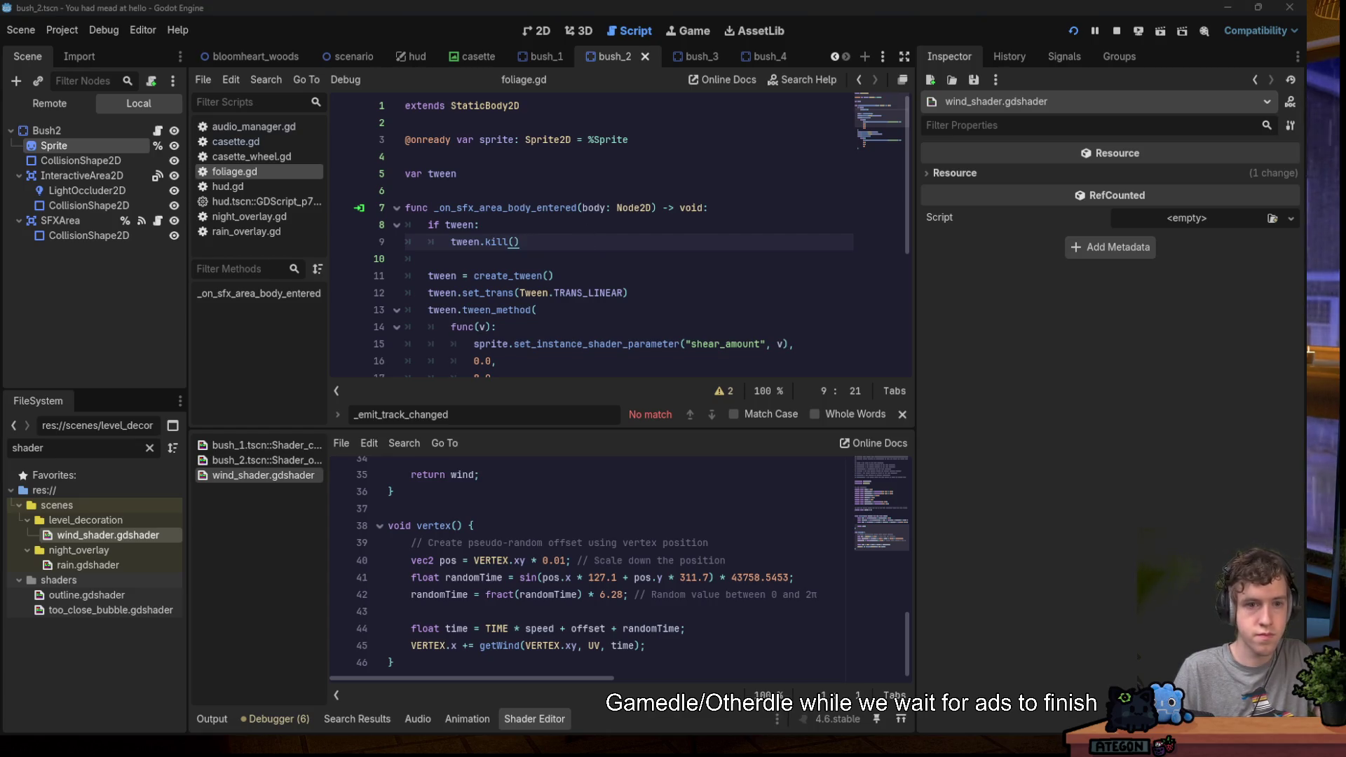
pyautogui.click(616, 253)
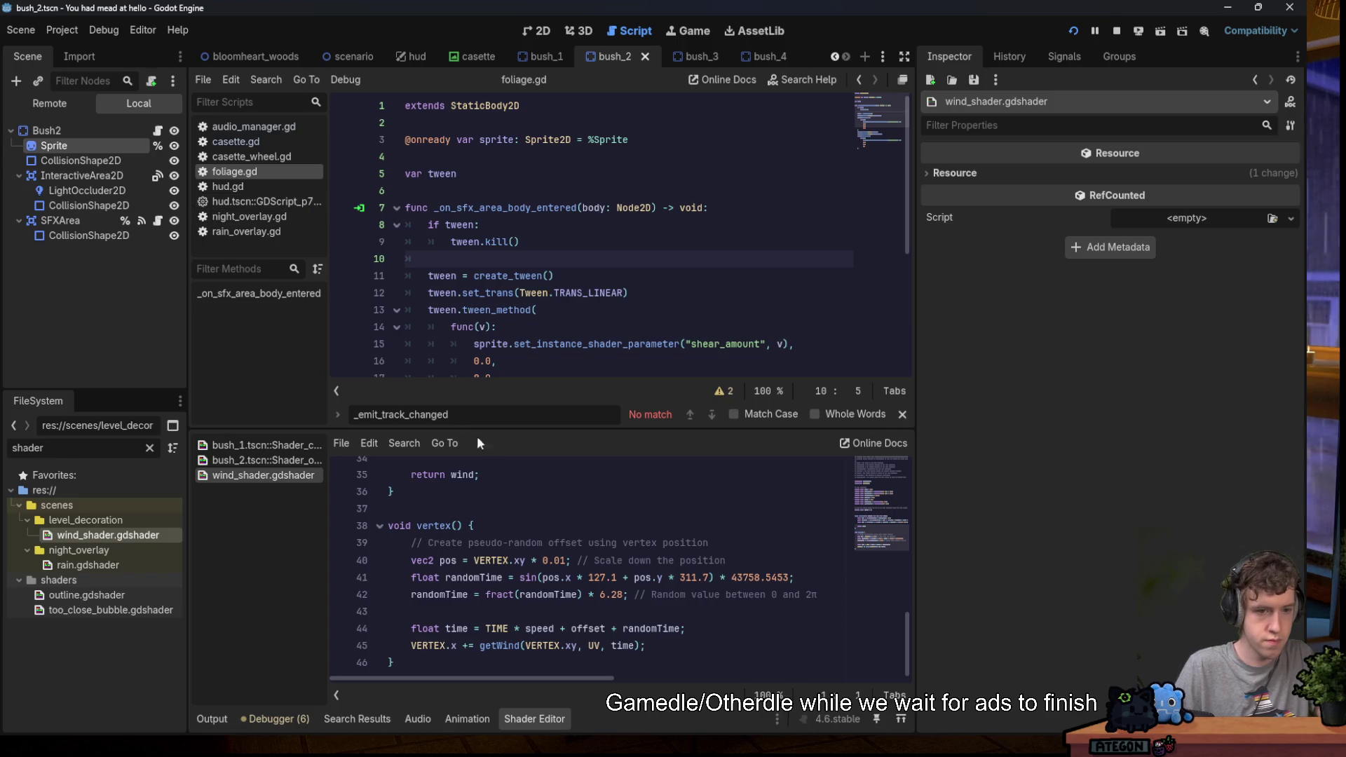
pyautogui.scroll(6, 585, 529)
pyautogui.scroll(5, 585, 530)
pyautogui.hotkey('ctrl', 'a')
pyautogui.click(575, 532)
# Compare bush_1's embedded shader with wind_shader.gdshader, then view bush_2's shader and select Bush2.
pyautogui.click(259, 445)
pyautogui.hotkey('ctrl', 'a')
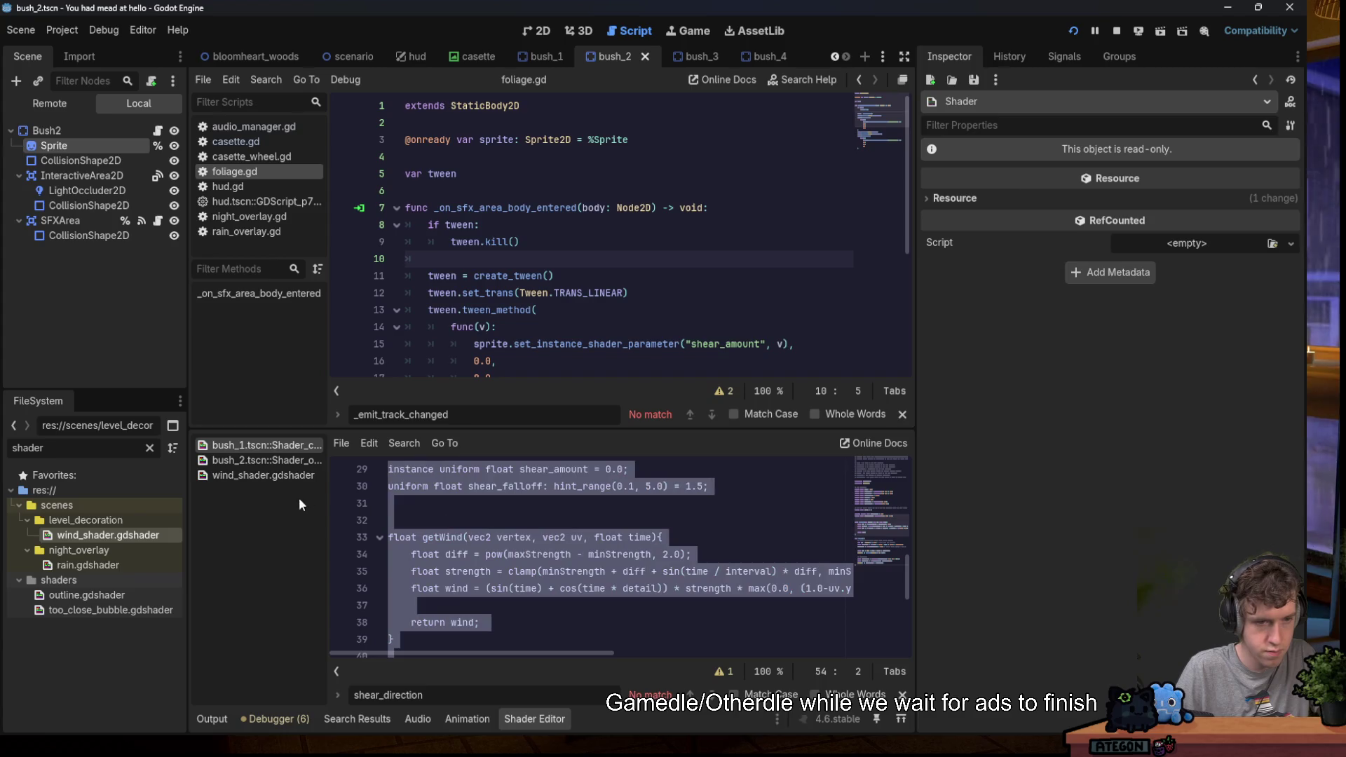
pyautogui.click(306, 476)
pyautogui.scroll(-2, 546, 516)
pyautogui.click(546, 519)
pyautogui.hotkey('ctrl', 'End')
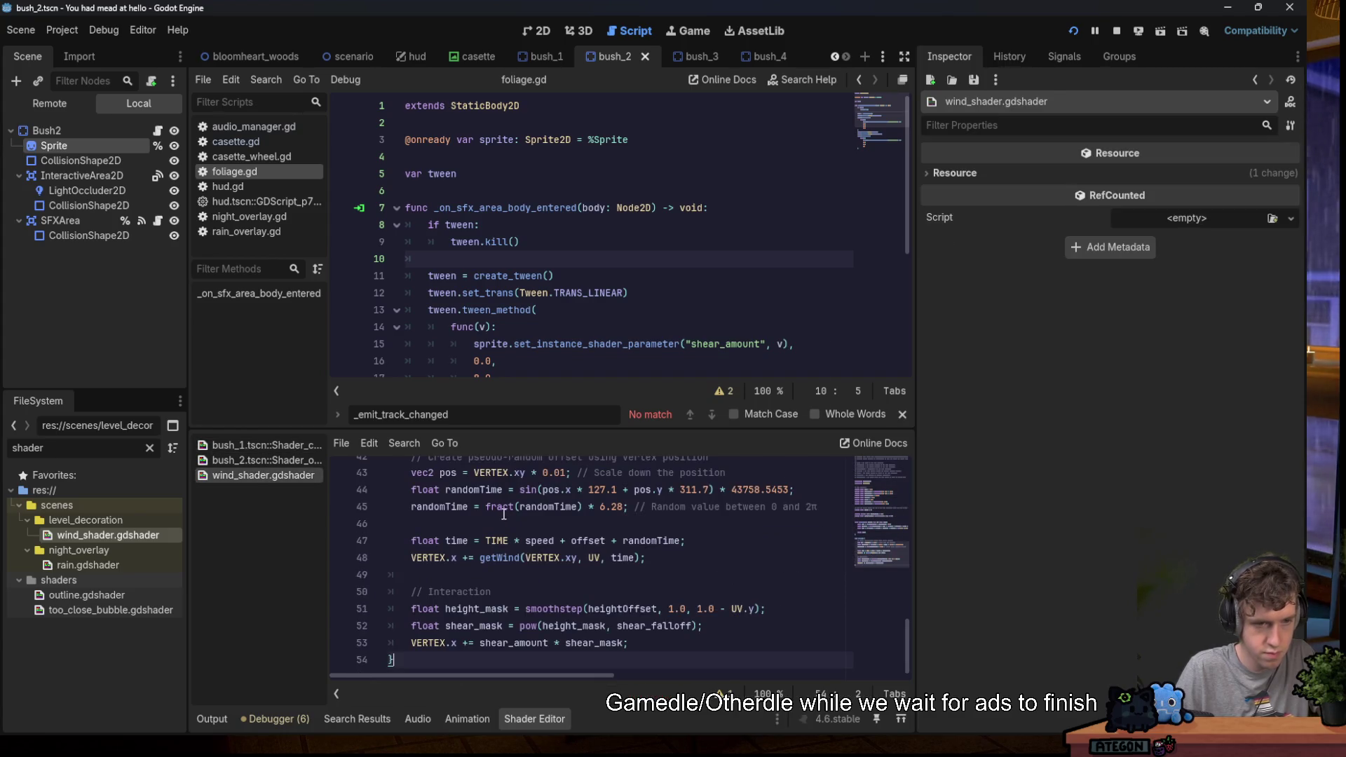
pyautogui.click(269, 460)
pyautogui.scroll(-3, 455, 485)
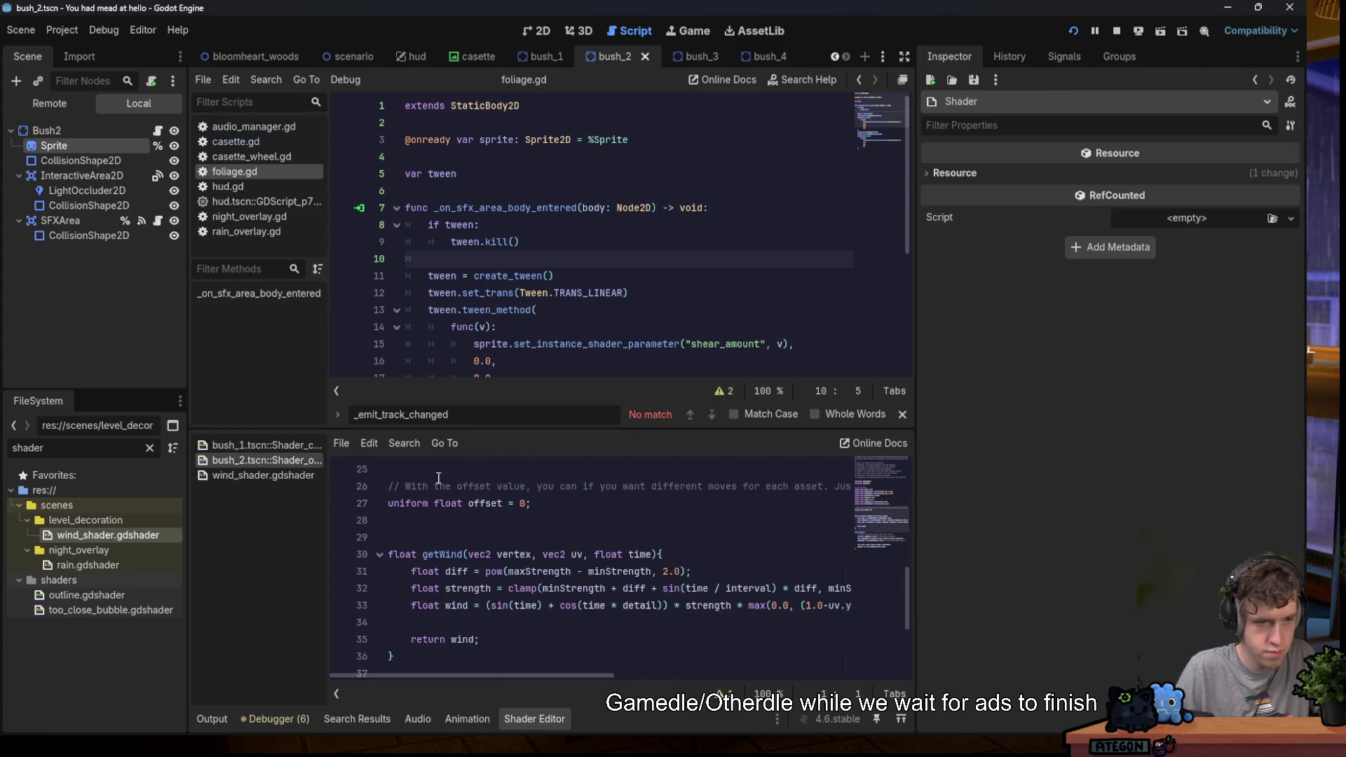
pyautogui.click(74, 128)
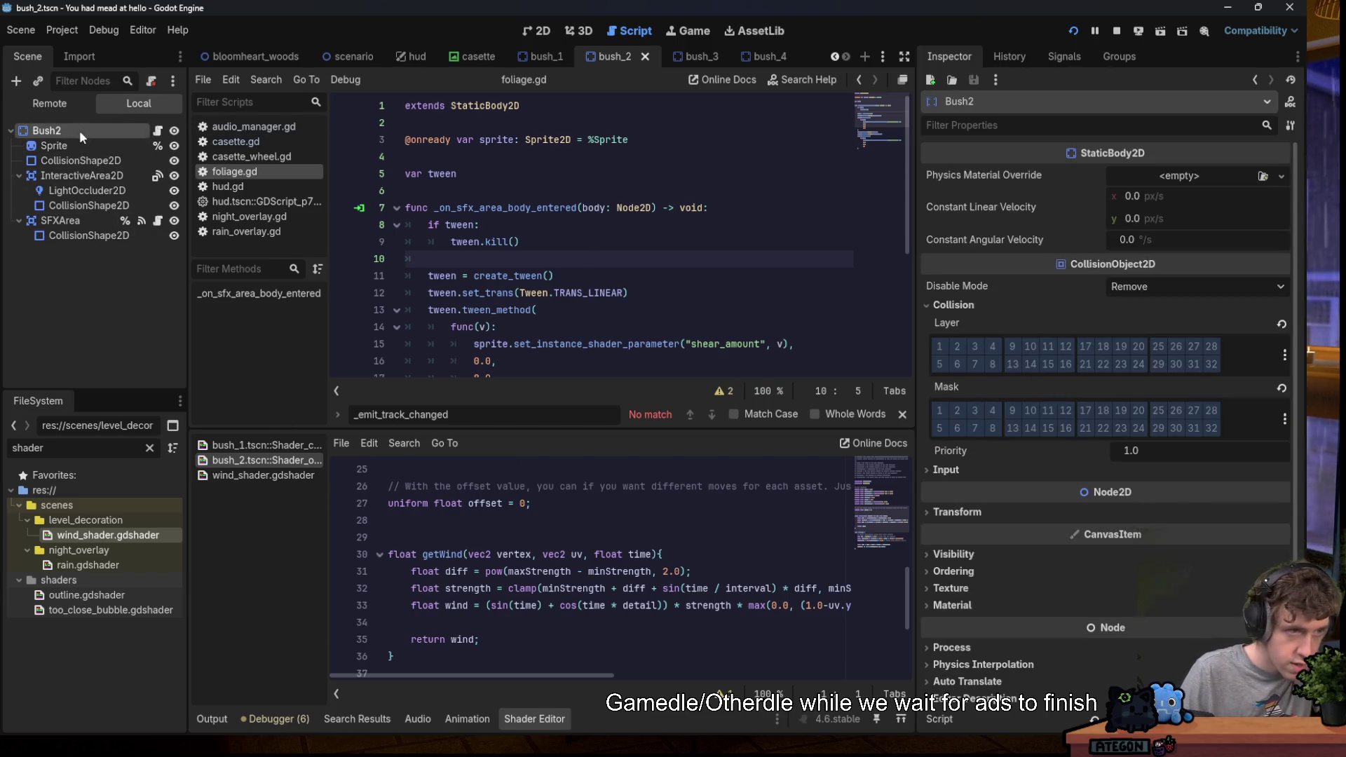
# Close bush_2's embedded shader and select the Sprite node.
pyautogui.rightClick(262, 463)
pyautogui.click(290, 505)
pyautogui.click(77, 145)
pyautogui.click(71, 129)
pyautogui.scroll(-1, 1028, 460)
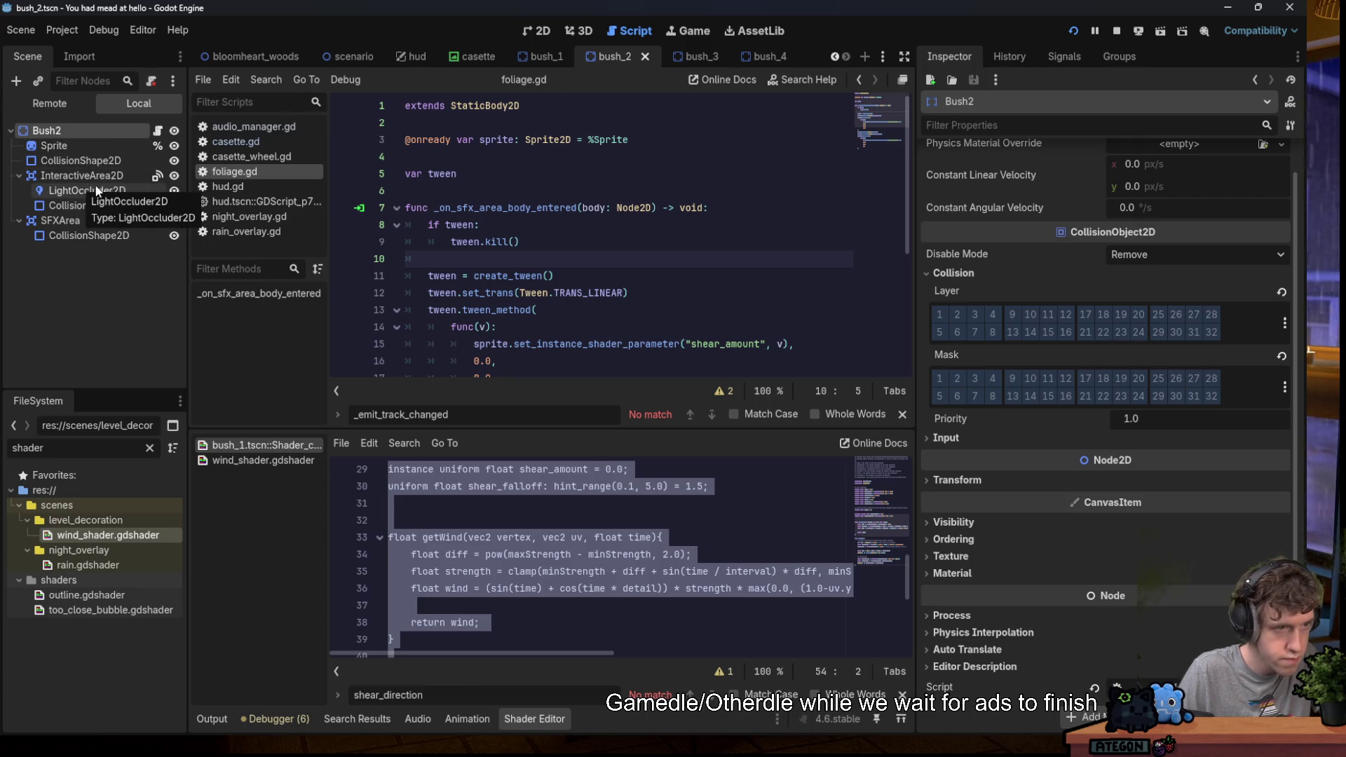
pyautogui.click(77, 150)
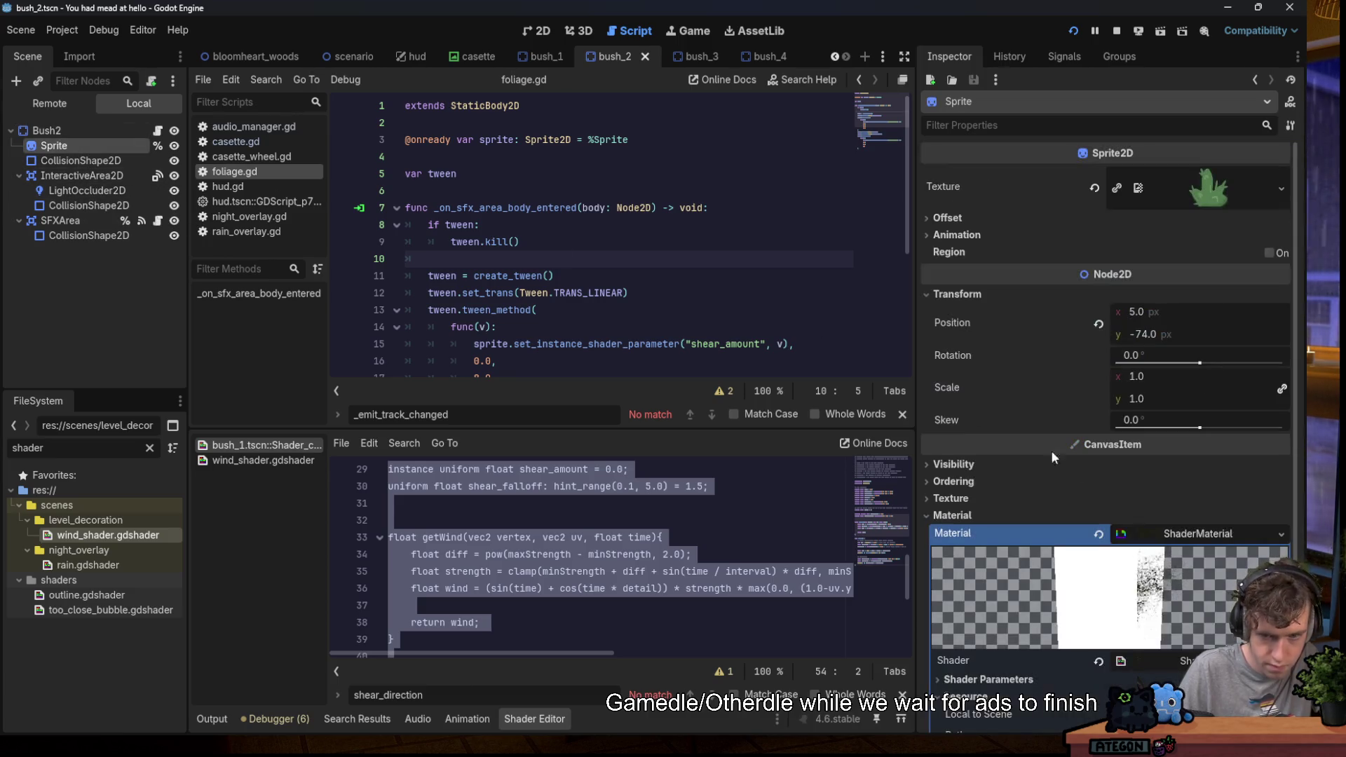
# Look through the Sprite material's current shader code and save the scene.
pyautogui.click(1191, 661)
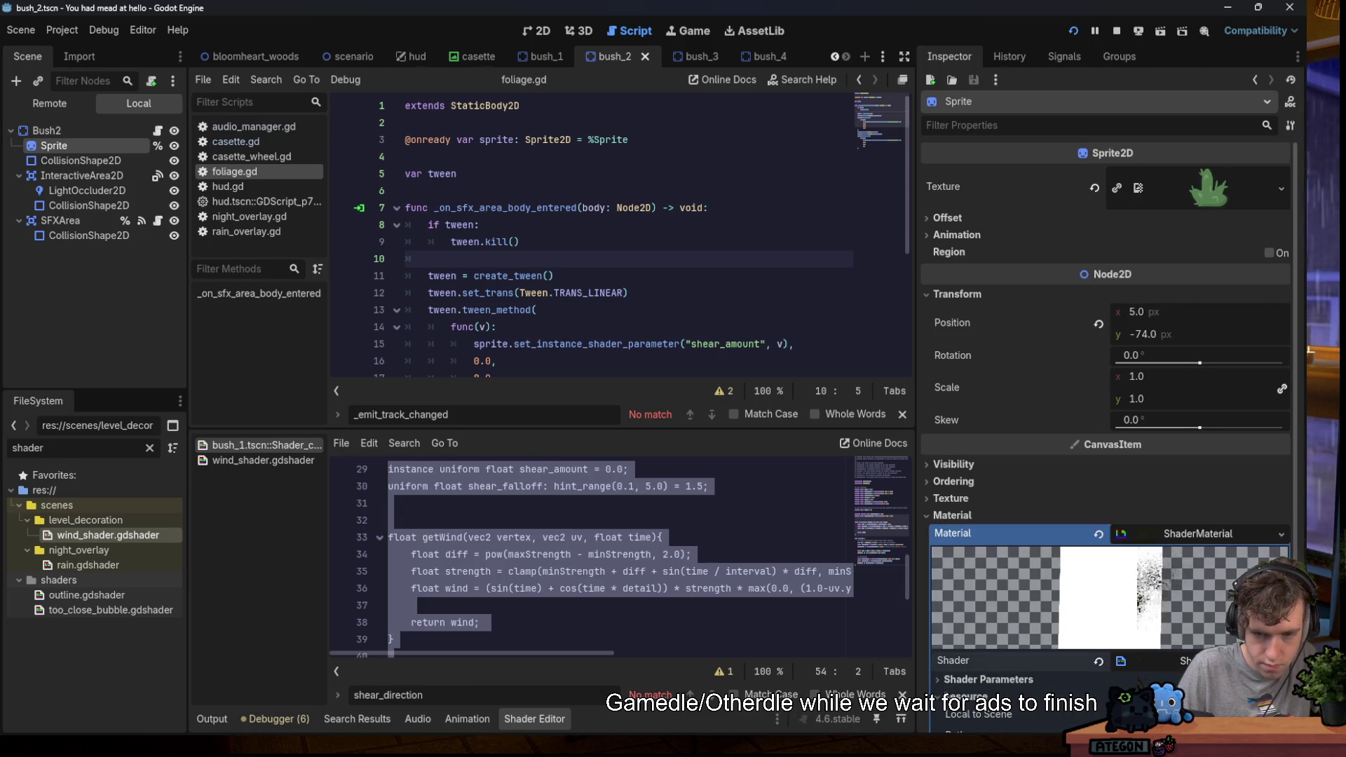
pyautogui.scroll(-7, 666, 564)
pyautogui.scroll(-7, 666, 564)
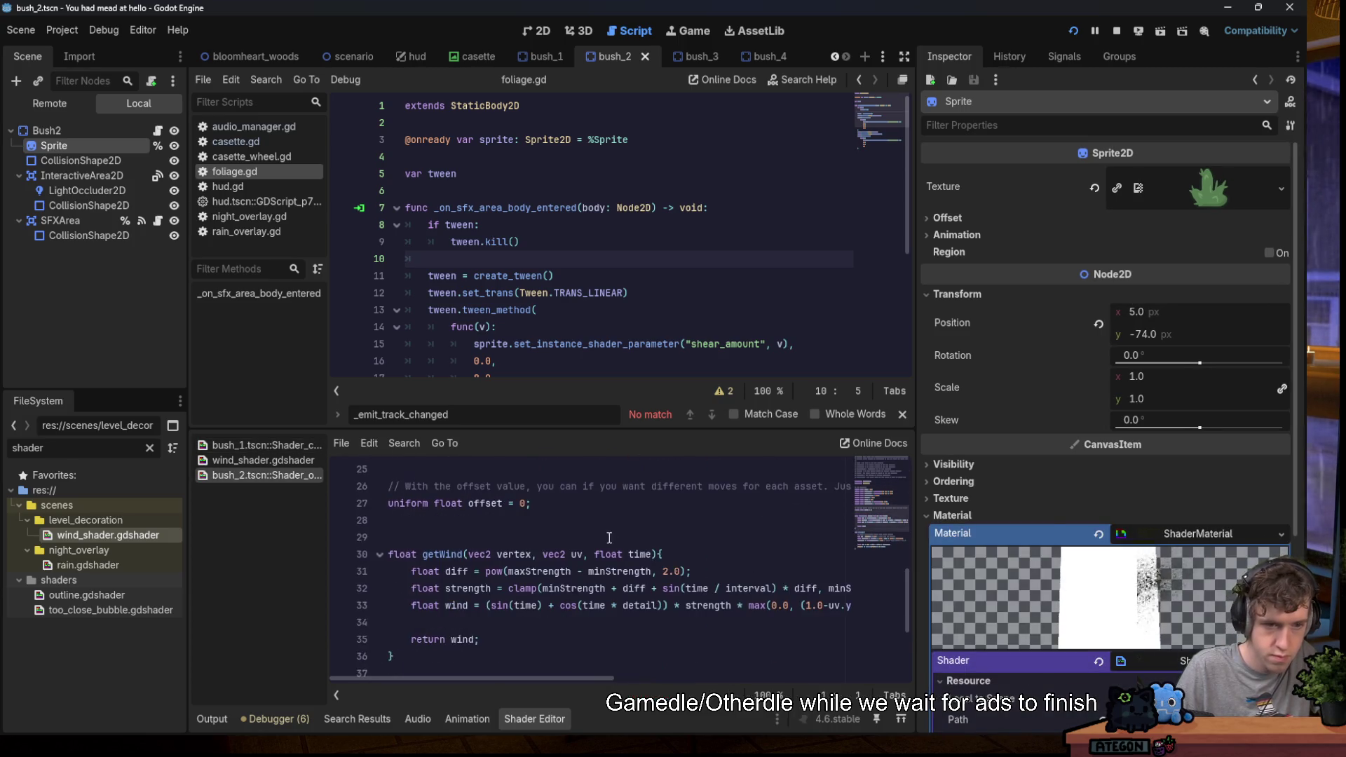
pyautogui.moveTo(612, 534)
pyautogui.mouseDown()
pyautogui.moveTo(620, 454)
pyautogui.moveTo(648, 538)
pyautogui.mouseUp()
pyautogui.scroll(-2, 648, 538)
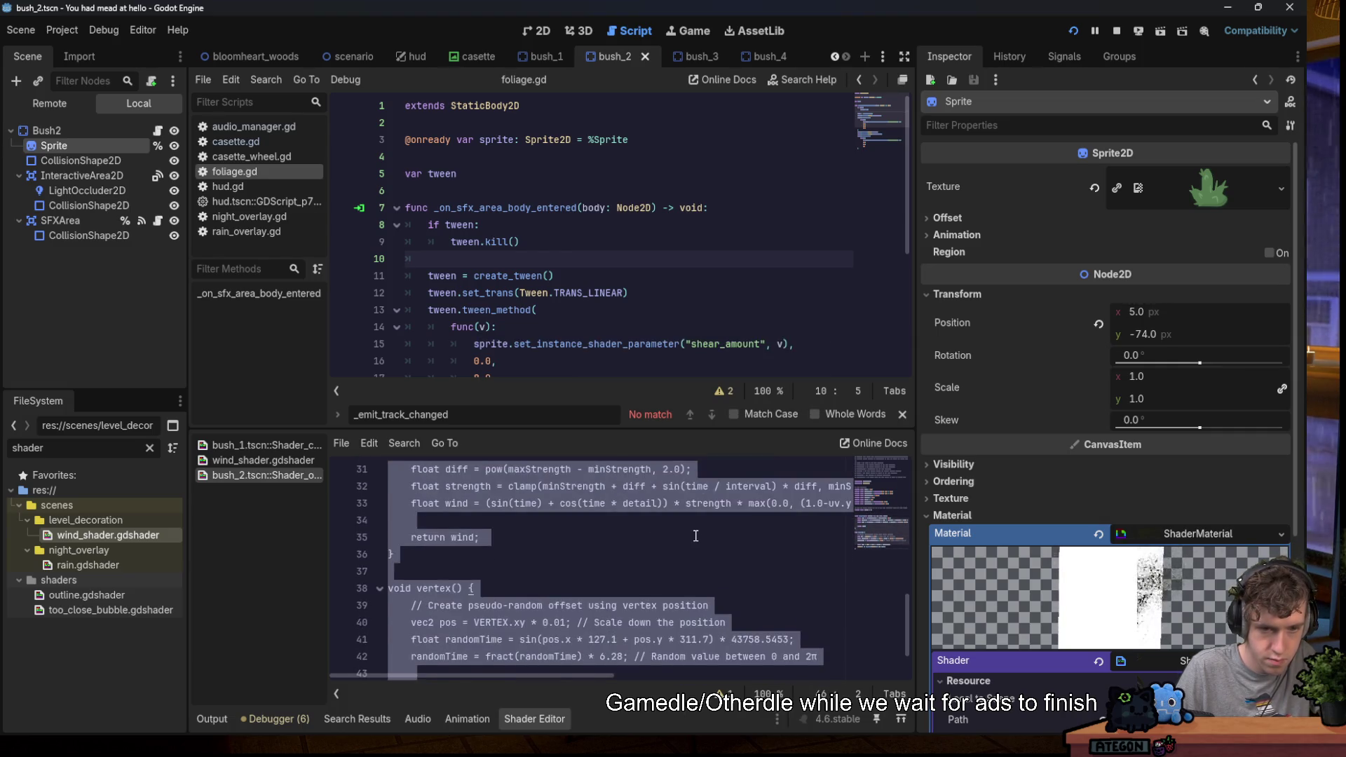
pyautogui.click(648, 538)
pyautogui.scroll(-5, 1065, 541)
pyautogui.scroll(-1, 1060, 532)
pyautogui.hotkey('ctrl', 's')
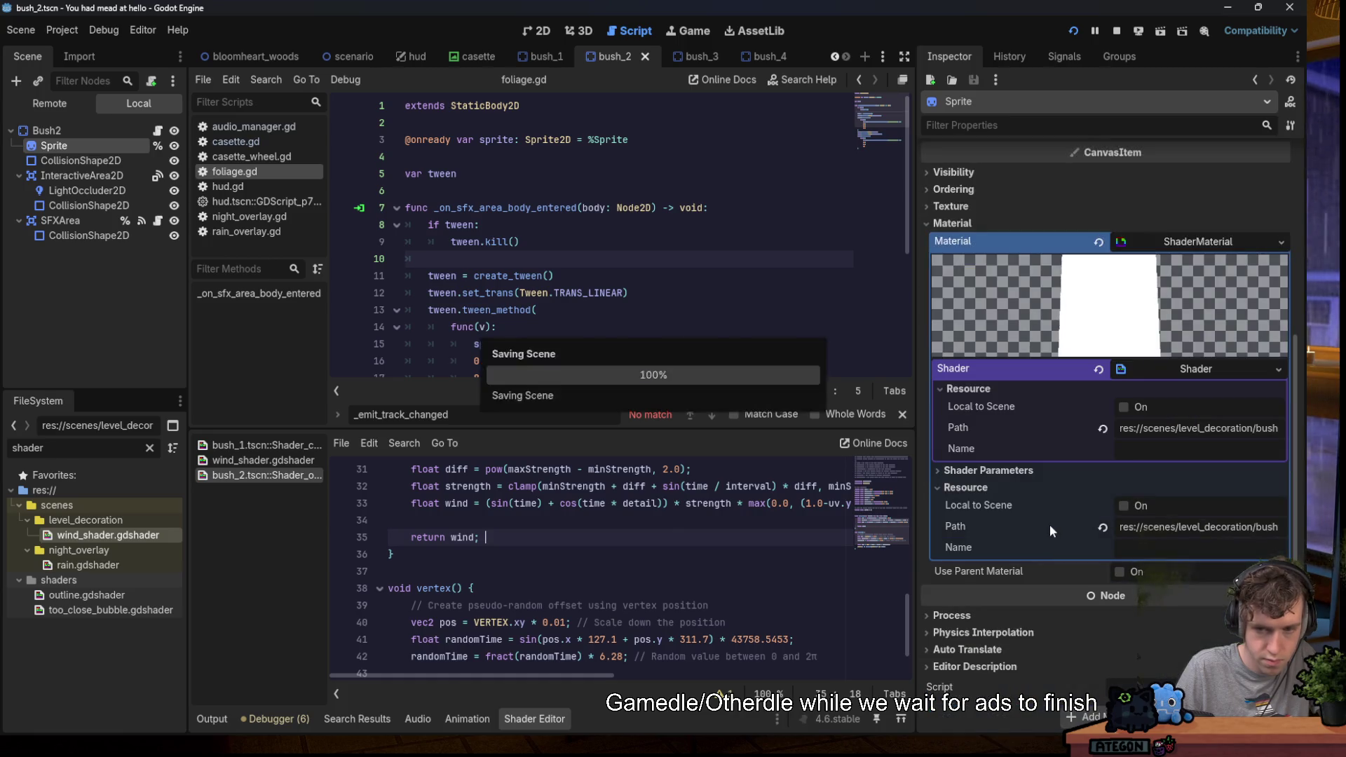
# Drop wind_shader.gdshader onto the Shader slot, exposing Shear Falloff 1.5, and save.
pyautogui.click(1004, 473)
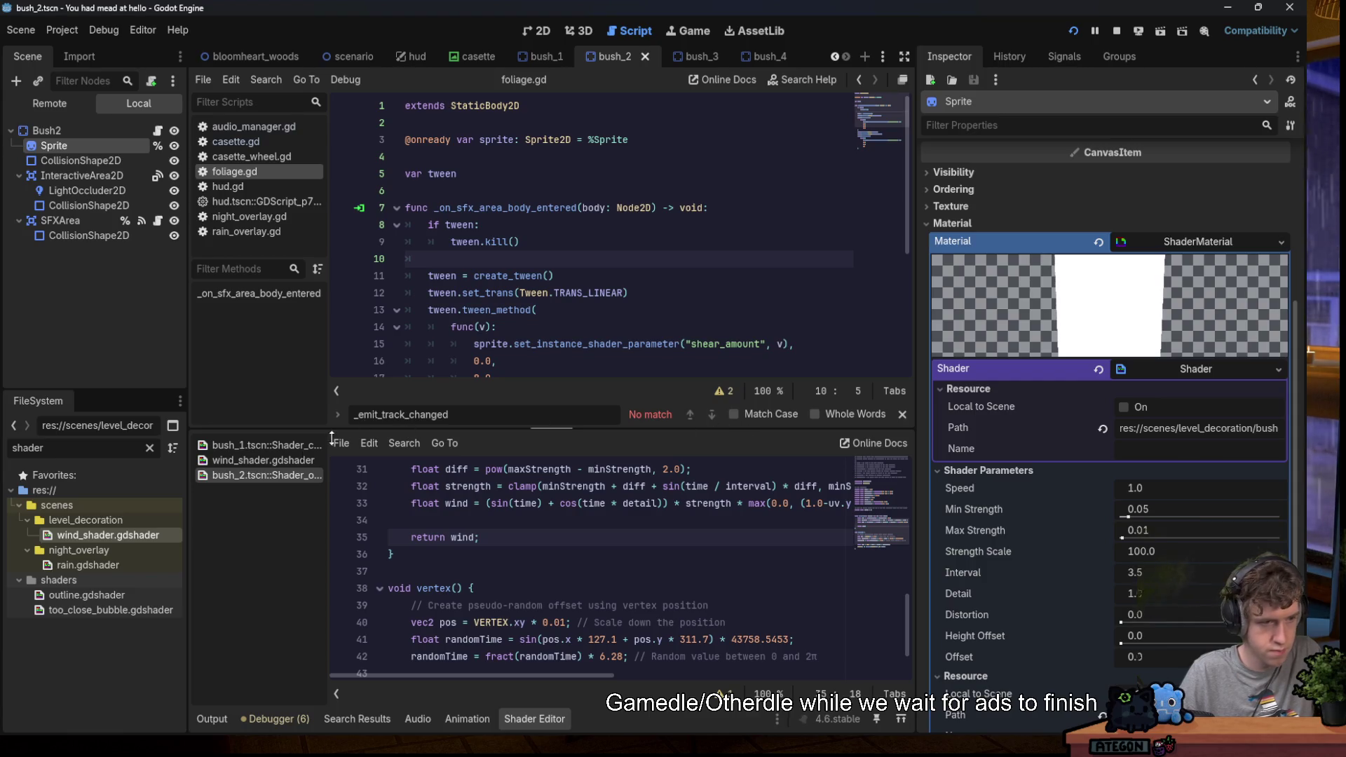
pyautogui.moveTo(120, 538)
pyautogui.mouseDown()
pyautogui.moveTo(876, 446)
pyautogui.moveTo(1222, 375)
pyautogui.mouseUp()
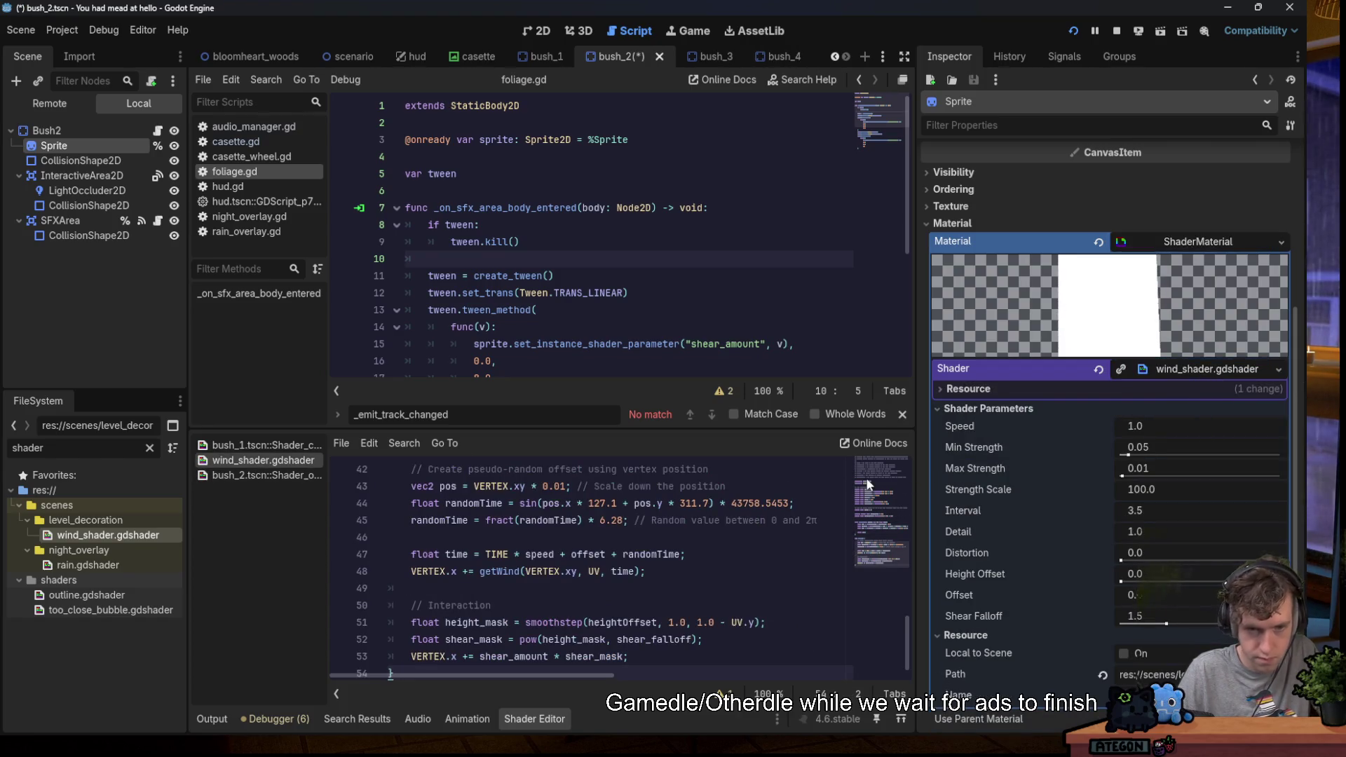
pyautogui.hotkey('ctrl', 's')
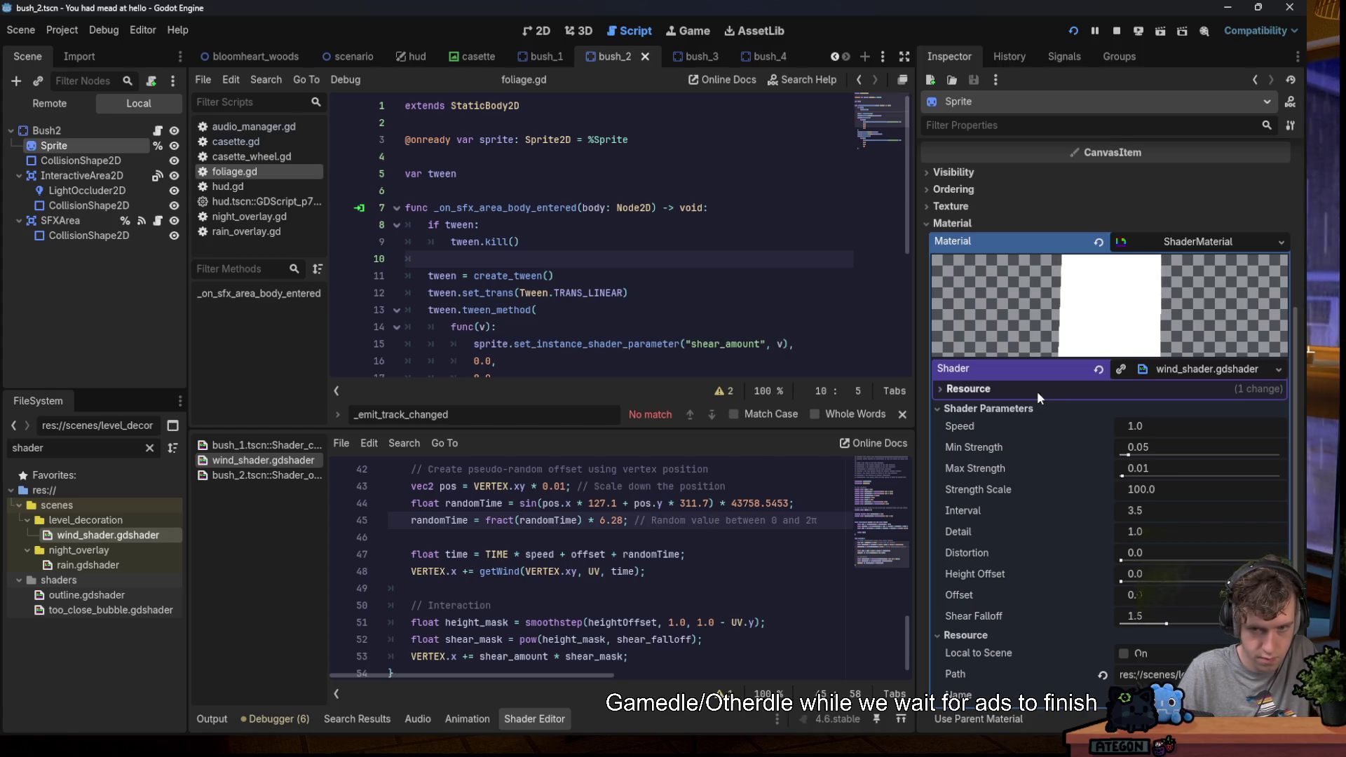
# Filter FileSystem for 'bush', open bush_1.tscn and select its Sprite.
pyautogui.doubleClick(80, 447)
pyautogui.write('bush')
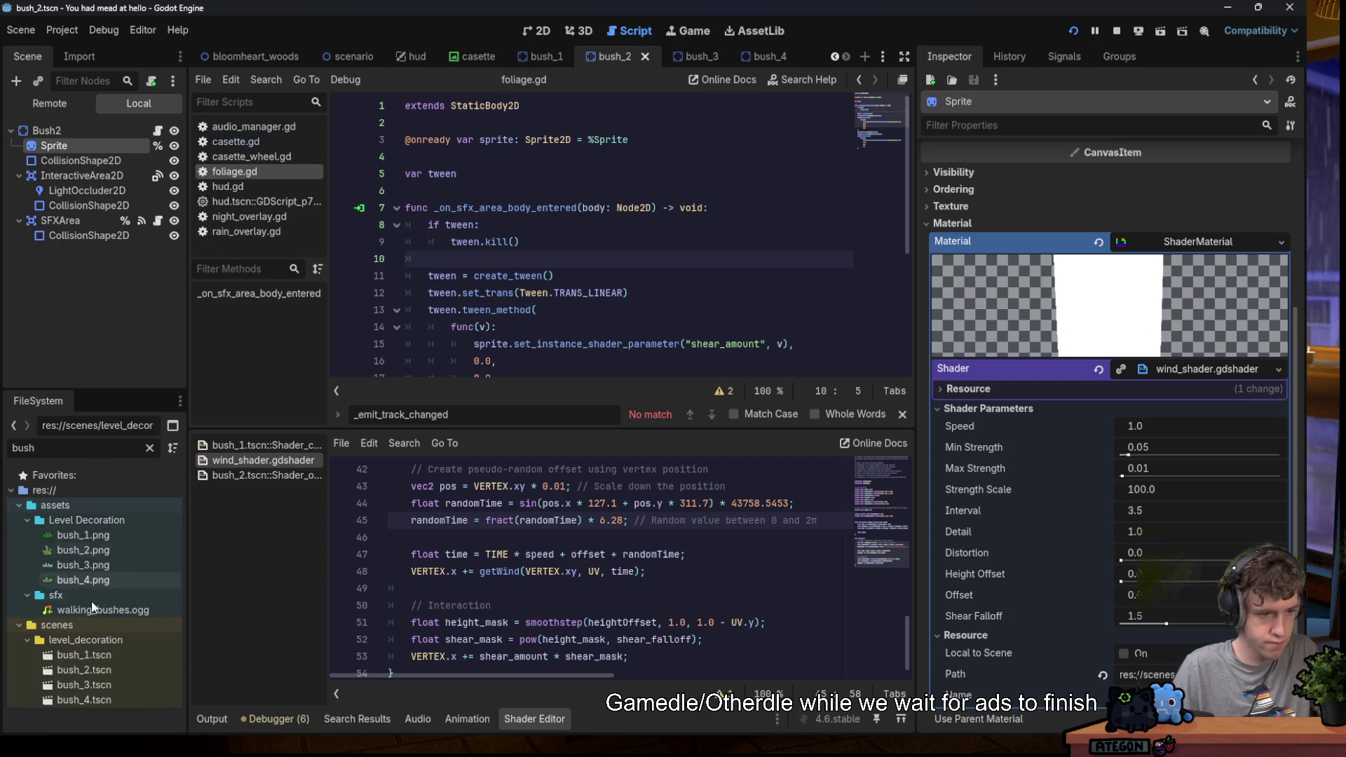
pyautogui.doubleClick(102, 655)
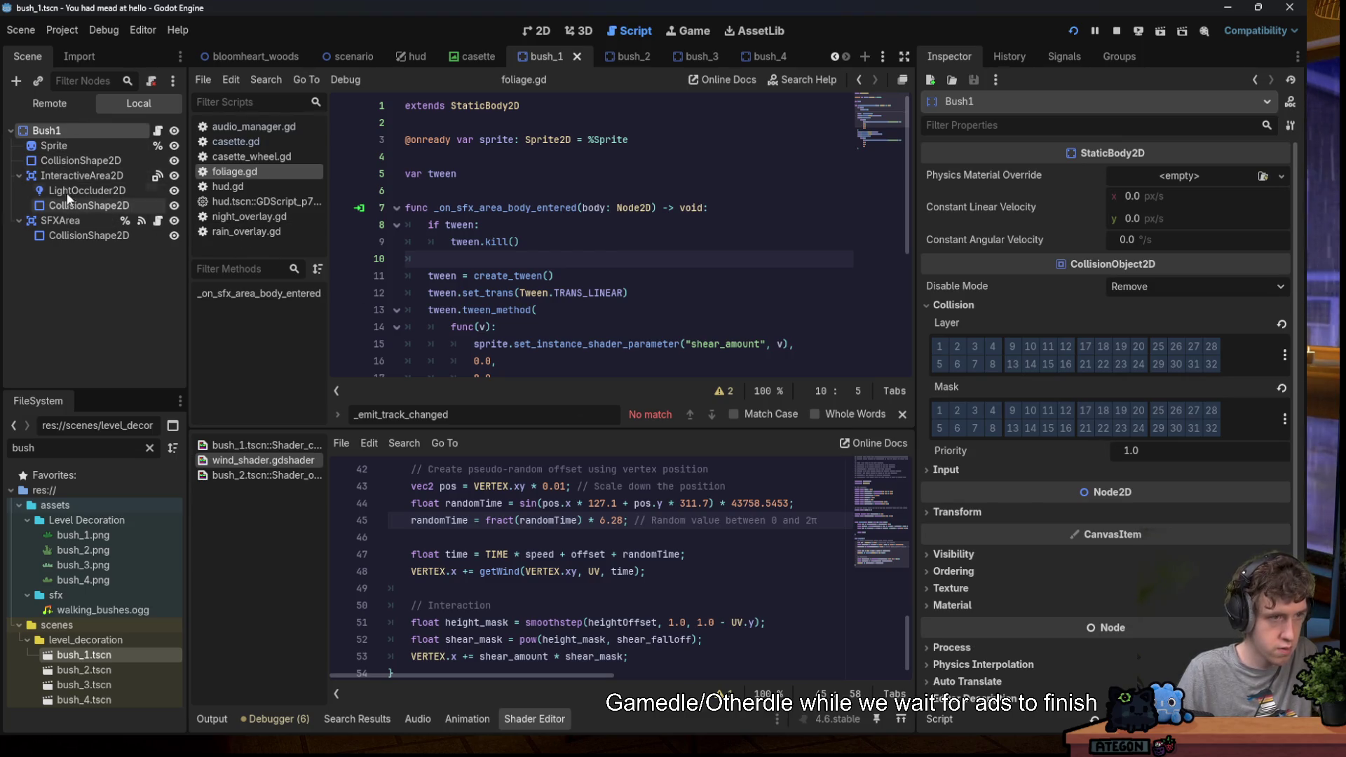
pyautogui.click(64, 151)
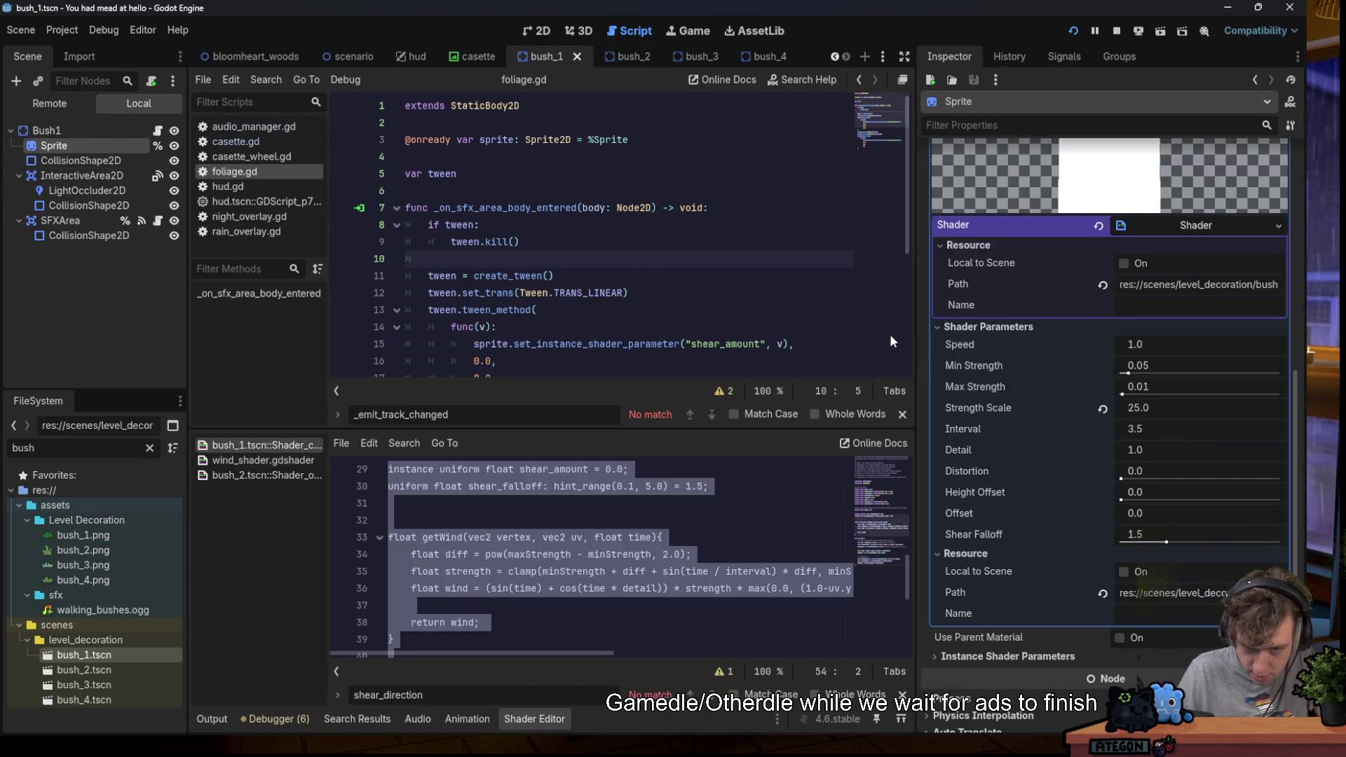
# Assign wind_shader.gdshader to bush_1's Sprite material (Strength Scale 25.0) and save.
pyautogui.moveTo(914, 300)
pyautogui.mouseDown()
pyautogui.moveTo(1308, 620)
pyautogui.moveTo(1296, 671)
pyautogui.mouseUp()
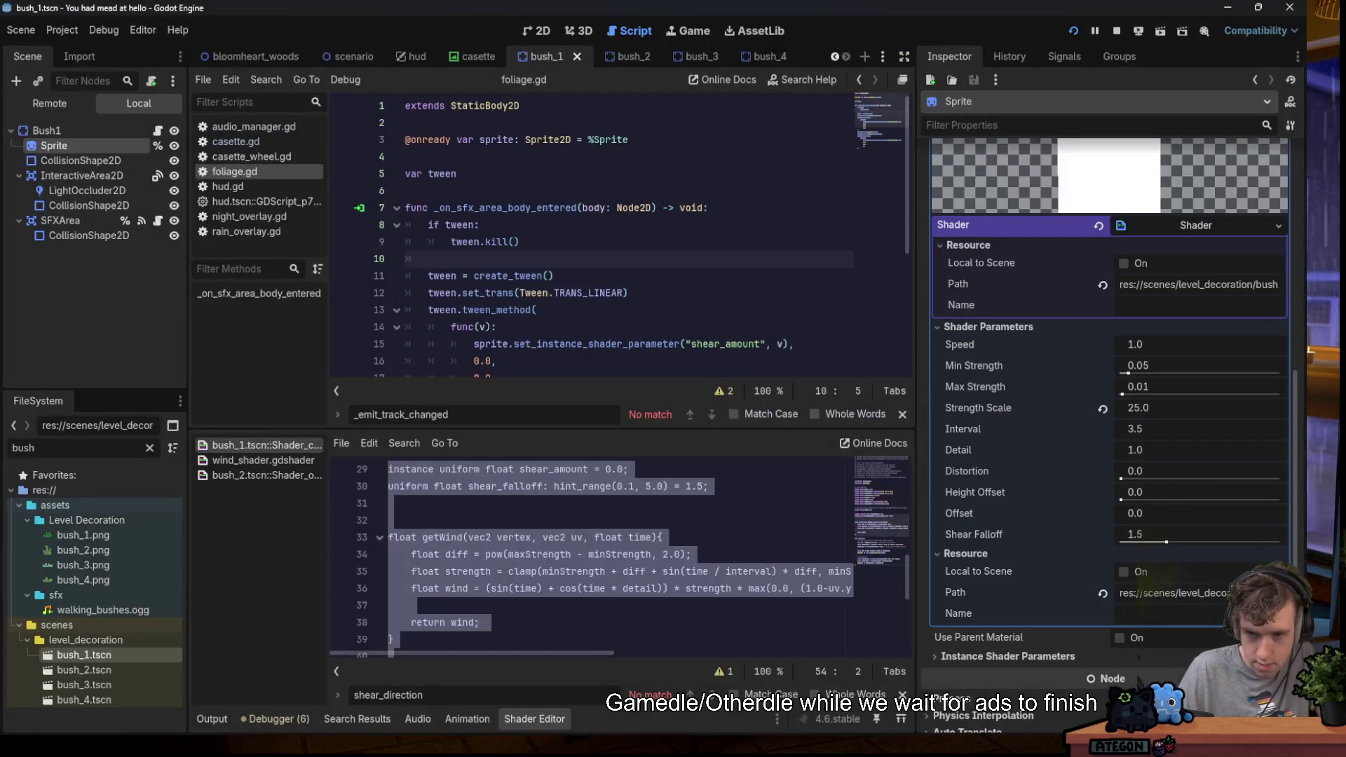
pyautogui.click(1155, 532)
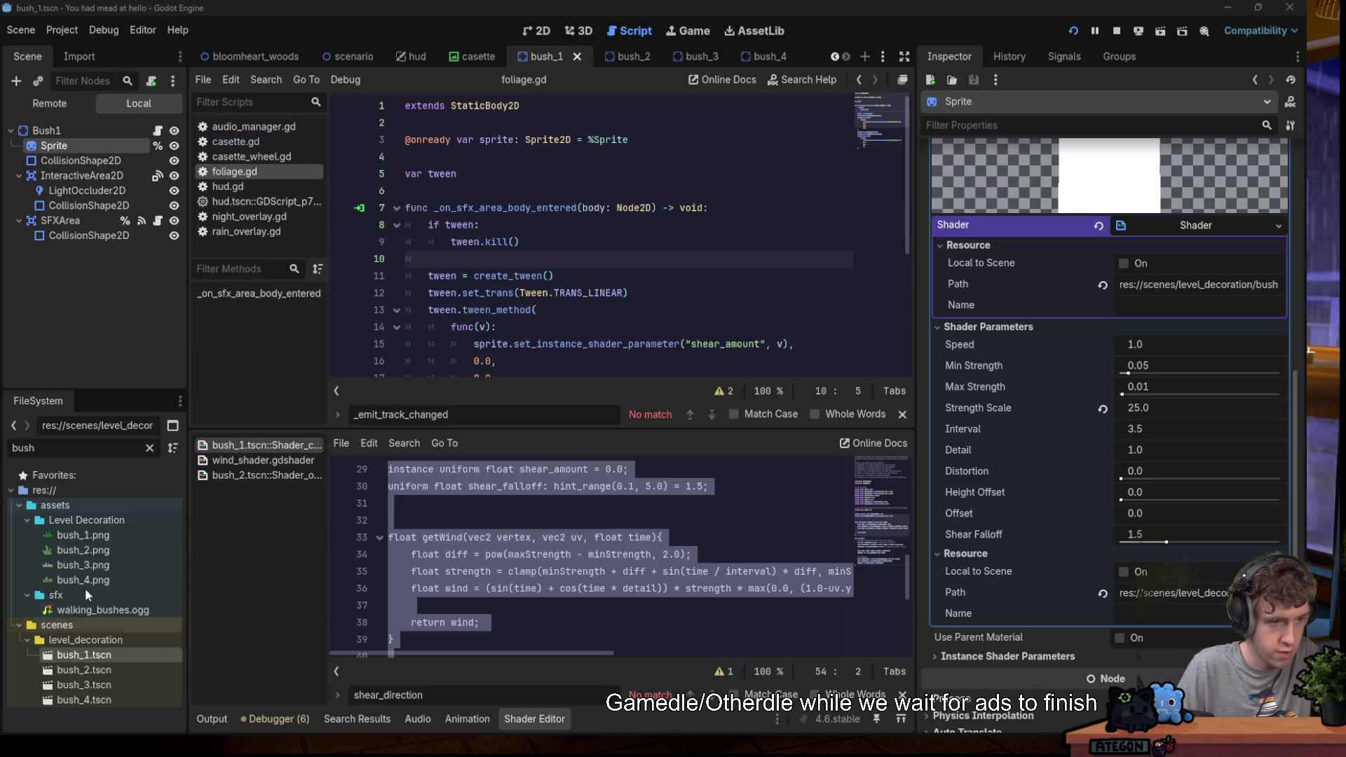
pyautogui.doubleClick(64, 448)
pyautogui.write('wi')
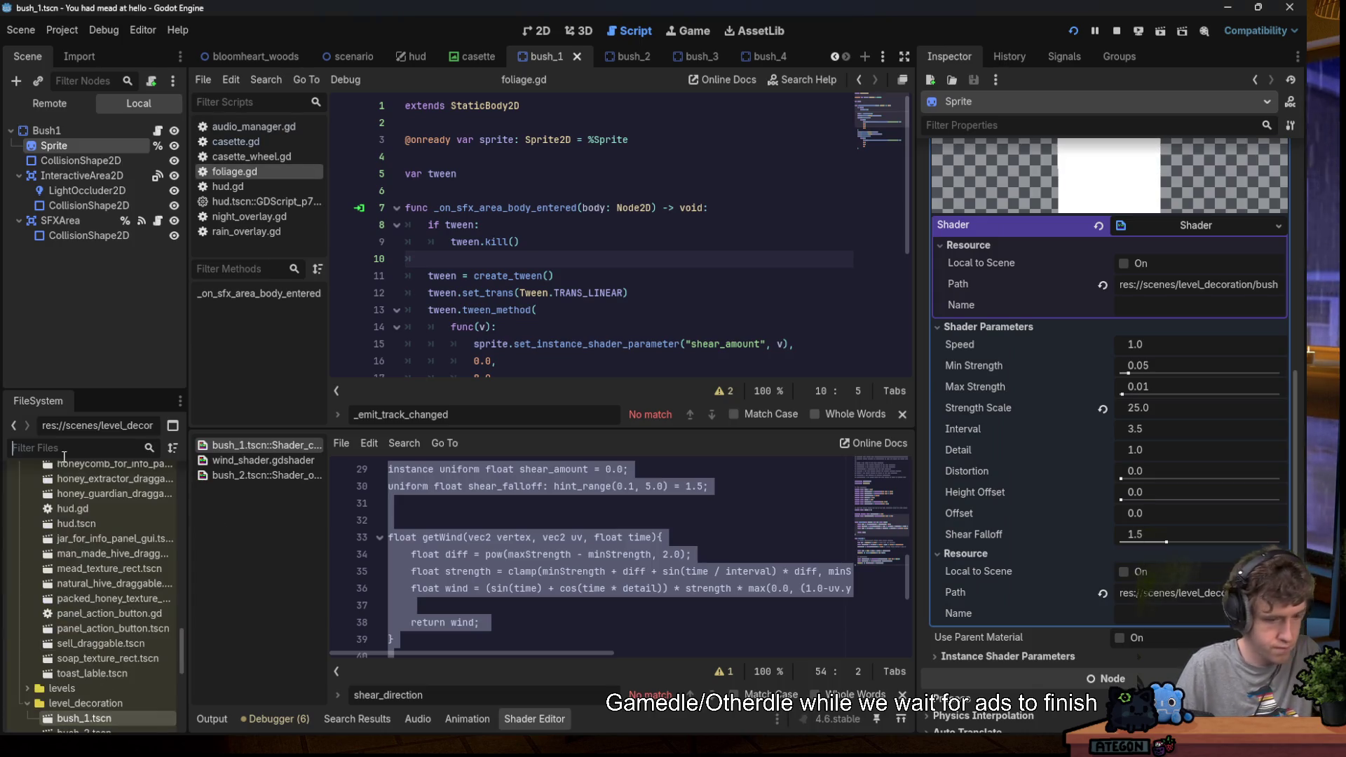
pyautogui.write('nd')
pyautogui.moveTo(105, 535)
pyautogui.mouseDown()
pyautogui.moveTo(1009, 335)
pyautogui.moveTo(1169, 314)
pyautogui.moveTo(1188, 588)
pyautogui.moveTo(1183, 232)
pyautogui.mouseUp()
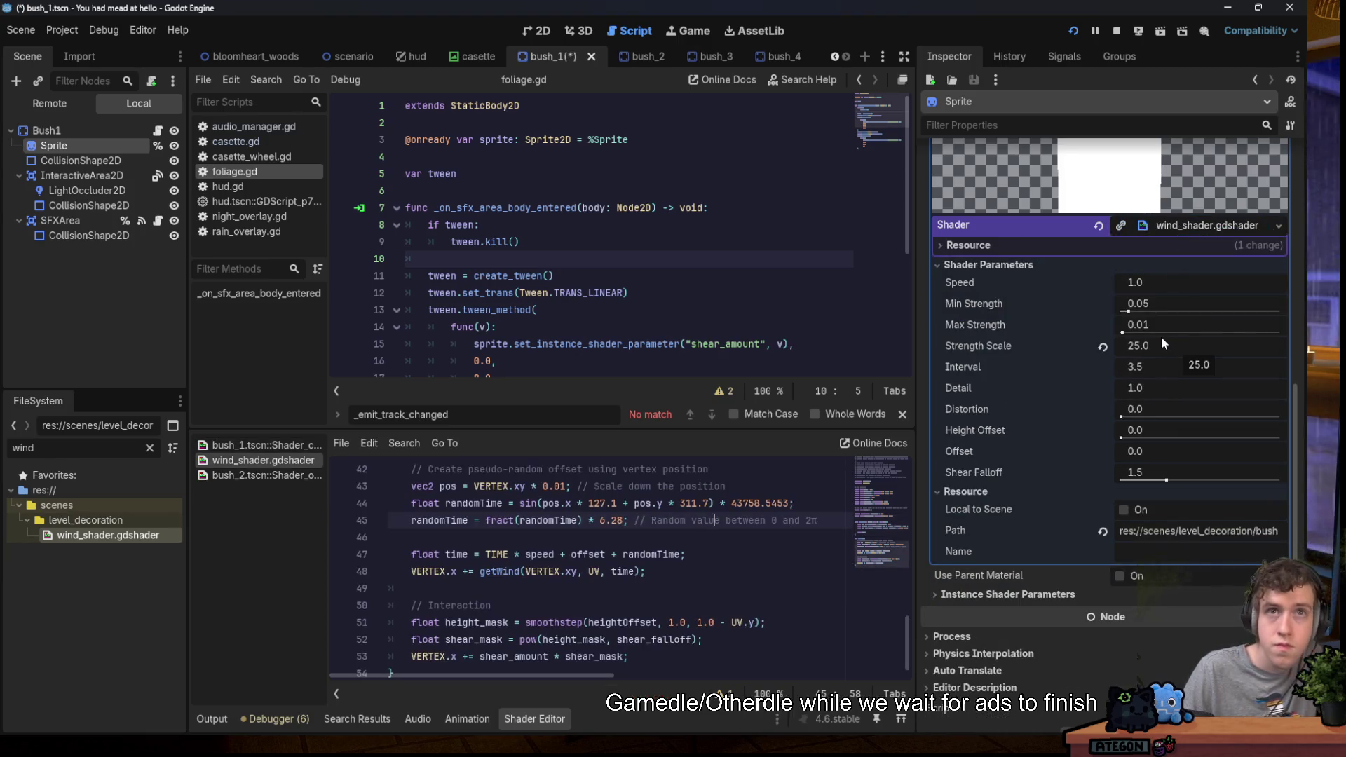
pyautogui.scroll(2, 1142, 407)
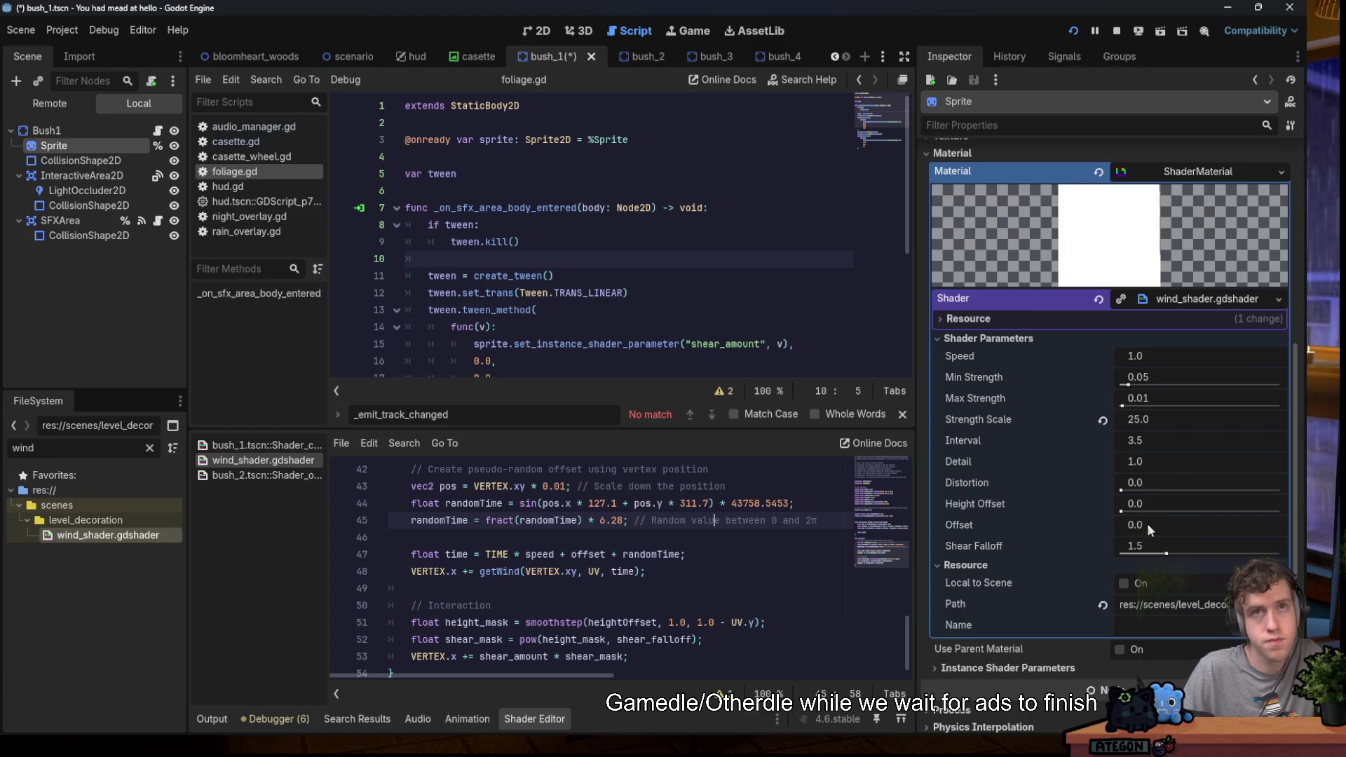
pyautogui.click(515, 292)
pyautogui.hotkey('ctrl', 's')
# Filter FileSystem for 'bush' again and open bush_3.tscn.
pyautogui.doubleClick(91, 447)
pyautogui.write('bu')
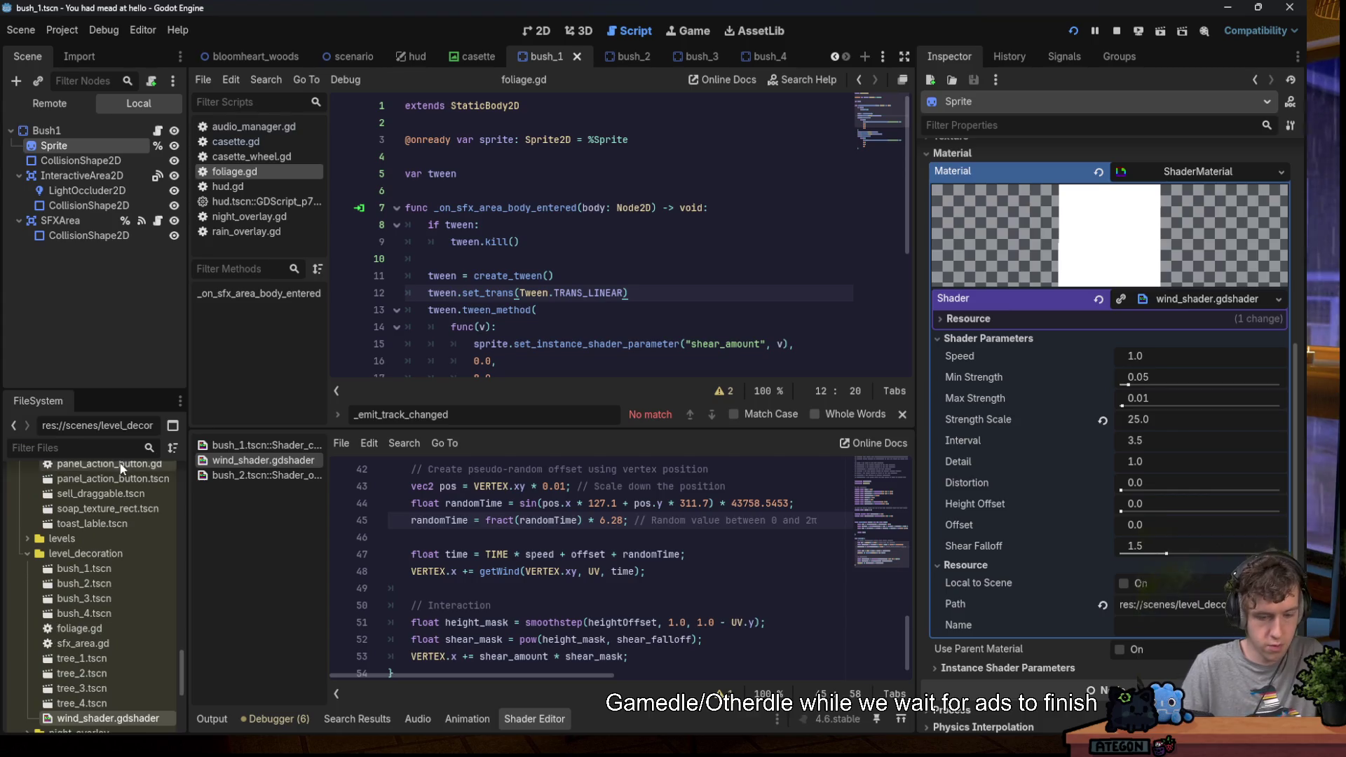
pyautogui.write('sh')
pyautogui.doubleClick(87, 685)
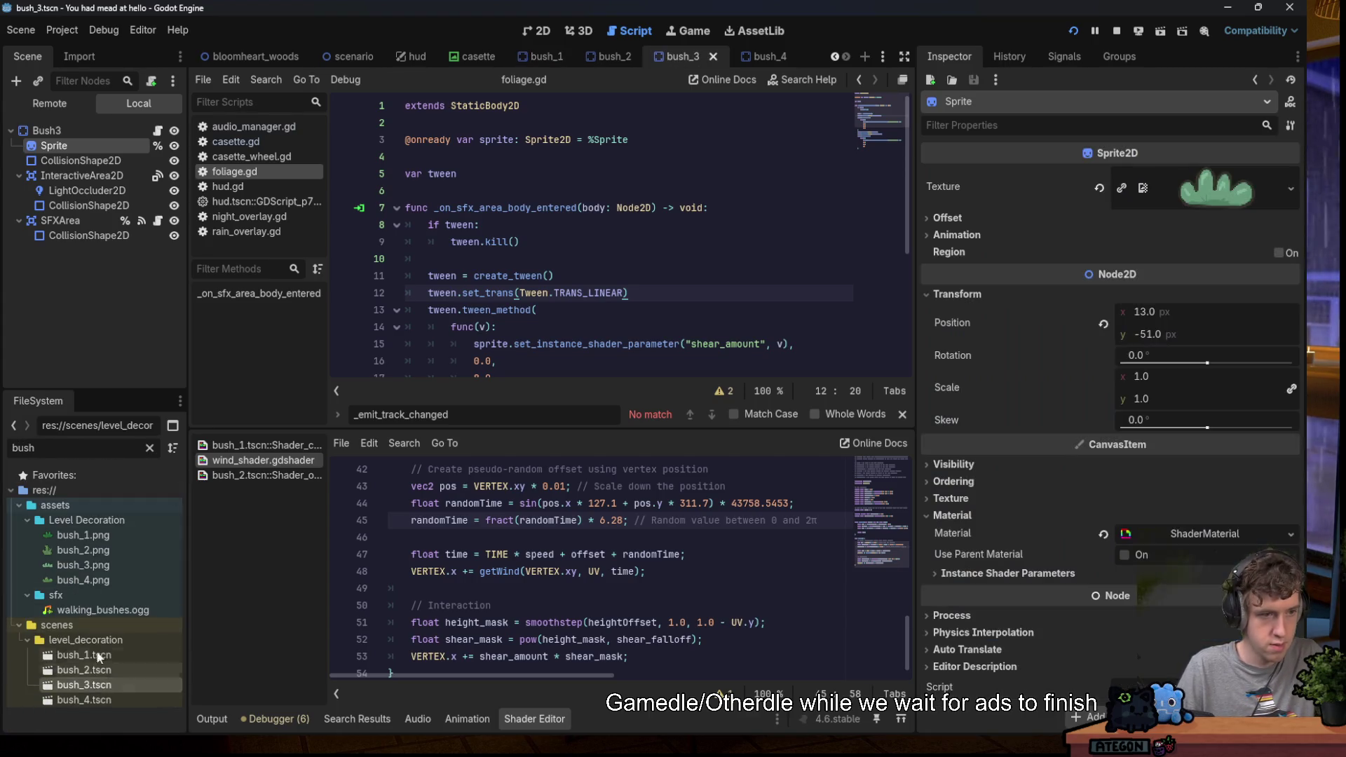
# Clear the FileSystem filter and return focus to the editor.
pyautogui.hotkey('ctrl', 'a')
pyautogui.press('BackSpace')
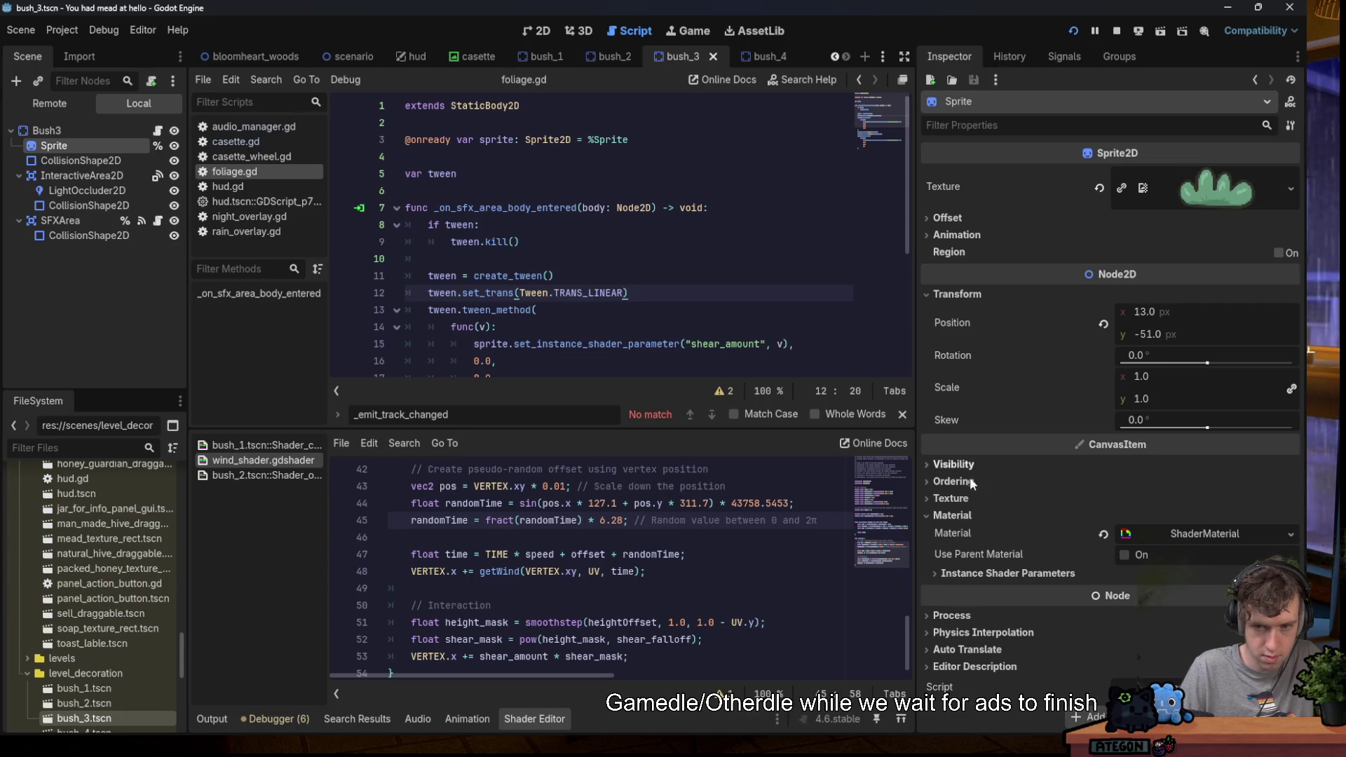
pyautogui.hotkey('alt', 'Tab')
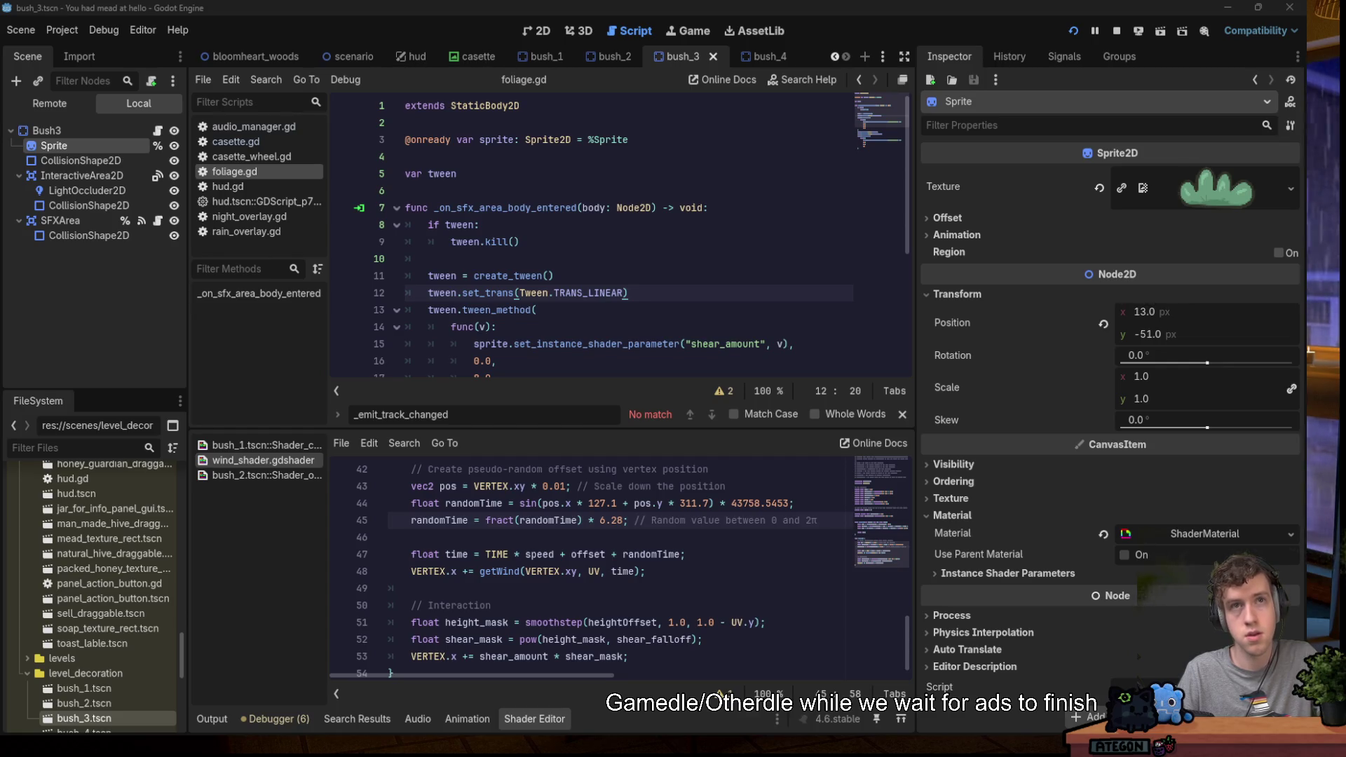
pyautogui.click(569, 276)
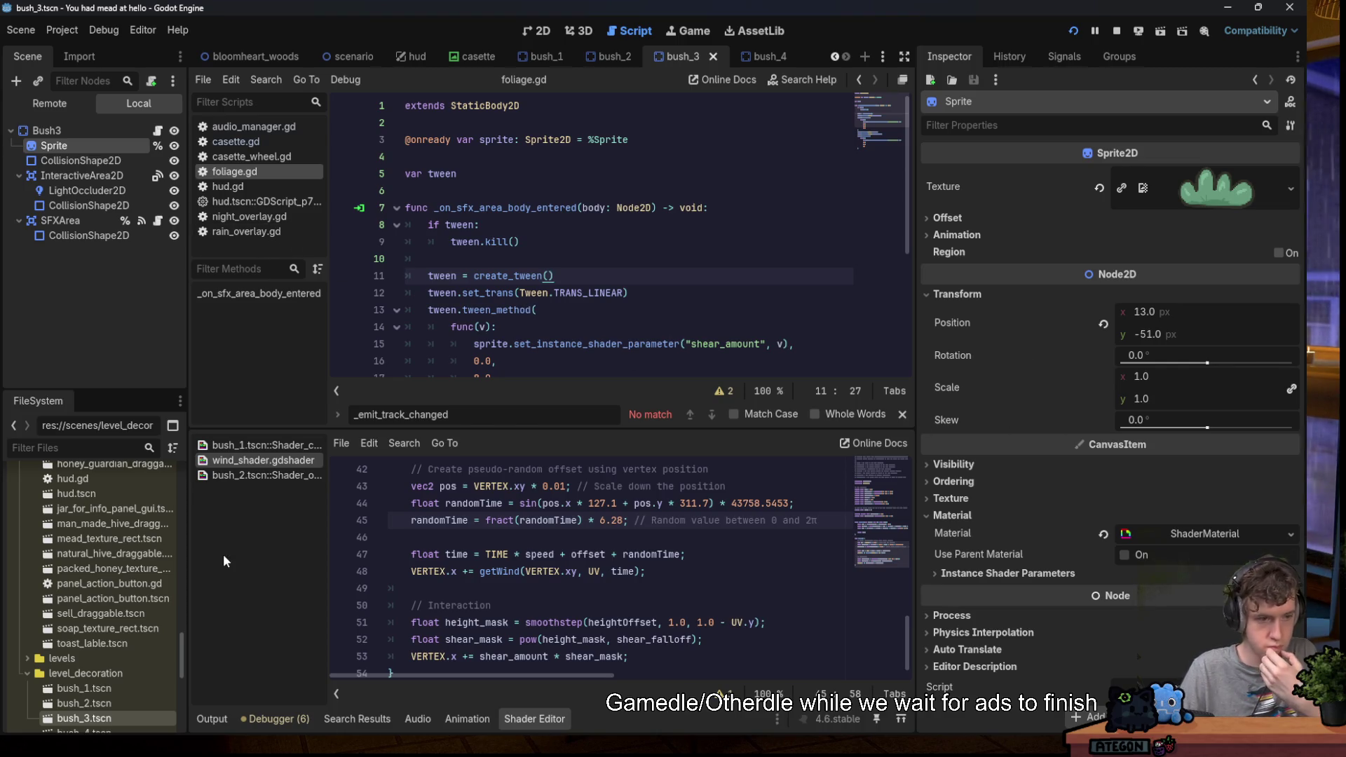
# Confirm bush_3's Sprite uses wind_shader.gdshader (Strength Scale 100.0), then open bush_4.tscn.
pyautogui.click(1149, 534)
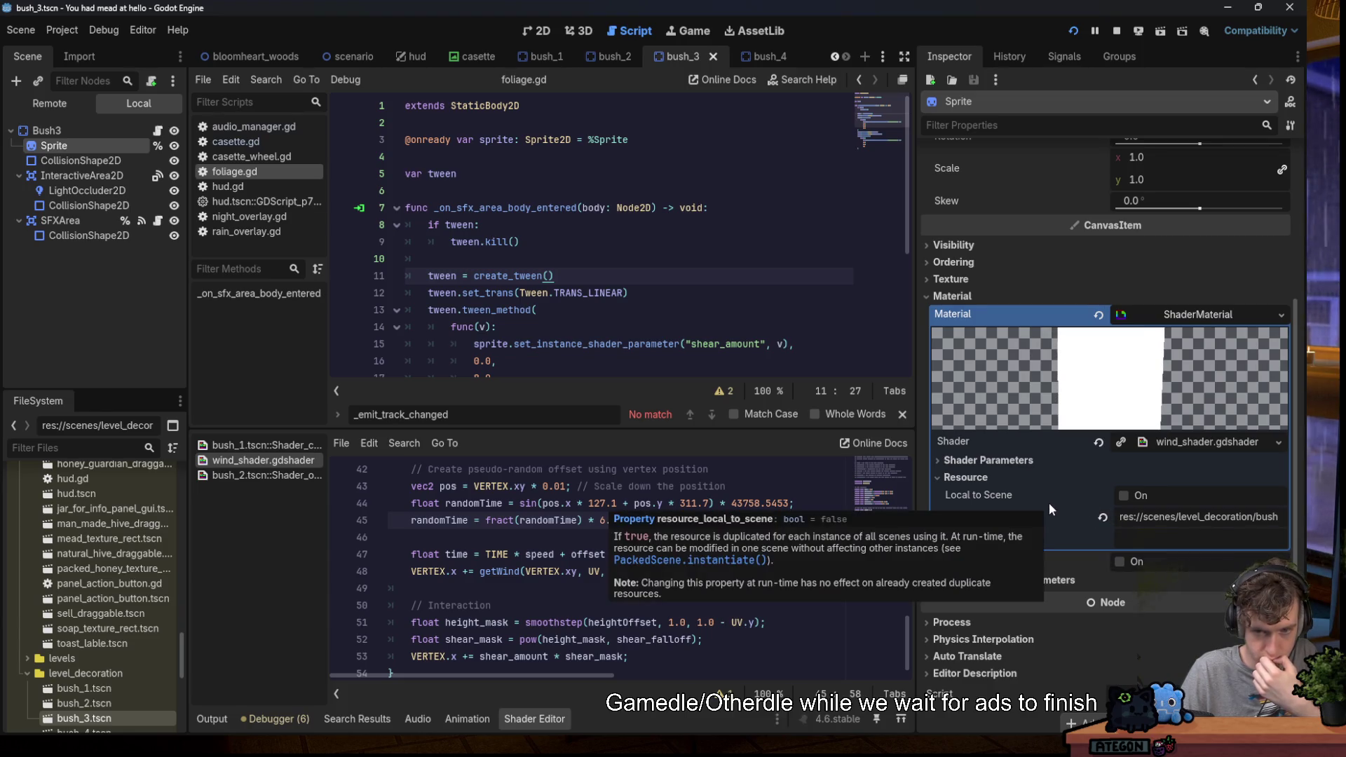
pyautogui.click(1191, 442)
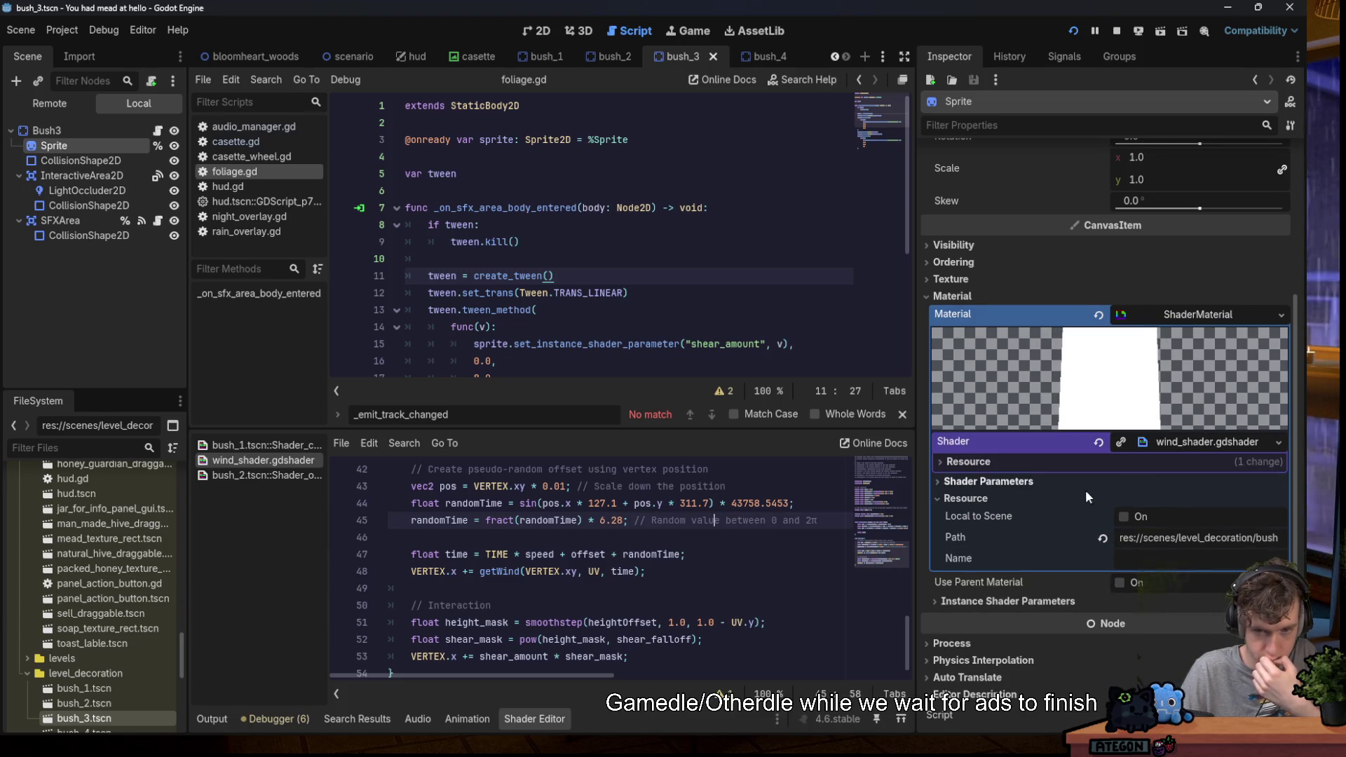
pyautogui.click(1019, 482)
pyautogui.scroll(-1, 982, 481)
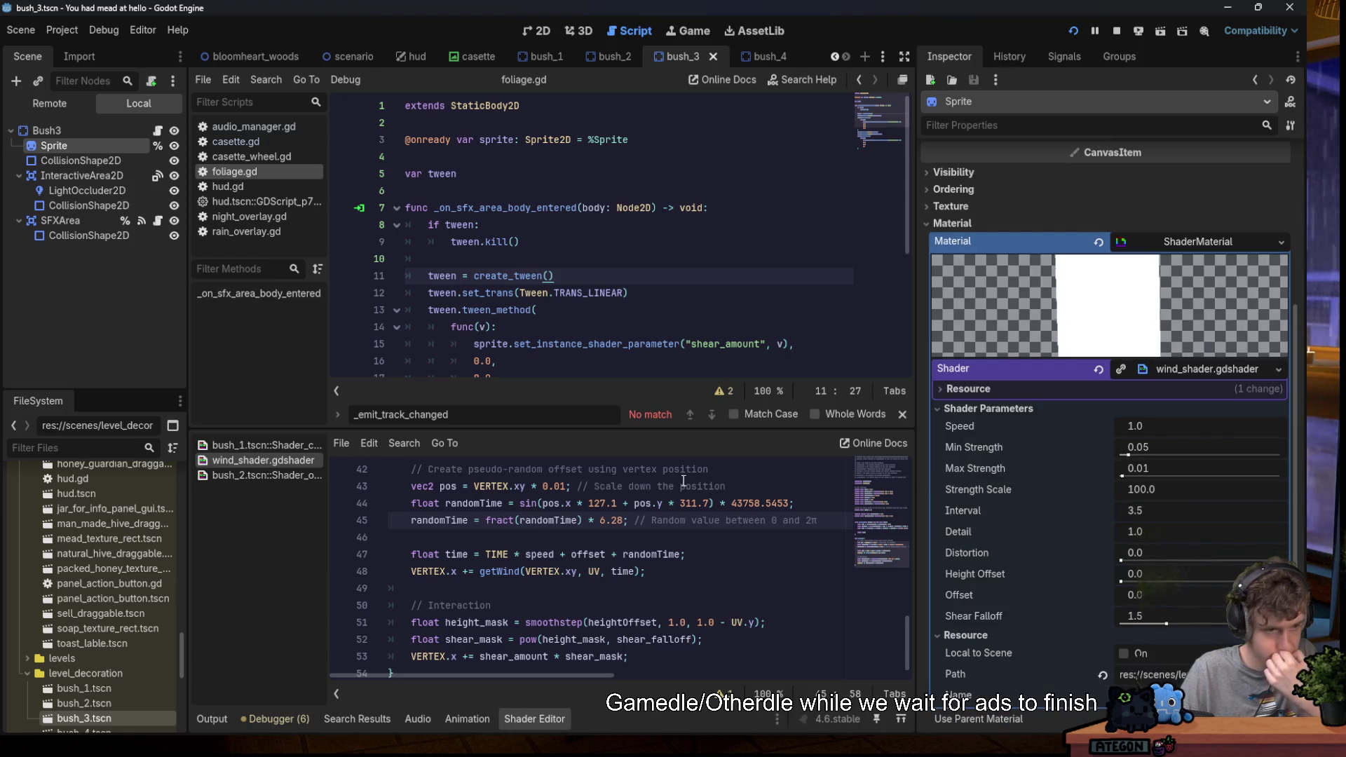
pyautogui.scroll(-1, 92, 634)
pyautogui.scroll(-3, 91, 633)
pyautogui.doubleClick(105, 636)
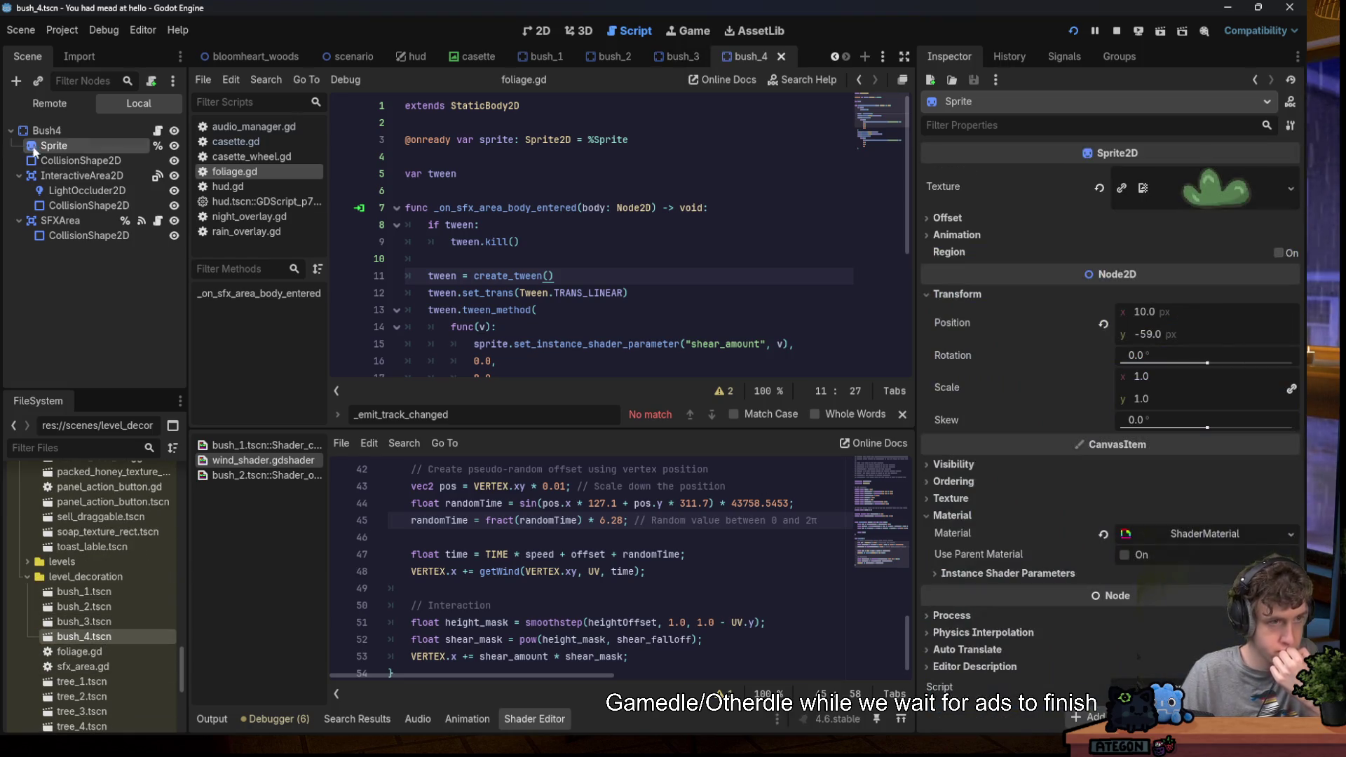
# Assign wind_shader.gdshader to bush_4's Sprite material, save, and use the res:// context menu.
pyautogui.click(1206, 533)
pyautogui.scroll(-3, 1052, 537)
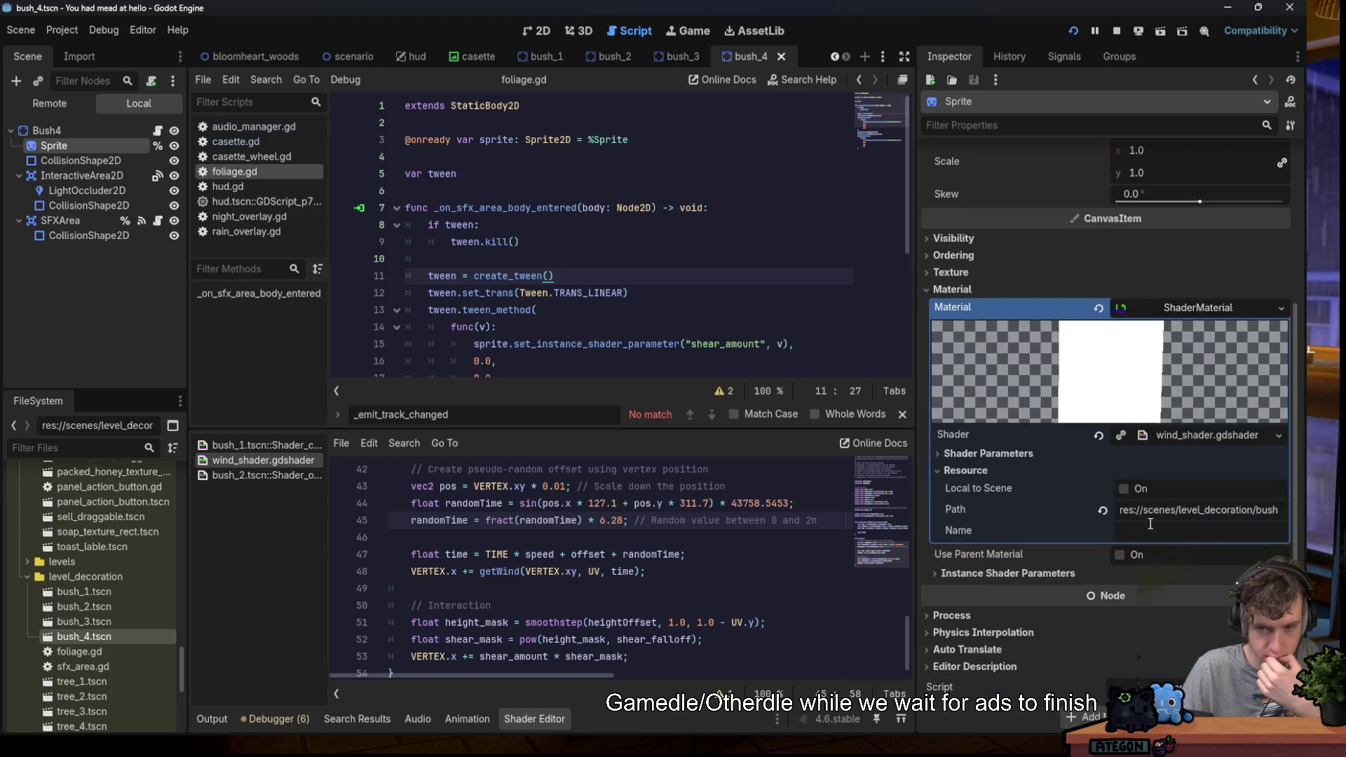
pyautogui.click(983, 453)
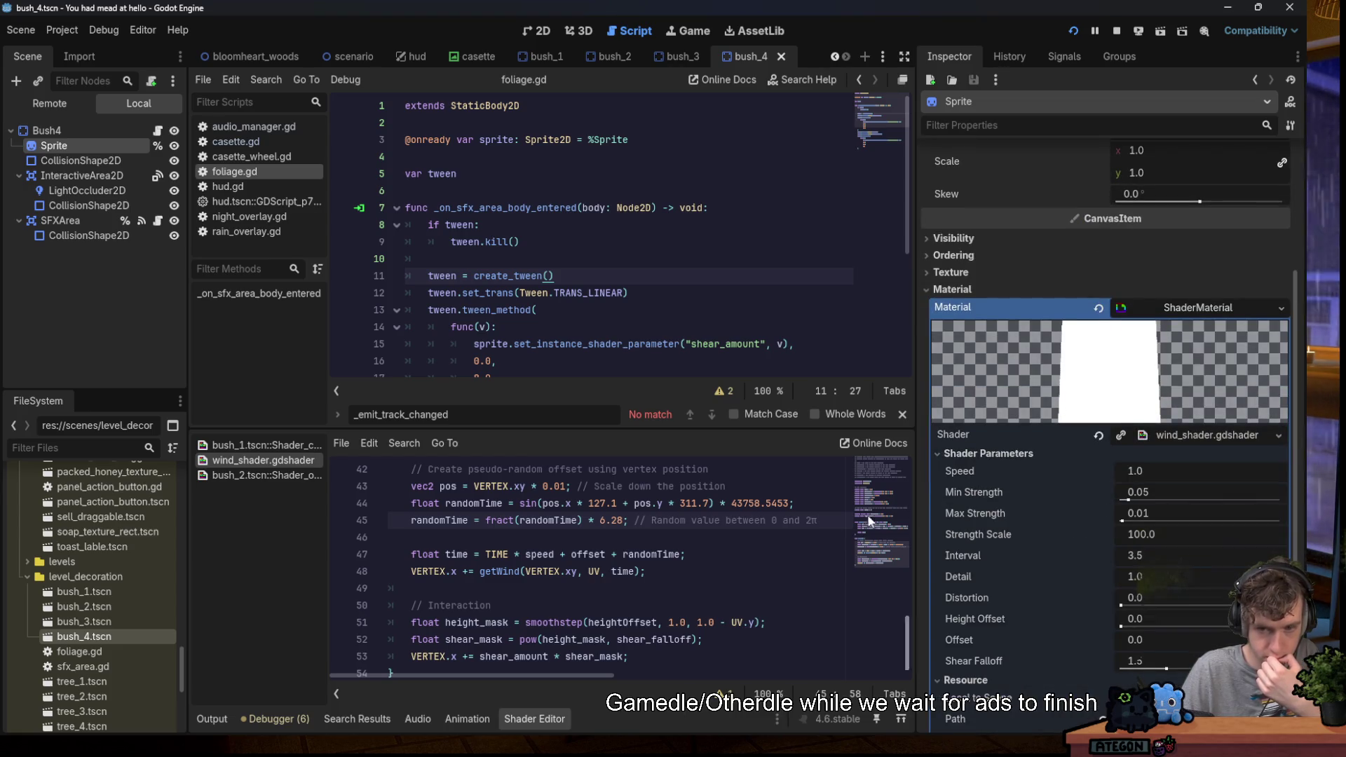
pyautogui.click(44, 447)
pyautogui.write('wind')
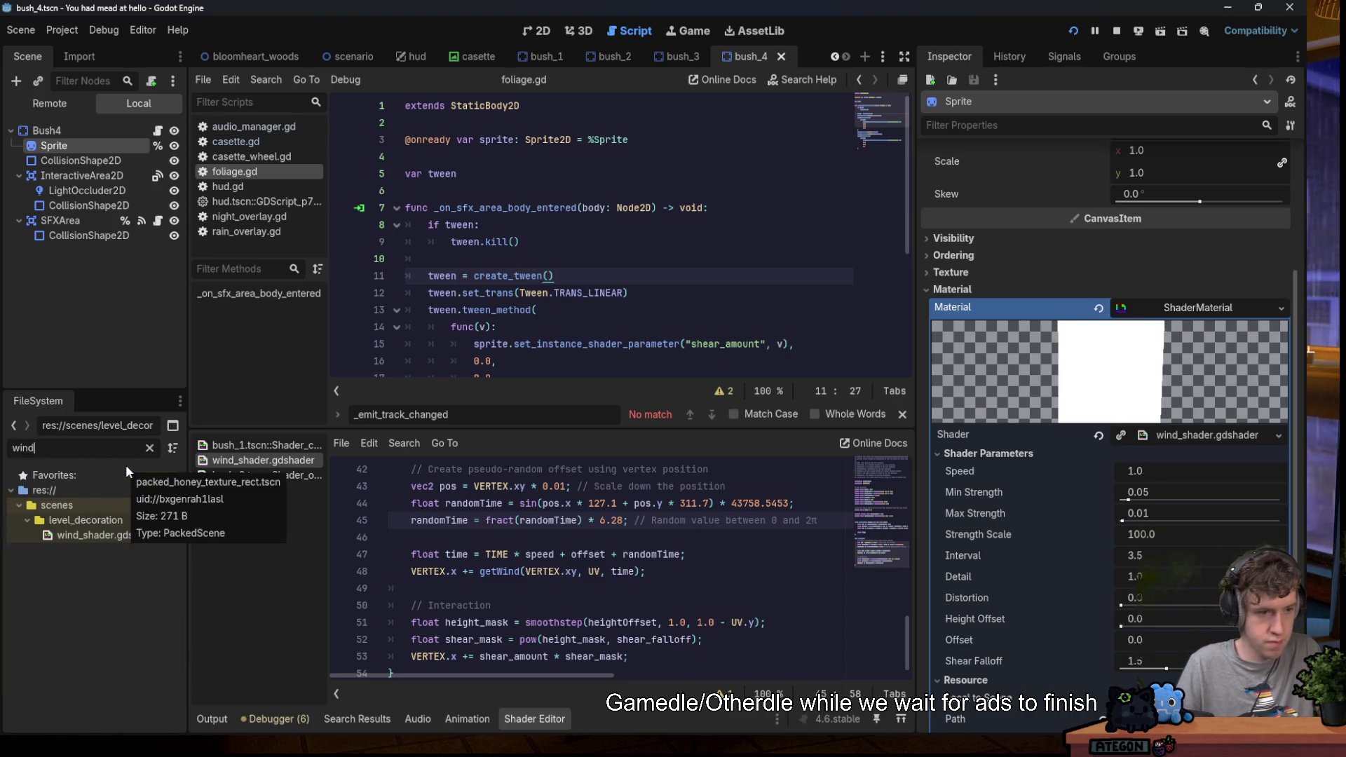
pyautogui.moveTo(88, 537)
pyautogui.mouseDown()
pyautogui.moveTo(982, 434)
pyautogui.moveTo(1188, 436)
pyautogui.mouseUp()
pyautogui.hotkey('ctrl', 's')
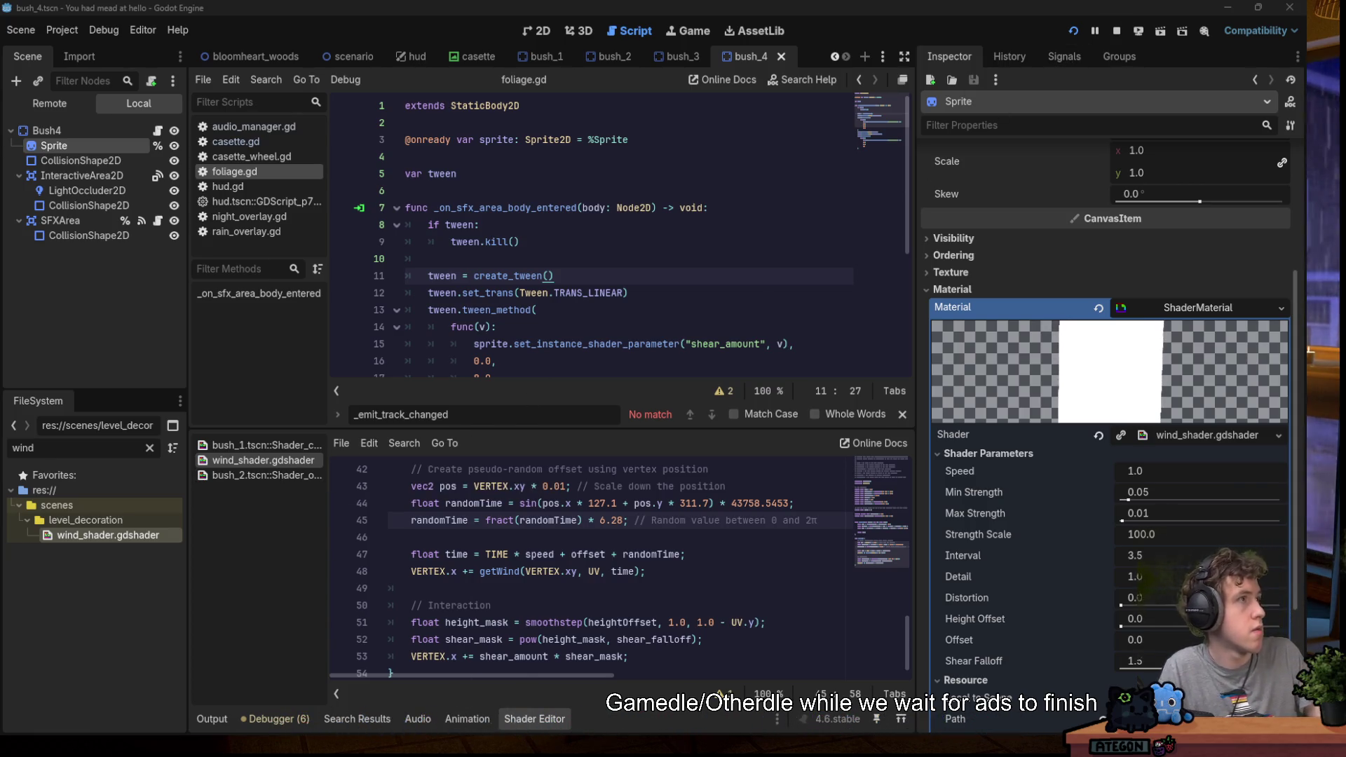
pyautogui.rightClick(67, 490)
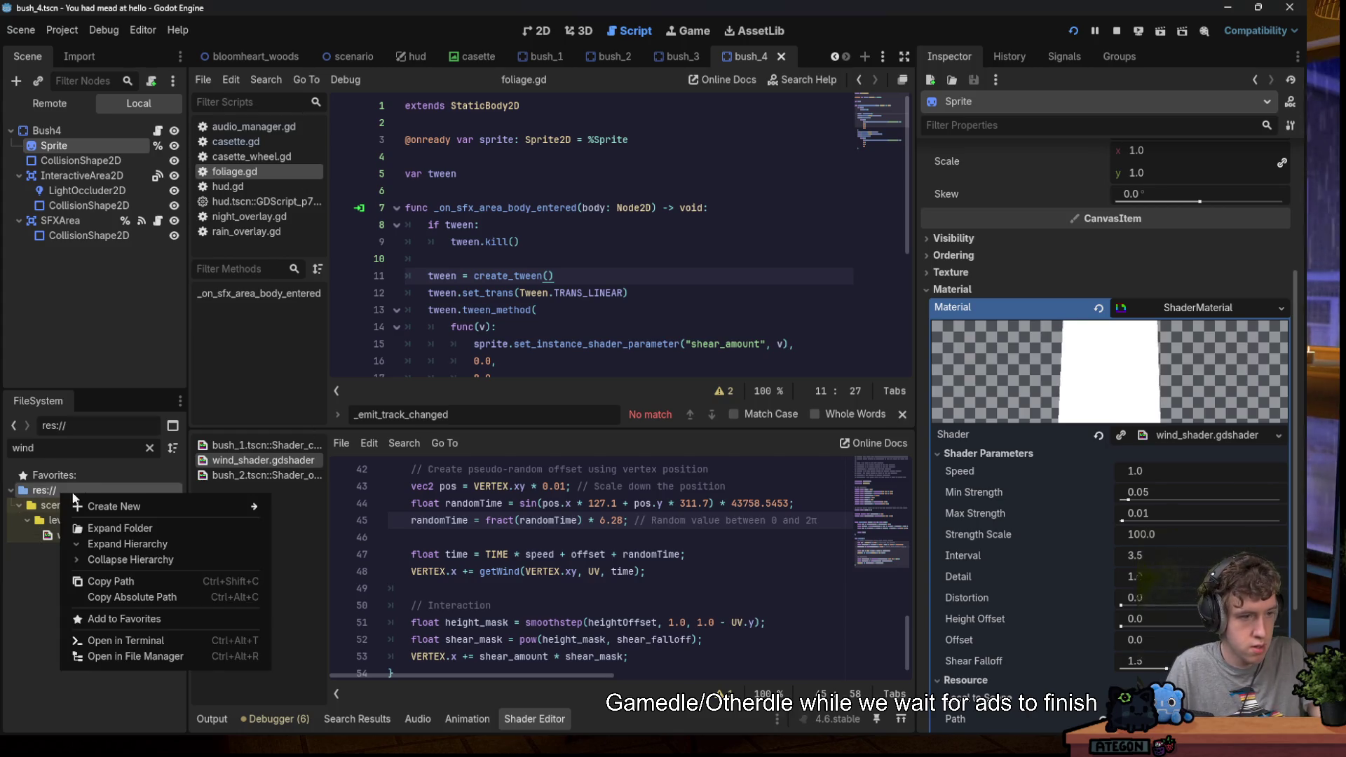
pyautogui.click(145, 659)
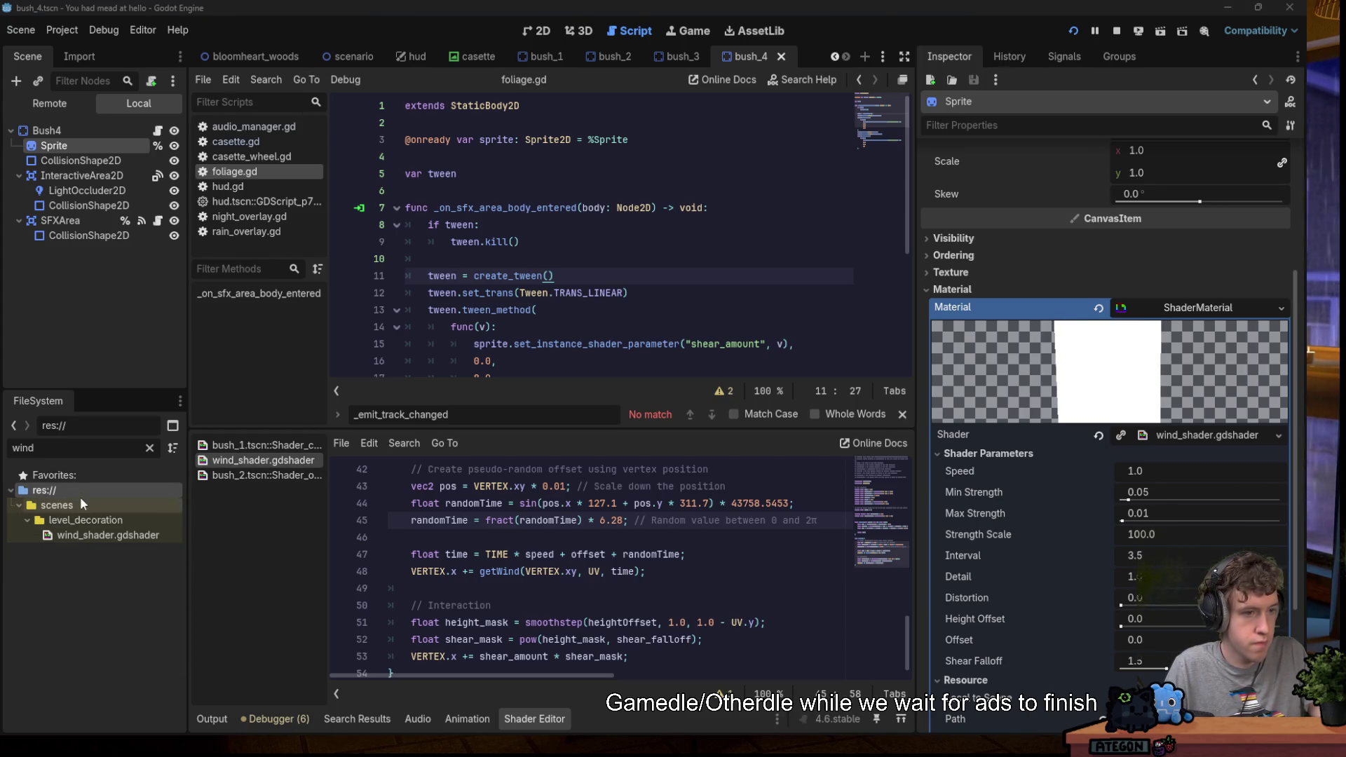
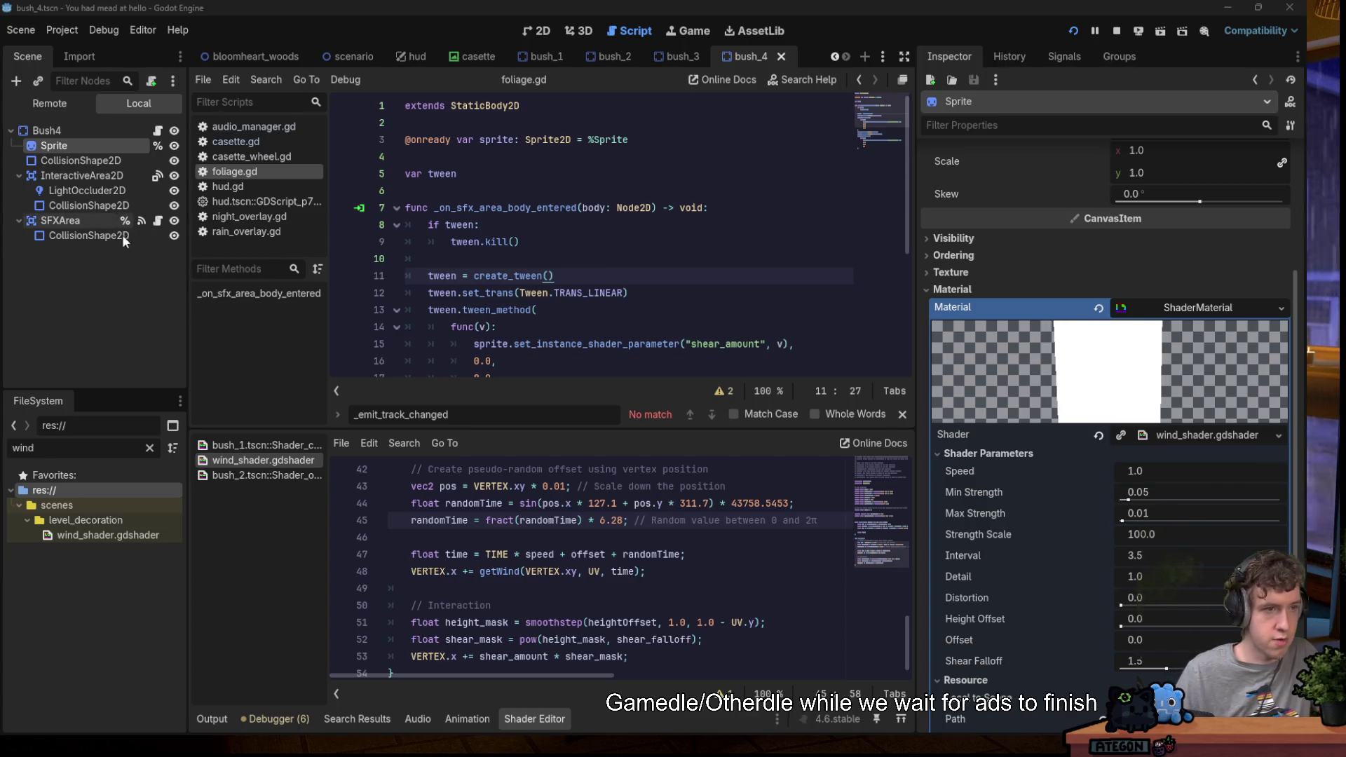
# Filter FileSystem for 'bush', give bush_1 its own unique wind shader, and save the scene.
pyautogui.doubleClick(103, 448)
pyautogui.write('bush')
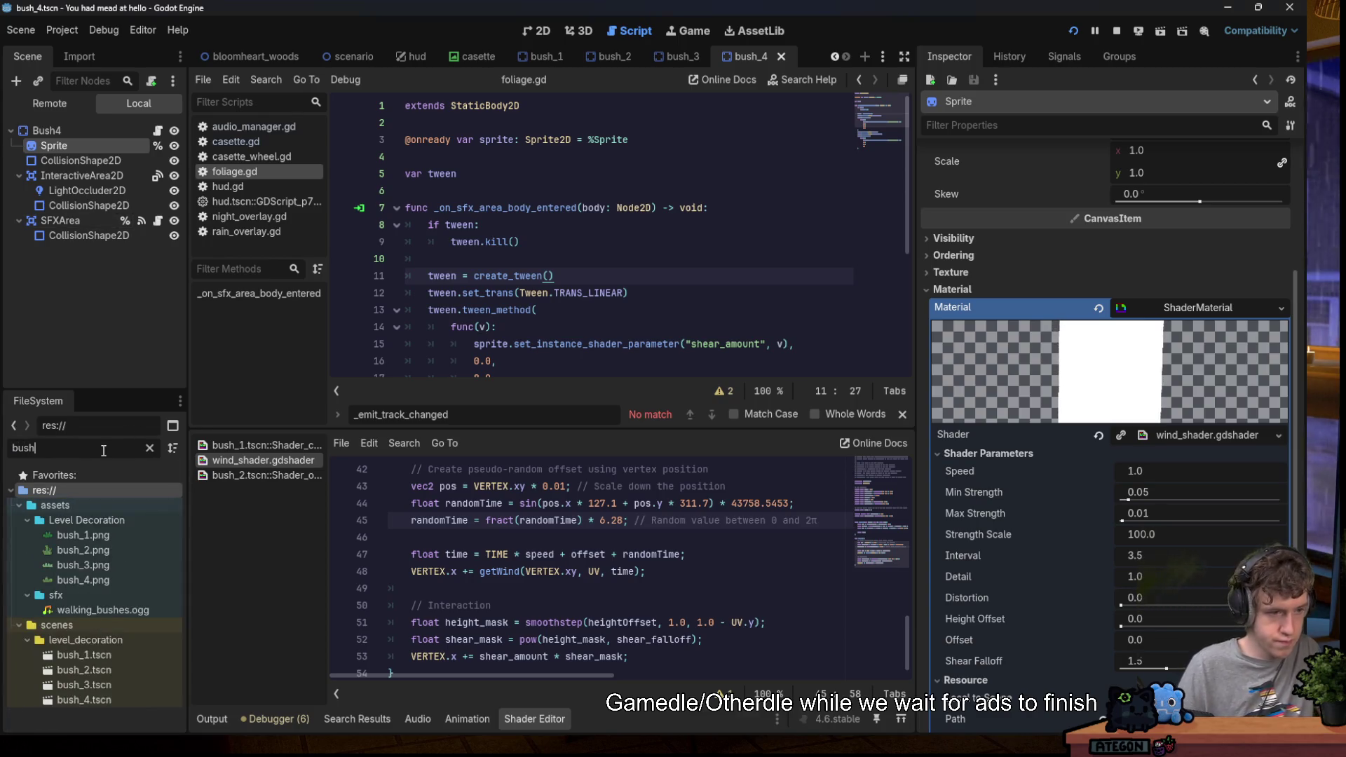
pyautogui.doubleClick(84, 655)
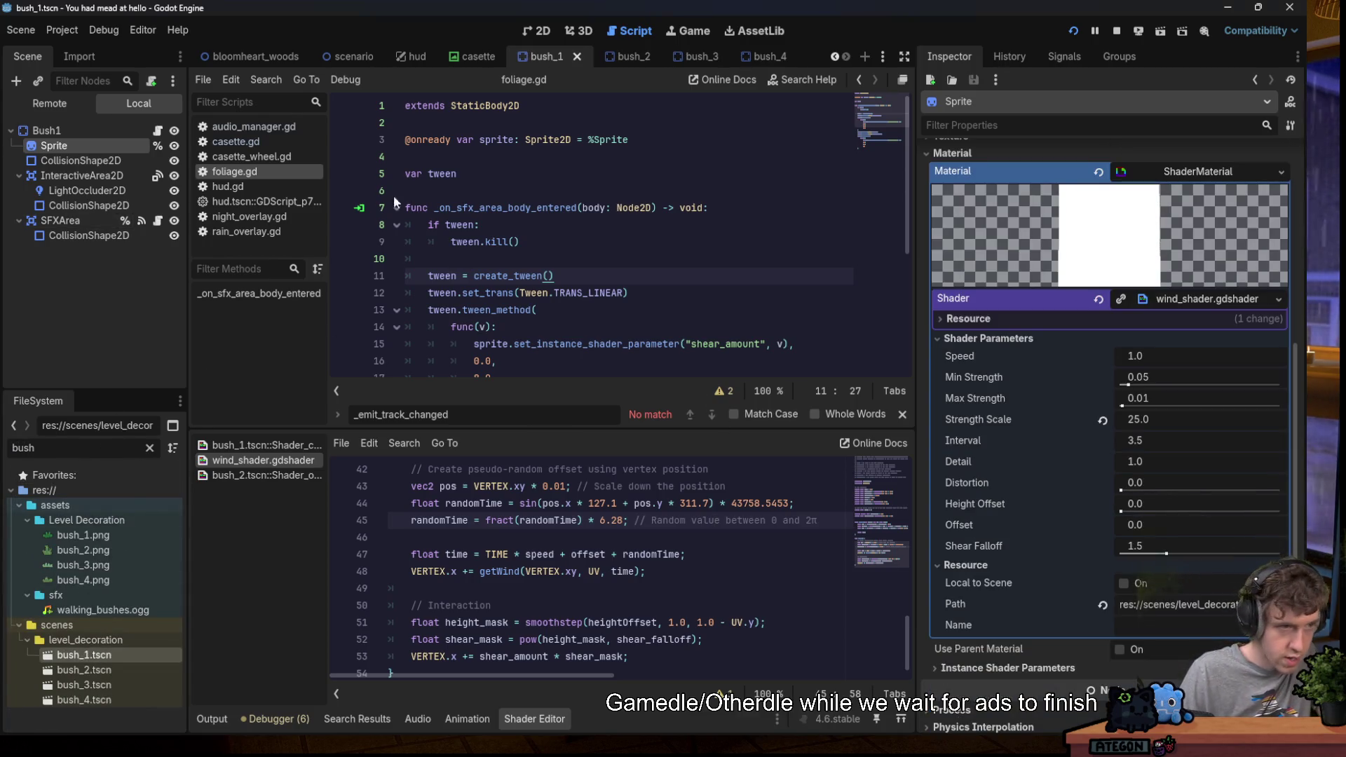
pyautogui.rightClick(1178, 303)
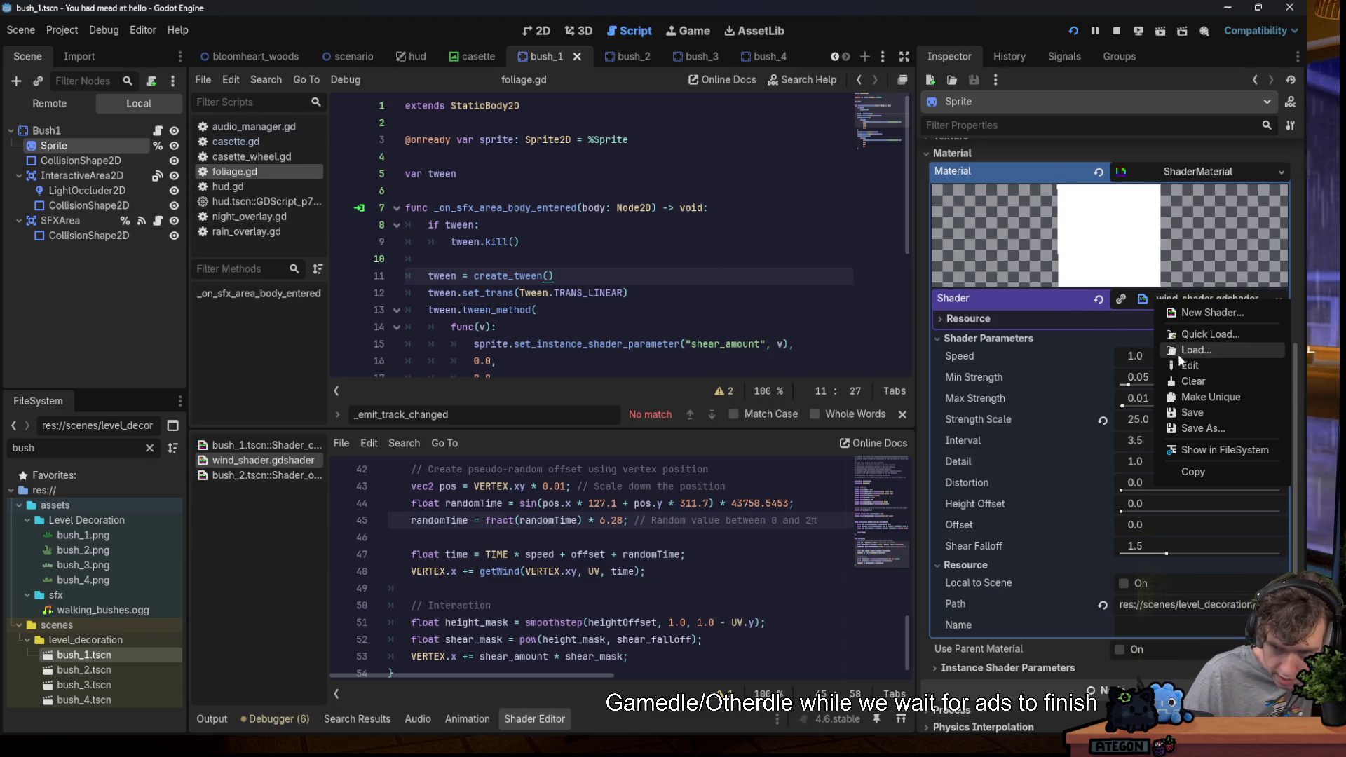
pyautogui.click(1203, 394)
pyautogui.hotkey('ctrl', 's')
# Make bush_2's wind shader unique, then launch the project for a test run.
pyautogui.doubleClick(84, 669)
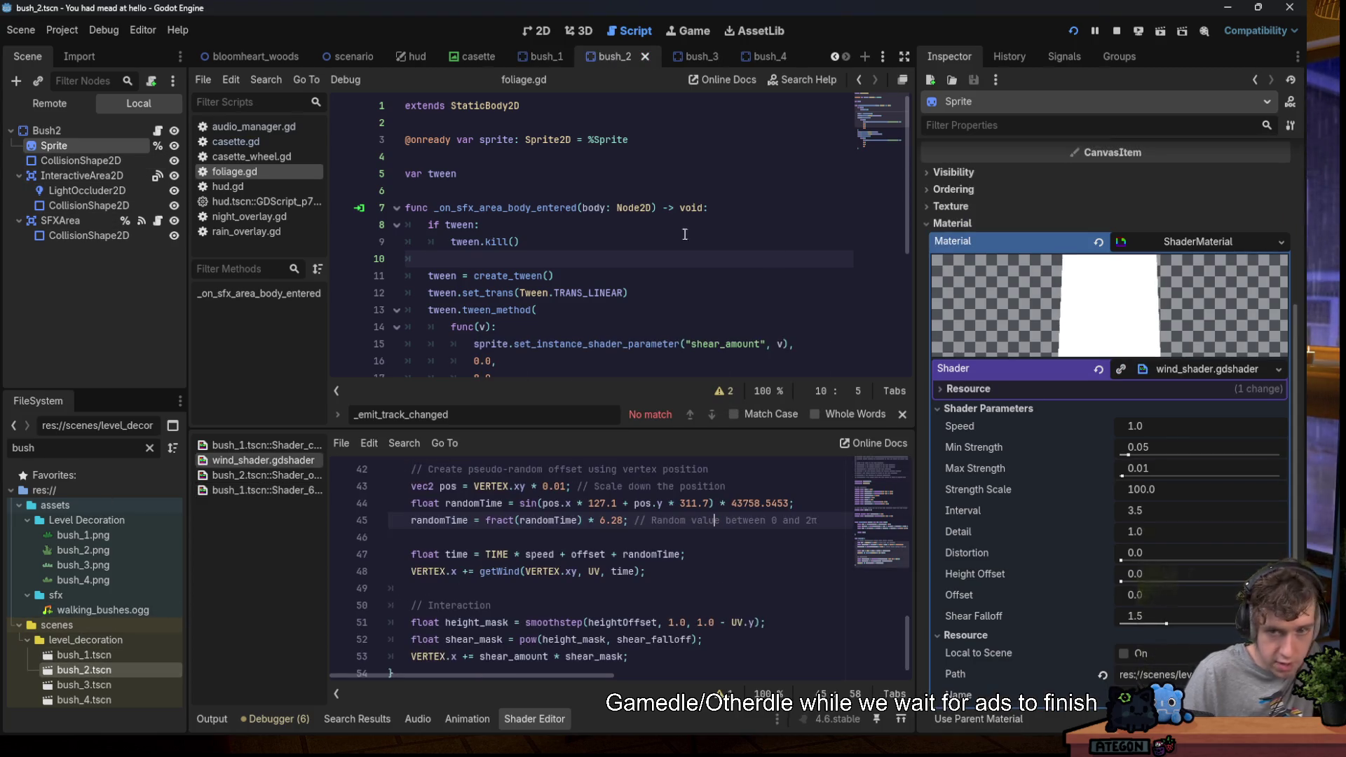
pyautogui.rightClick(1167, 369)
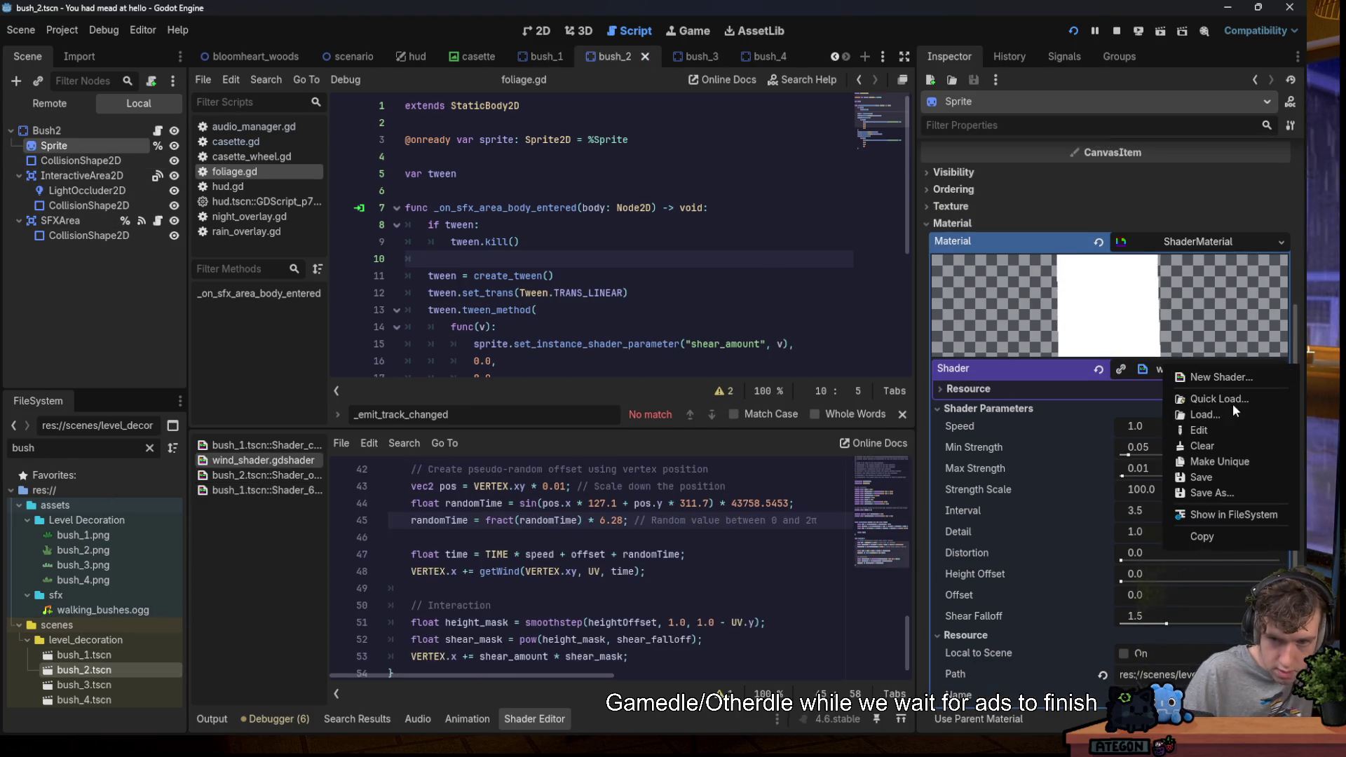
pyautogui.click(1224, 461)
pyautogui.click(1073, 31)
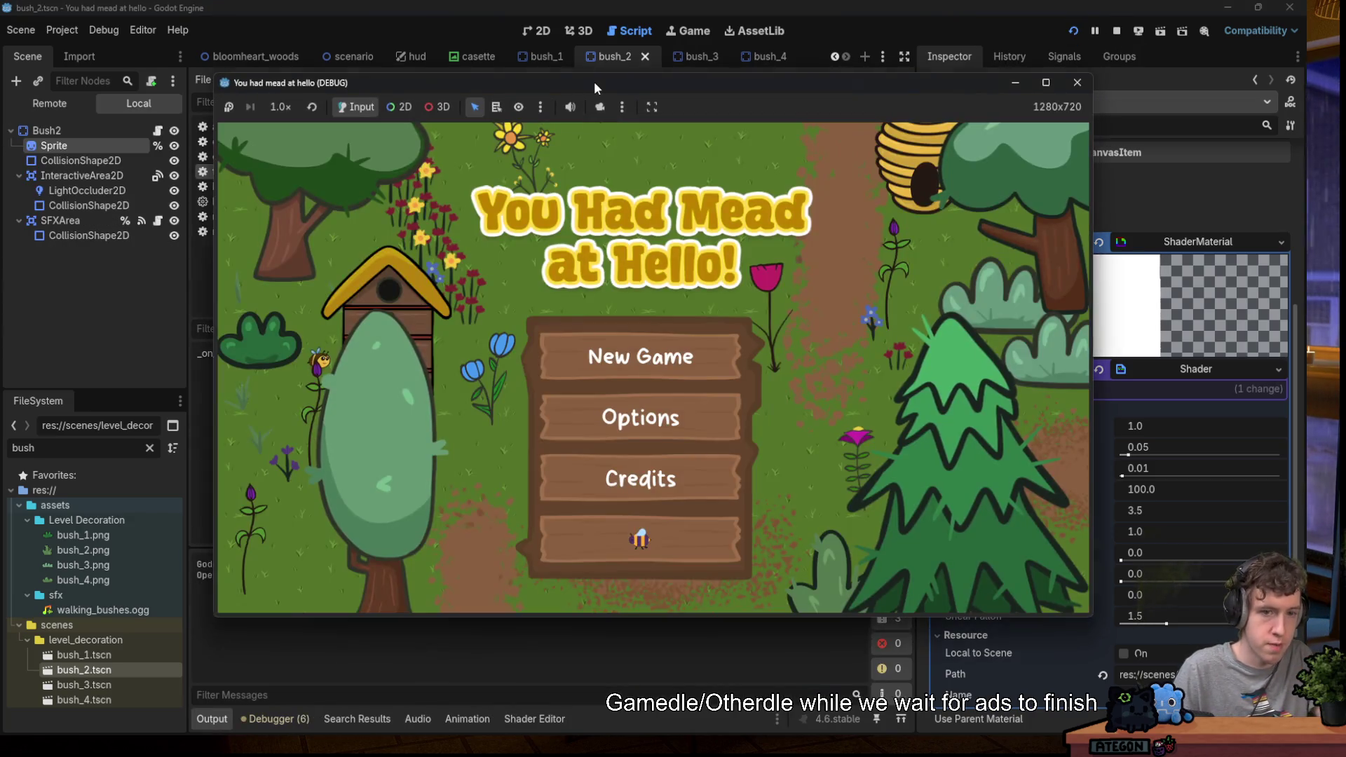
# Maximize the game window, start a New Game, and walk the beekeeper through the forest pines.
pyautogui.doubleClick(594, 82)
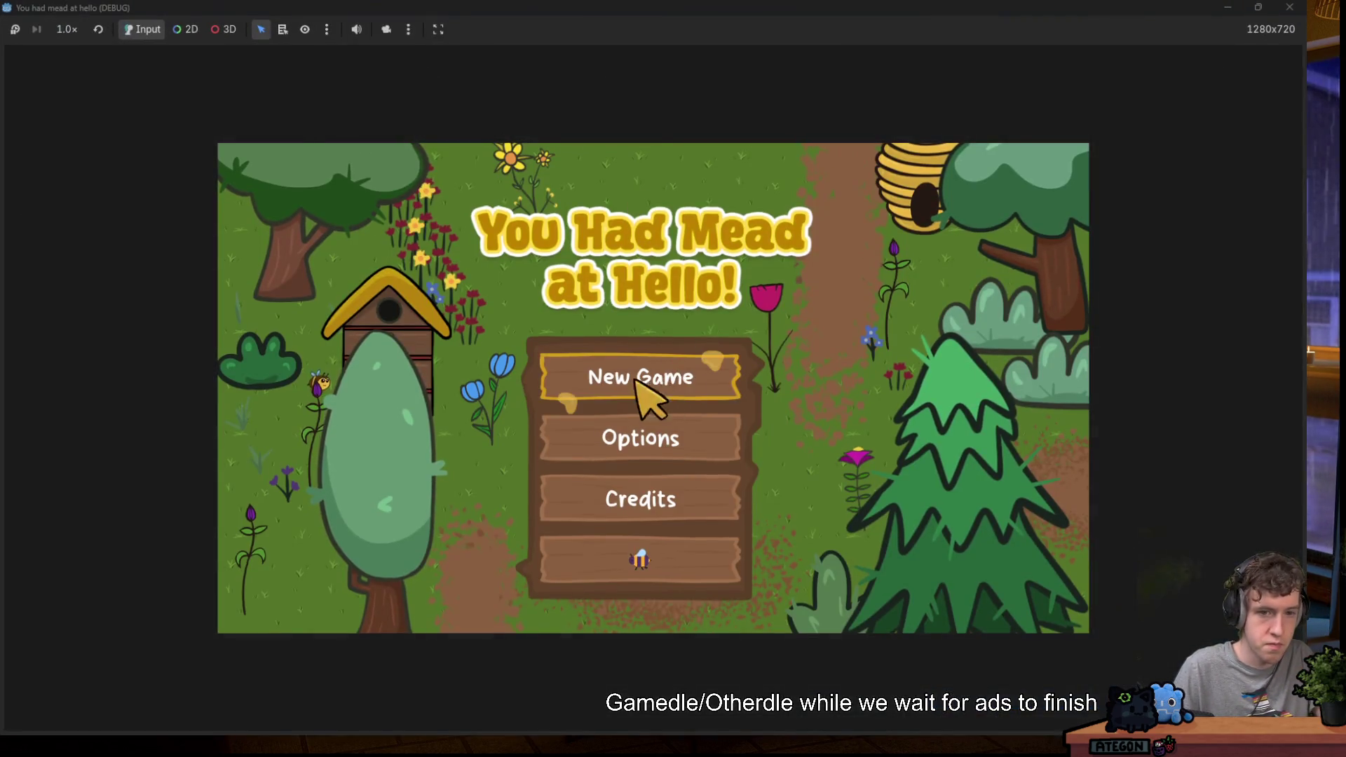
pyautogui.click(642, 382)
pyautogui.press('w')
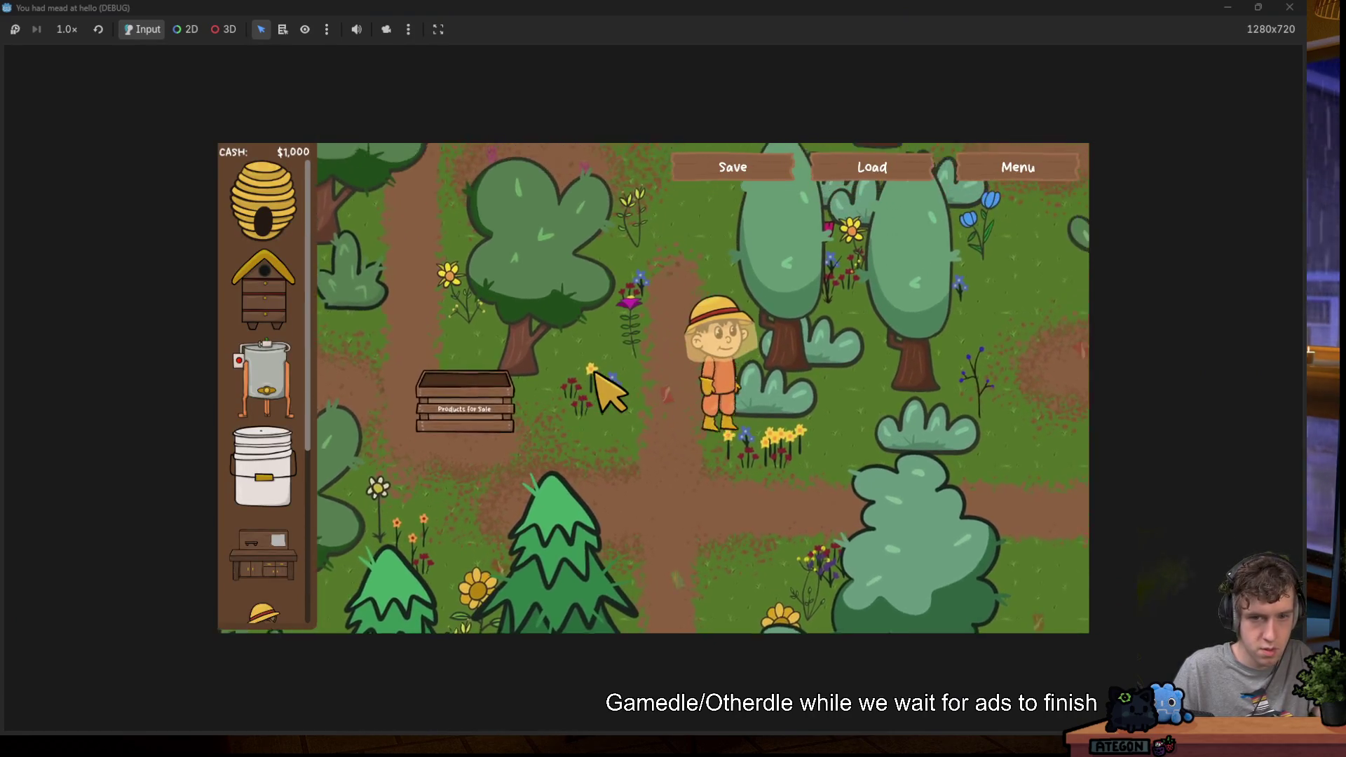
pyautogui.press('d')
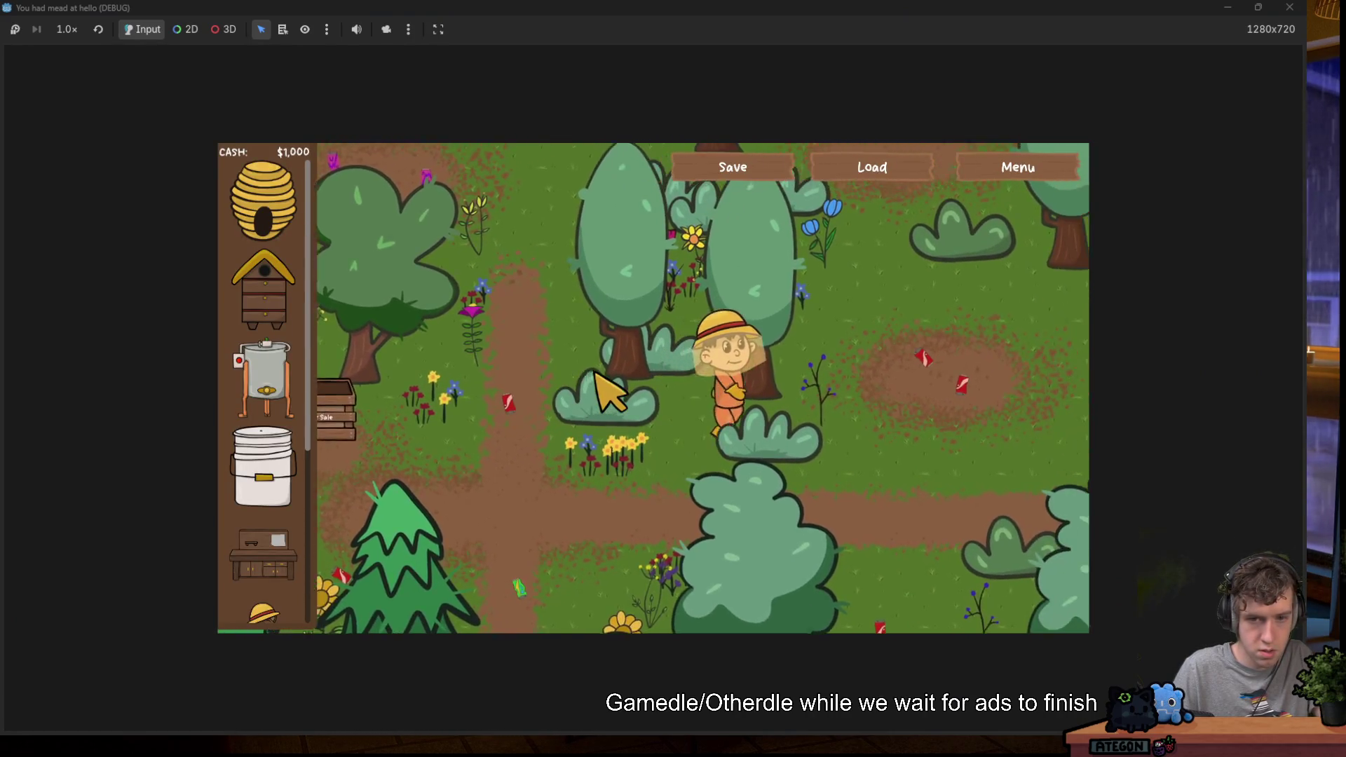
pyautogui.press('s')
pyautogui.press('a')
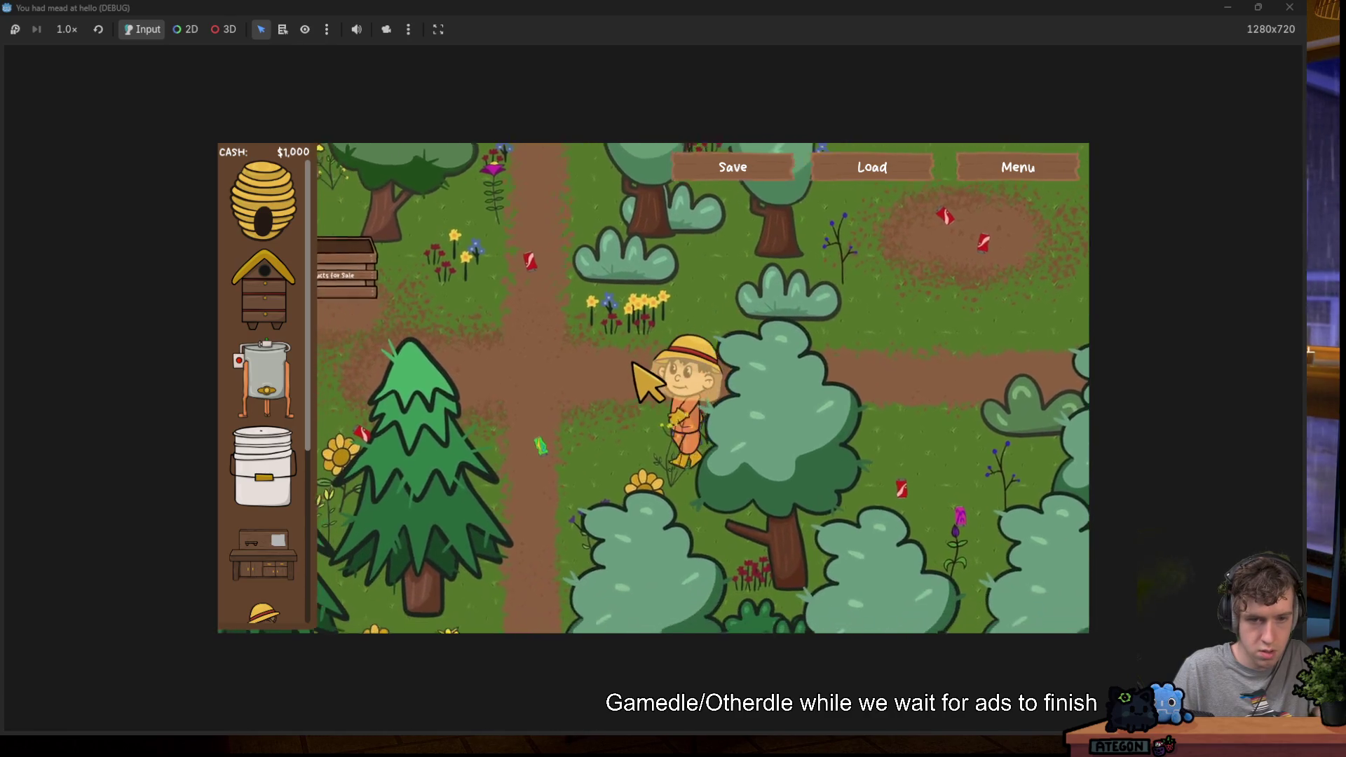
pyautogui.press('s')
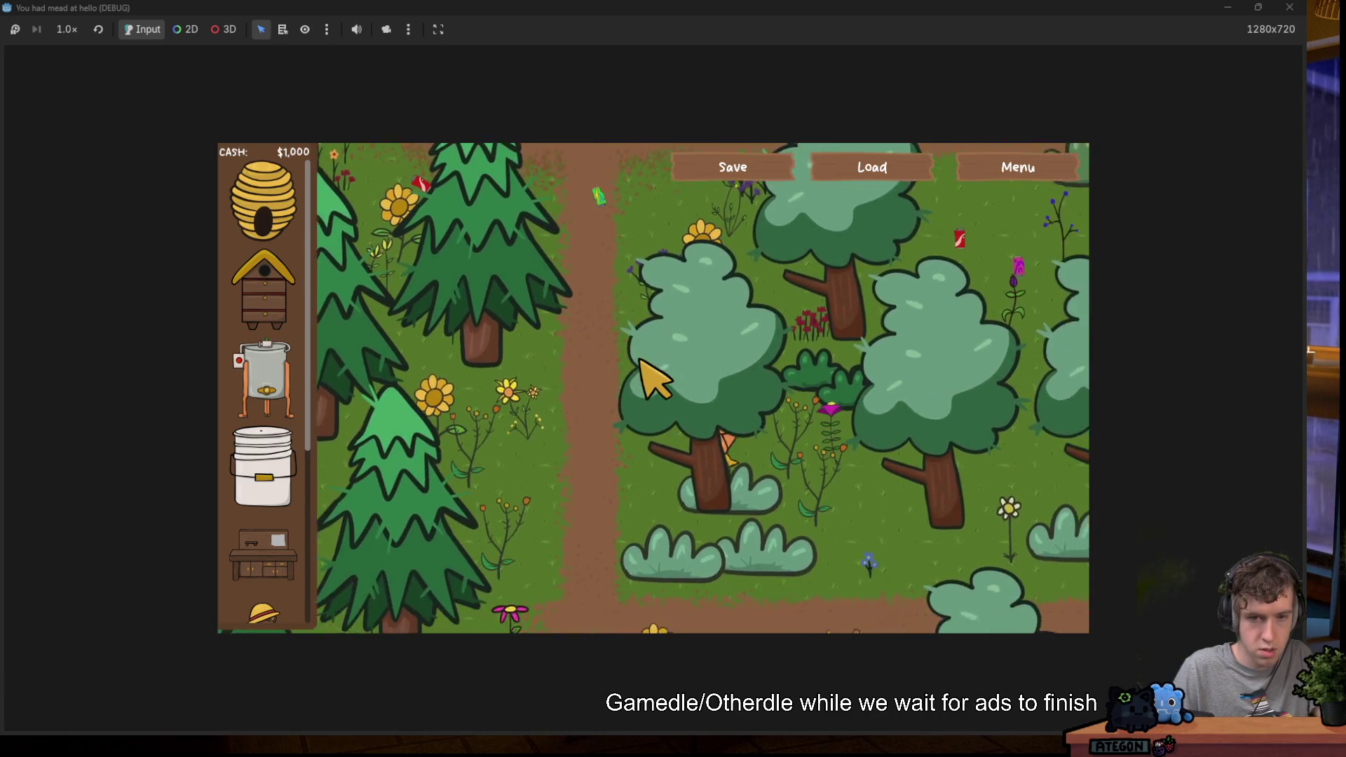
pyautogui.press('a')
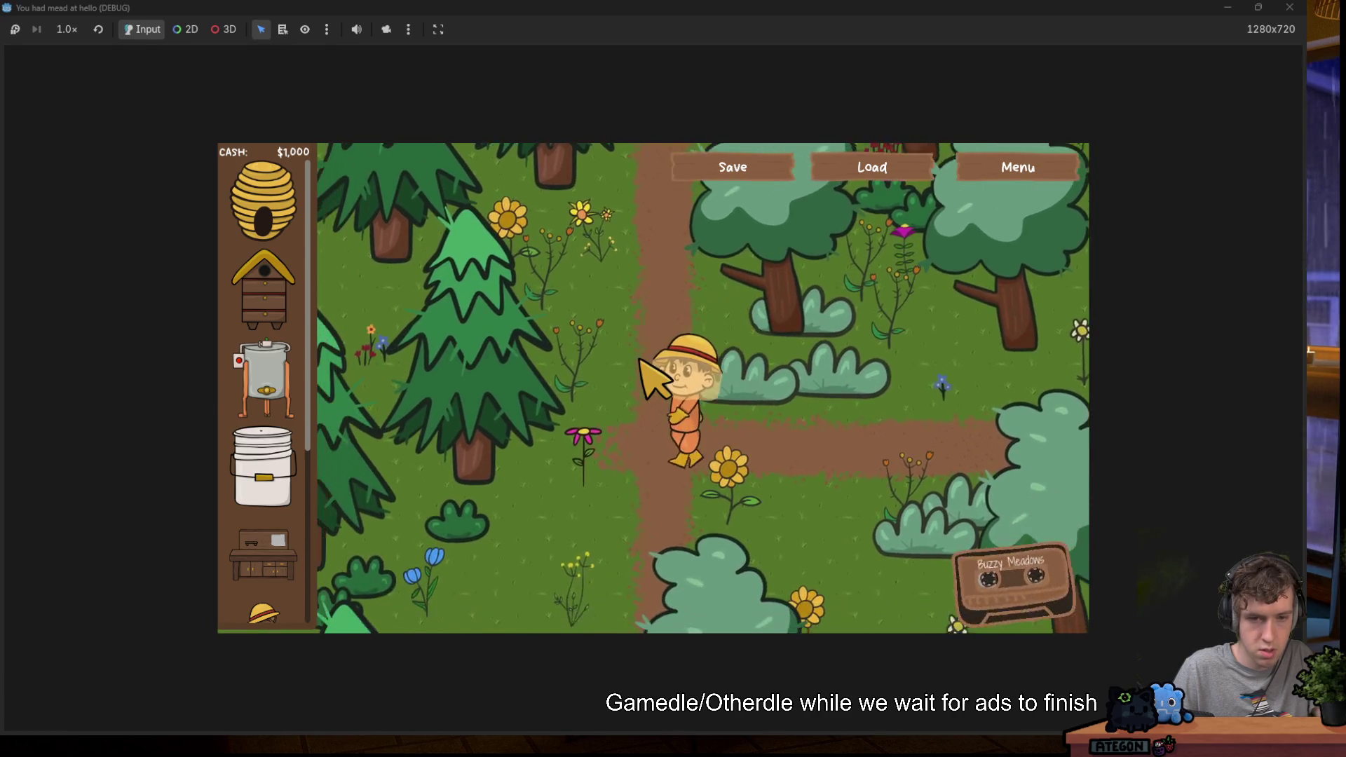
pyautogui.press('a')
pyautogui.press('s')
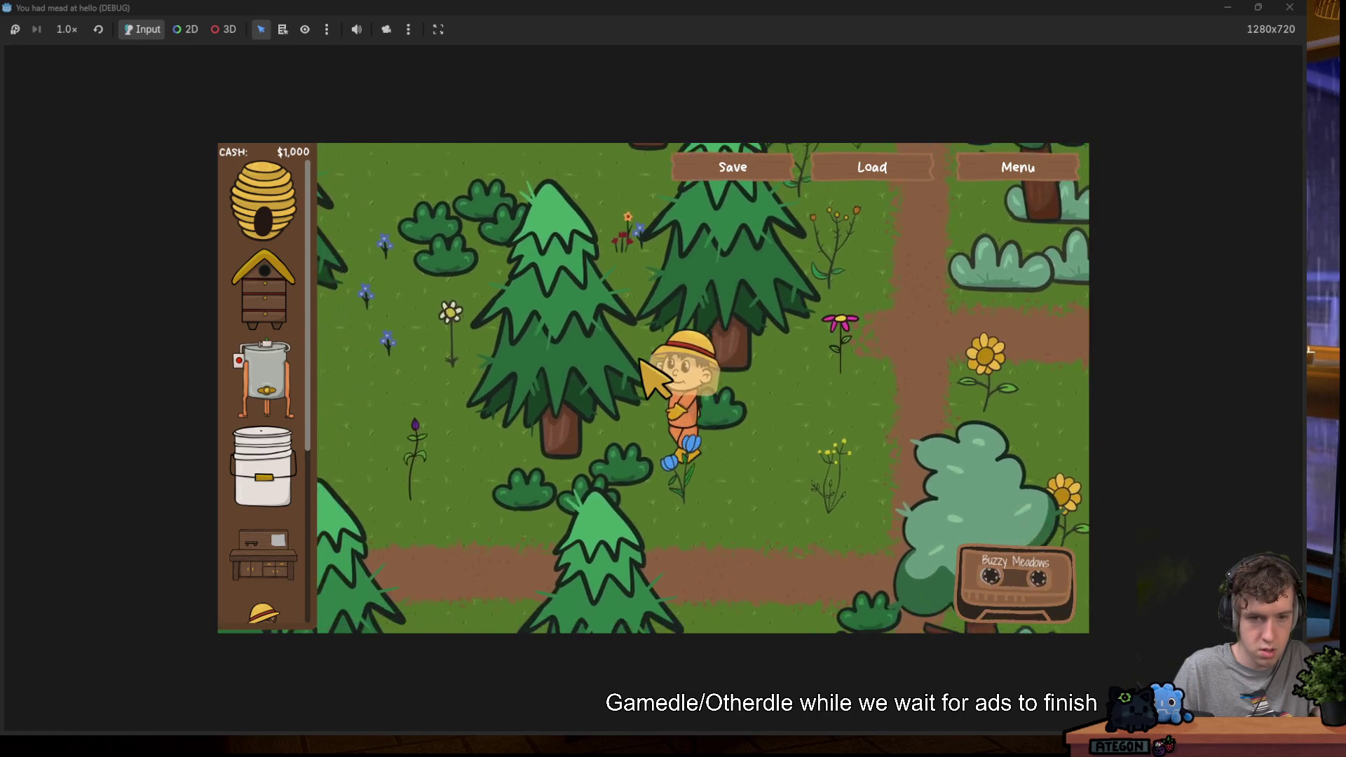
pyautogui.press('w')
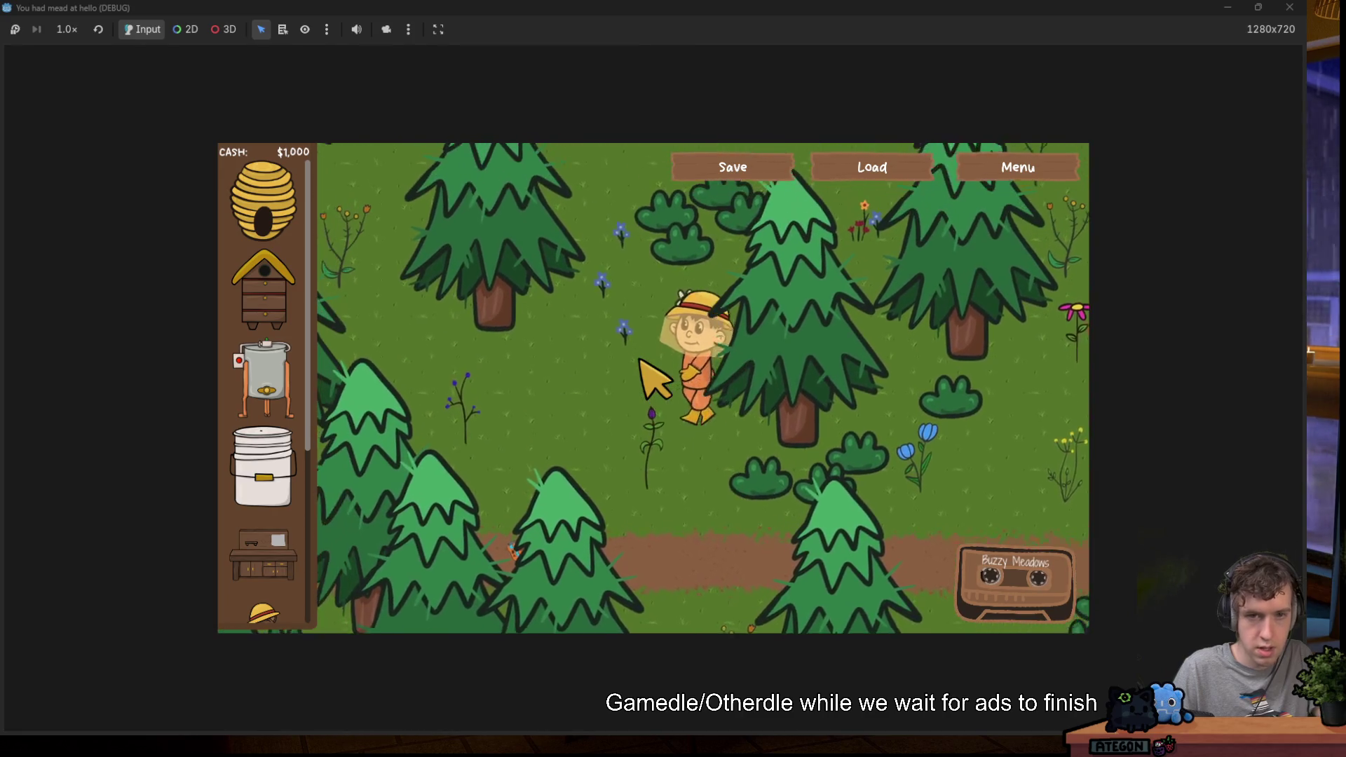
pyautogui.press('w')
pyautogui.press('d')
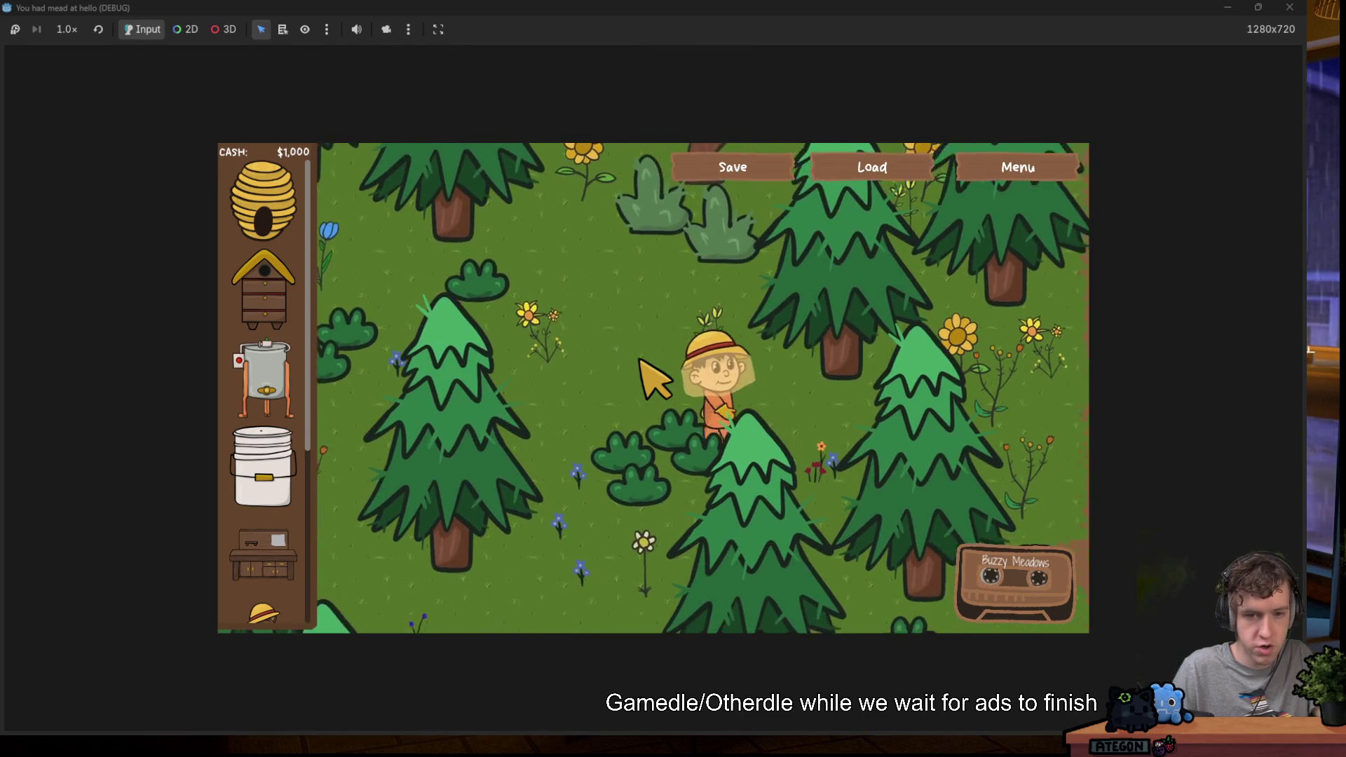
pyautogui.press('a')
pyautogui.press('w')
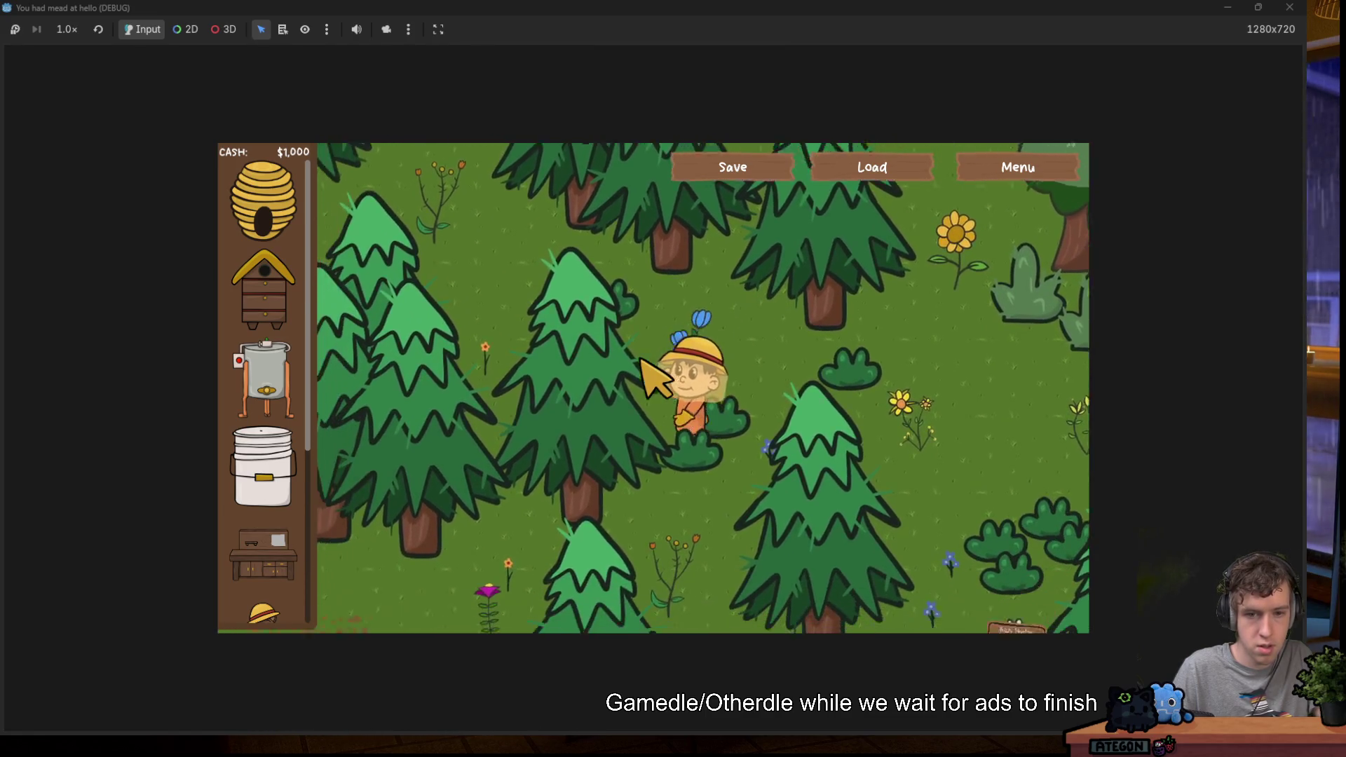
pyautogui.press('w')
pyautogui.press('d')
pyautogui.press('w')
pyautogui.press('d')
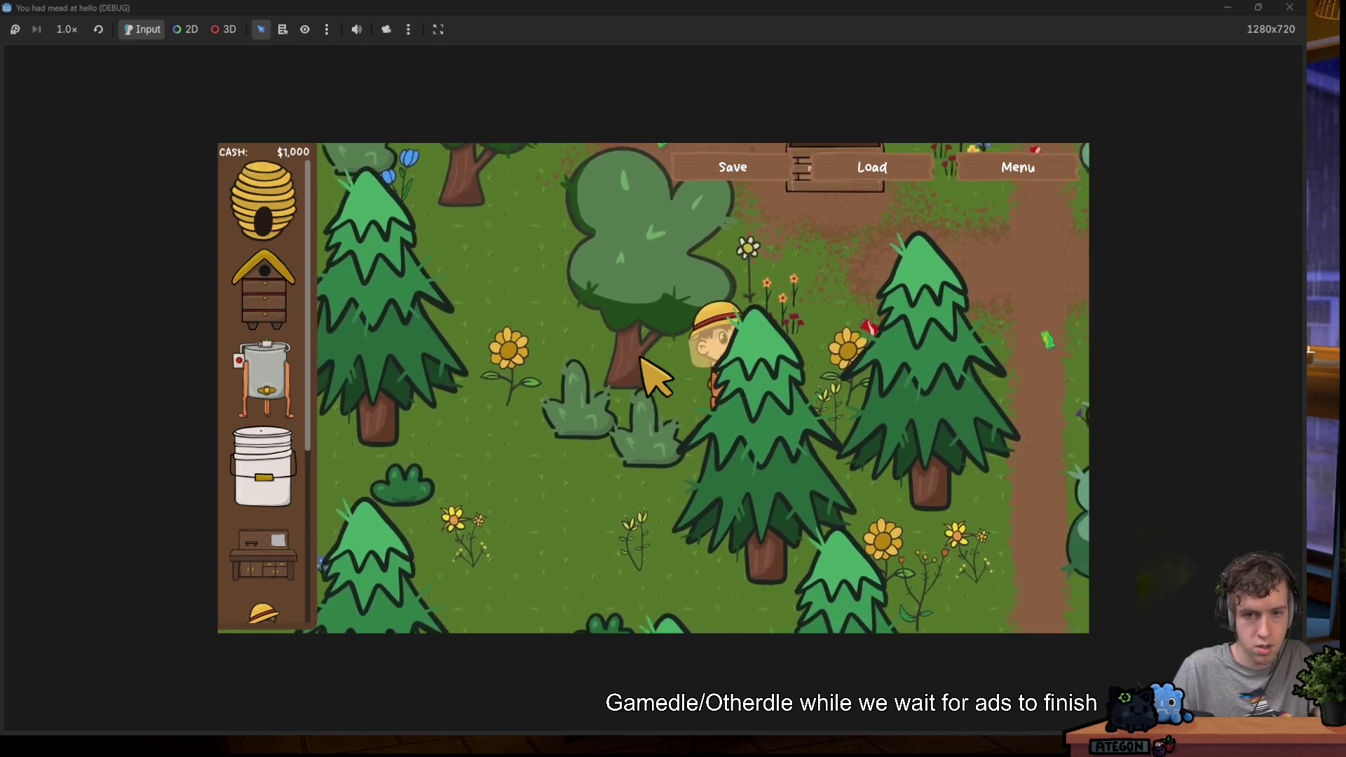
pyautogui.press('w')
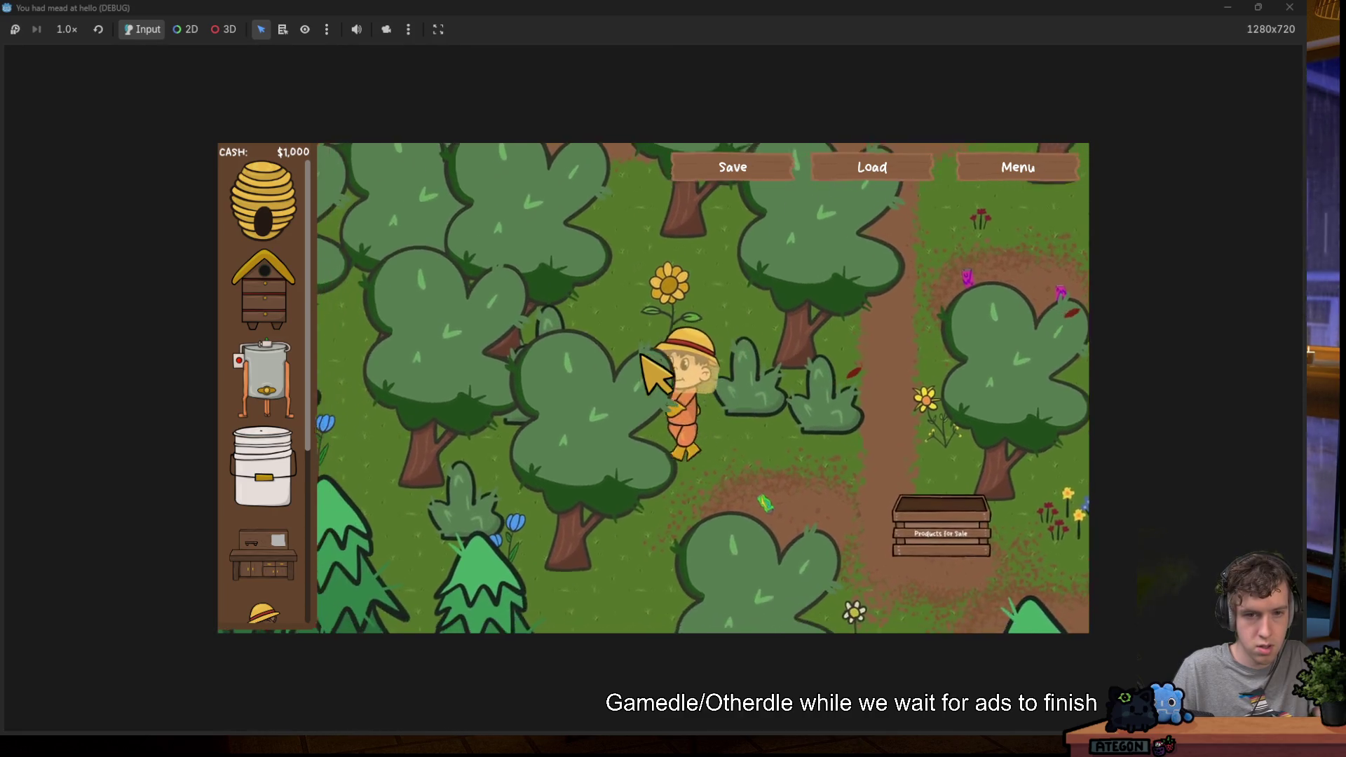
pyautogui.press('a')
pyautogui.press('s')
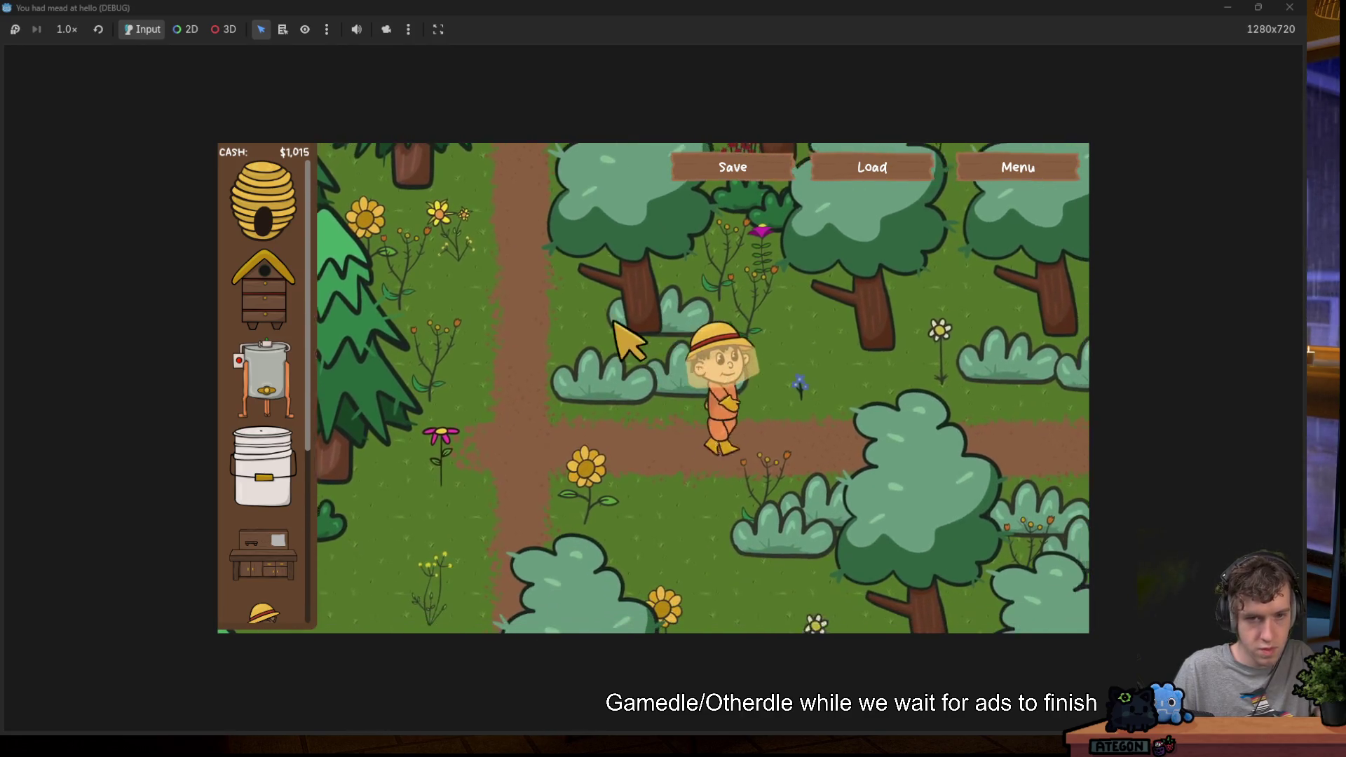
# Keep walking the beekeeper along the forest paths while the cassette display hides.
pyautogui.press('d')
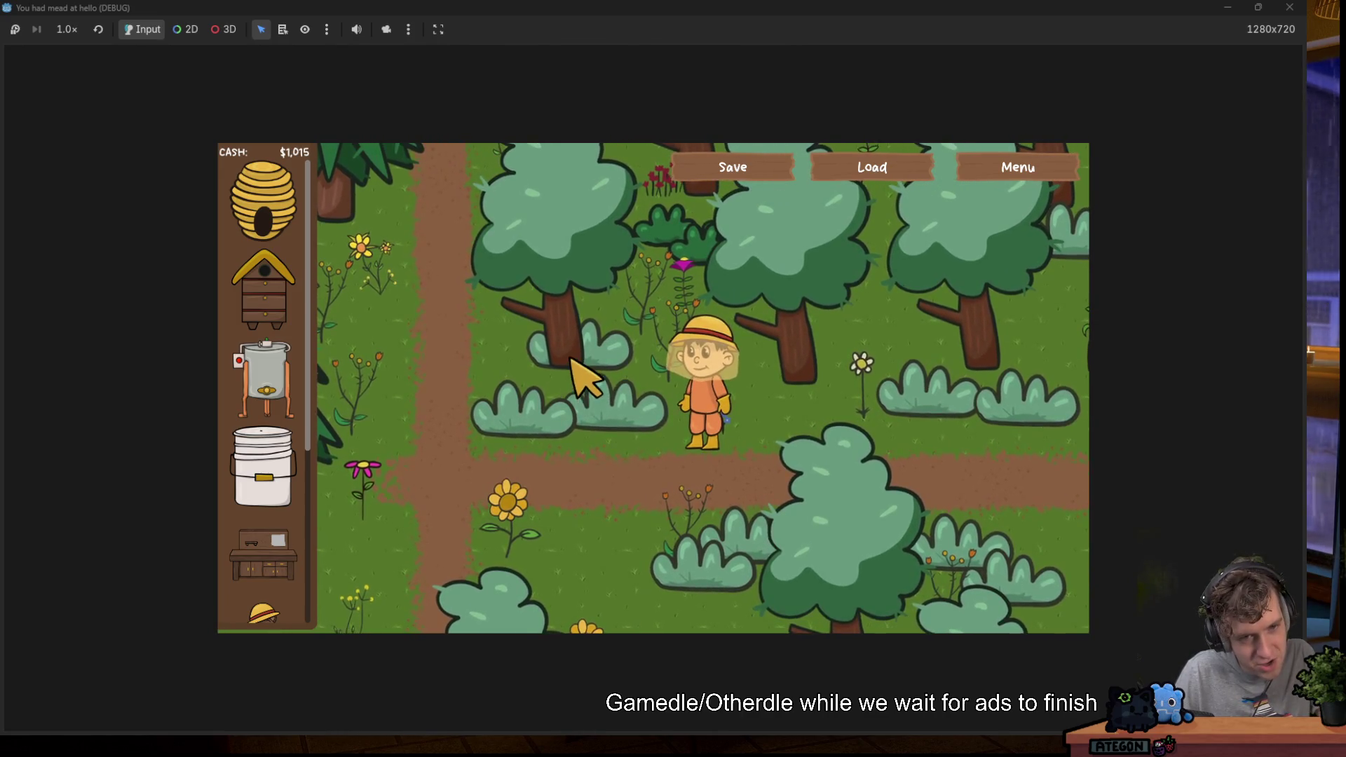
pyautogui.press('w')
pyautogui.press('a')
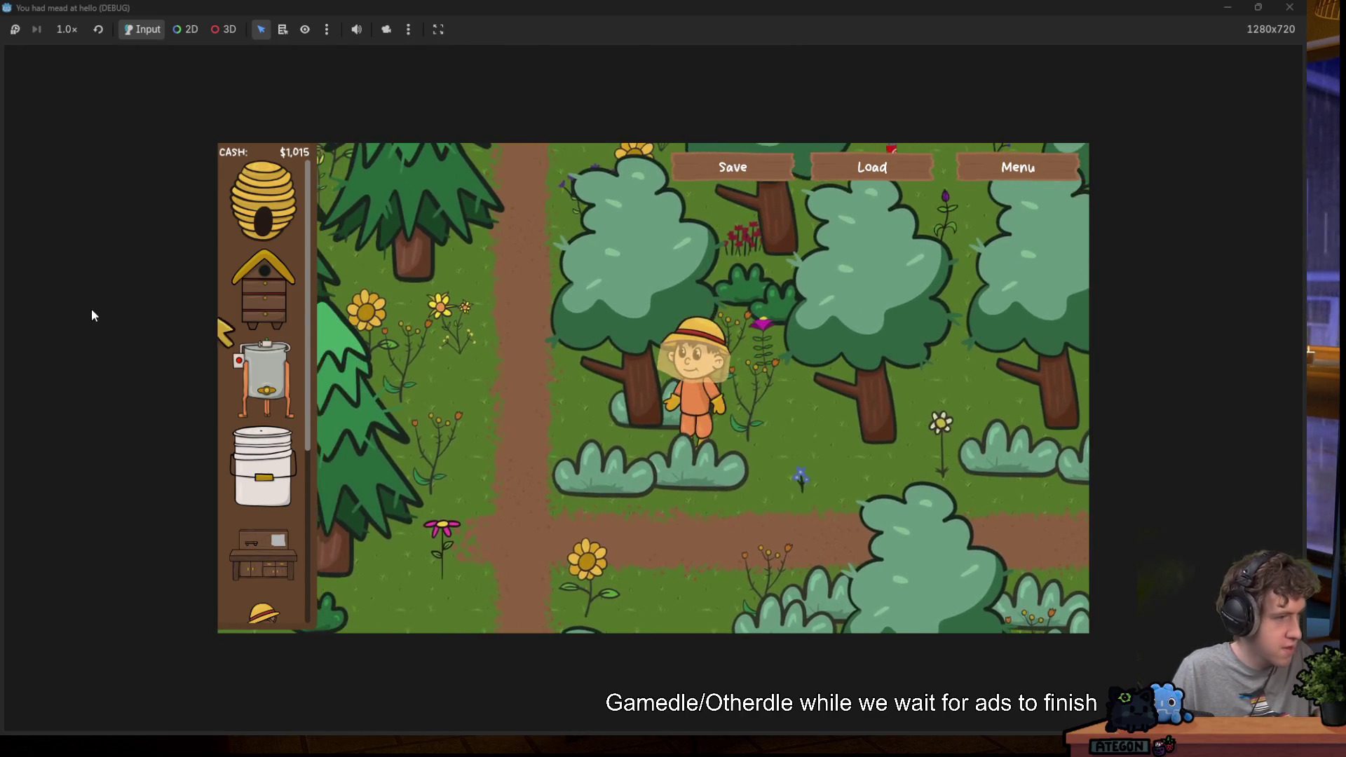
pyautogui.press('s')
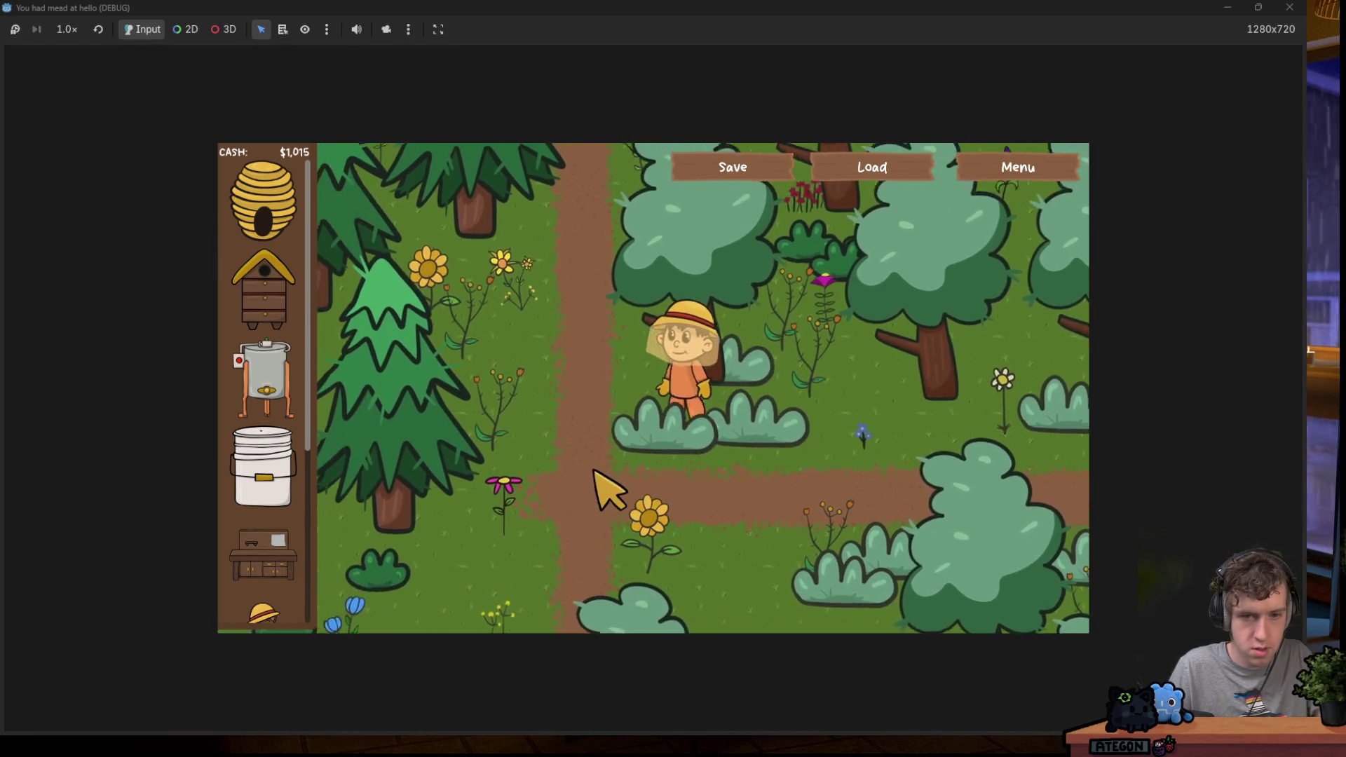
pyautogui.press('s')
pyautogui.press('d')
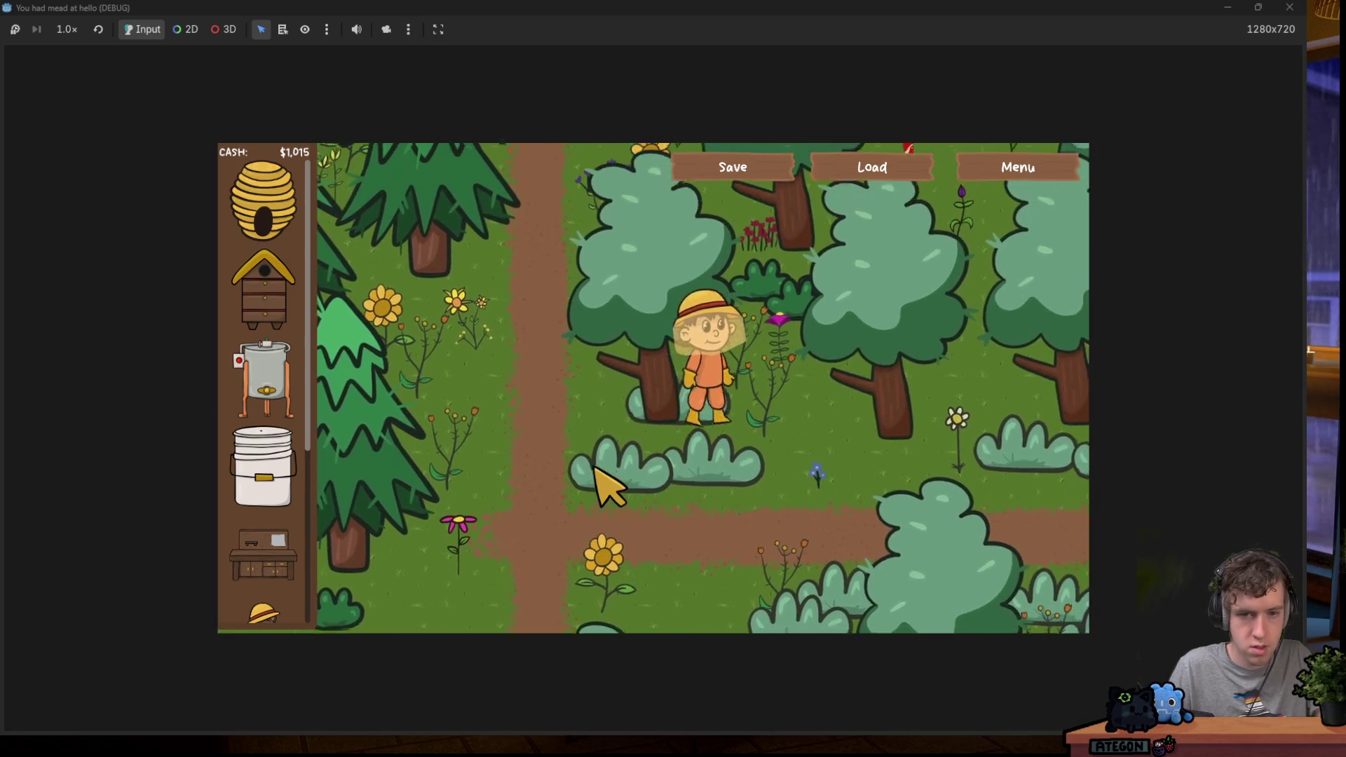
pyautogui.press('s')
pyautogui.press('w')
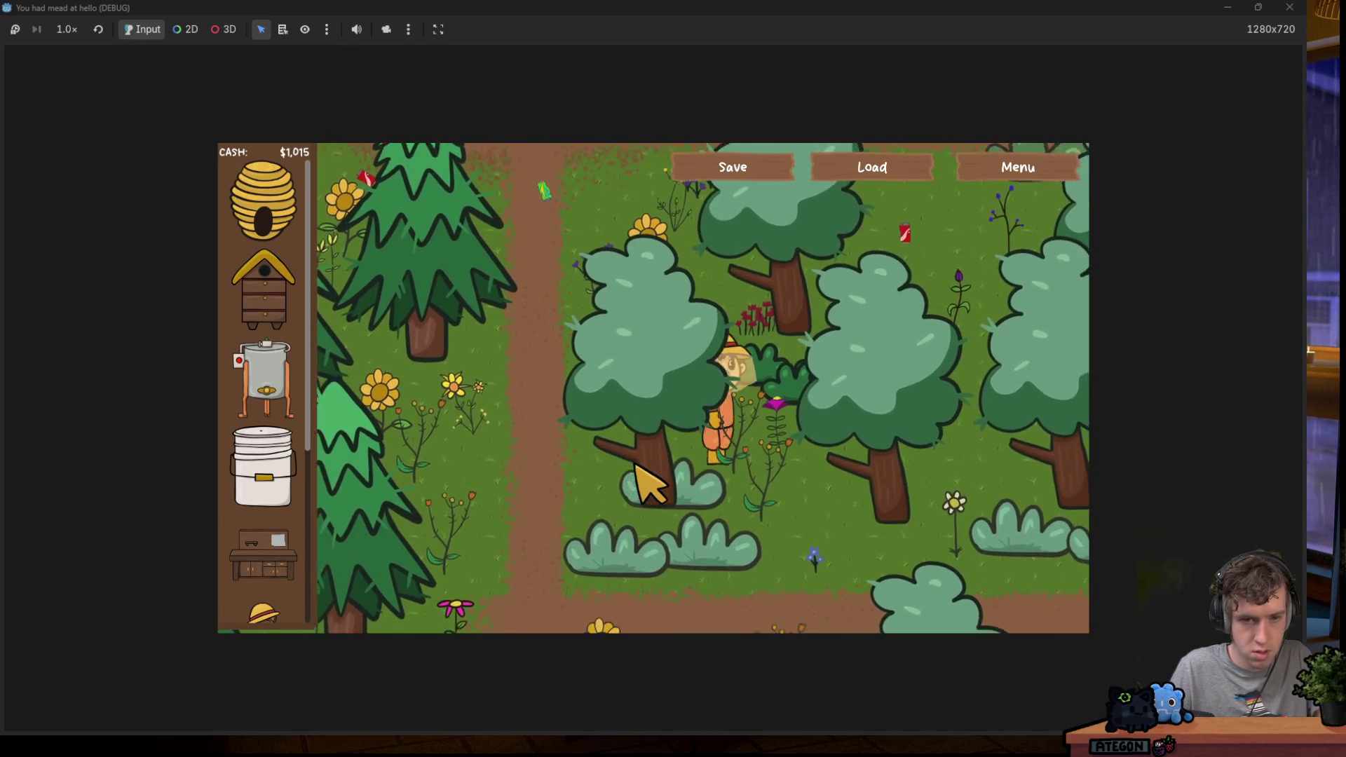
pyautogui.press('s')
pyautogui.press('a')
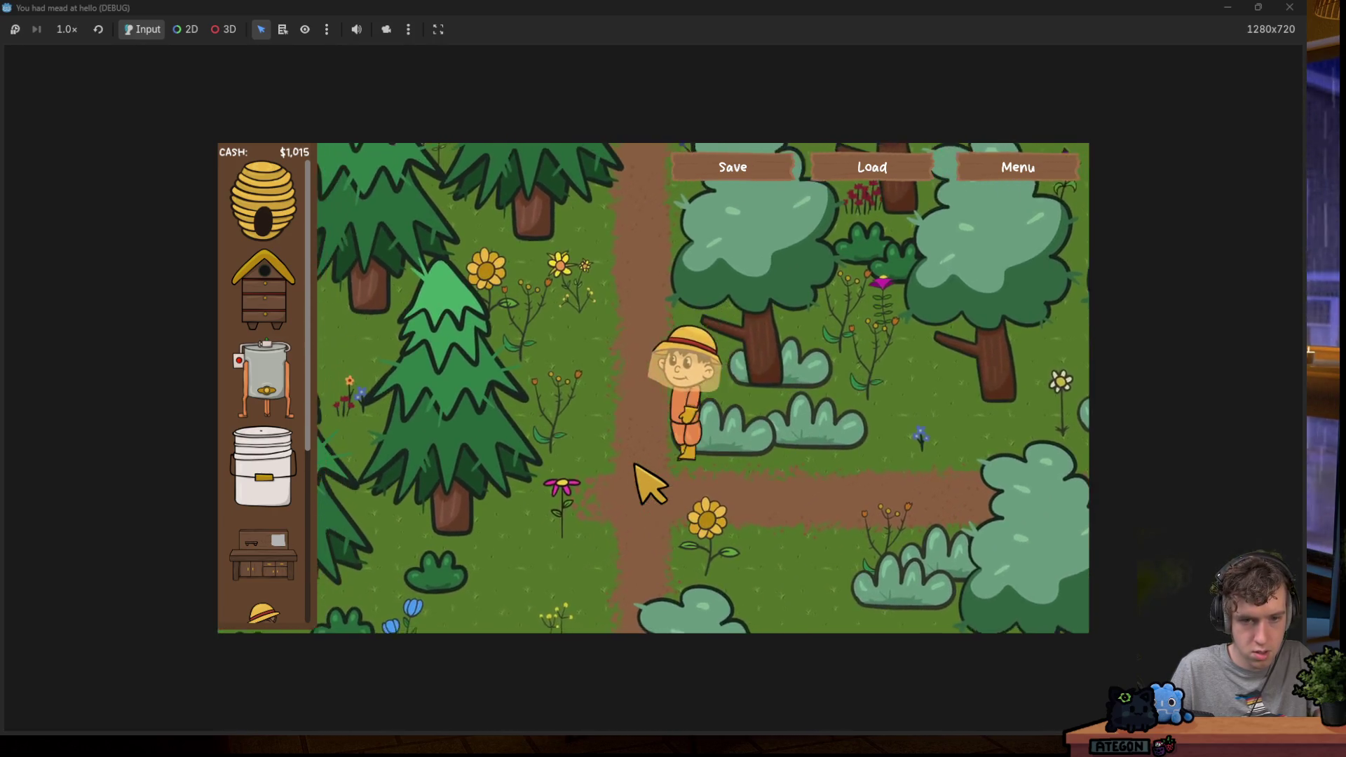
pyautogui.press('s')
pyautogui.press('d')
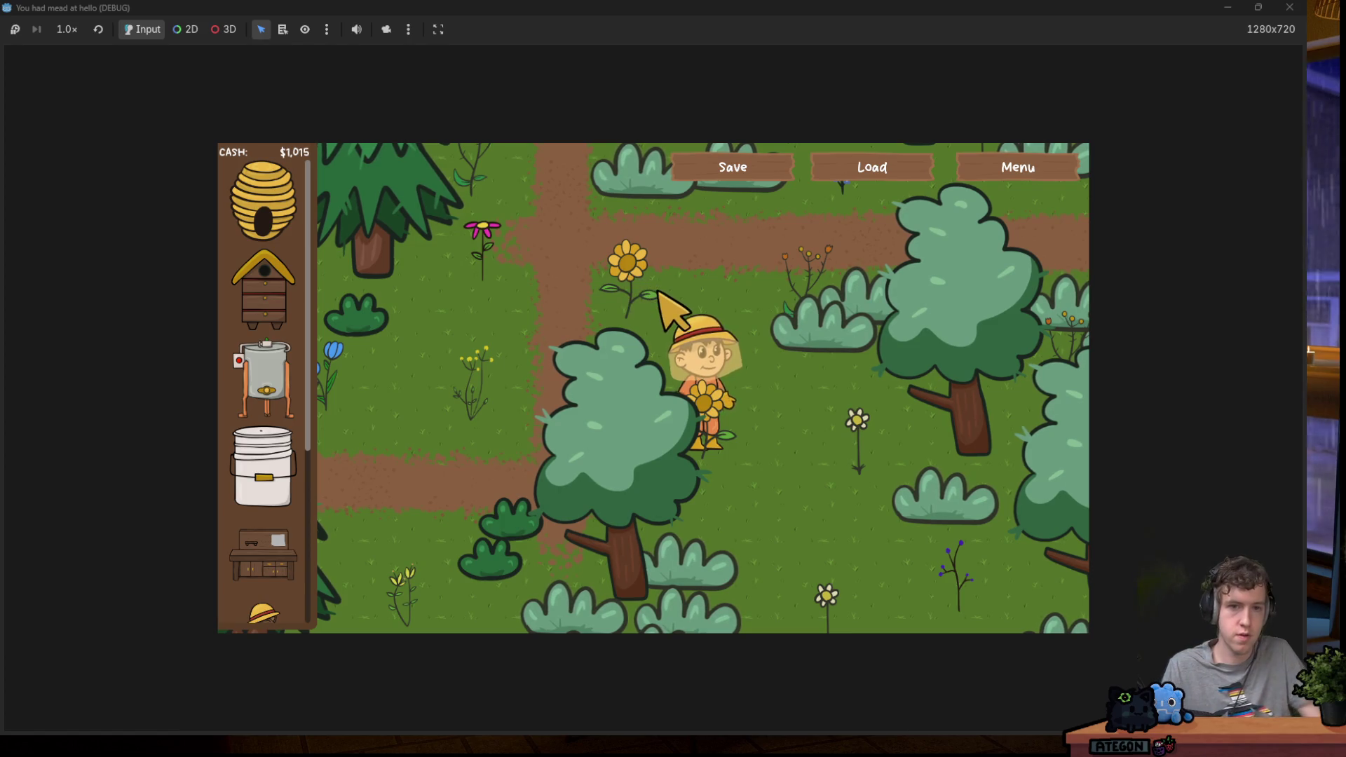
pyautogui.press('w')
pyautogui.press('d')
pyautogui.press('w')
pyautogui.press('d')
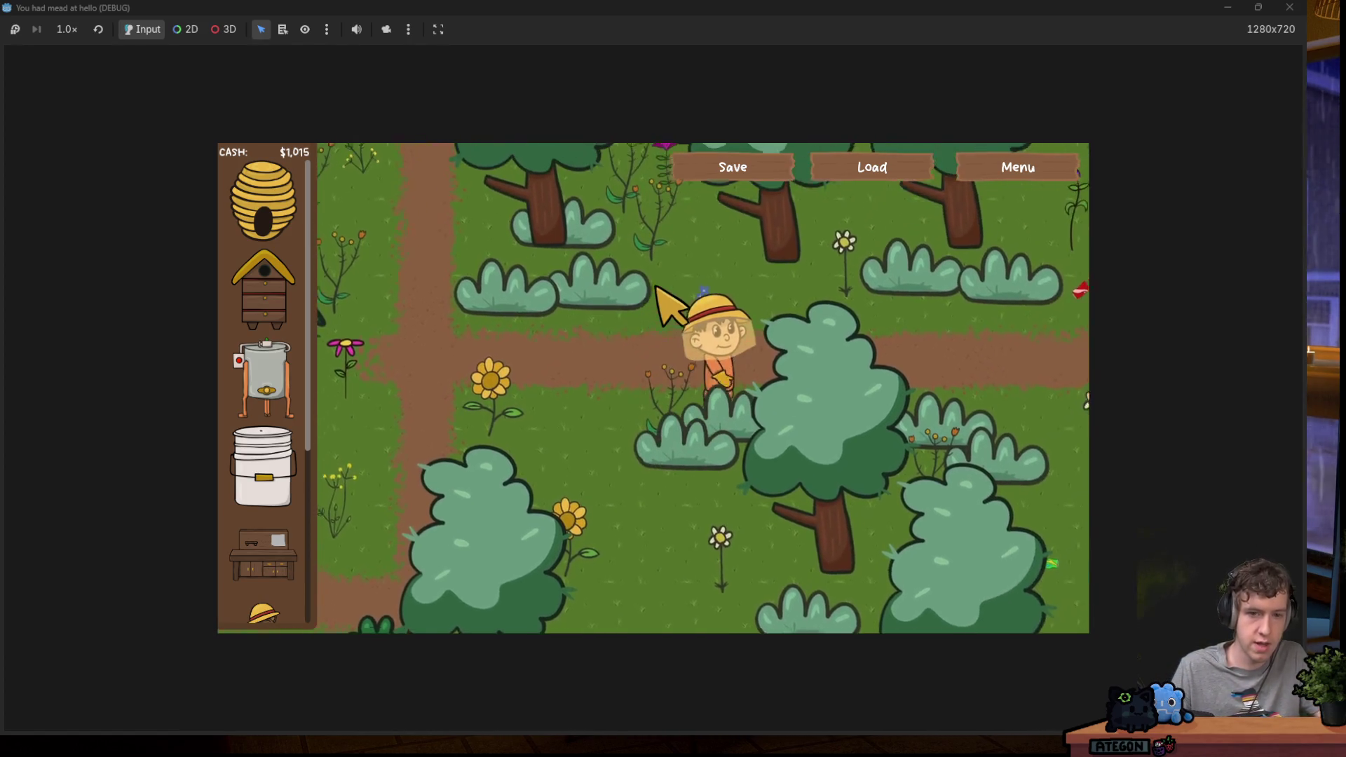
pyautogui.press('w')
pyautogui.press('d')
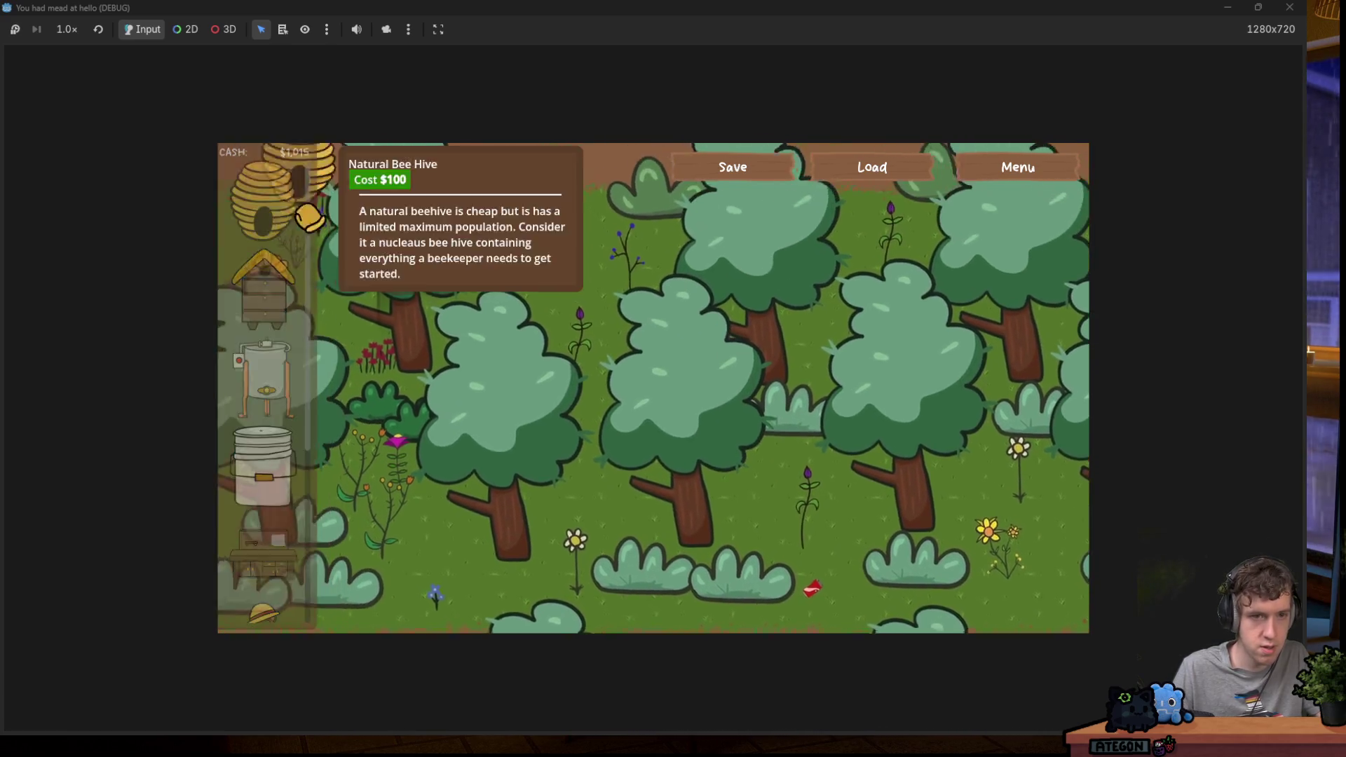
# Pick up a Natural Bee Hive and place it in the forest.
pyautogui.click(263, 200)
pyautogui.press('w')
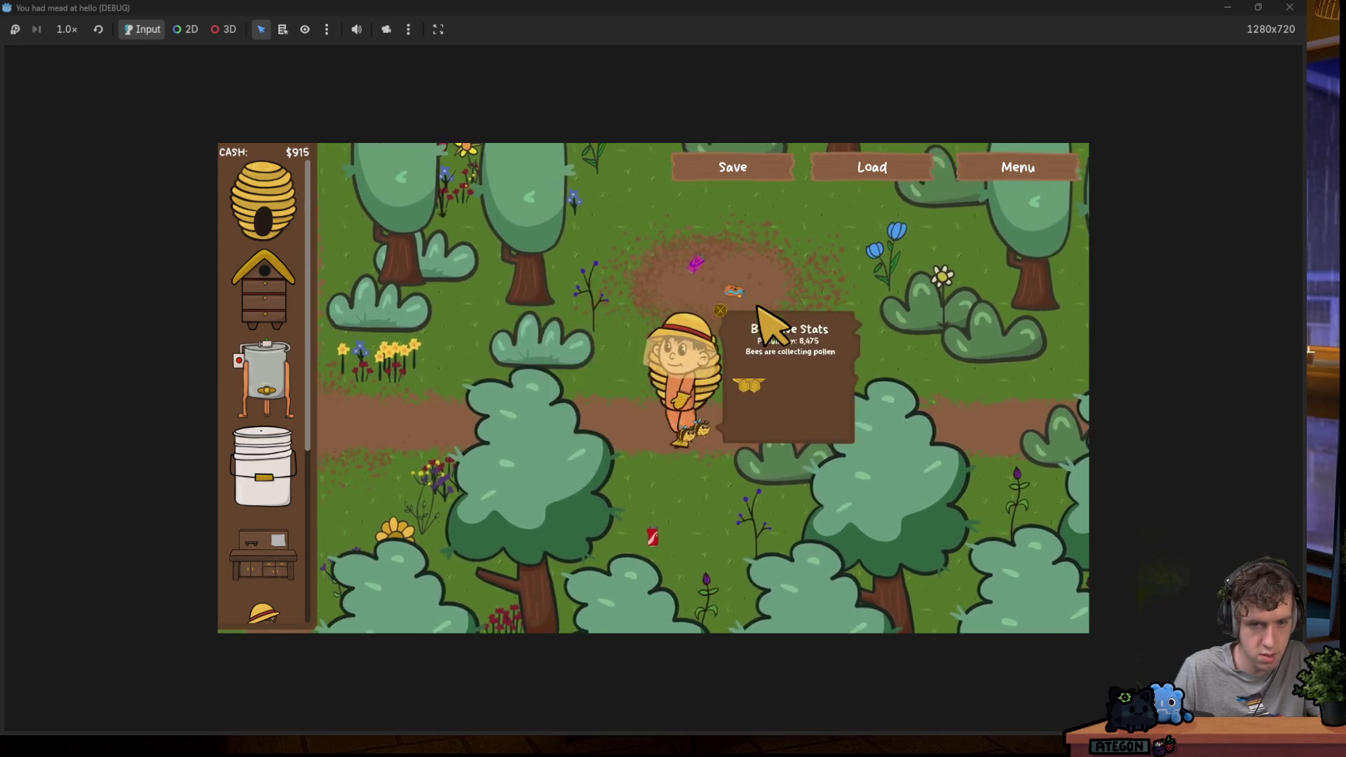
pyautogui.press('s')
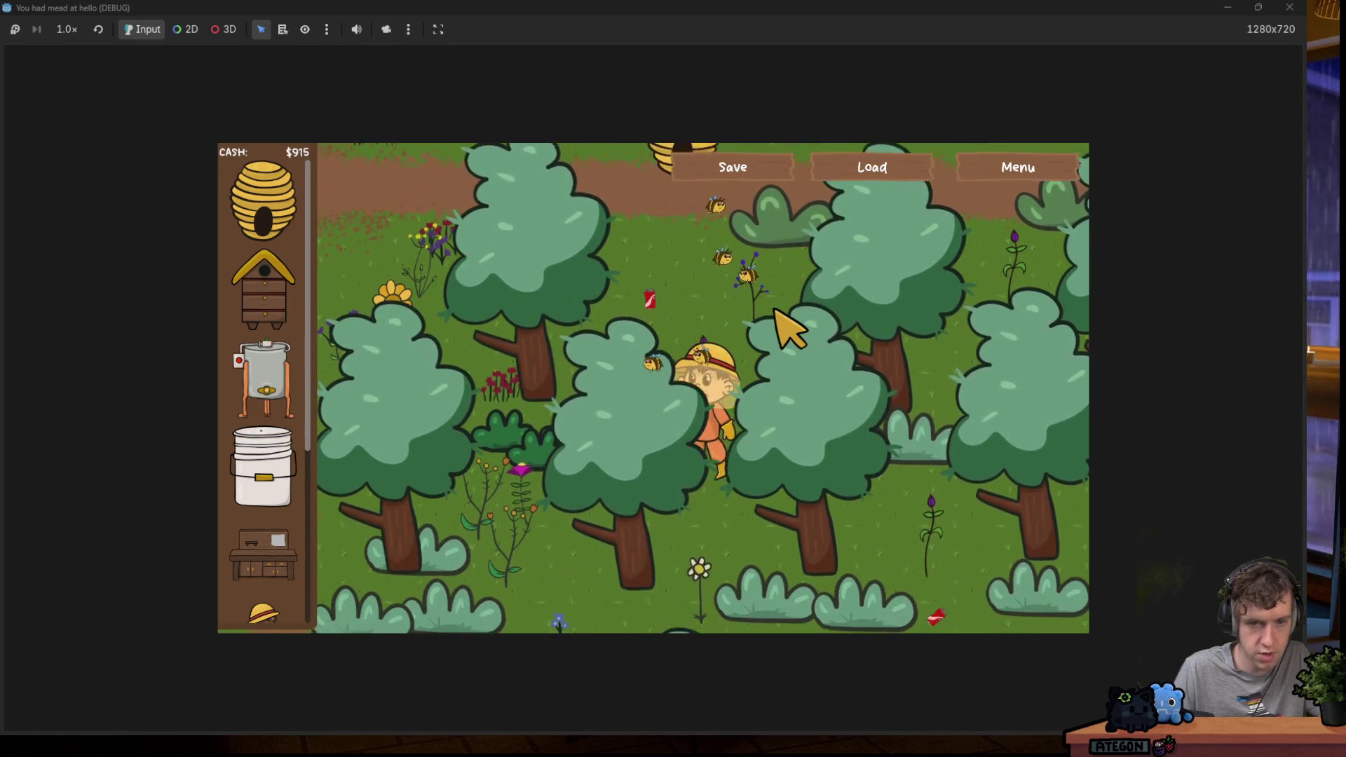
# Walk the beekeeper around the forest, then restore the game window and stop the game with F8.
pyautogui.press('w')
pyautogui.press('d')
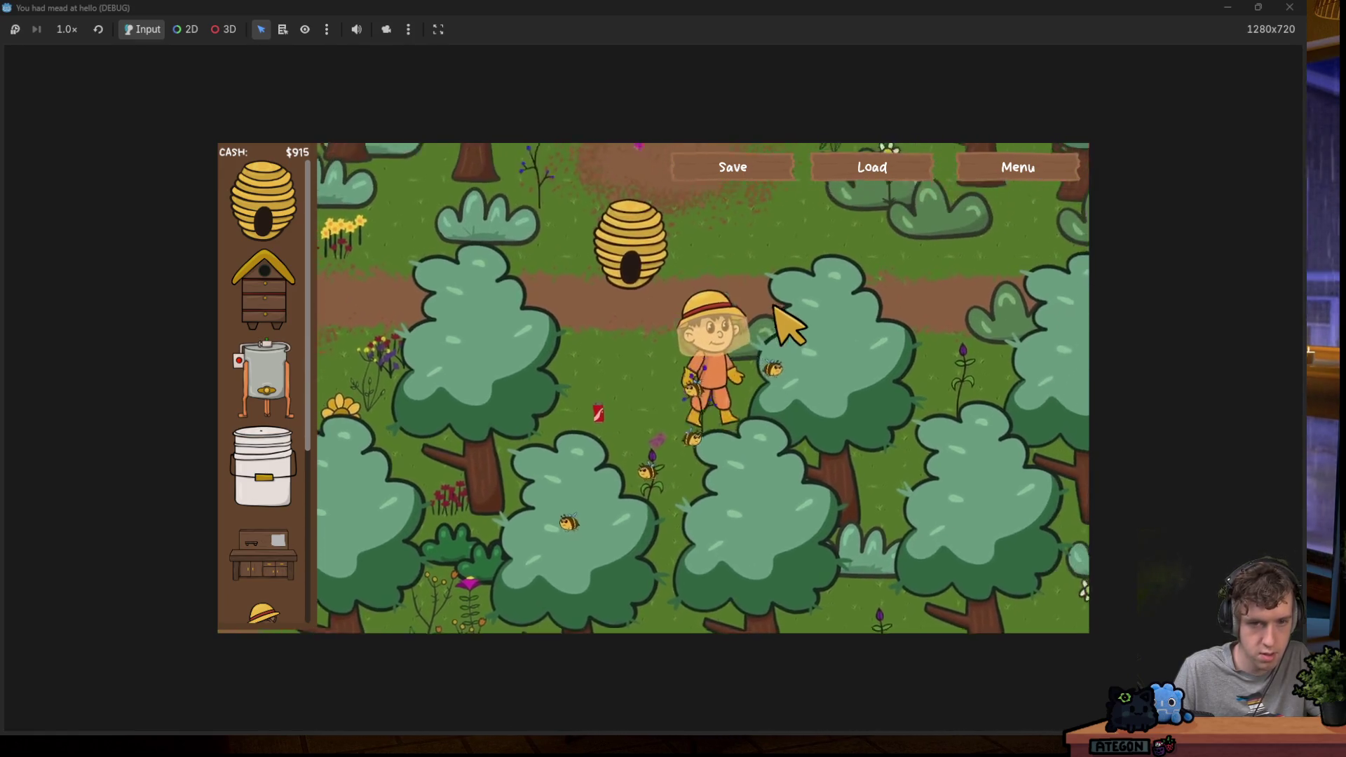
pyautogui.press('w')
pyautogui.press('d')
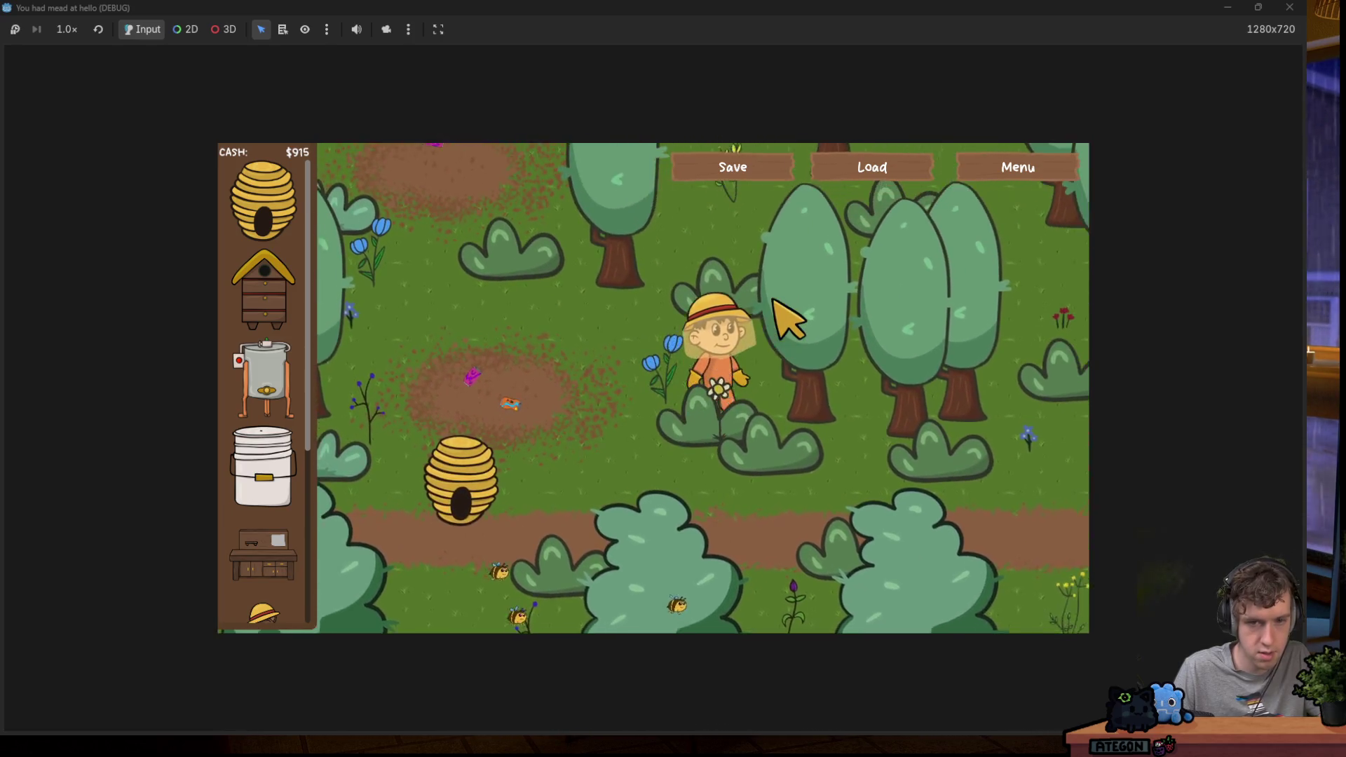
pyautogui.press('w')
pyautogui.press('a')
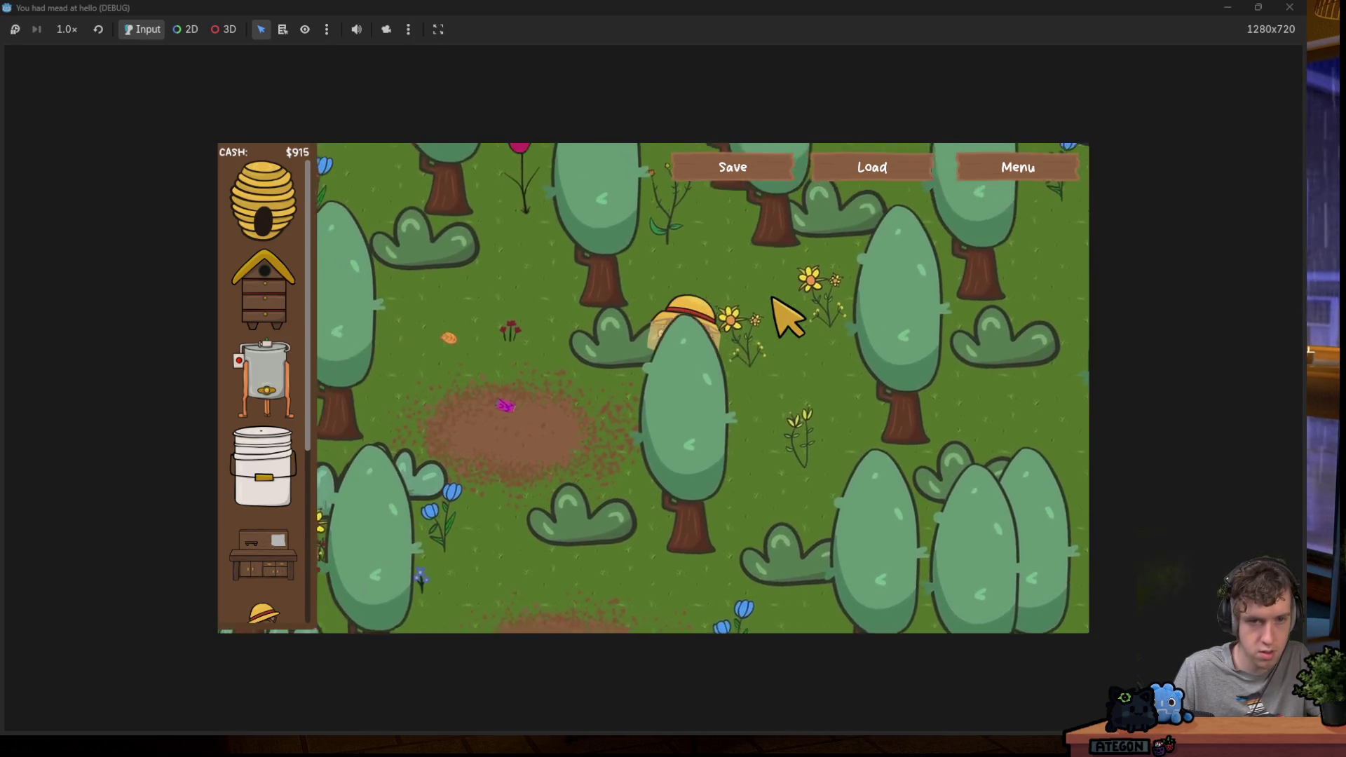
pyautogui.press('s')
pyautogui.press('a')
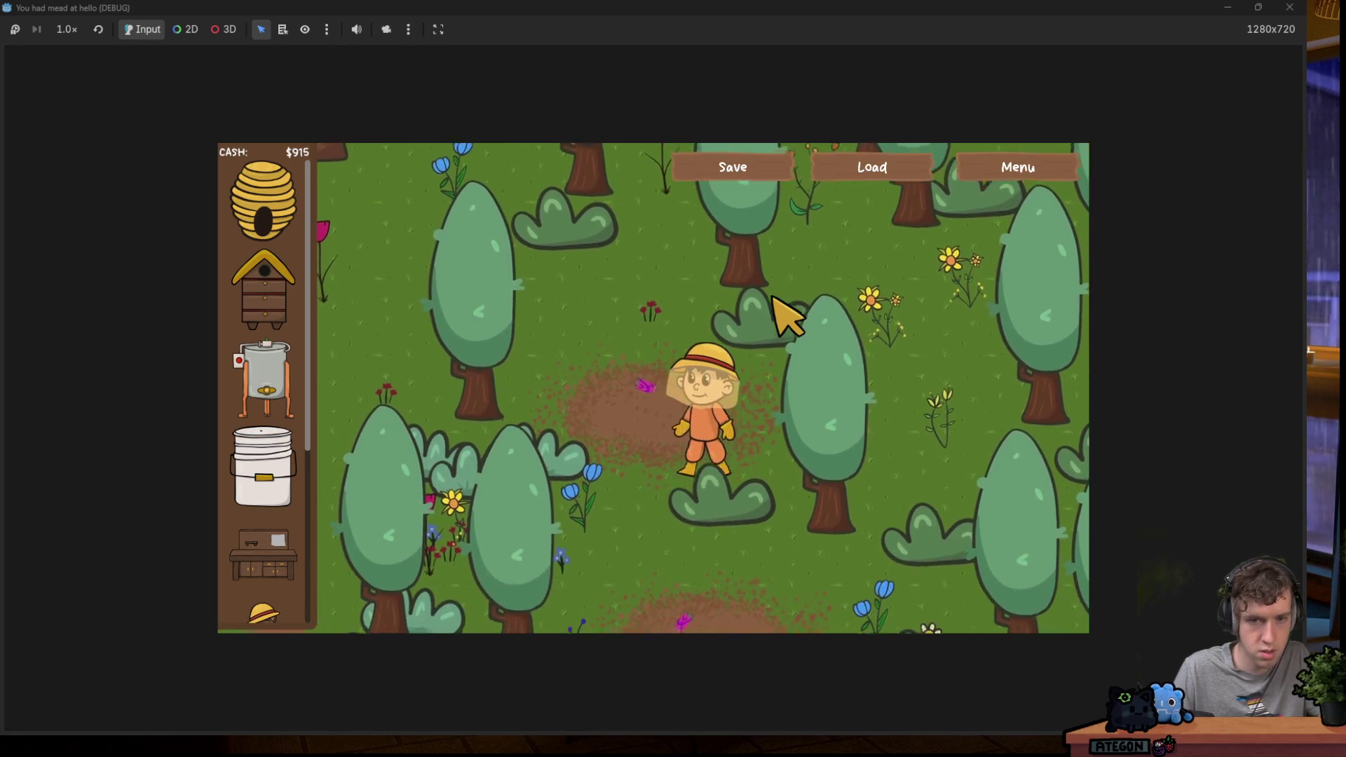
pyautogui.press('w')
pyautogui.press('a')
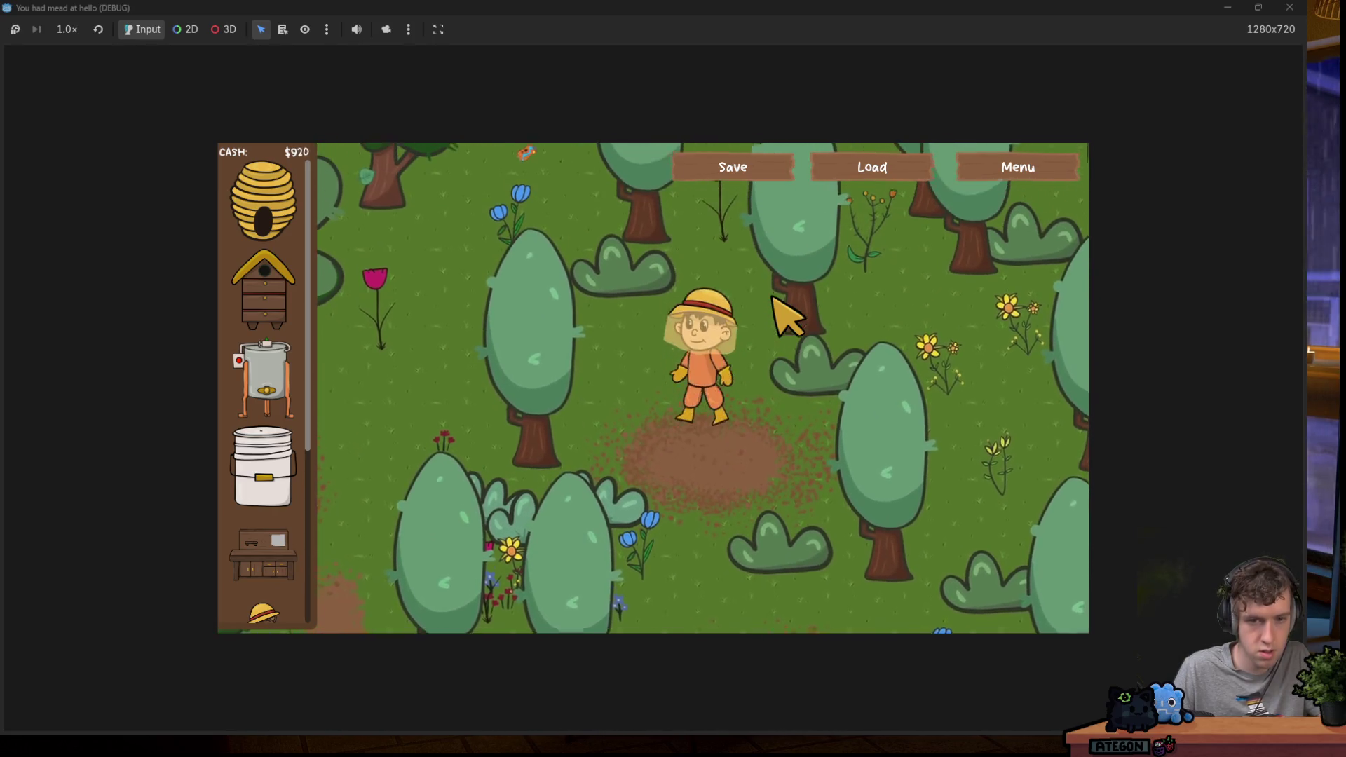
pyautogui.press('a')
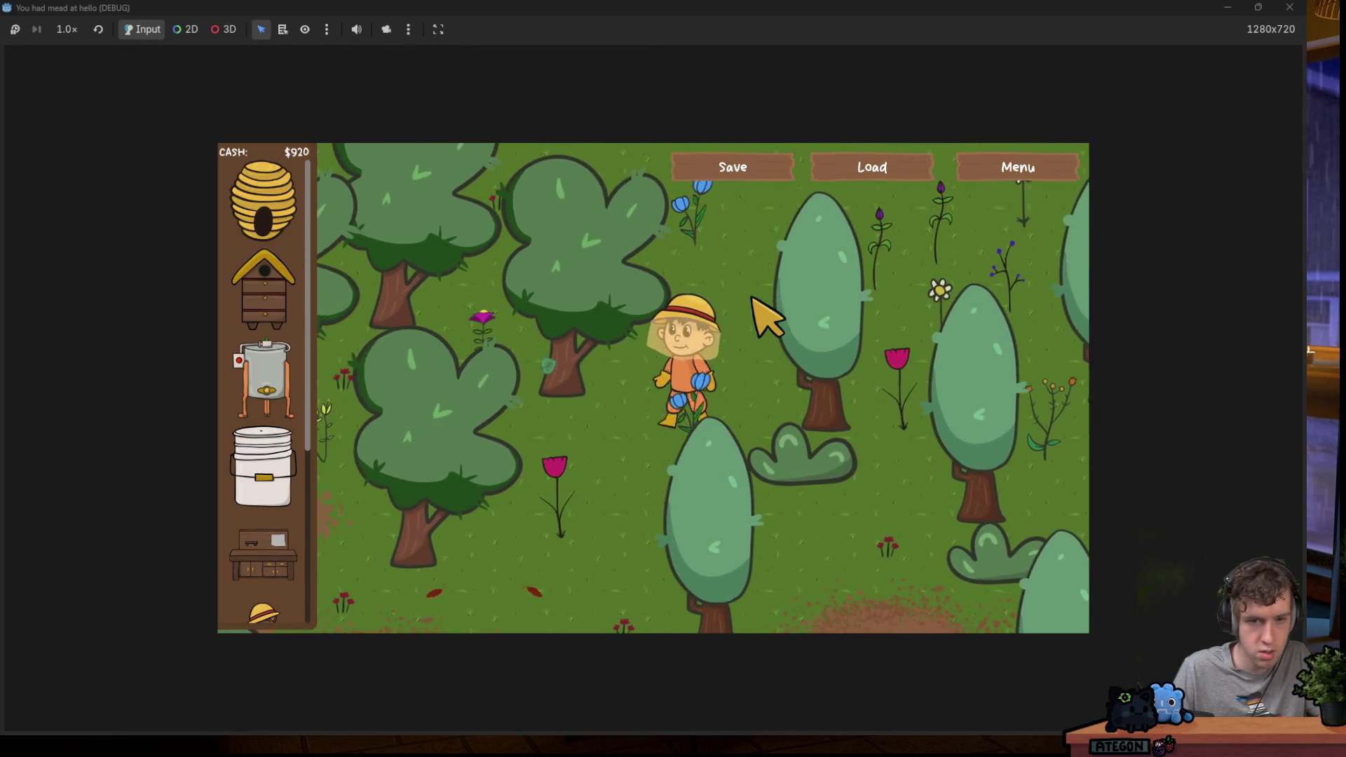
pyautogui.press('a')
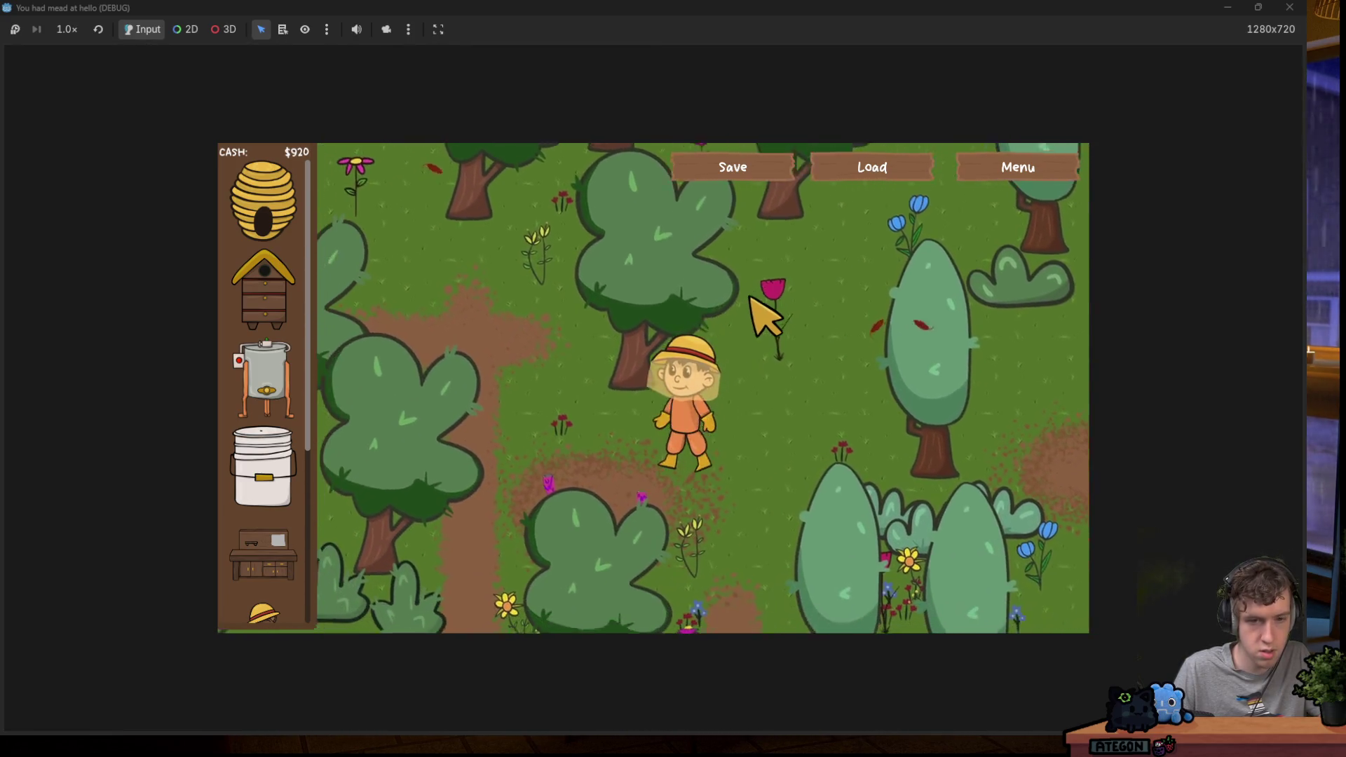
pyautogui.press('s')
pyautogui.press('s')
pyautogui.press('d')
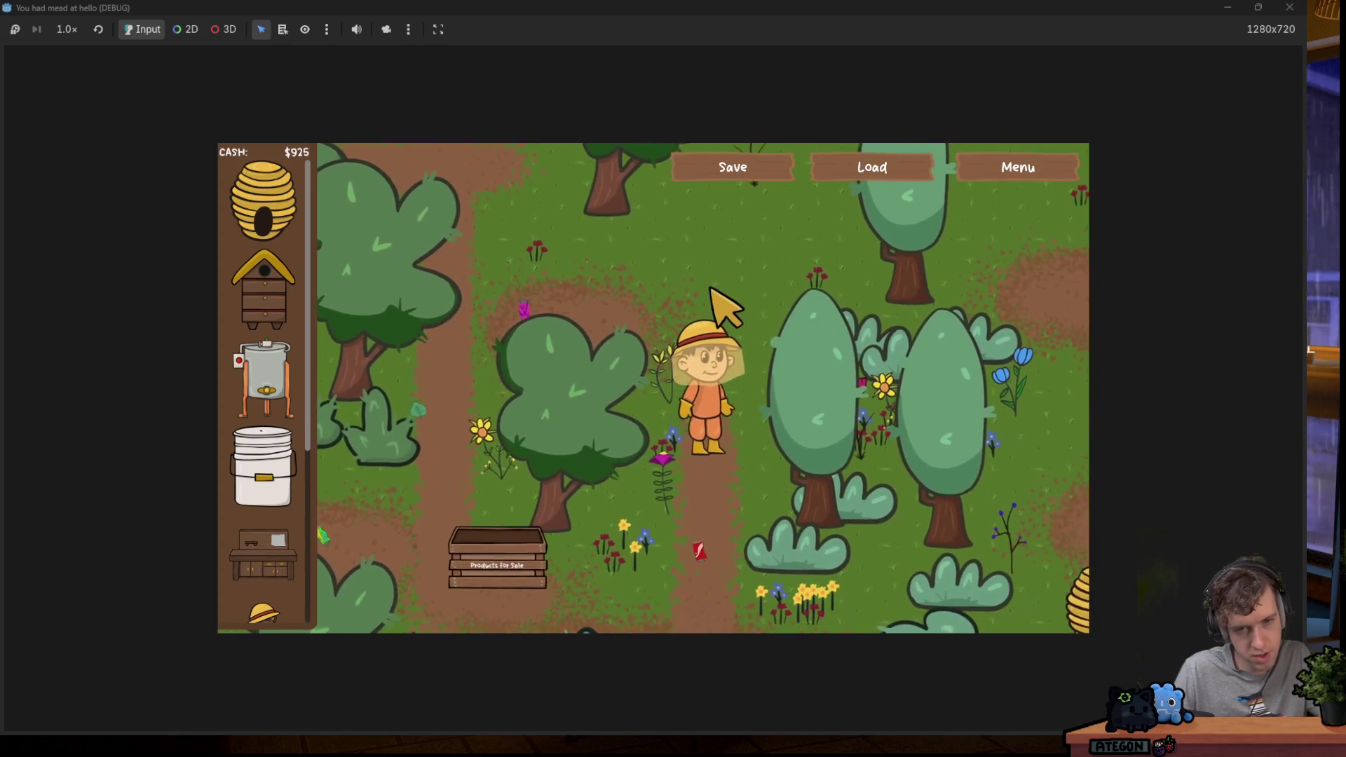
pyautogui.moveTo(691, 21); pyautogui.dragTo(640, 134)
pyautogui.press('F8')
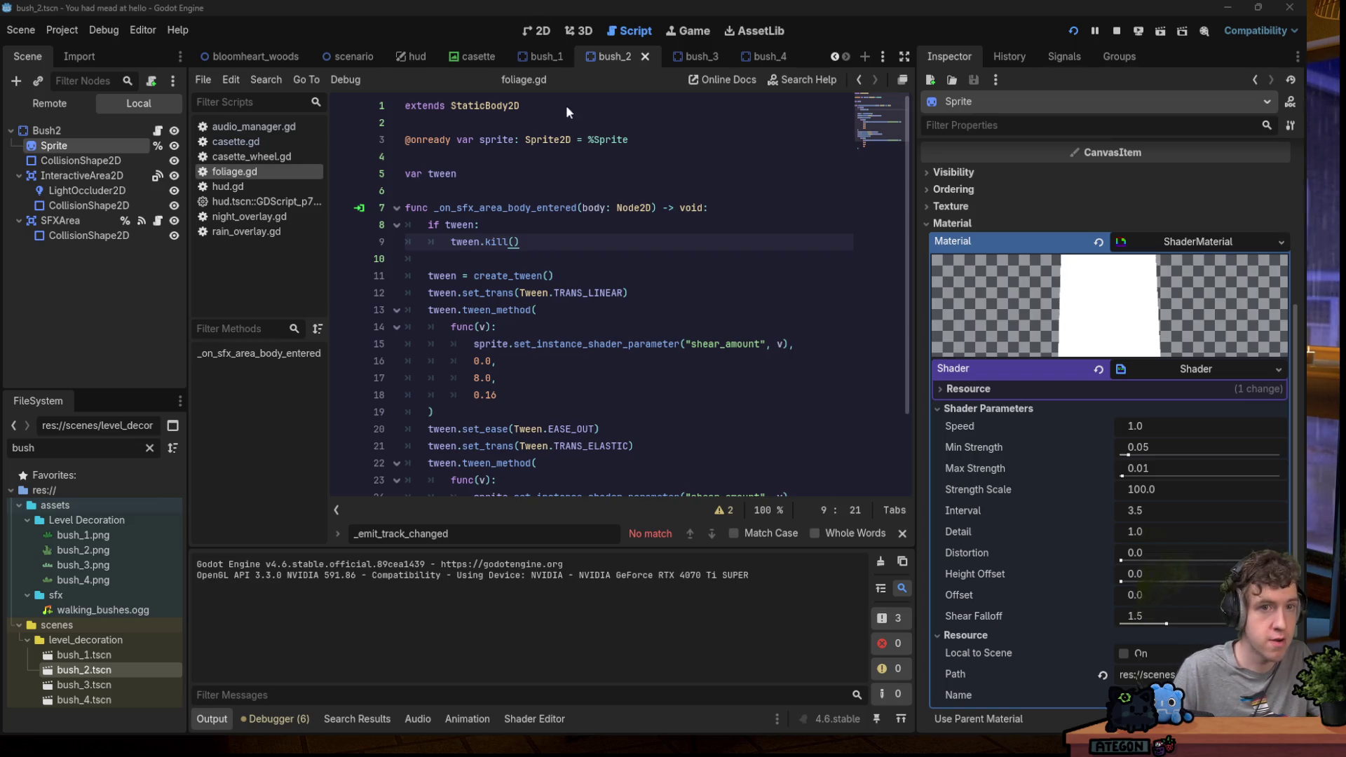
# Switch bush_2 to the 2D view and search FileSystem for 'player', then 'beeke', before clearing the filter.
pyautogui.click(542, 32)
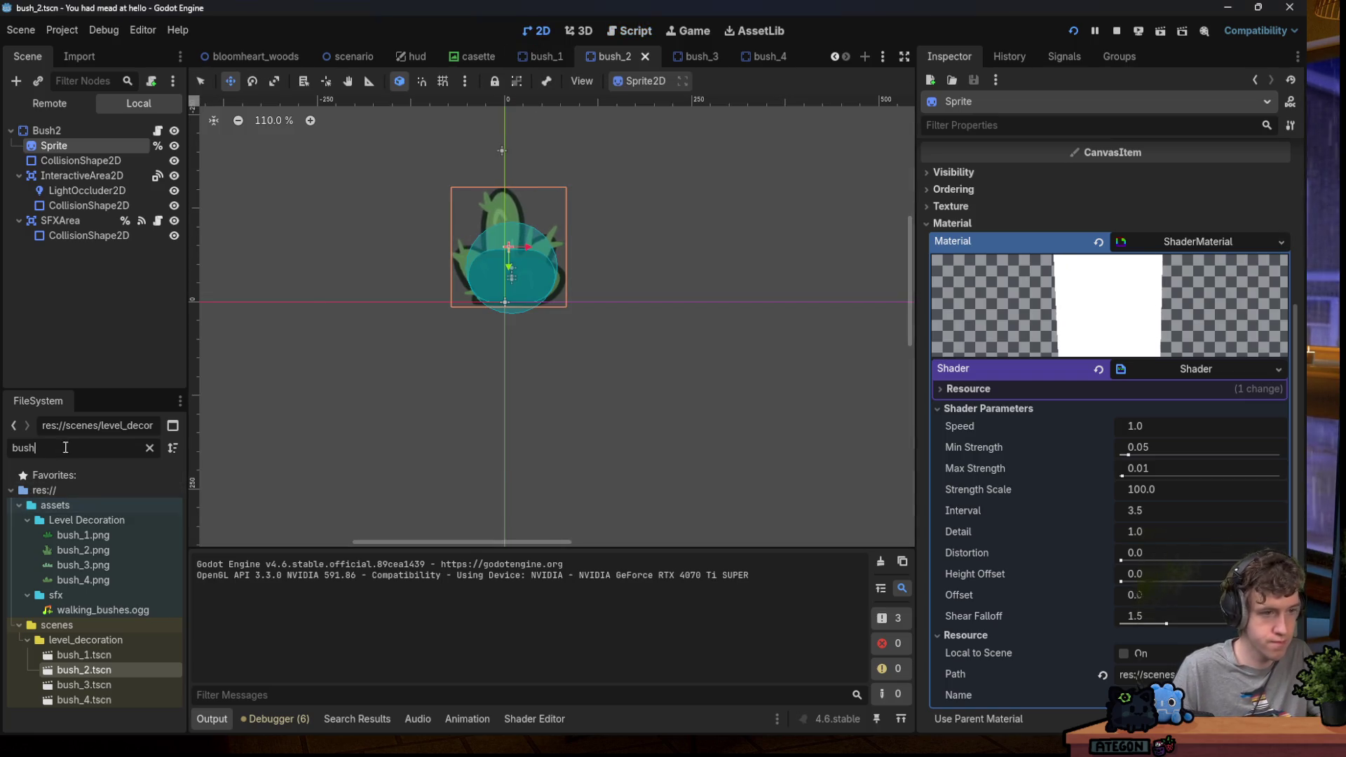
pyautogui.press('BackSpace')
pyautogui.press('BackSpace')
pyautogui.press('BackSpace')
pyautogui.write('player')
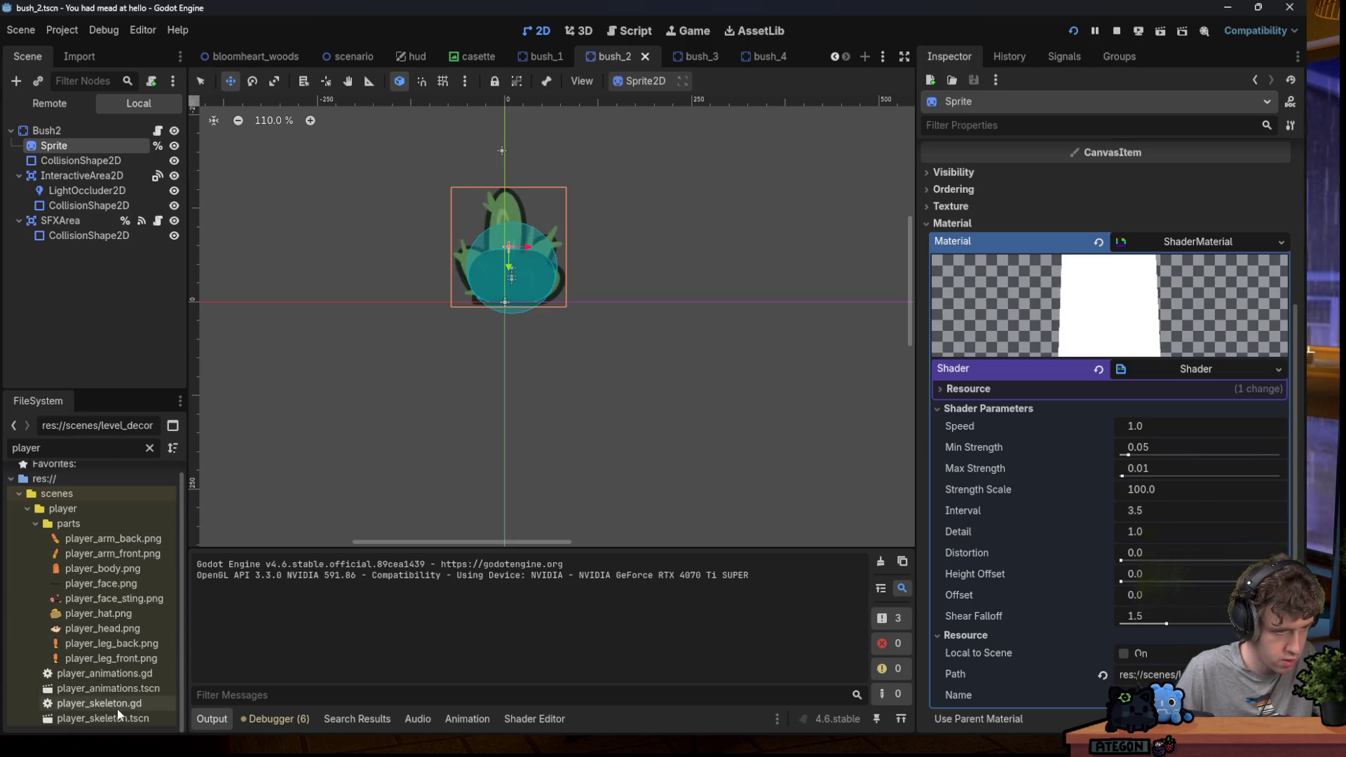
pyautogui.click(89, 451)
pyautogui.hotkey('ctrl', 'a')
pyautogui.press('BackSpace')
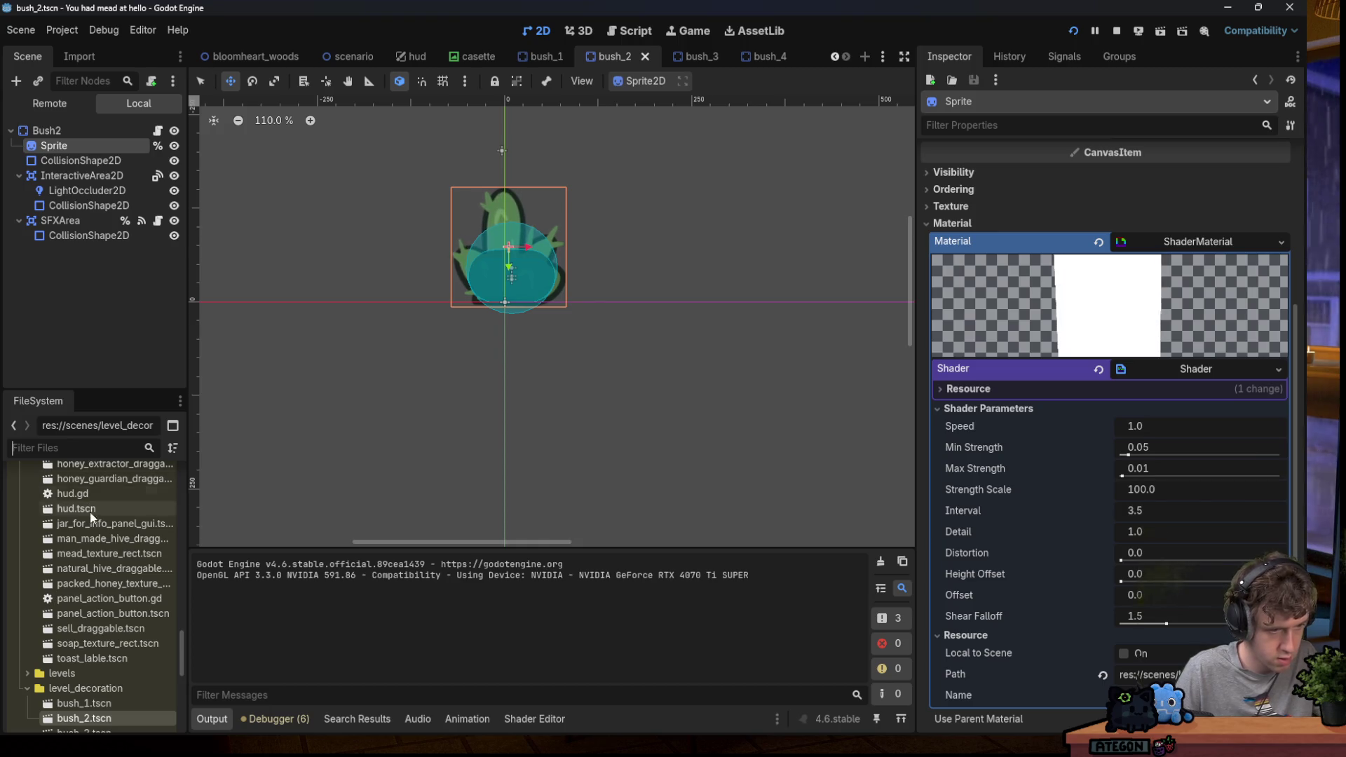
pyautogui.write('beeke')
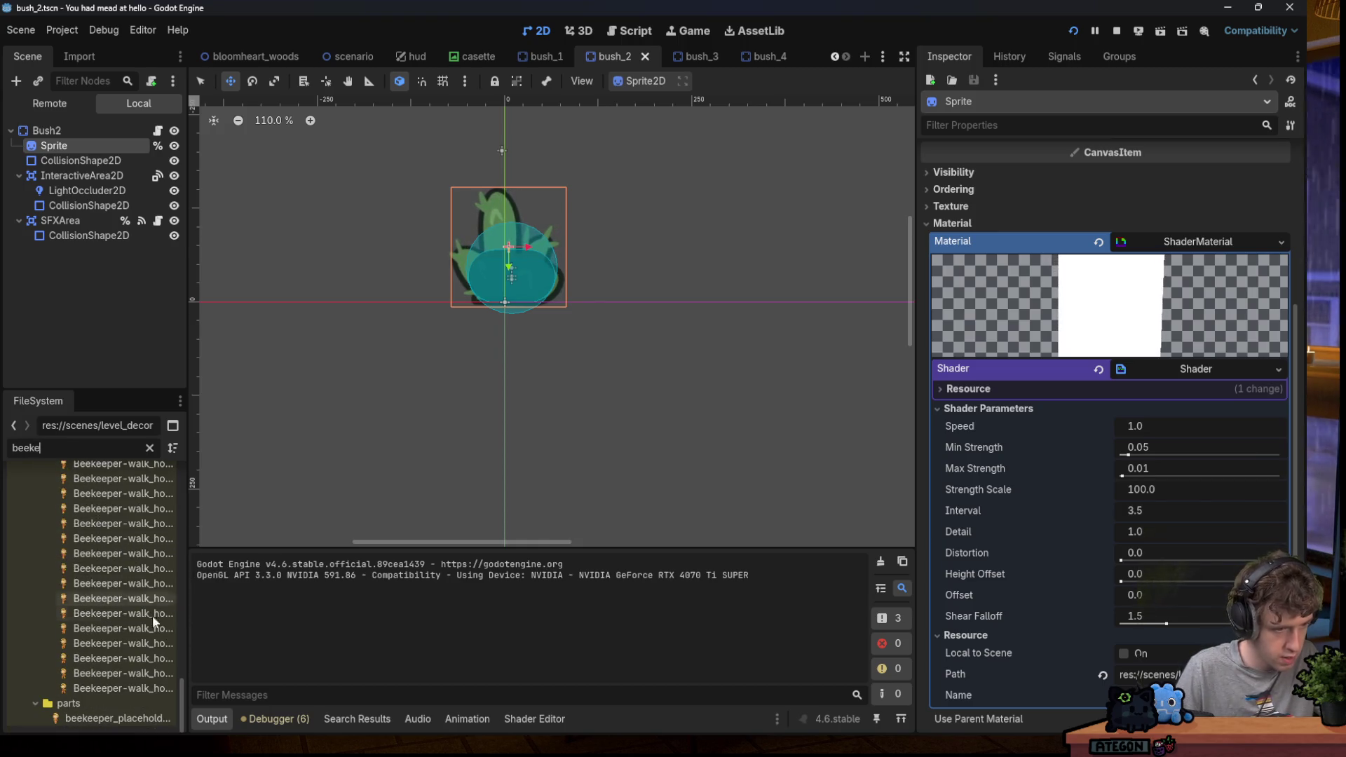
pyautogui.scroll(10, 127, 624)
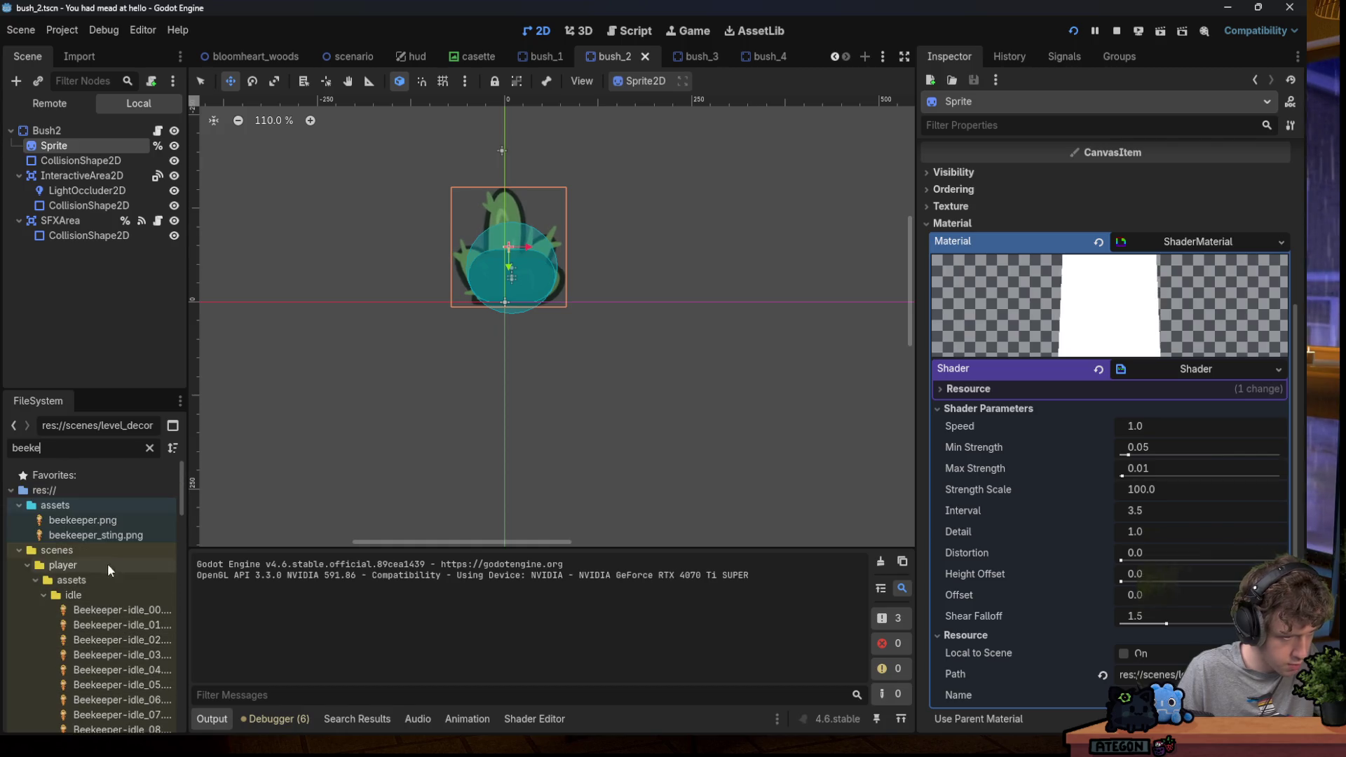
pyautogui.hotkey('ctrl', 'a')
pyautogui.press('BackSpace')
# Collapse the sfx, assets and units folders, expand scenes/player, and open bee_keeper.tscn.
pyautogui.scroll(-5, 77, 577)
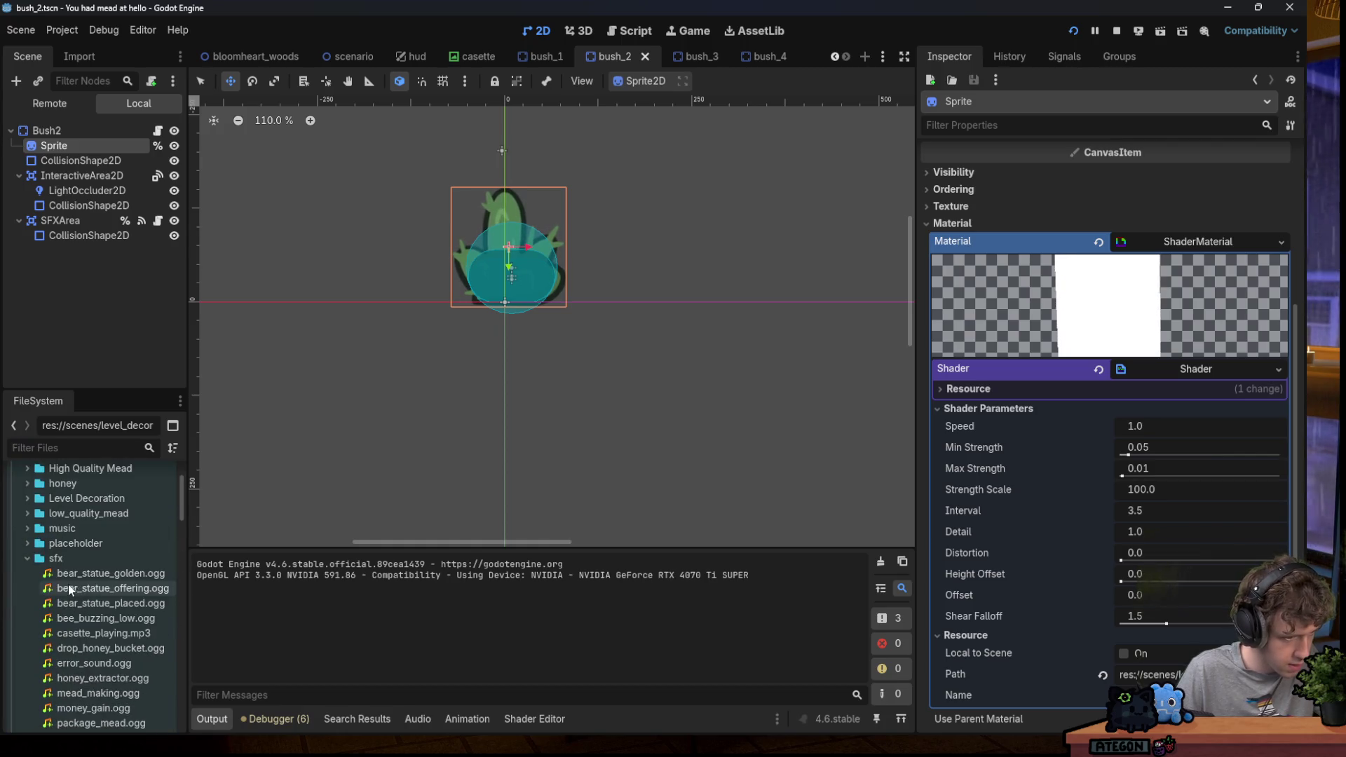
pyautogui.click(29, 558)
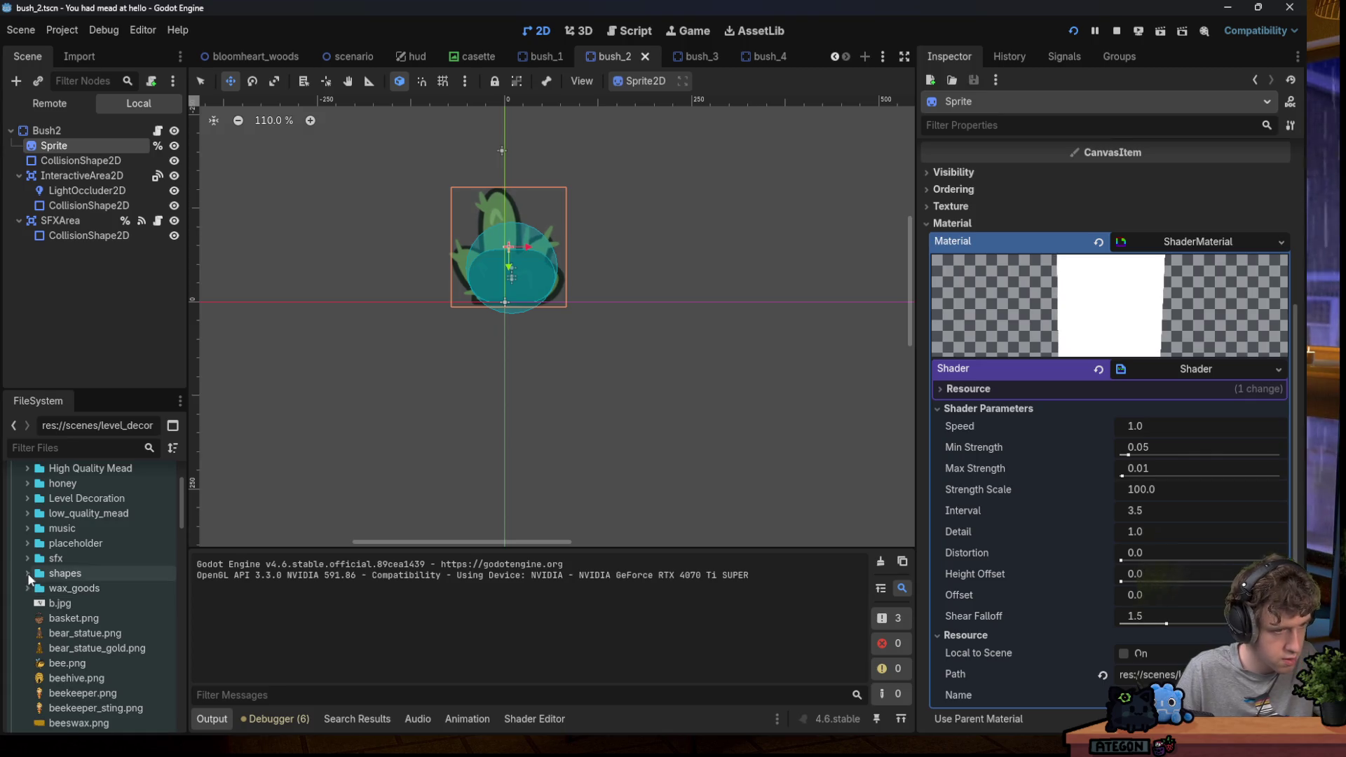
pyautogui.scroll(3, 27, 573)
pyautogui.click(19, 504)
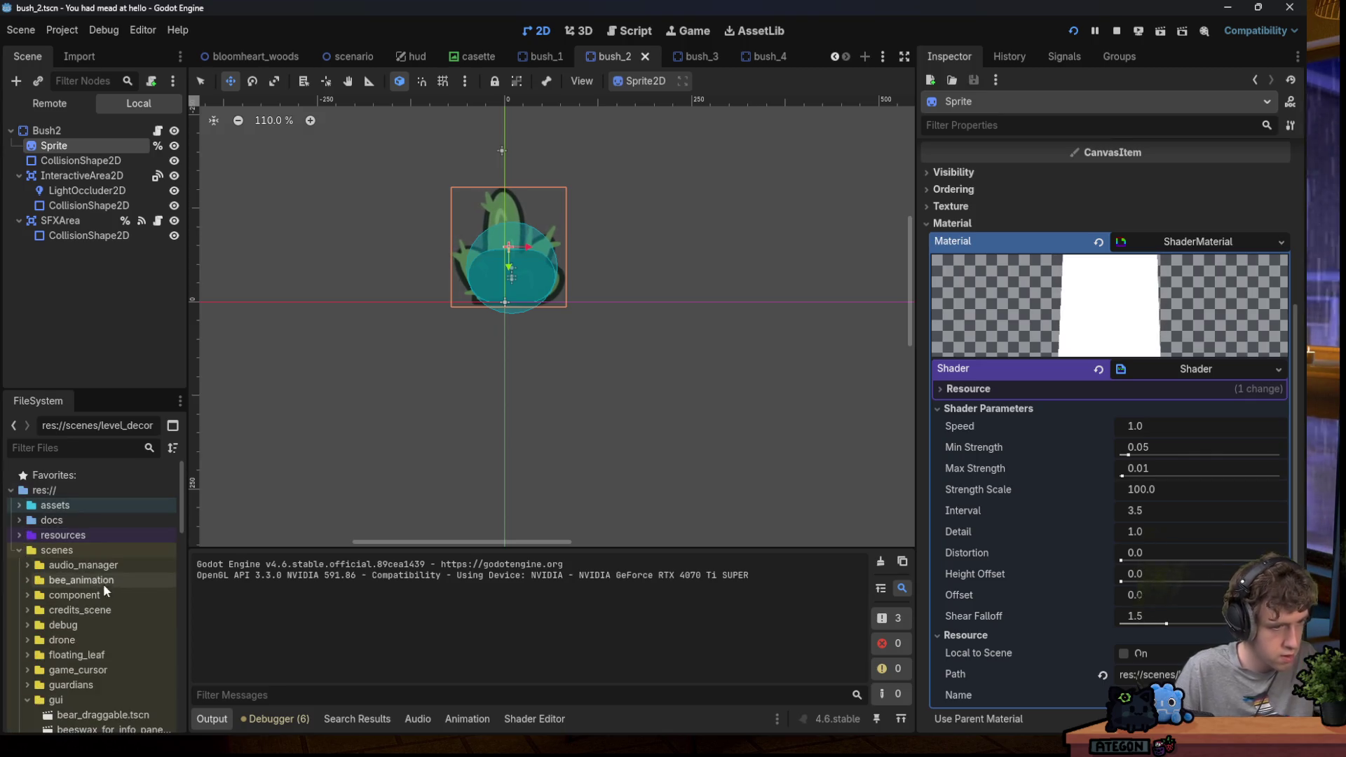
pyautogui.scroll(-3, 87, 635)
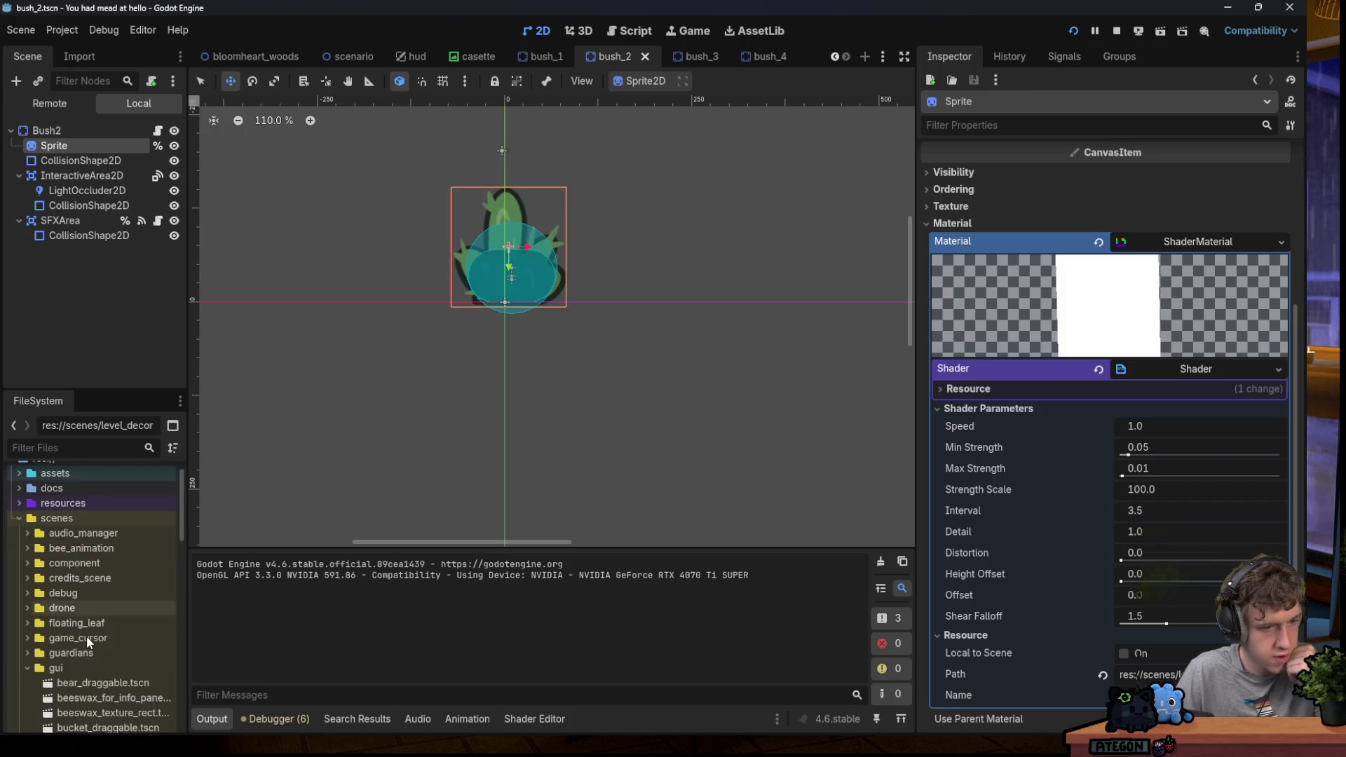
pyautogui.scroll(-20, 90, 633)
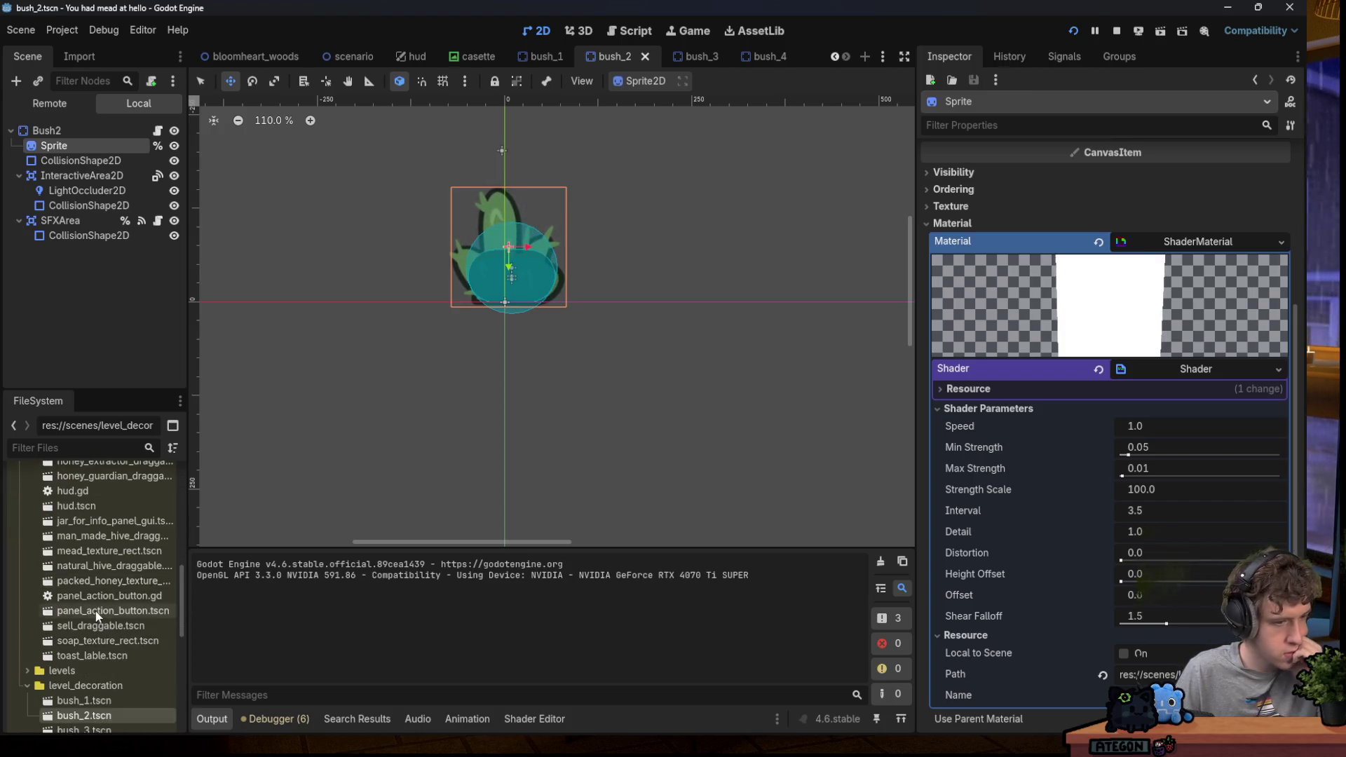
pyautogui.scroll(-6, 95, 614)
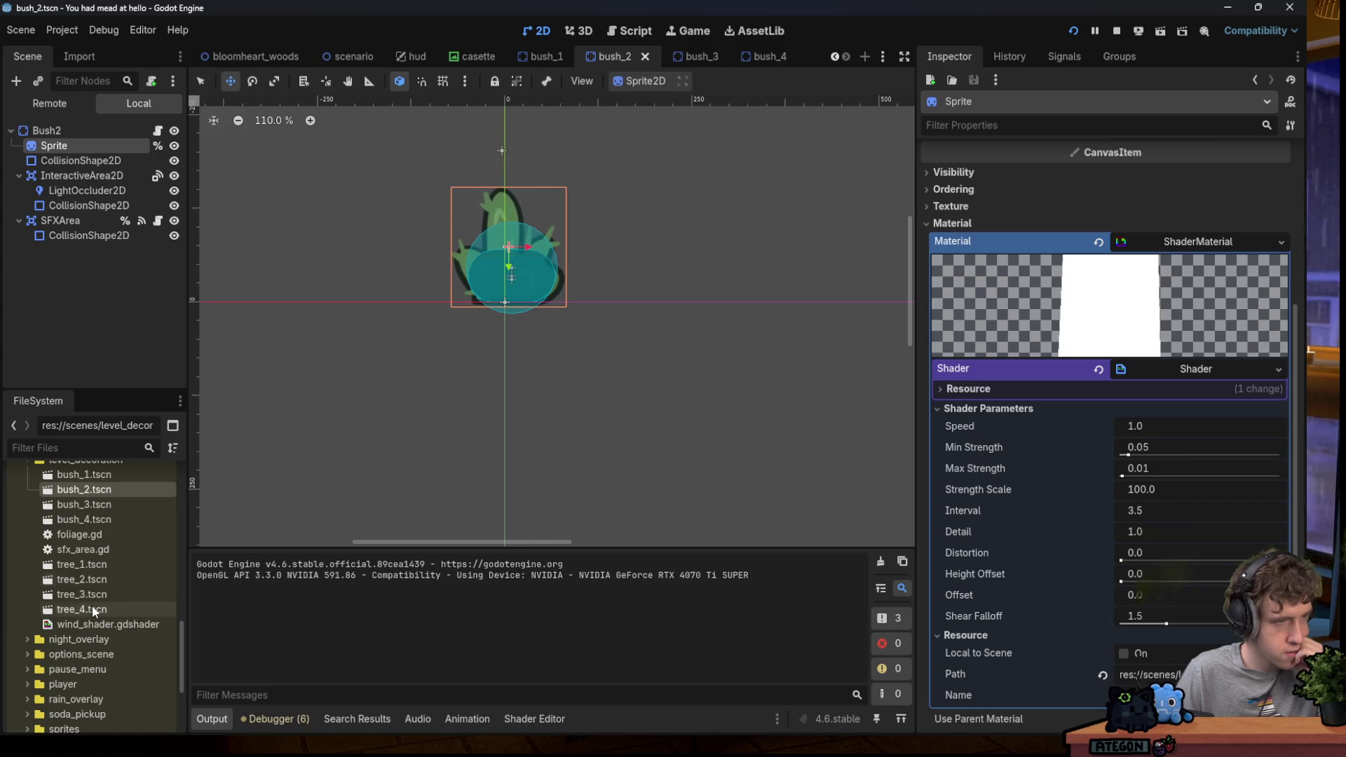
pyautogui.scroll(-5, 91, 607)
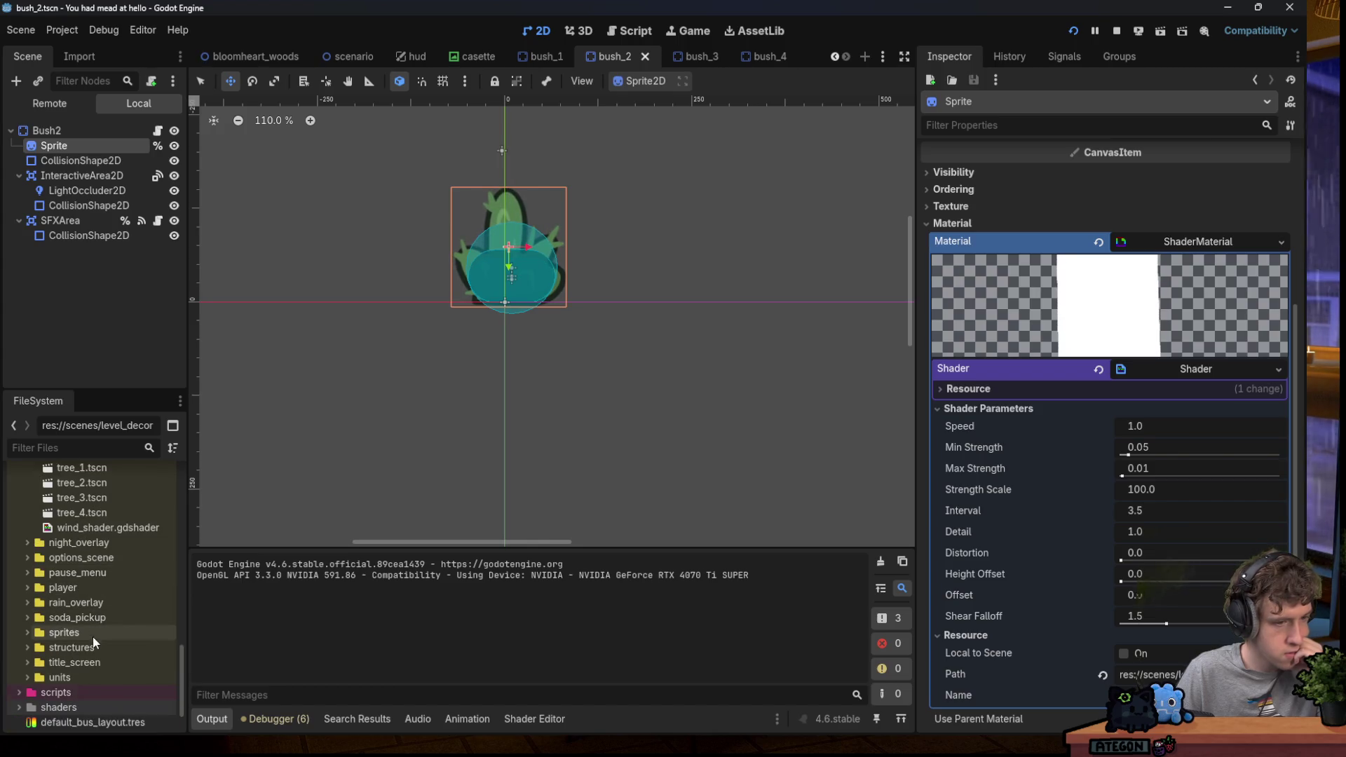
pyautogui.click(28, 677)
pyautogui.scroll(-3, 45, 637)
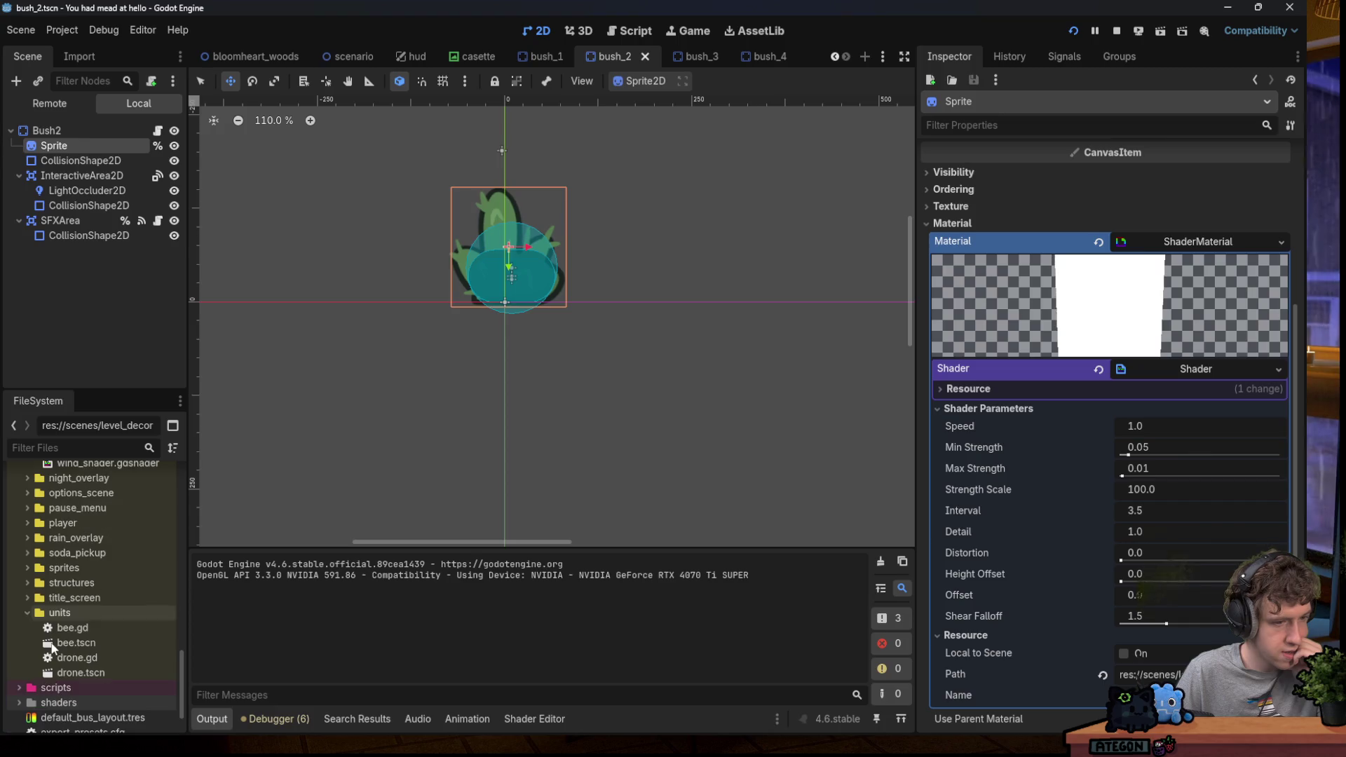
pyautogui.click(34, 610)
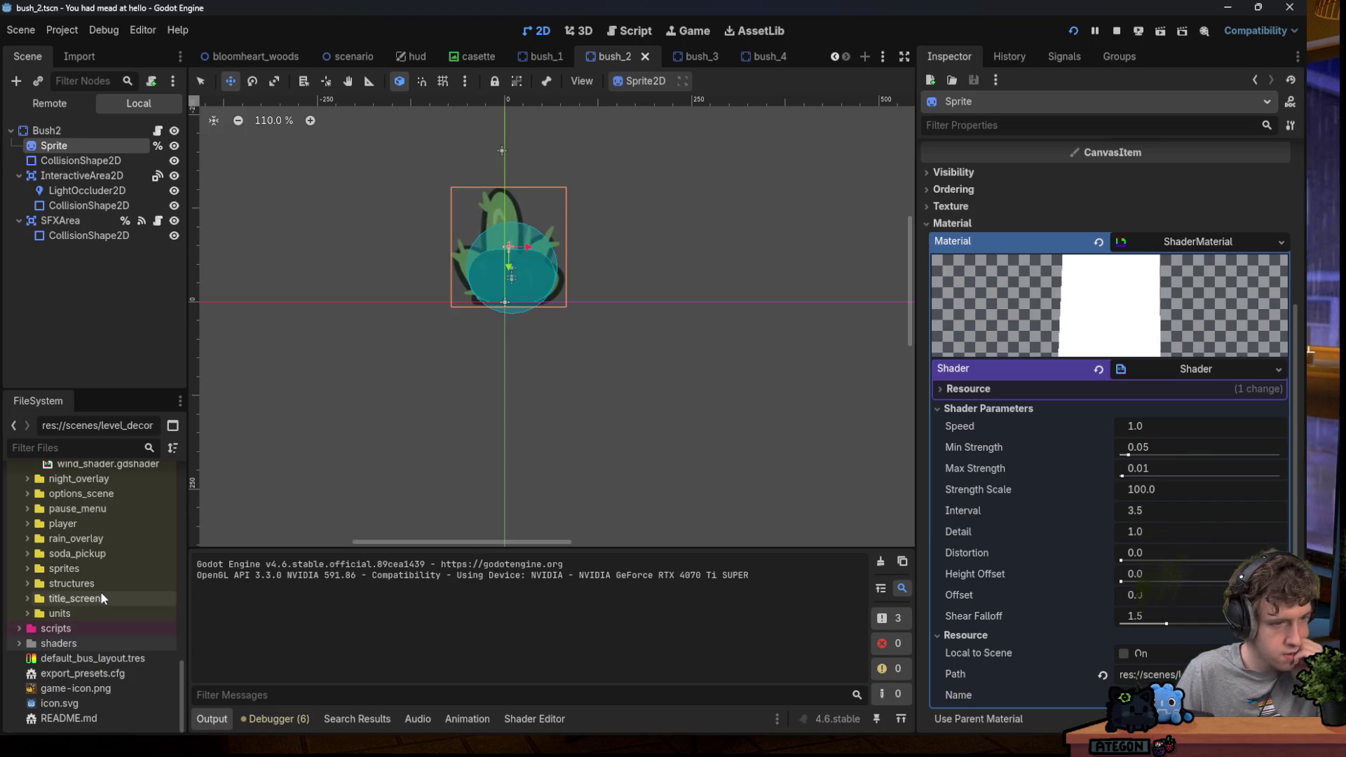
pyautogui.click(101, 524)
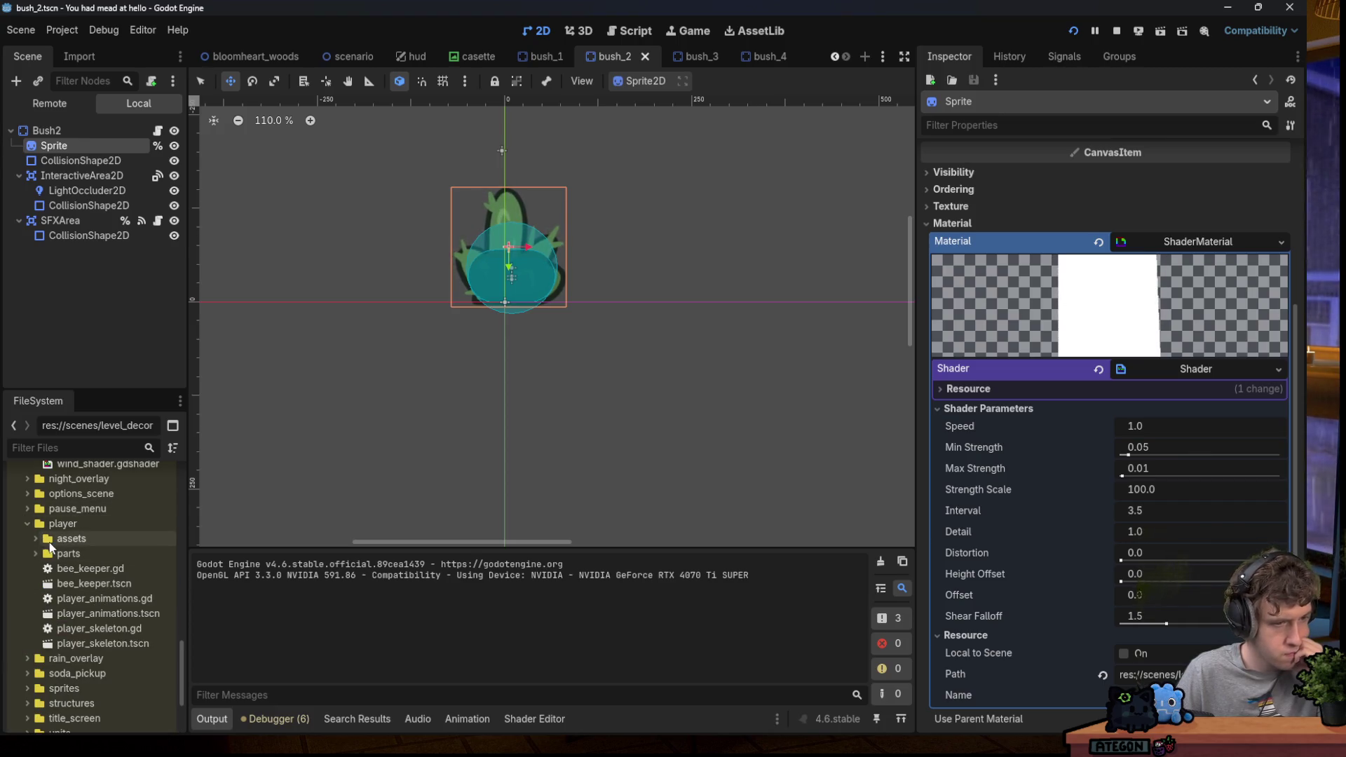
pyautogui.doubleClick(123, 584)
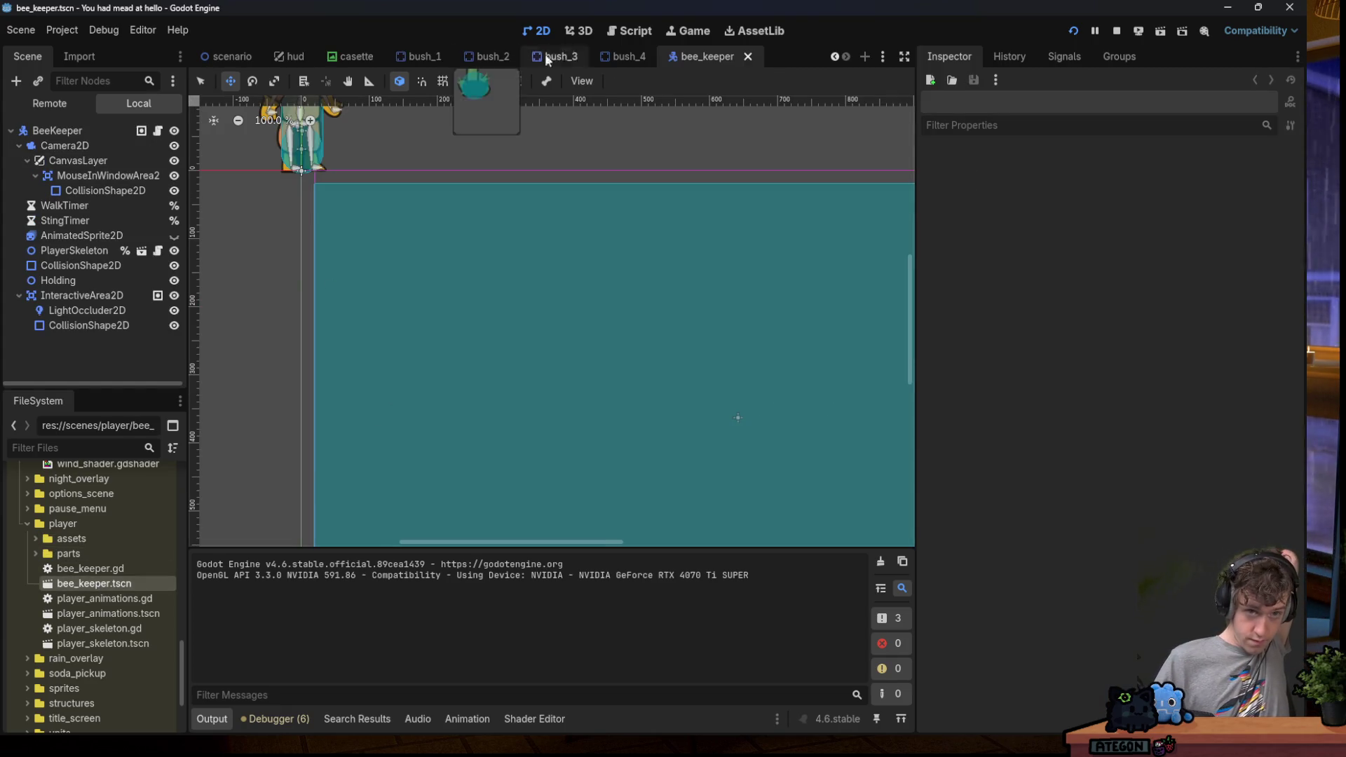
# Add a Sprite2D child to BeeKeeper, move it to the top of the children, and save the scene.
pyautogui.rightClick(96, 122)
pyautogui.click(176, 156)
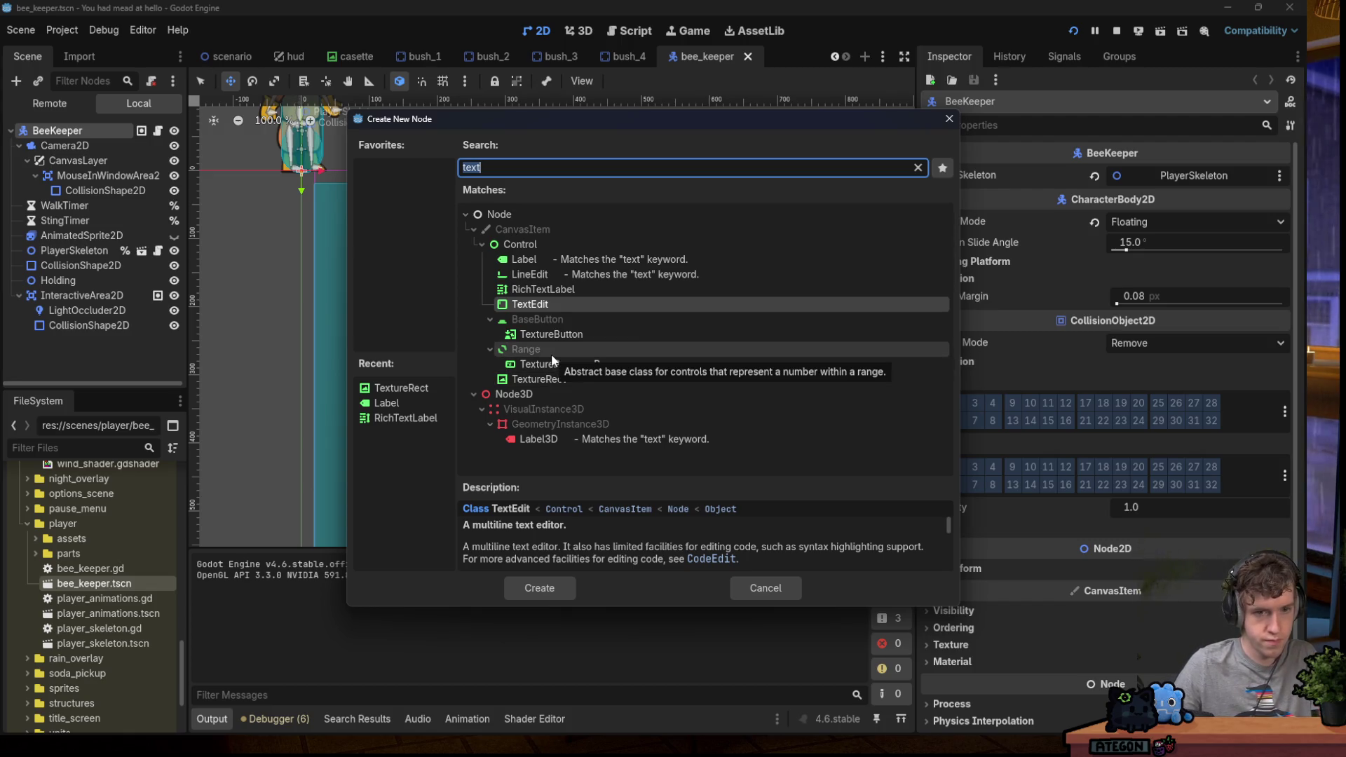
pyautogui.write('Line')
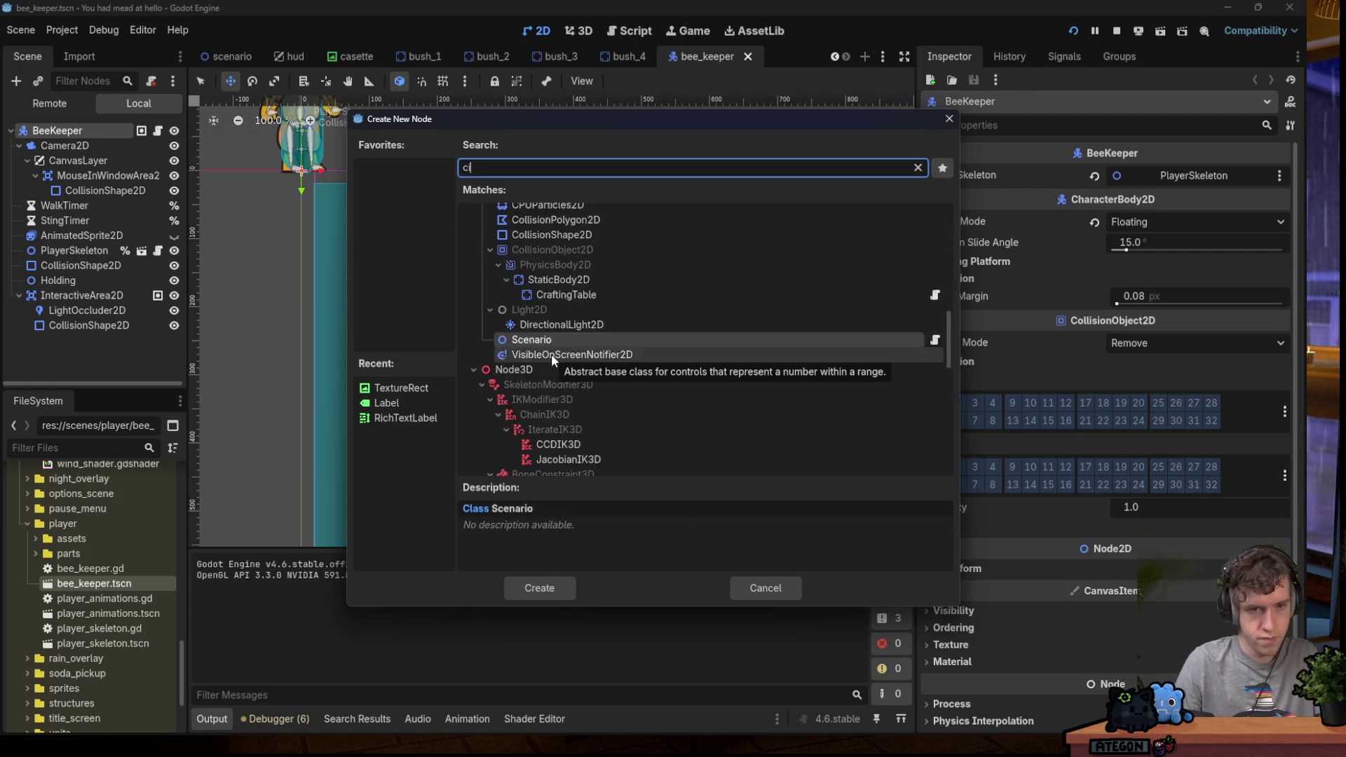
pyautogui.press('BackSpace')
pyautogui.press('BackSpace')
pyautogui.press('BackSpace')
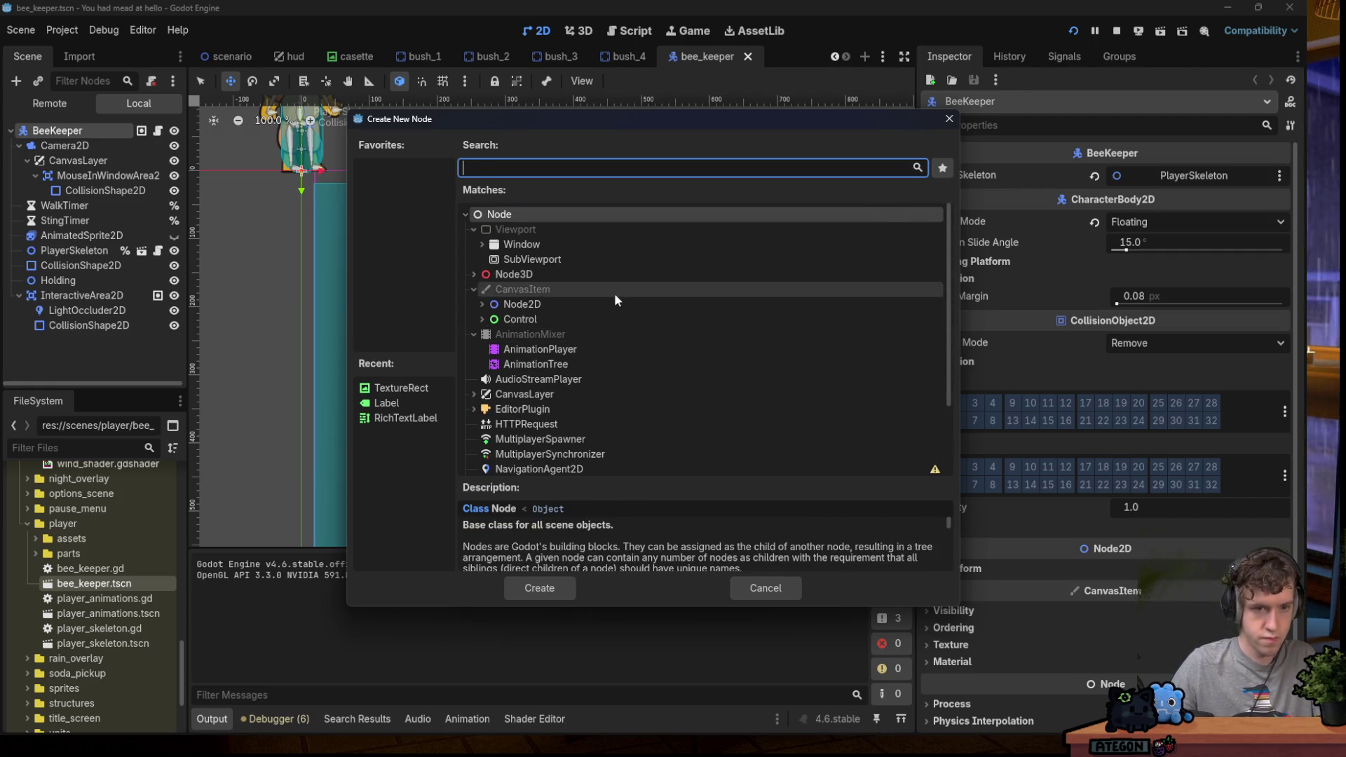
pyautogui.click(482, 319)
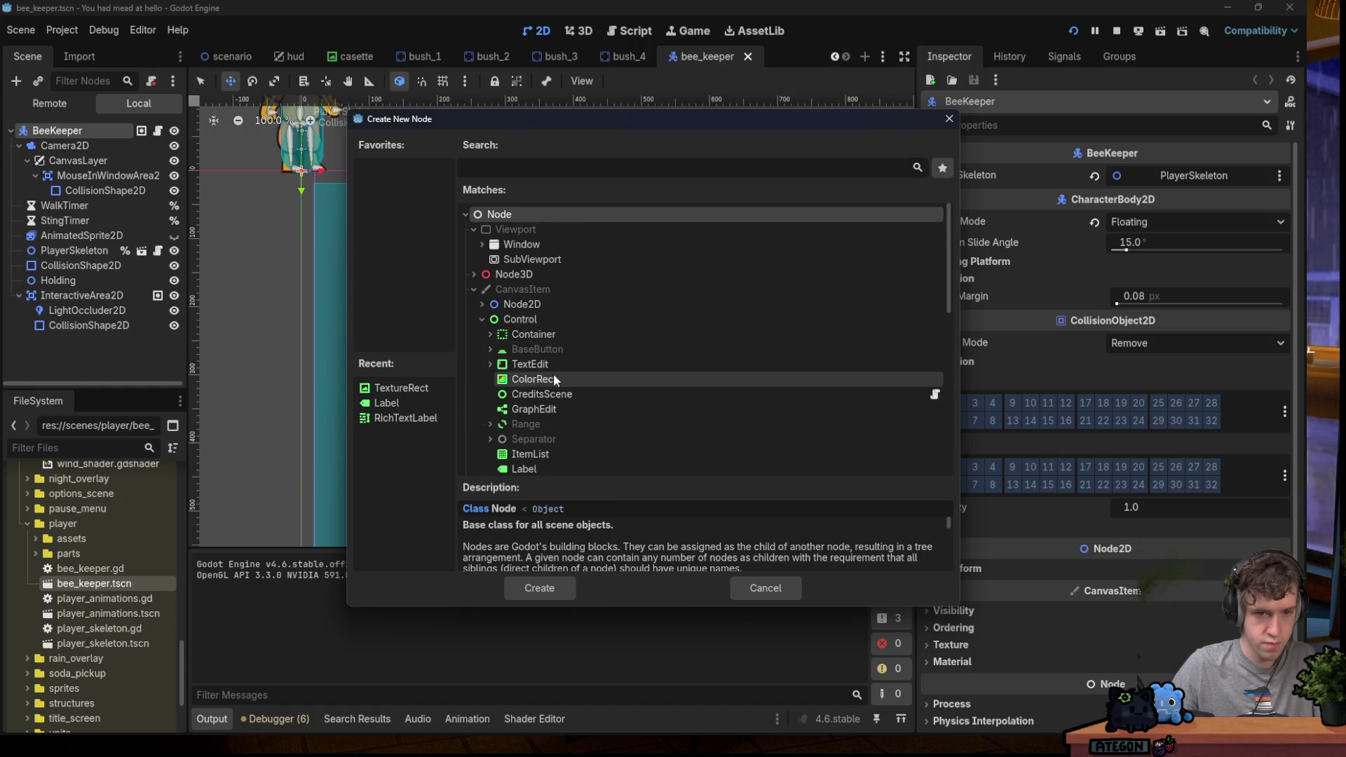
pyautogui.scroll(-5, 554, 375)
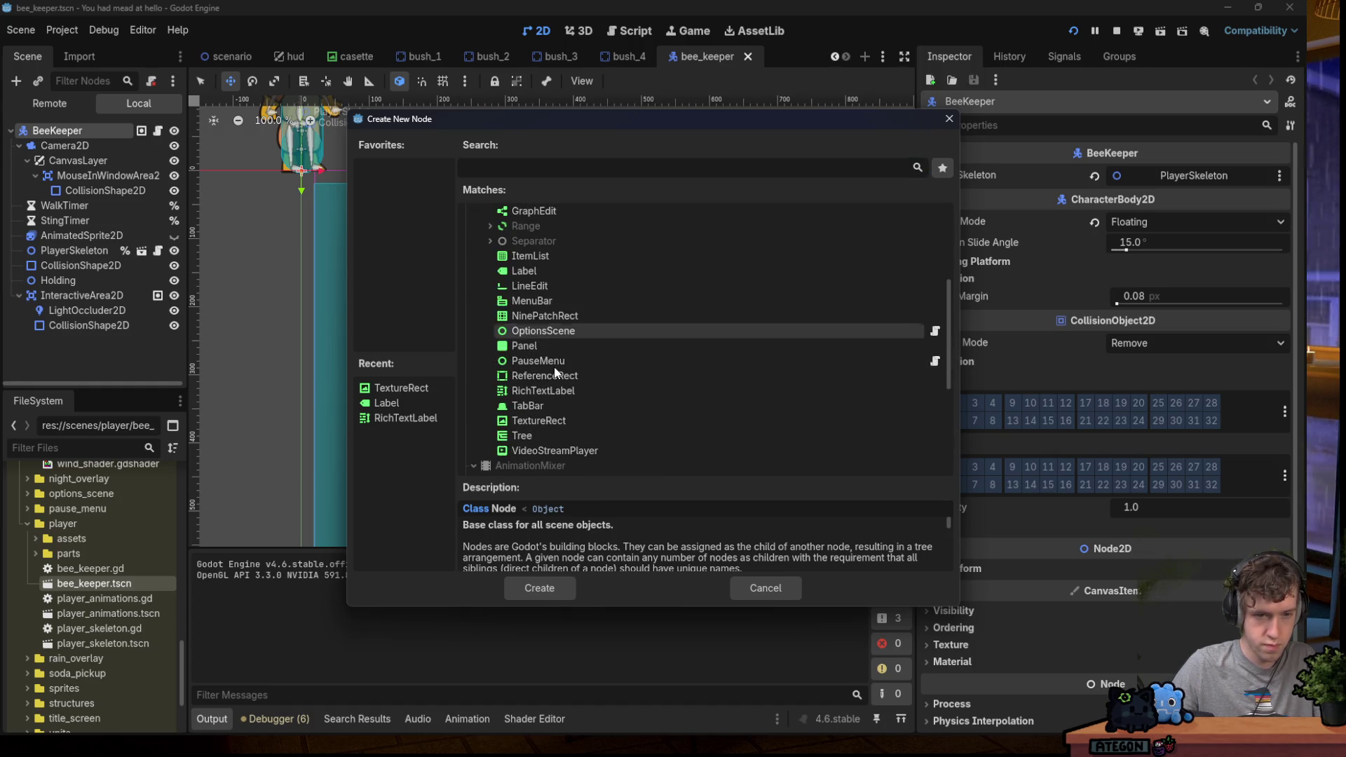
pyautogui.scroll(3, 553, 363)
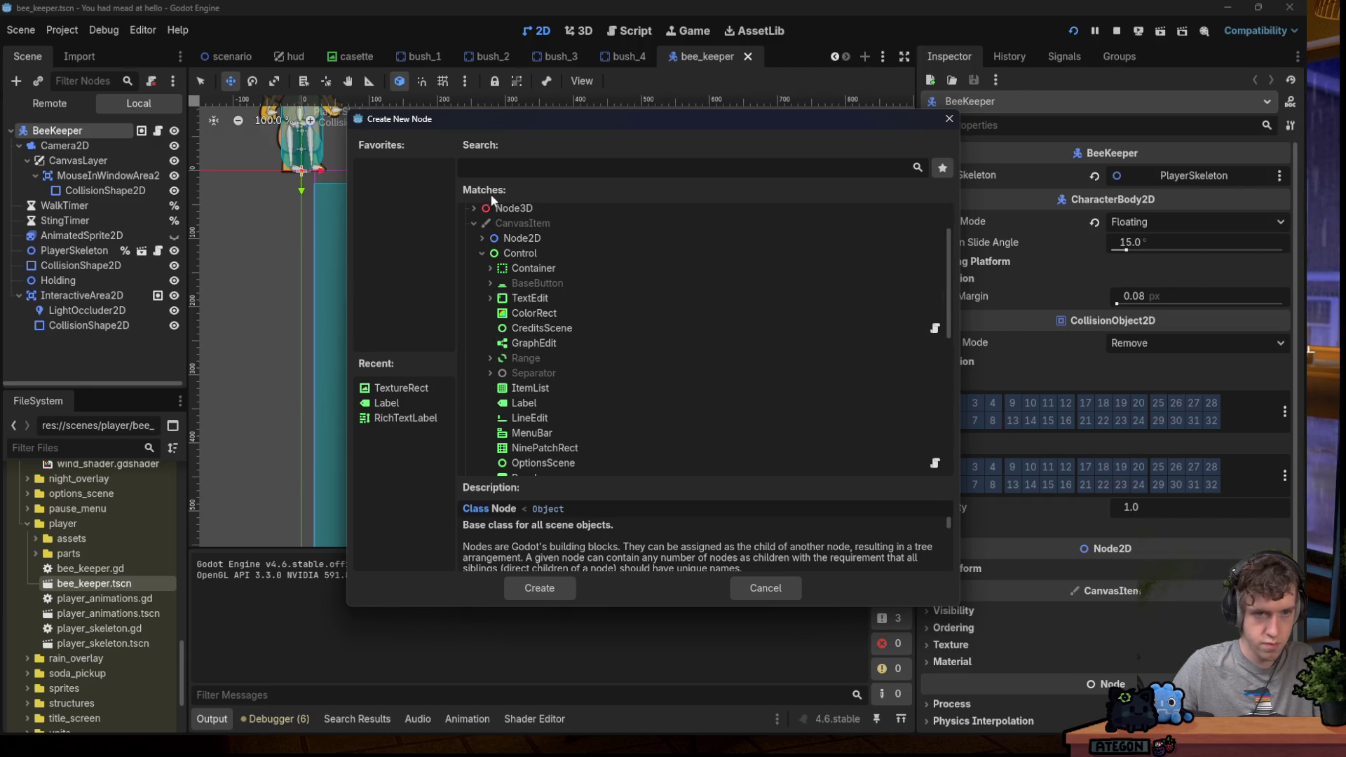
pyautogui.write('sprite')
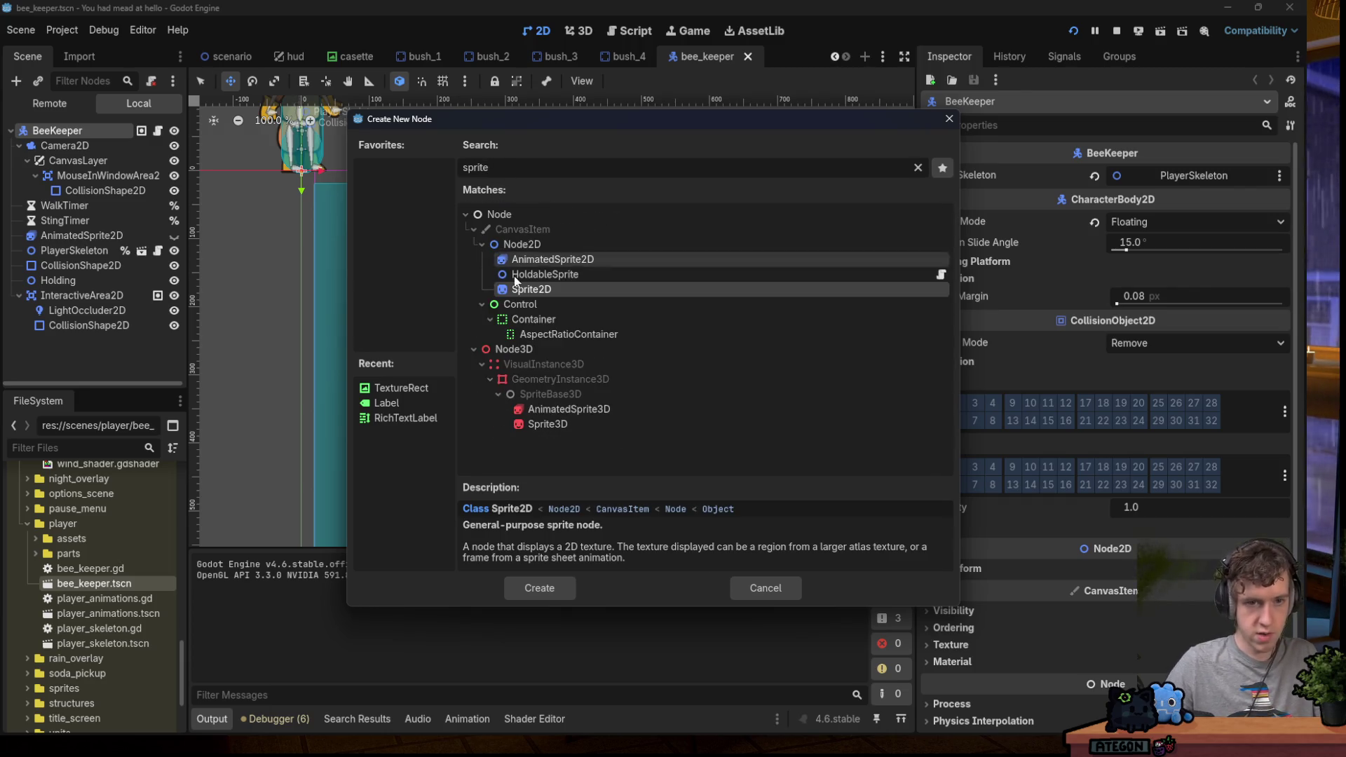
pyautogui.doubleClick(529, 289)
pyautogui.moveTo(60, 340); pyautogui.dragTo(60, 139)
pyautogui.hotkey('ctrl', 's')
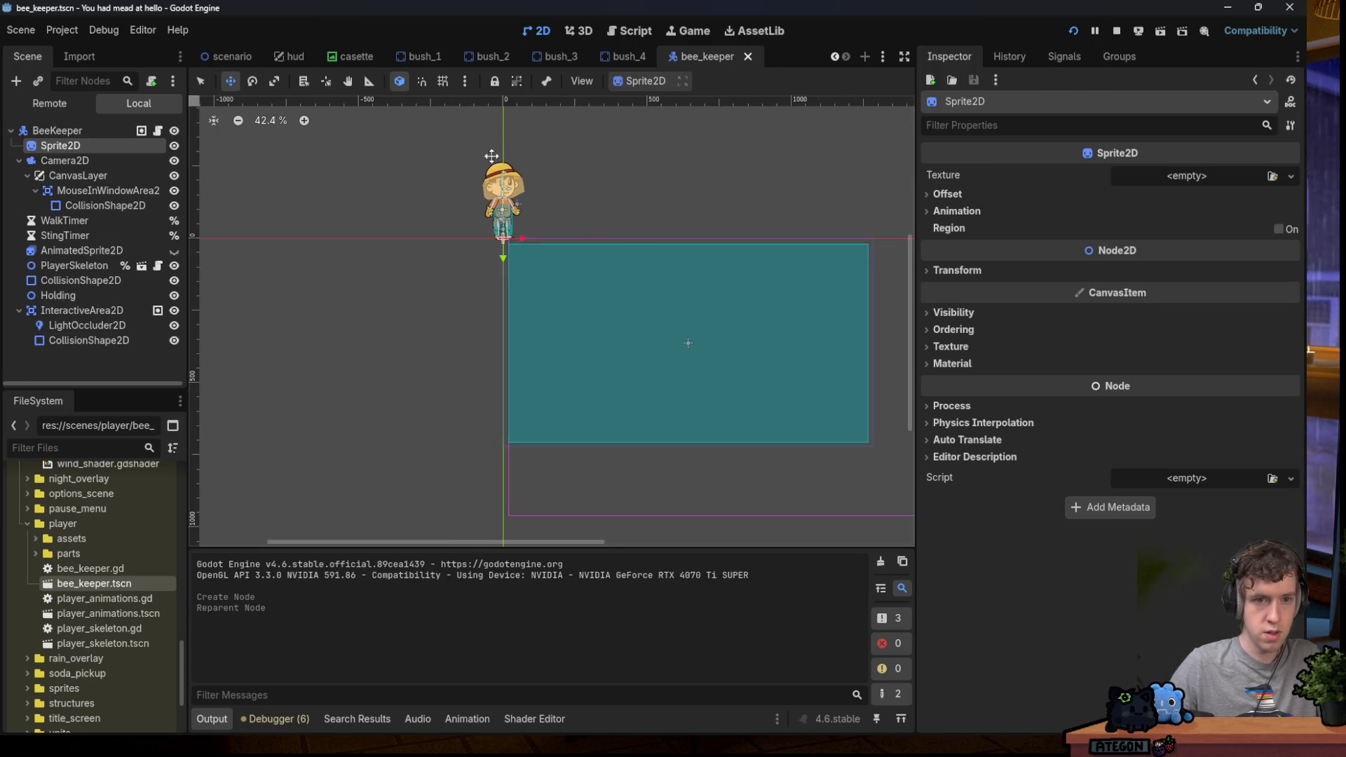
pyautogui.scroll(3, 524, 180)
pyautogui.scroll(1, 524, 180)
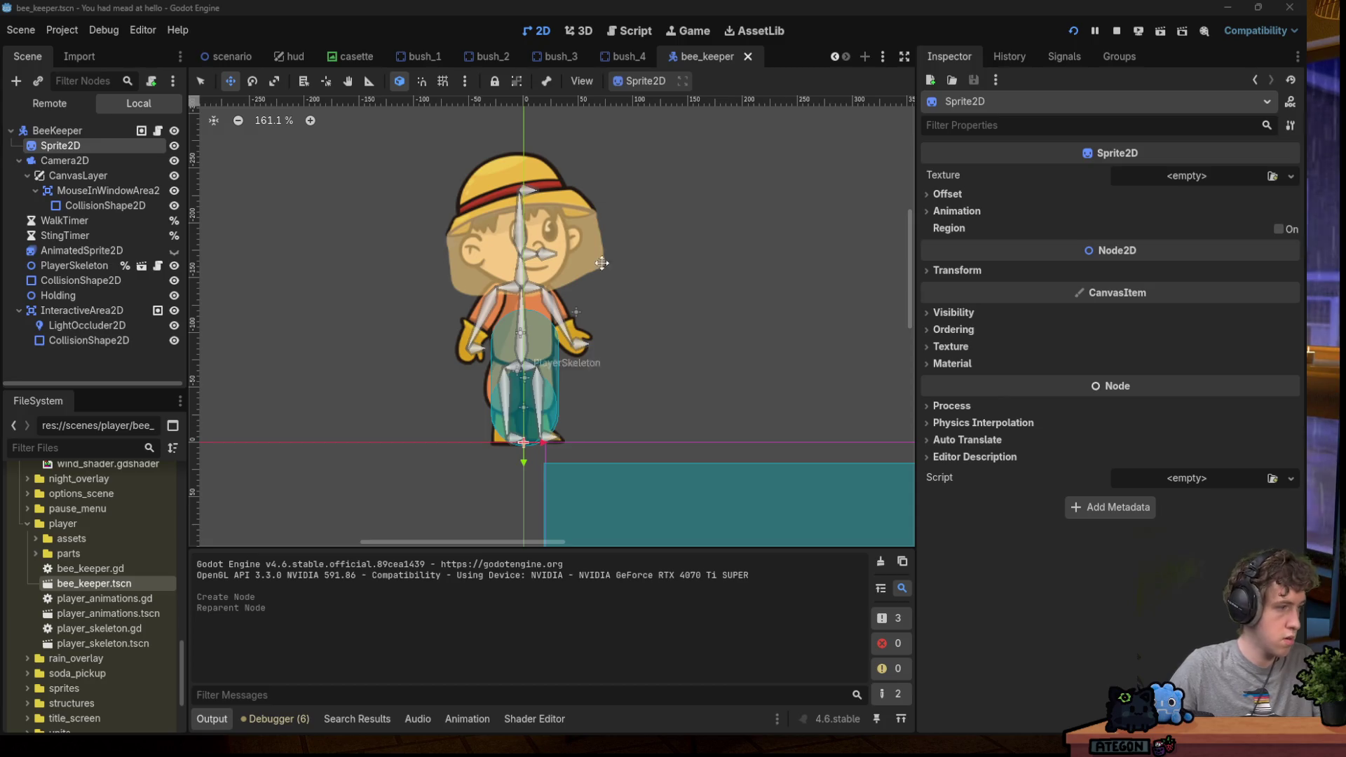
pyautogui.moveTo(689, 741)
pyautogui.click(459, 718)
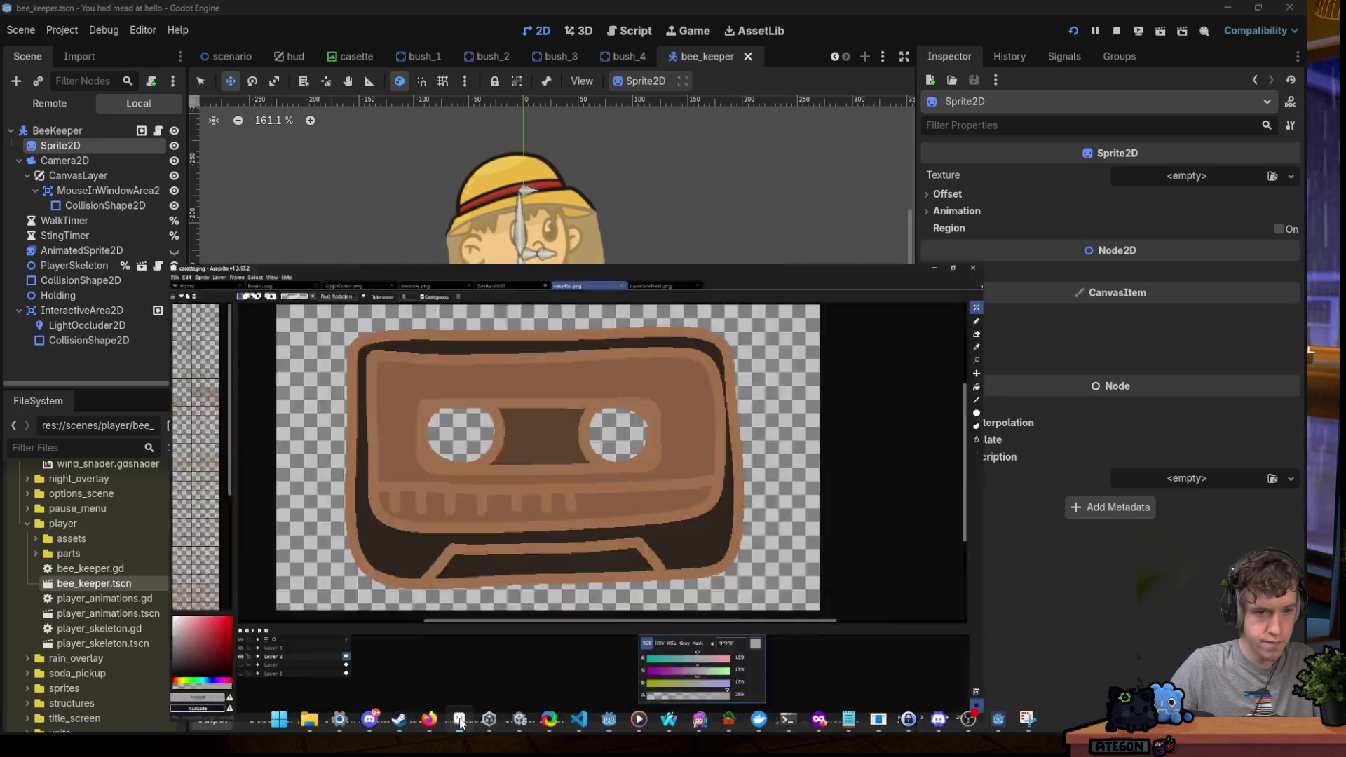
# Create a new 320x160 sprite and draw a large filled black ellipse across it.
pyautogui.click(10, 23)
pyautogui.click(27, 38)
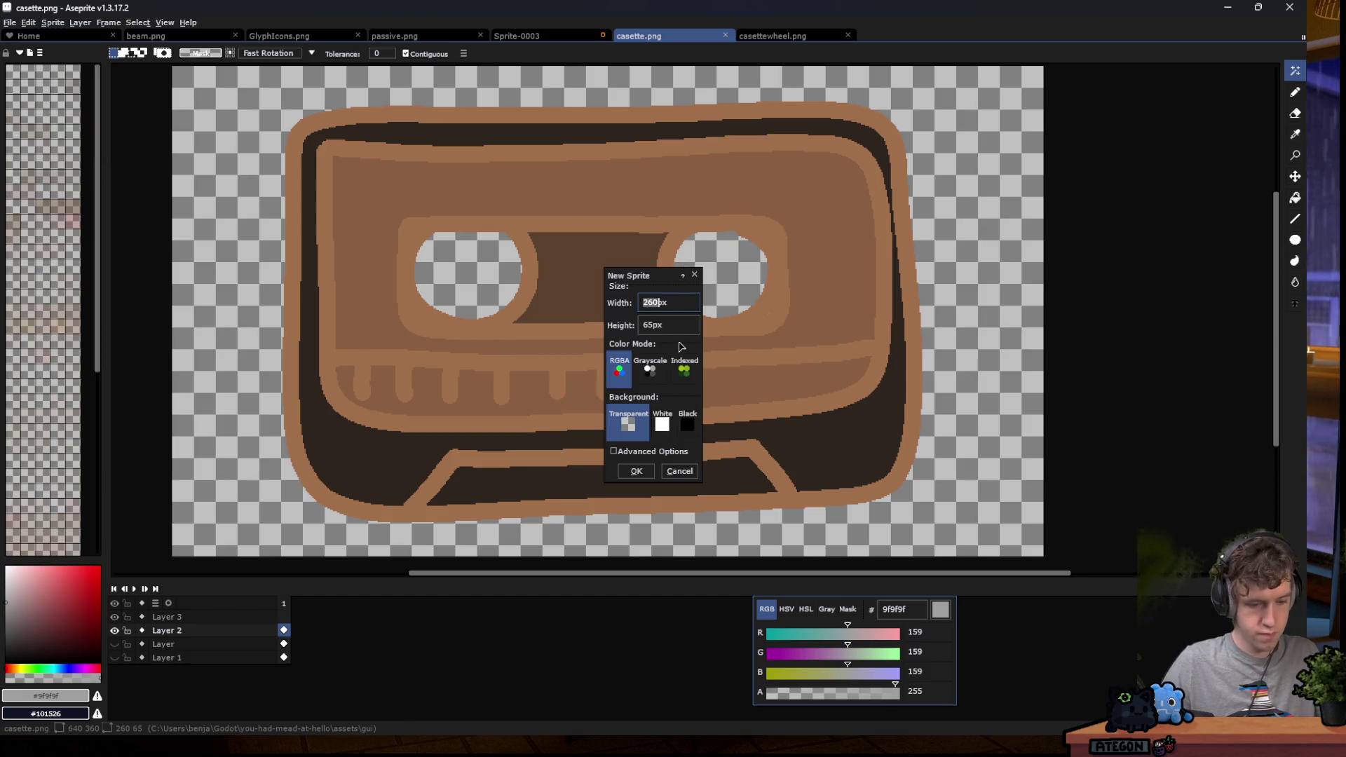
pyautogui.press('Return')
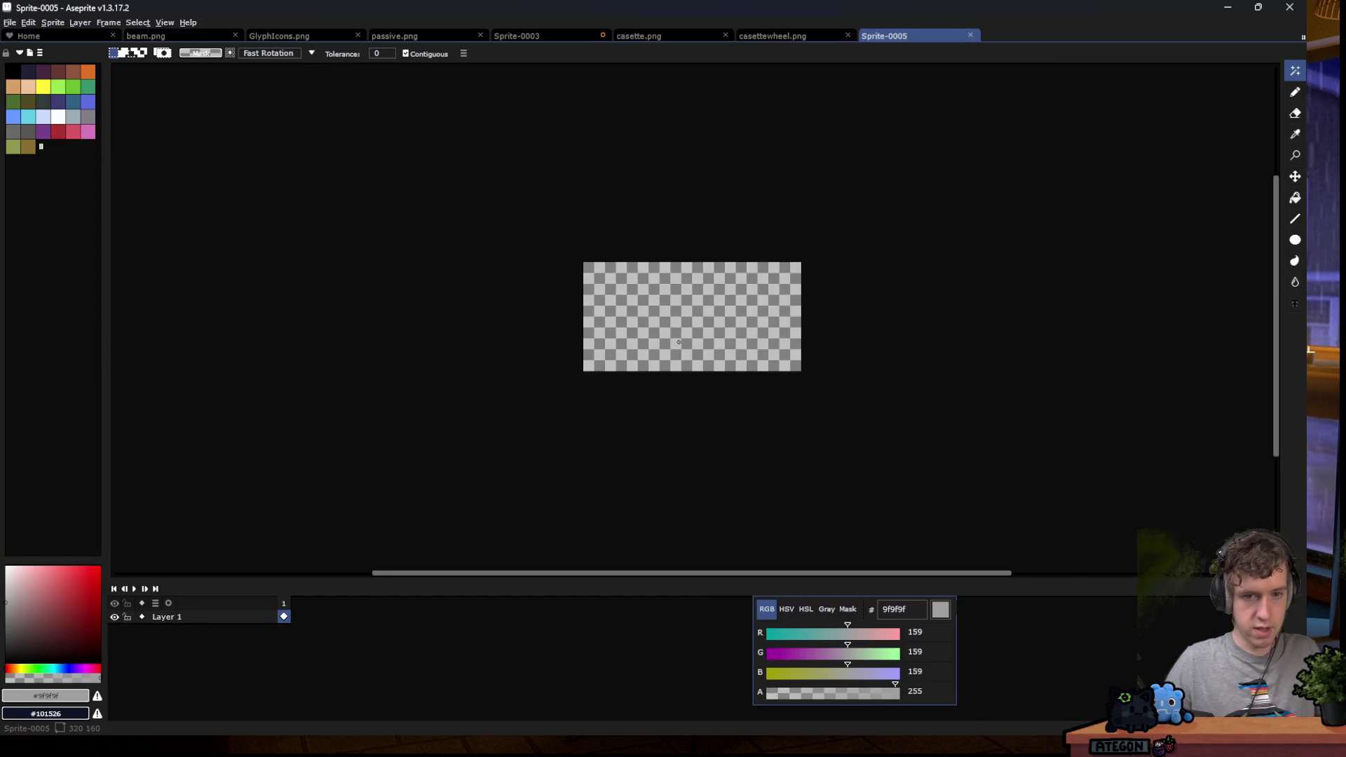
pyautogui.click(1295, 241)
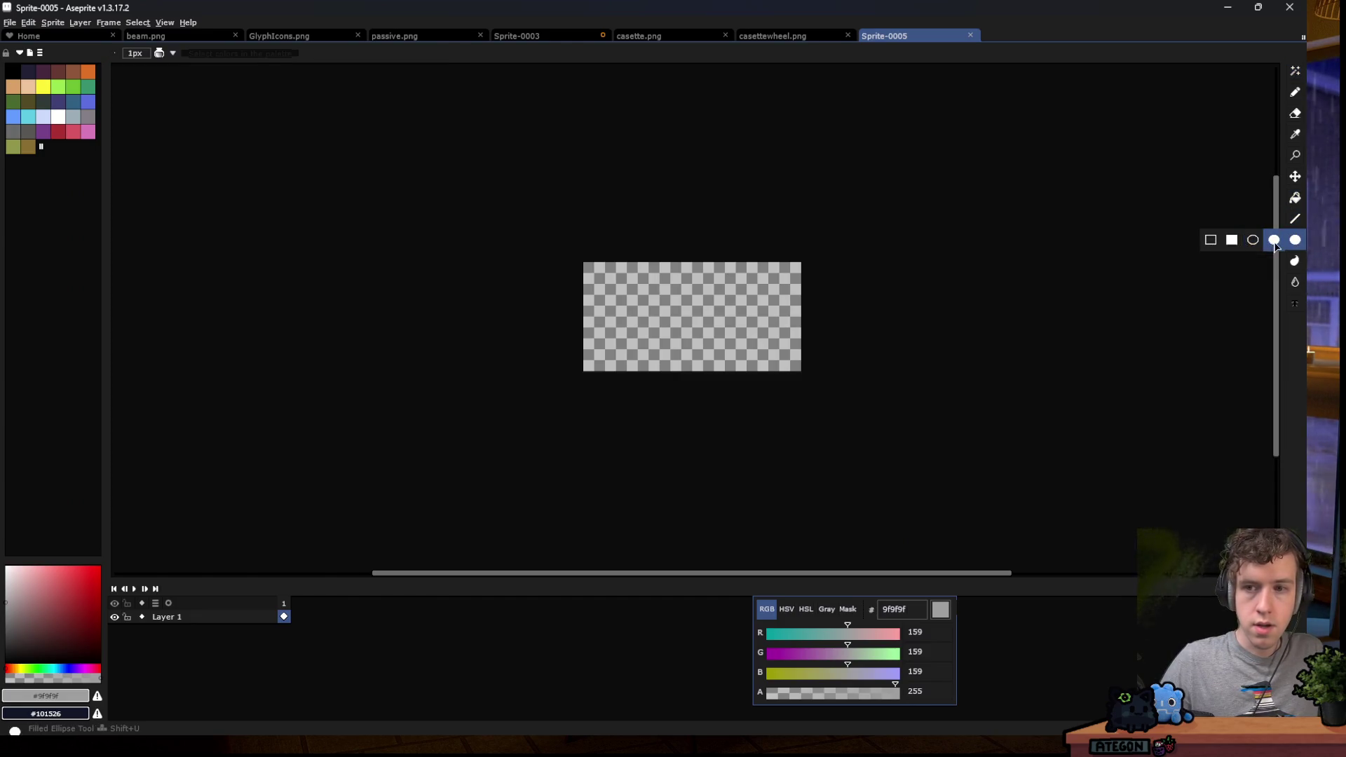
pyautogui.scroll(1, 876, 343)
pyautogui.click(12, 71)
pyautogui.scroll(1, 551, 200)
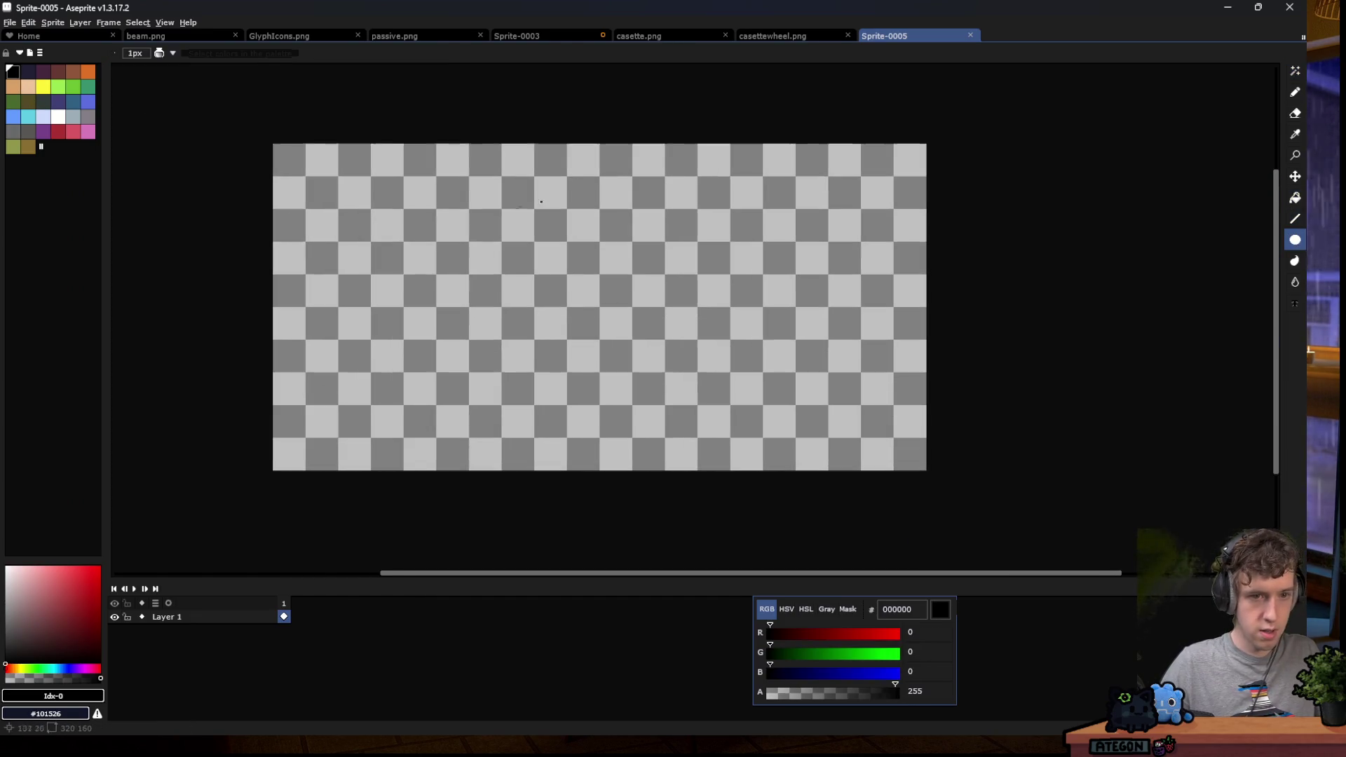
pyautogui.moveTo(307, 187)
pyautogui.mouseDown()
pyautogui.moveTo(868, 451)
pyautogui.moveTo(927, 420)
pyautogui.moveTo(1009, 441)
pyautogui.moveTo(877, 430)
pyautogui.moveTo(880, 445)
pyautogui.mouseUp()
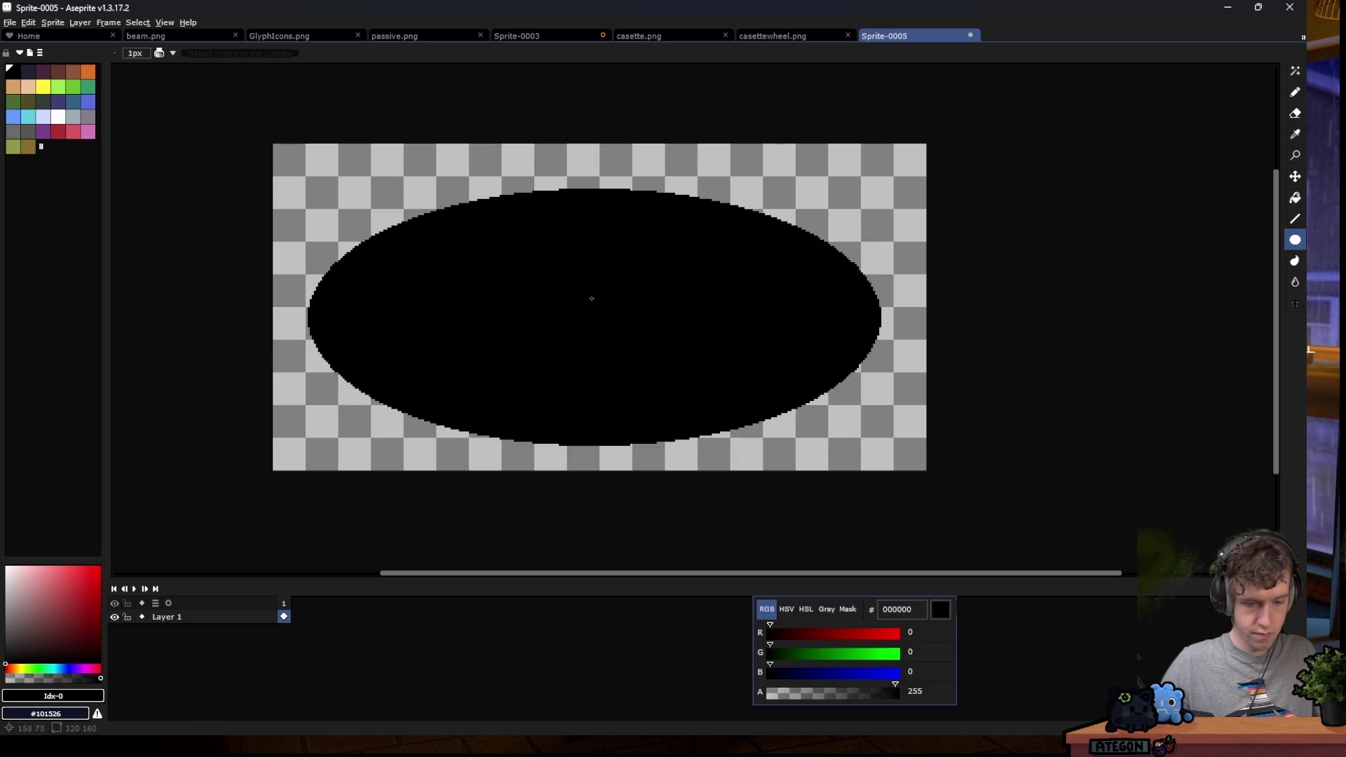
# Select and nudge the ellipse to centre it on the canvas, then bring up Save As.
pyautogui.press('m')
pyautogui.hotkey('ctrl', 'a')
pyautogui.moveTo(719, 410); pyautogui.dragTo(722, 398)
pyautogui.press('Down')
pyautogui.press('Down')
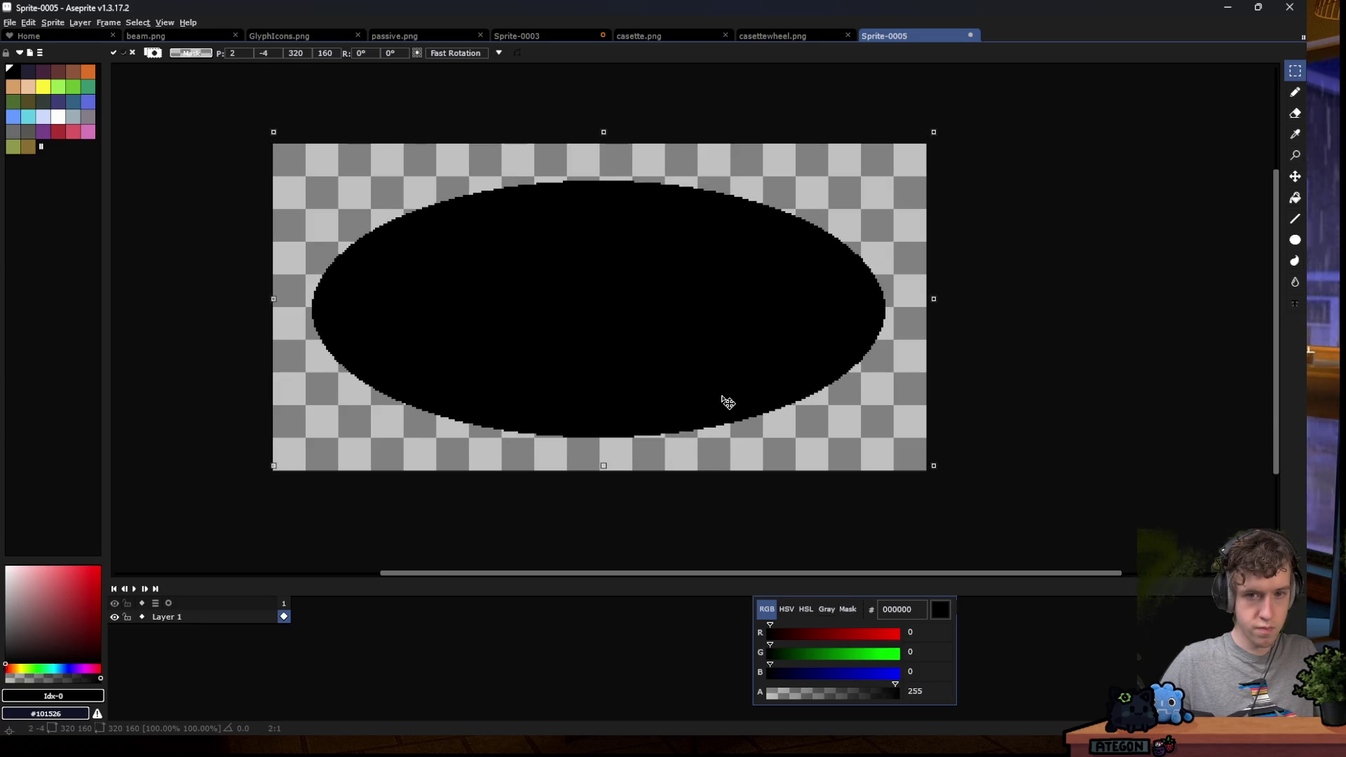
pyautogui.click(941, 346)
pyautogui.hotkey('ctrl', 'shift', 's')
# Save the sprite as shadow.png in the assets folder and return to the Godot editor.
pyautogui.write('shadow.png')
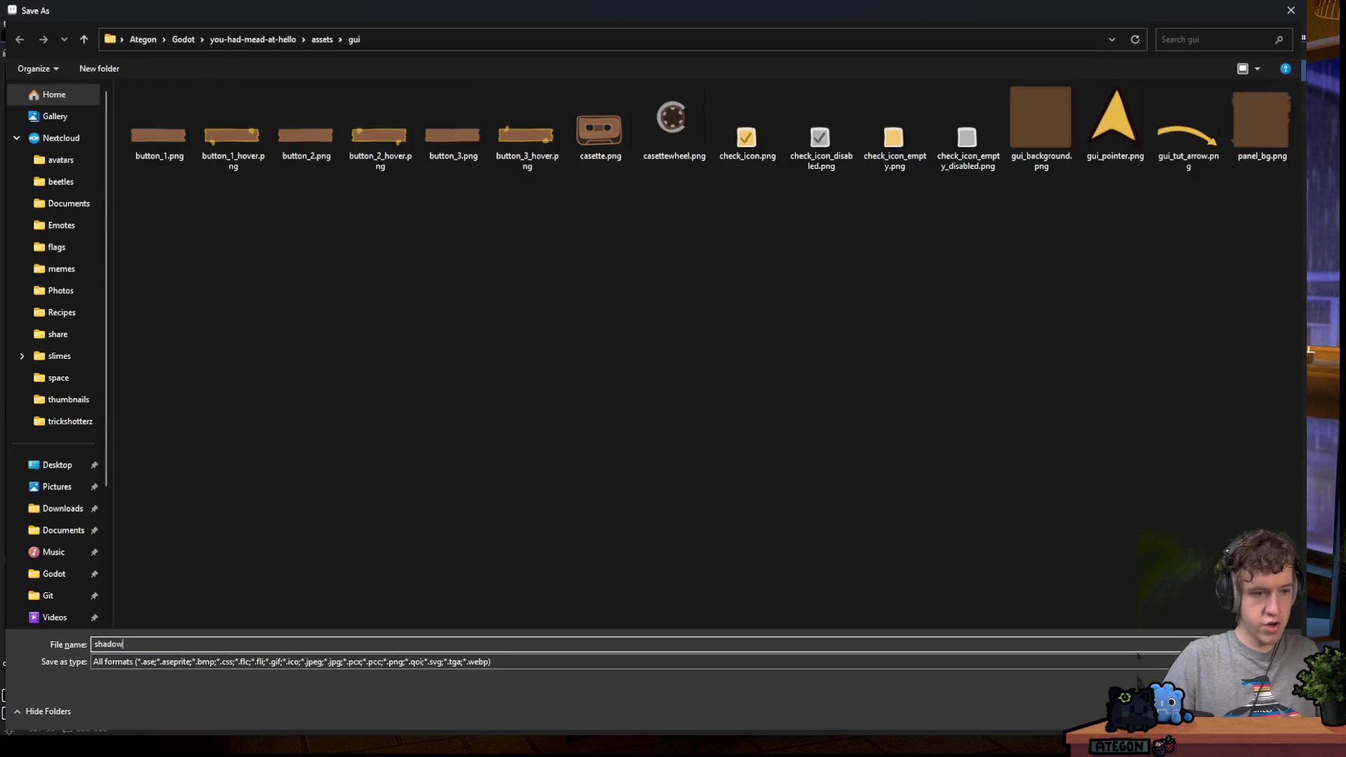
pyautogui.click(322, 40)
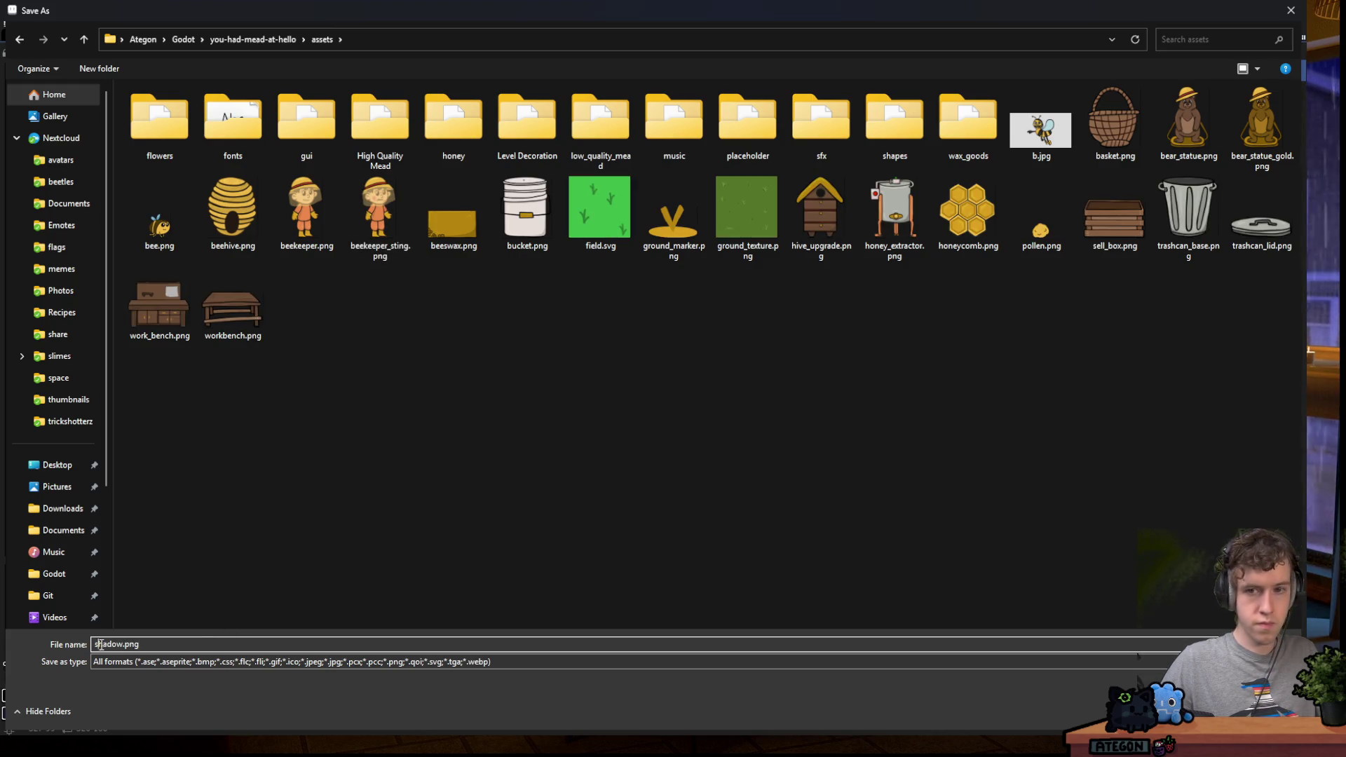
pyautogui.press('Return')
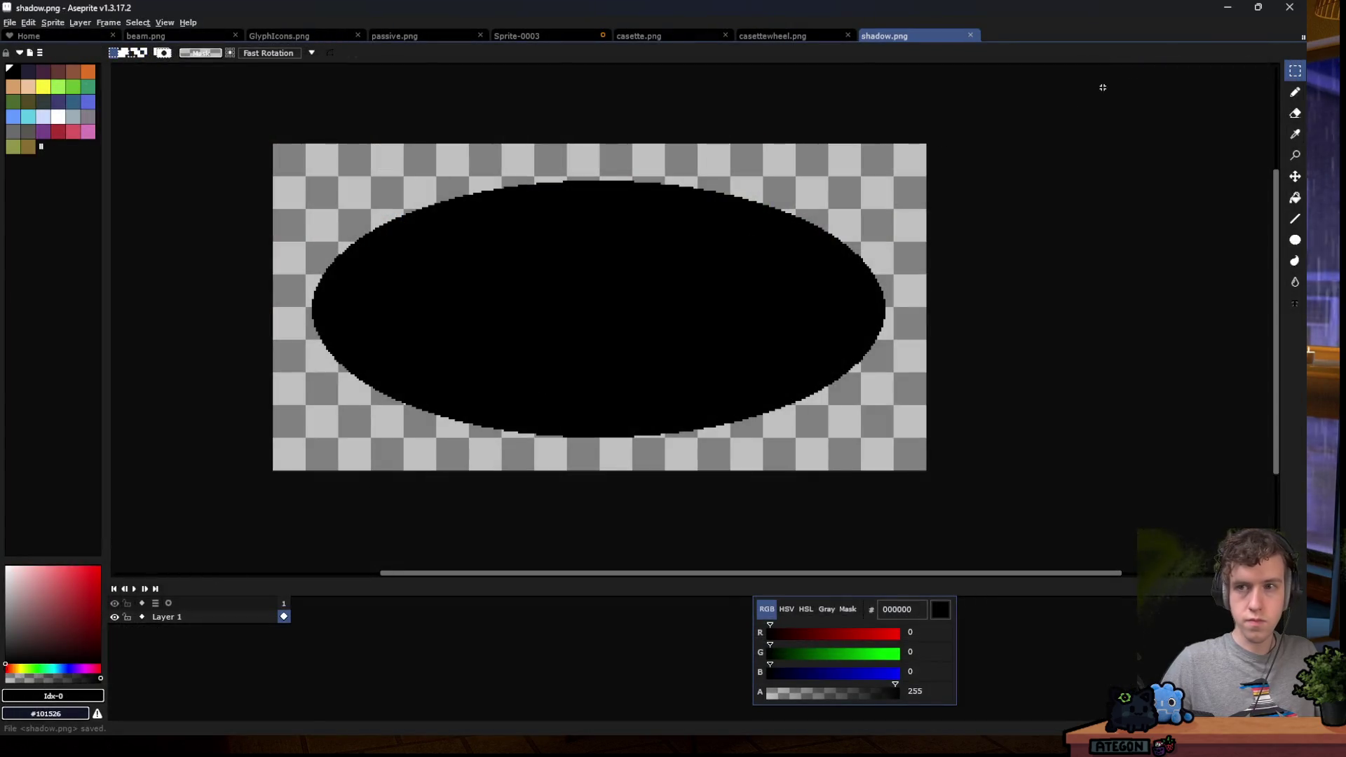
pyautogui.click(1228, 10)
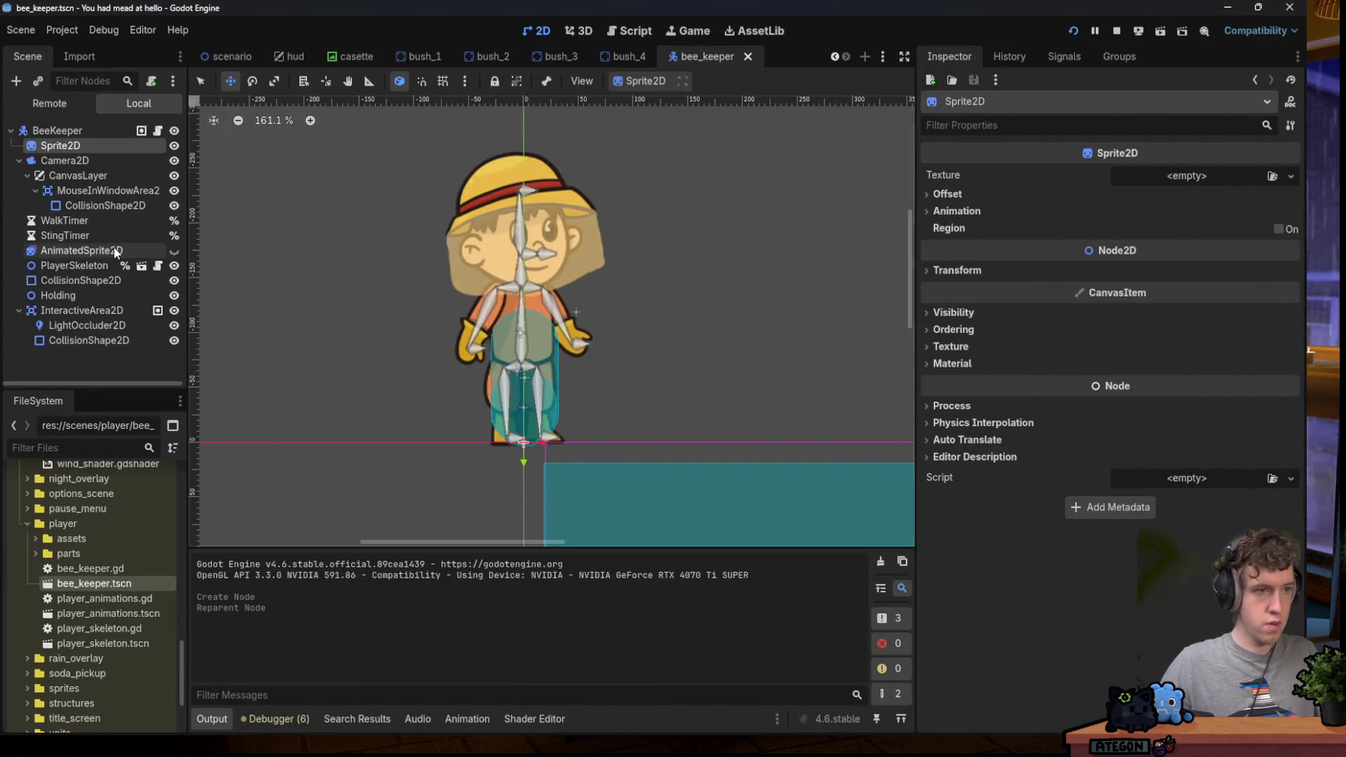
# Assign shadow.png as the Sprite2D texture and set its scale to 0.5.
pyautogui.write('shadow')
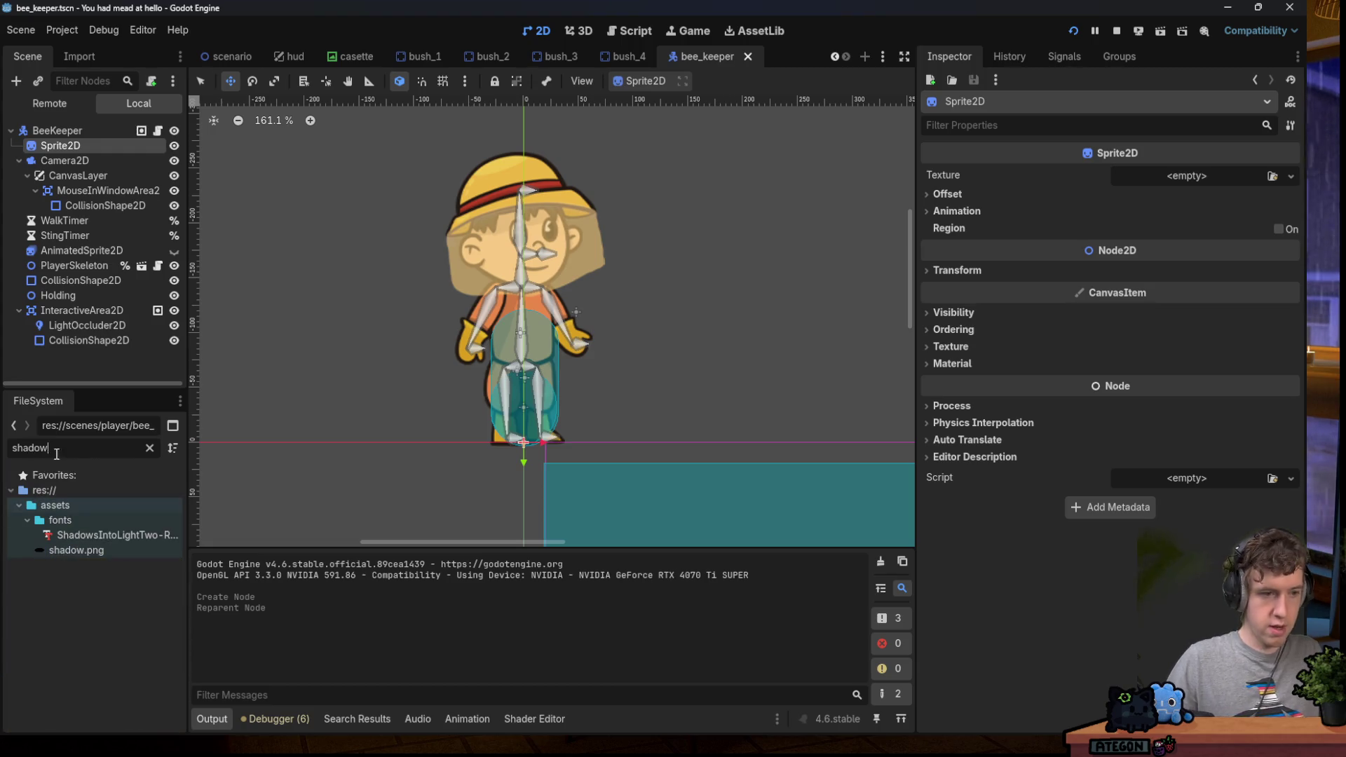
pyautogui.moveTo(77, 549)
pyautogui.mouseDown()
pyautogui.moveTo(458, 397)
pyautogui.moveTo(1142, 183)
pyautogui.moveTo(1191, 183)
pyautogui.mouseUp()
pyautogui.moveTo(414, 284); pyautogui.dragTo(364, 196)
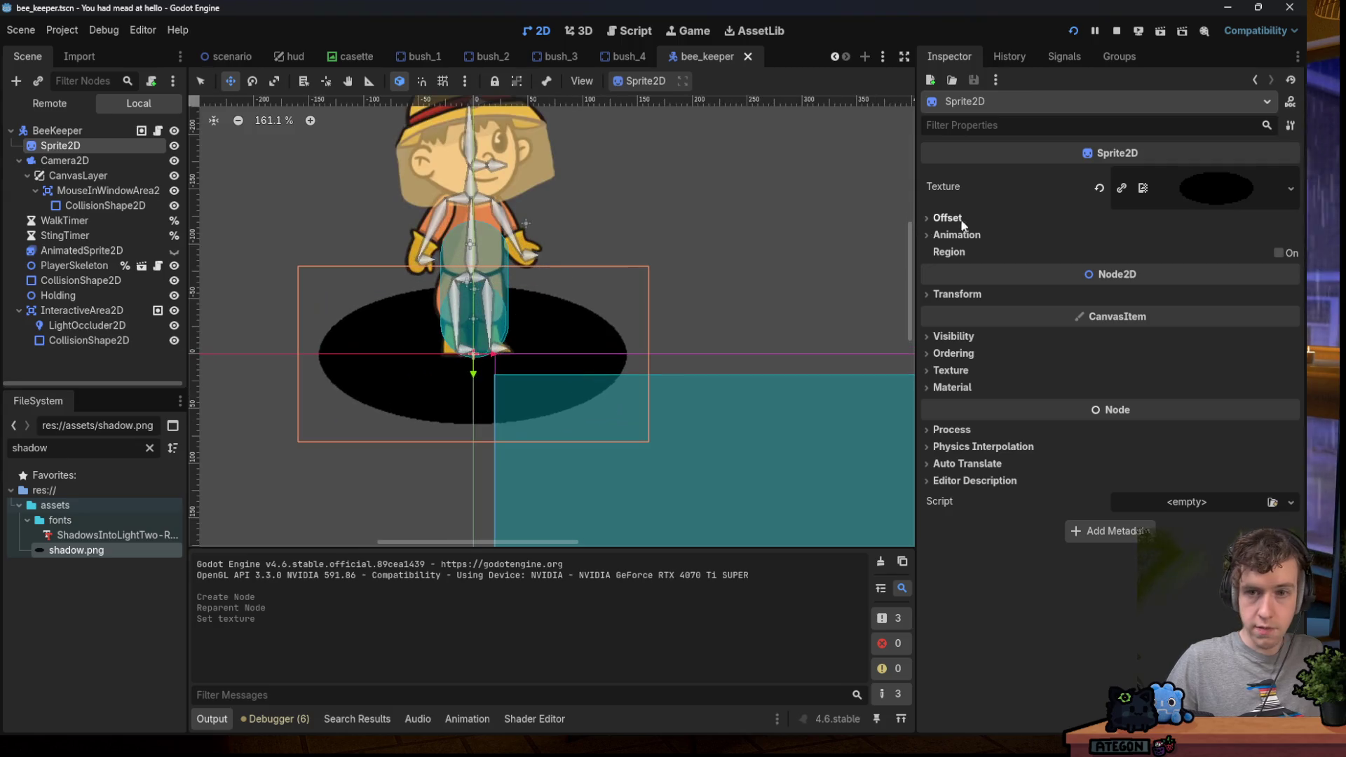
pyautogui.click(970, 297)
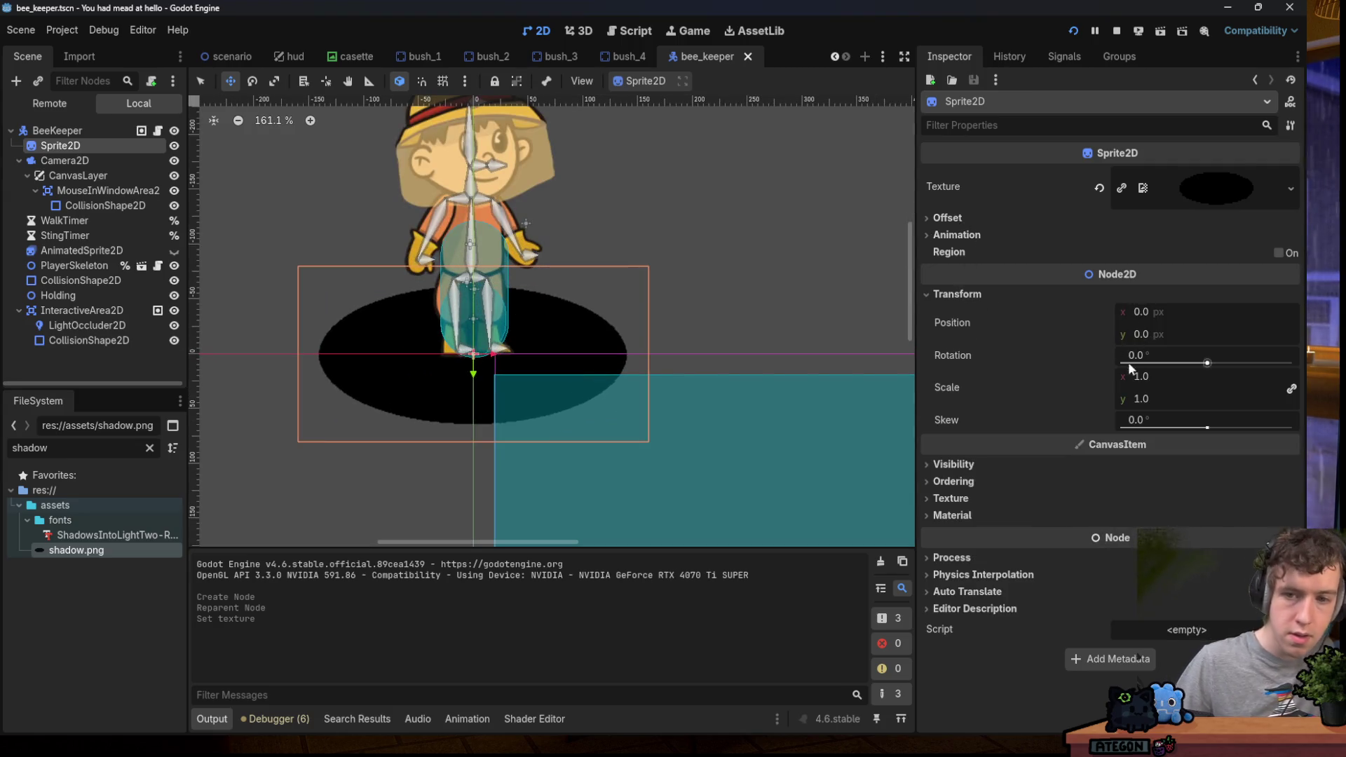
pyautogui.click(1159, 380)
pyautogui.write('5')
pyautogui.press('Return')
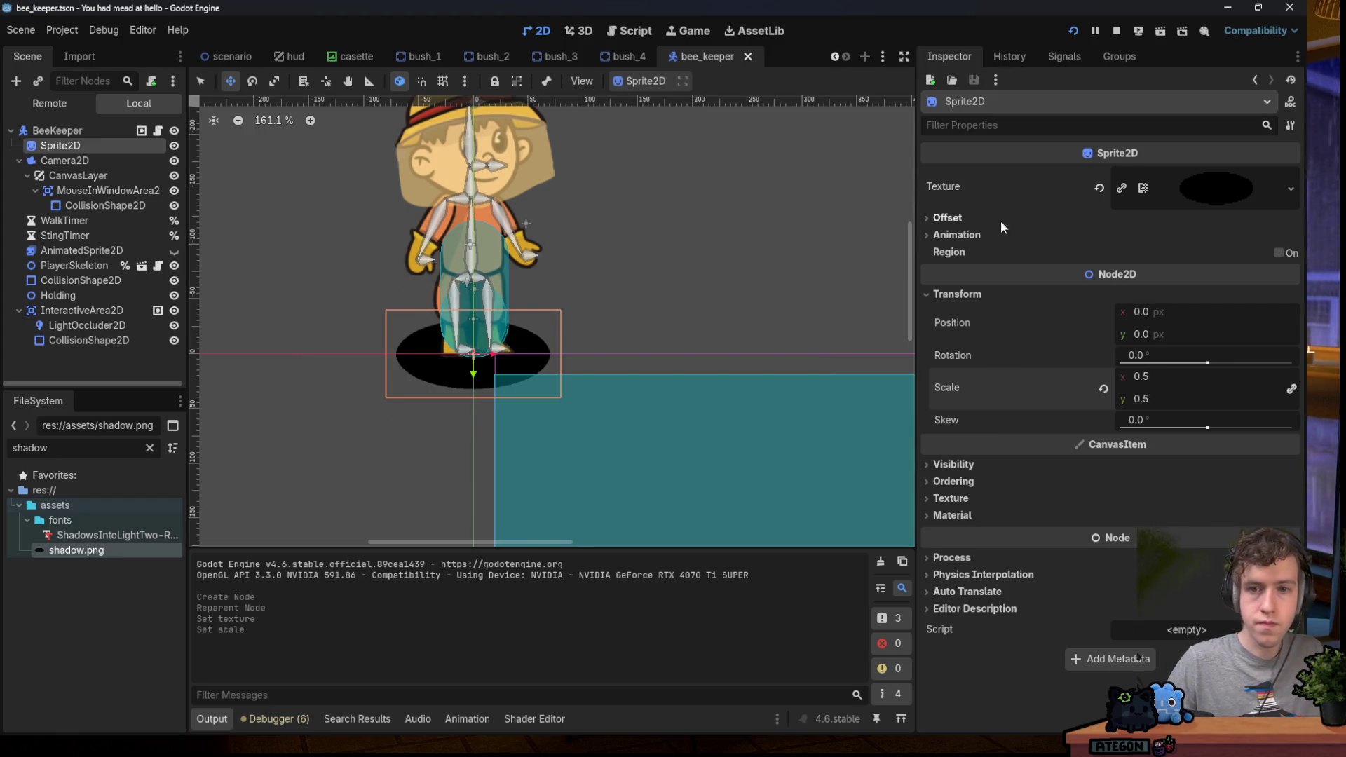
# Lower the Sprite2D's Modulate alpha to 62 for a faint translucent shadow.
pyautogui.click(953, 464)
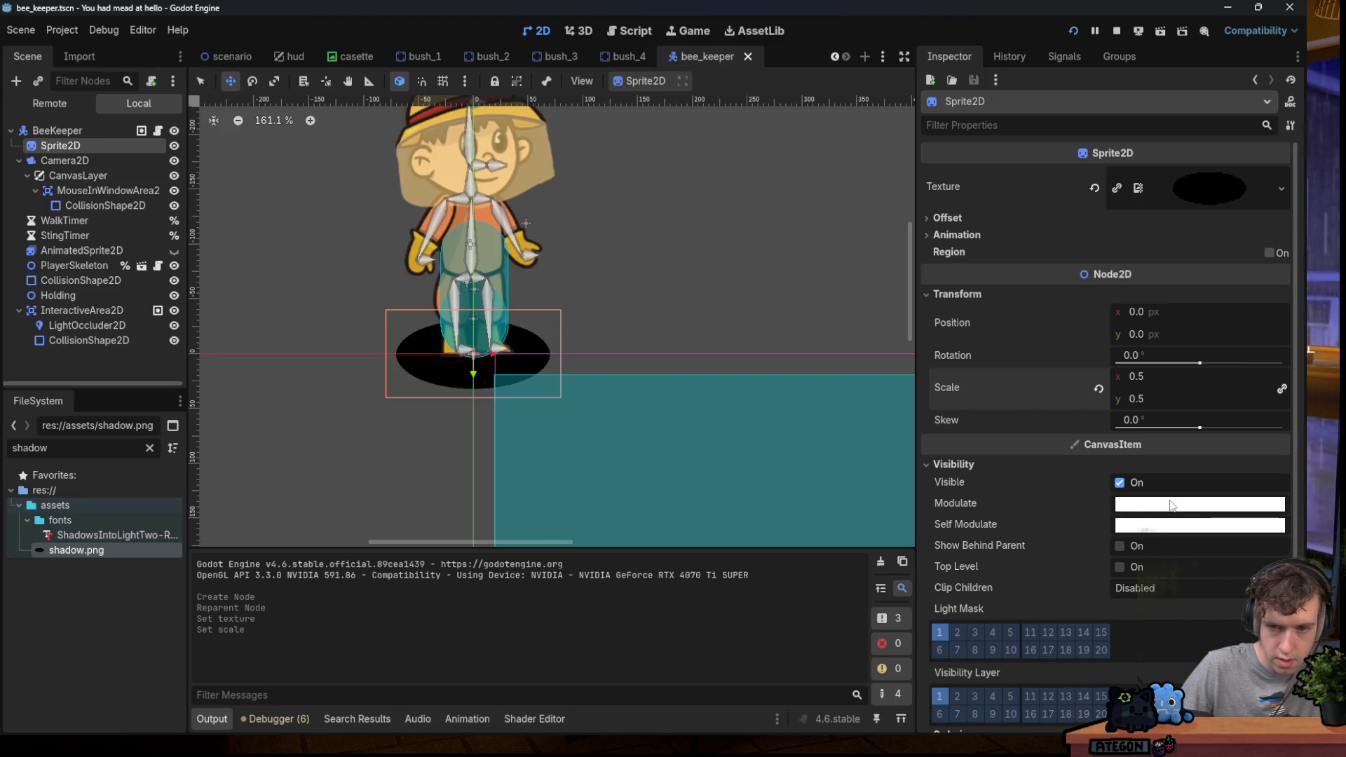
pyautogui.click(1172, 503)
pyautogui.click(1184, 398)
pyautogui.moveTo(1184, 399); pyautogui.dragTo(1150, 405)
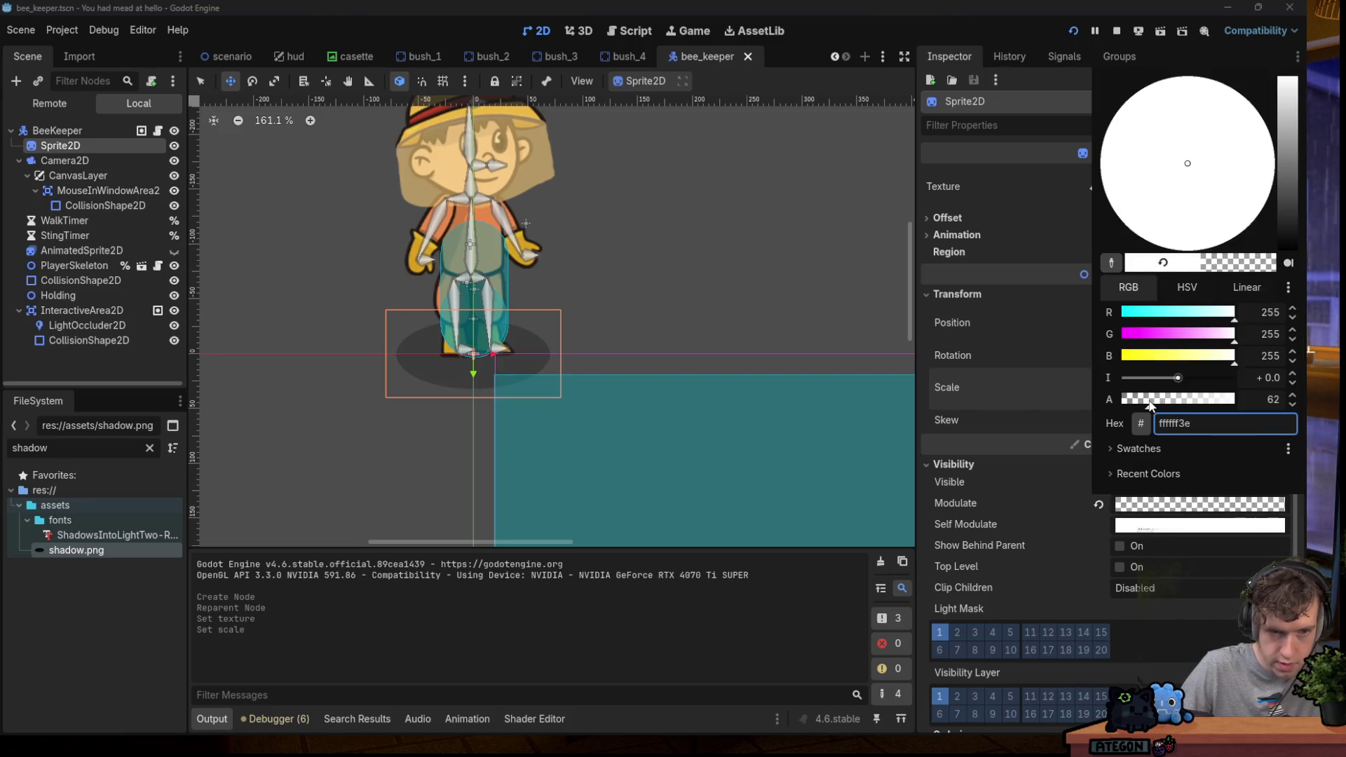
pyautogui.click(921, 179)
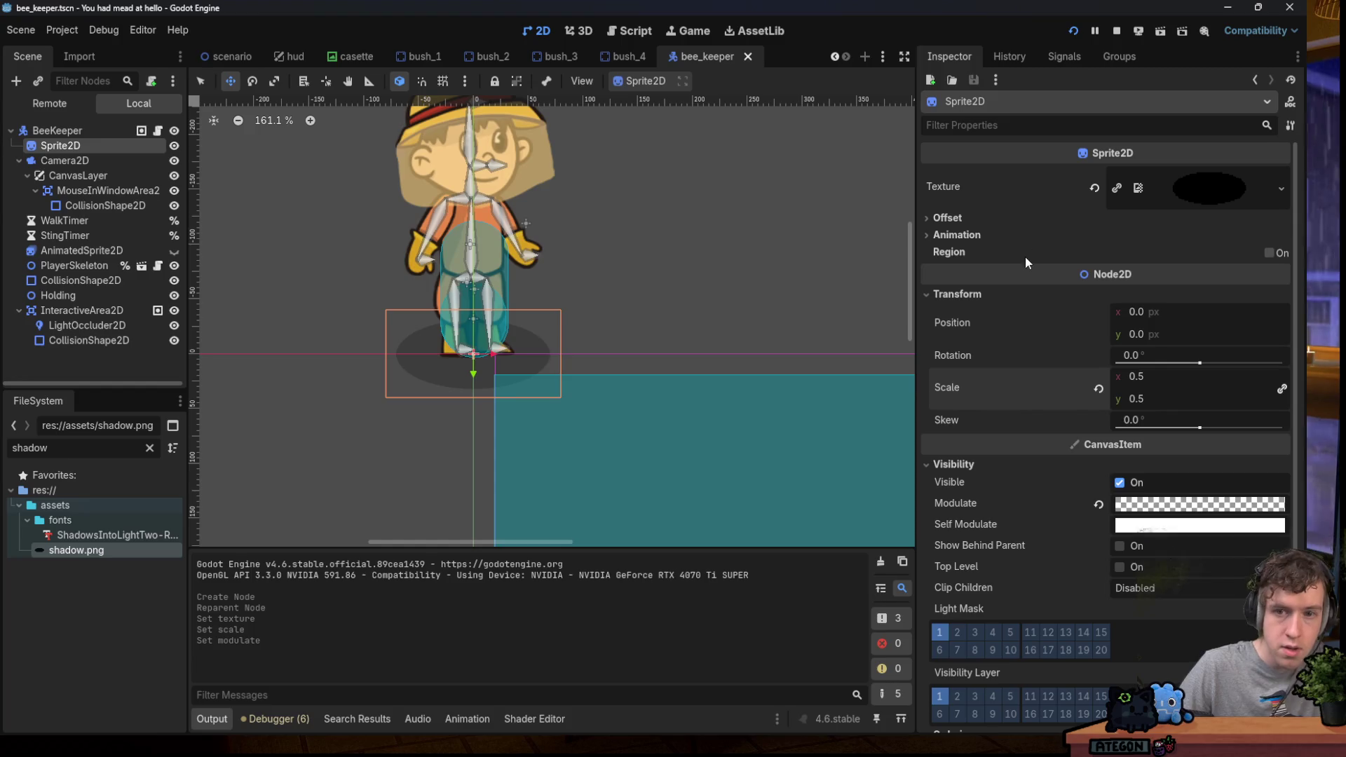
pyautogui.click(973, 295)
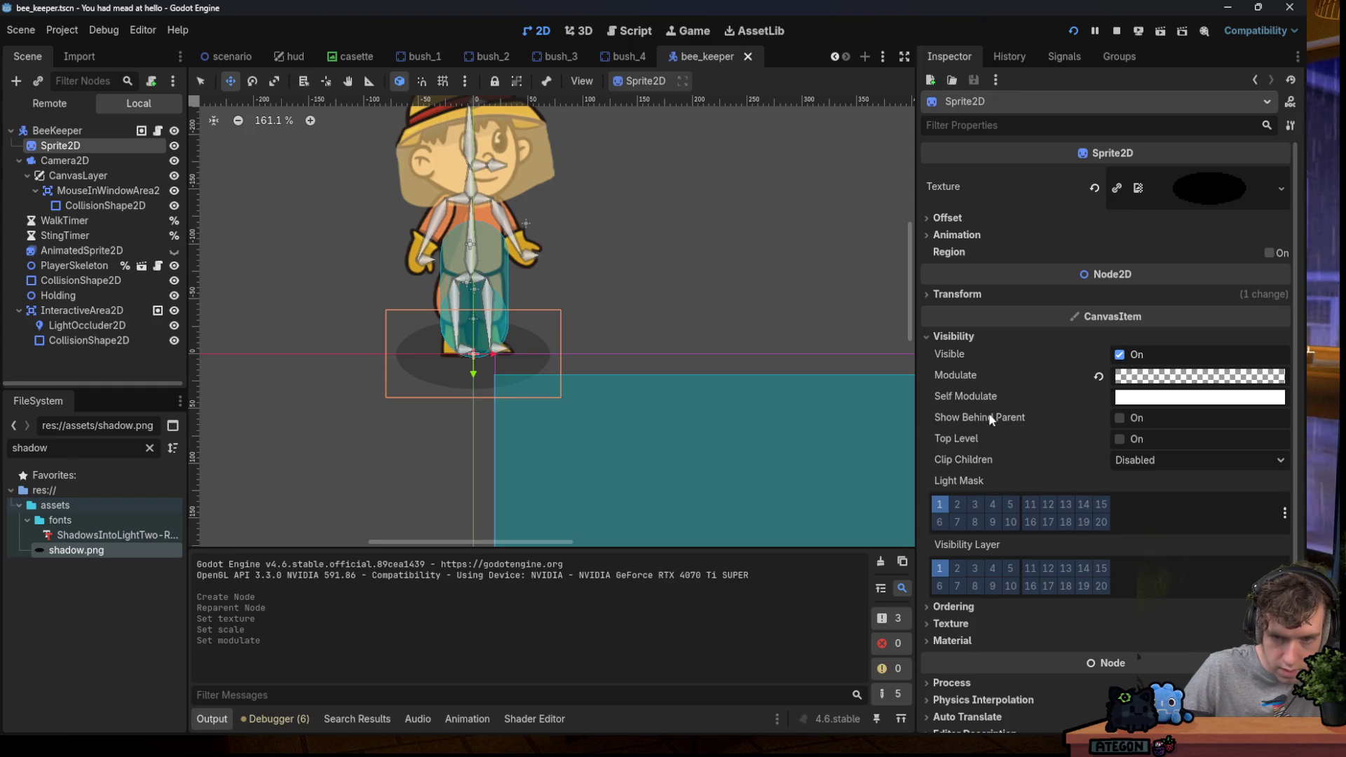
# Make the shadow draw behind the character, then save the bee_keeper scene.
pyautogui.click(956, 334)
pyautogui.click(961, 335)
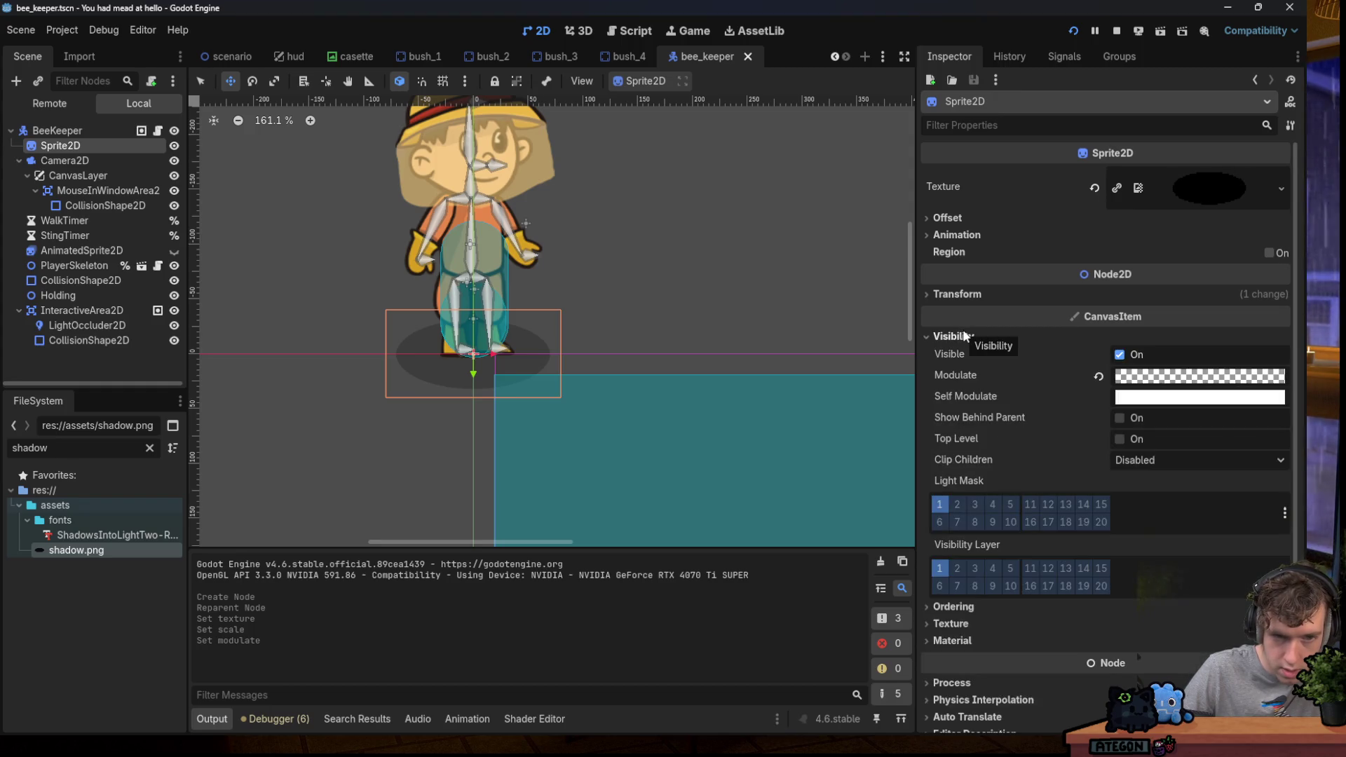
pyautogui.click(1119, 419)
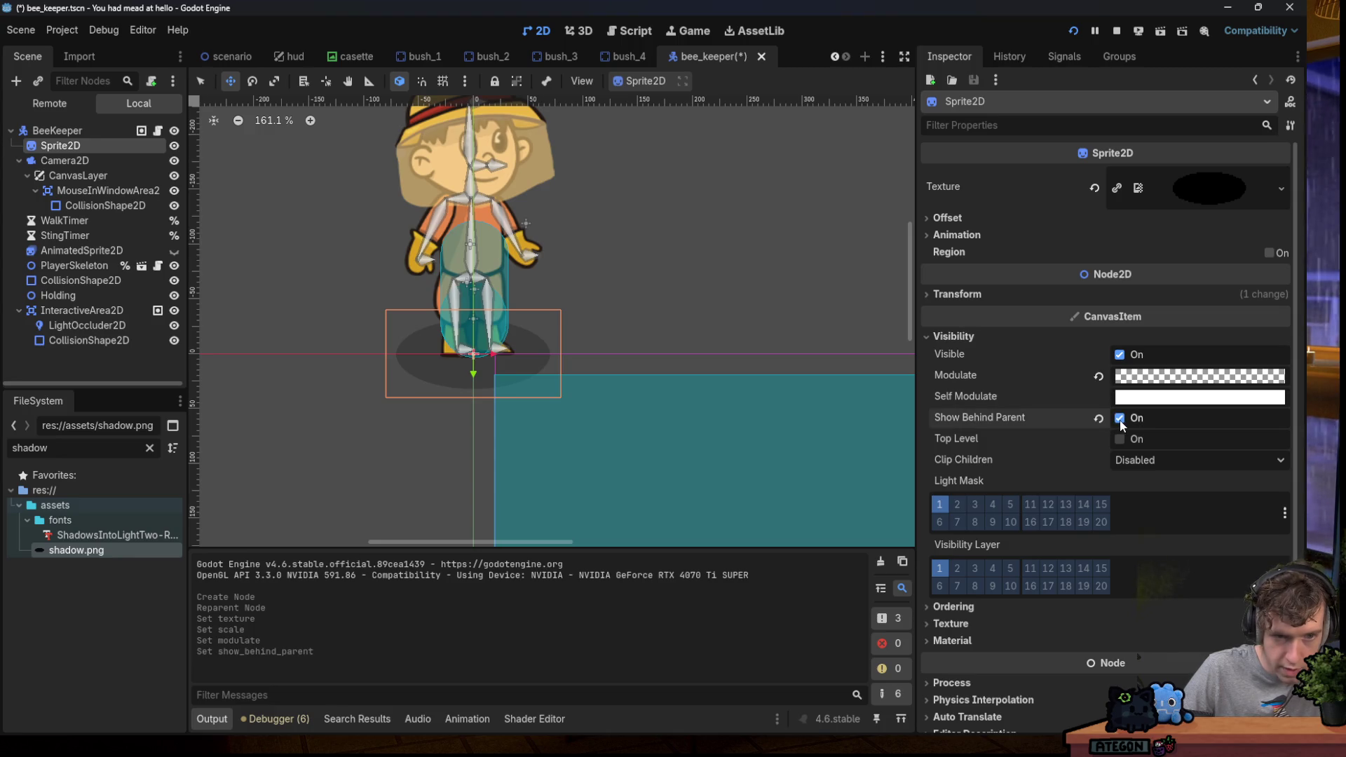
pyautogui.scroll(-2, 970, 523)
pyautogui.click(960, 541)
pyautogui.click(1167, 552)
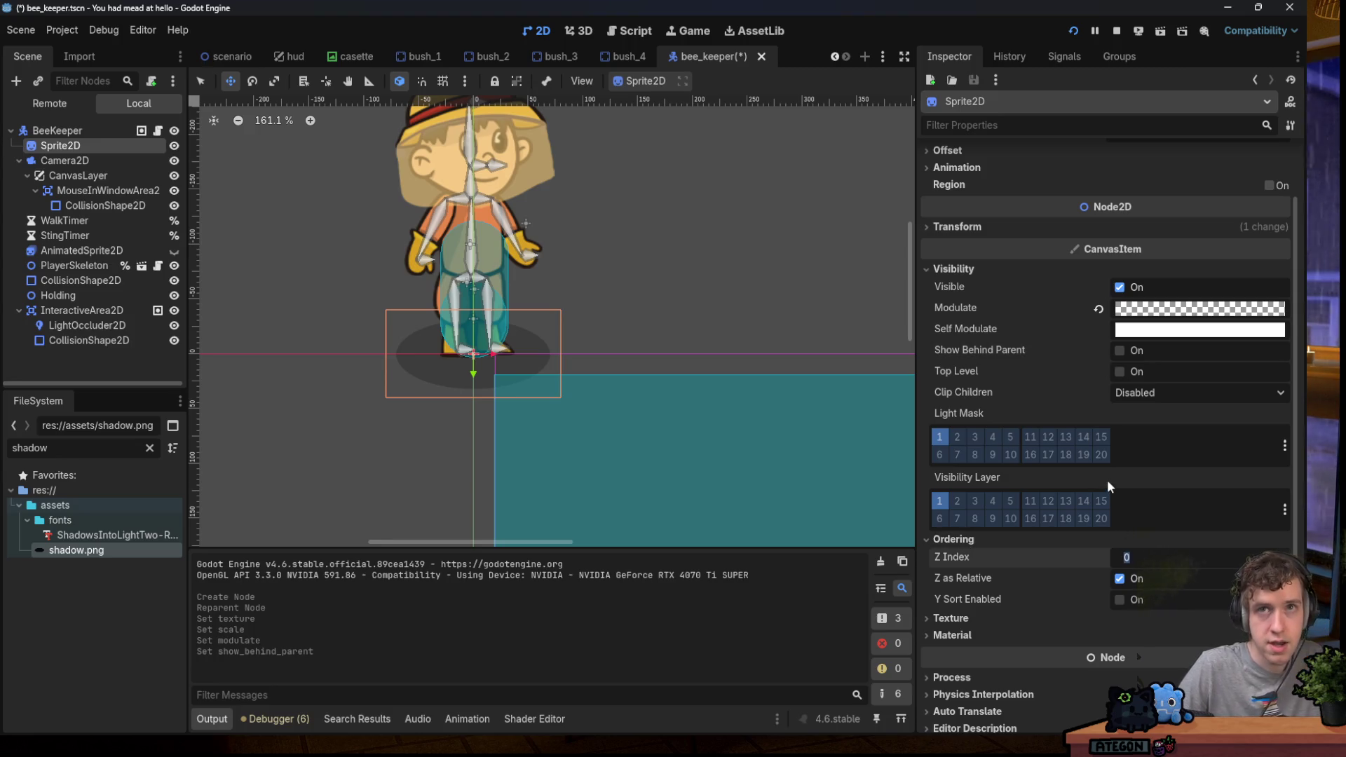
pyautogui.hotkey('ctrl', 's')
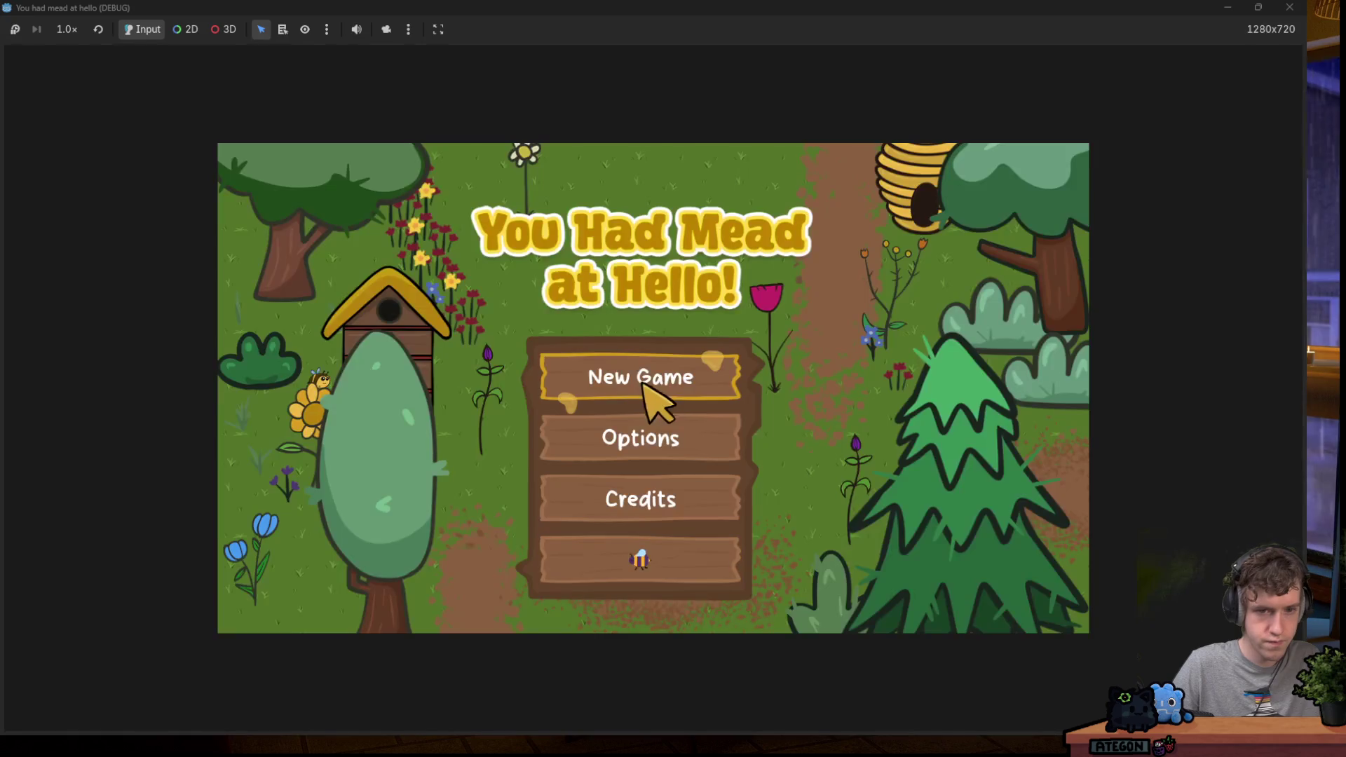
# Start a new game, walk the beekeeper through the forest with WASD, then stop it with F8.
pyautogui.click(659, 385)
pyautogui.press('w')
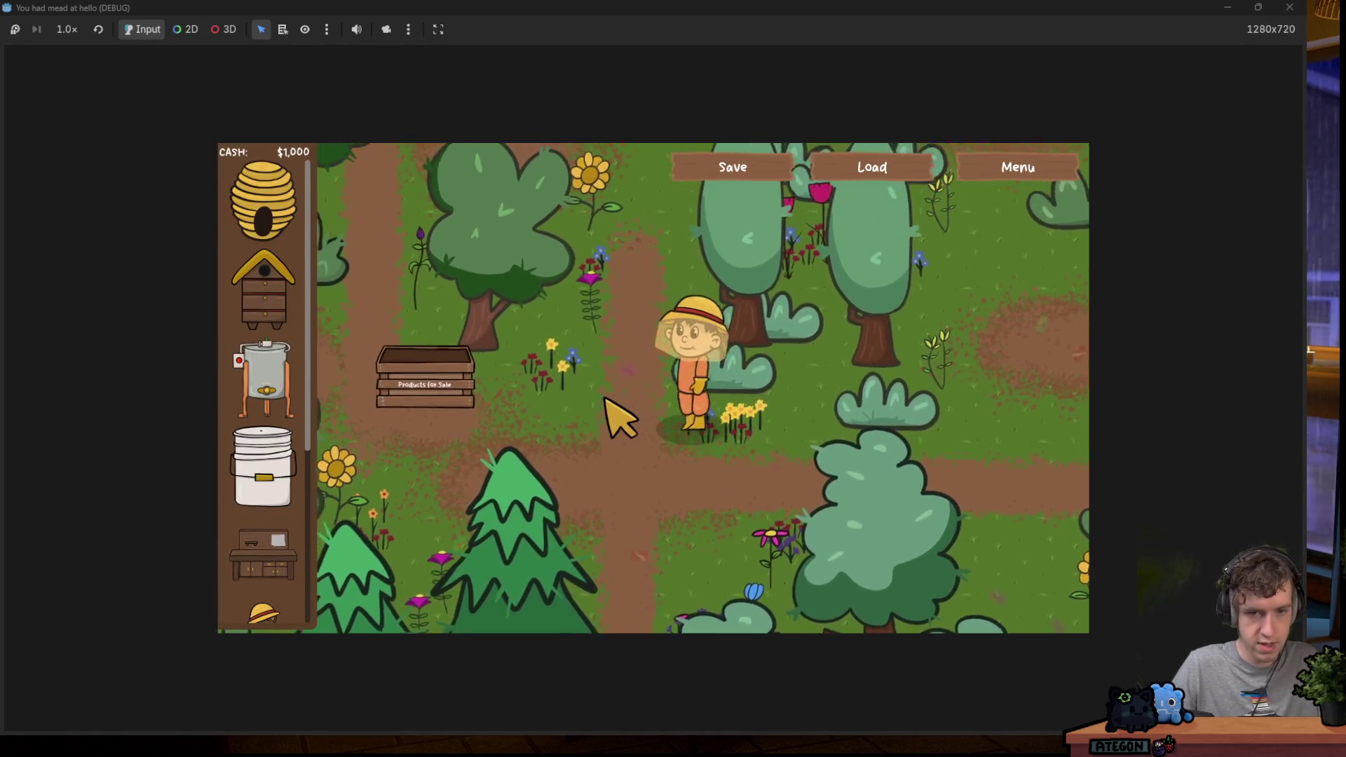
pyautogui.press('s')
pyautogui.press('d')
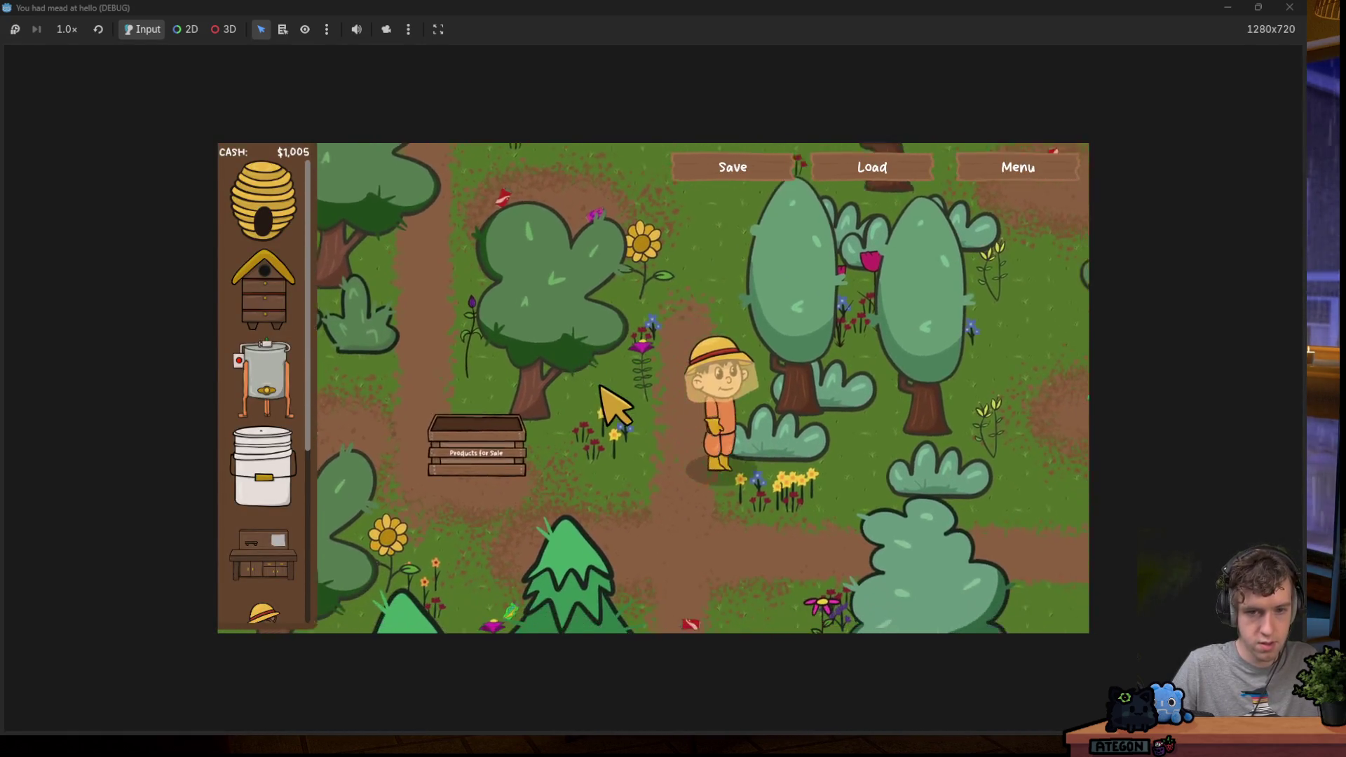
pyautogui.press('w')
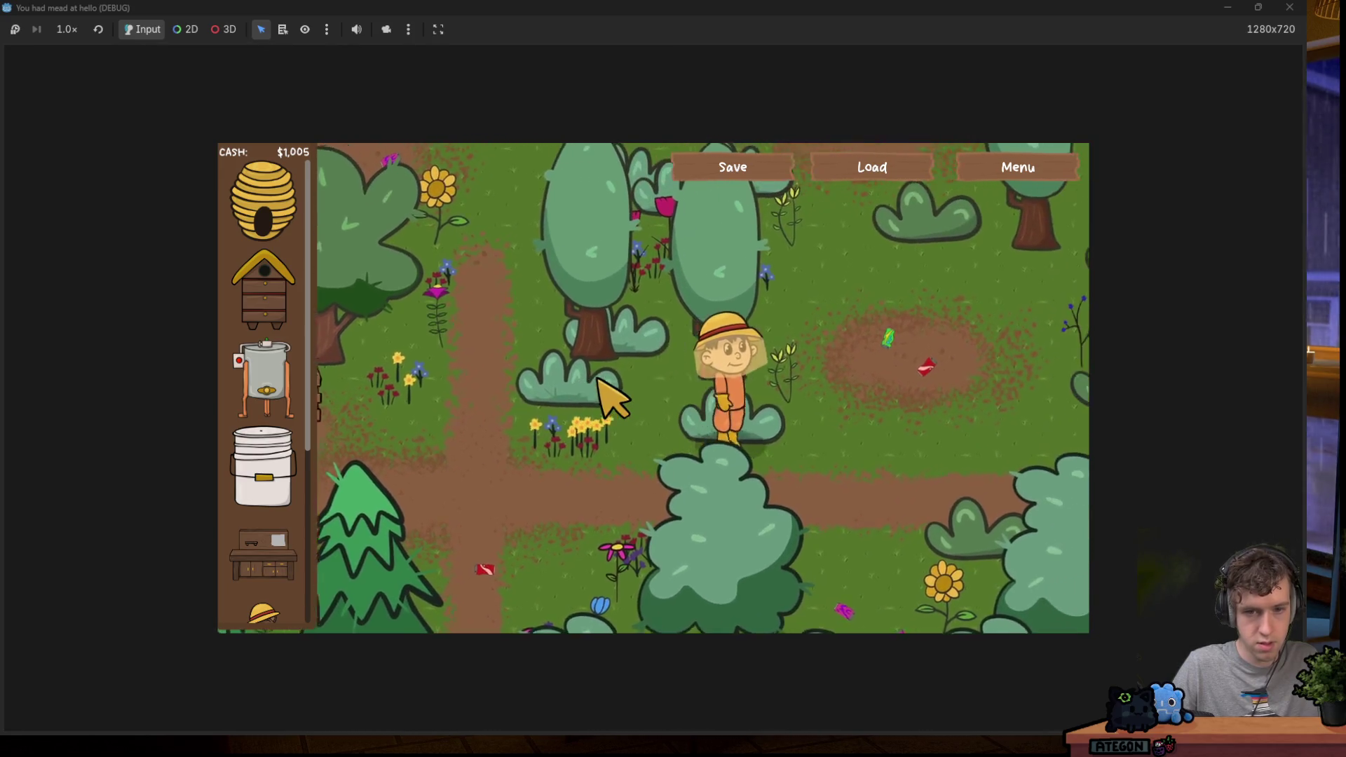
pyautogui.press('w')
pyautogui.press('a')
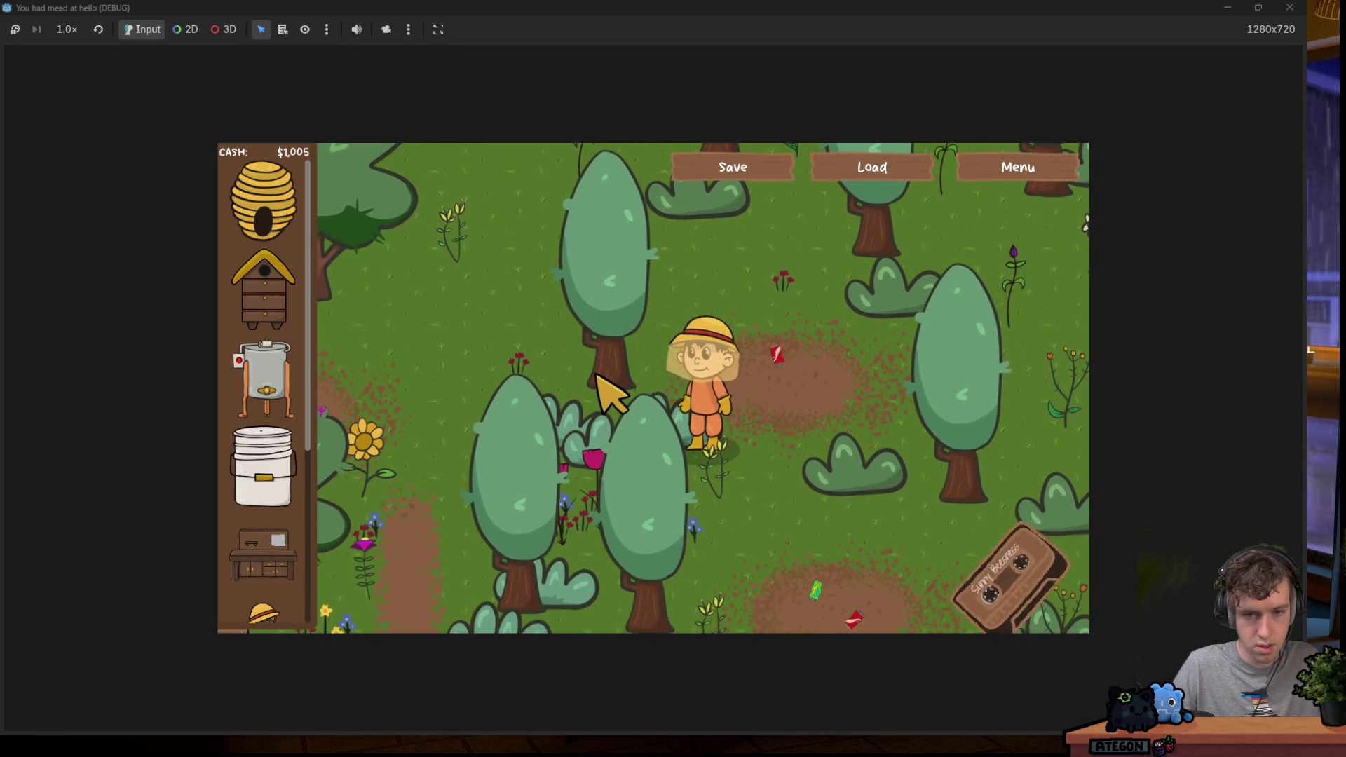
pyautogui.press('s')
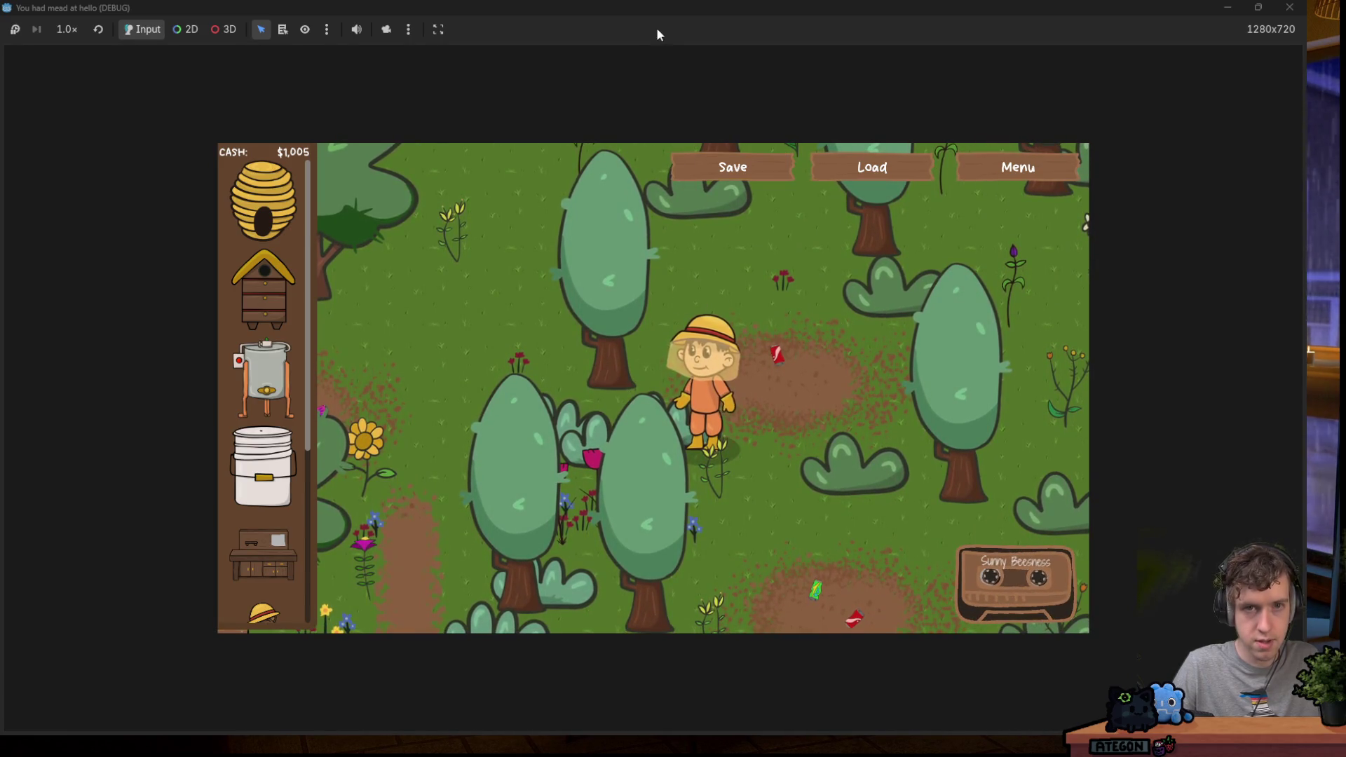
pyautogui.press('F8')
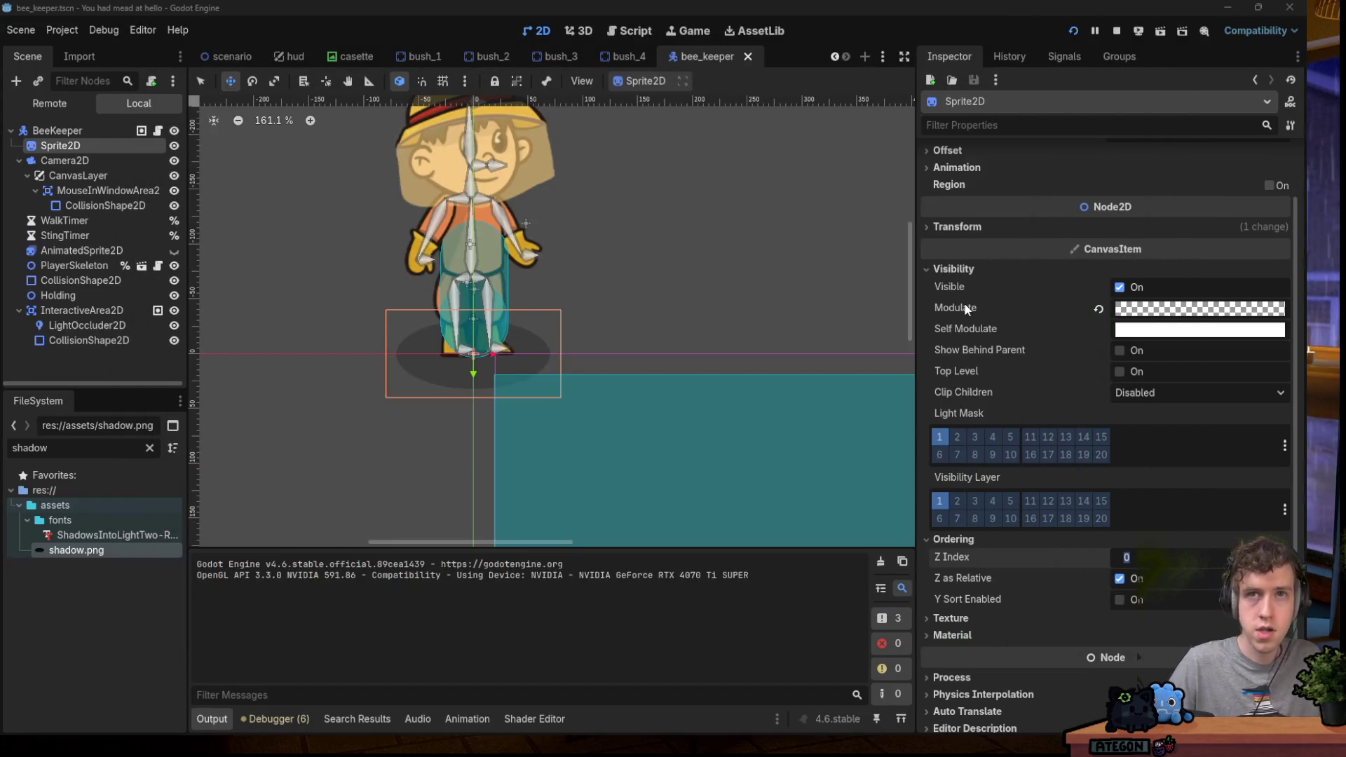
# Confirm Z Index -1 for the Sprite2D and clear the 'shadow' file filter.
pyautogui.click(1138, 554)
pyautogui.write('-1')
pyautogui.press('Return')
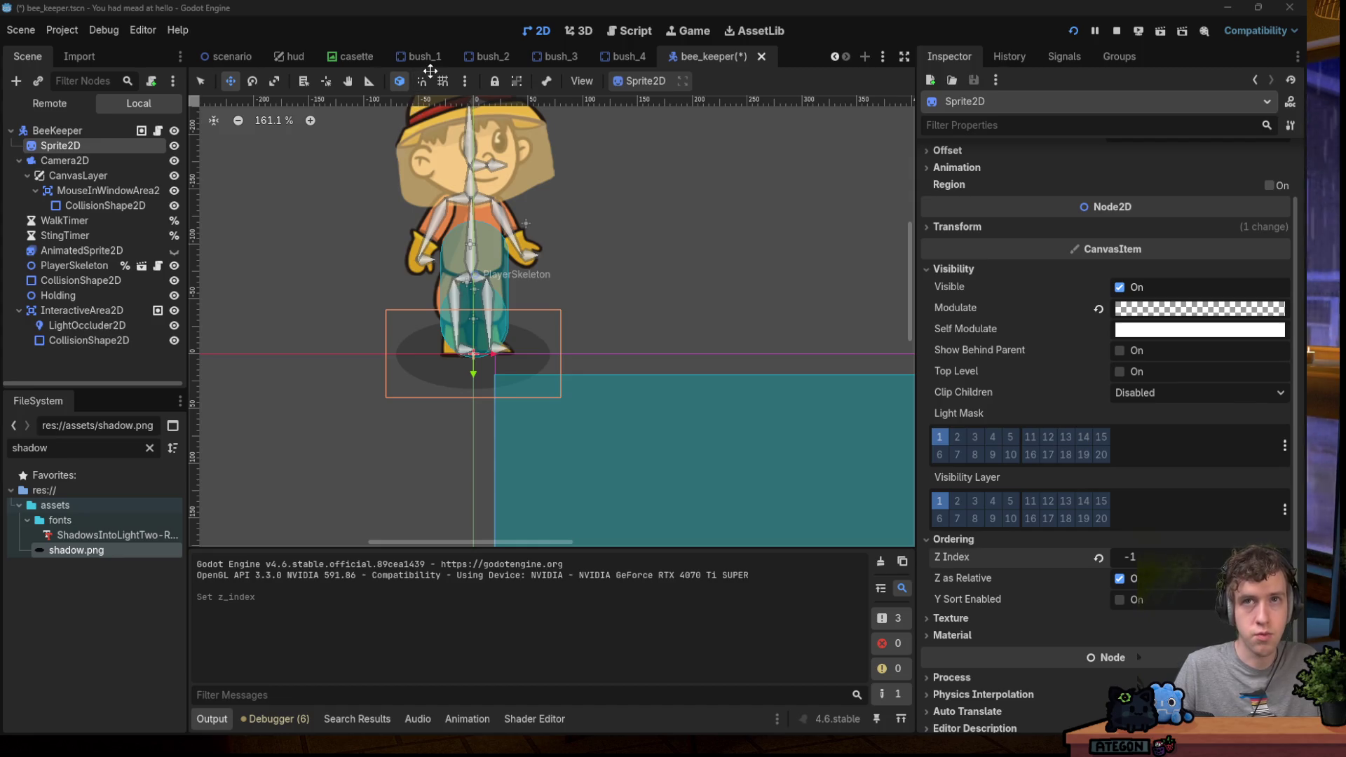
pyautogui.doubleClick(87, 455)
pyautogui.press('BackSpace')
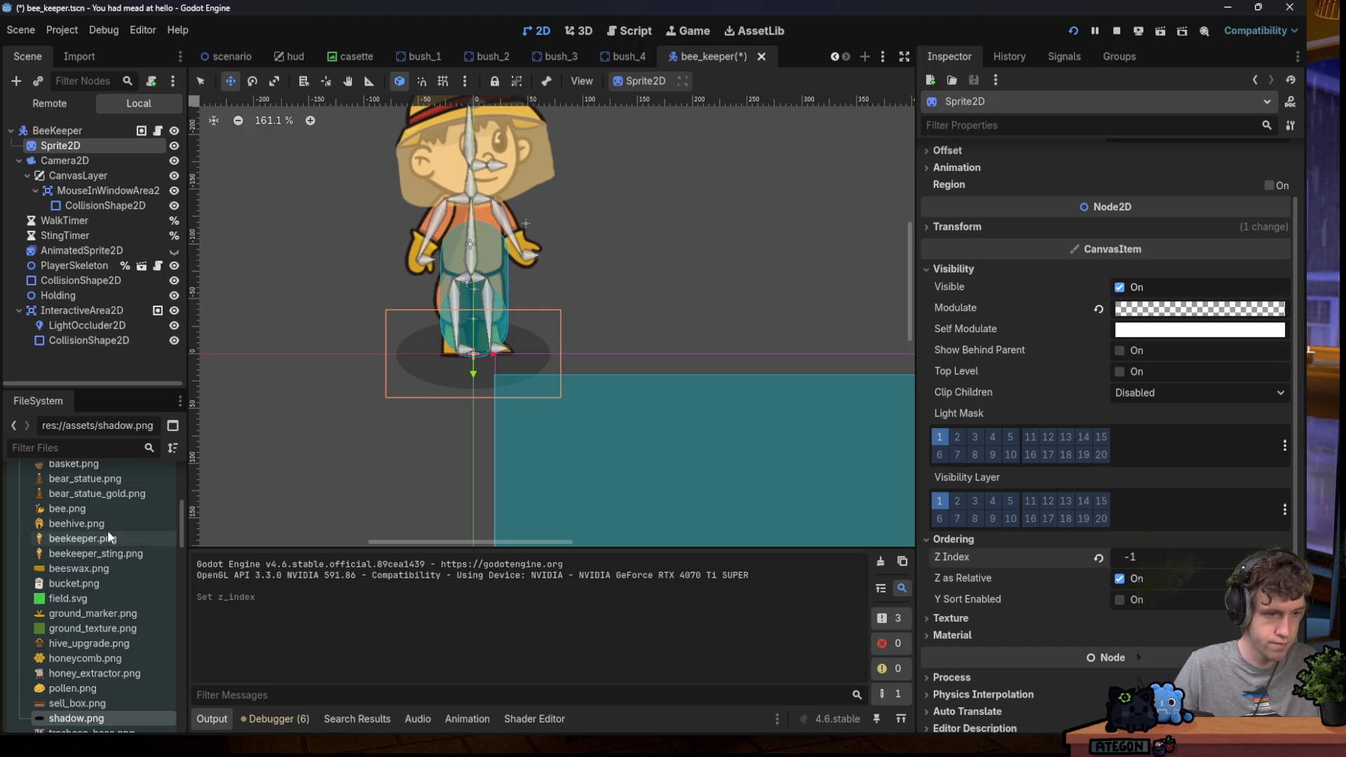
# Filter the FileSystem for 'wood' and open bloomheart_woods.tscn.
pyautogui.write('ground')
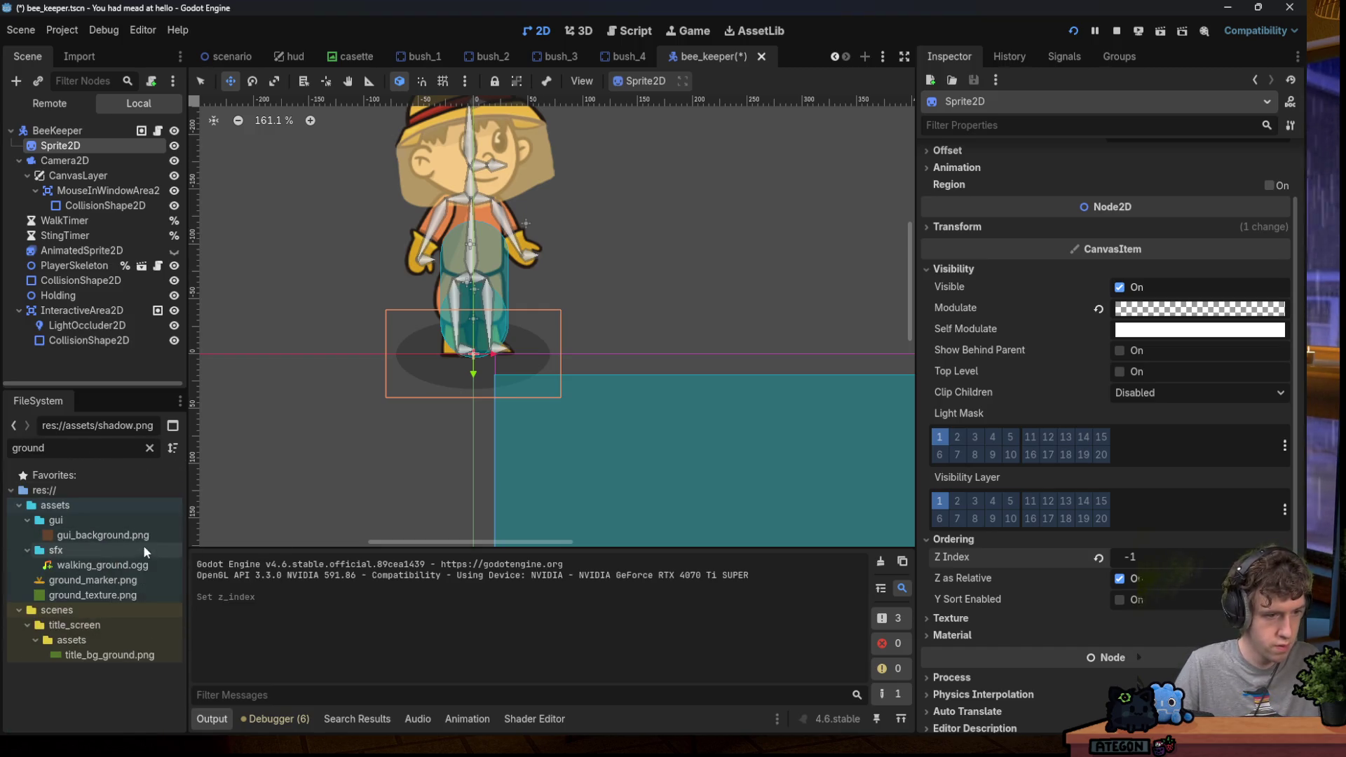
pyautogui.hotkey('ctrl', 'a')
pyautogui.press('BackSpace')
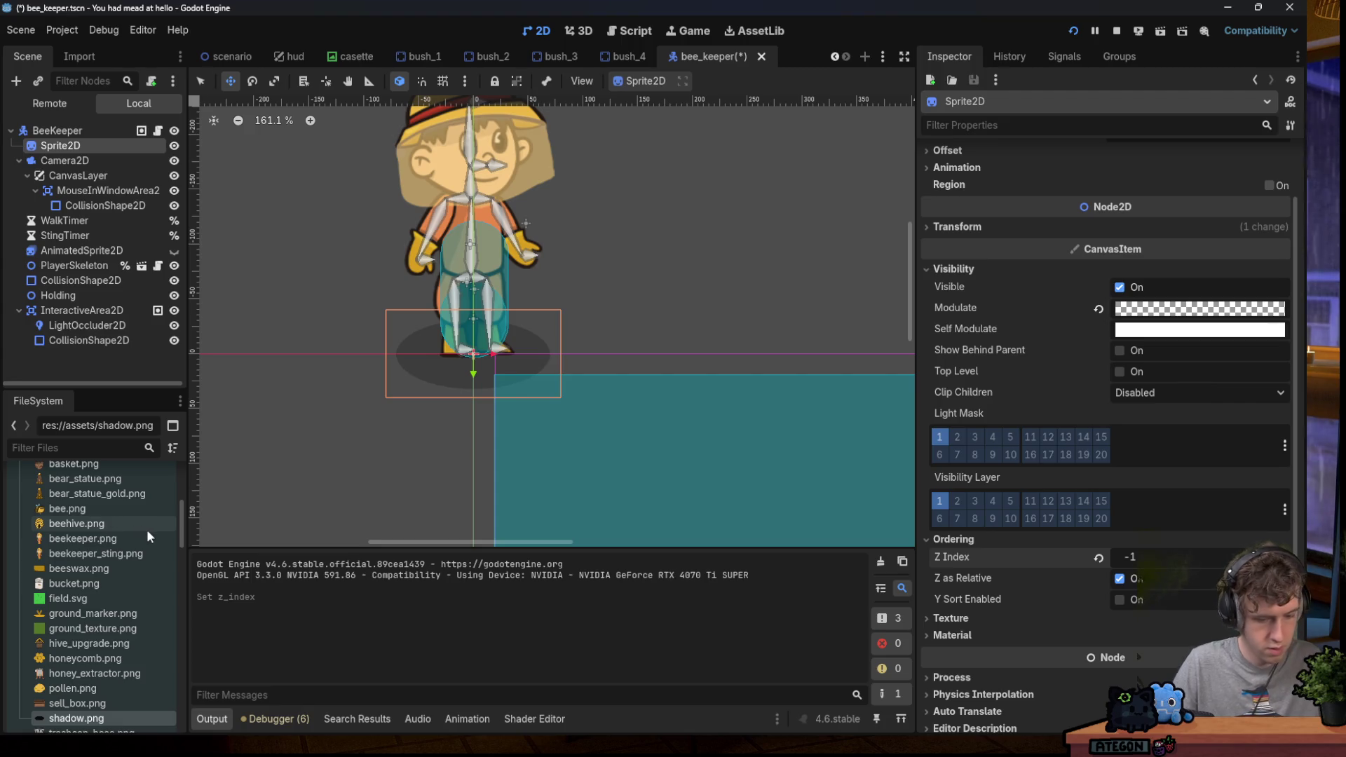
pyautogui.moveTo(147, 531)
pyautogui.write('wood')
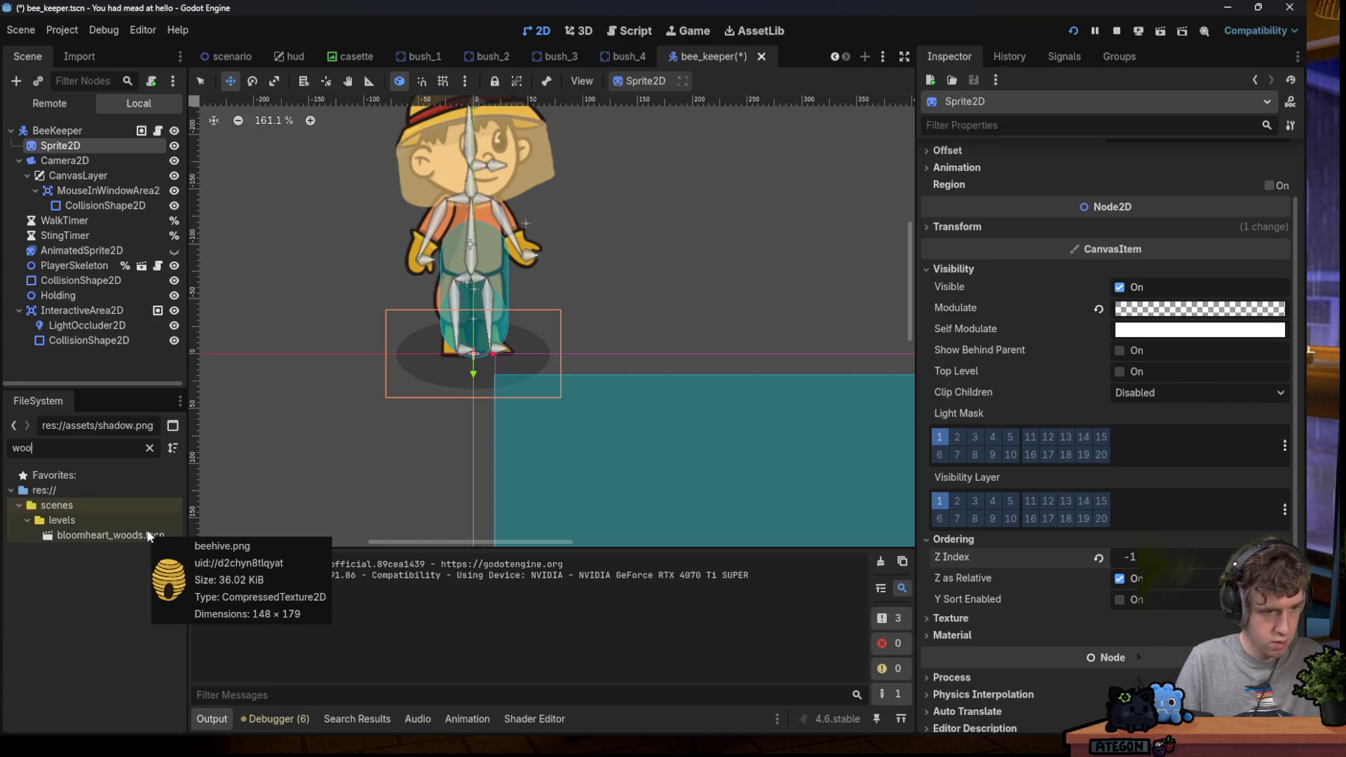
pyautogui.doubleClick(107, 536)
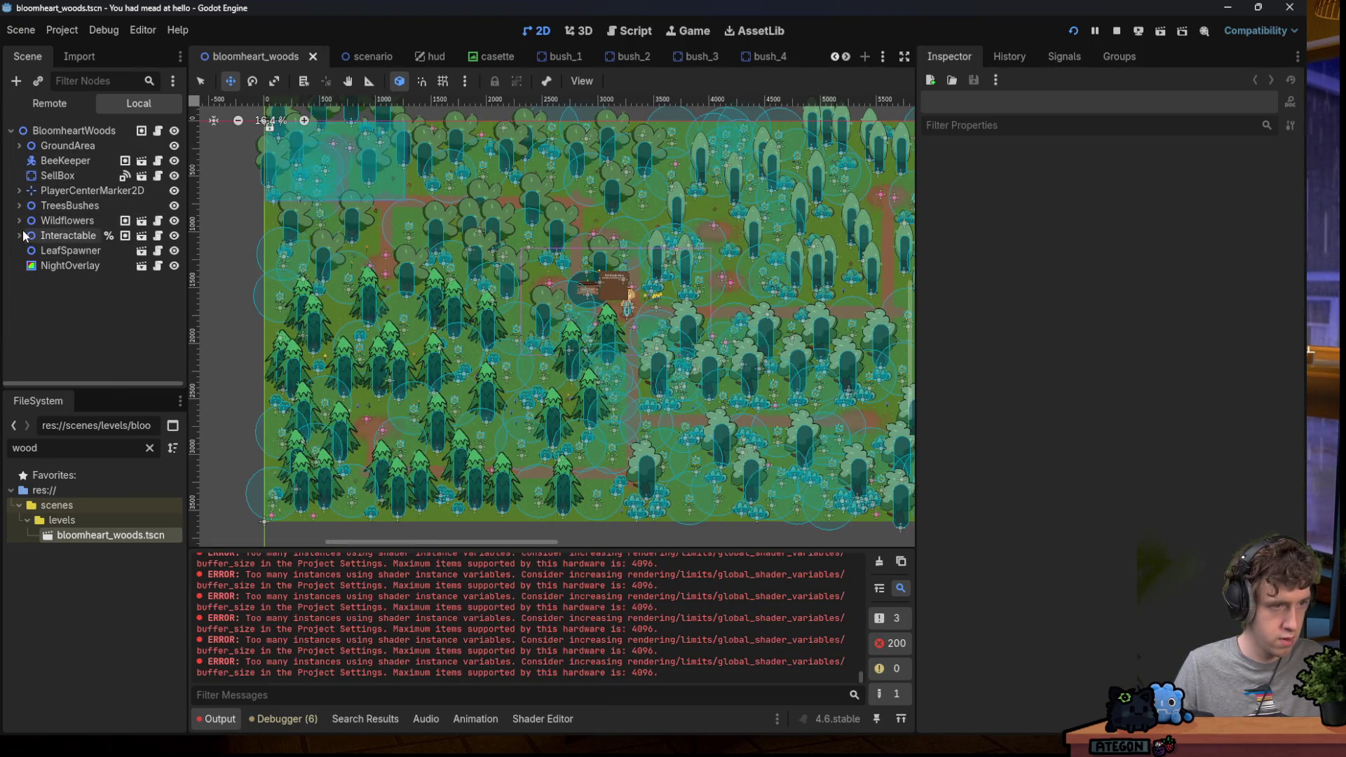
# Expand the TreesBushes group and inspect the Bush12 node.
pyautogui.click(51, 207)
pyautogui.click(20, 206)
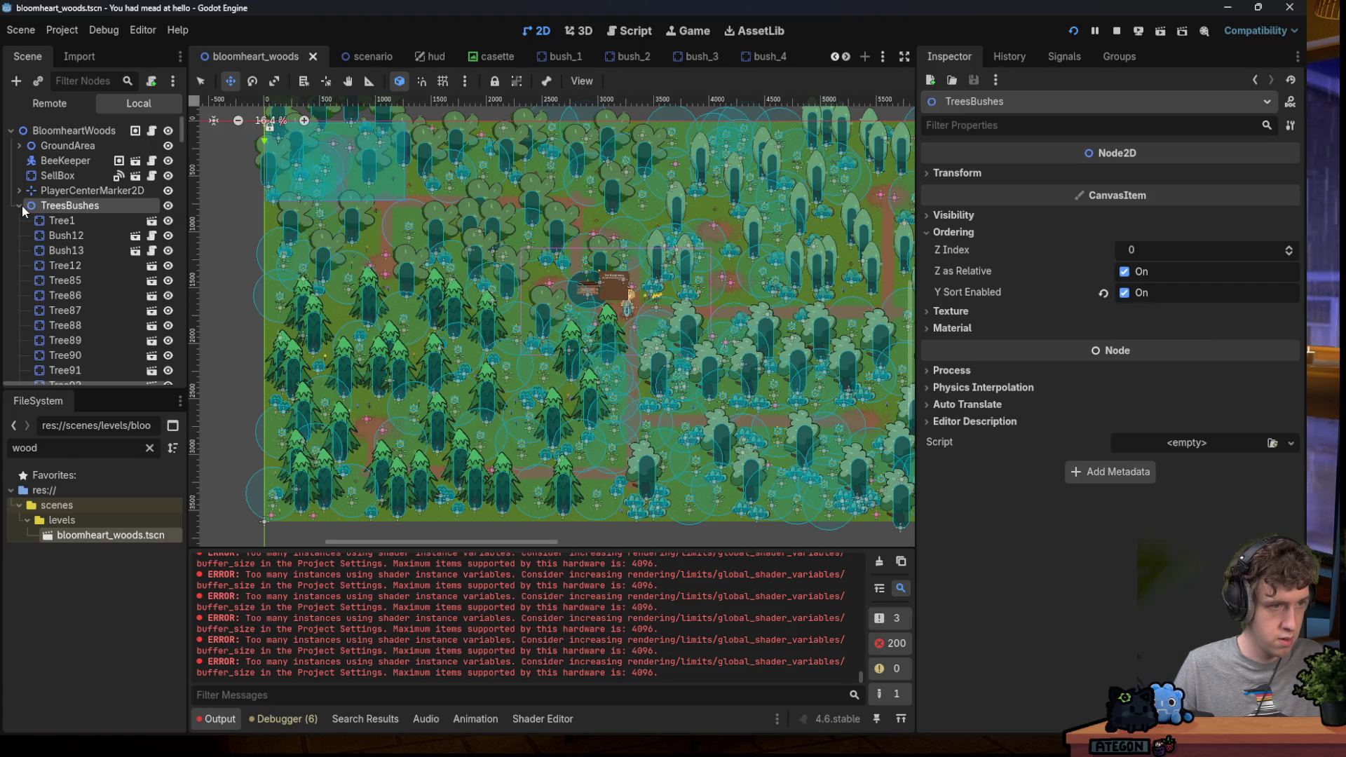
pyautogui.doubleClick(22, 209)
pyautogui.click(20, 207)
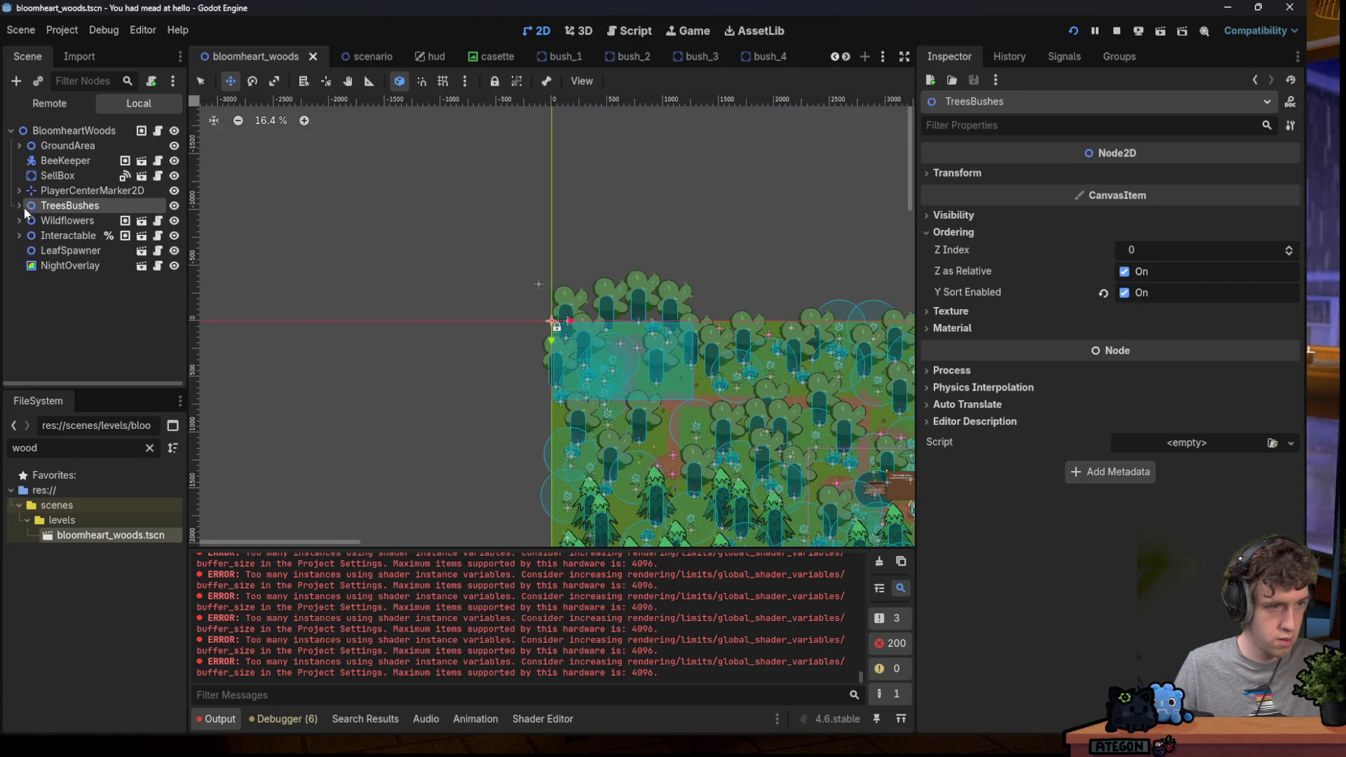
pyautogui.click(19, 206)
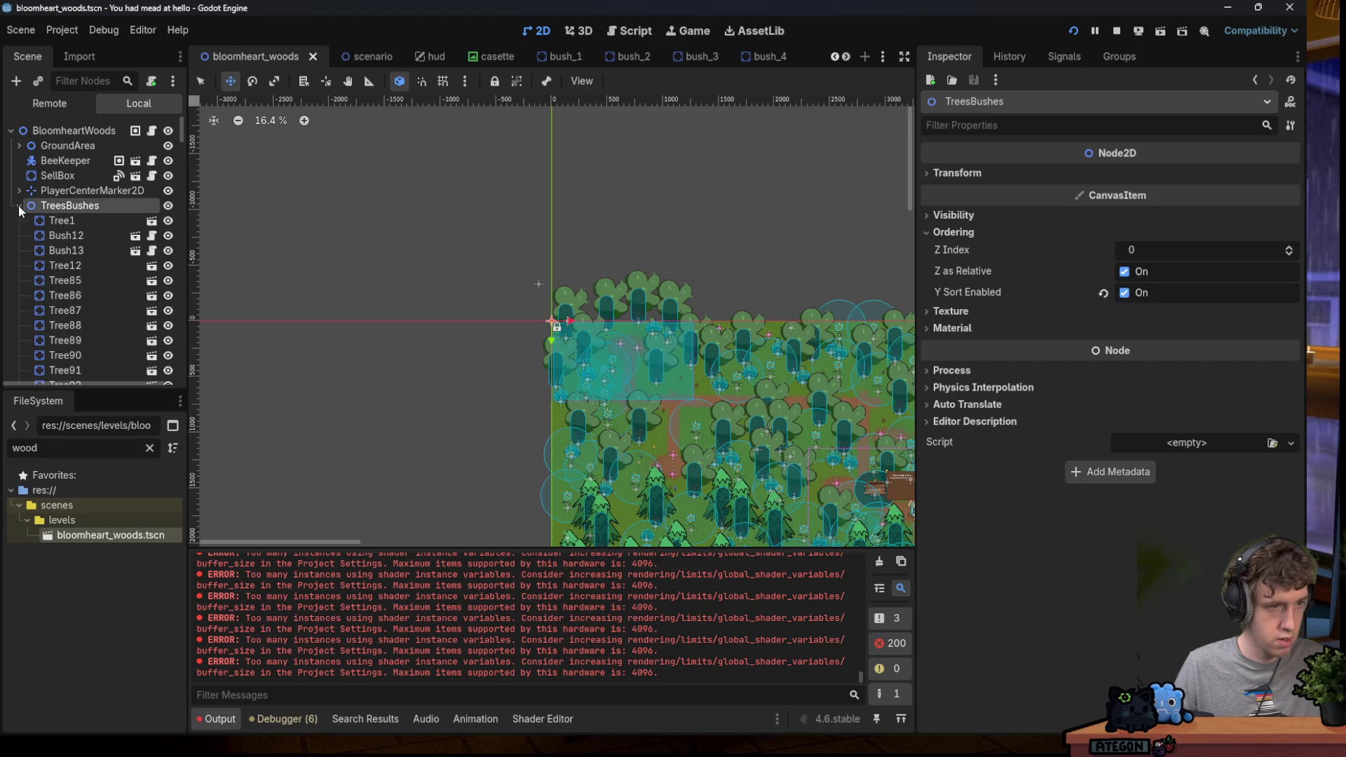
pyautogui.click(116, 235)
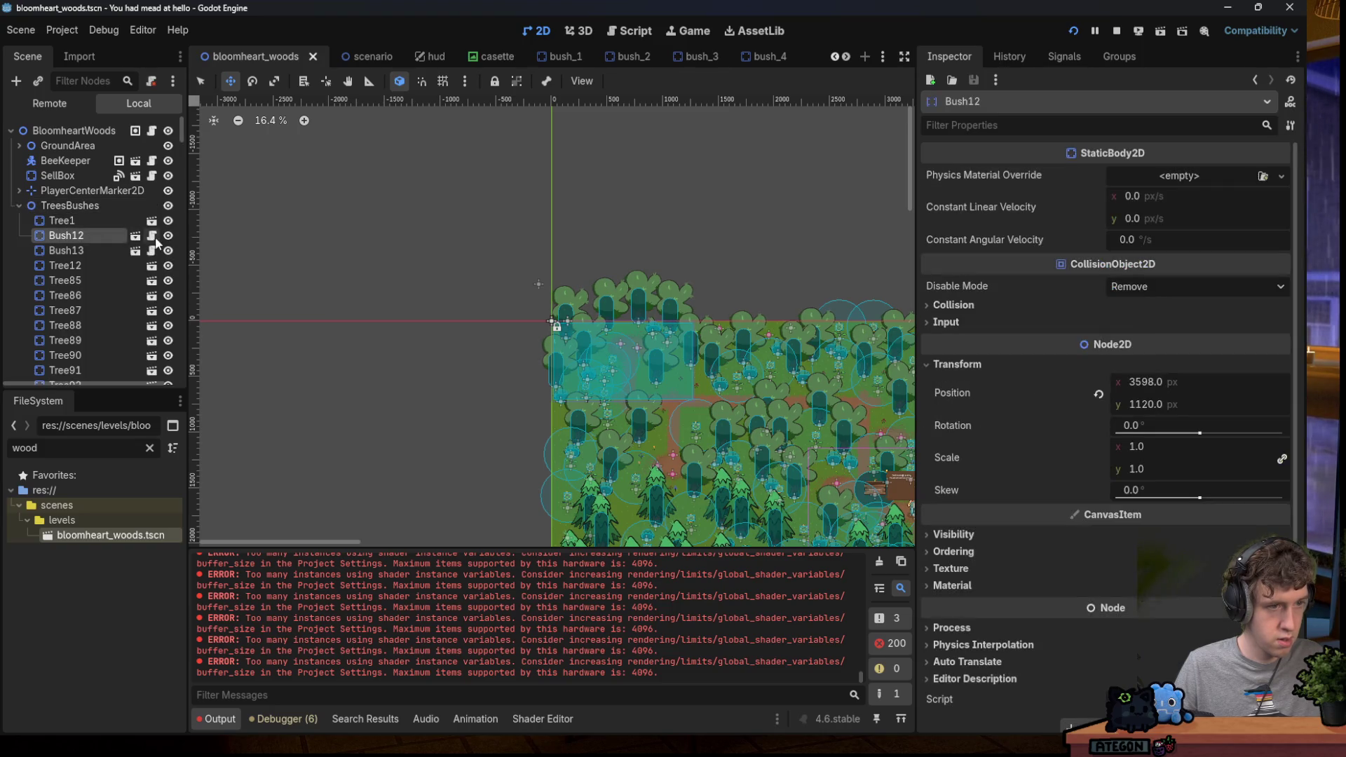
pyautogui.click(20, 207)
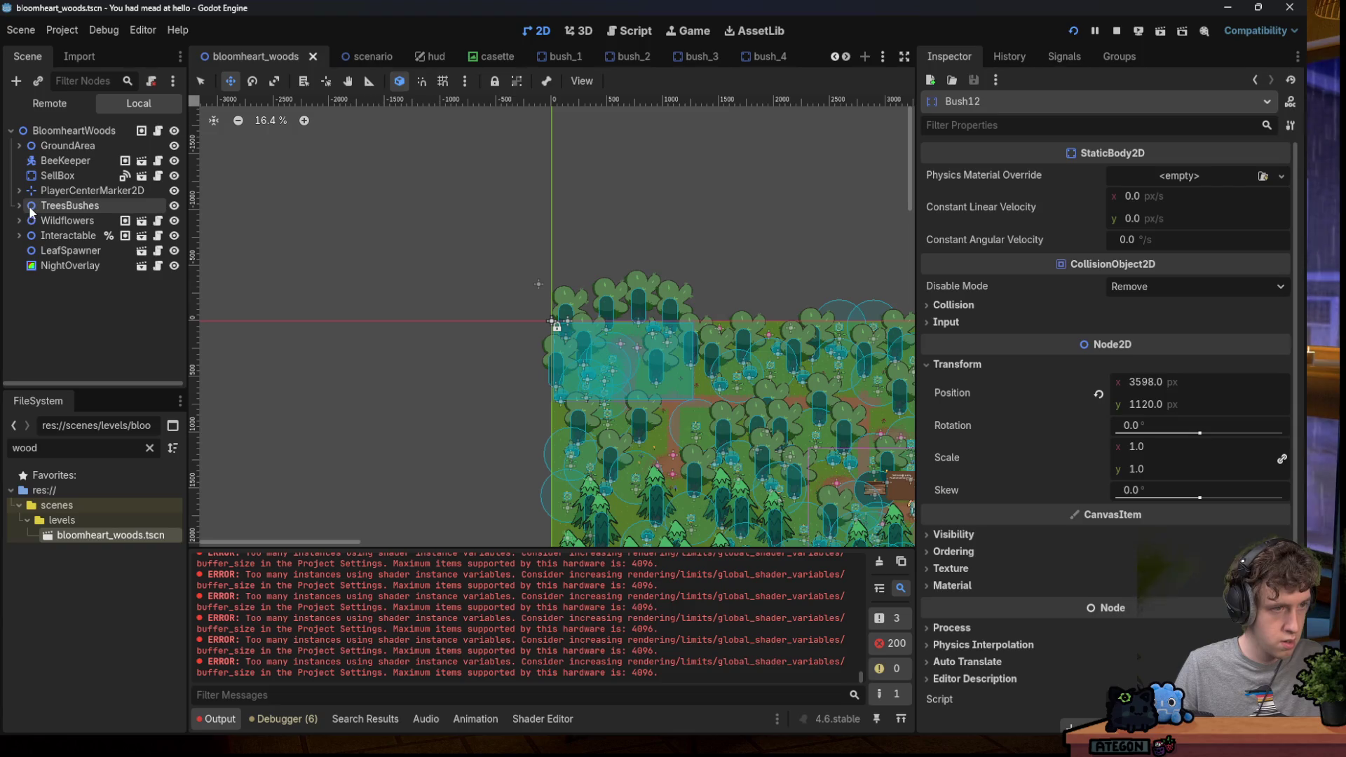
# Set the Ground node under GroundArea to Z Index -2 and run the game.
pyautogui.click(19, 145)
pyautogui.click(64, 161)
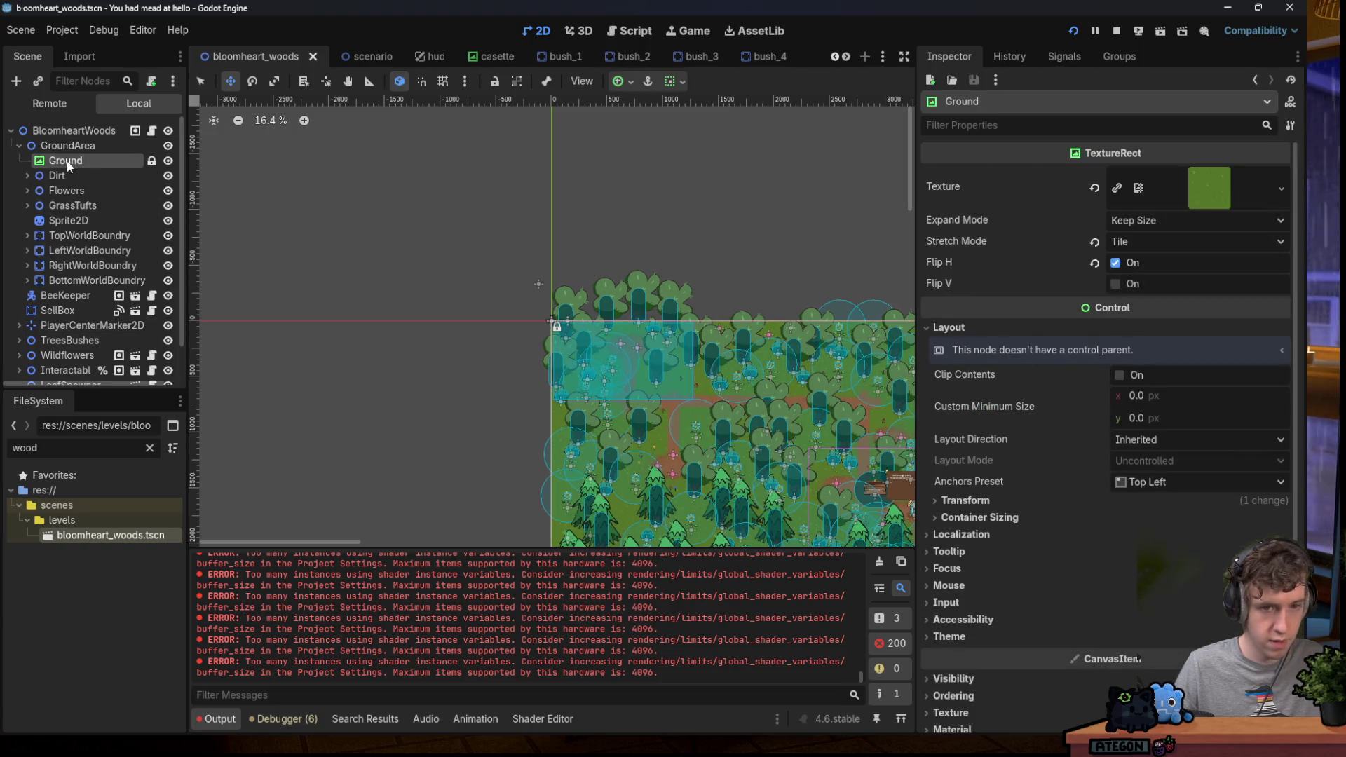
pyautogui.click(973, 677)
pyautogui.scroll(-5, 1045, 630)
pyautogui.click(955, 387)
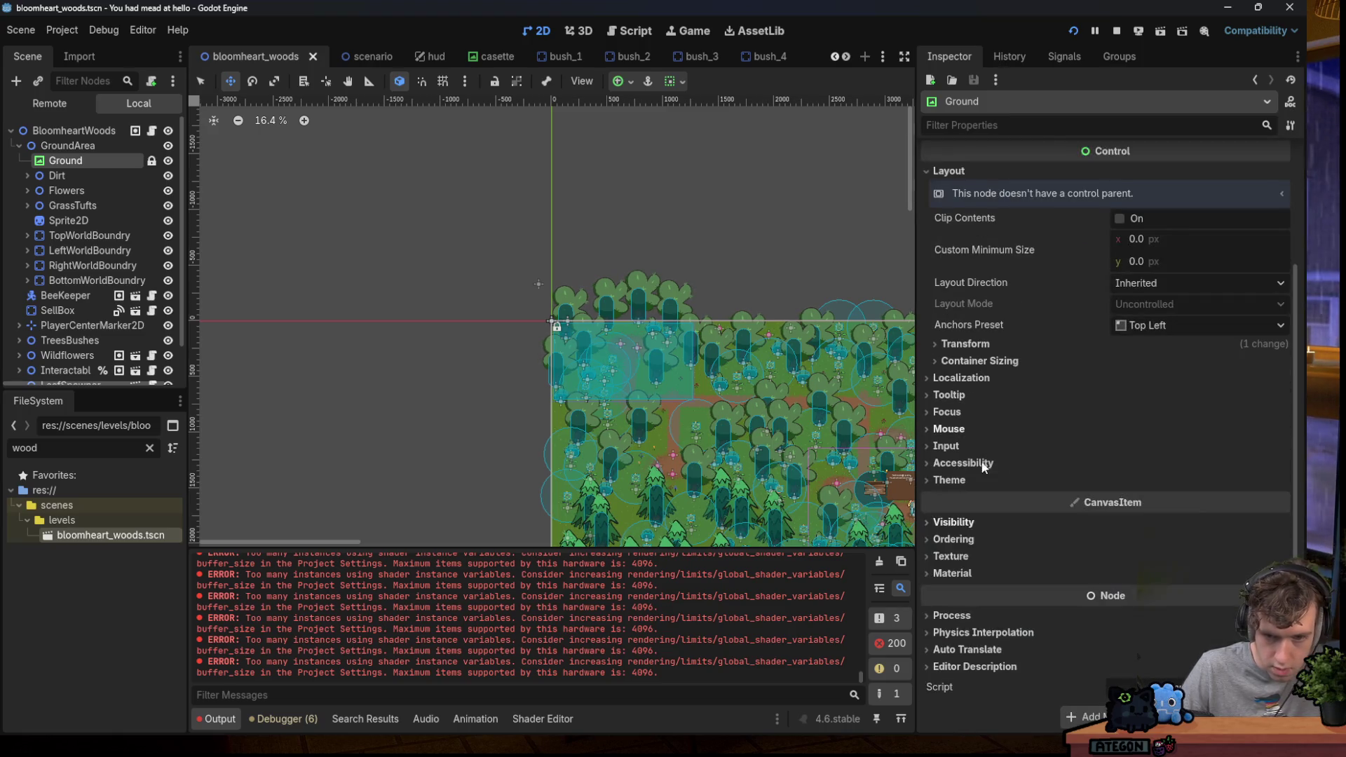
pyautogui.click(995, 539)
pyautogui.click(1143, 557)
pyautogui.write('-2')
pyautogui.press('Return')
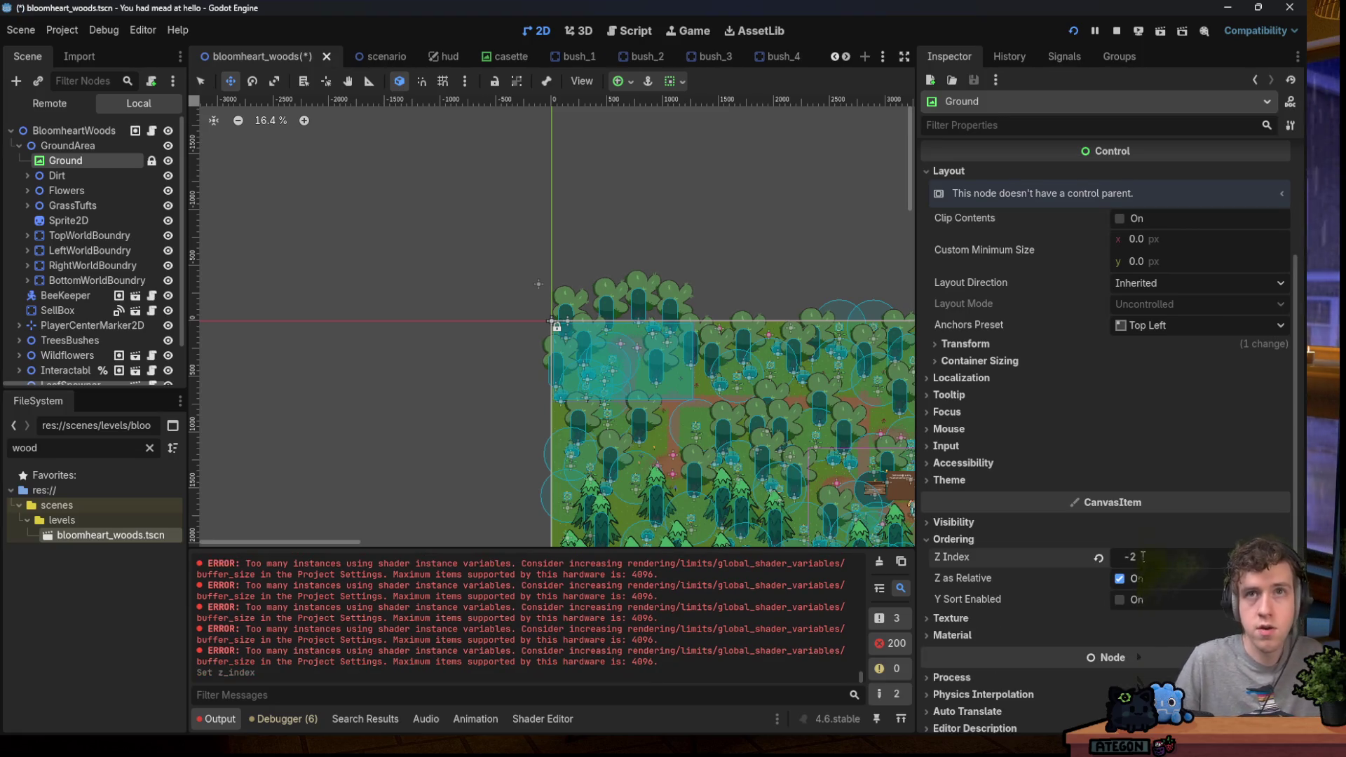
pyautogui.press('F5')
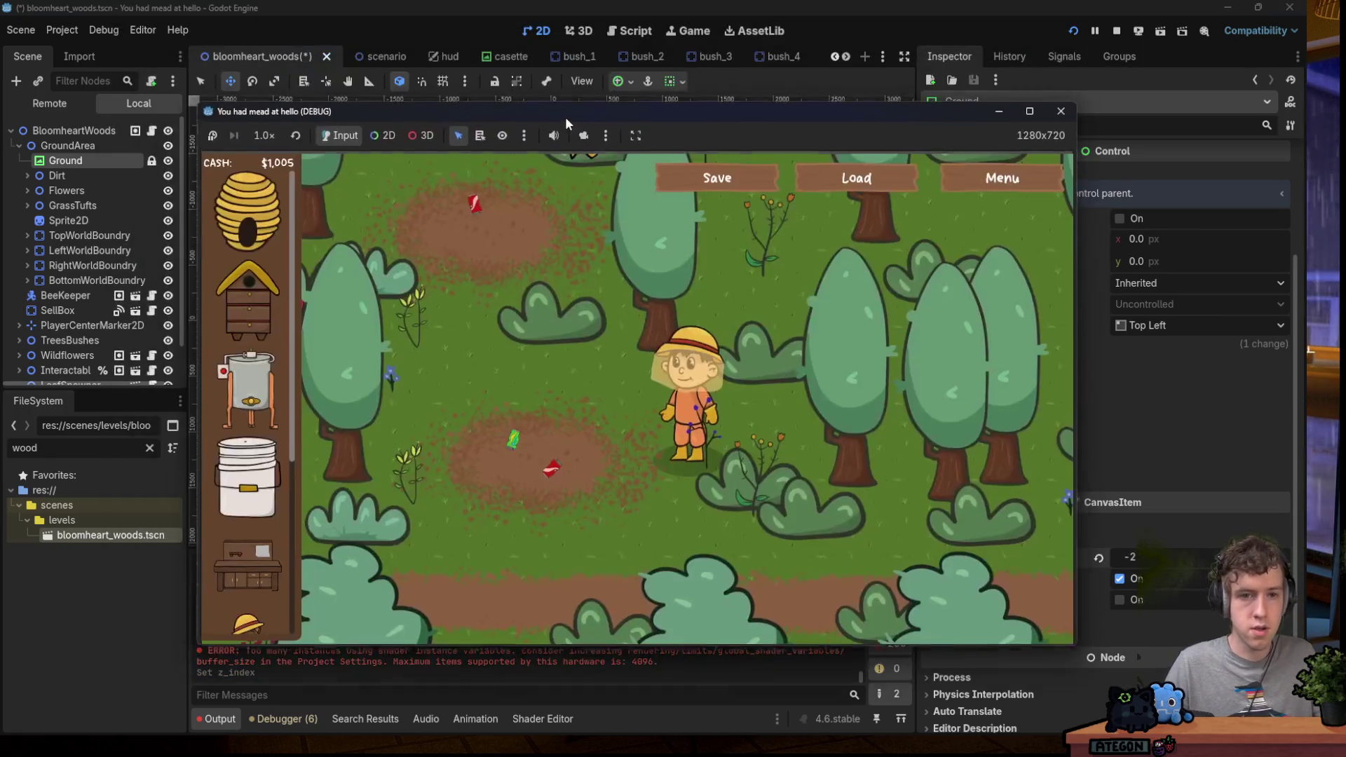
# Maximize the game window, walk the beekeeper among the trees with the arrow keys, then restore it.
pyautogui.doubleClick(561, 111)
pyautogui.press('Right')
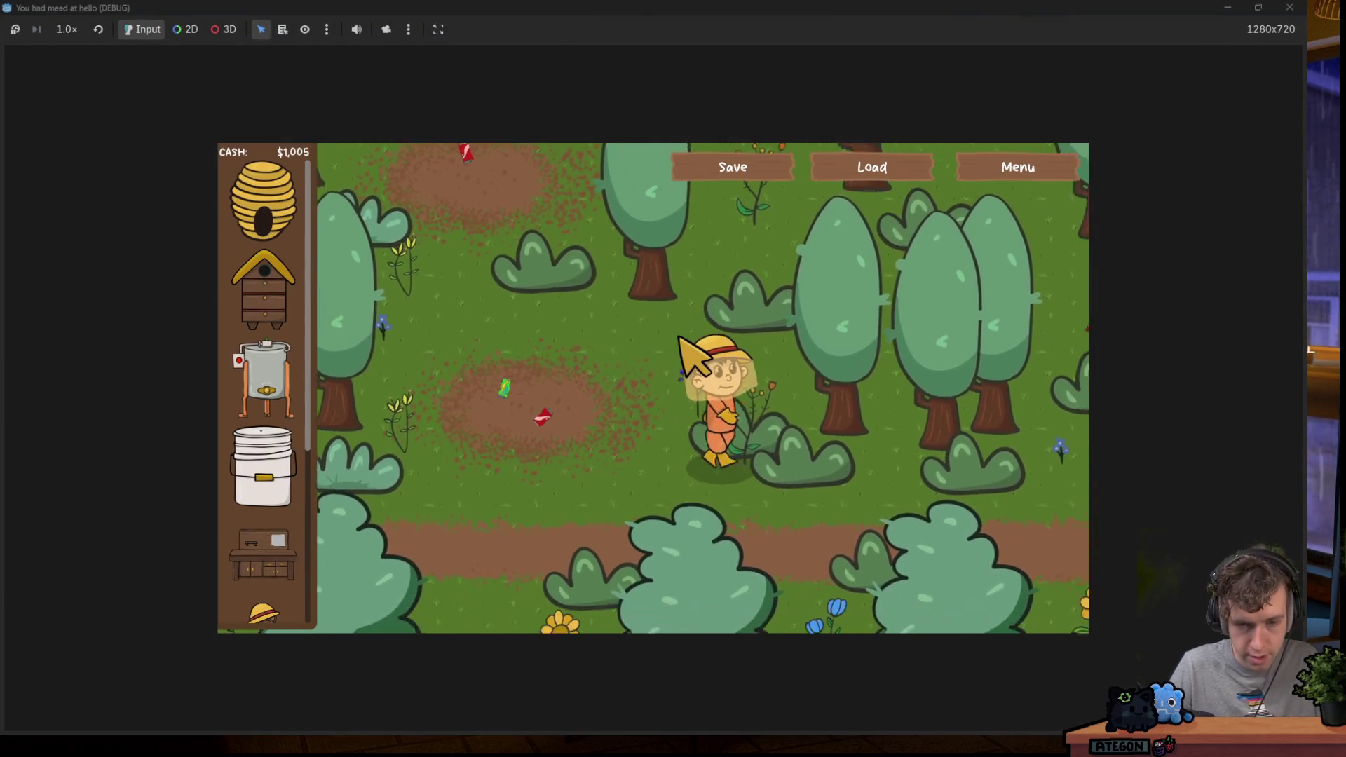
pyautogui.press('Down')
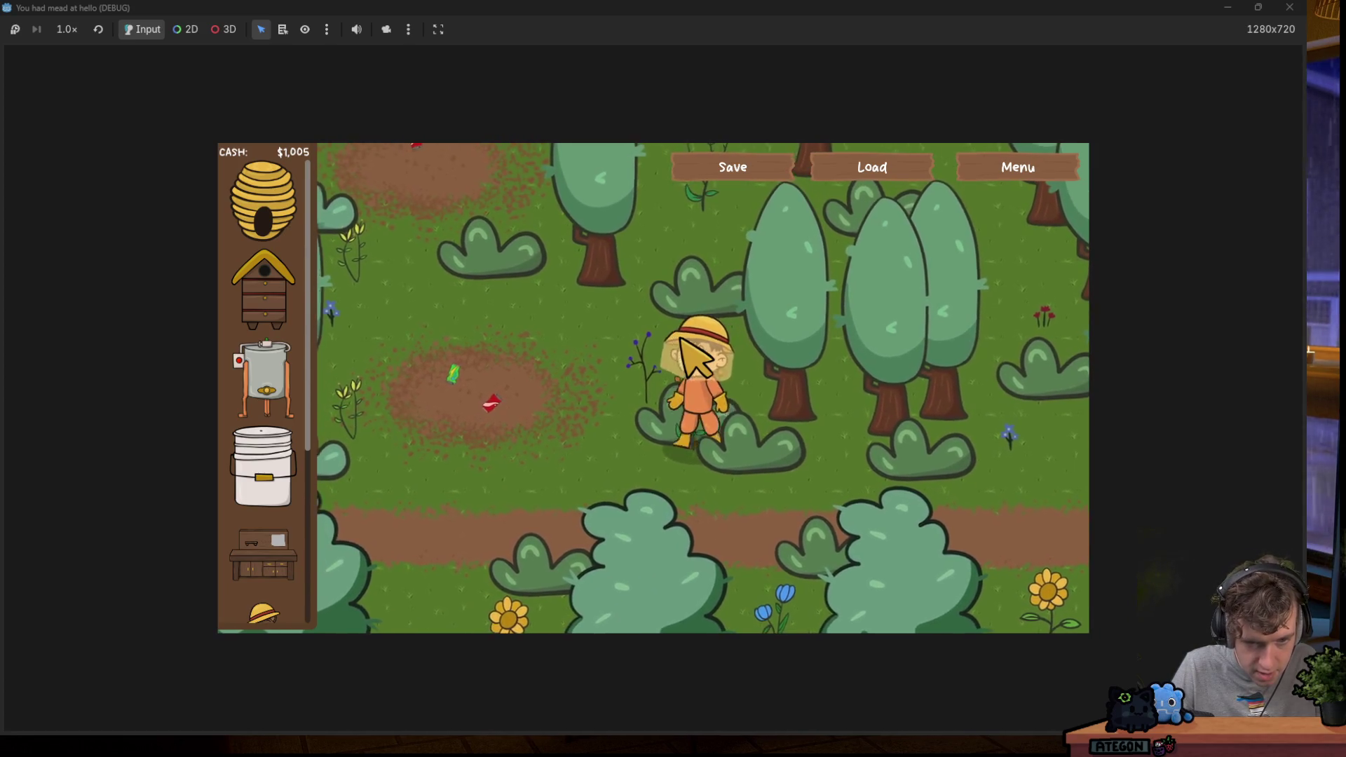
pyautogui.press('Left')
pyautogui.press('Up')
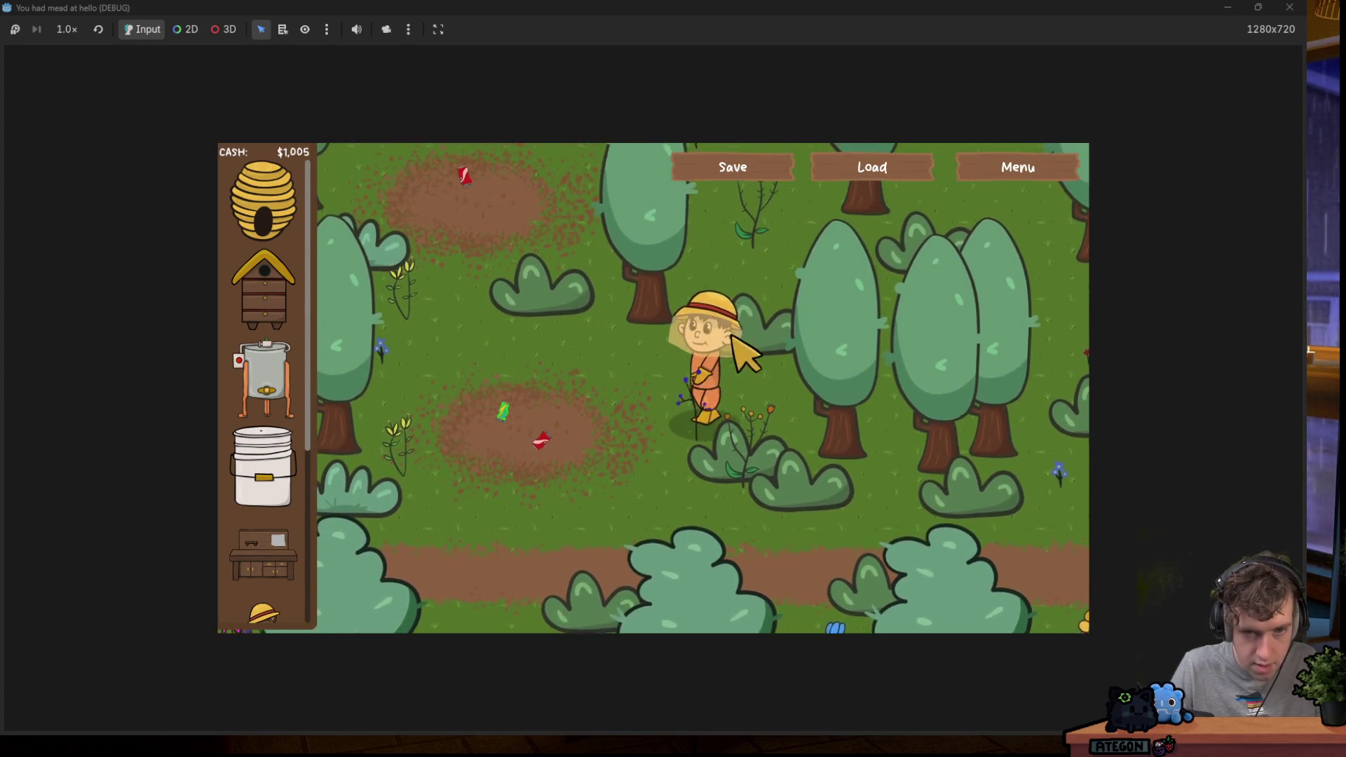
pyautogui.press('Left')
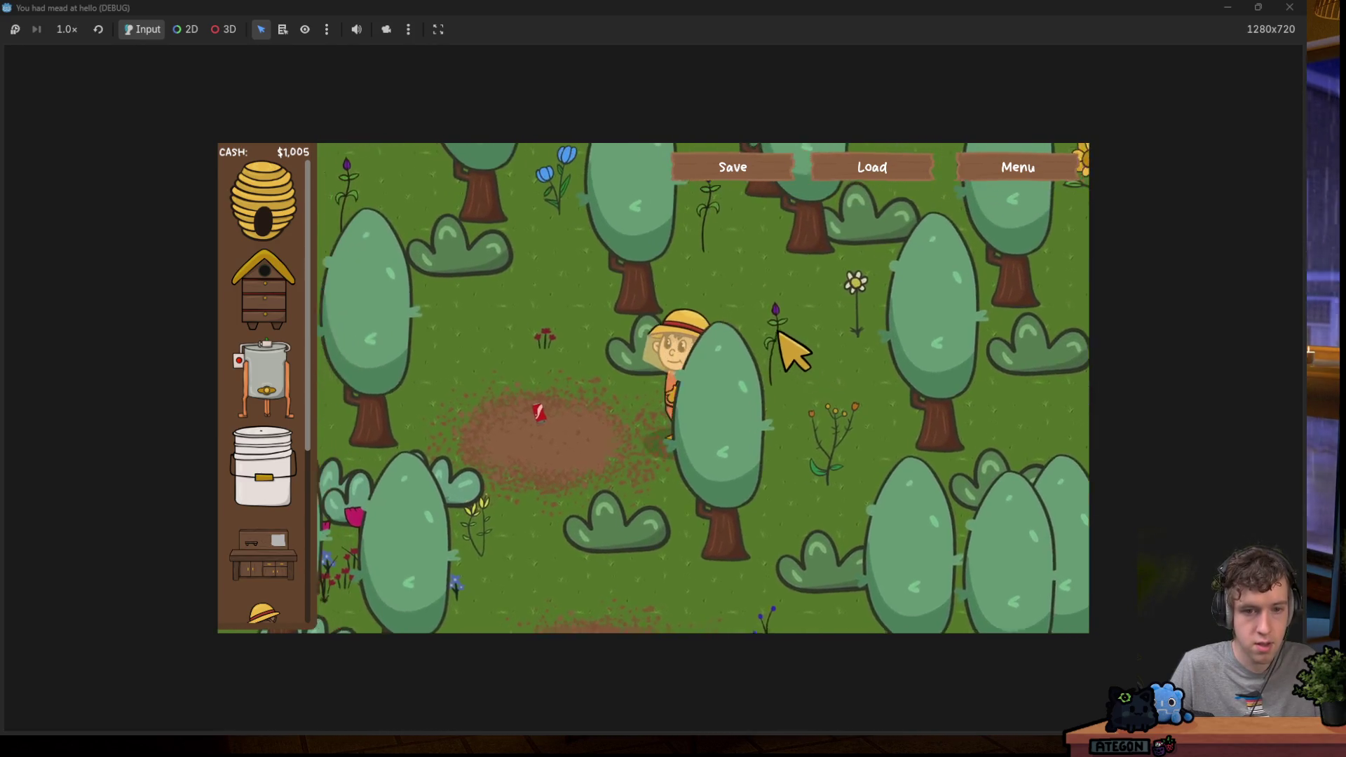
pyautogui.press('Down')
pyautogui.press('Up')
pyautogui.press('Right')
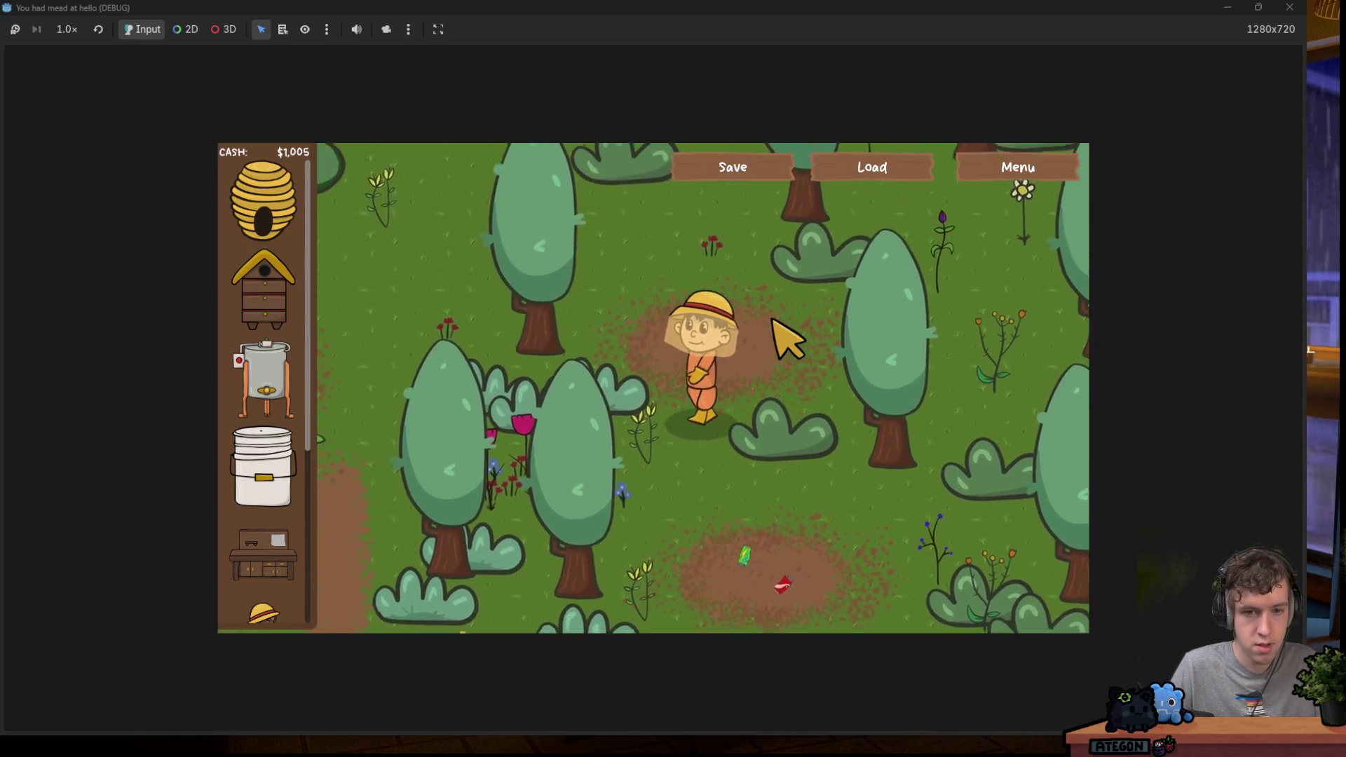
pyautogui.press('Down')
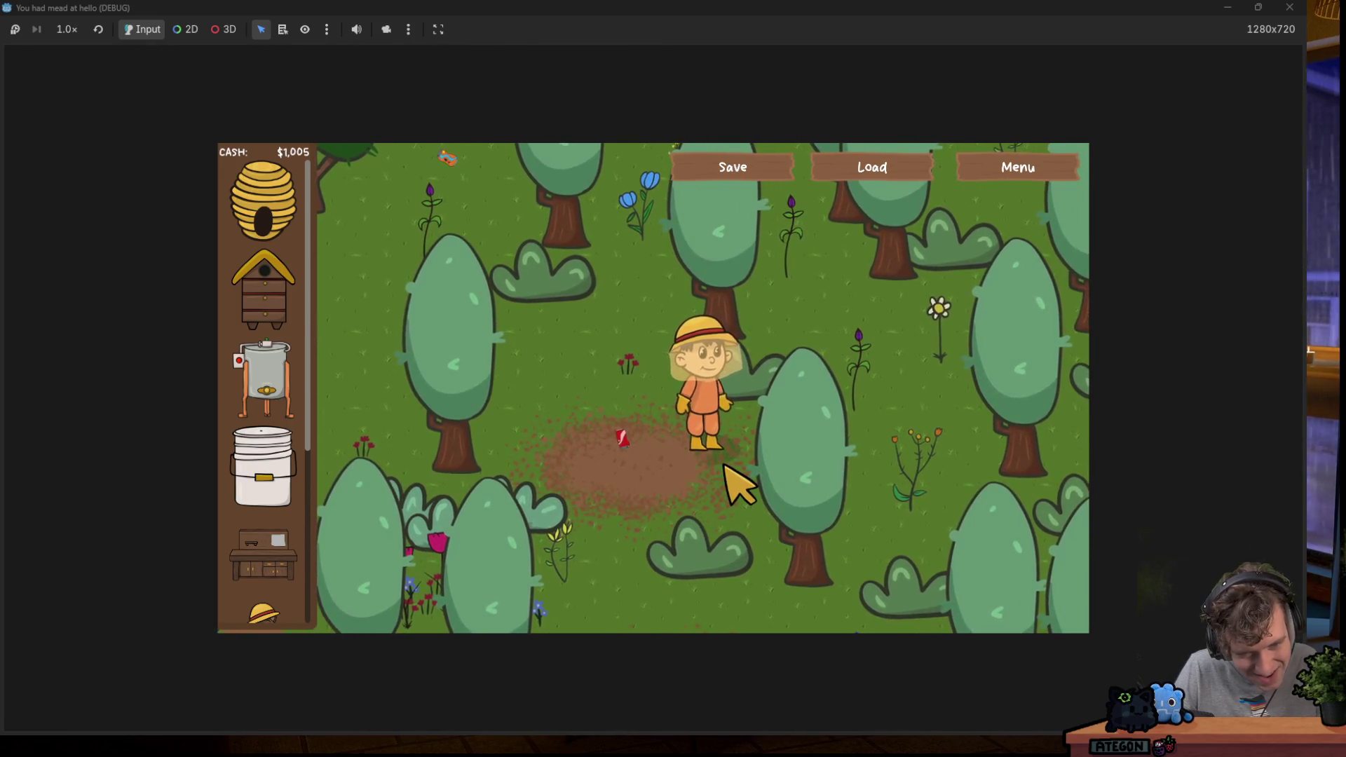
pyautogui.press('Up')
pyautogui.press('Left')
pyautogui.press('Up')
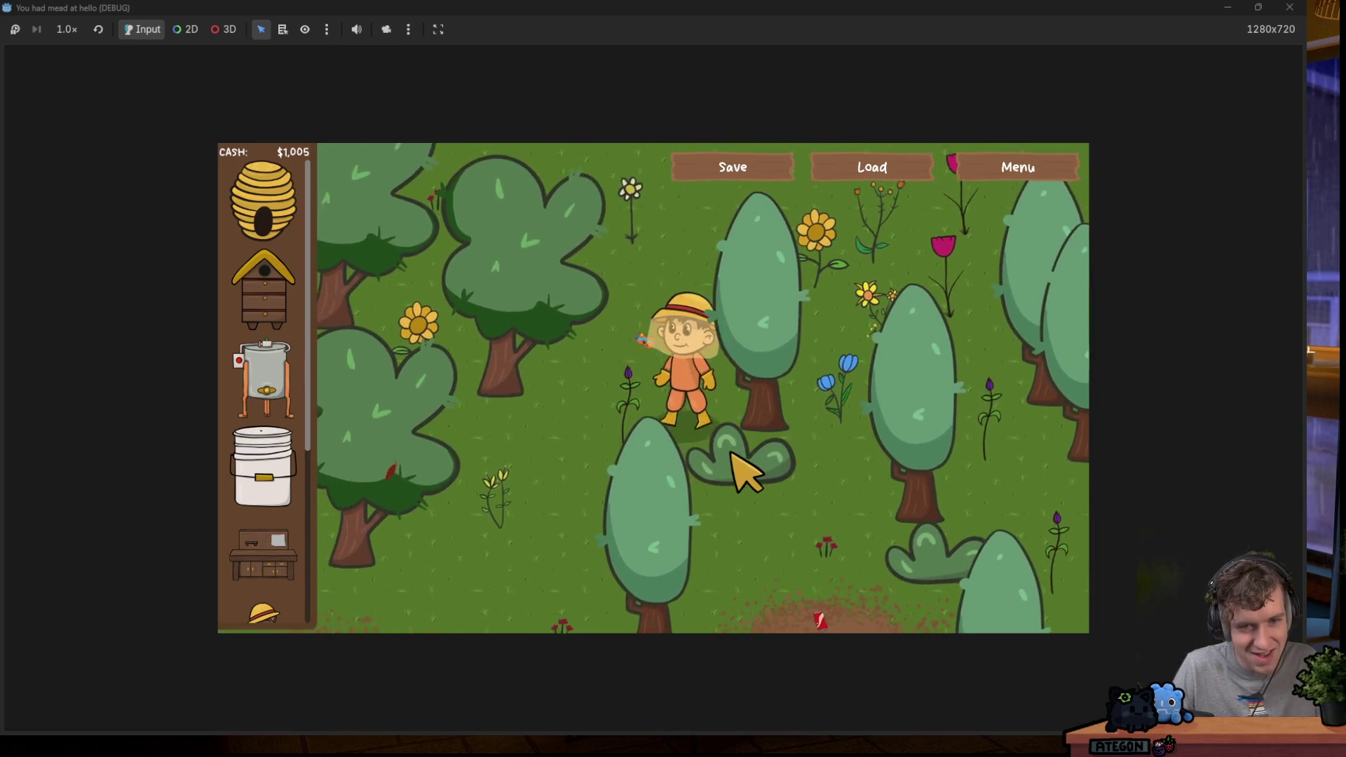
pyautogui.press('Right')
pyautogui.press('Down')
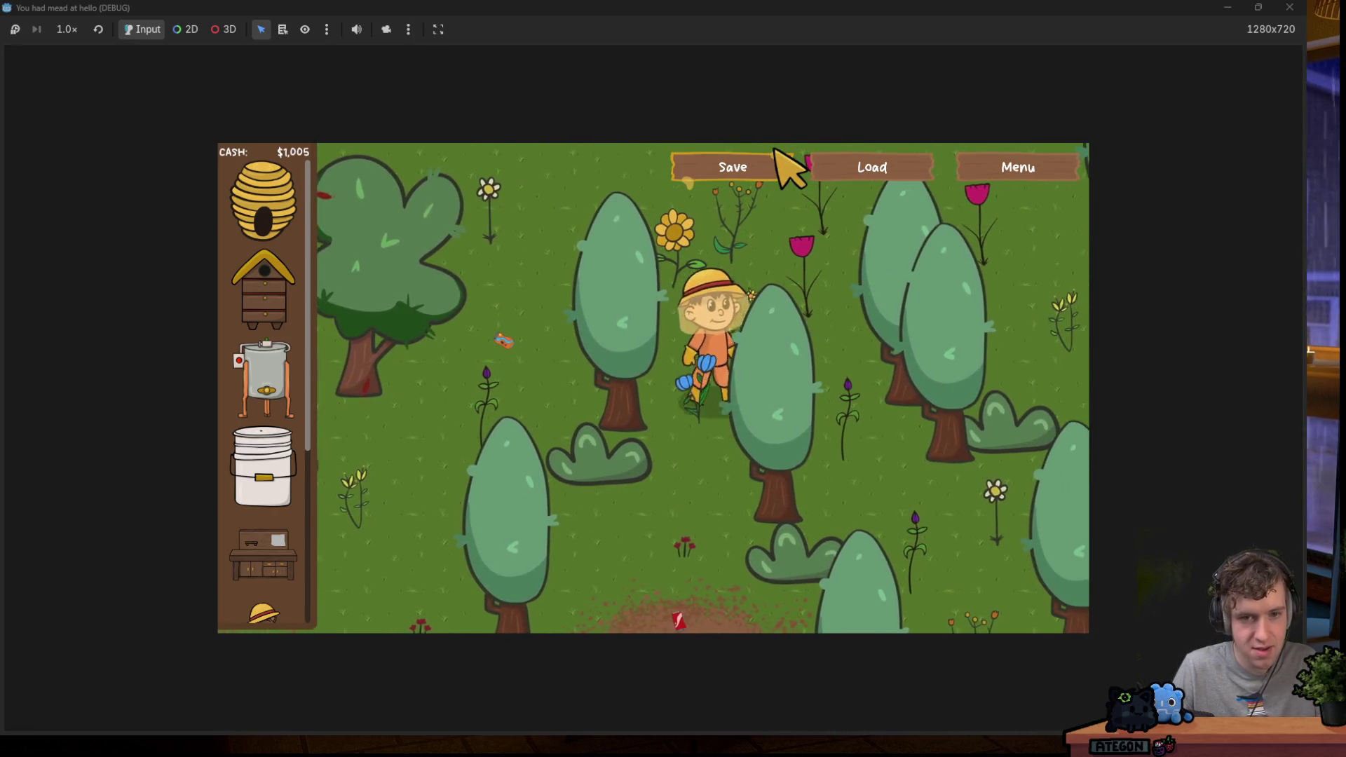
pyautogui.doubleClick(742, 8)
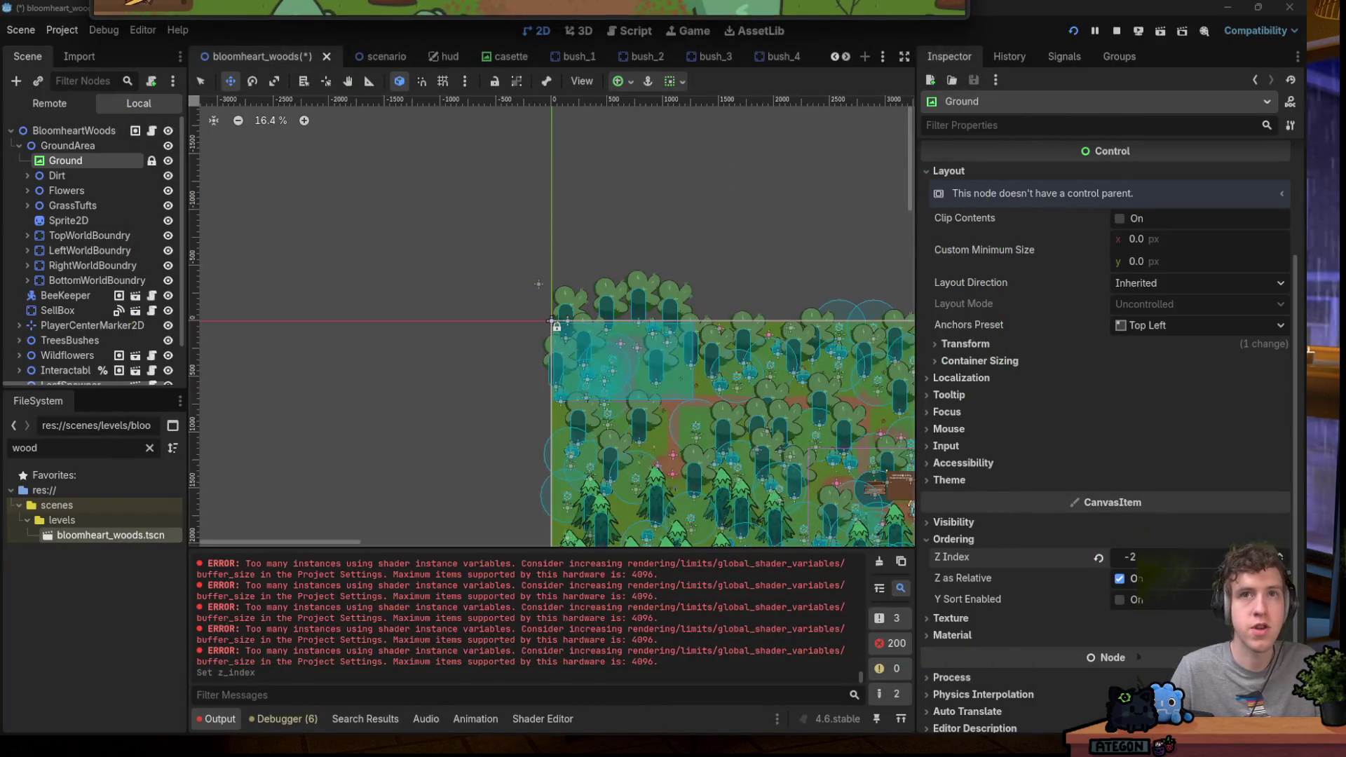
# Set the Dirt node's Z Index to -2 and run the game to check layering.
pyautogui.click(87, 175)
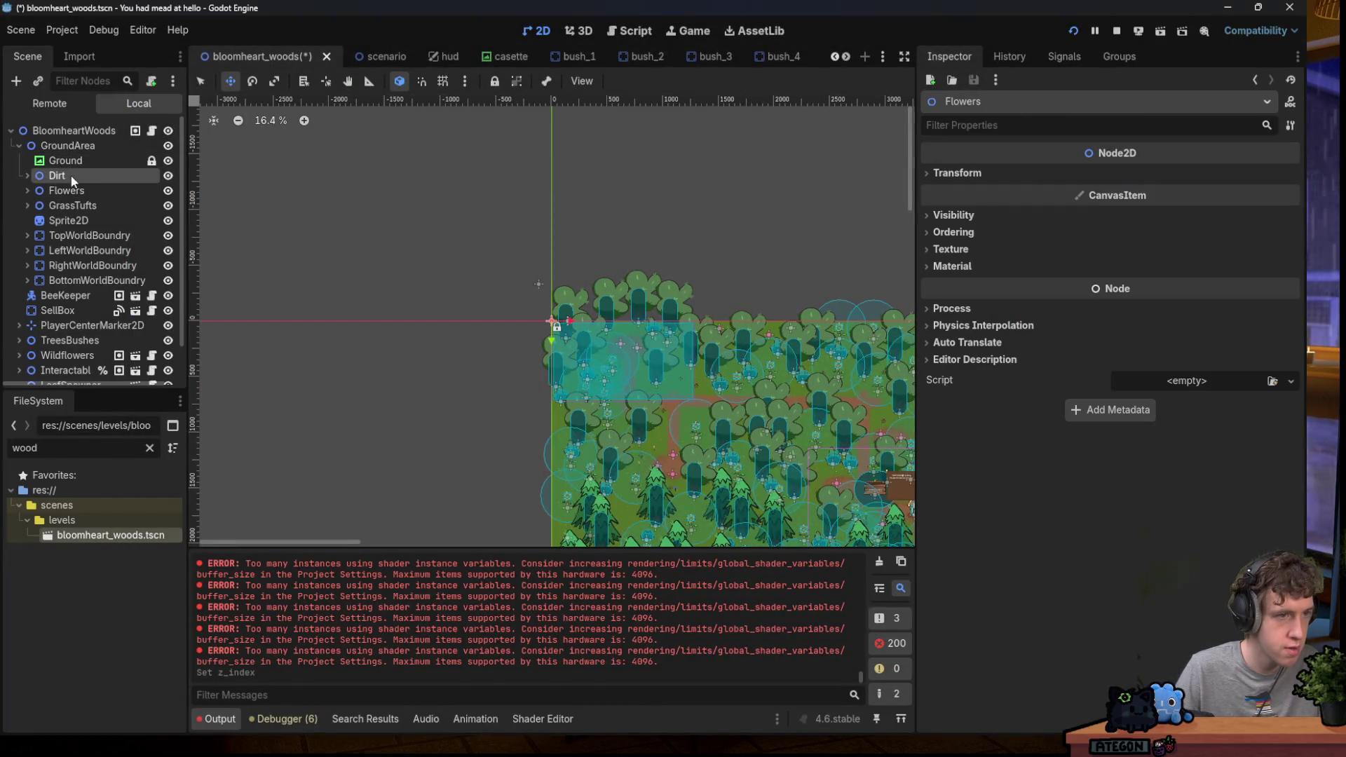
pyautogui.click(953, 232)
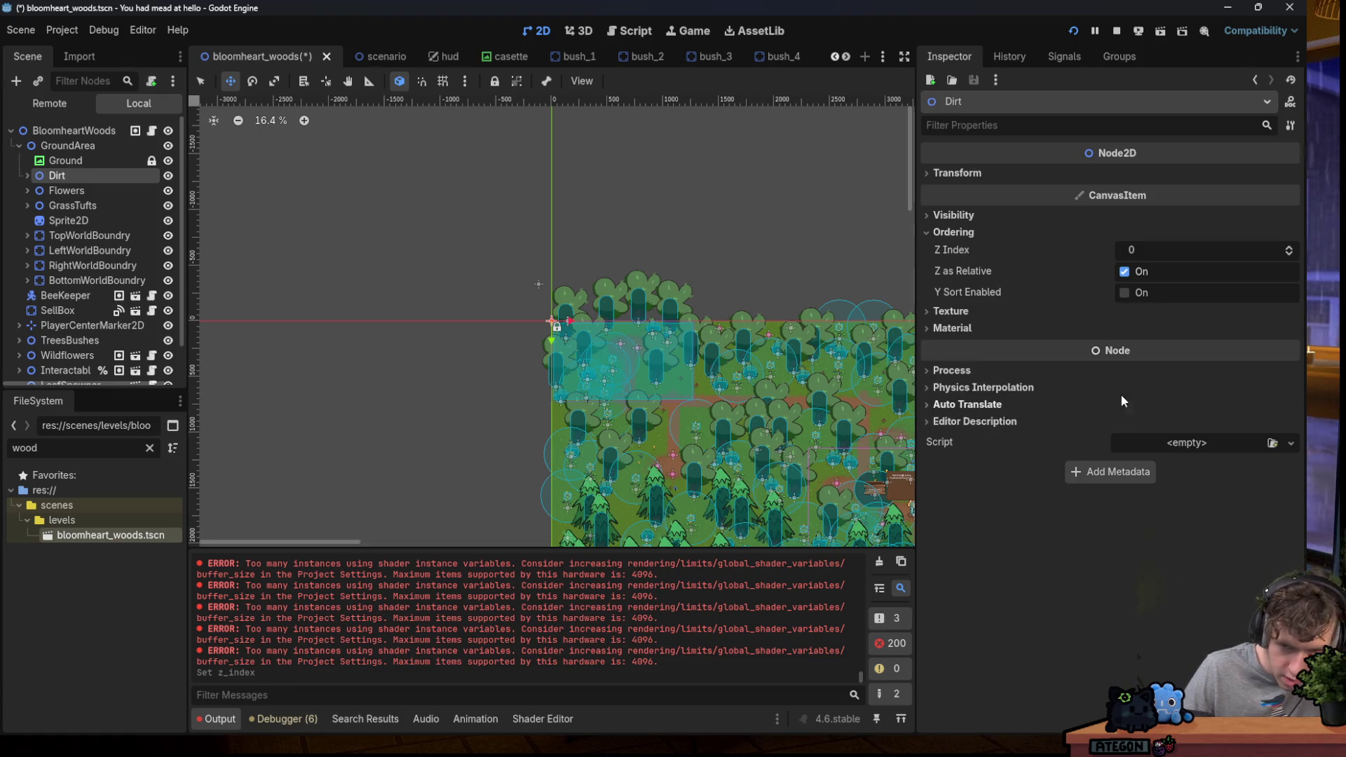
pyautogui.click(1152, 254)
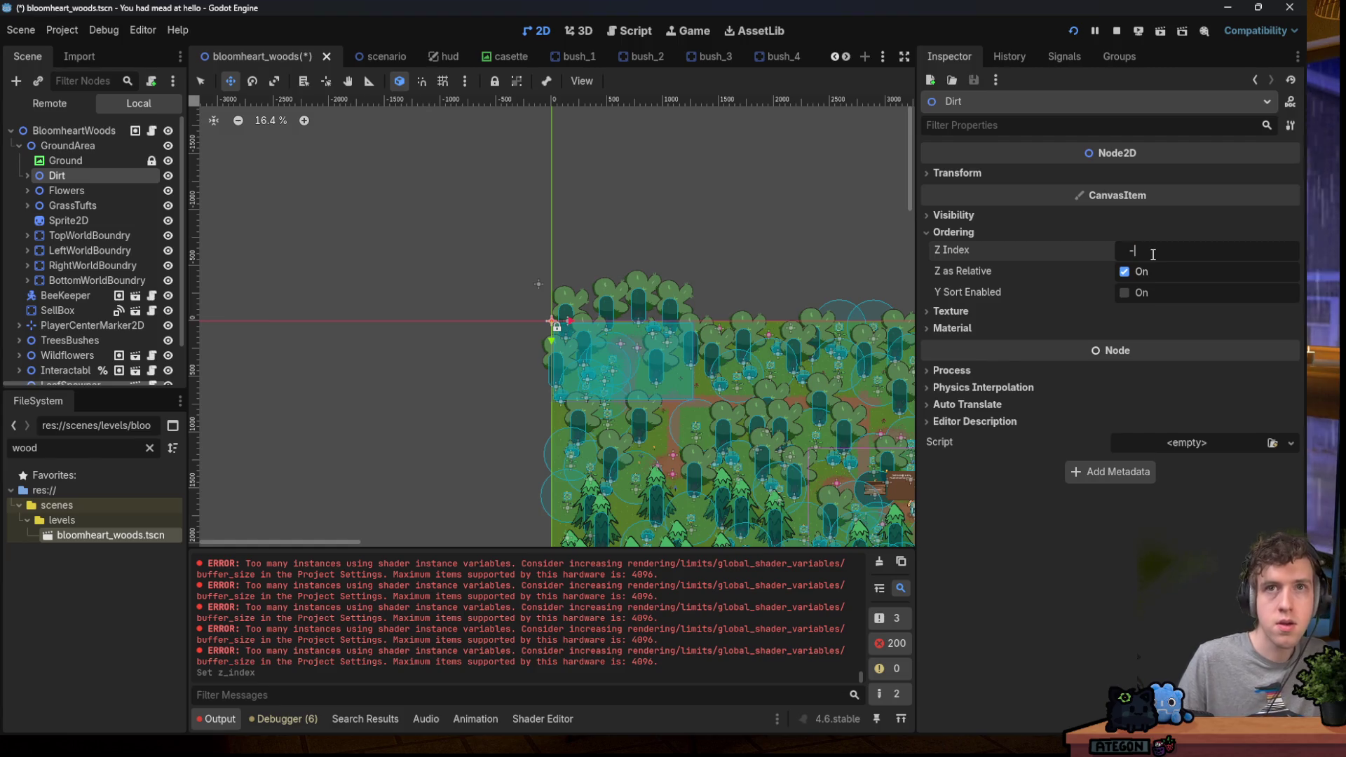
pyautogui.write('2')
pyautogui.press('Return')
pyautogui.click(1073, 30)
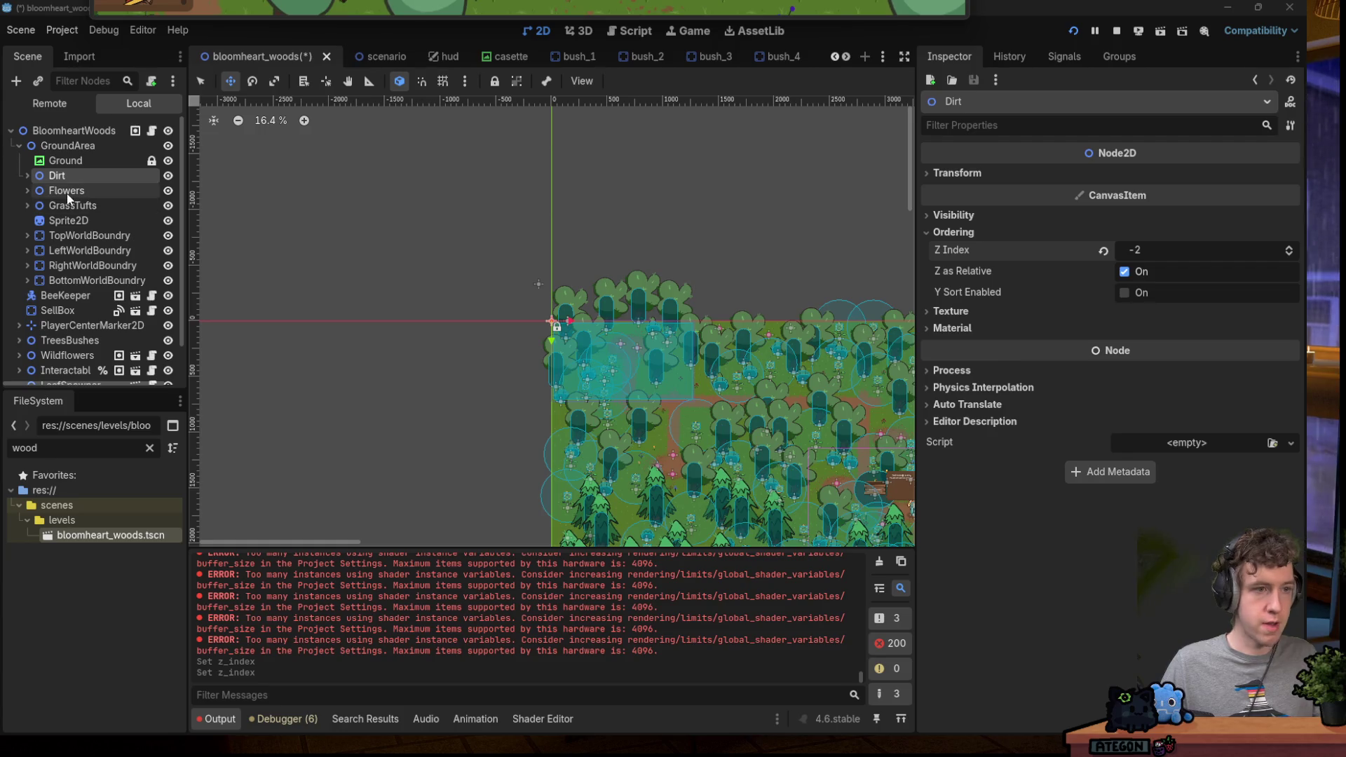
pyautogui.click(1007, 38)
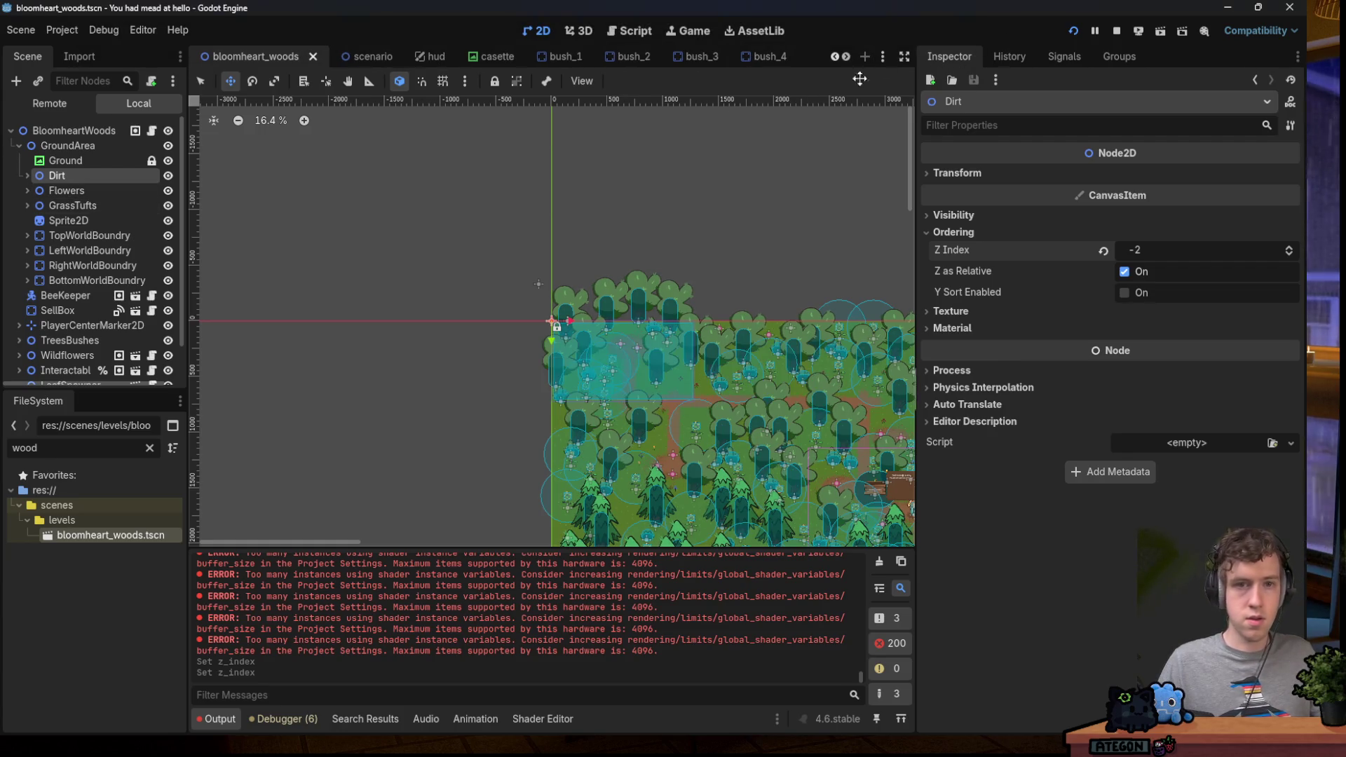
# Filter the FileSystem for 'bee_kee' and open bee_keeper.tscn.
pyautogui.click(149, 447)
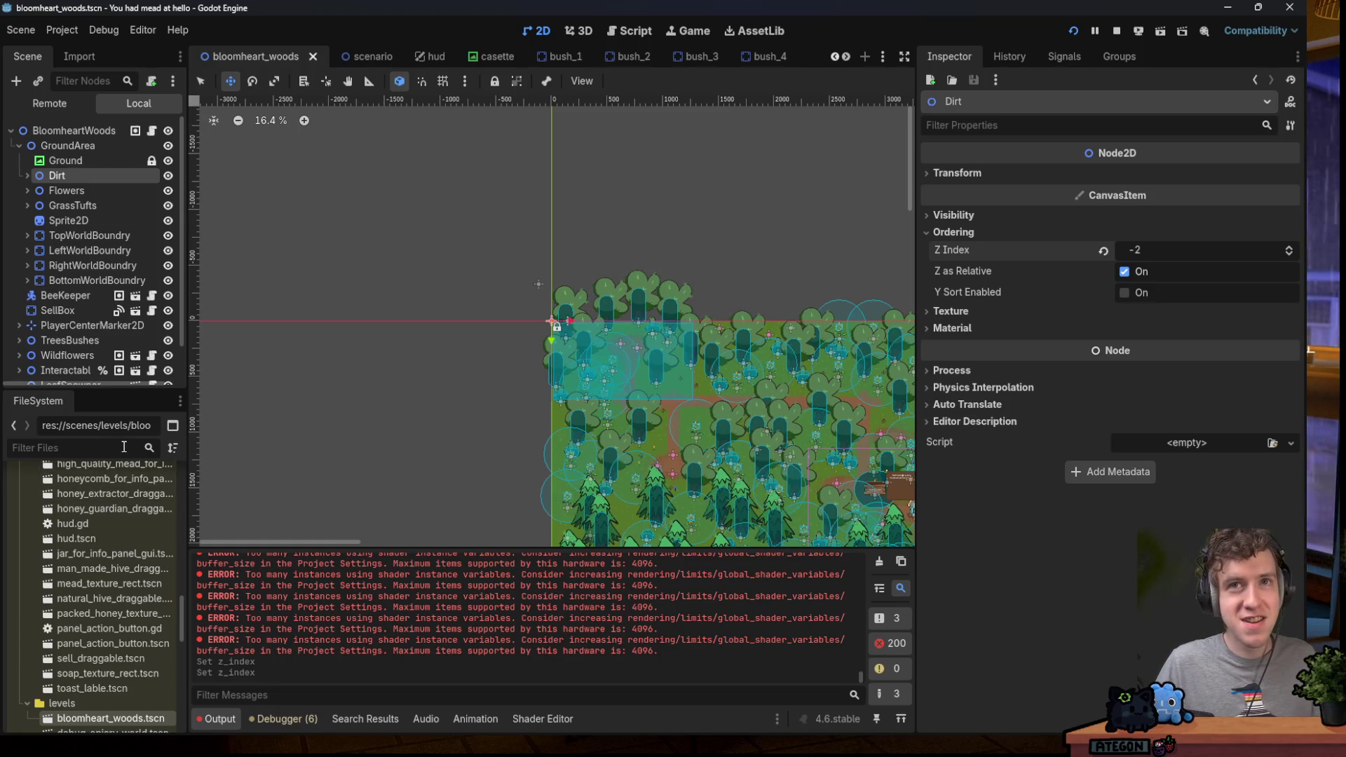
pyautogui.write('bee_kee')
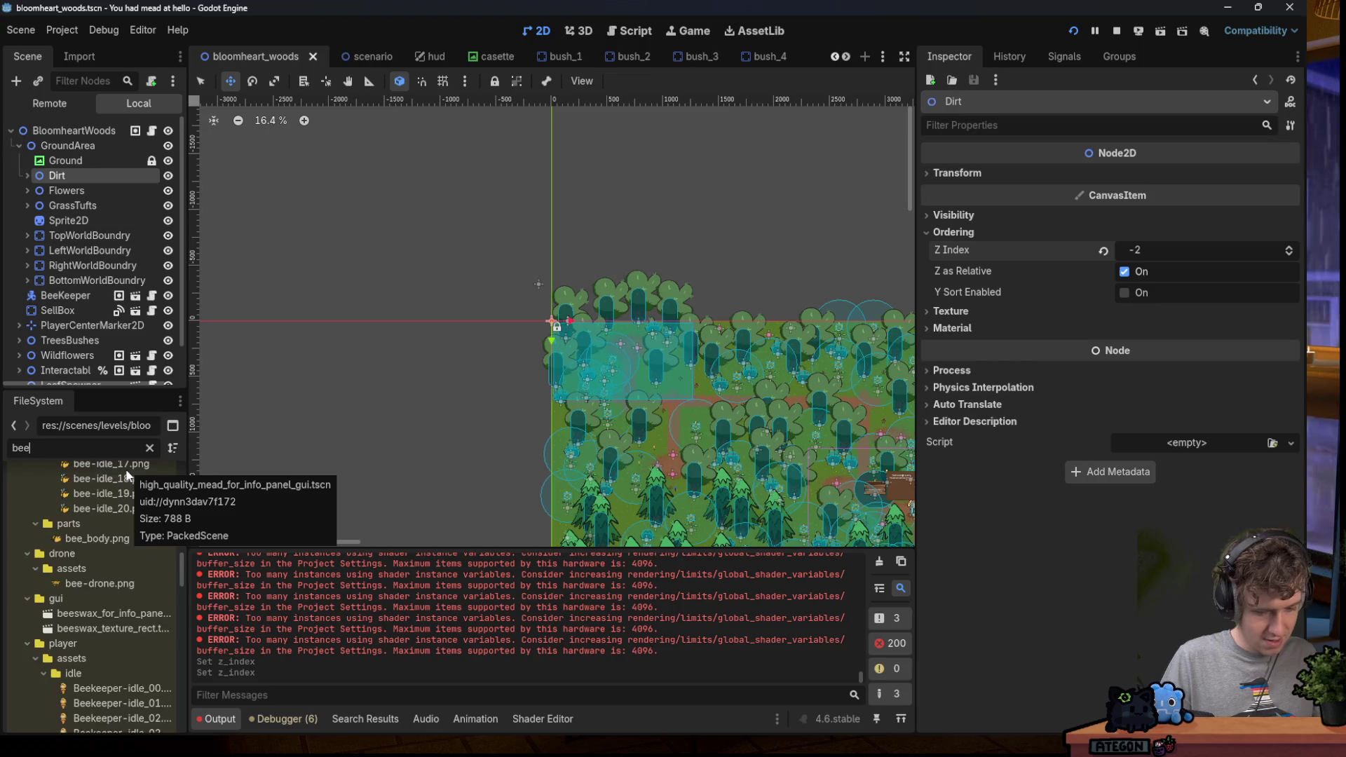
pyautogui.doubleClick(107, 550)
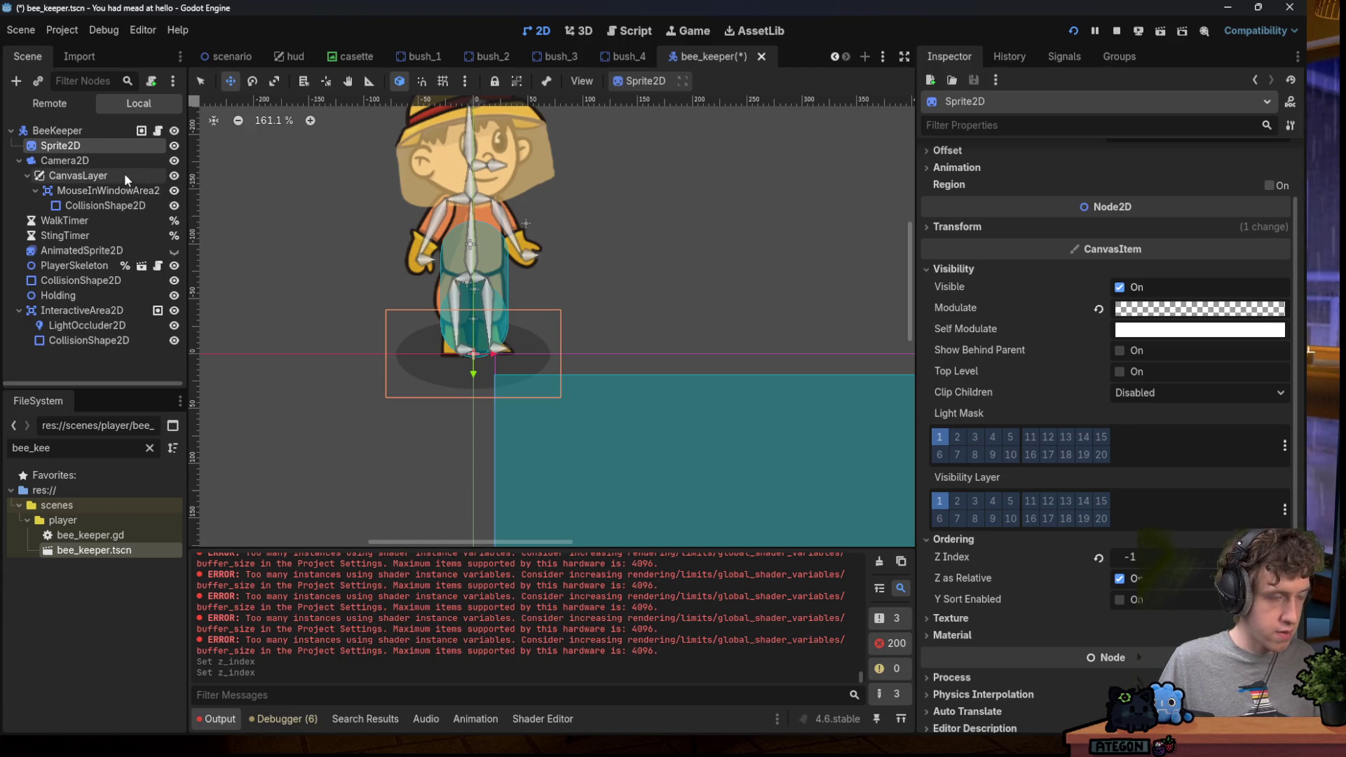
pyautogui.click(64, 159)
# Lower the Sprite2D's Modulate alpha to 37 and save the scene.
pyautogui.click(60, 145)
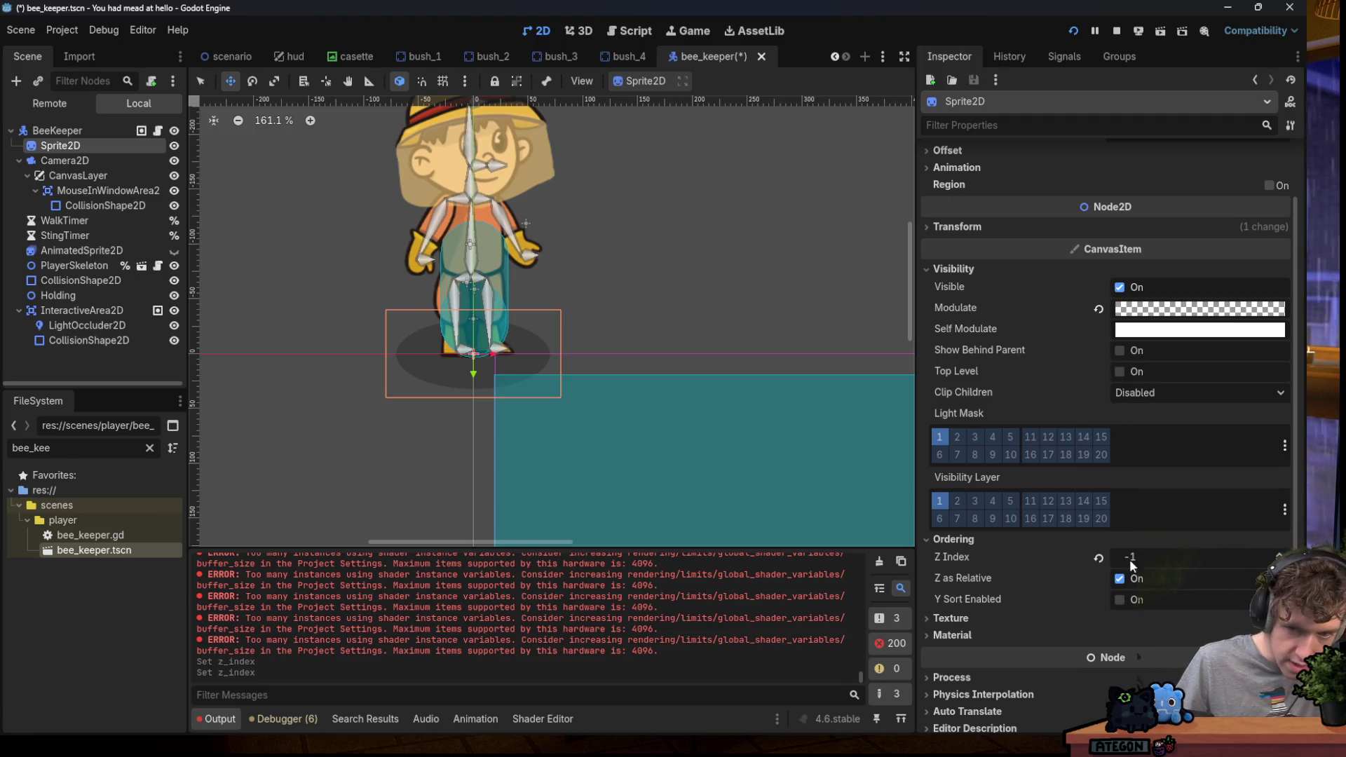
pyautogui.click(1134, 378)
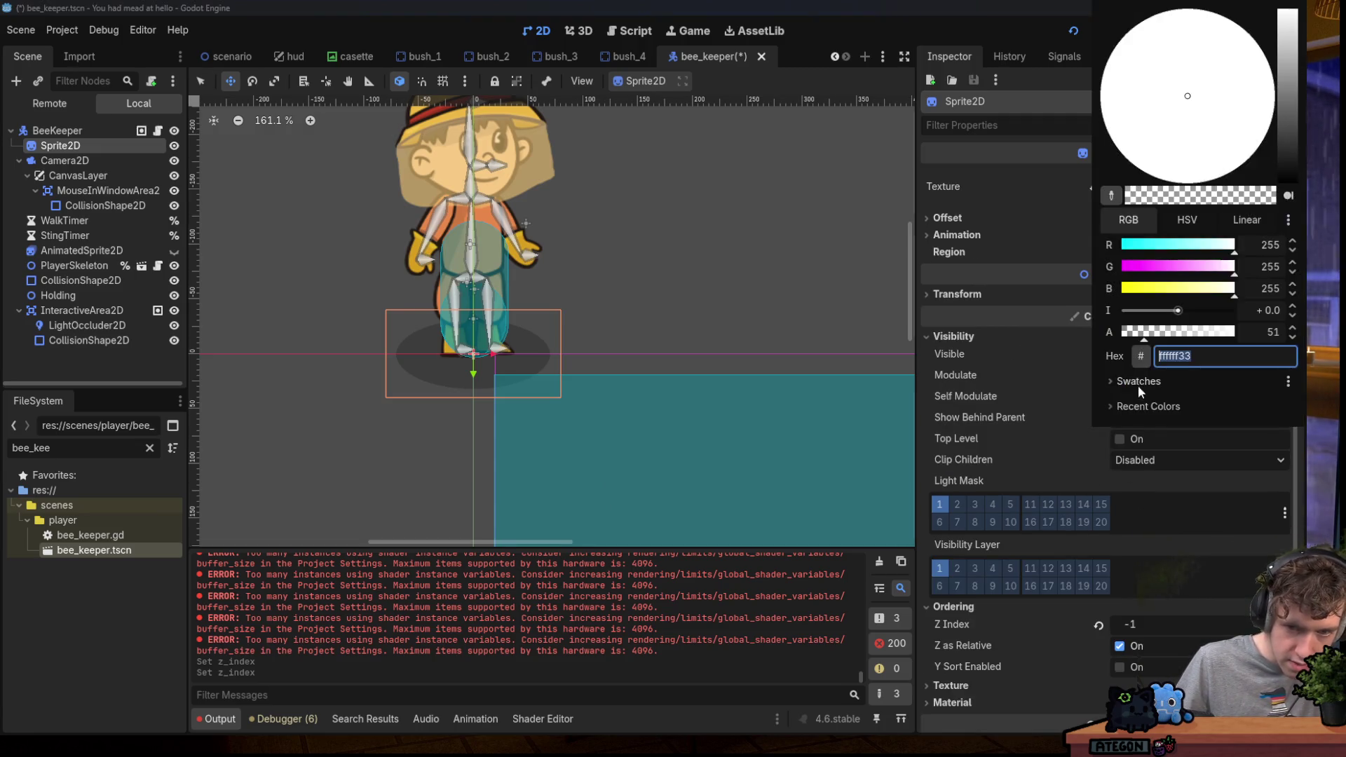
pyautogui.moveTo(1142, 338); pyautogui.dragTo(1140, 337)
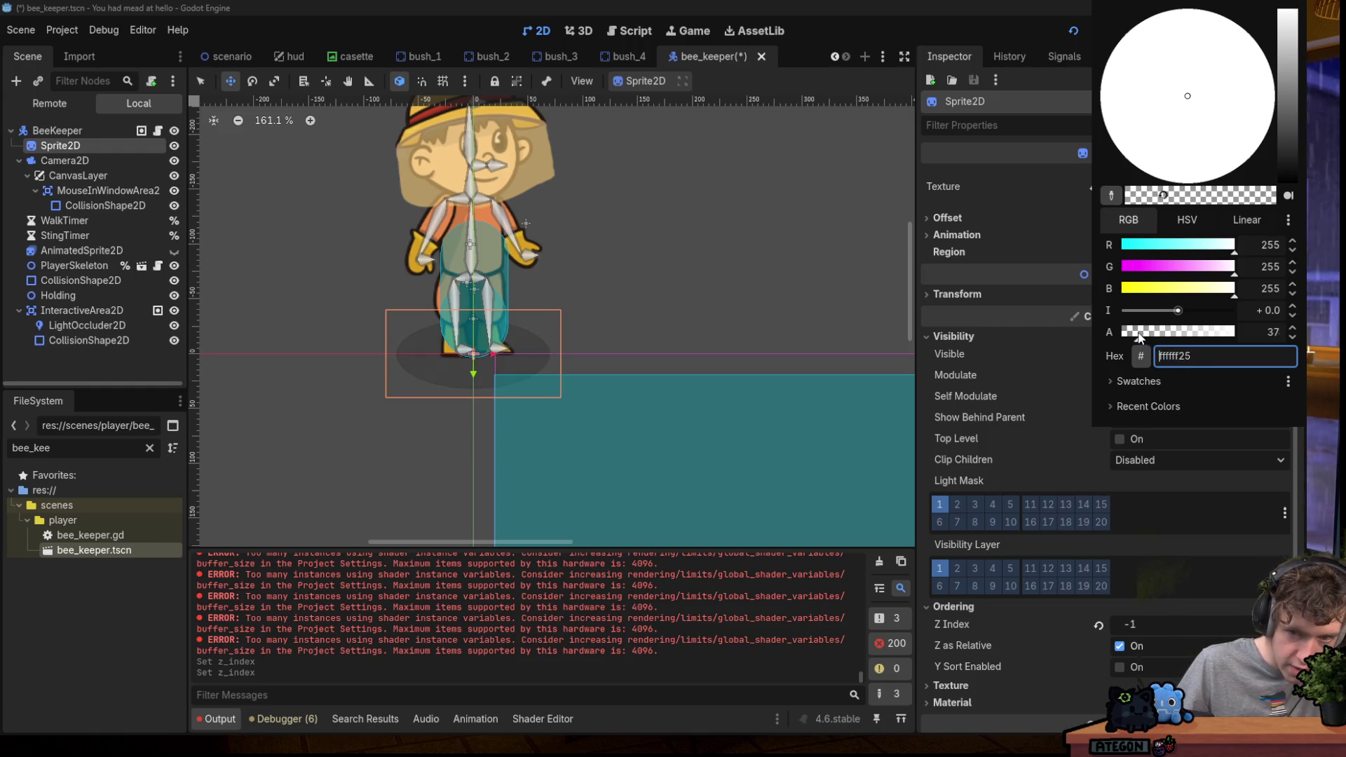
pyautogui.click(920, 314)
pyautogui.hotkey('ctrl', 's')
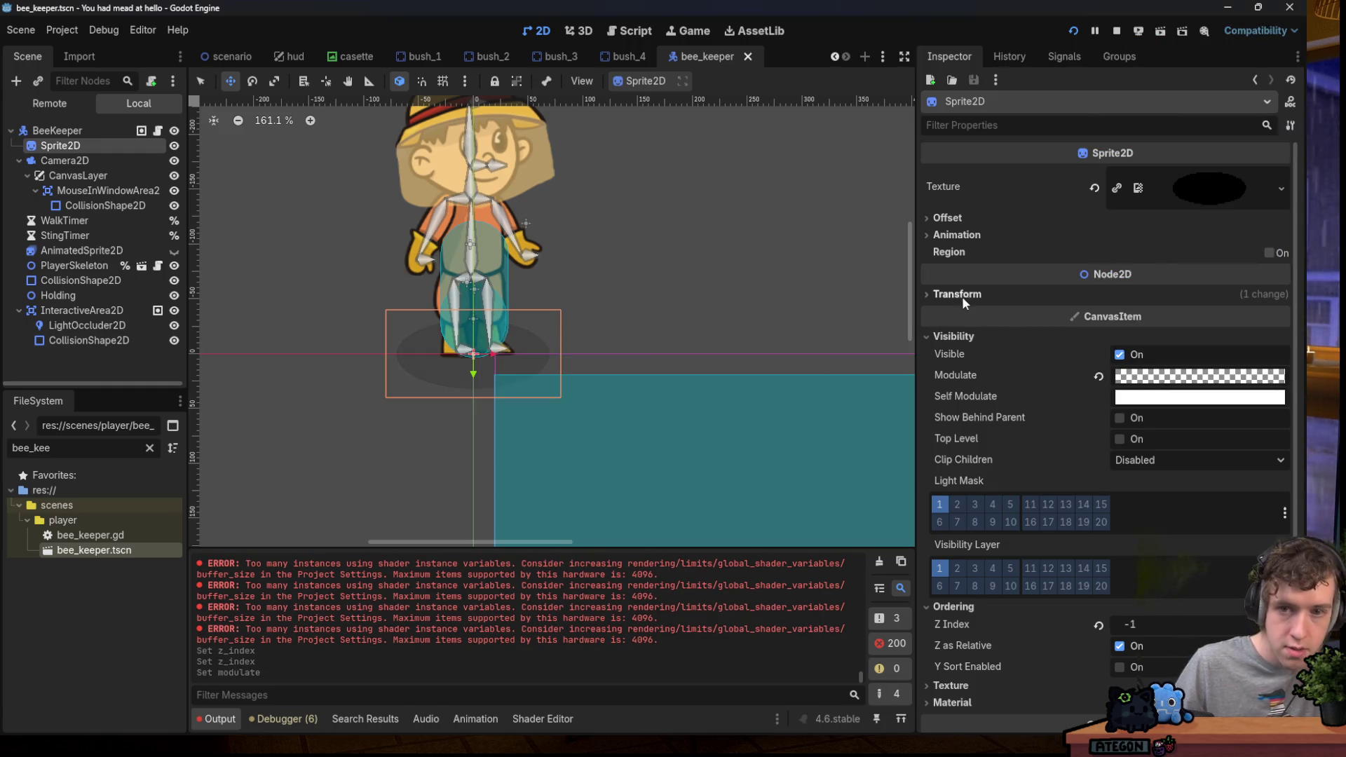
# Try a Sprite2D scale of 0.3, revert it to 0.5, and save.
pyautogui.click(974, 217)
pyautogui.click(974, 219)
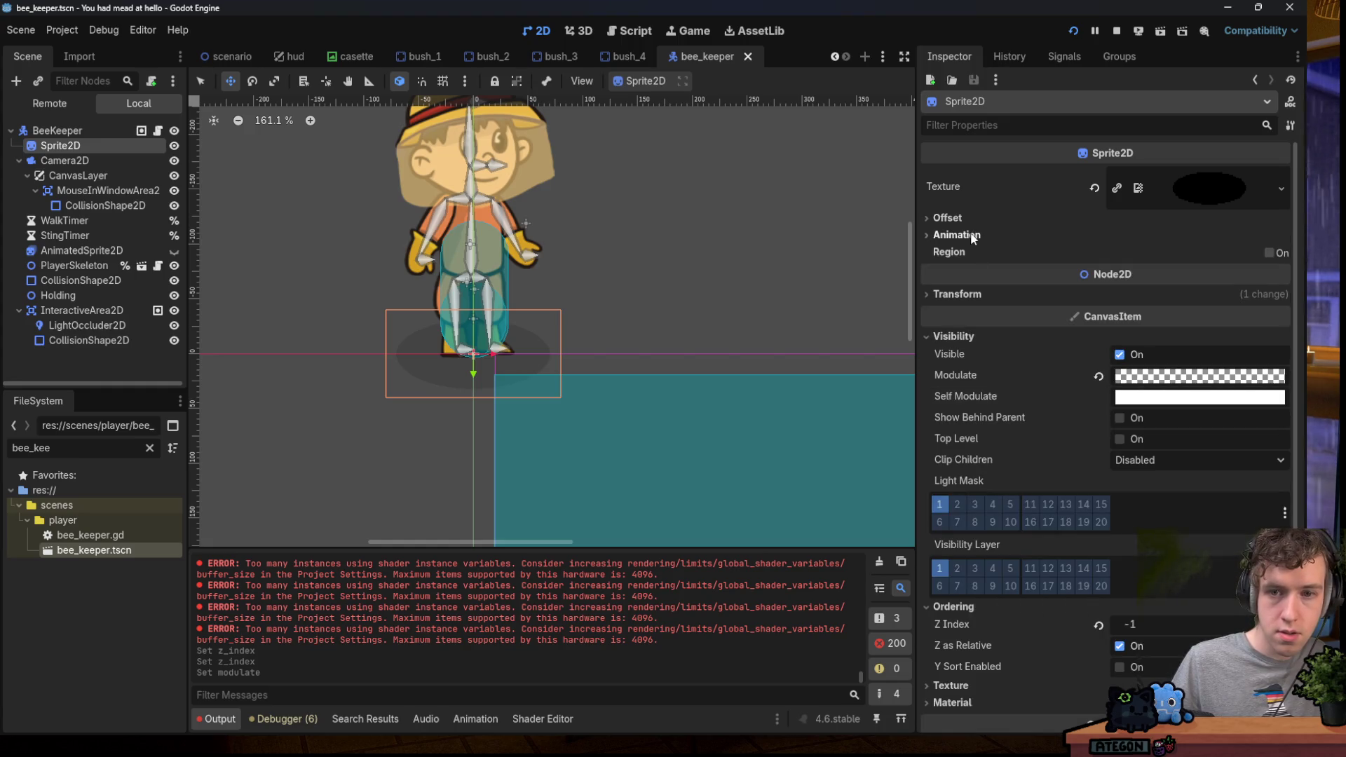
pyautogui.click(966, 219)
pyautogui.click(965, 219)
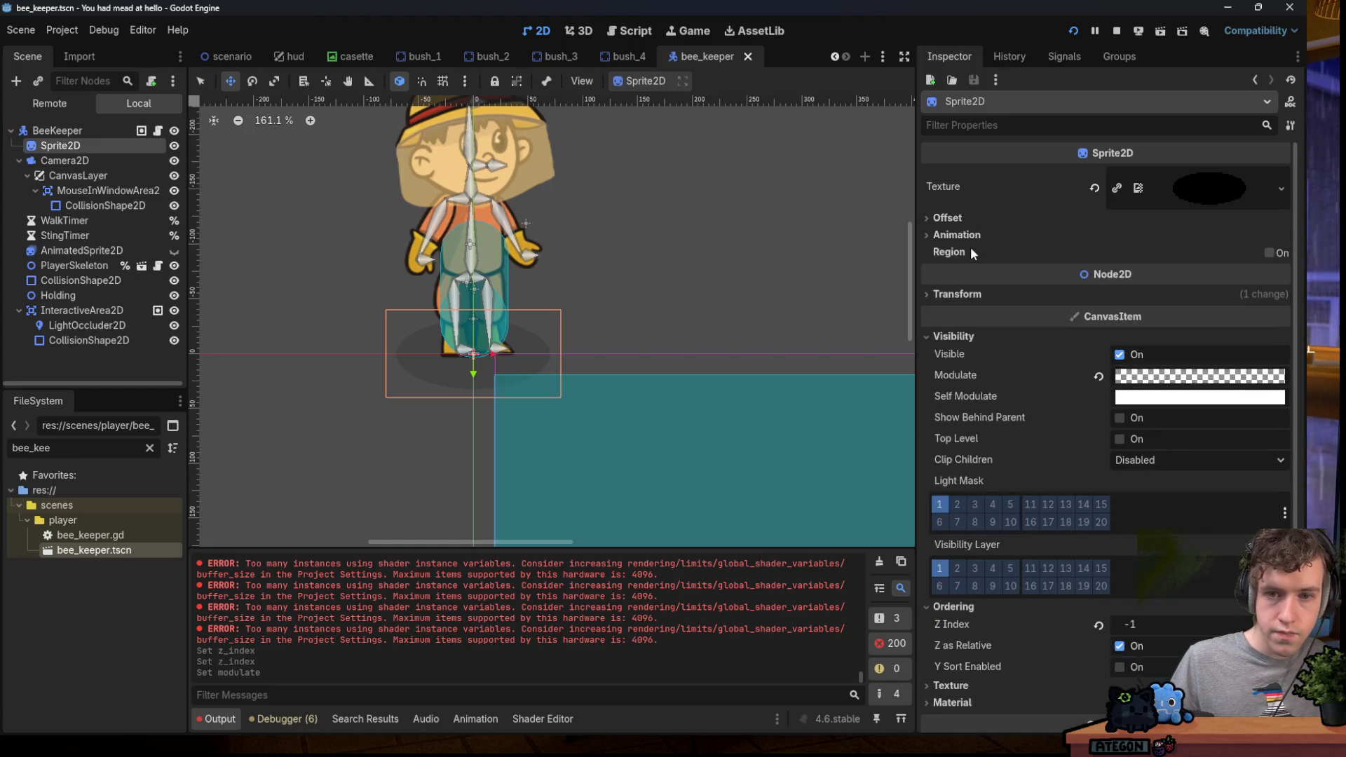
pyautogui.click(967, 297)
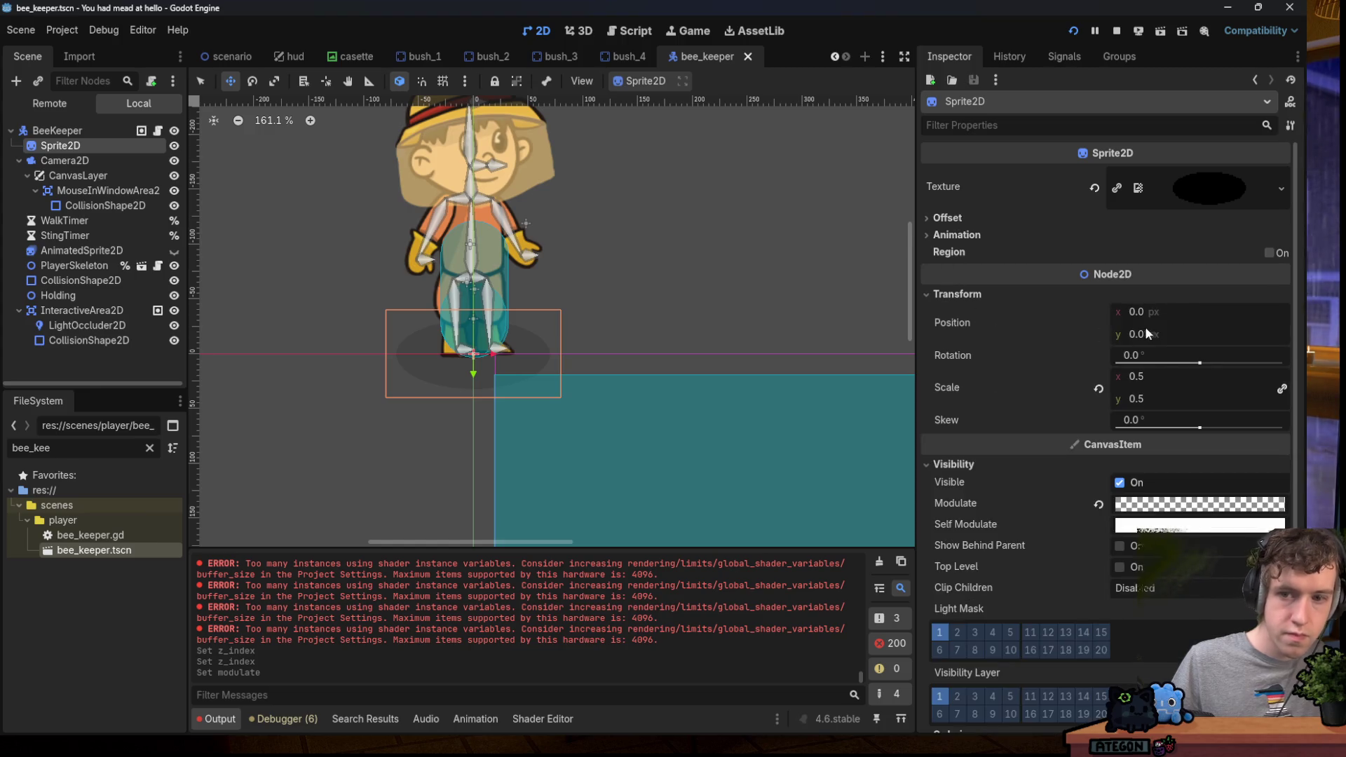
pyautogui.press('Return')
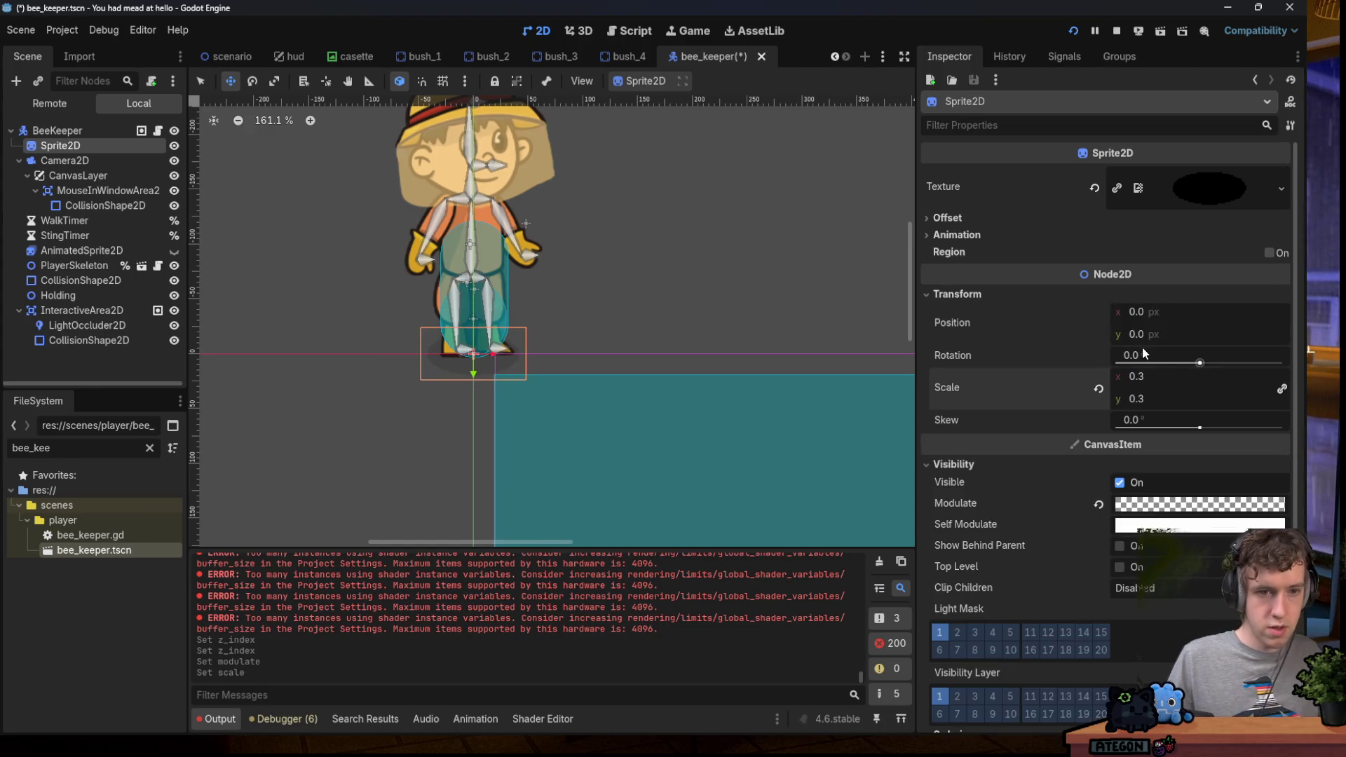
pyautogui.write('0.')
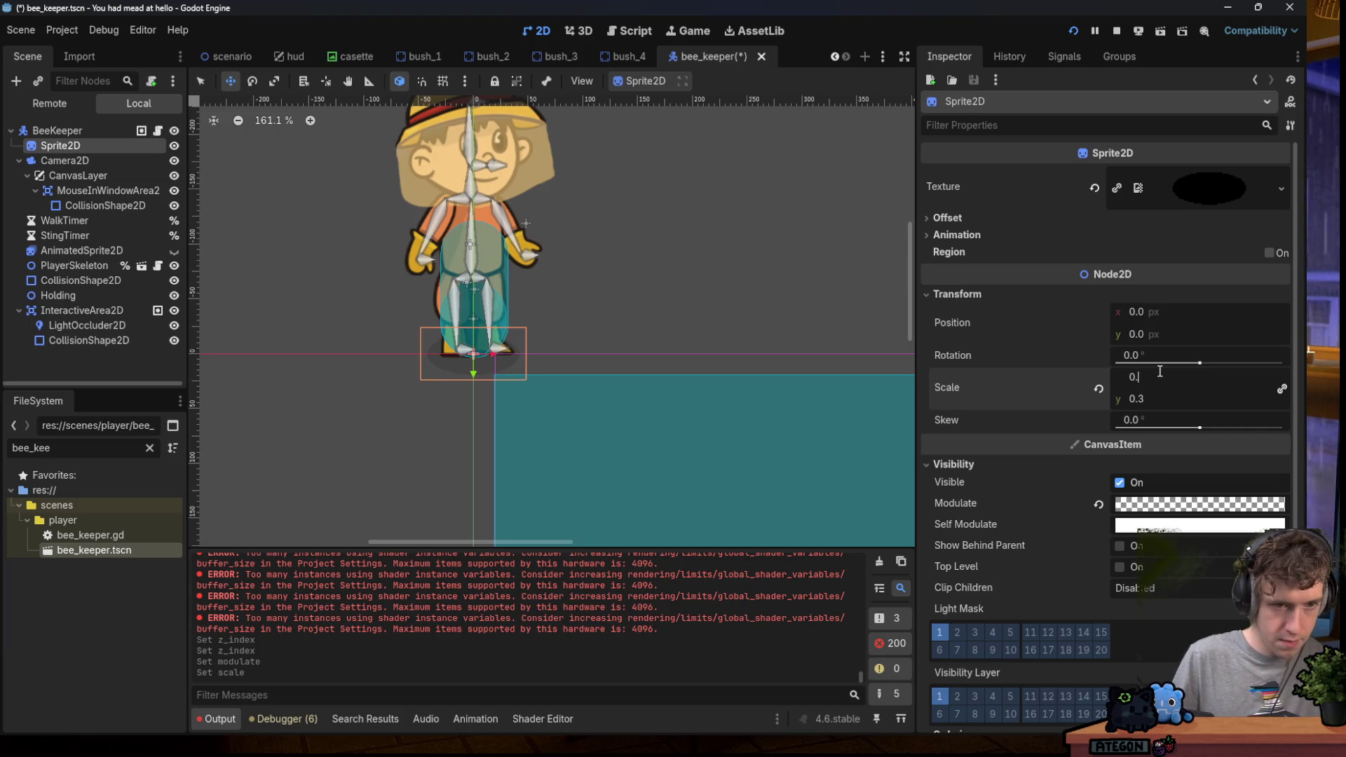
pyautogui.write('5')
pyautogui.press('Return')
pyautogui.hotkey('ctrl', 's')
# In Aseprite, magic-wand select the black ellipse in shadow.png.
pyautogui.moveTo(925, 720)
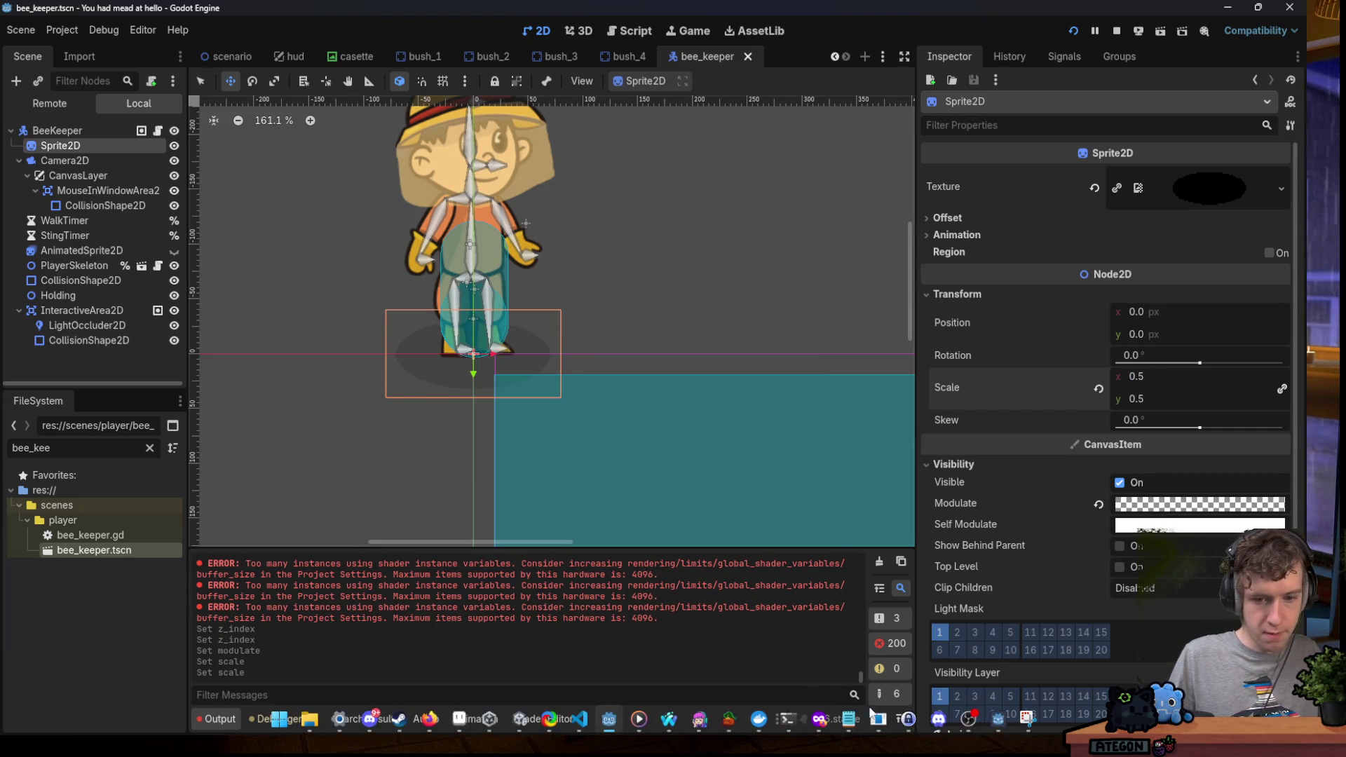
pyautogui.click(459, 718)
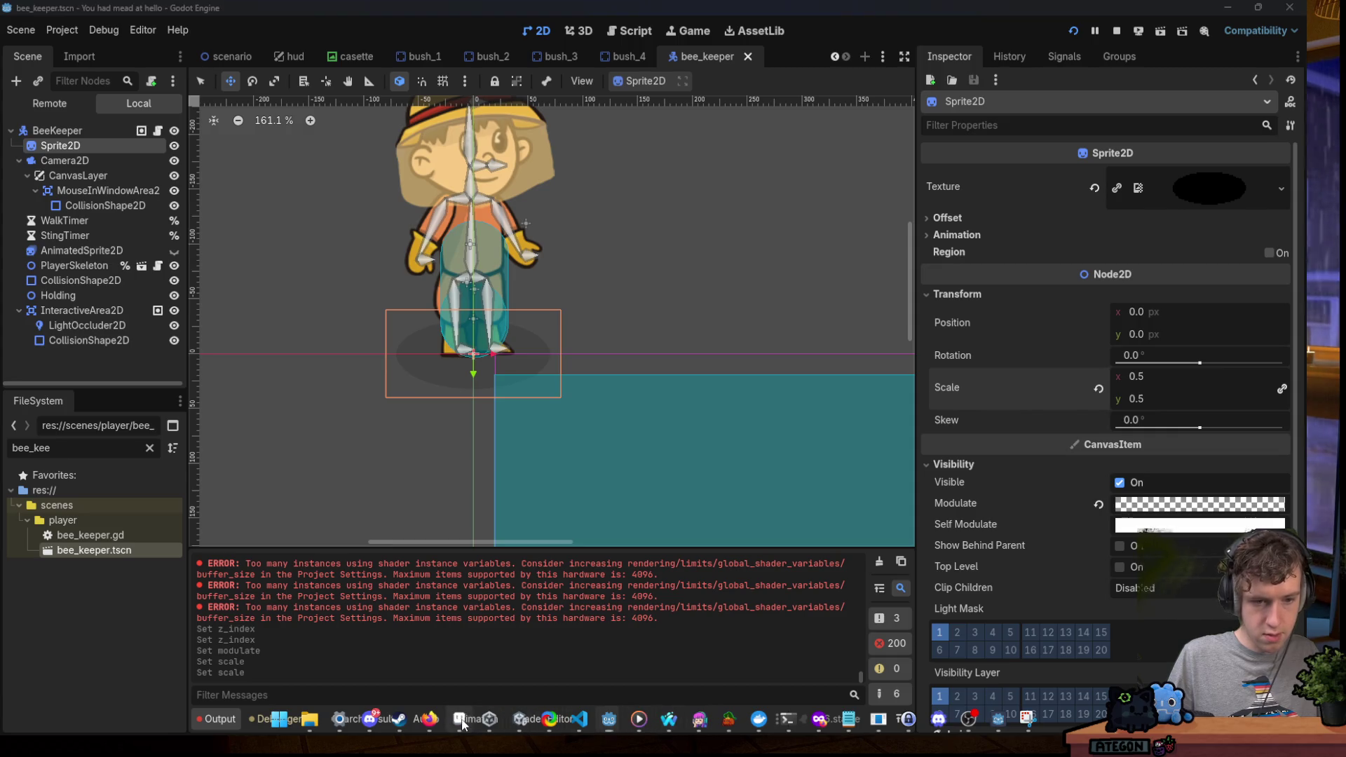
pyautogui.press('w')
pyautogui.click(556, 339)
# Add a new Layer 2 above the ellipse and hide Layer 1.
pyautogui.press('Delete')
pyautogui.hotkey('ctrl', 'z')
pyautogui.hotkey('ctrl', 'shift', 'j')
pyautogui.click(114, 630)
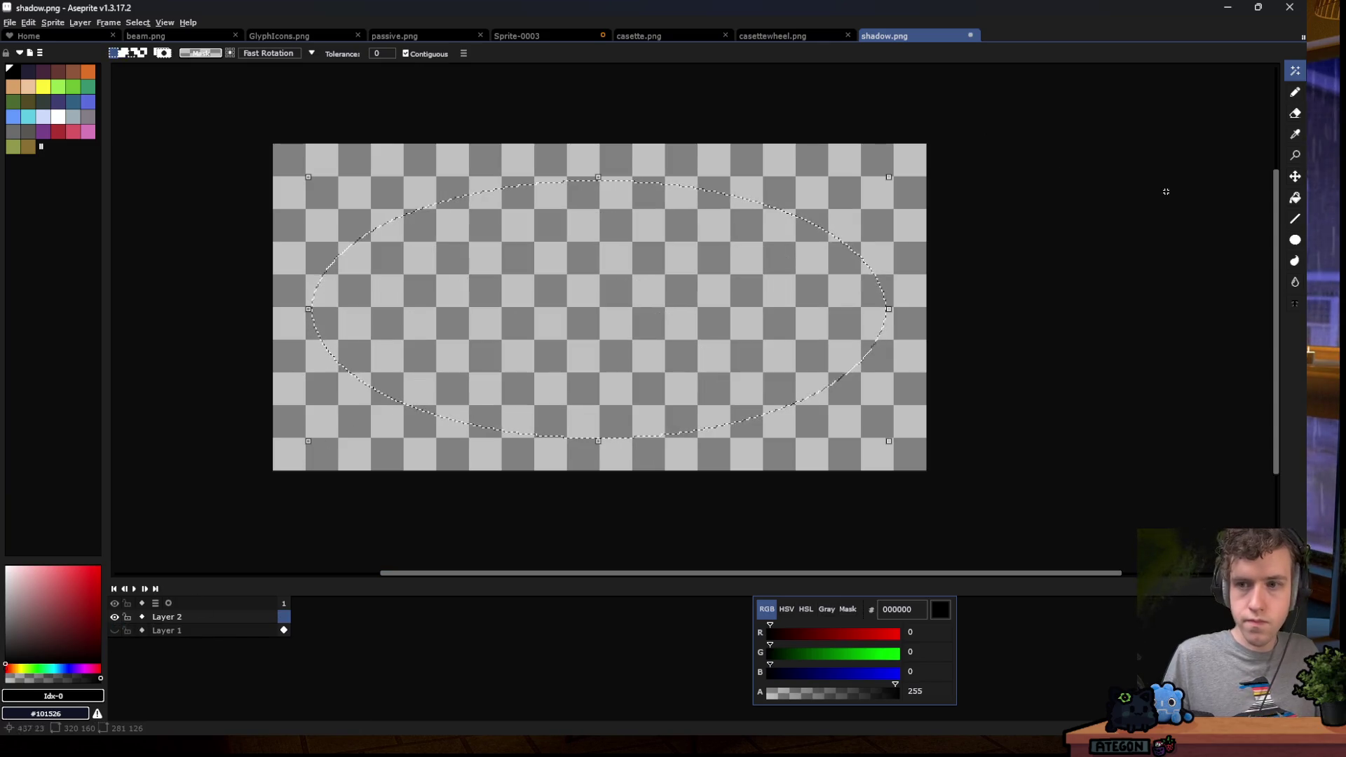
# Fill the ellipse selection with a radial gradient, black centre fading to transparent.
pyautogui.click(1295, 198)
pyautogui.click(270, 54)
pyautogui.moveTo(617, 266)
pyautogui.mouseDown()
pyautogui.moveTo(628, 292)
pyautogui.moveTo(736, 360)
pyautogui.mouseUp()
pyautogui.hotkey('ctrl', 'z')
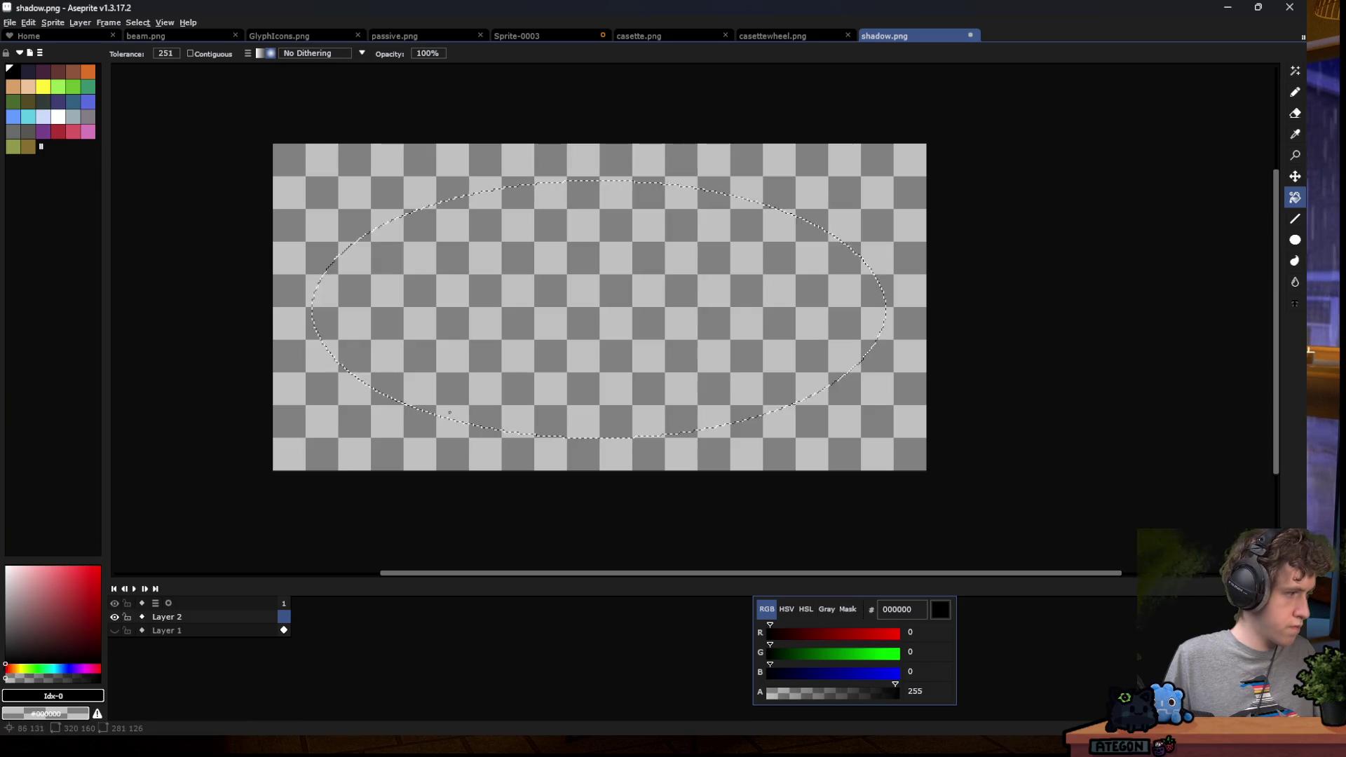
pyautogui.moveTo(778, 214); pyautogui.dragTo(485, 341)
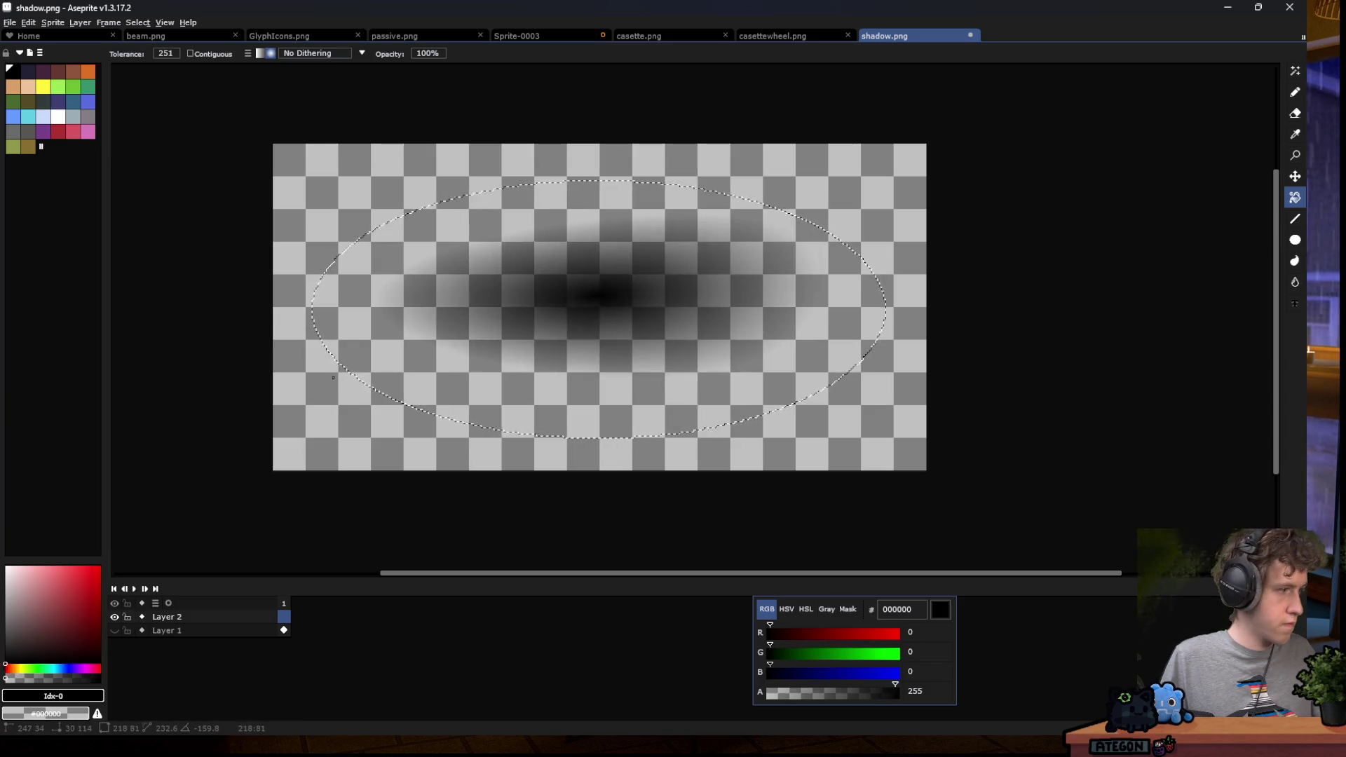
pyautogui.hotkey('ctrl', 'z')
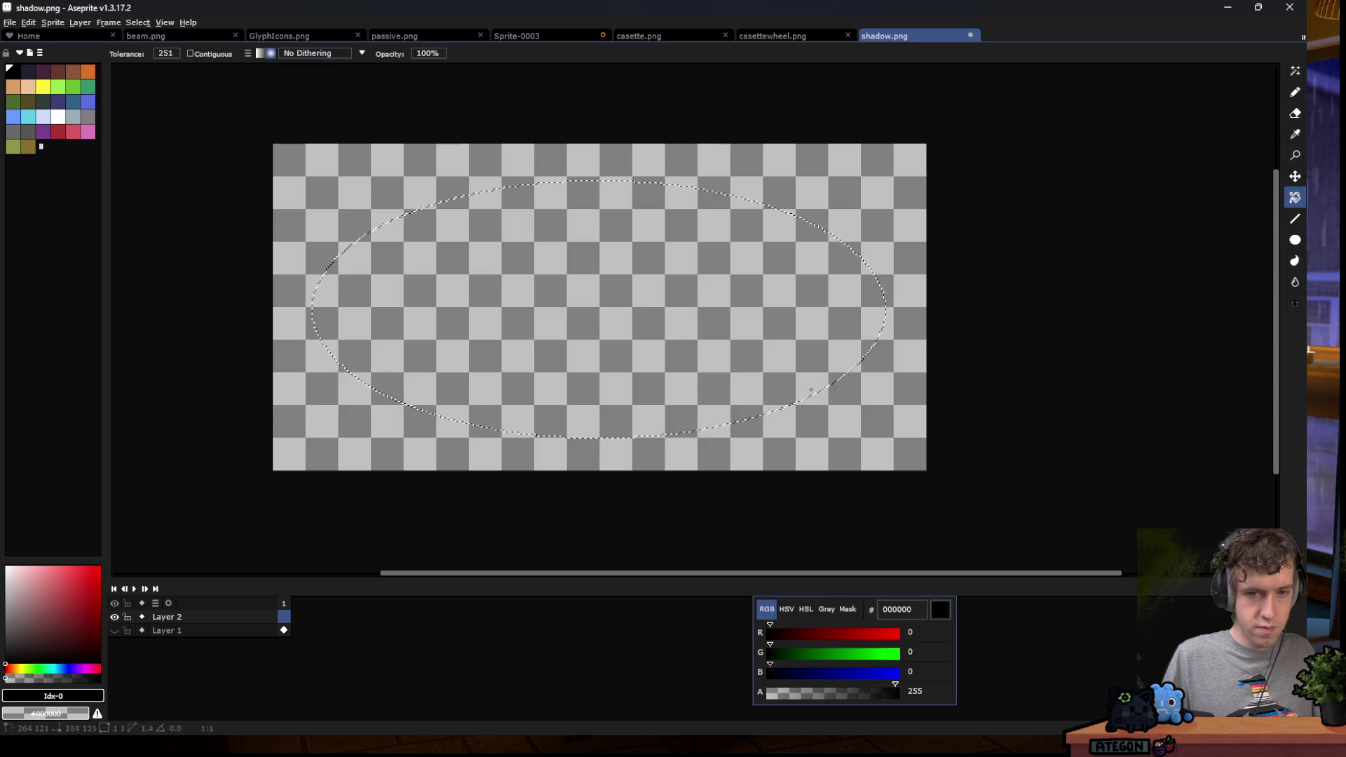
pyautogui.moveTo(813, 392); pyautogui.dragTo(418, 259)
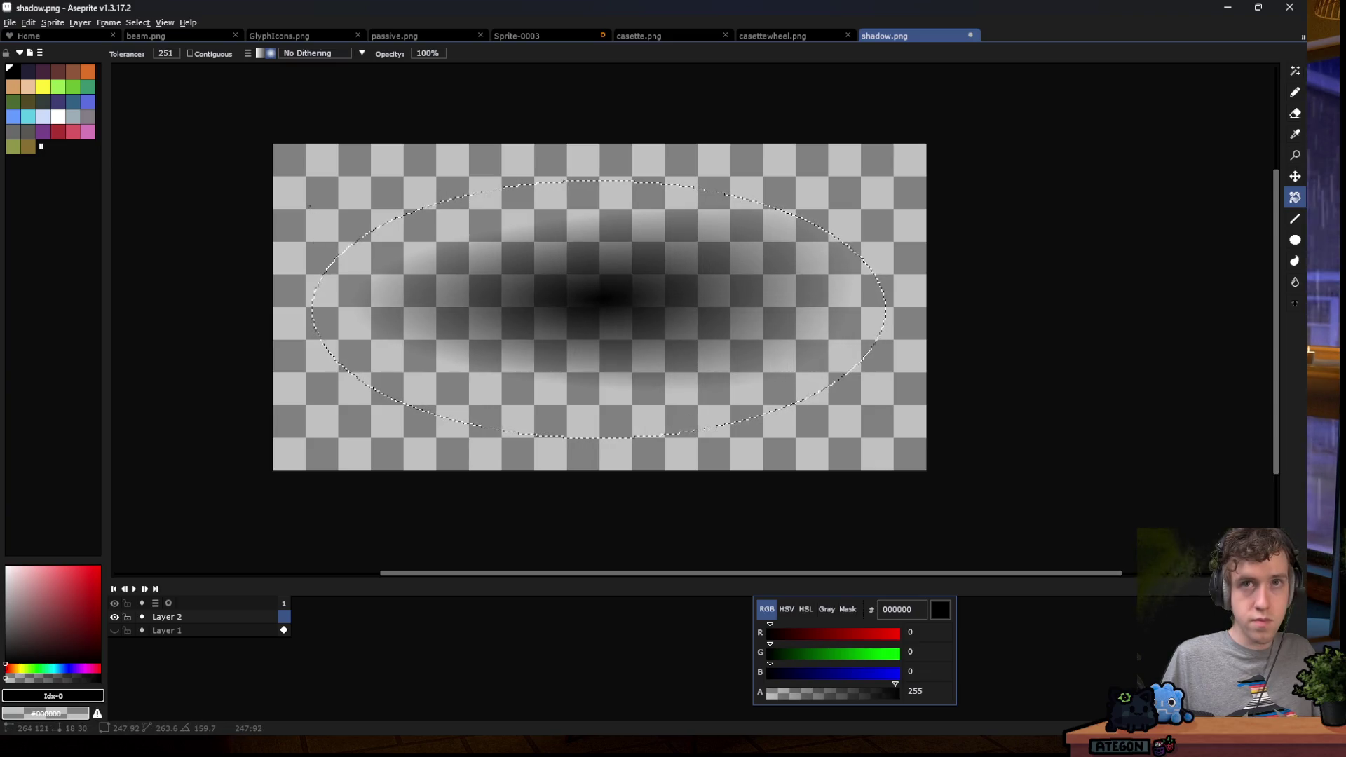
pyautogui.hotkey('ctrl', 'z')
pyautogui.moveTo(351, 183)
pyautogui.mouseDown()
pyautogui.moveTo(760, 358)
pyautogui.moveTo(764, 429)
pyautogui.mouseUp()
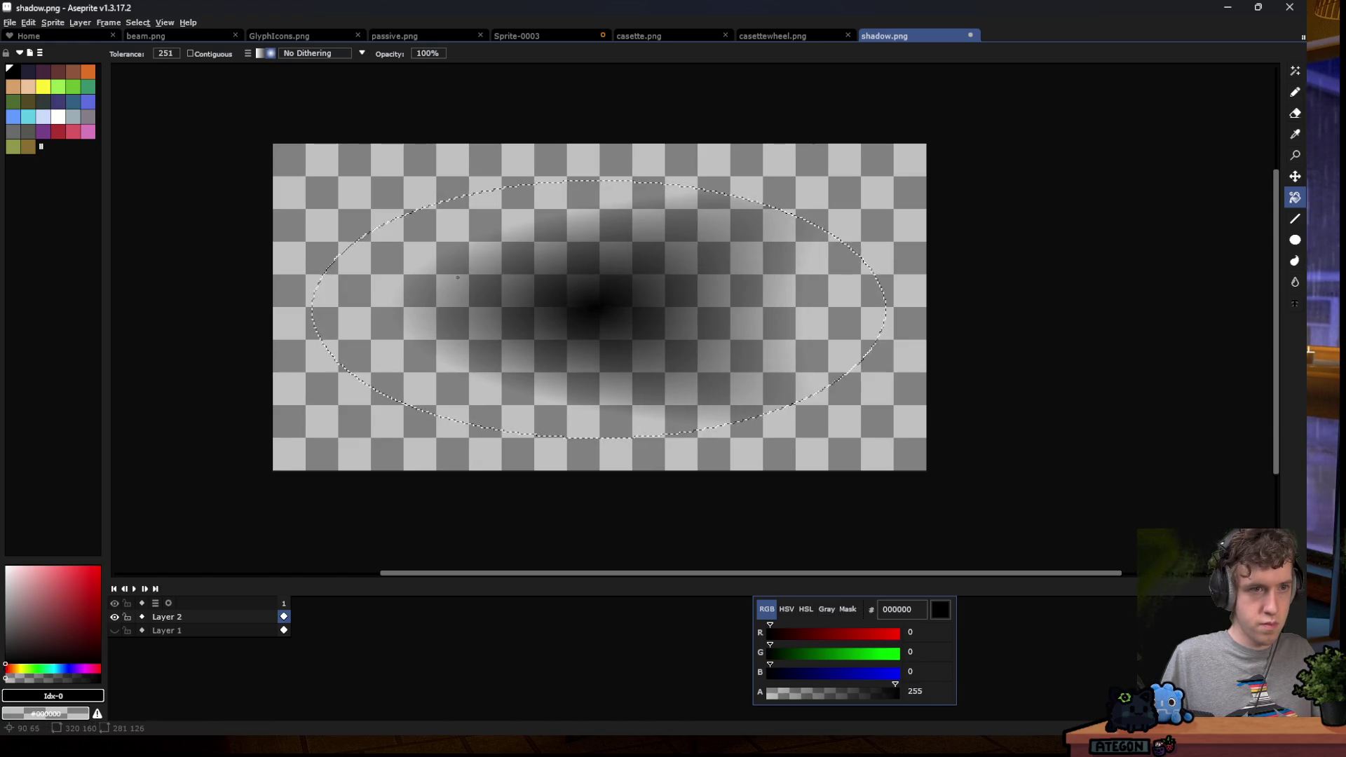
pyautogui.hotkey('ctrl', 'z')
pyautogui.moveTo(242, 141)
pyautogui.mouseDown()
pyautogui.moveTo(722, 188)
pyautogui.moveTo(819, 477)
pyautogui.mouseUp()
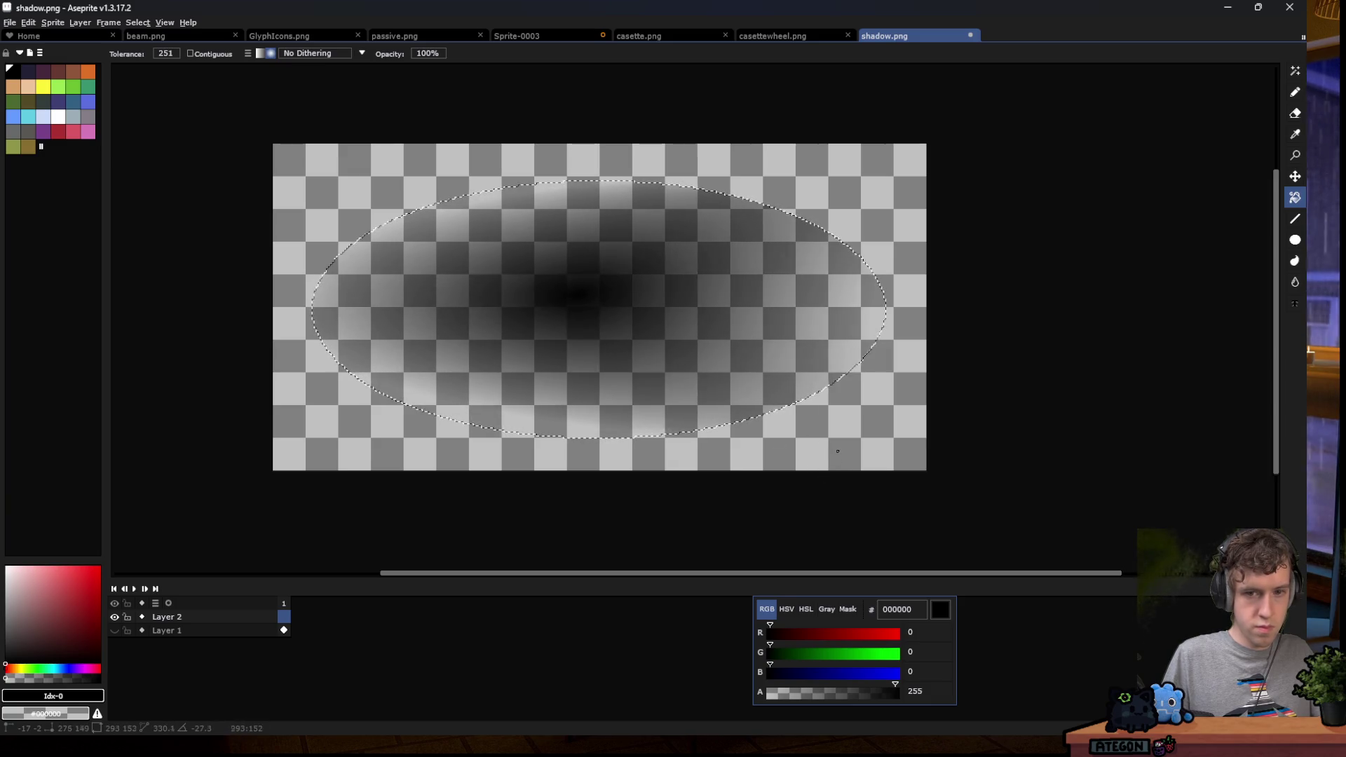
pyautogui.moveTo(859, 464); pyautogui.dragTo(857, 461)
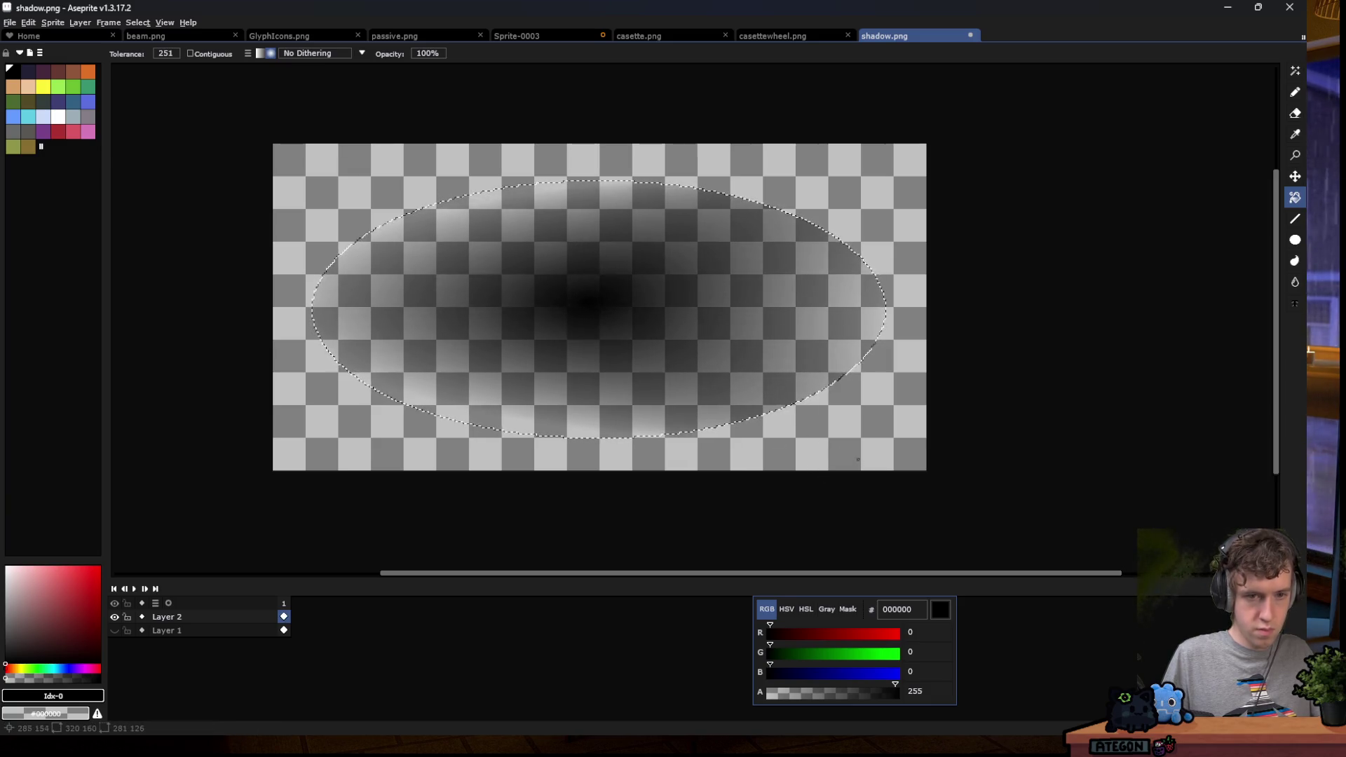
# Deselect the ellipse, check the result in Godot, and return to Aseprite.
pyautogui.hotkey('ctrl', 'd')
pyautogui.press('m')
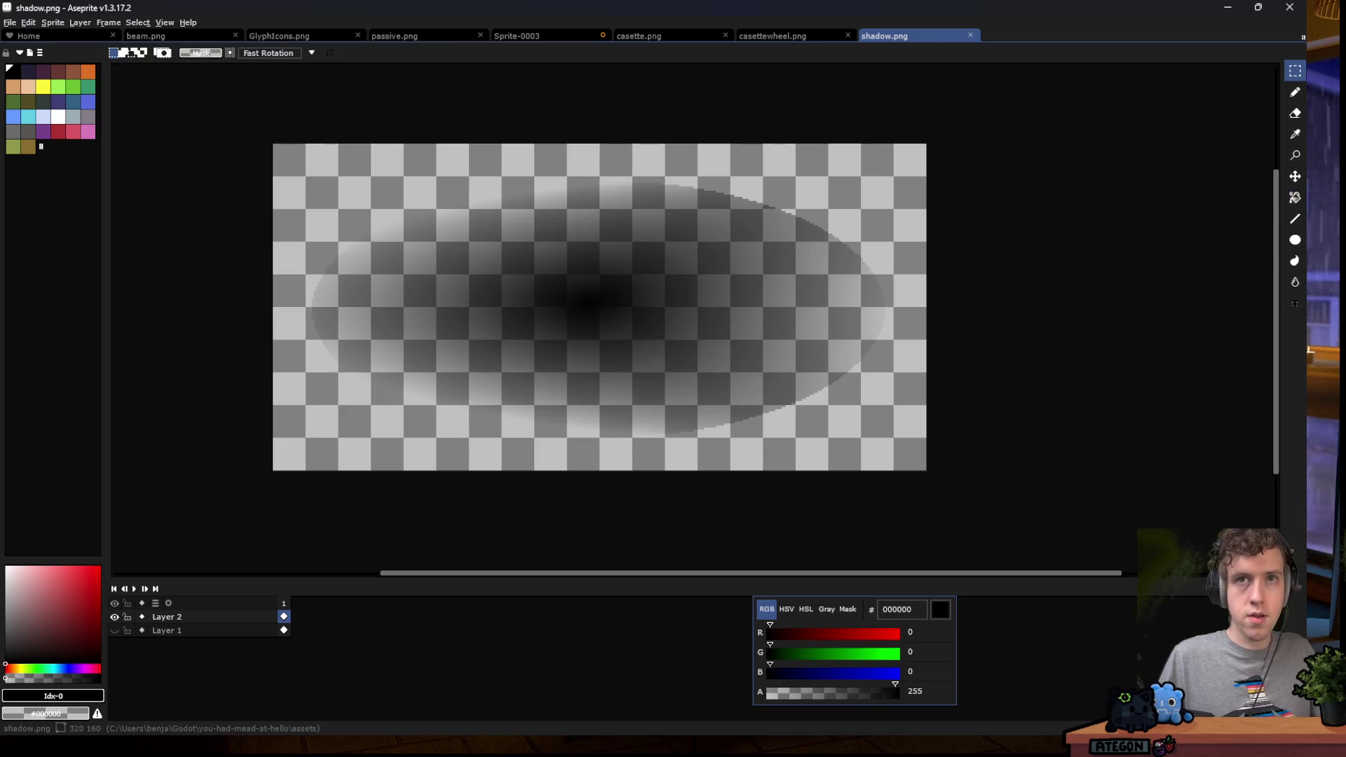
pyautogui.hotkey('alt', 'Tab')
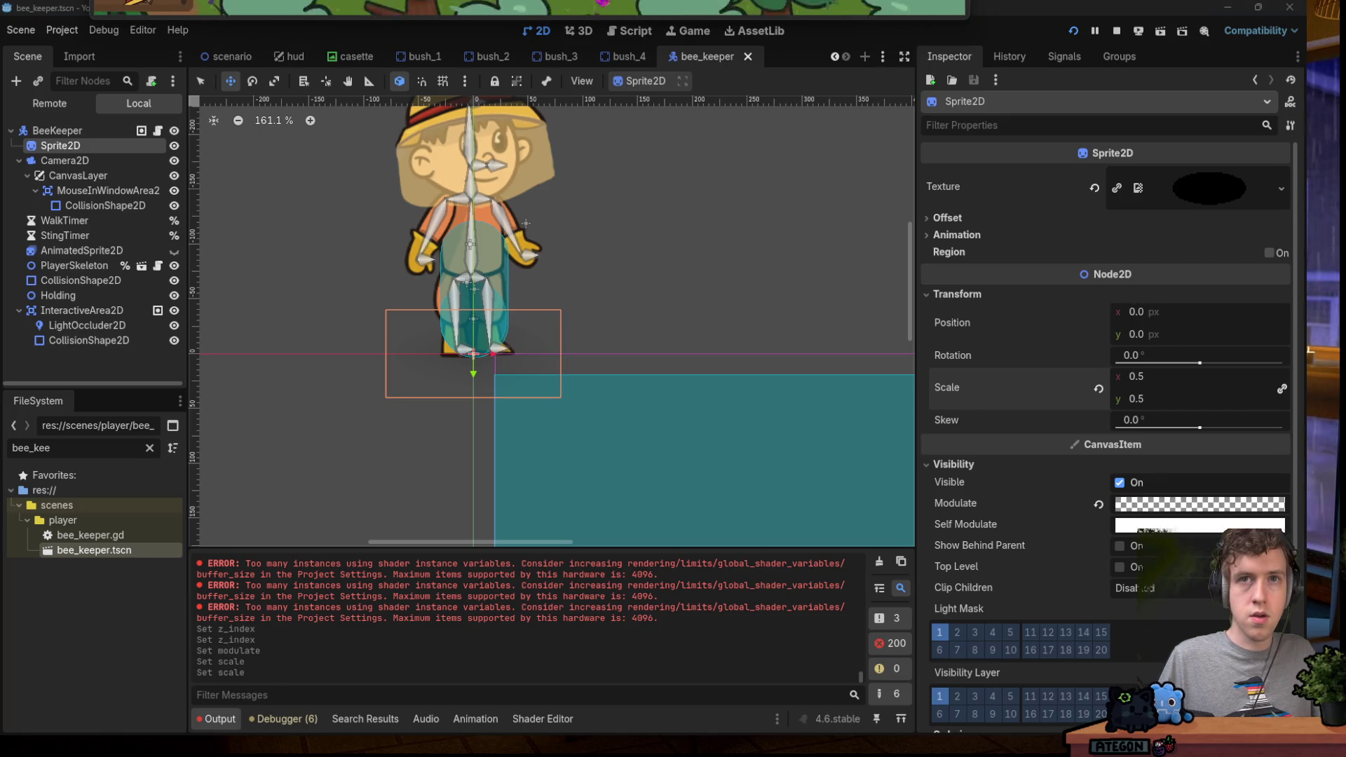
pyautogui.moveTo(586, 722)
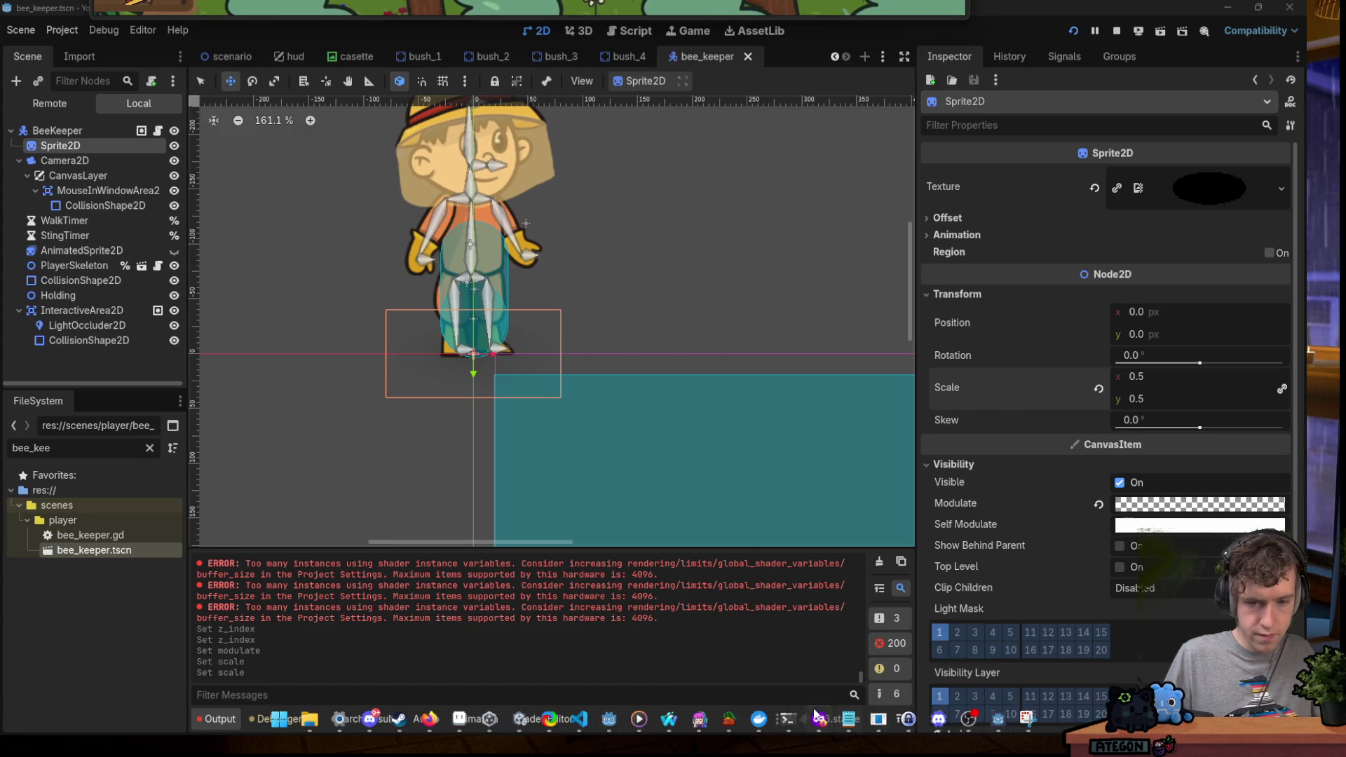
pyautogui.click(459, 719)
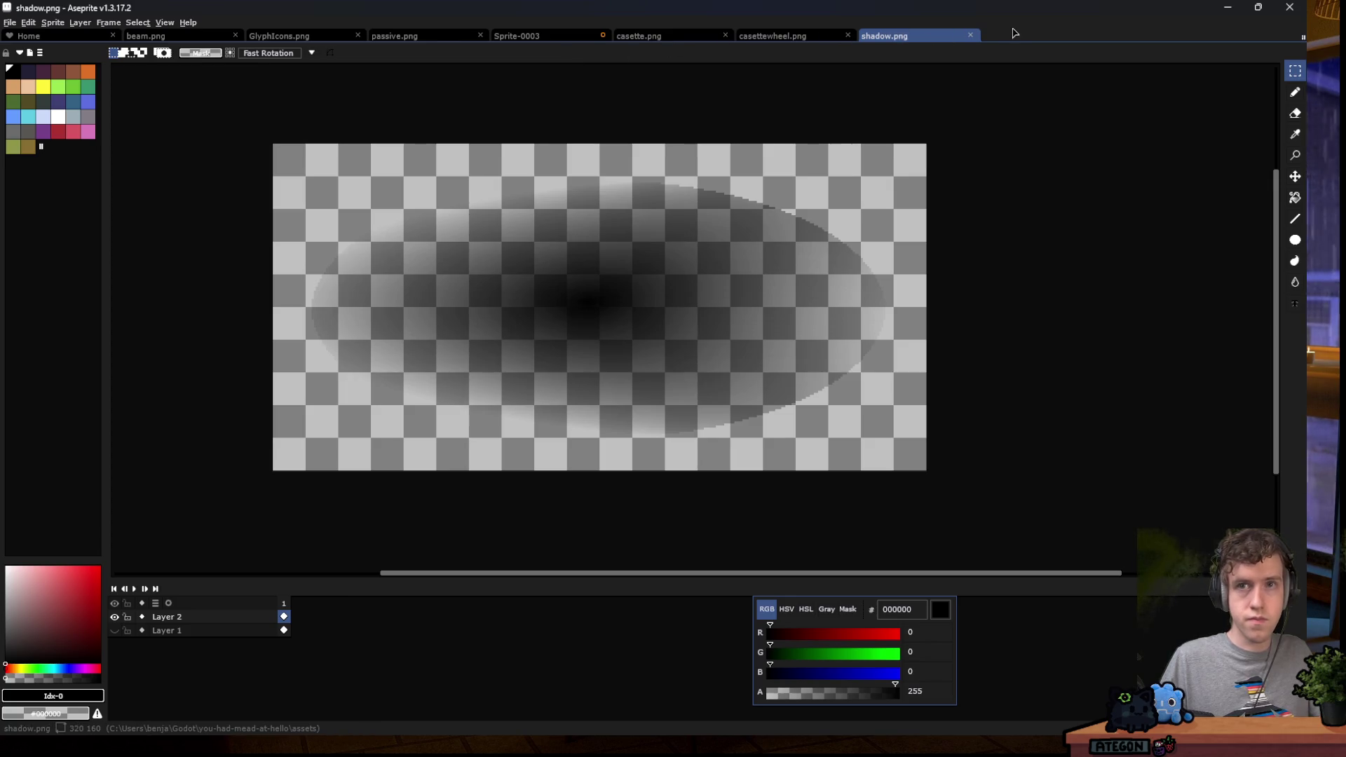
# Reduce shadow.png to a single black-ellipse layer, save it, and minimize Aseprite.
pyautogui.hotkey('ctrl', 'z')
pyautogui.hotkey('ctrl', 'z')
pyautogui.hotkey('ctrl', 'z')
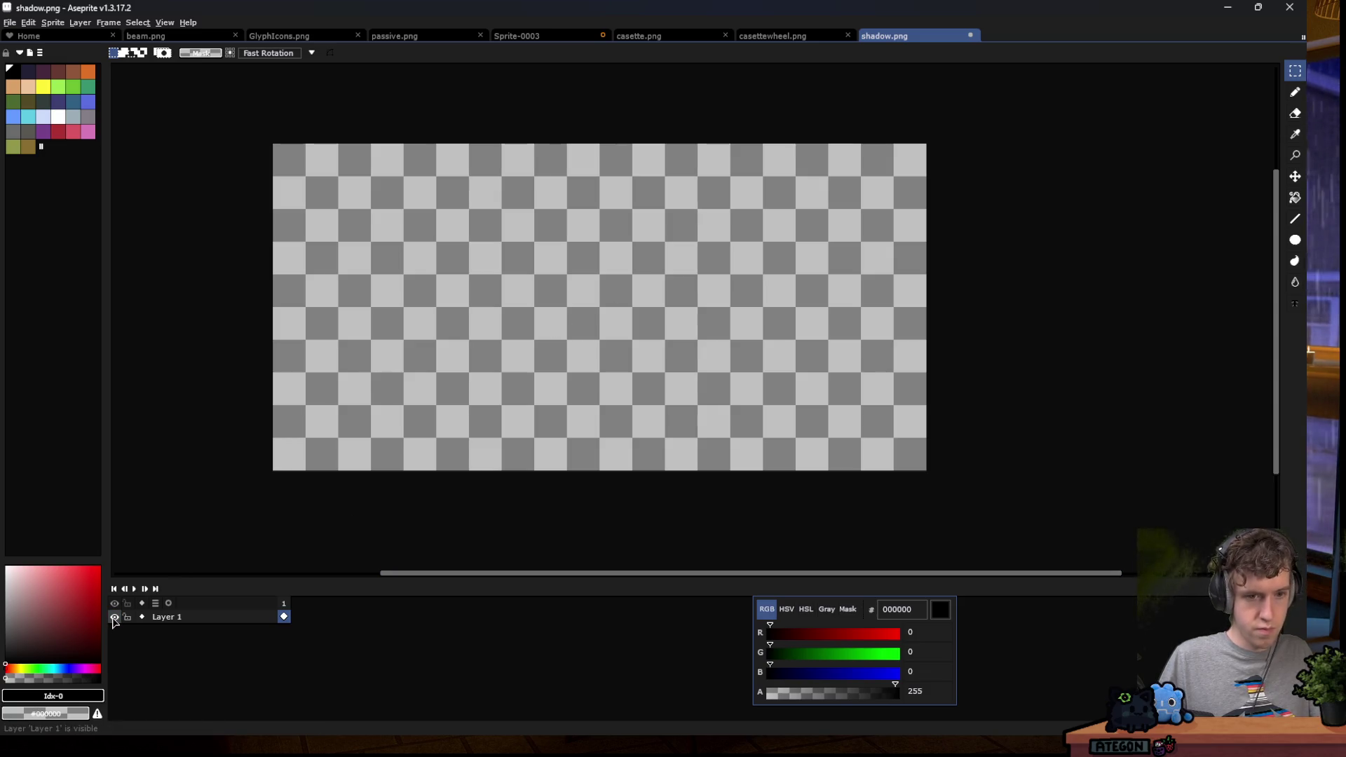
pyautogui.hotkey('ctrl', 'y')
pyautogui.hotkey('ctrl', 'y')
pyautogui.hotkey('ctrl', 'y')
pyautogui.hotkey('shift', 'n')
pyautogui.hotkey('ctrl', 's')
pyautogui.hotkey('ctrl', 'z')
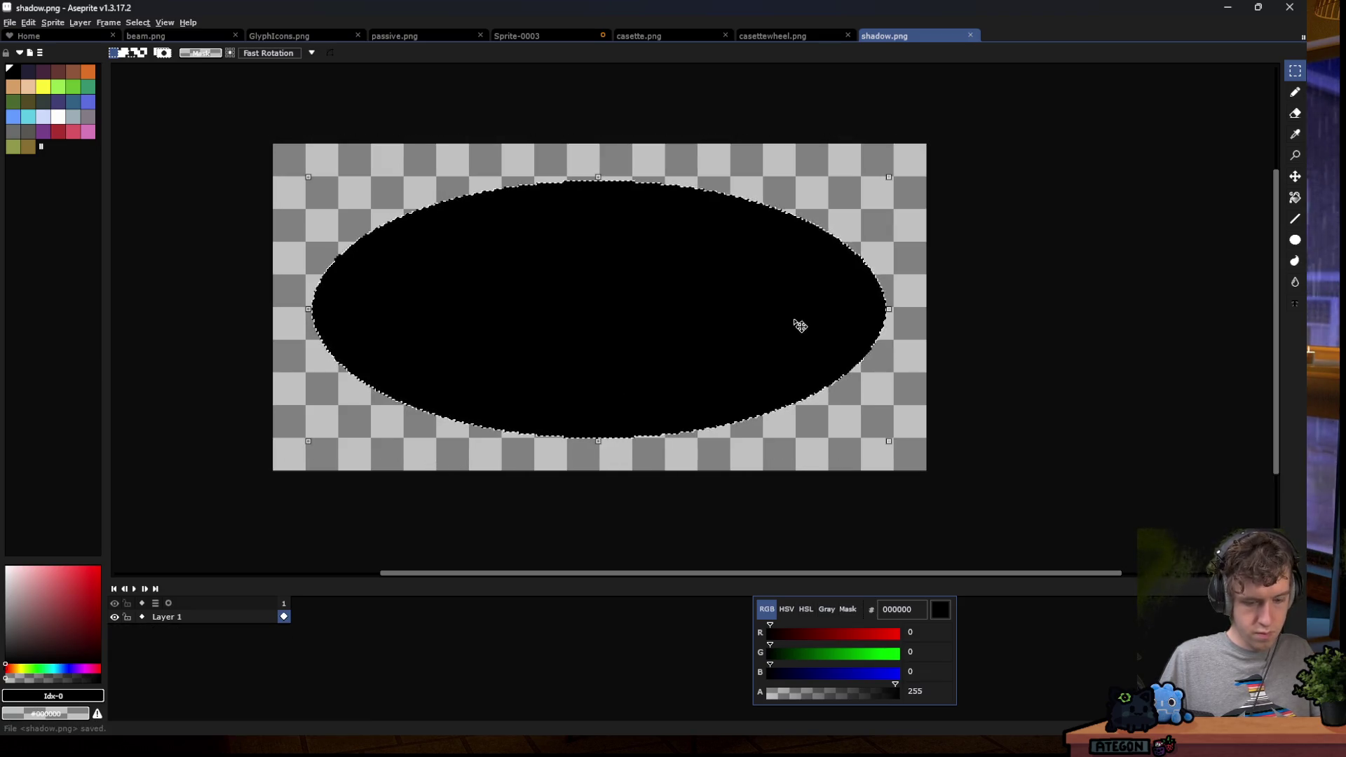
pyautogui.click(1227, 9)
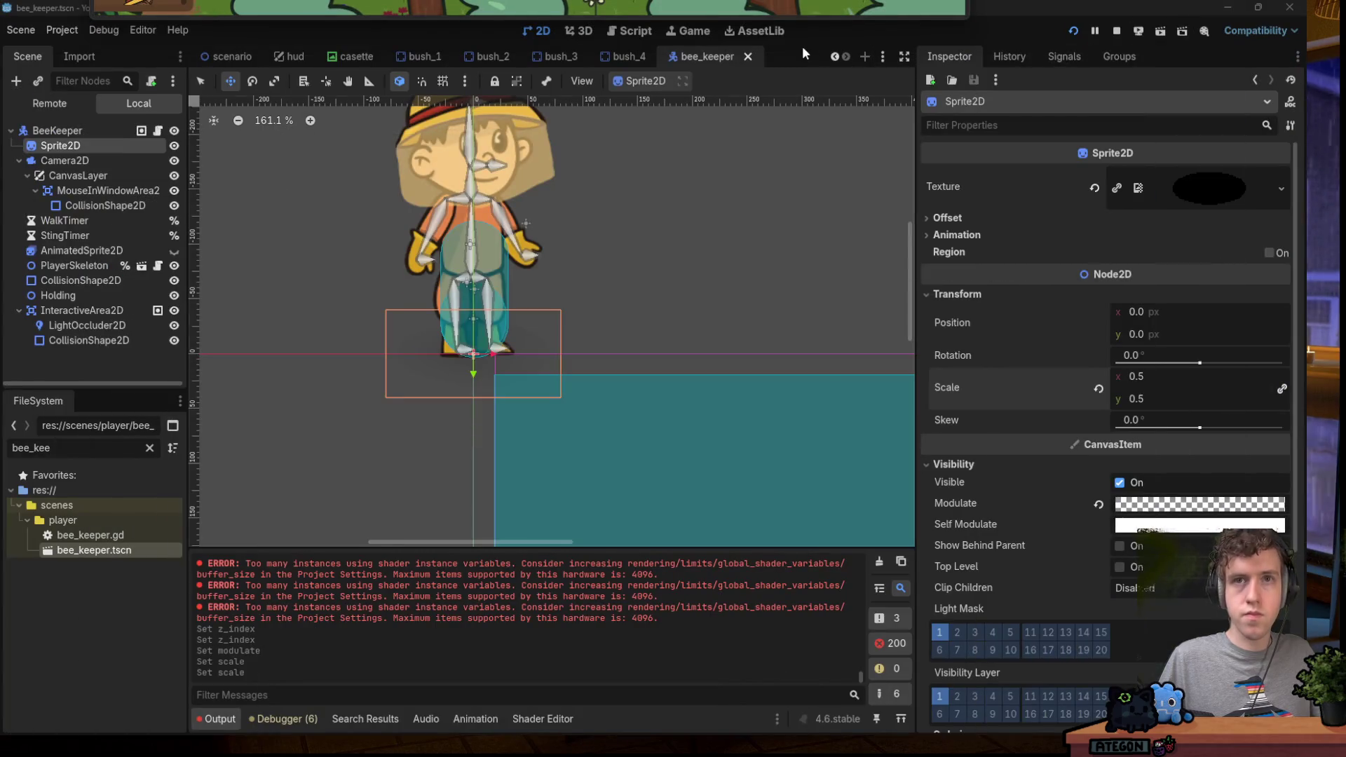
# Run the game and drop a first Natural Bee Hive onto the dirt clearing.
pyautogui.press('F5')
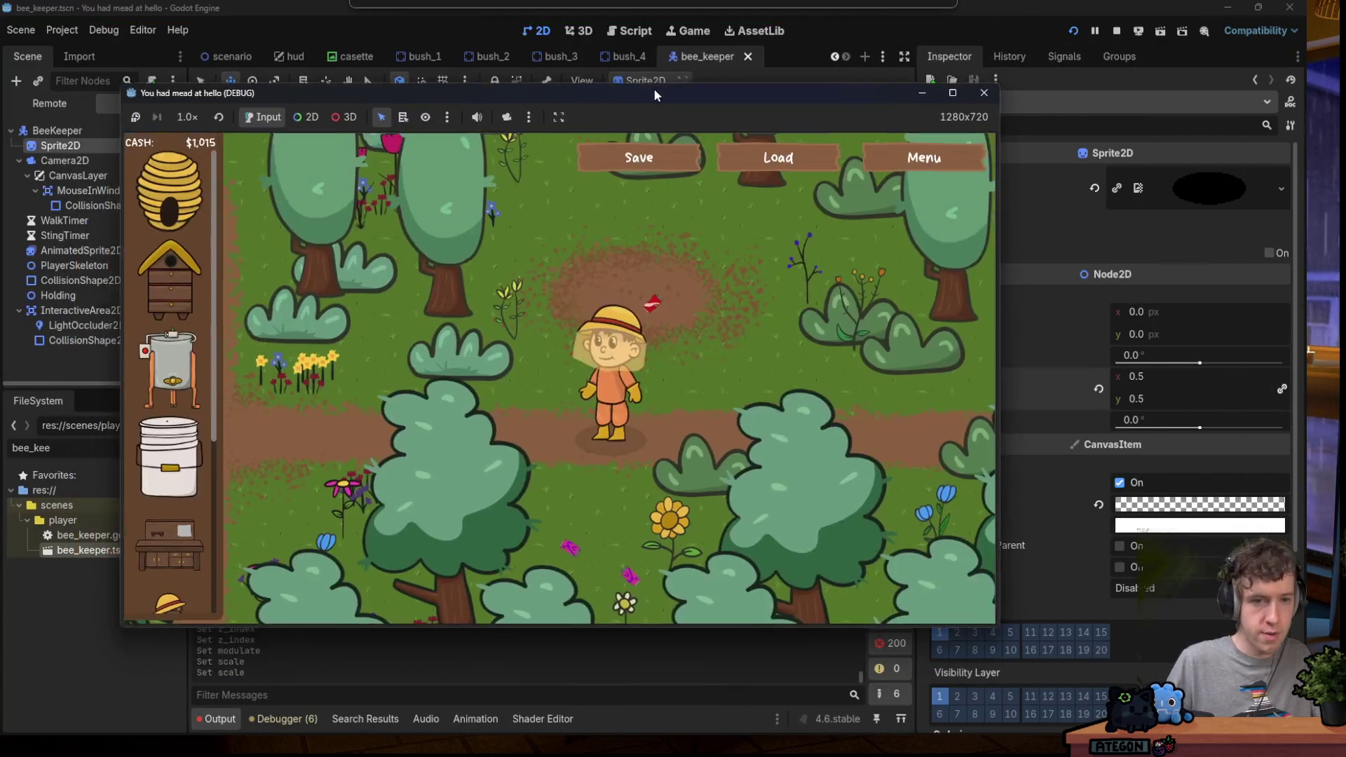
pyautogui.press('w')
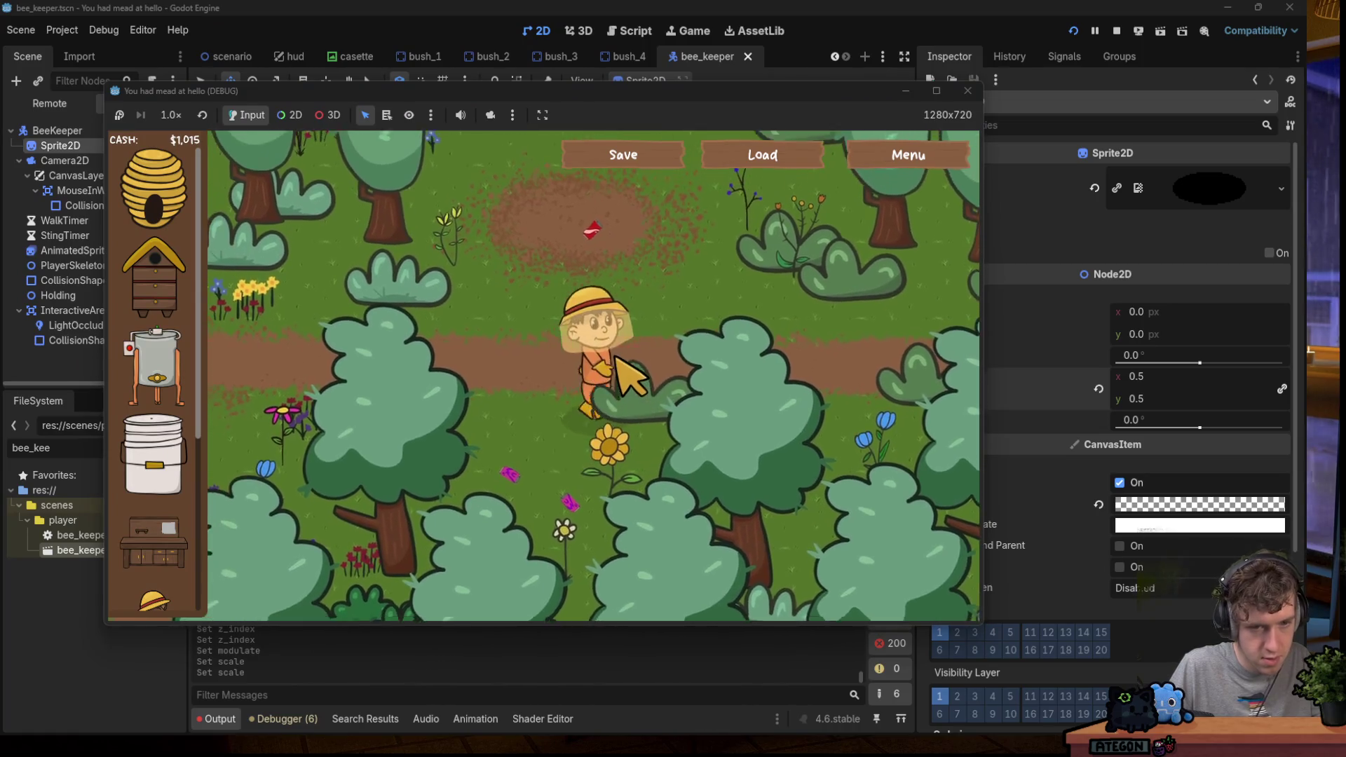
pyautogui.press('a')
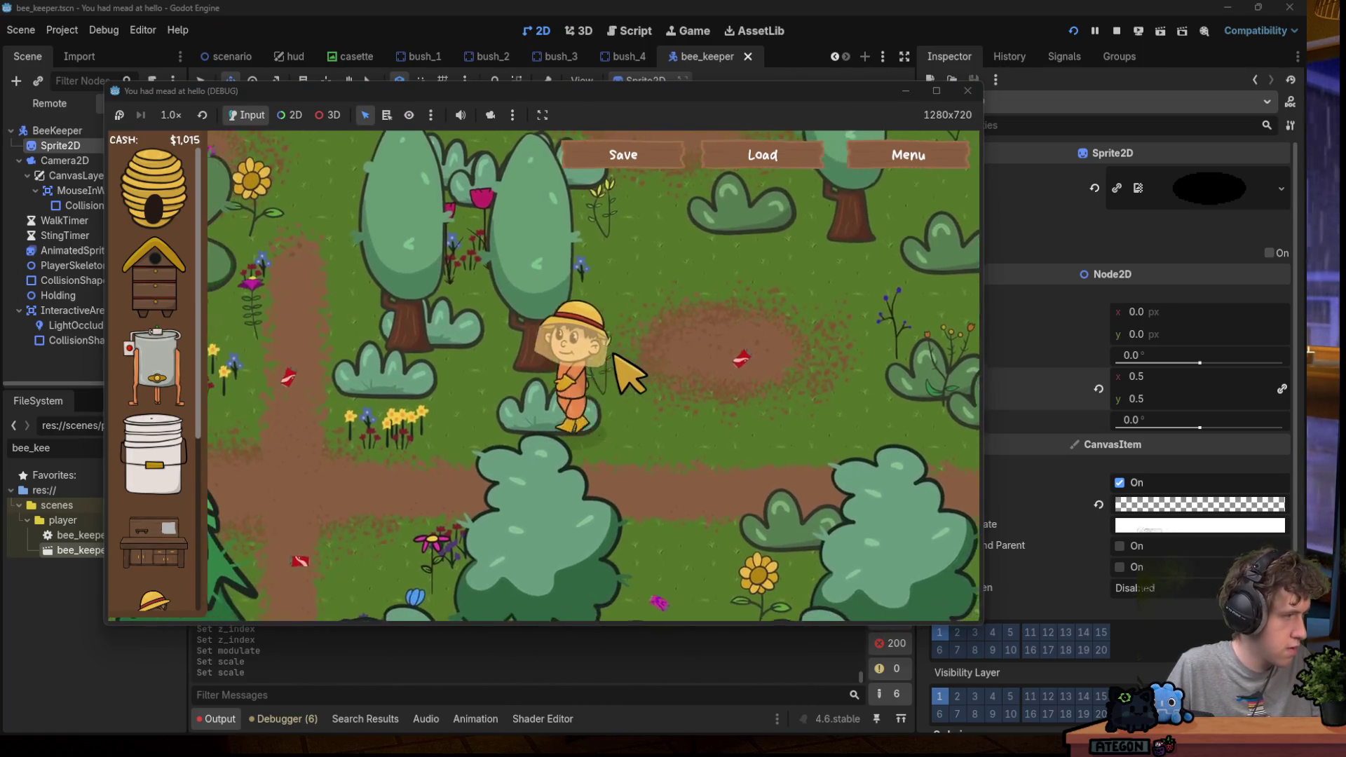
pyautogui.press('d')
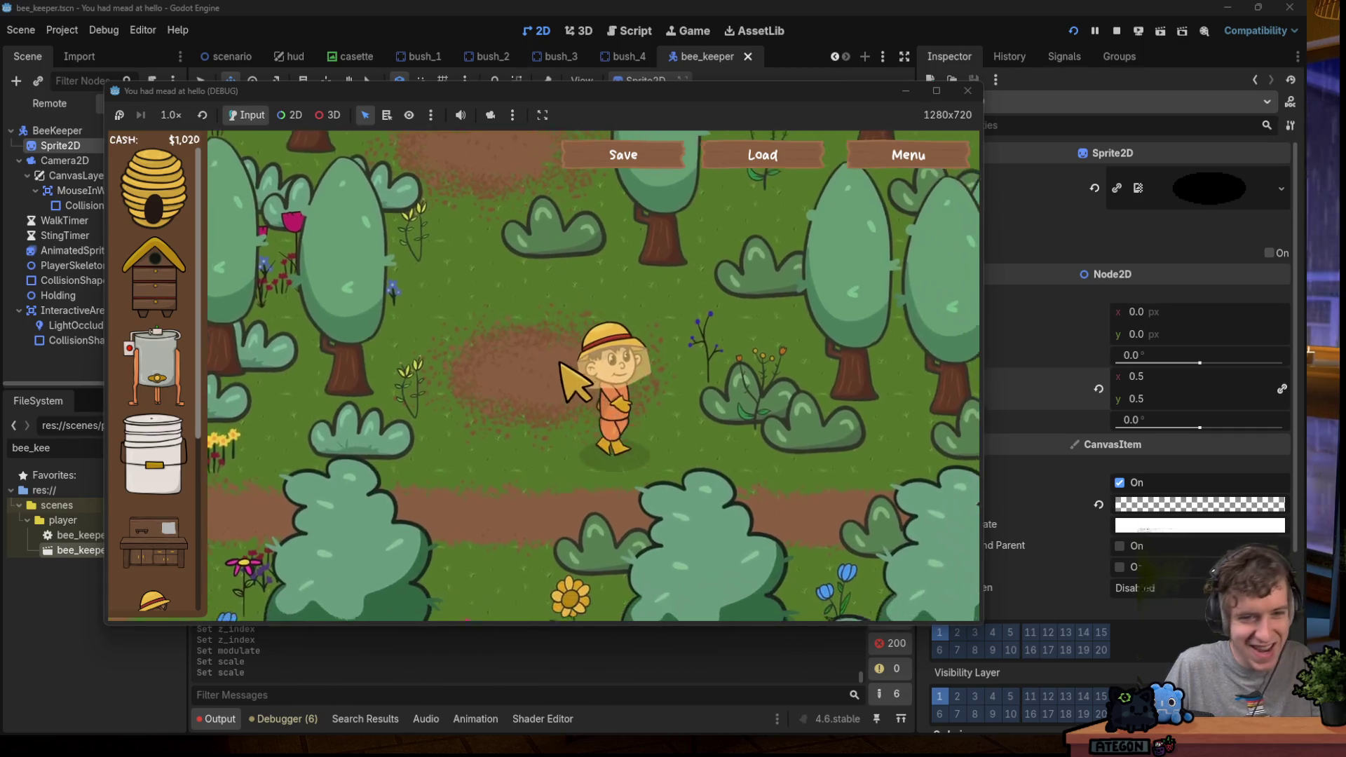
pyautogui.press('s')
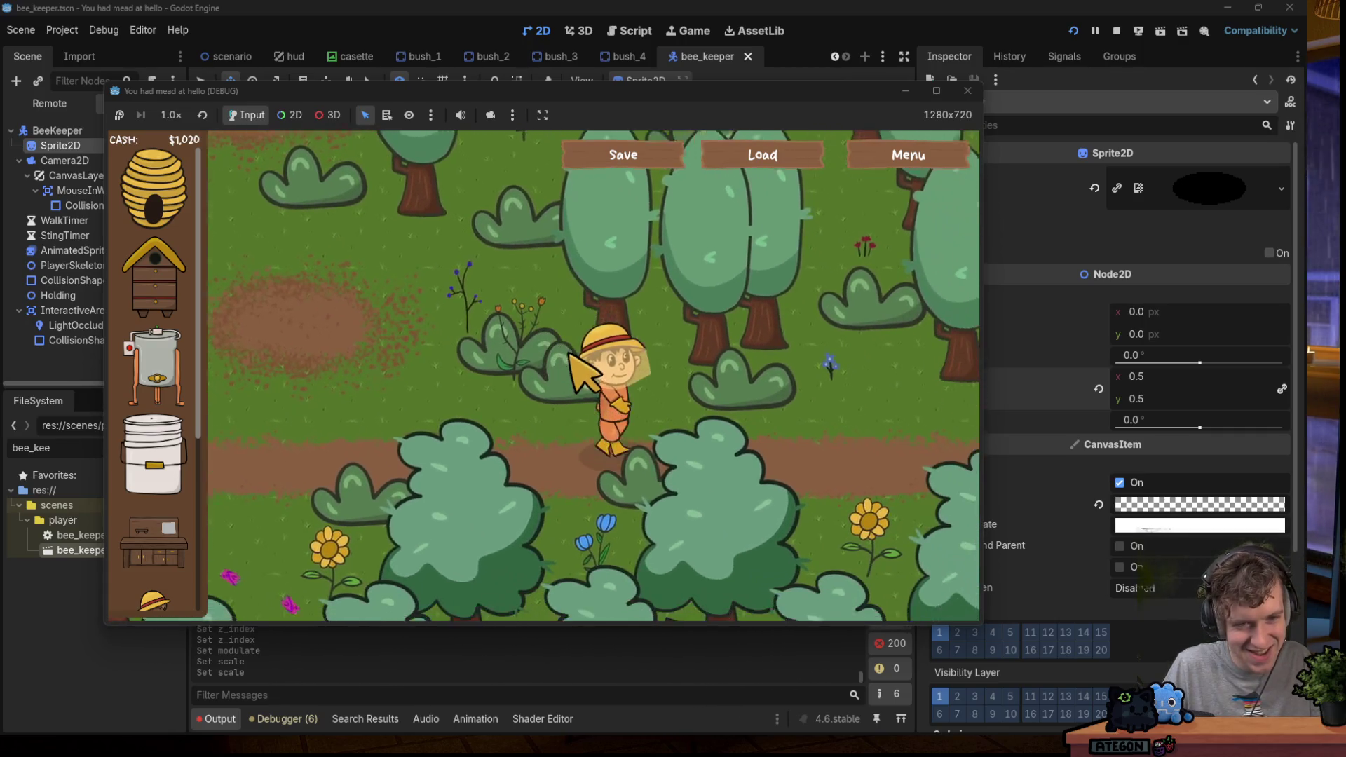
pyautogui.press('a')
pyautogui.moveTo(184, 214); pyautogui.dragTo(448, 301)
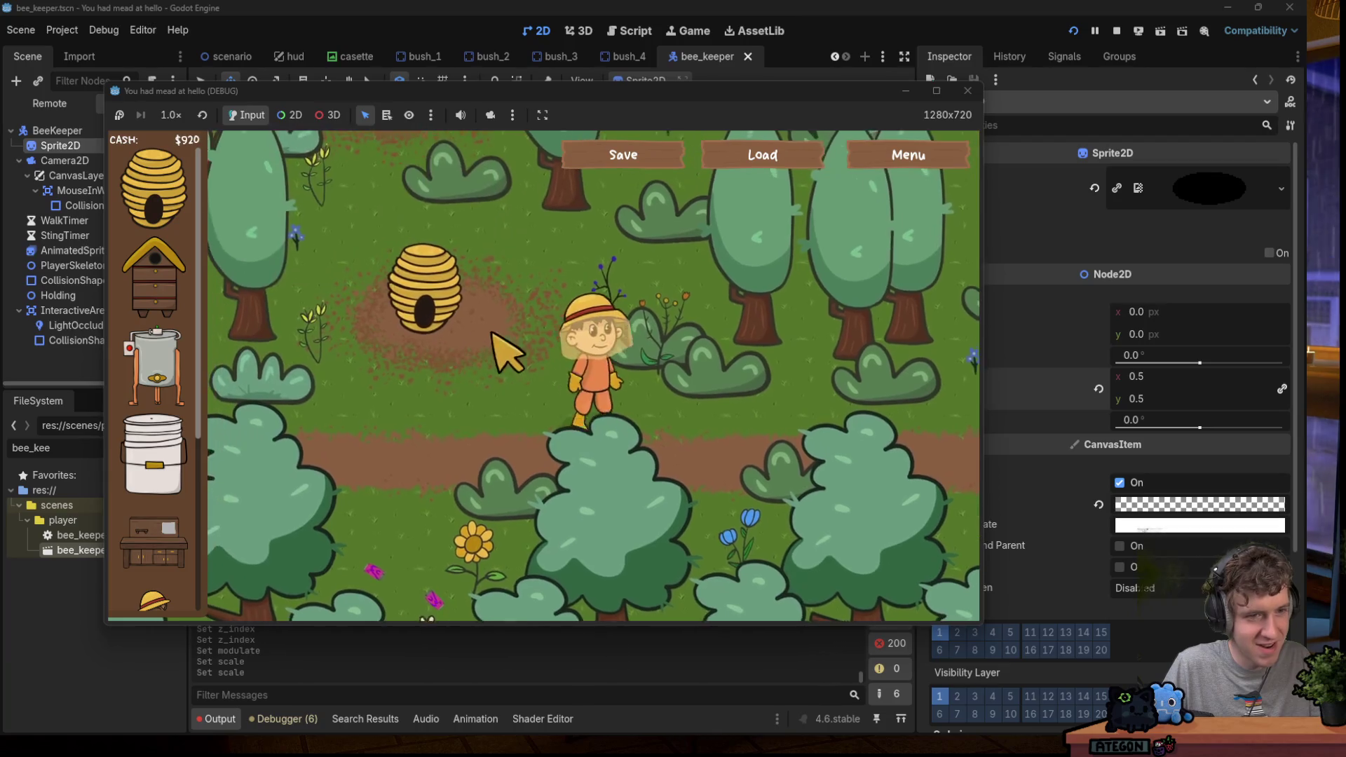
pyautogui.press('w')
pyautogui.press('s')
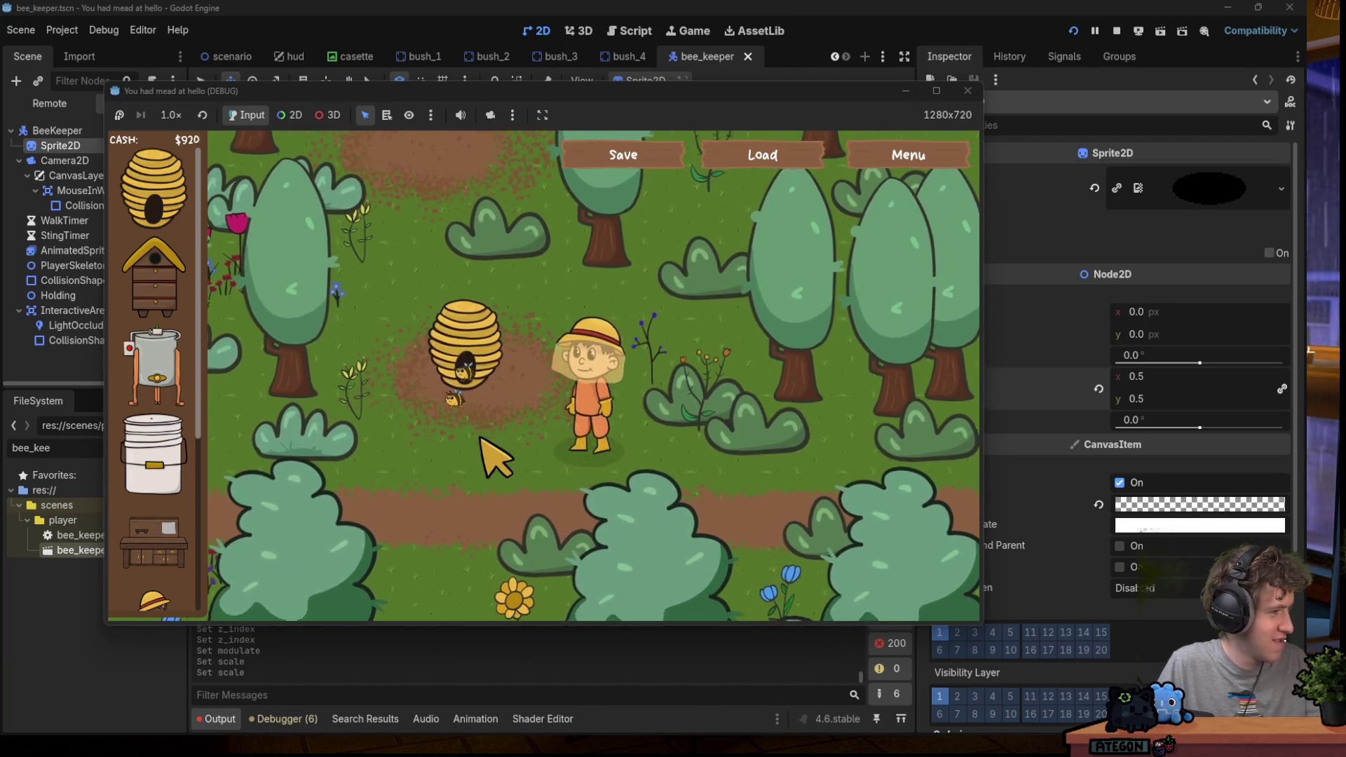
pyautogui.press('a')
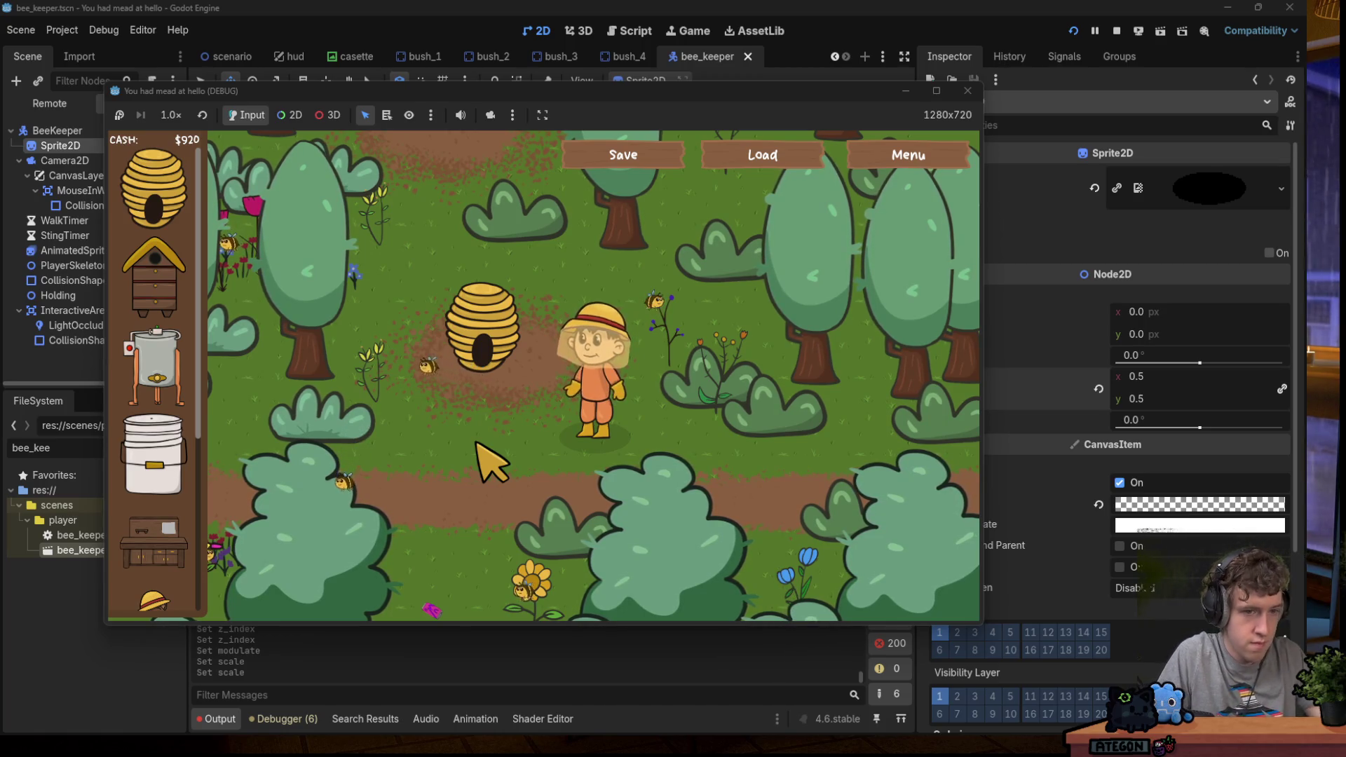
# Place a second Natural Bee Hive beside the first and check its population stats.
pyautogui.press('d')
pyautogui.click(155, 188)
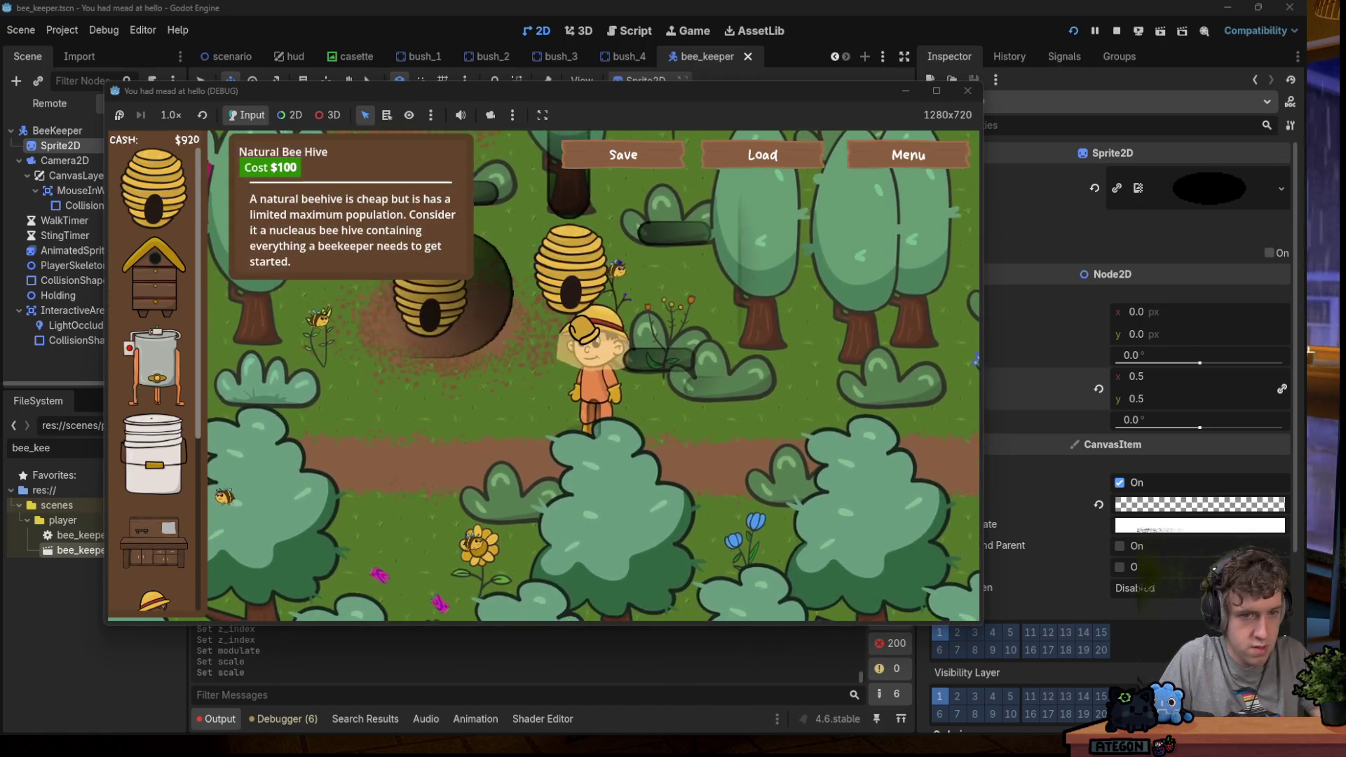
pyautogui.click(532, 287)
pyautogui.press('a')
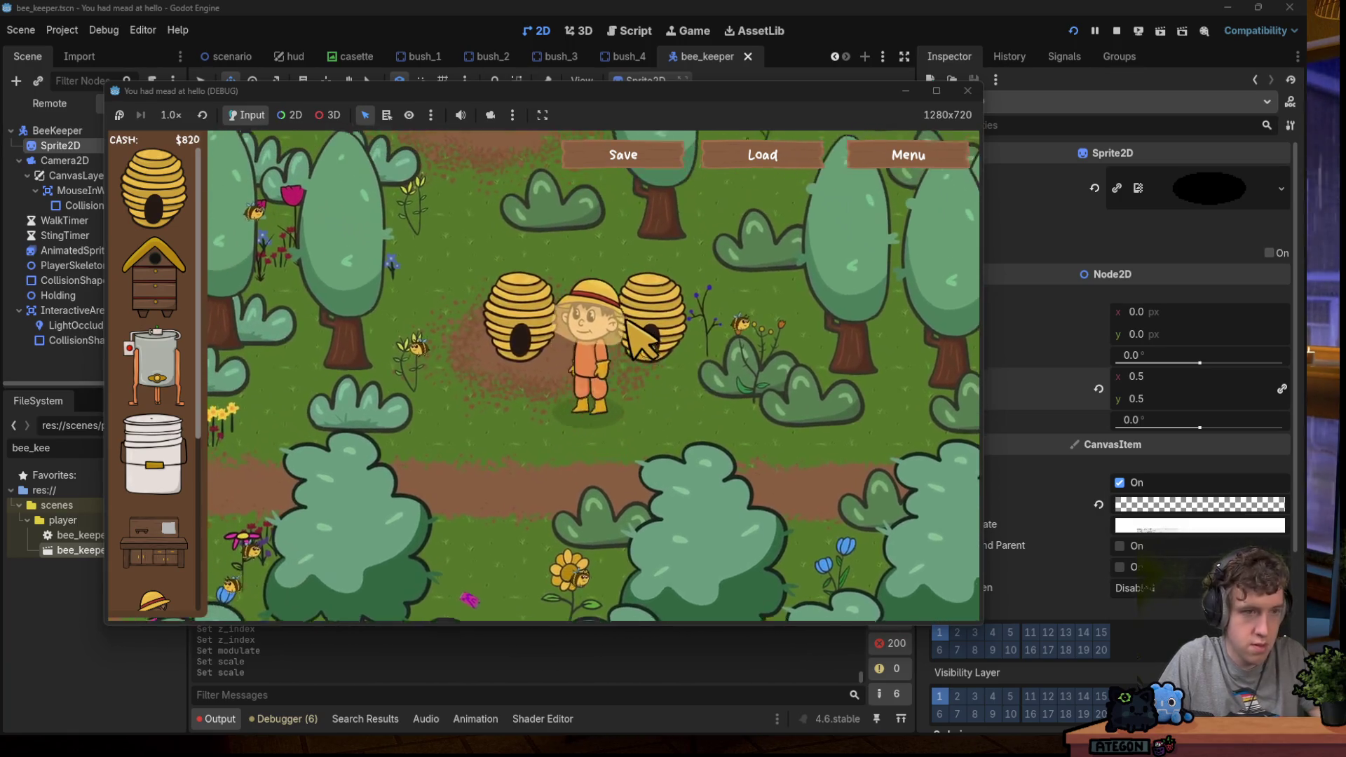
pyautogui.click(639, 339)
pyautogui.press('w')
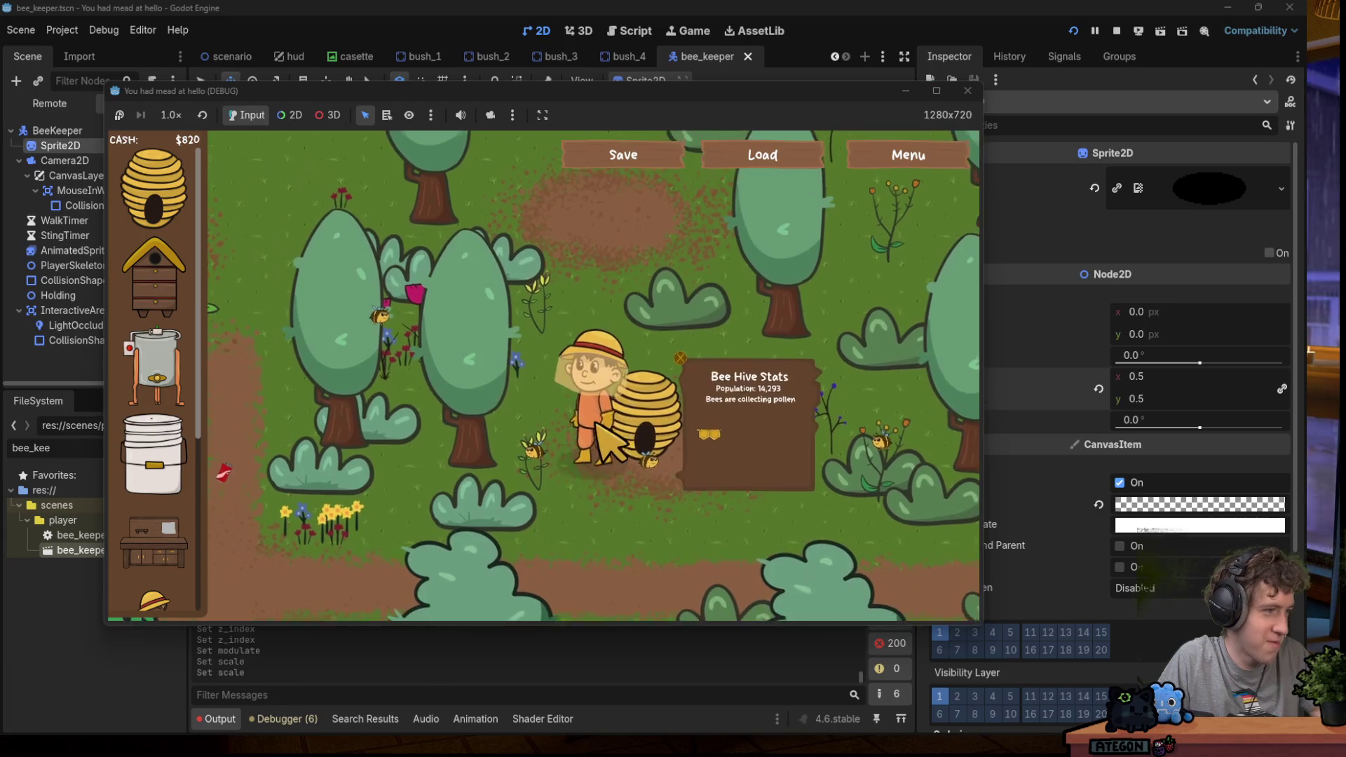
pyautogui.press('d')
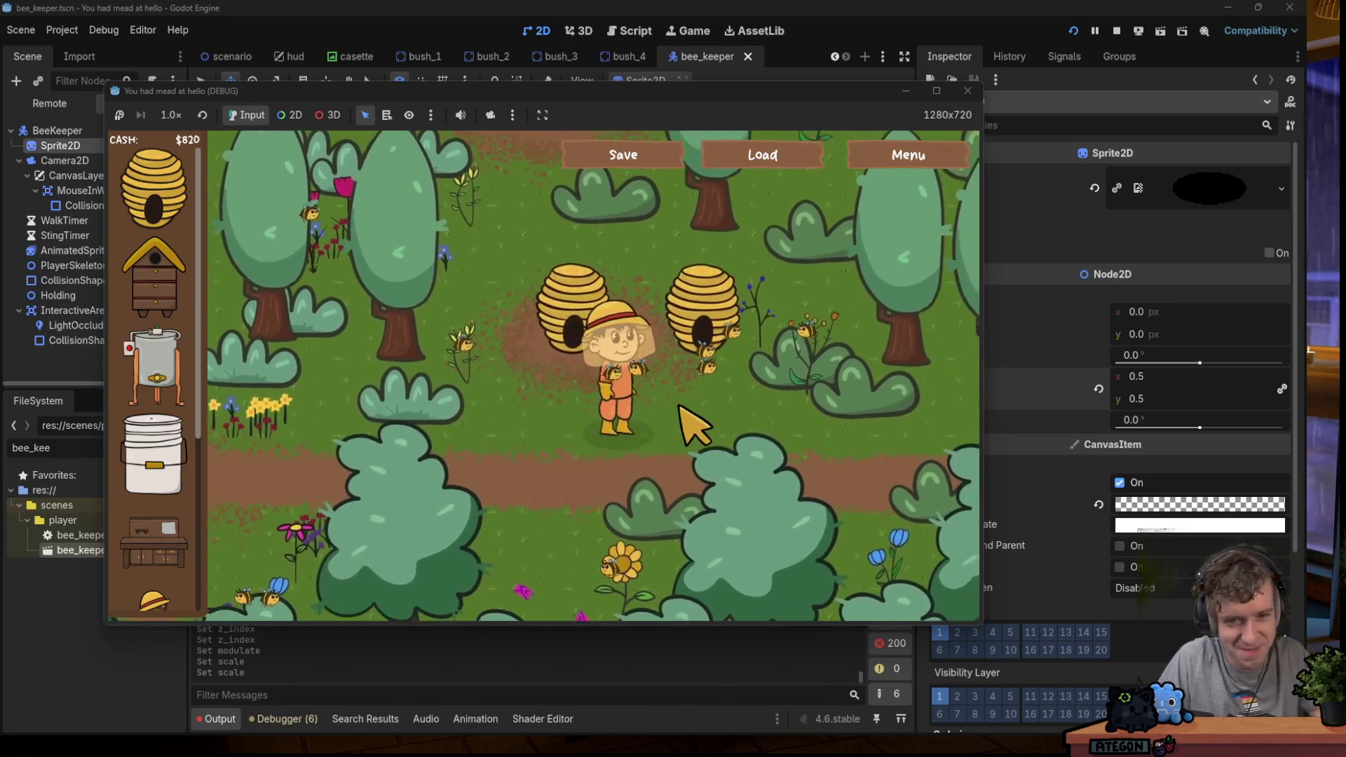
pyautogui.press('a')
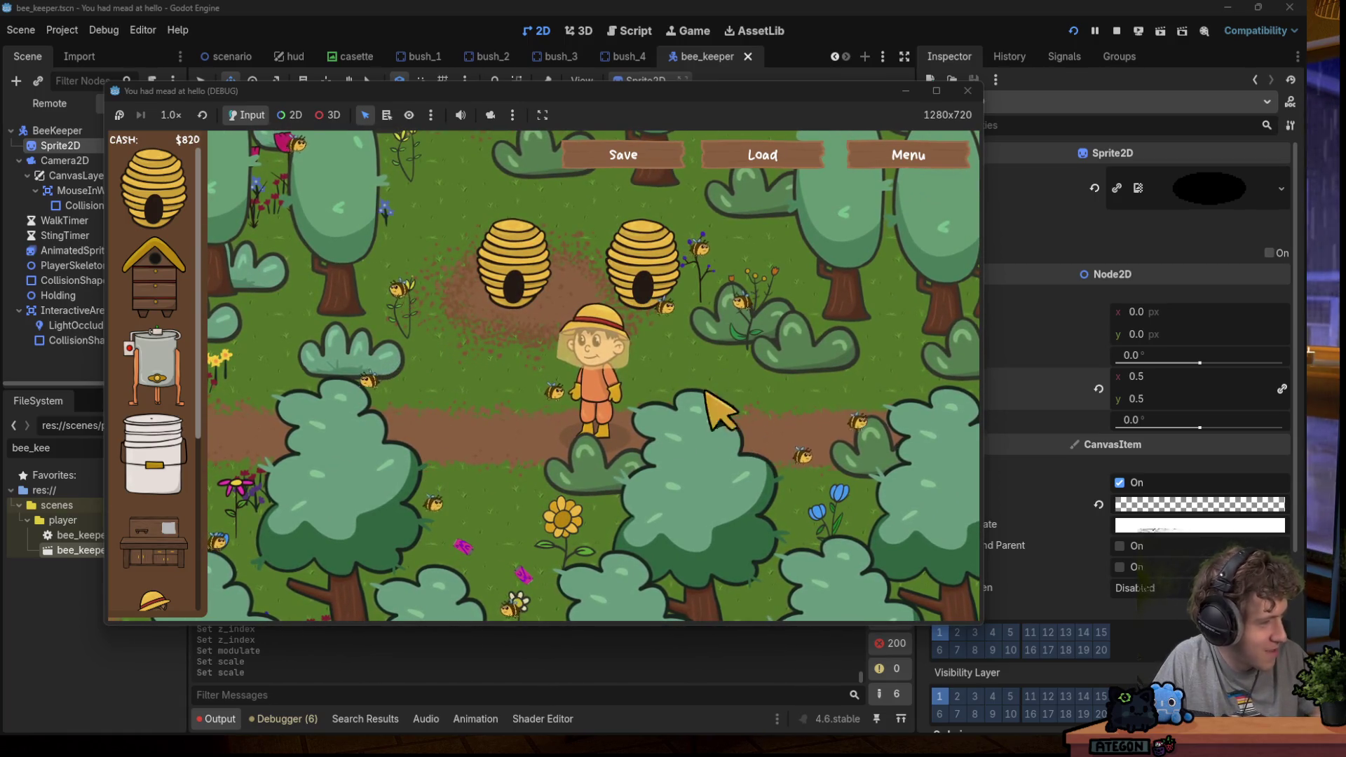
# Drag several more Natural Bee Hives from the shop onto spots along the forest paths.
pyautogui.moveTo(154, 188); pyautogui.dragTo(449, 412)
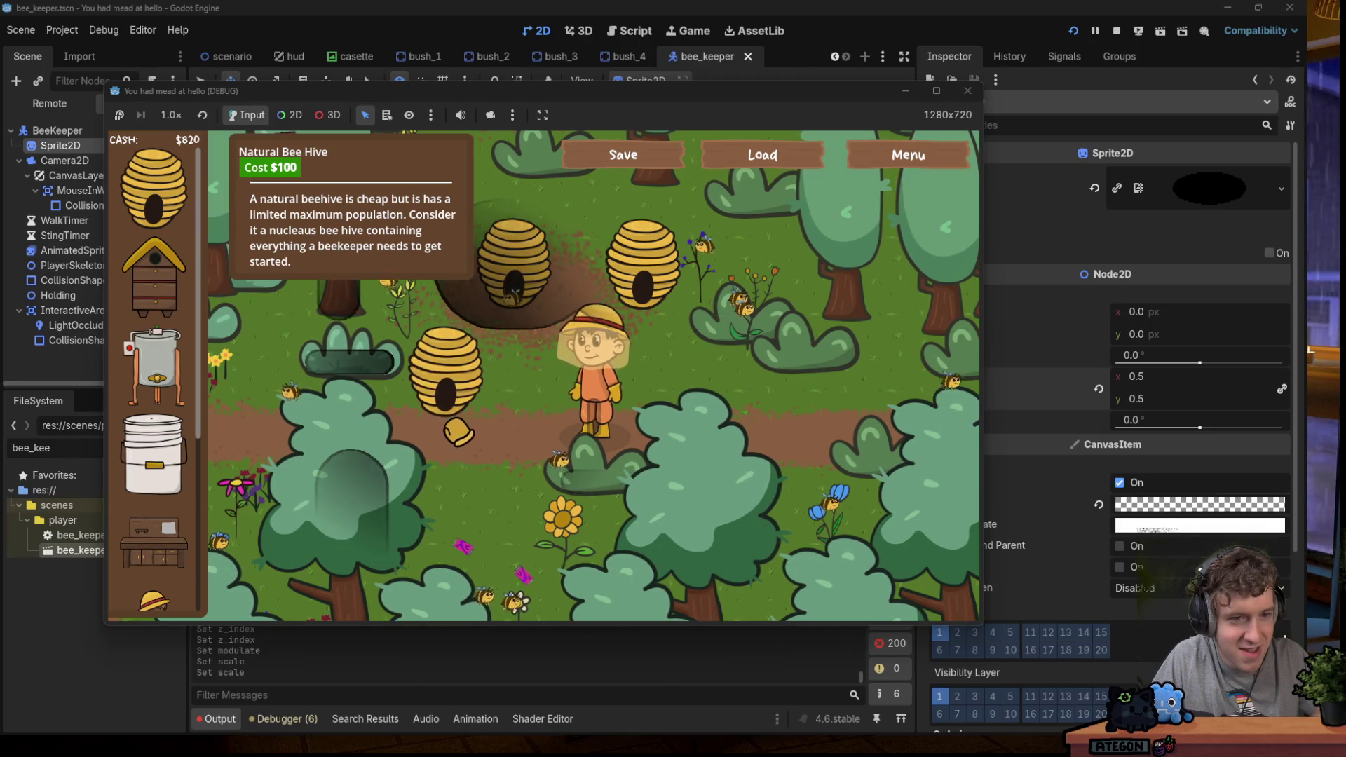
pyautogui.press('d')
pyautogui.moveTo(150, 225); pyautogui.dragTo(514, 375)
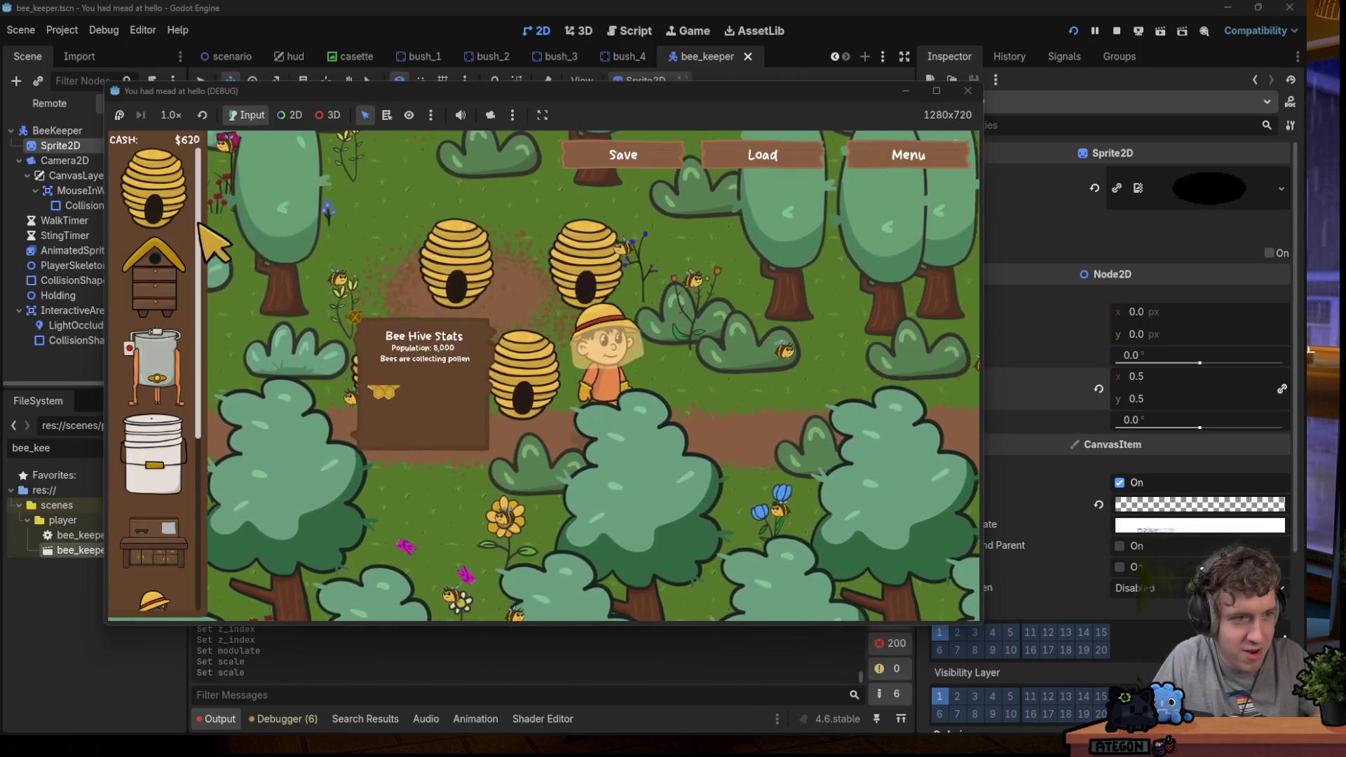
pyautogui.moveTo(154, 188); pyautogui.dragTo(460, 384)
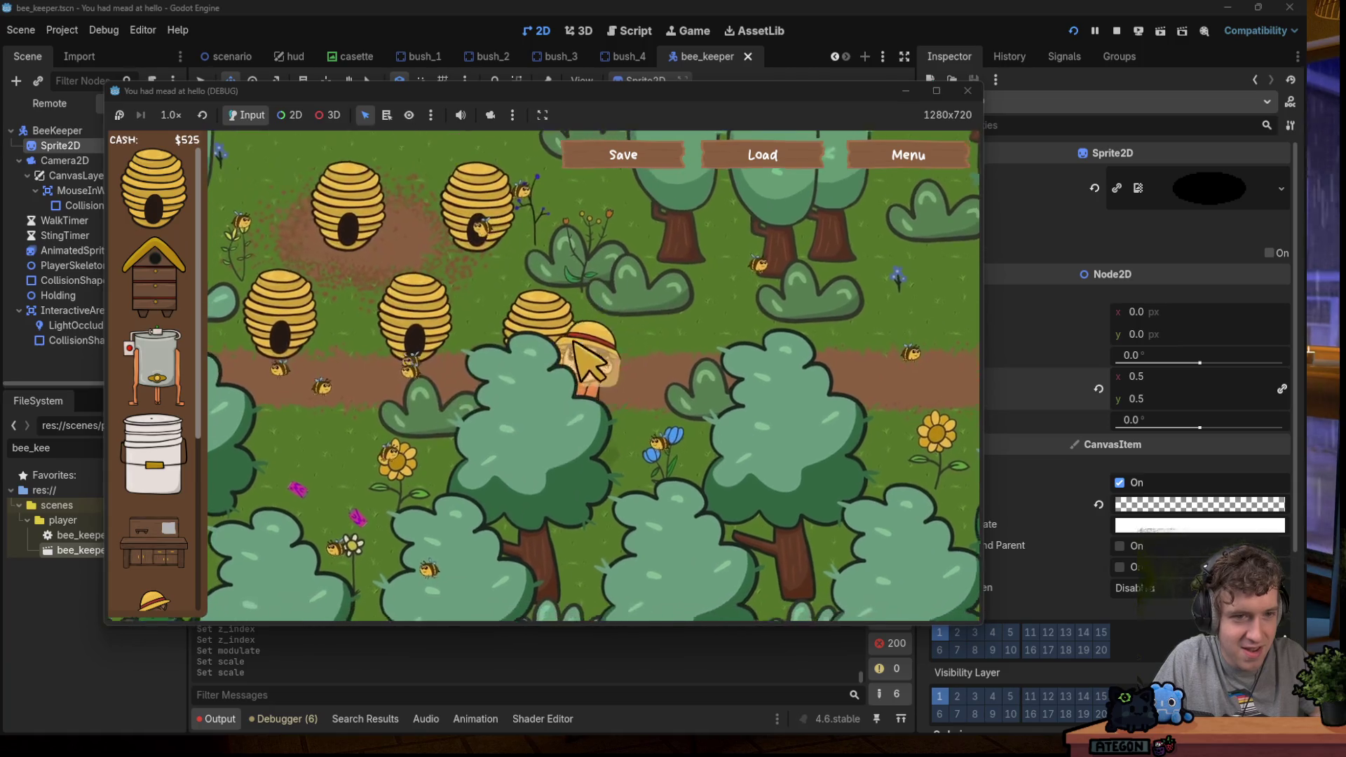
pyautogui.moveTo(155, 187); pyautogui.dragTo(435, 338)
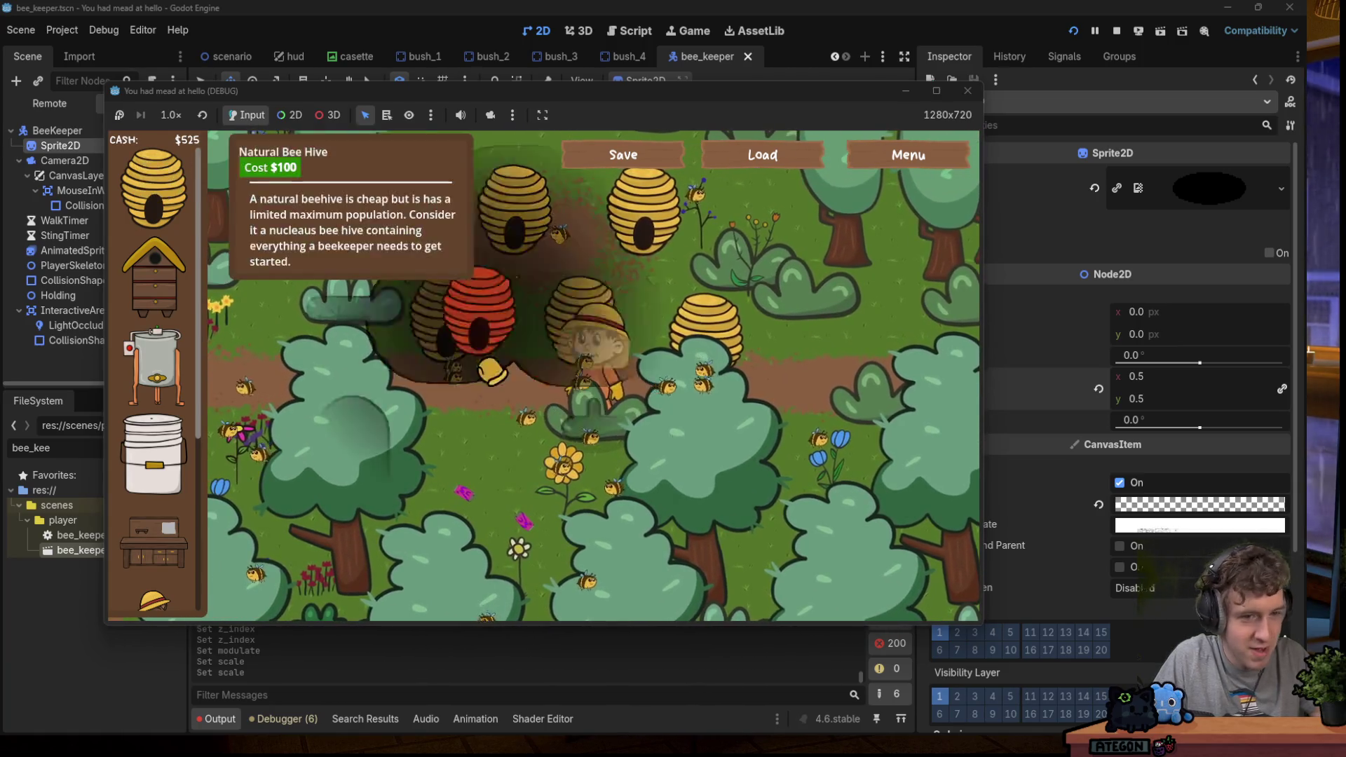
pyautogui.moveTo(154, 188); pyautogui.dragTo(576, 557)
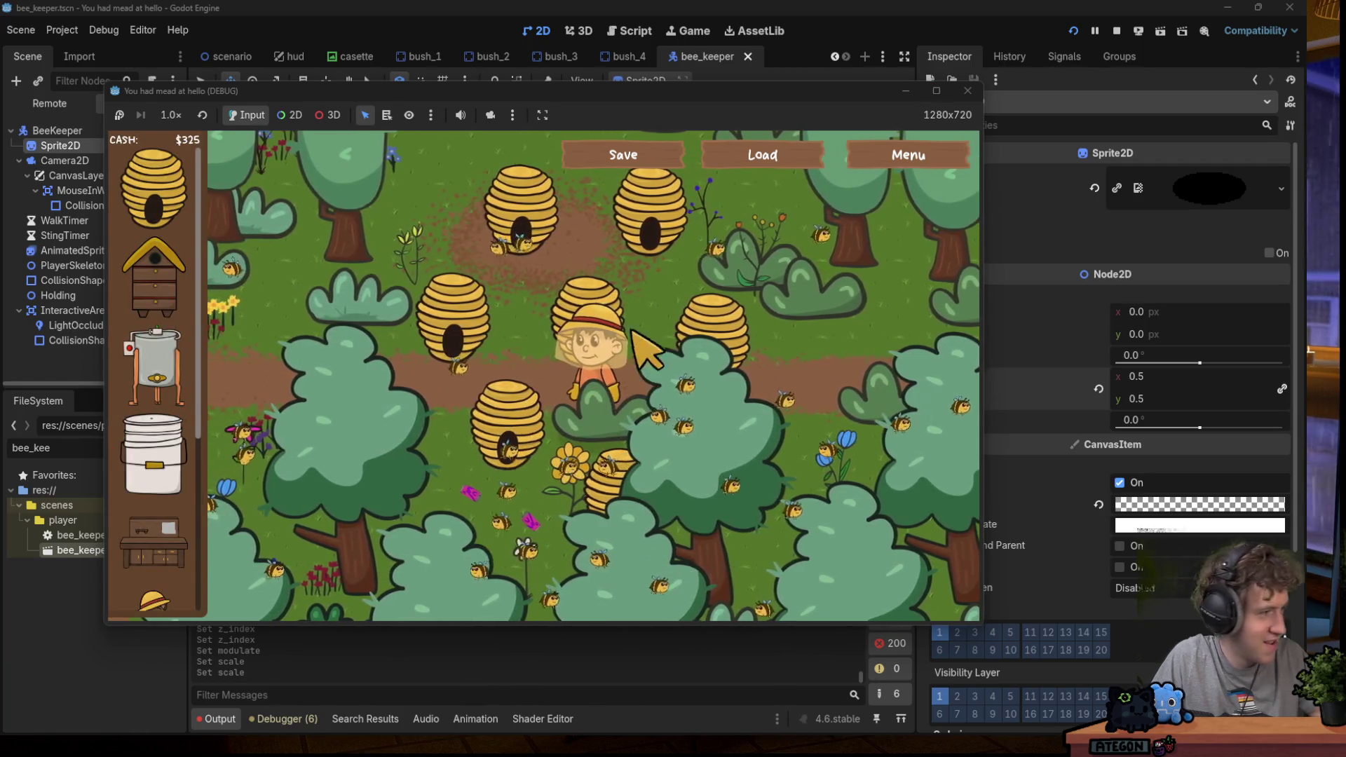
pyautogui.press('d')
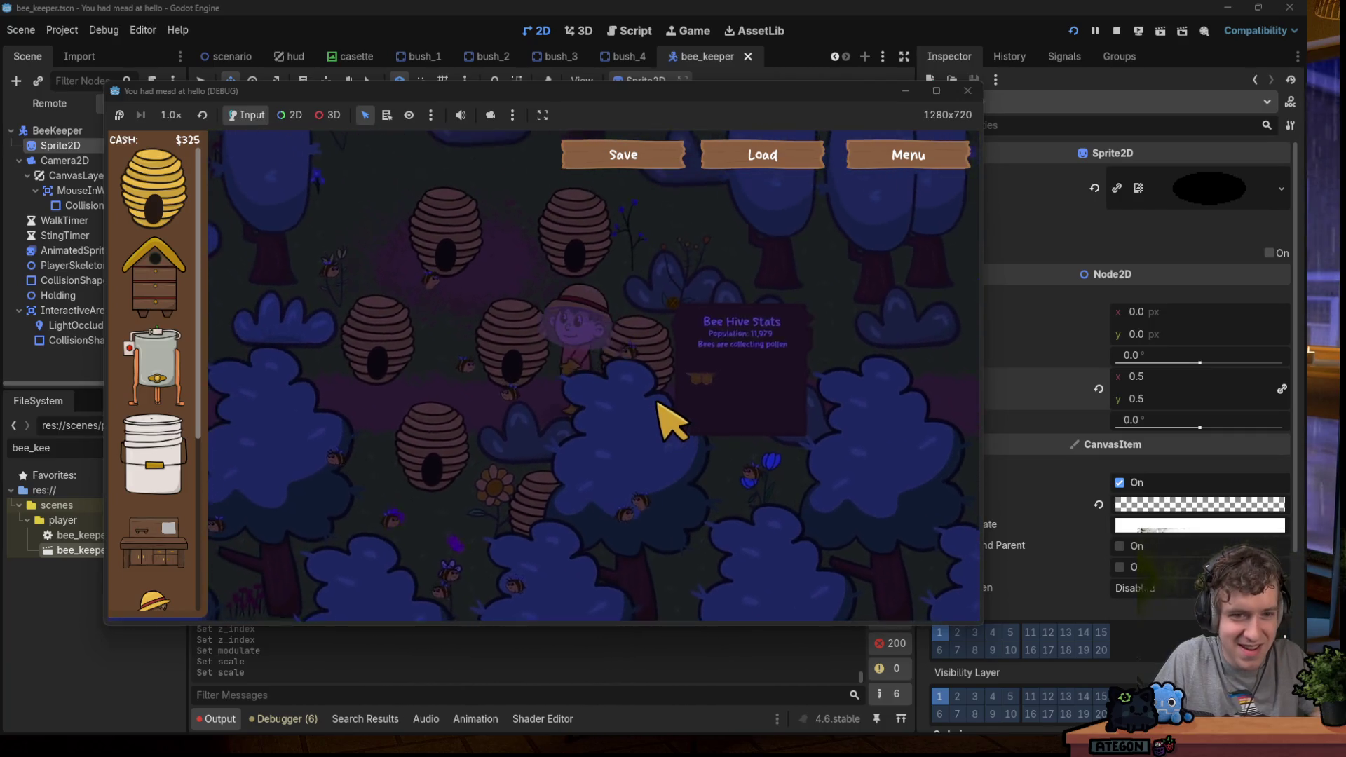
# Walk the beekeeper diagonally back and forth among the hives in the night forest.
pyautogui.press('s')
pyautogui.press('d')
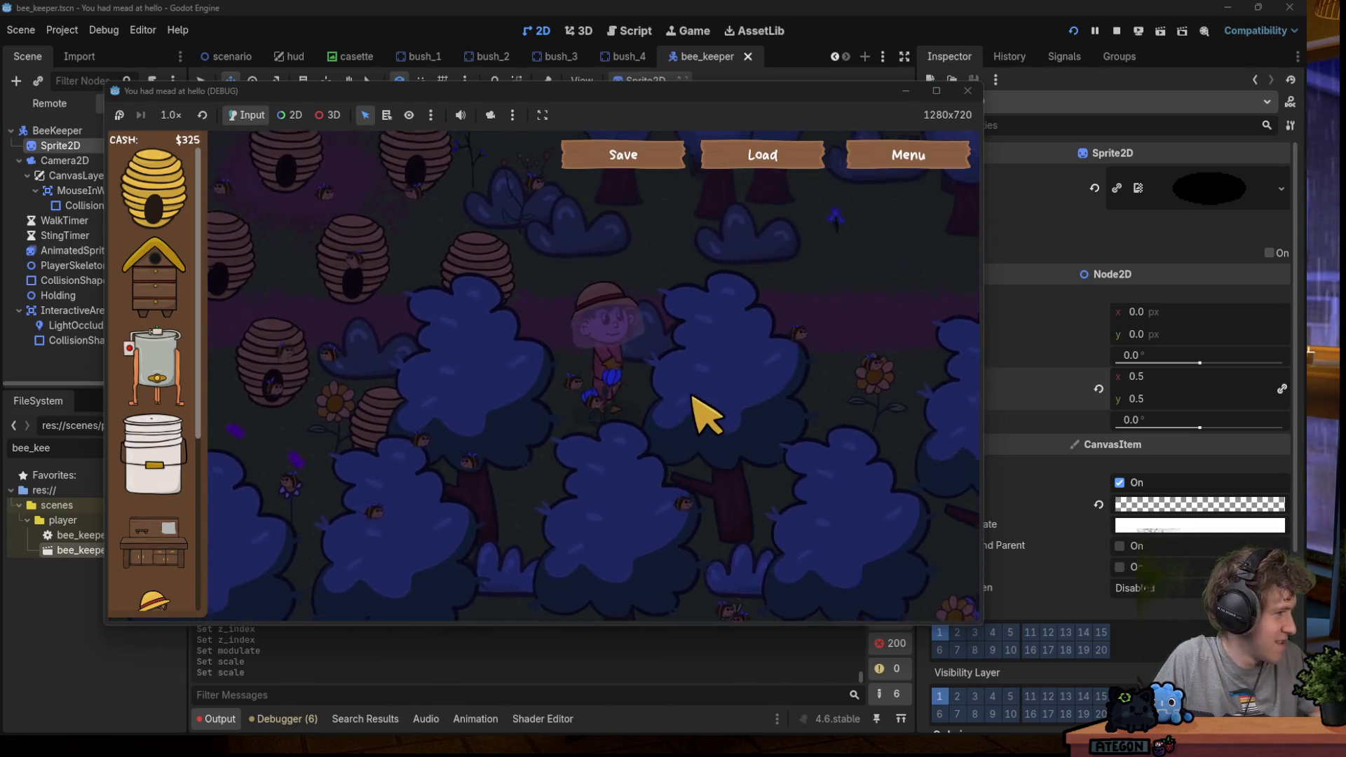
pyautogui.press('w')
pyautogui.press('a')
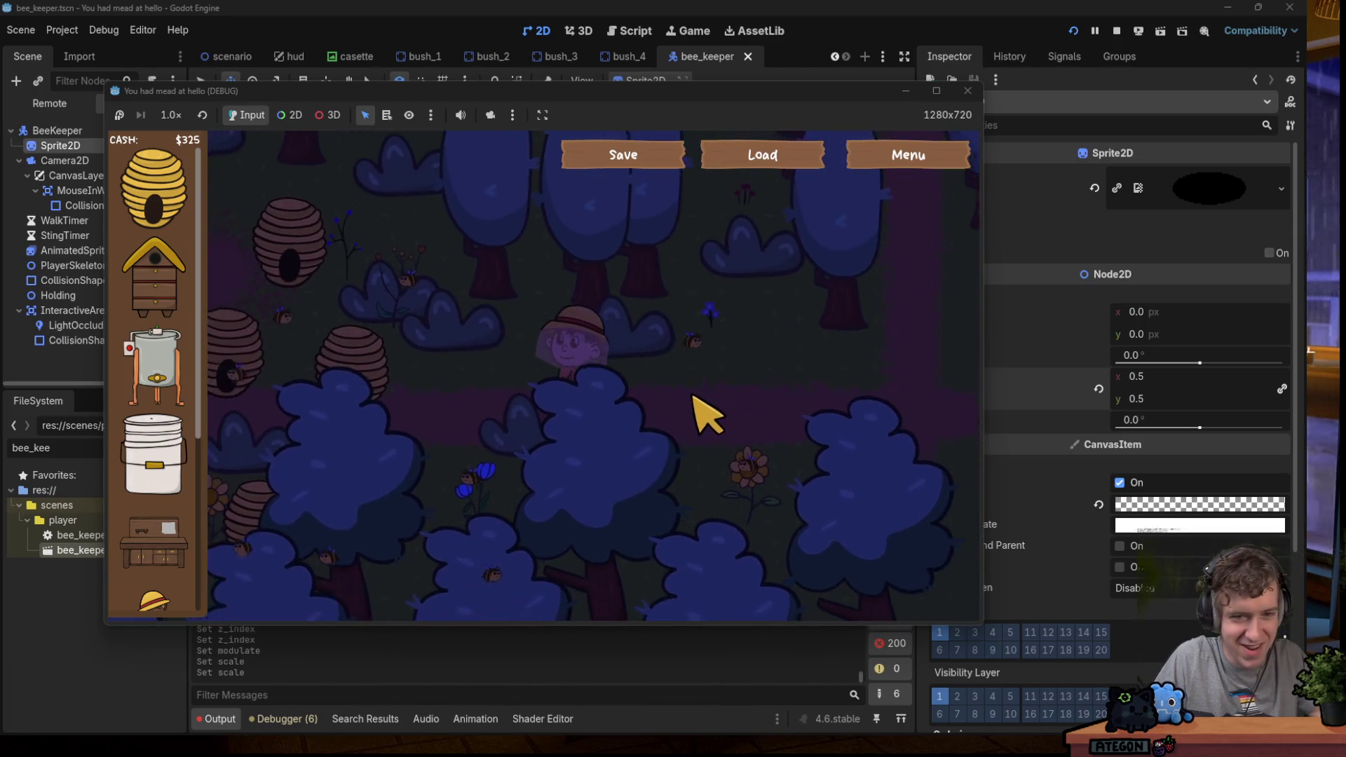
pyautogui.press('s')
pyautogui.press('d')
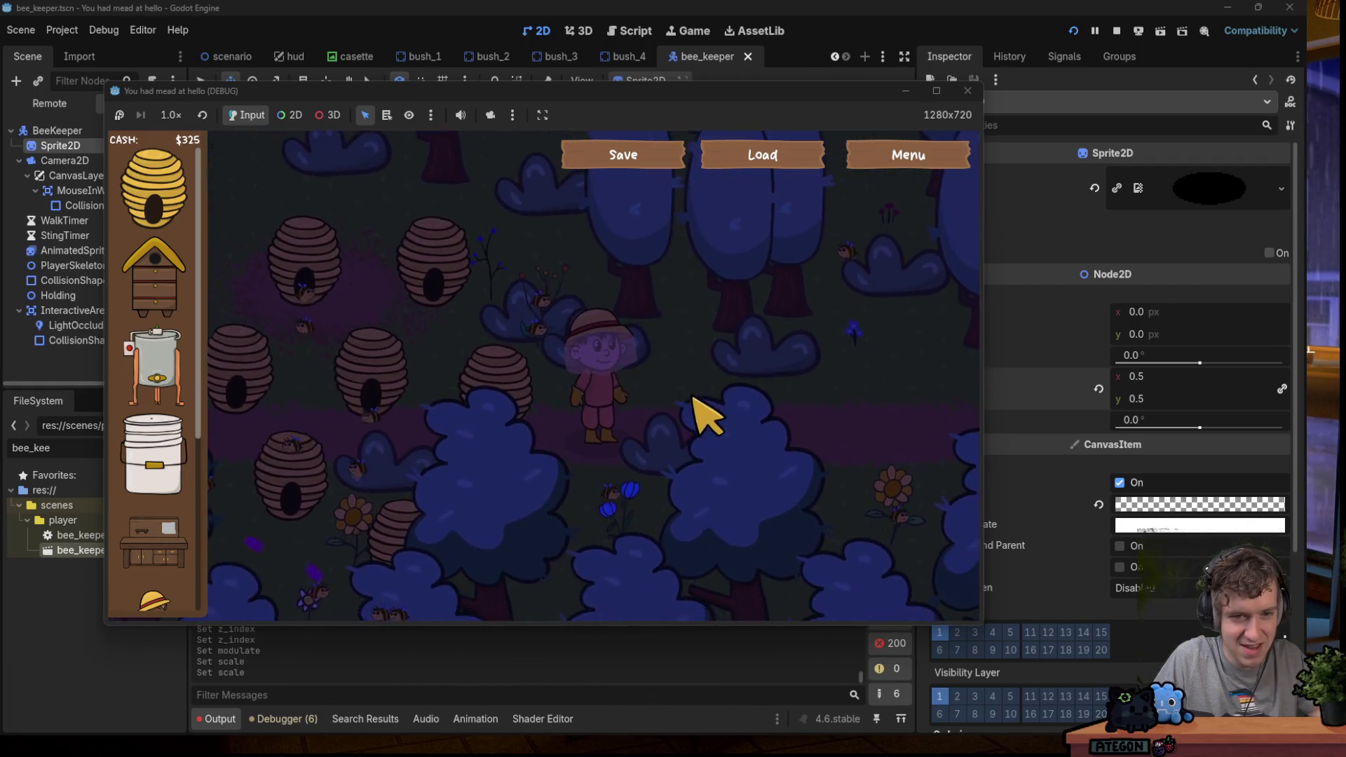
pyautogui.press('w')
pyautogui.press('a')
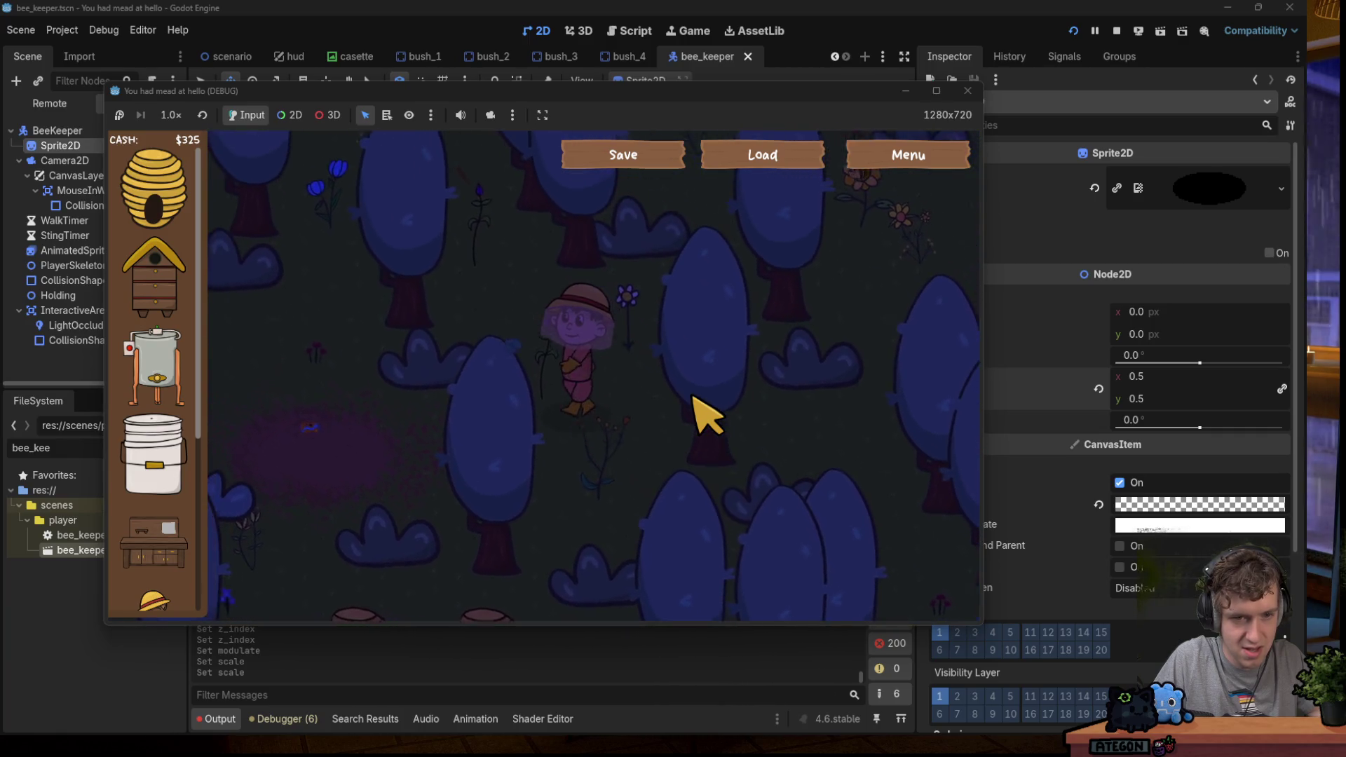
pyautogui.press('w')
pyautogui.press('a')
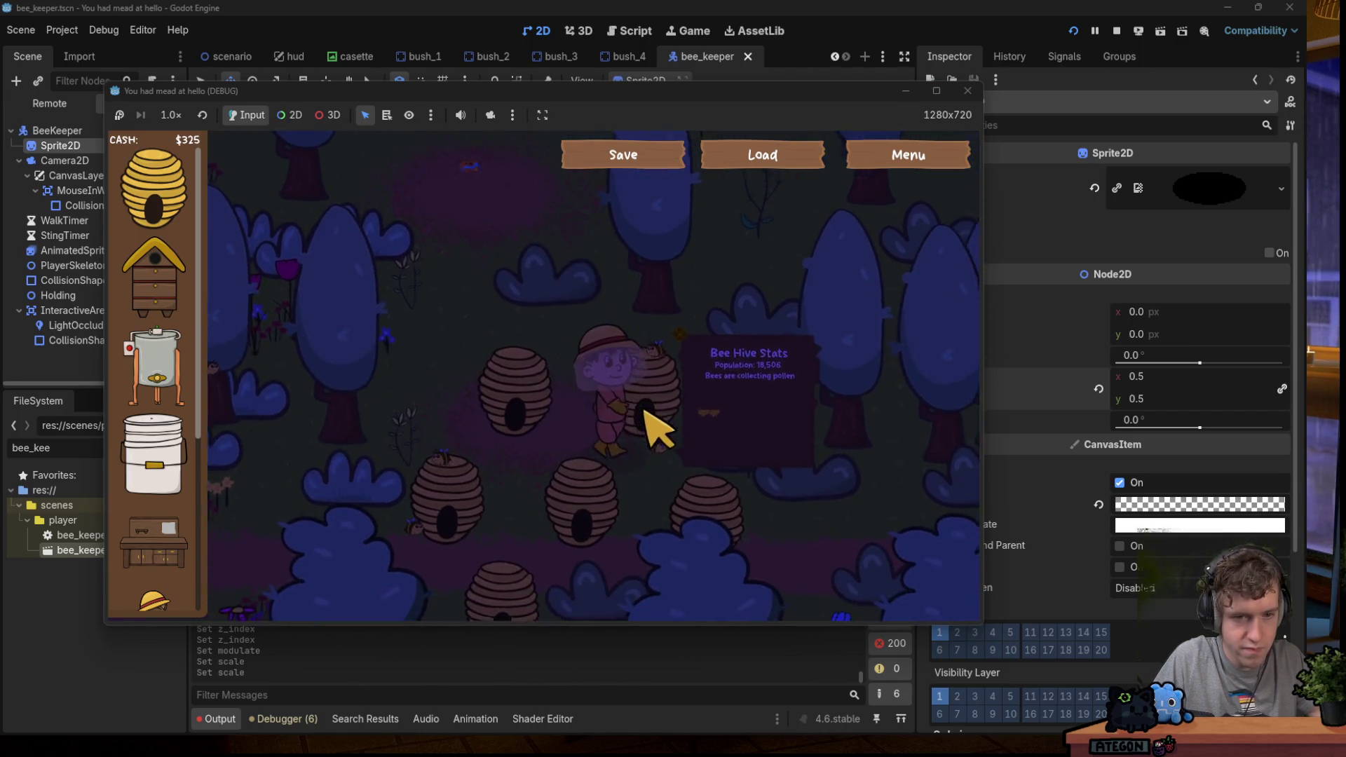
pyautogui.press('s')
pyautogui.press('d')
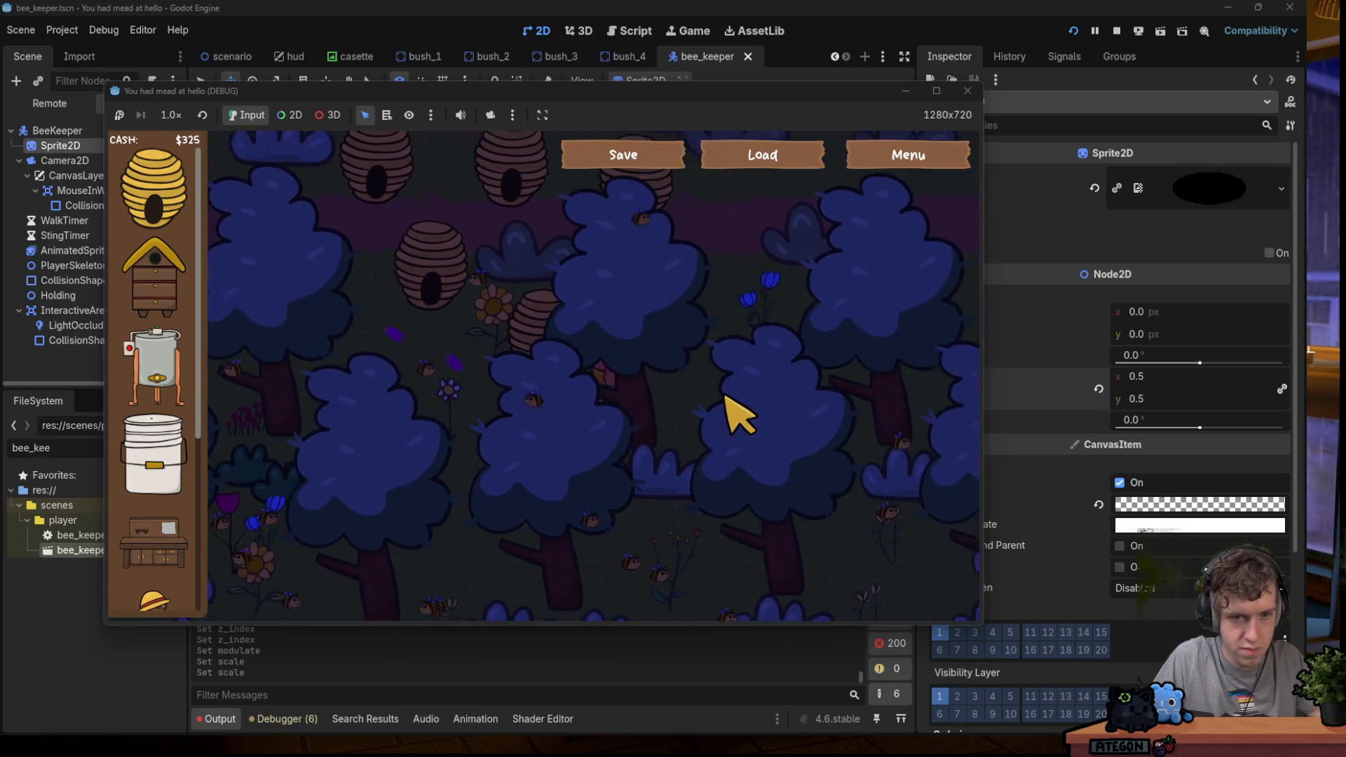
# Keep roaming among the hives at night, then stop the running game.
pyautogui.press('w')
pyautogui.press('d')
pyautogui.press('w')
pyautogui.press('a')
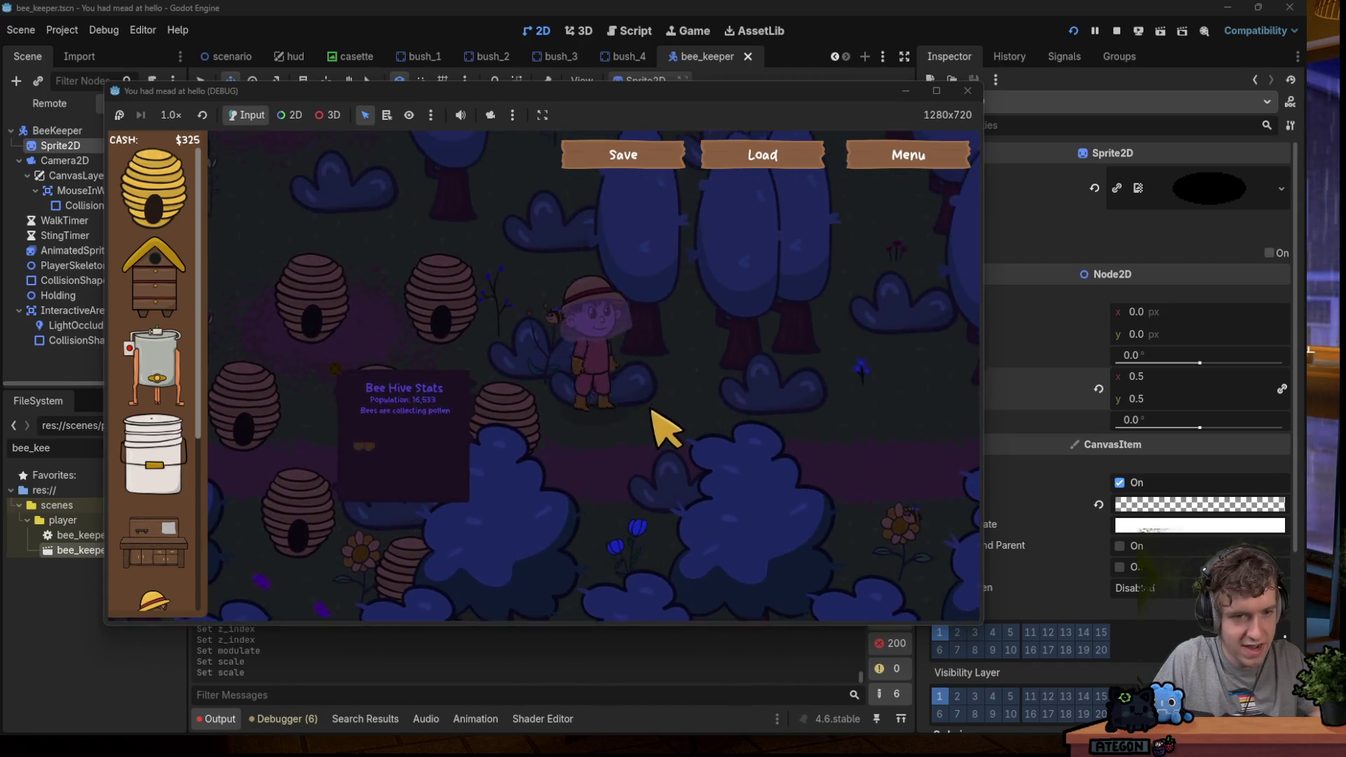
pyautogui.press('s')
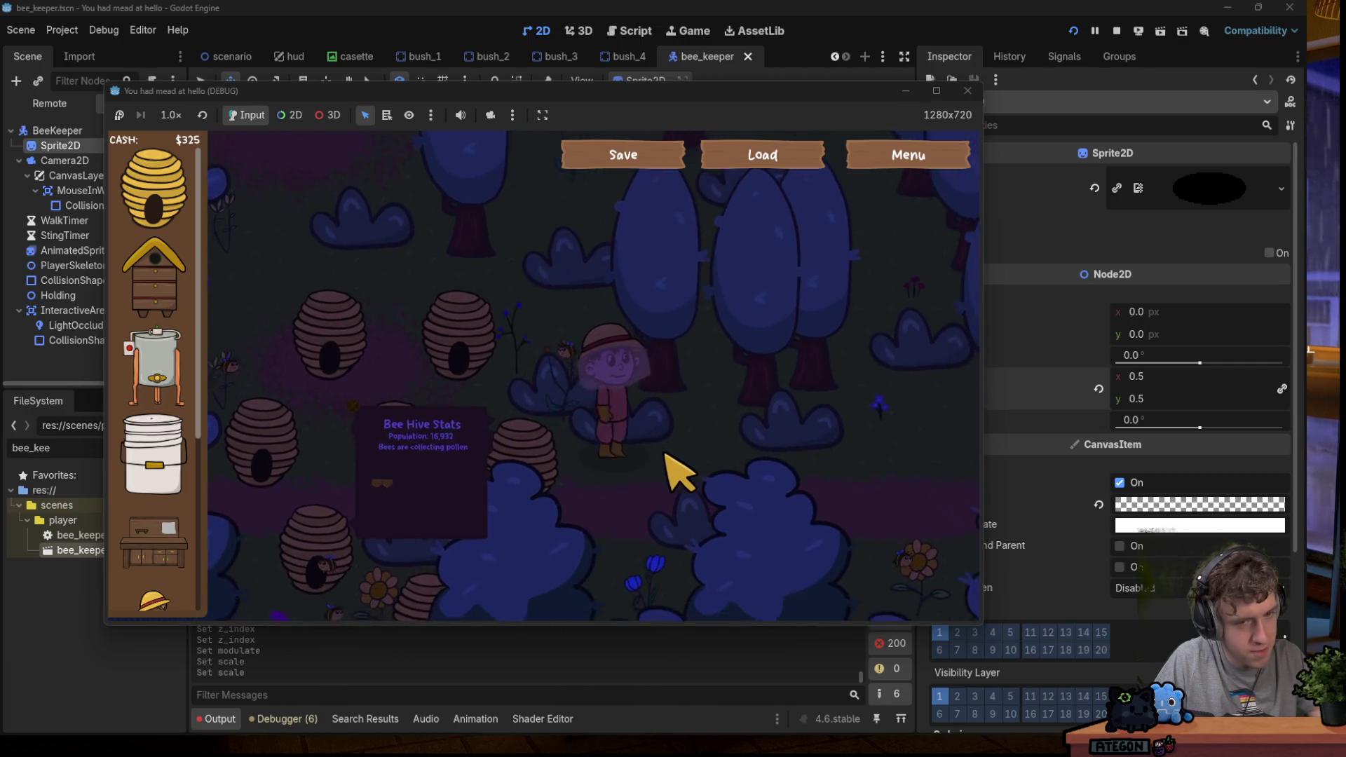
pyautogui.press('s')
pyautogui.press('d')
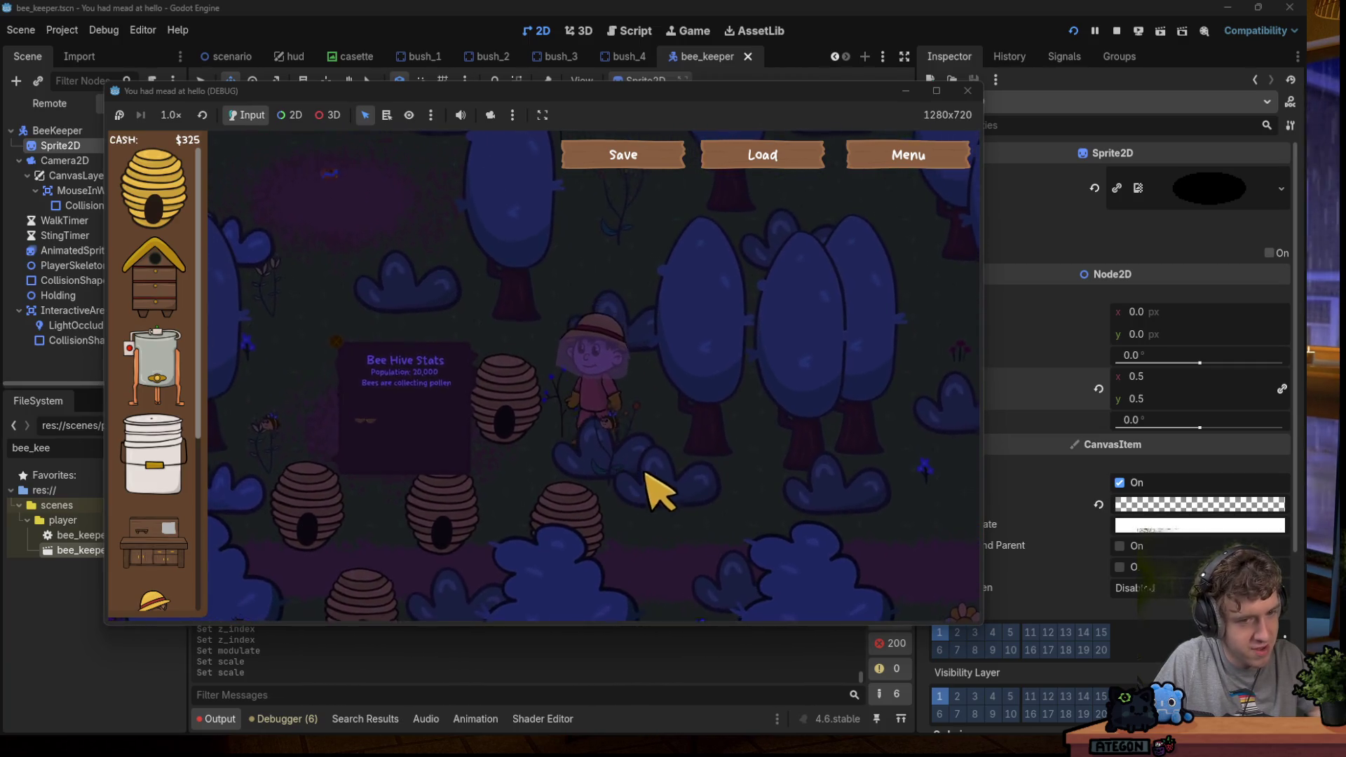
pyautogui.press('w')
pyautogui.press('a')
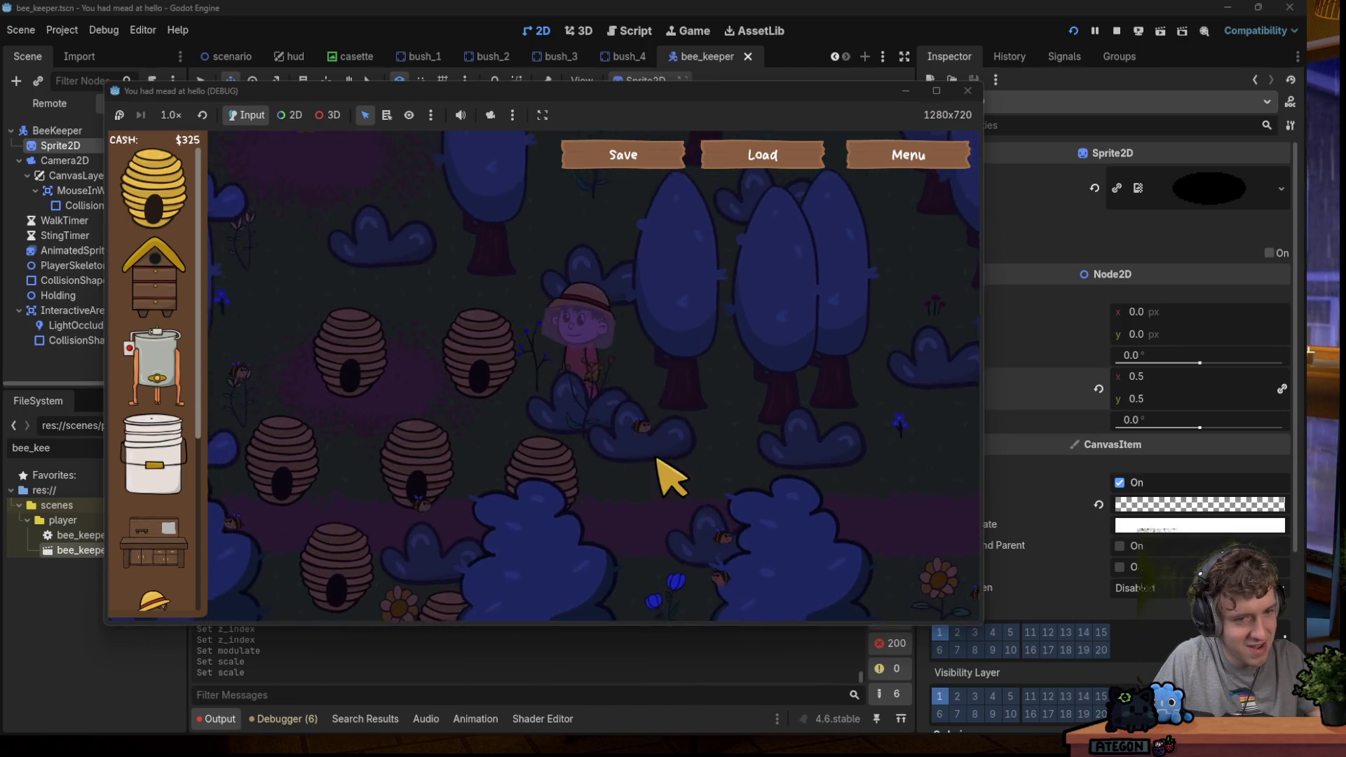
pyautogui.press('s')
pyautogui.press('d')
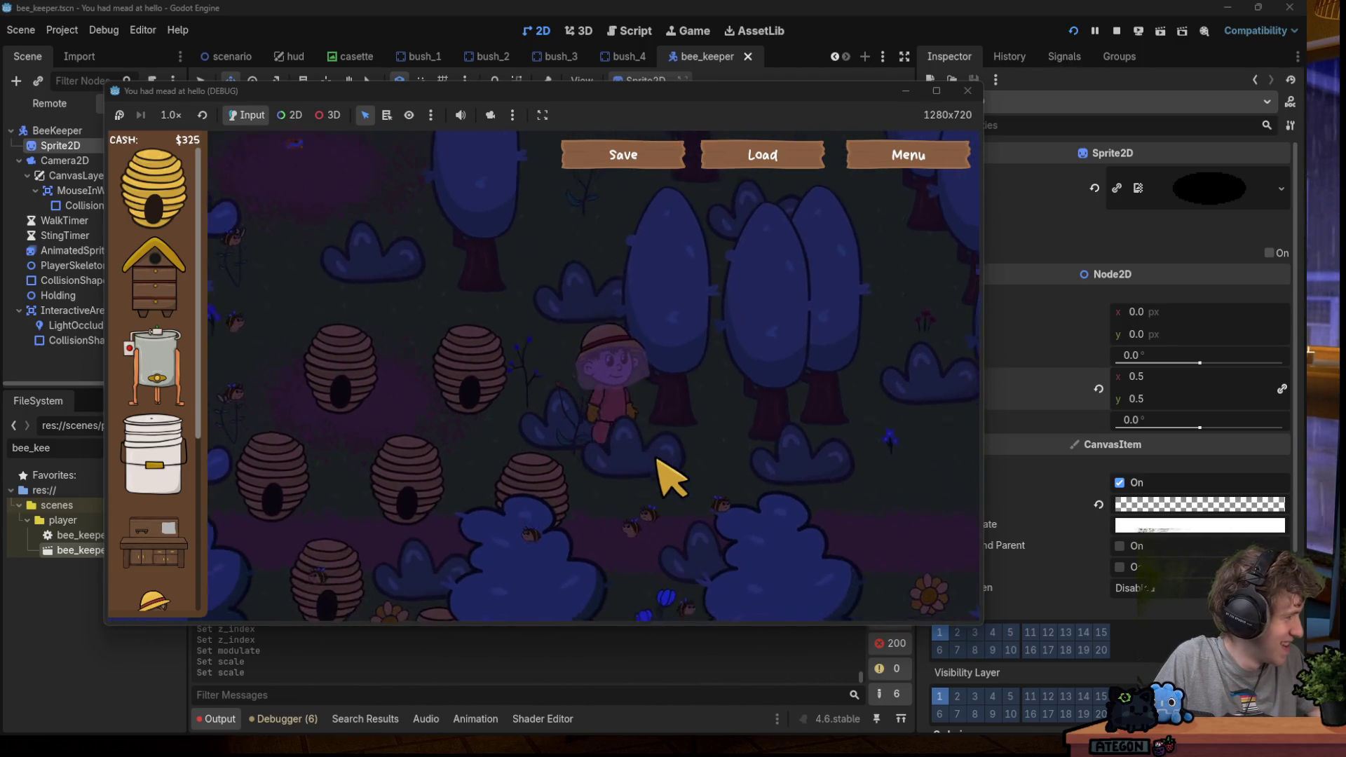
pyautogui.press('w')
pyautogui.press('a')
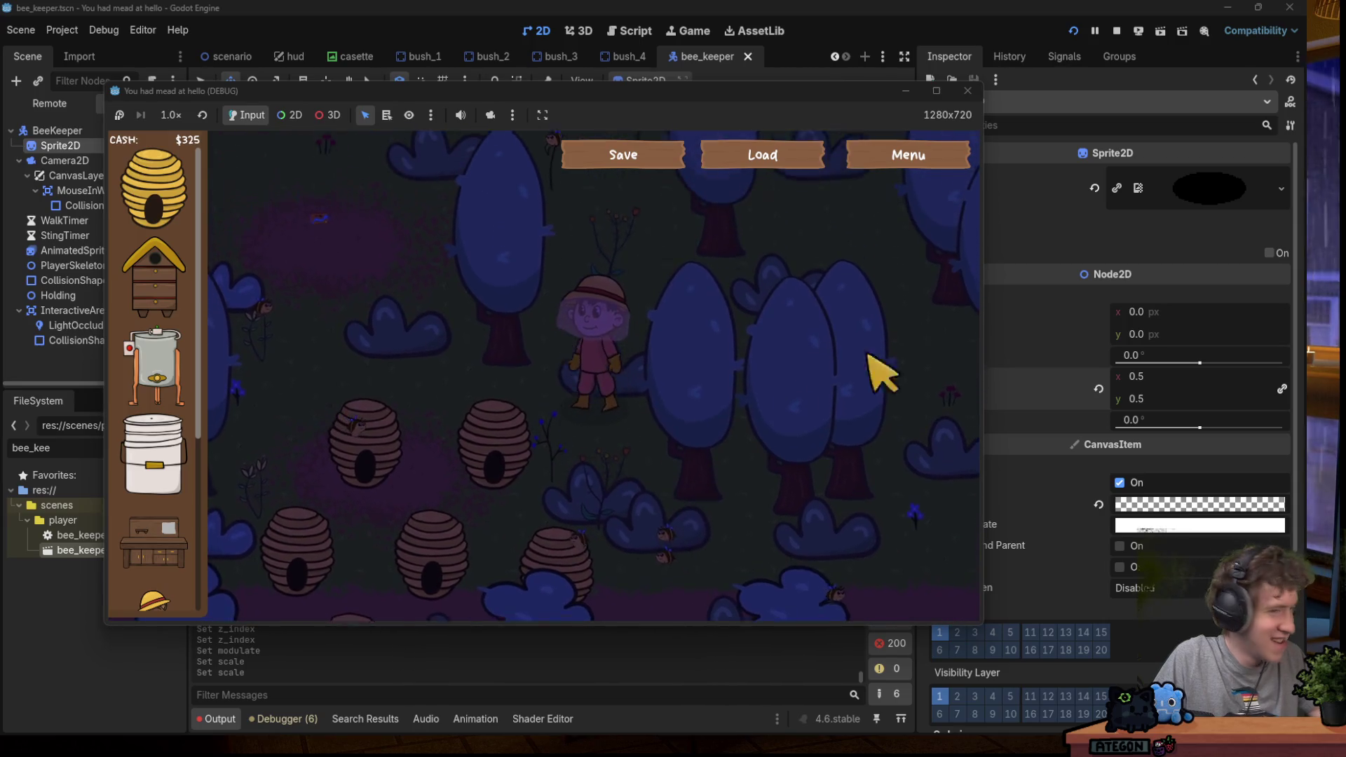
pyautogui.click(968, 91)
# Relaunch the game, set Music and SFX volumes to 1.0, save, and start a New Game.
pyautogui.click(1072, 30)
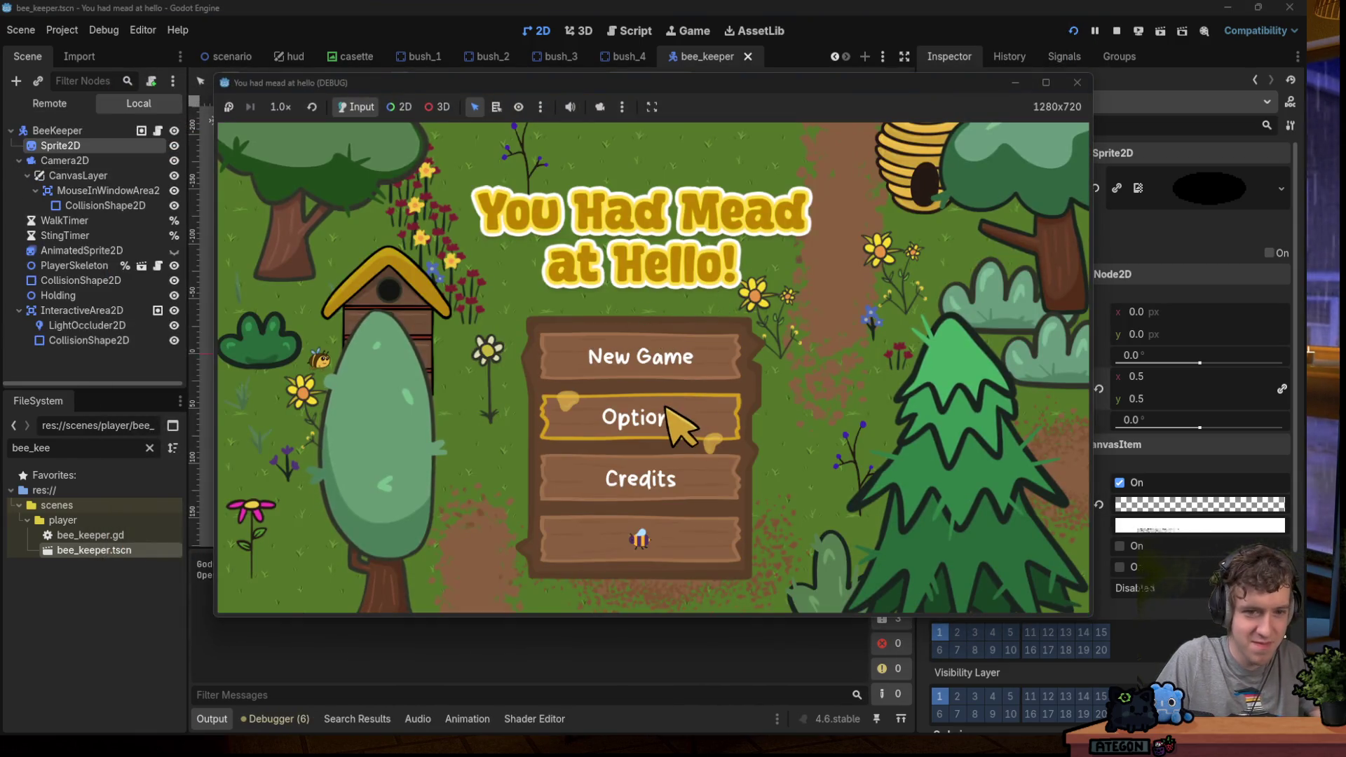
pyautogui.click(667, 420)
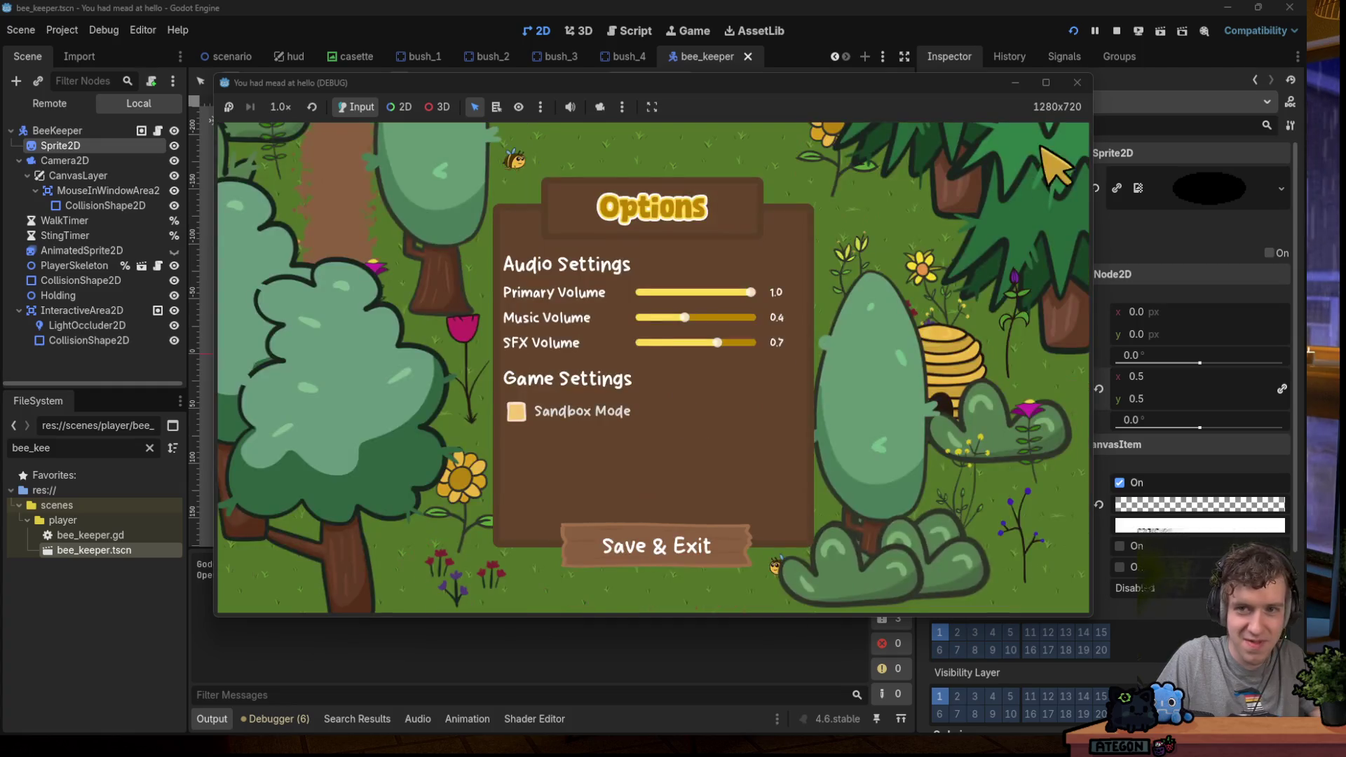
pyautogui.click(1044, 82)
pyautogui.moveTo(685, 337); pyautogui.dragTo(805, 363)
pyautogui.click(736, 363)
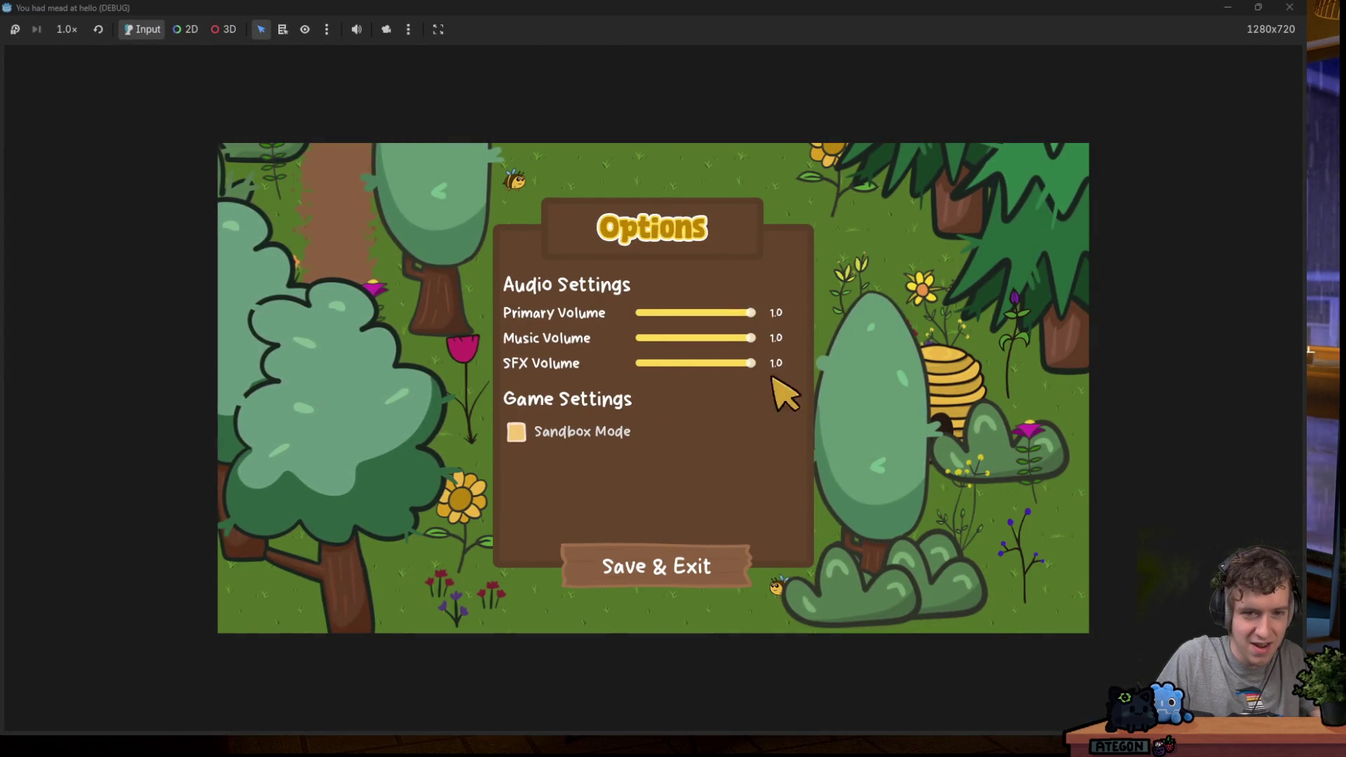
pyautogui.click(666, 569)
pyautogui.click(604, 377)
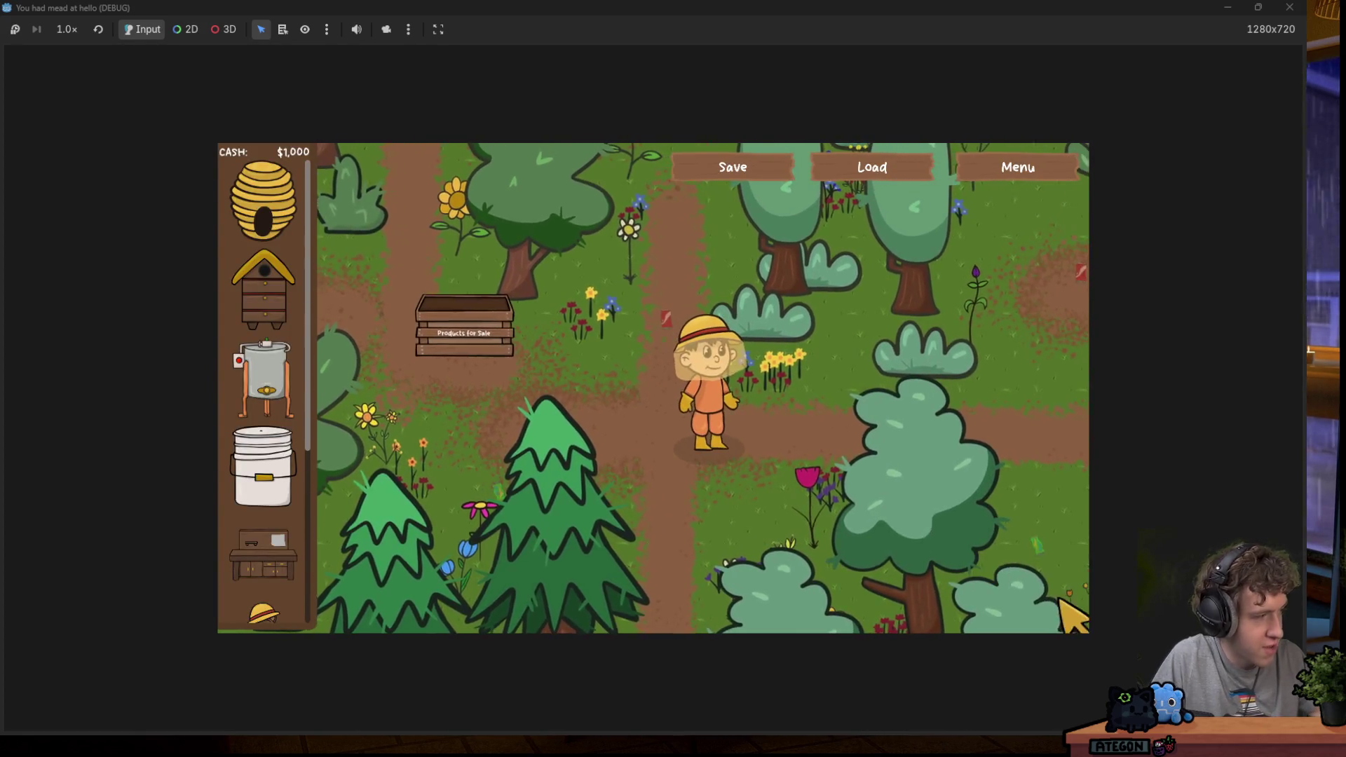
# Walk the beekeeper up and right through the daytime forest, collecting cash.
pyautogui.press('Down')
pyautogui.press('Right')
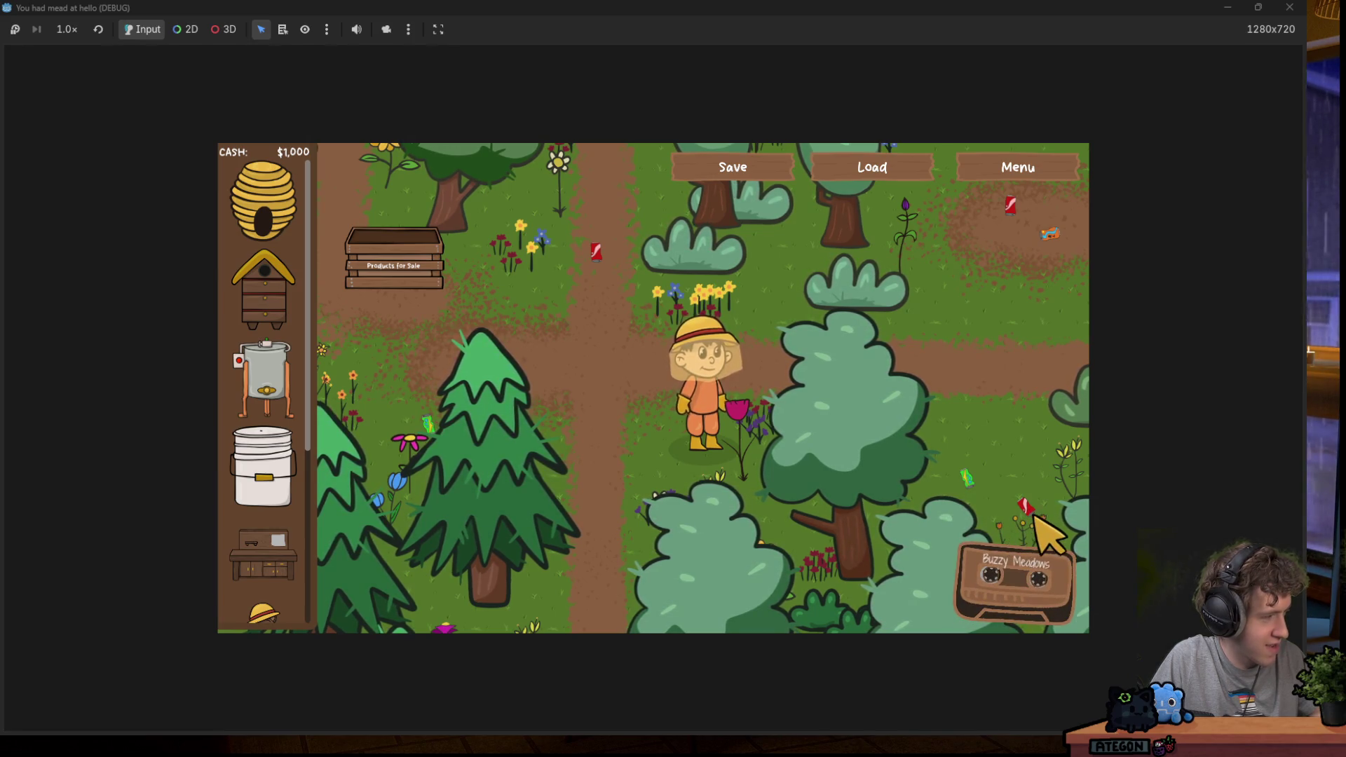
pyautogui.press('w')
pyautogui.press('d')
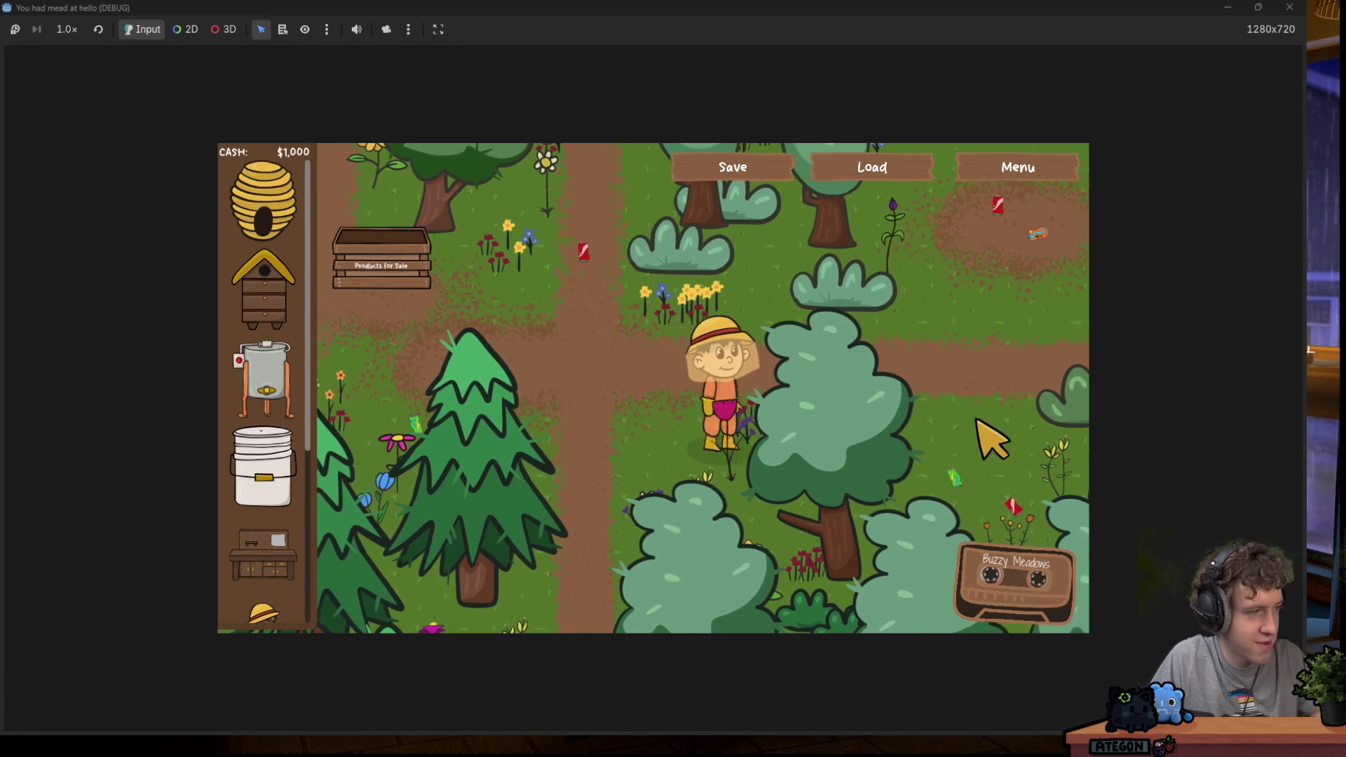
pyautogui.press('w')
pyautogui.press('d')
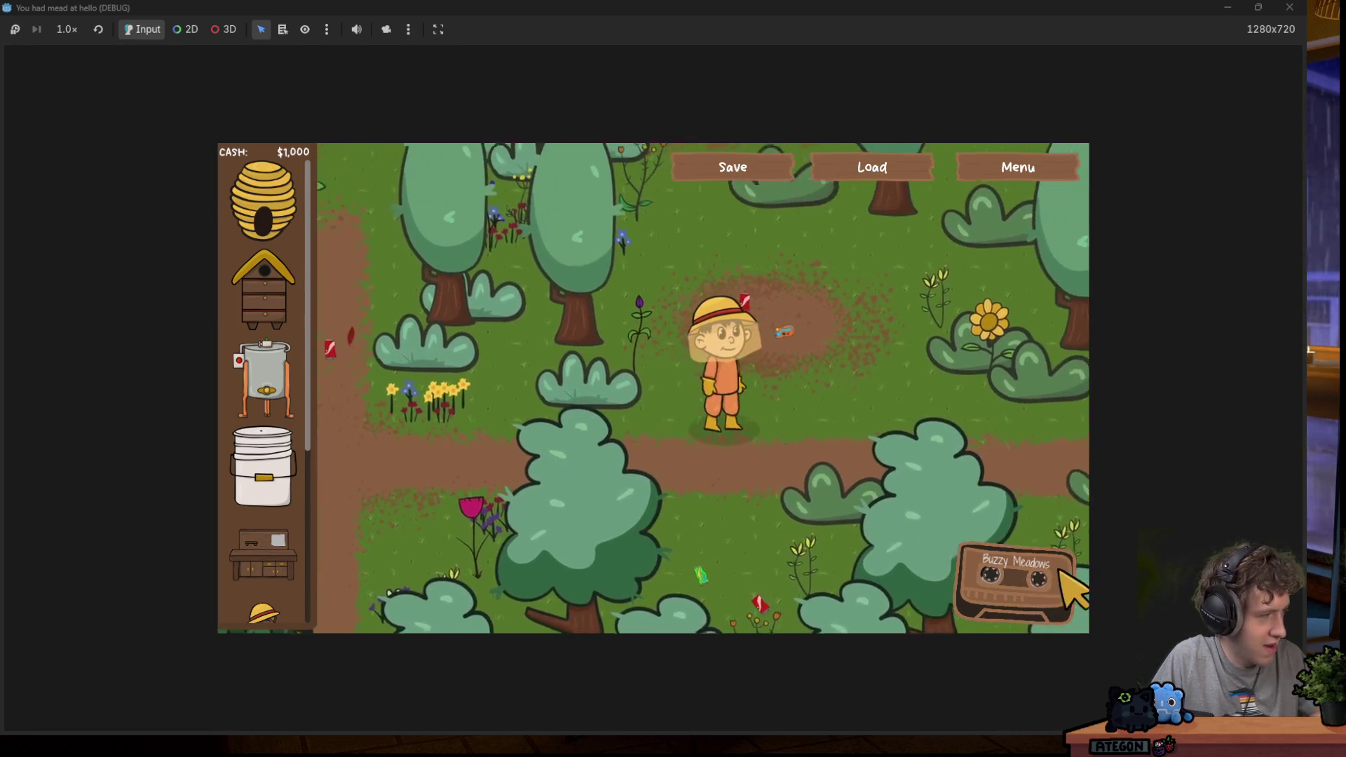
pyautogui.press('s')
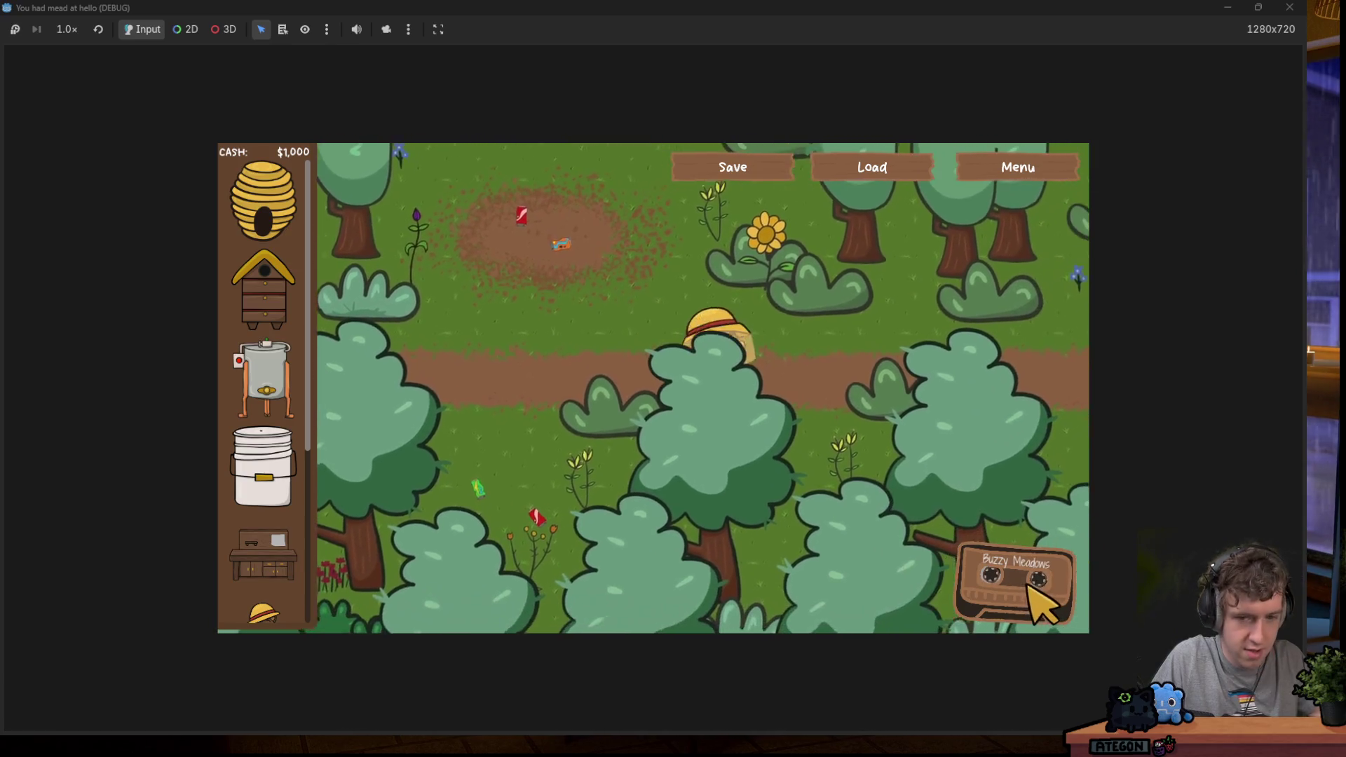
pyautogui.press('w')
pyautogui.press('a')
pyautogui.press('a')
pyautogui.press('s')
pyautogui.press('d')
pyautogui.press('w')
pyautogui.press('w')
pyautogui.press('d')
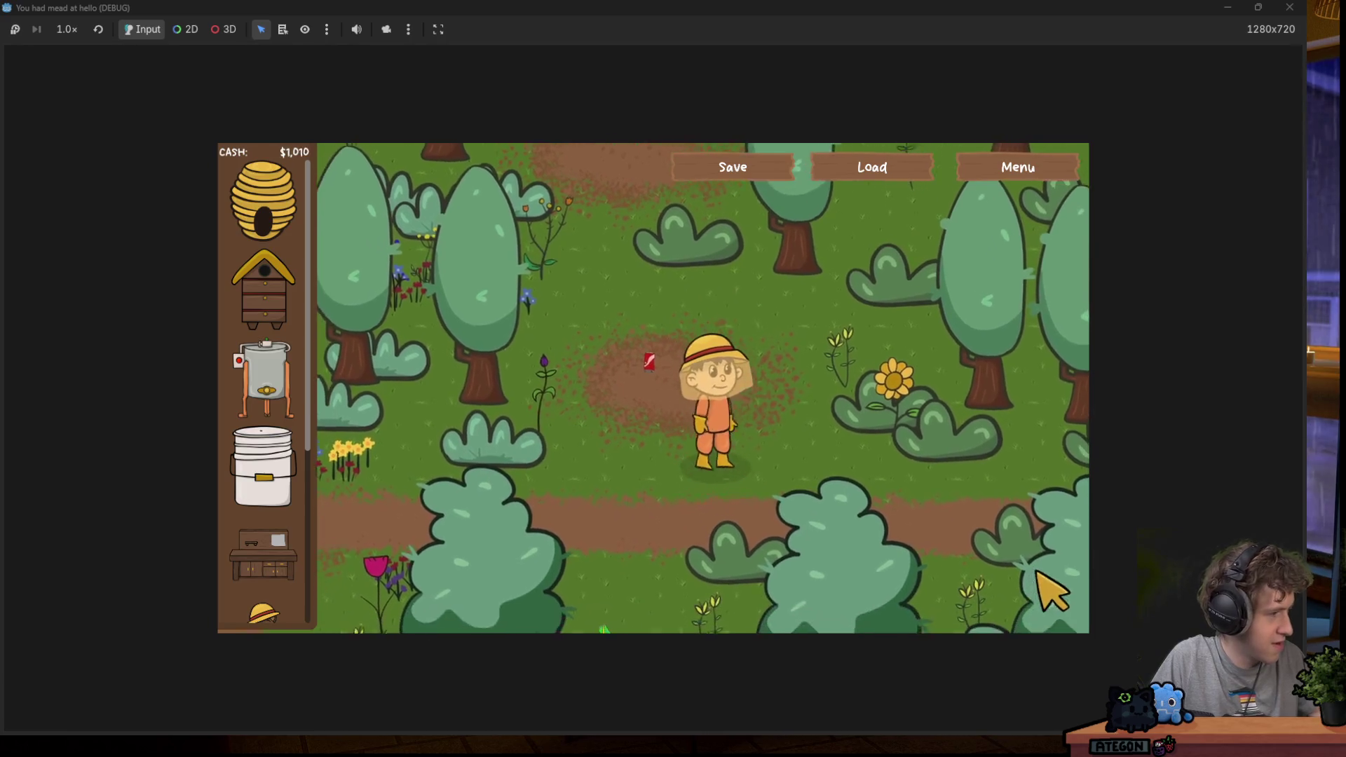
# Roam up-left and back around the forest while watching the cassette track display.
pyautogui.press('w')
pyautogui.press('d')
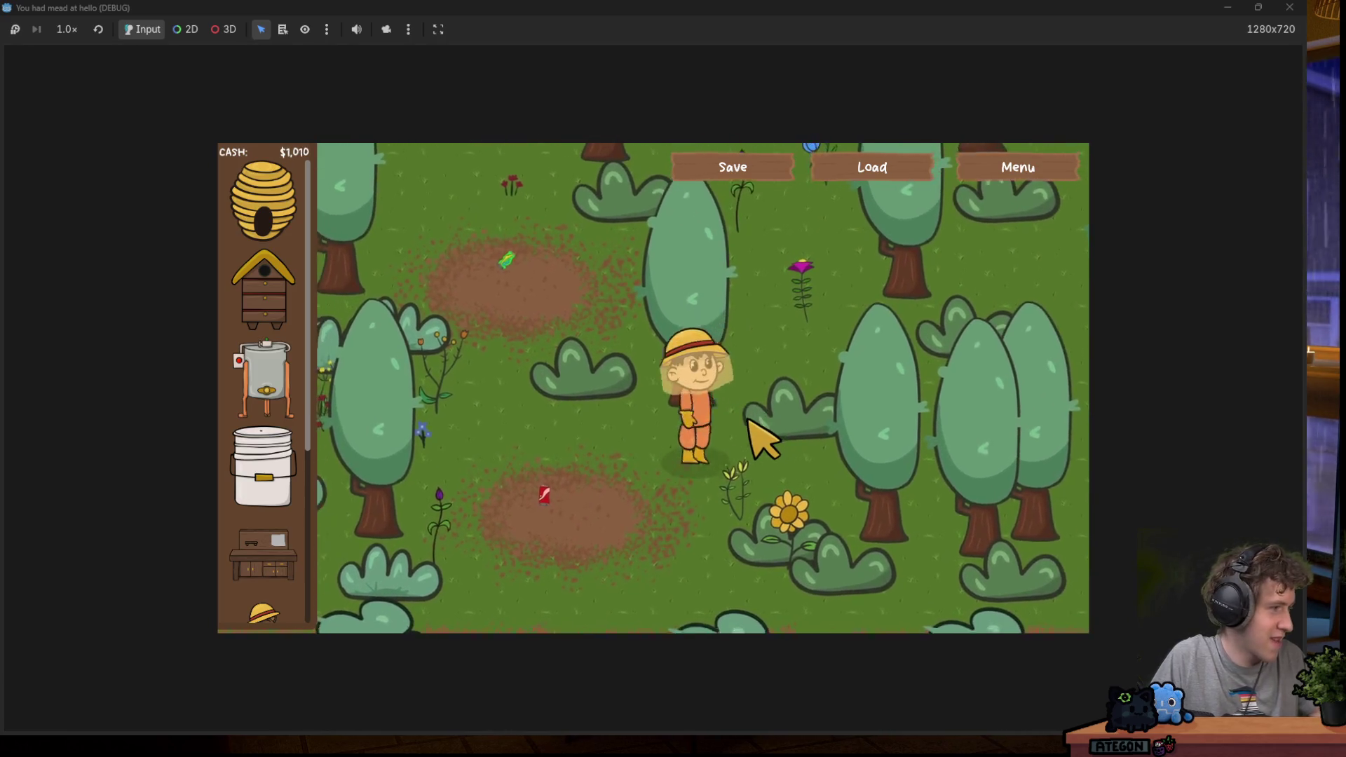
pyautogui.press('w')
pyautogui.press('a')
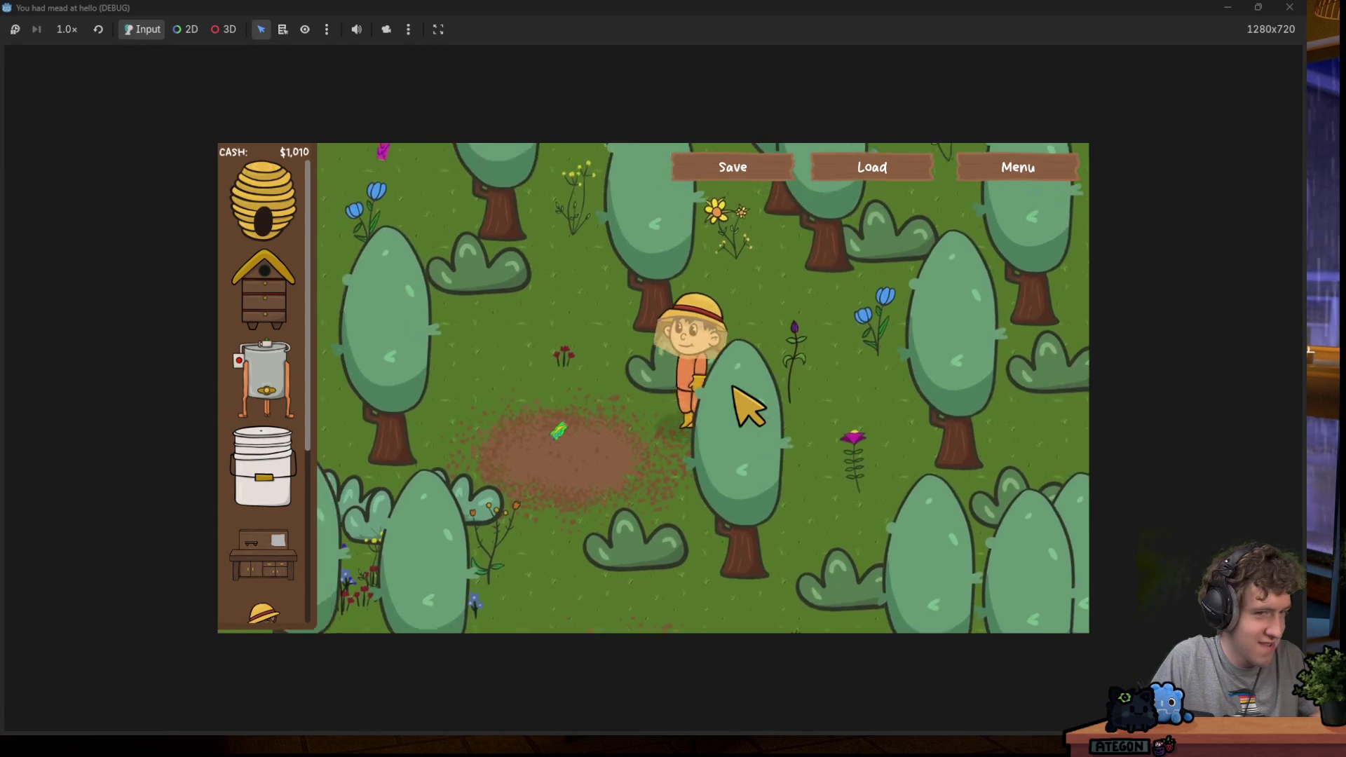
pyautogui.press('w')
pyautogui.press('a')
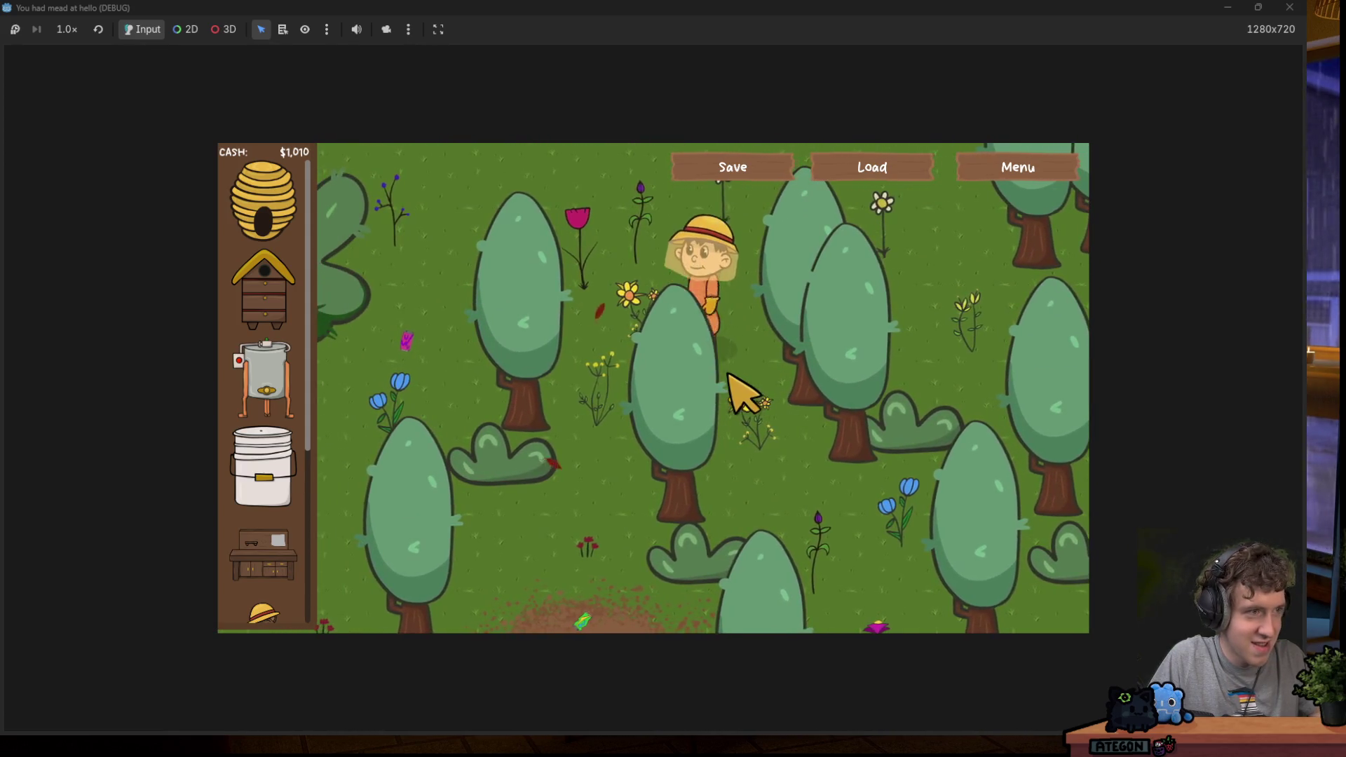
pyautogui.press('s')
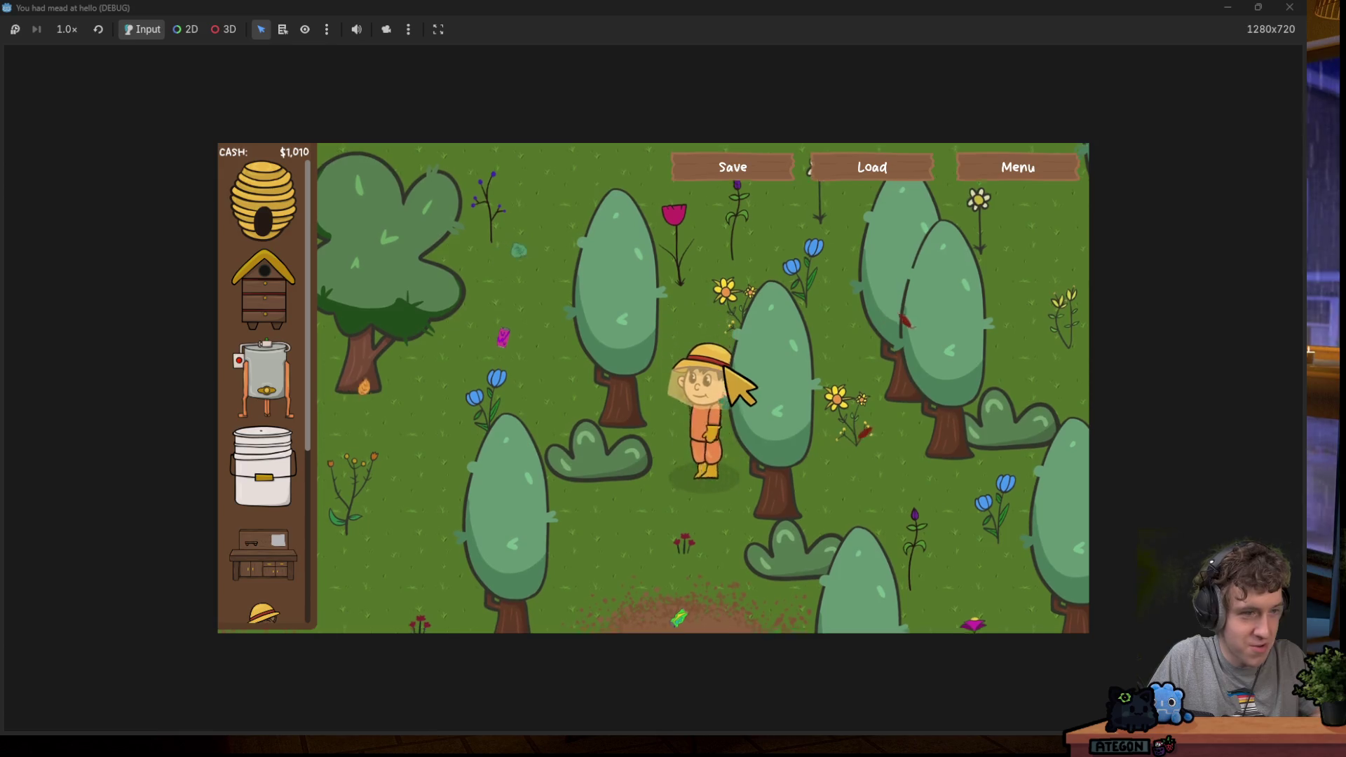
pyautogui.press('a')
pyautogui.press('w')
pyautogui.press('d')
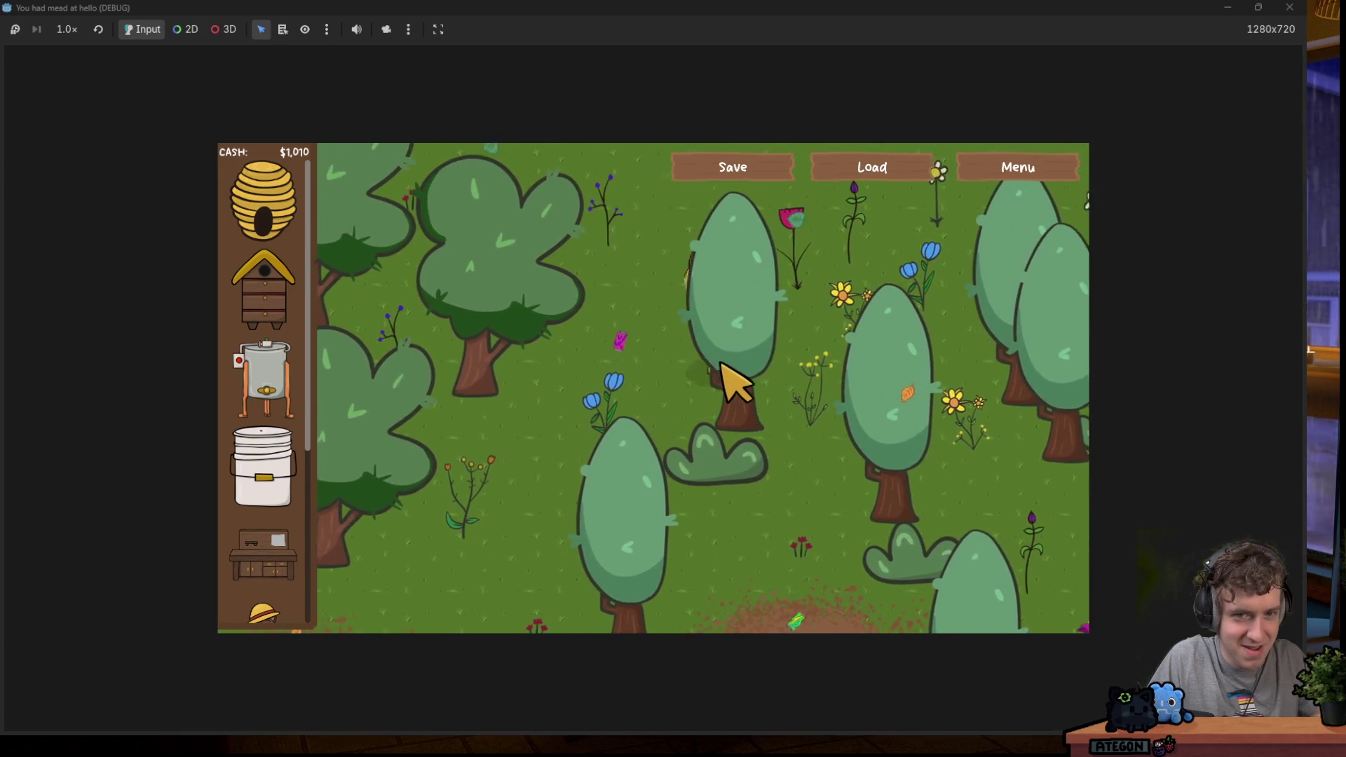
pyautogui.press('s')
pyautogui.press('a')
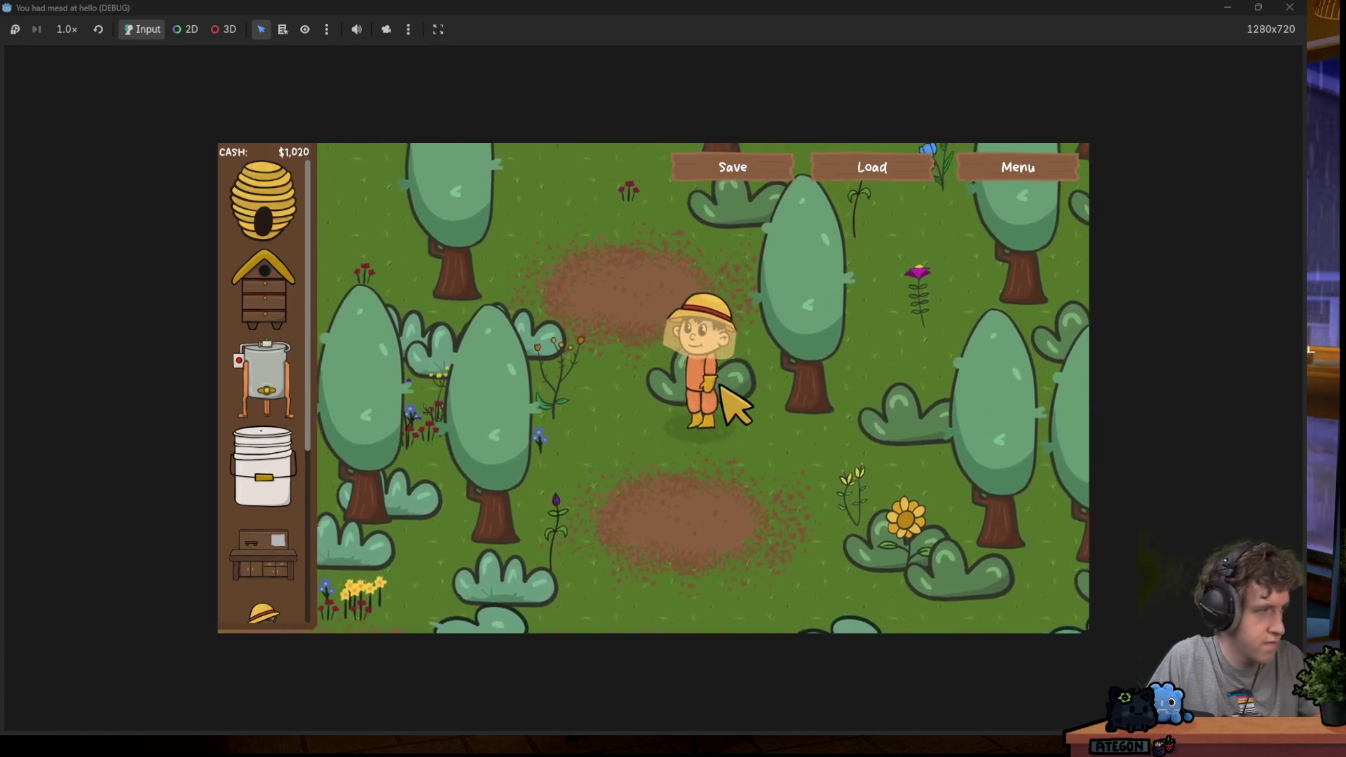
# Walk down across the map toward the Products for Sale crate, then close the game window.
pyautogui.press('s')
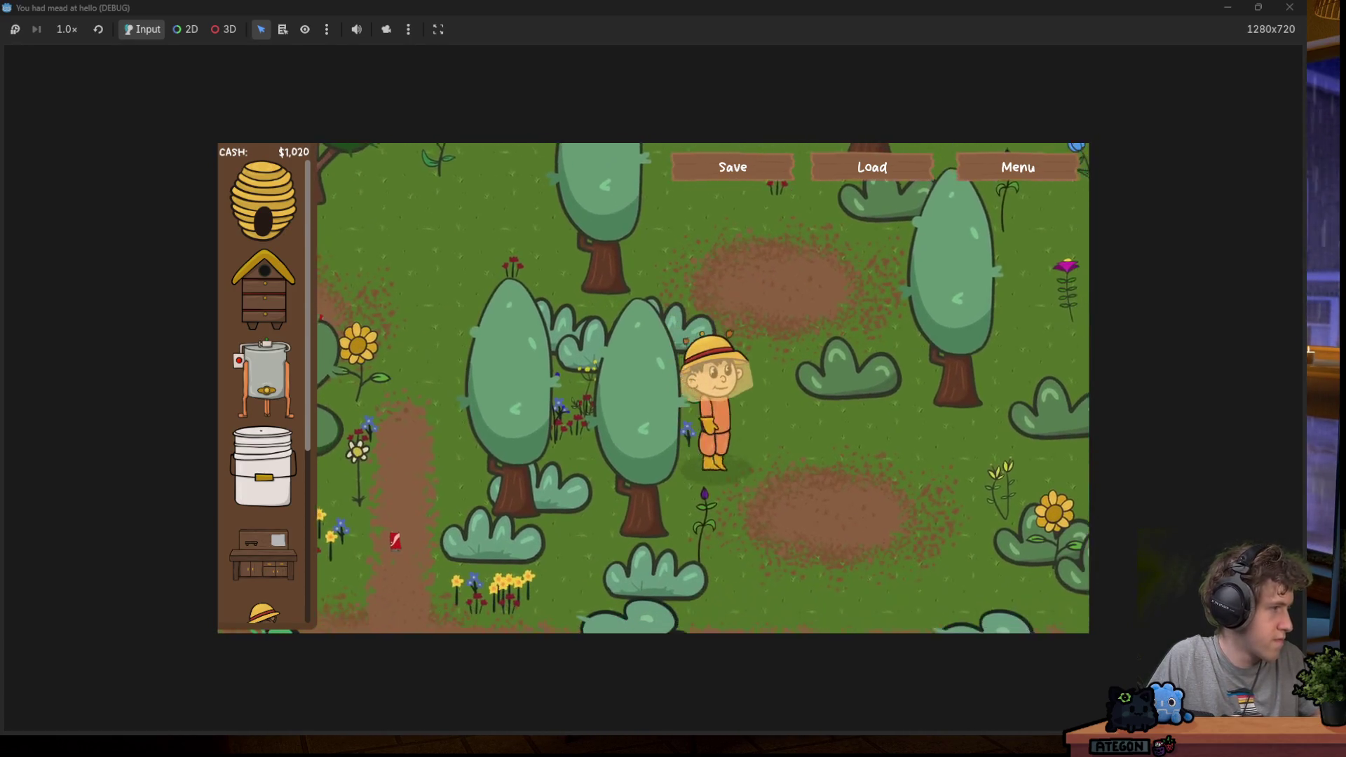
pyautogui.press('d')
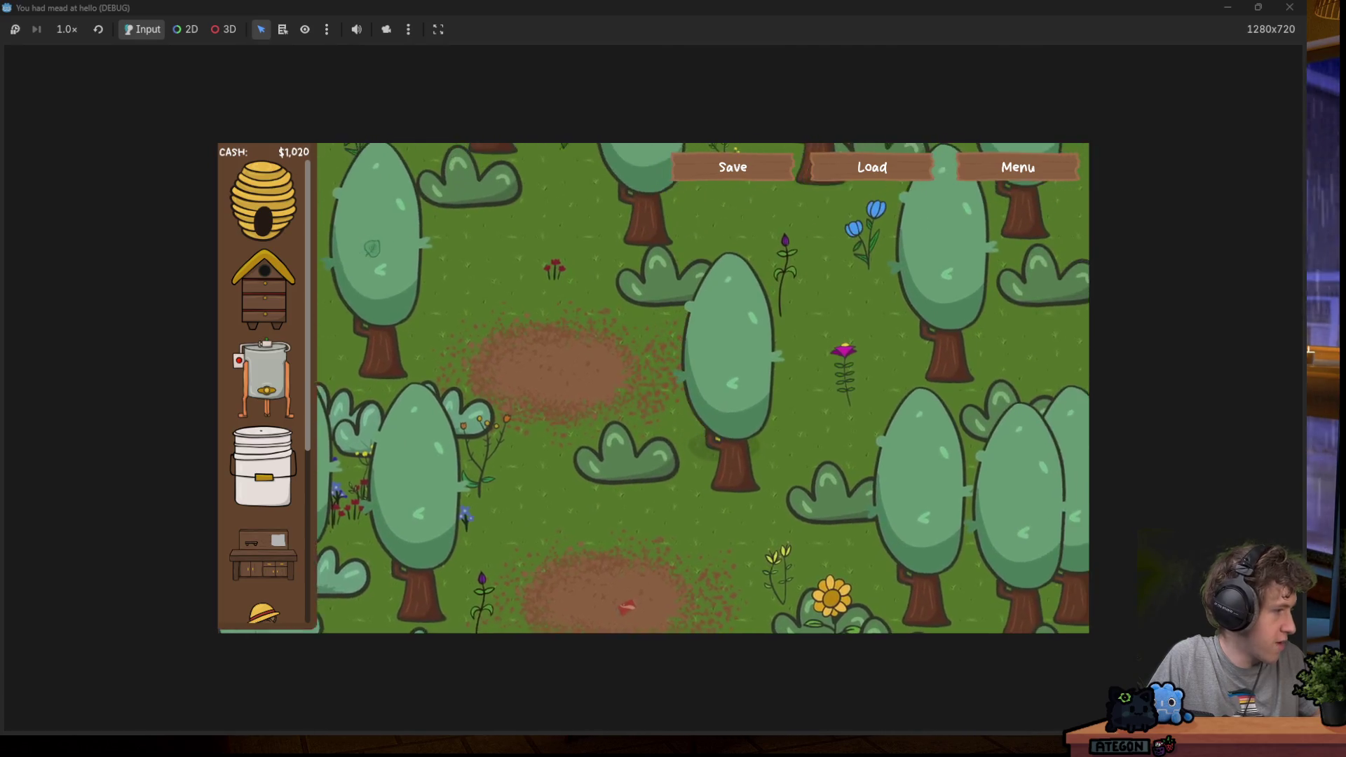
pyautogui.press('a')
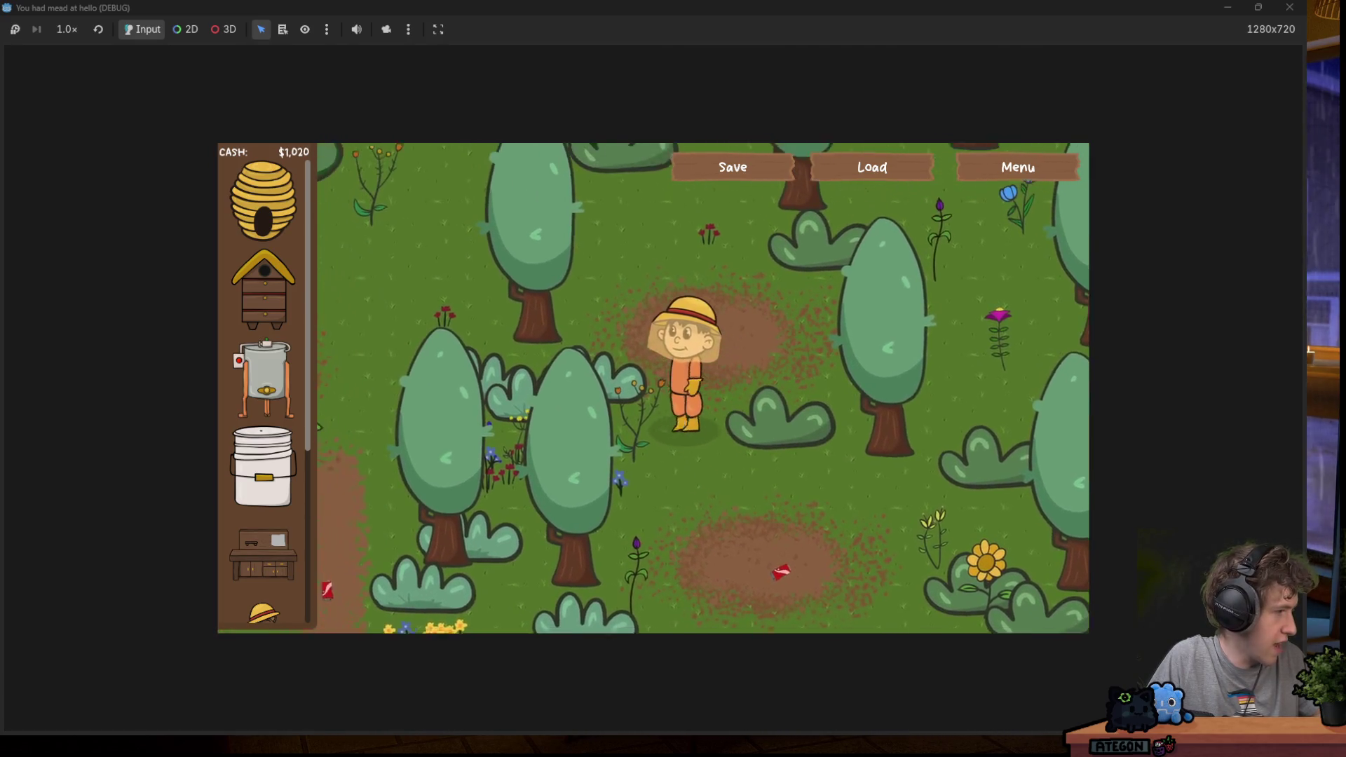
pyautogui.press('s')
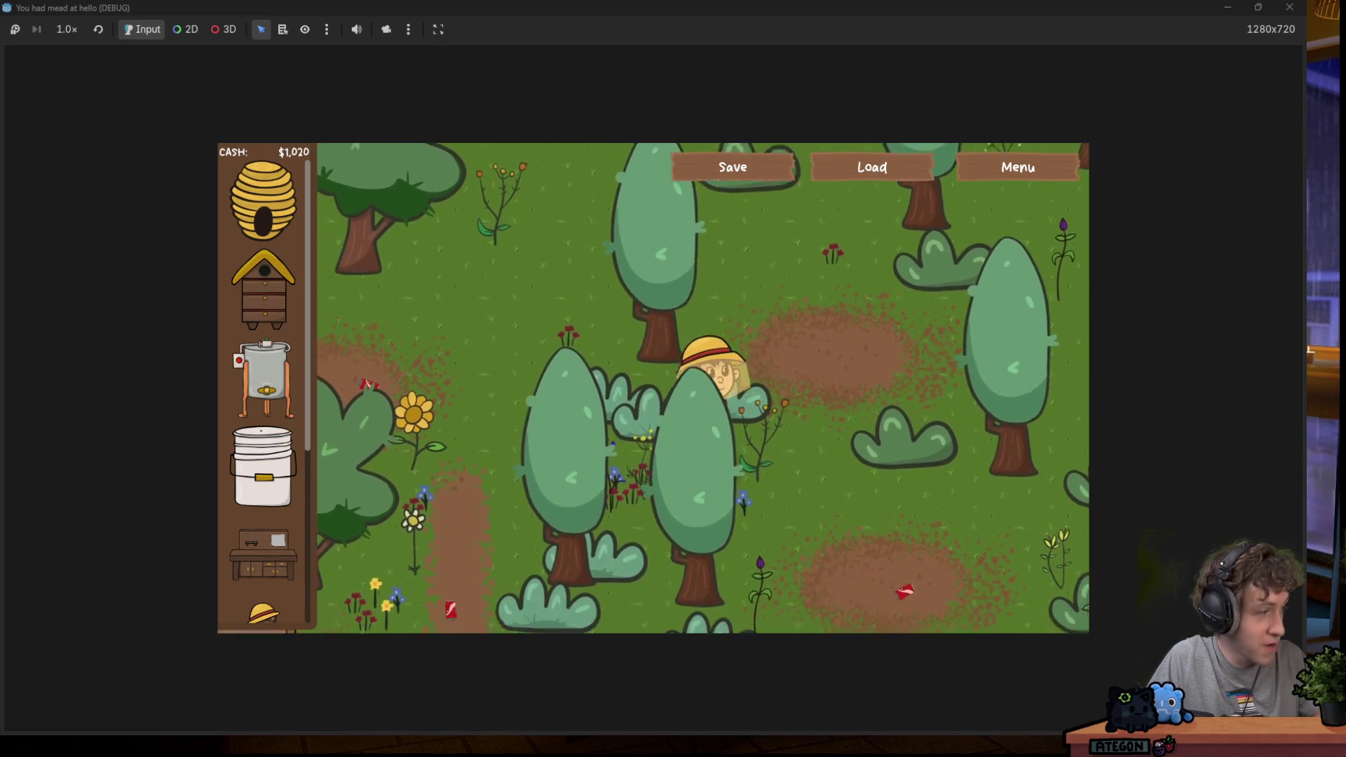
pyautogui.press('s')
pyautogui.press('a')
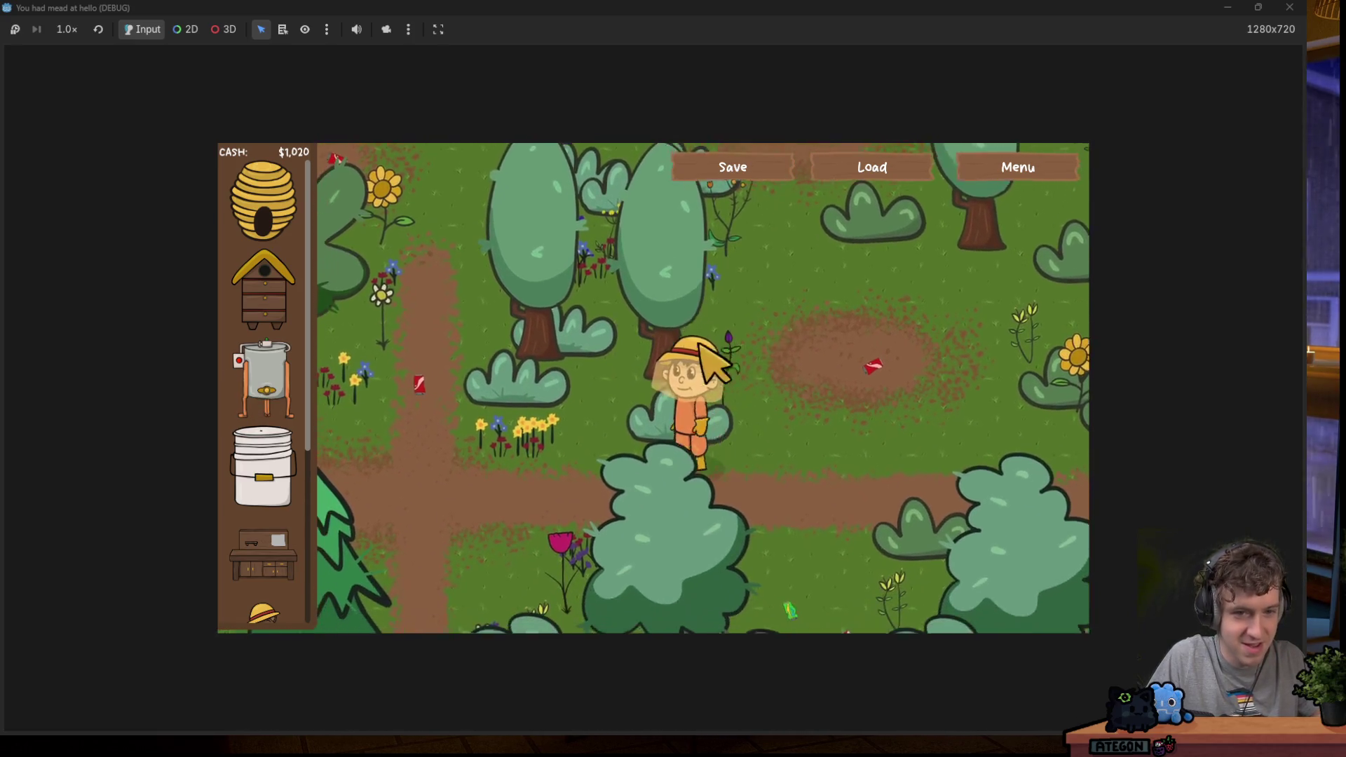
pyautogui.press('w')
pyautogui.press('a')
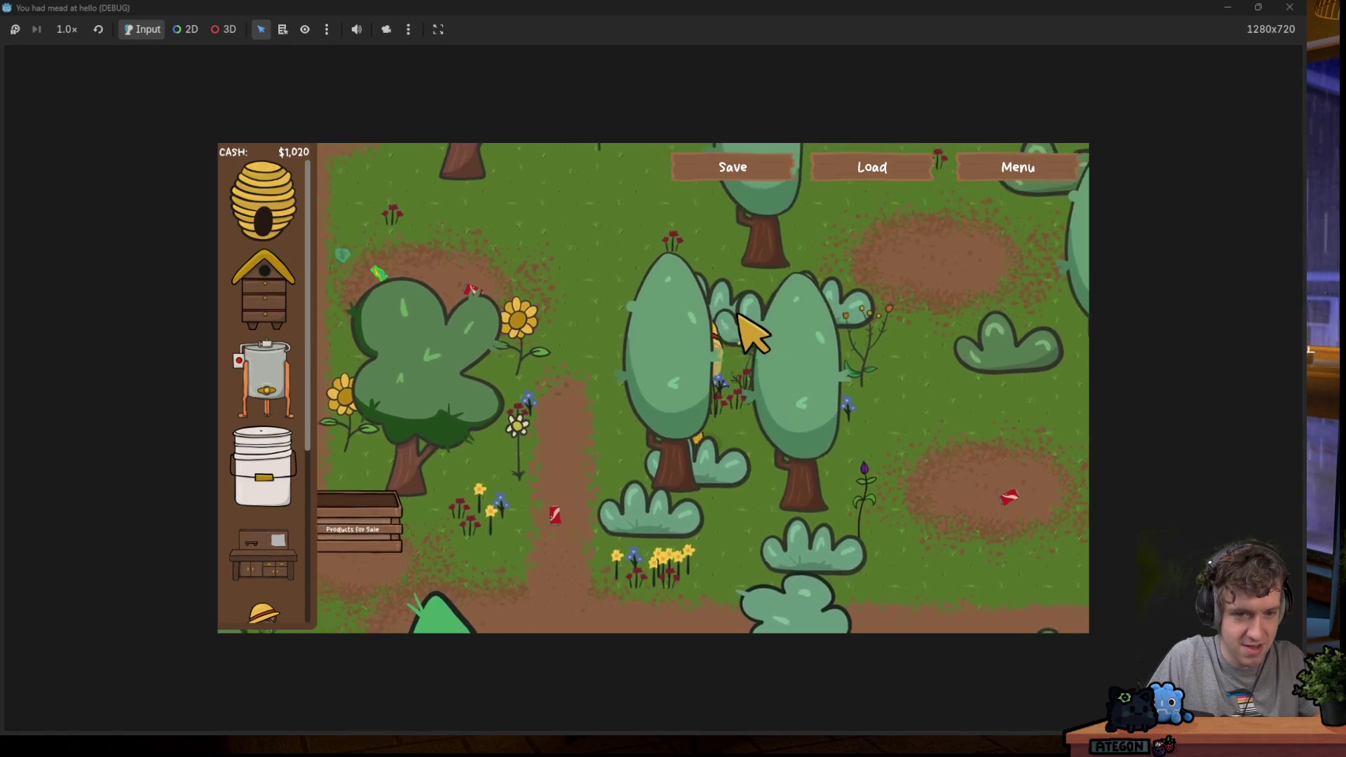
pyautogui.press('d')
pyautogui.press('w')
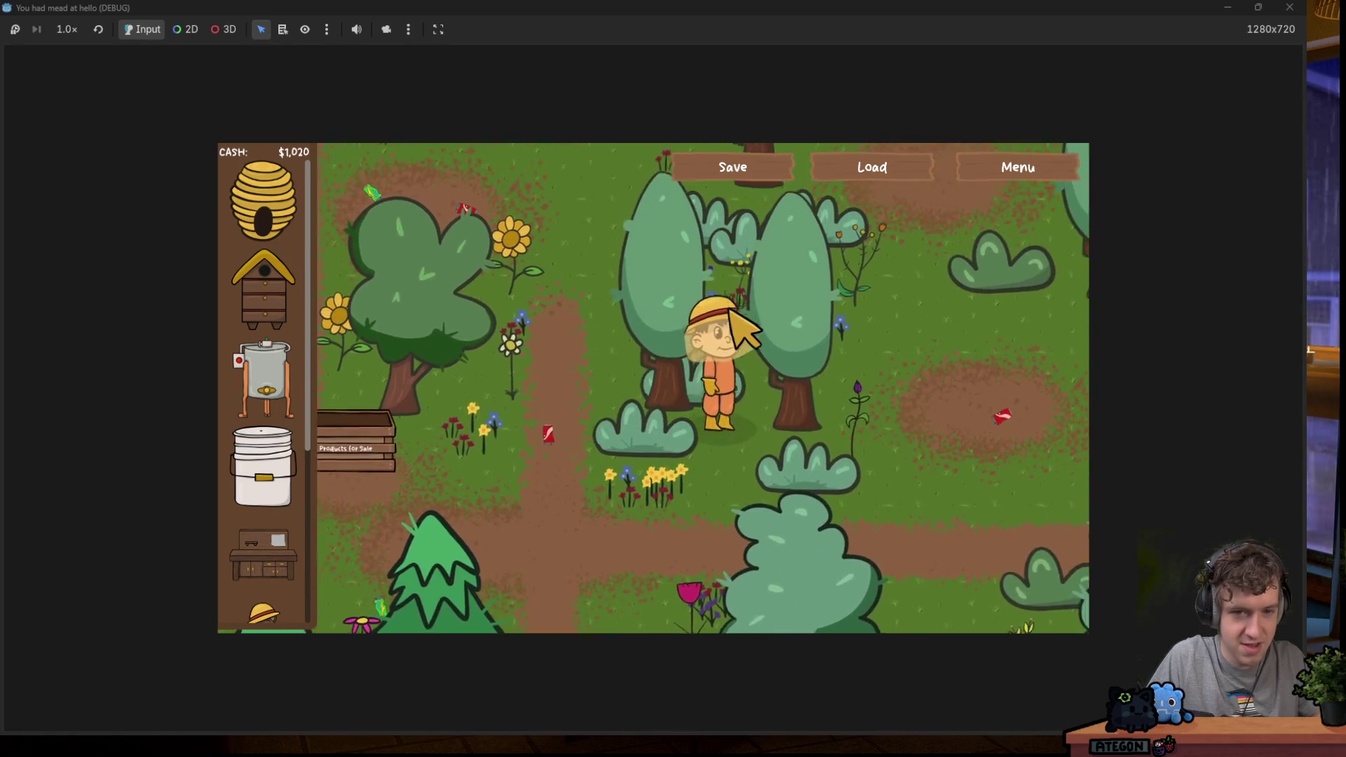
pyautogui.press('s')
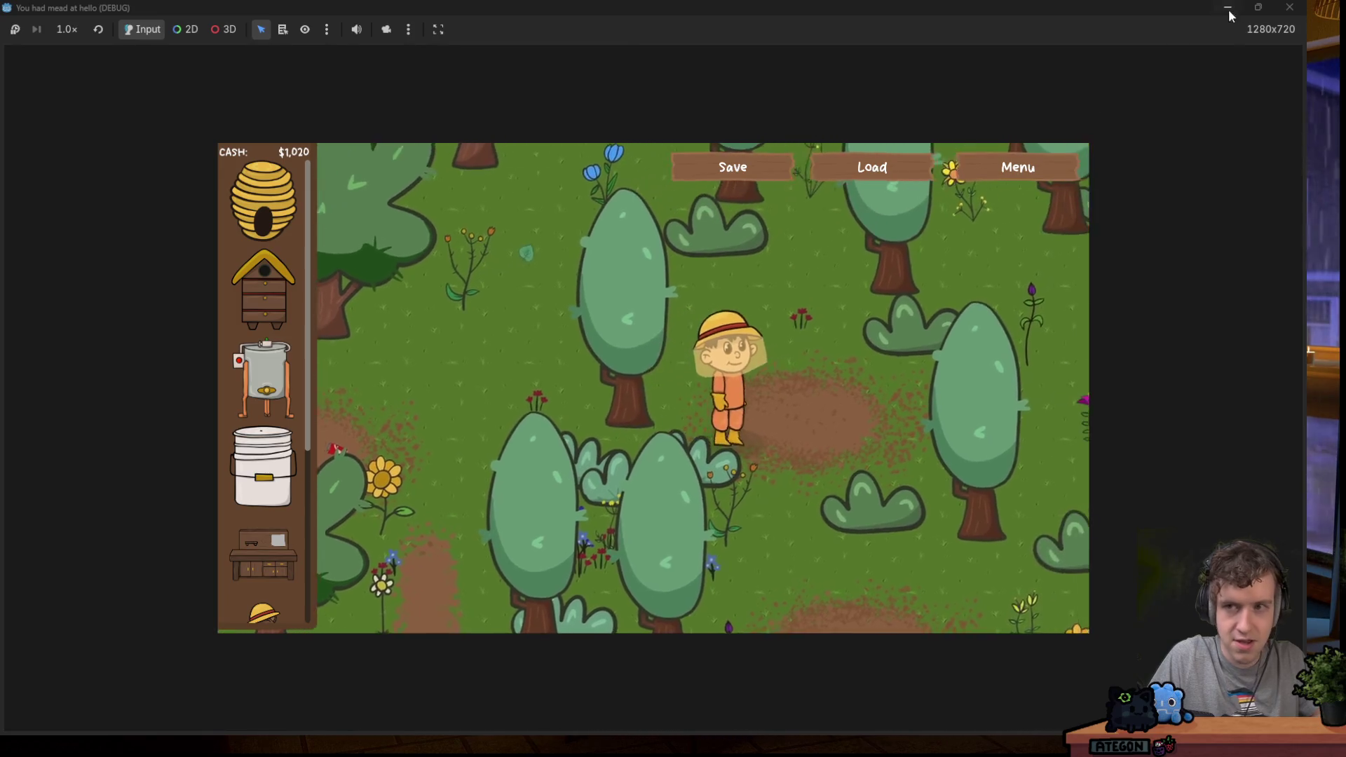
pyautogui.click(1289, 7)
# Filter the files by 'case' and open the casette scene and casette.gd script.
pyautogui.click(630, 31)
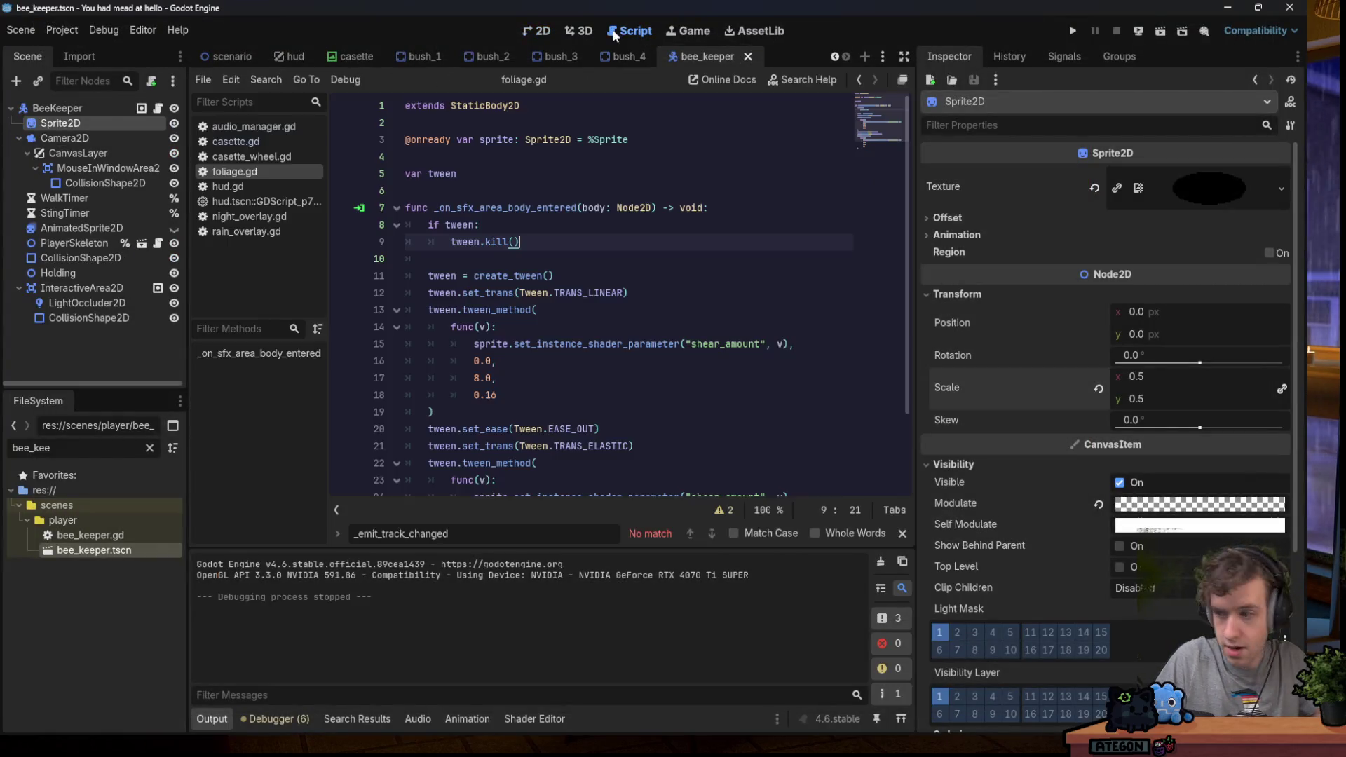
pyautogui.doubleClick(92, 446)
pyautogui.write('case')
pyautogui.doubleClick(94, 640)
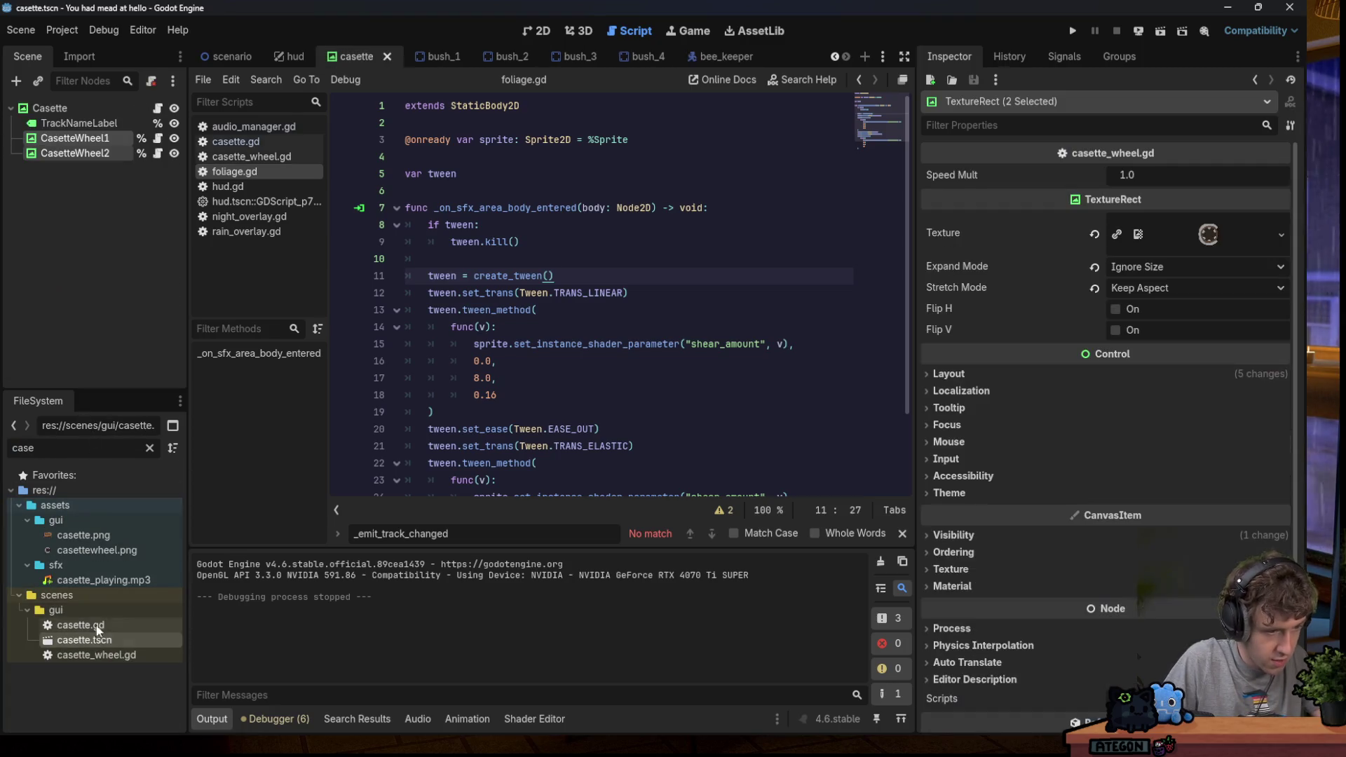
pyautogui.doubleClick(95, 624)
# Inspect the tween code, widening the code area and highlighting show_position uses.
pyautogui.click(582, 224)
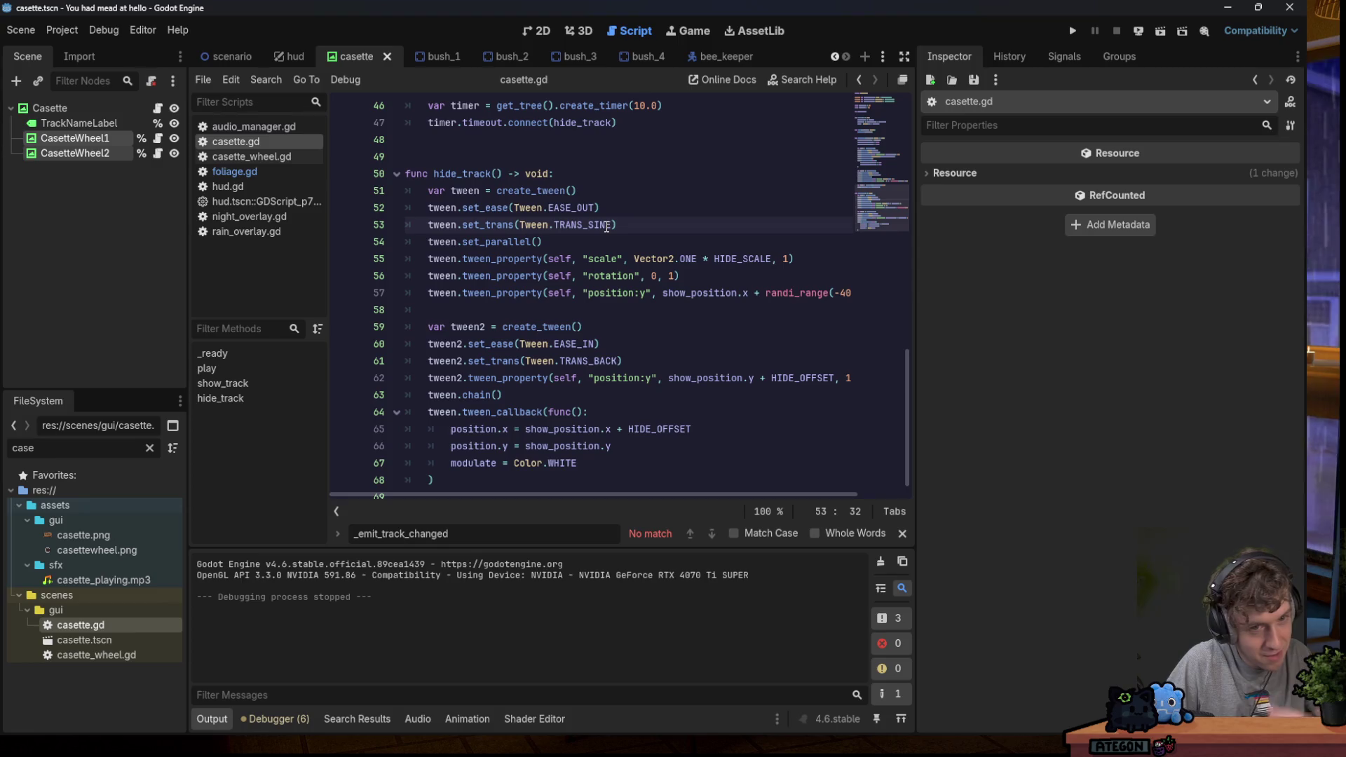
pyautogui.scroll(-1, 704, 231)
pyautogui.click(698, 309)
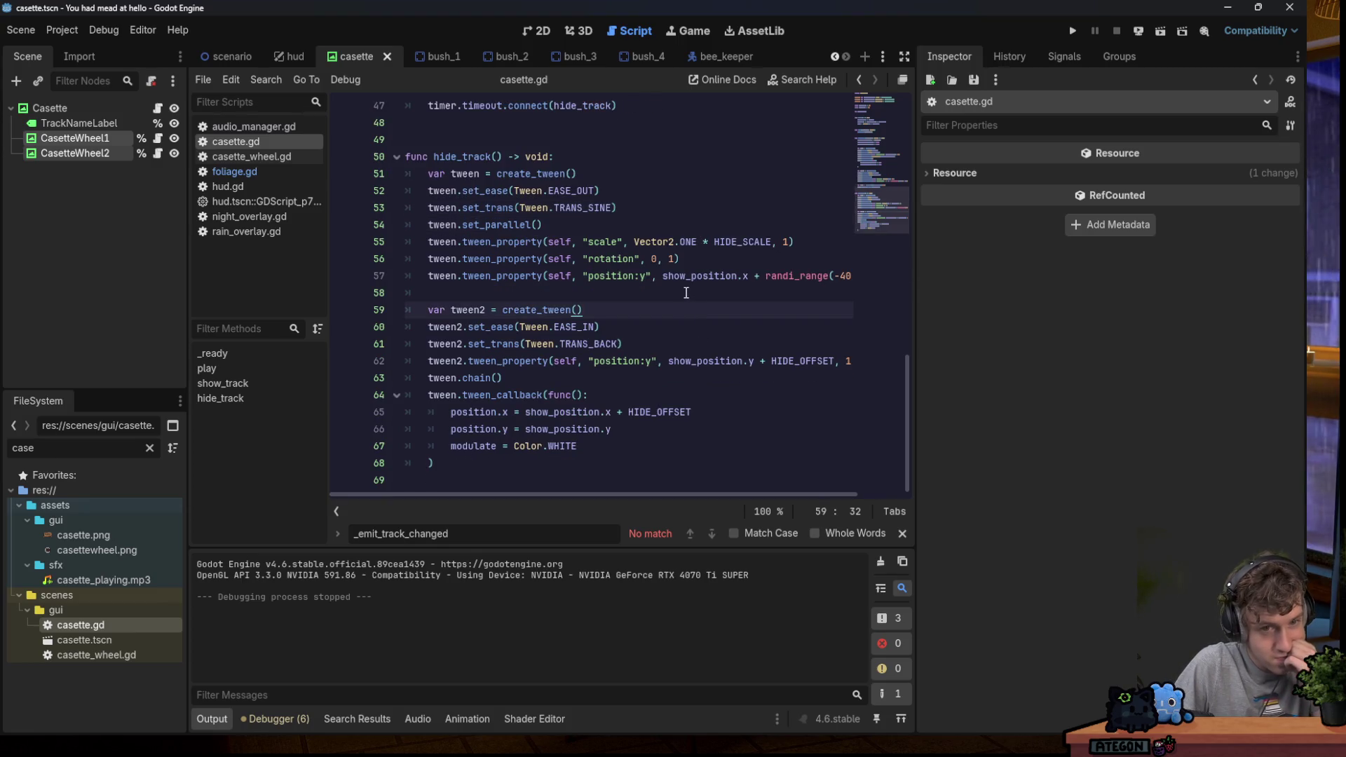
pyautogui.moveTo(915, 350); pyautogui.dragTo(1076, 379)
pyautogui.click(599, 429)
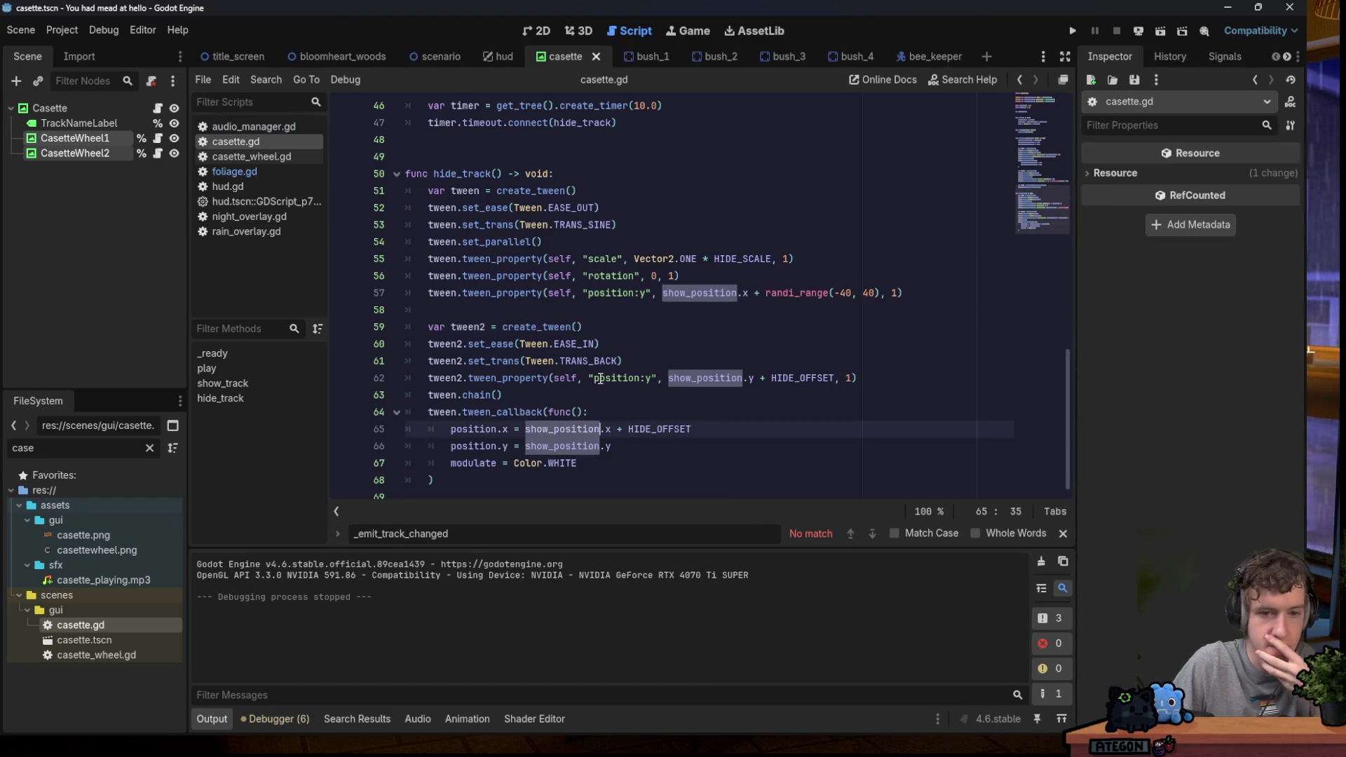
pyautogui.scroll(10, 601, 382)
pyautogui.scroll(3, 601, 379)
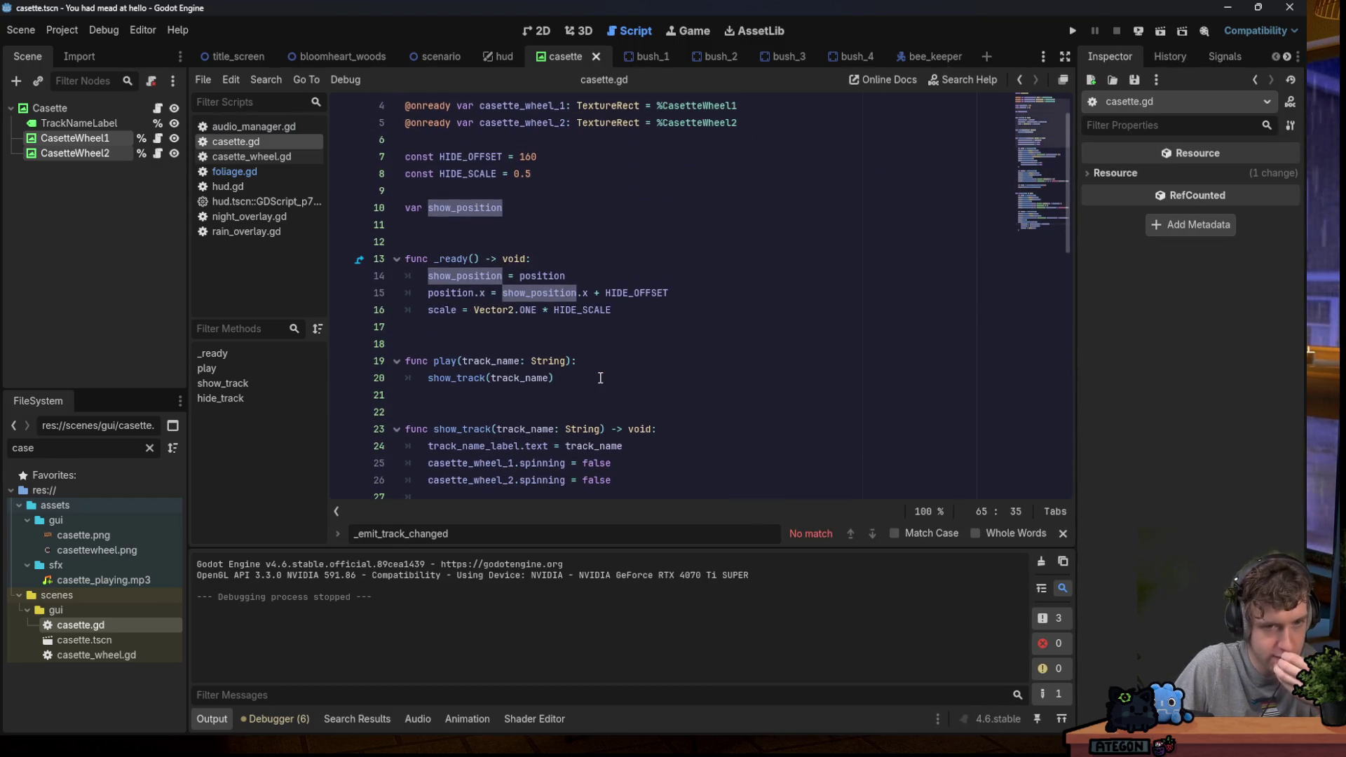
pyautogui.scroll(-14, 601, 377)
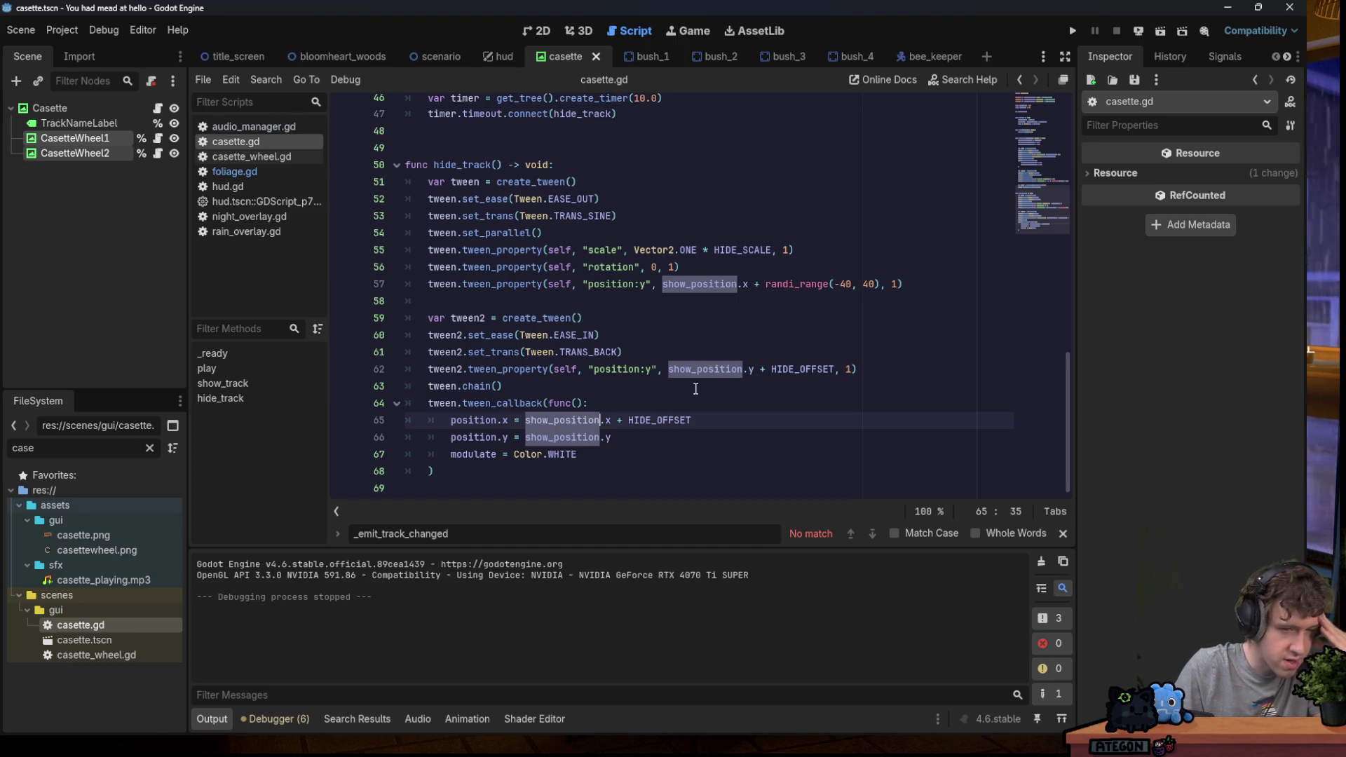
# Delete the 'modulate = Color.WHITE' line from hide_track's callback and bring up the gummy-ring photo.
pyautogui.moveTo(600, 454); pyautogui.dragTo(616, 439)
pyautogui.press('BackSpace')
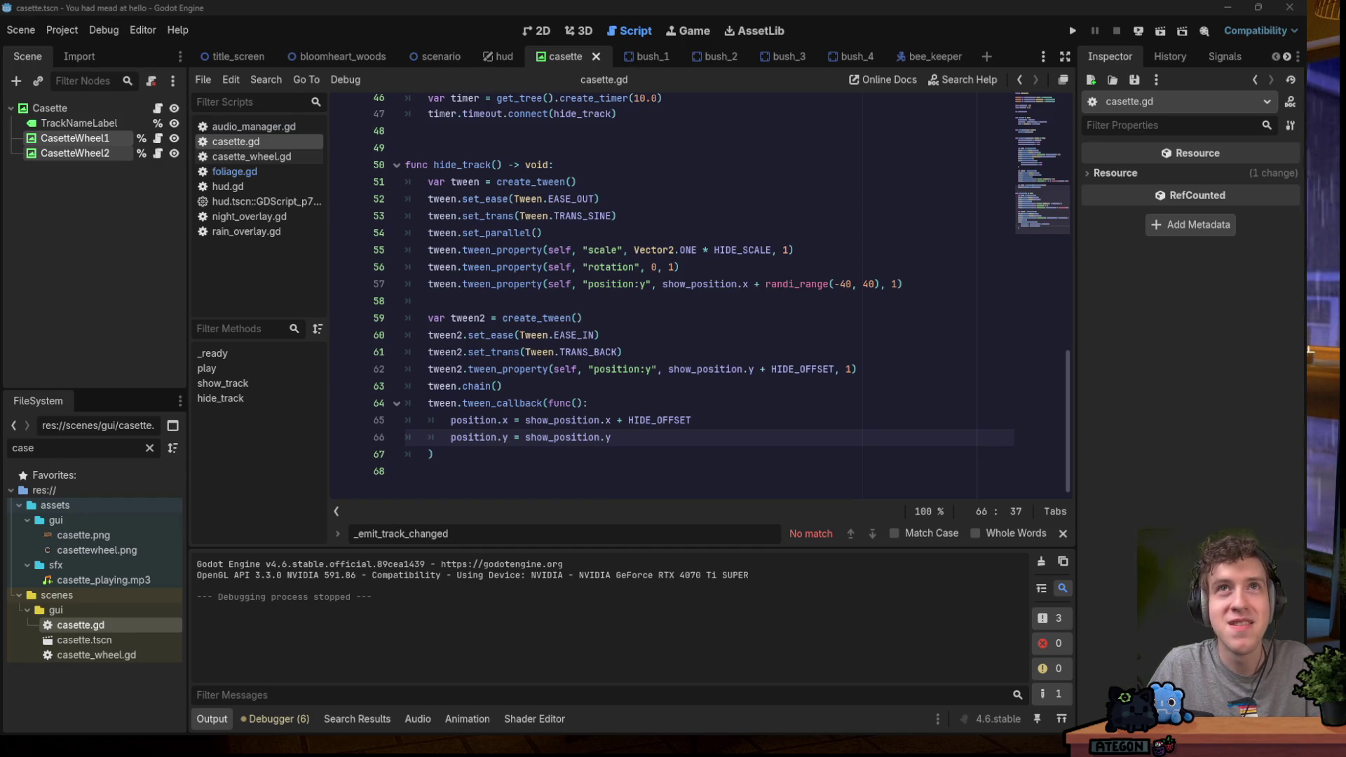
pyautogui.hotkey('alt', 'Tab')
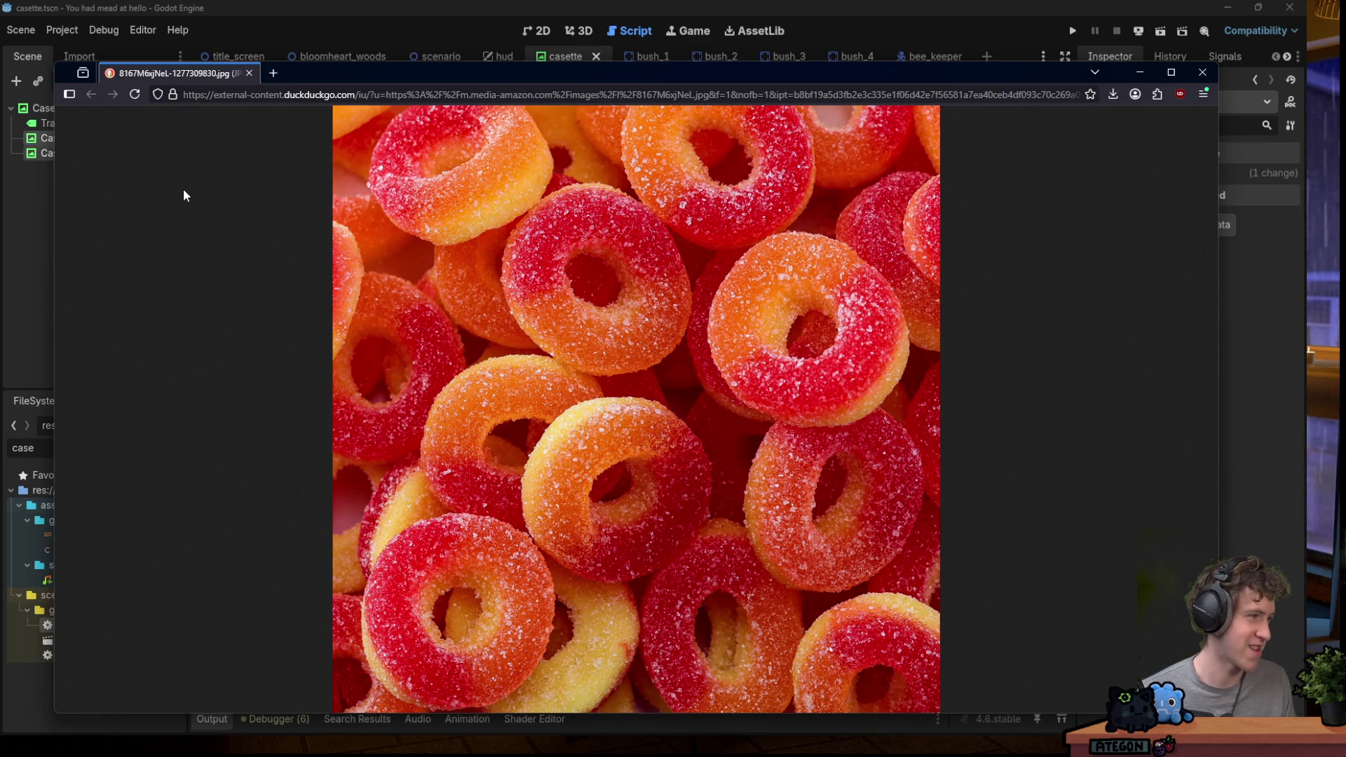
# Close the gummy-ring photo window and return to casette.gd at line 60.
pyautogui.click(1203, 72)
pyautogui.click(796, 339)
# Run the project, start a New Game, un-maximize the debug window, and toggle Settings with Esc.
pyautogui.click(810, 263)
pyautogui.click(1073, 30)
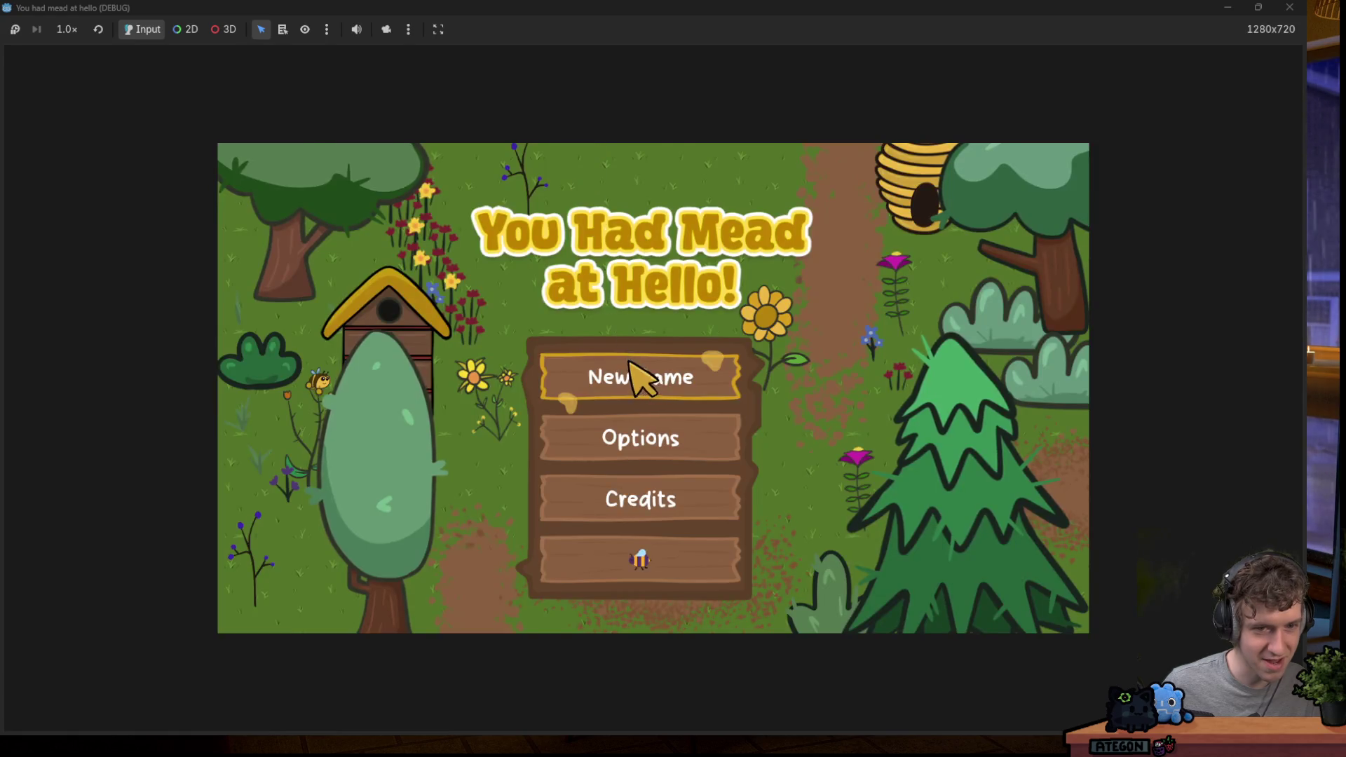
pyautogui.click(631, 370)
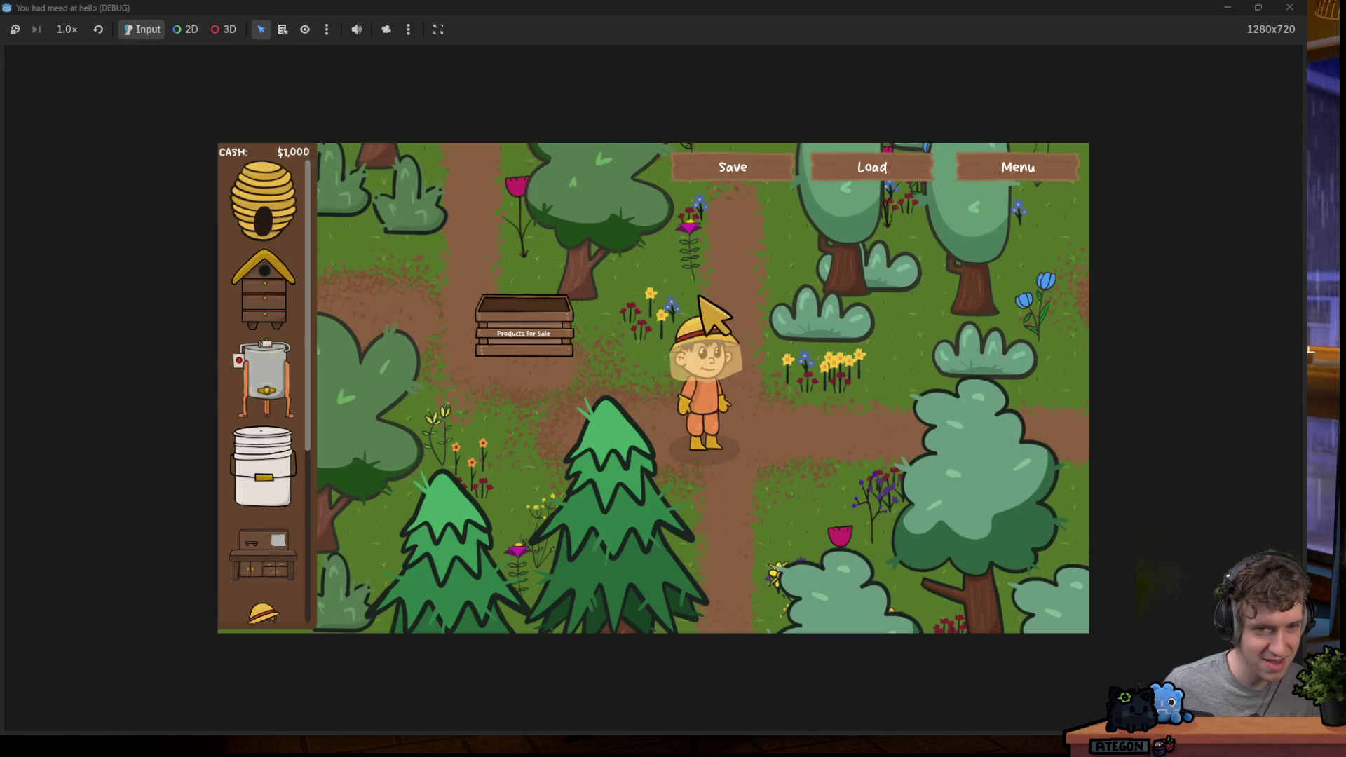
pyautogui.doubleClick(482, 7)
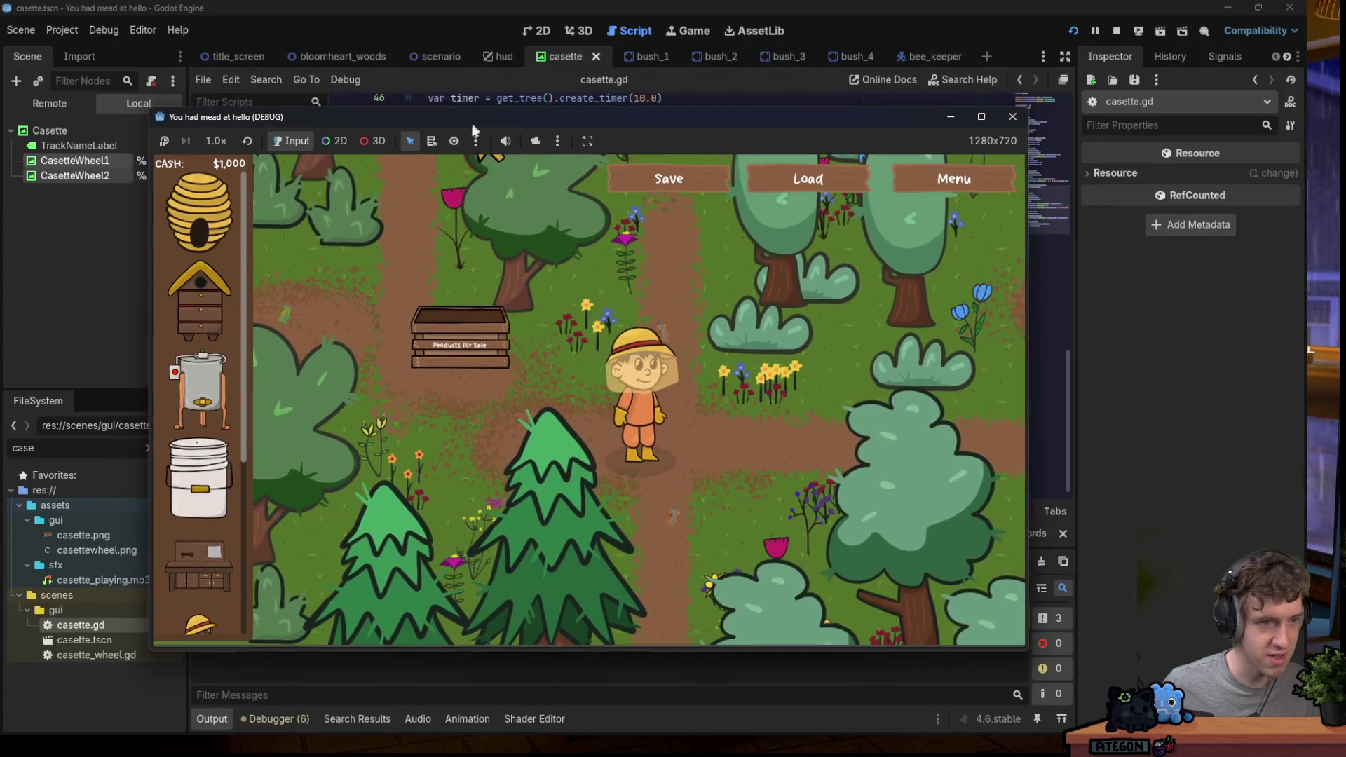
pyautogui.press('Escape')
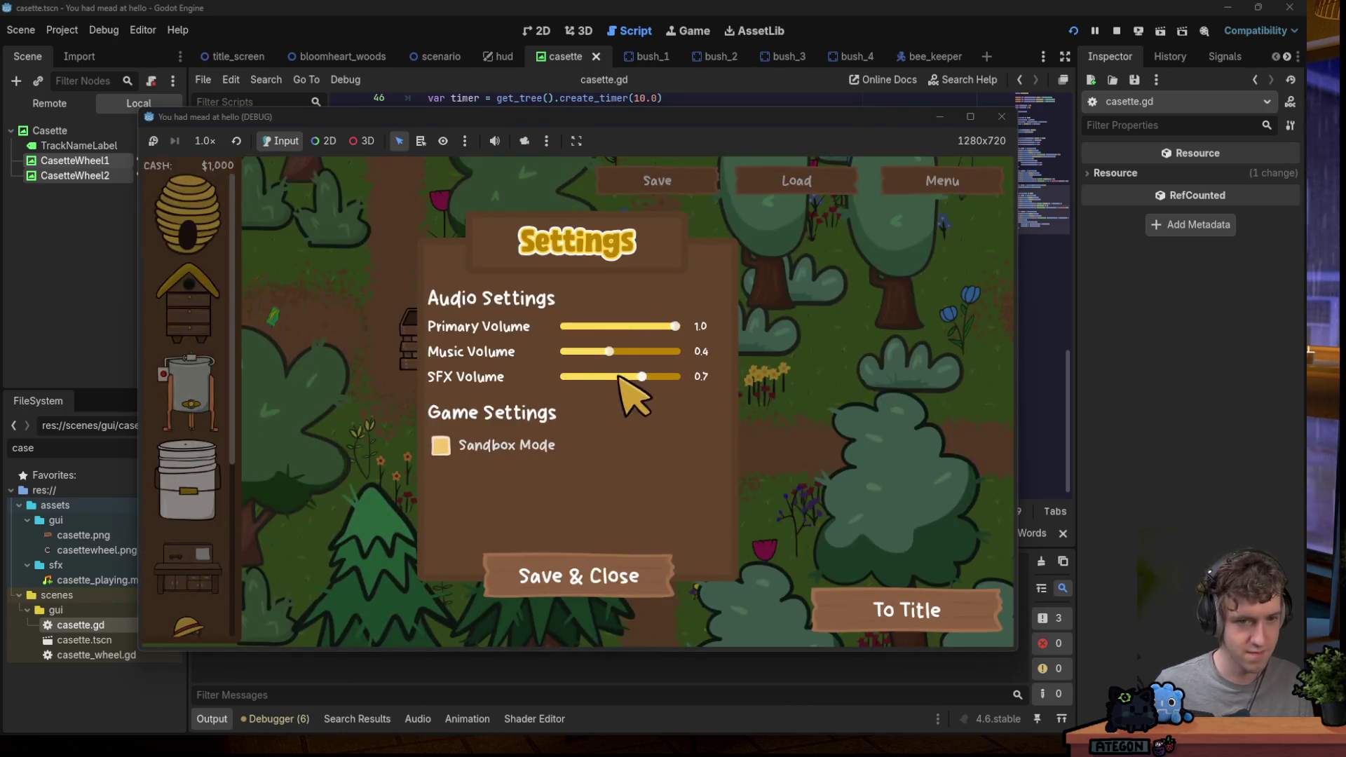
pyautogui.press('Escape')
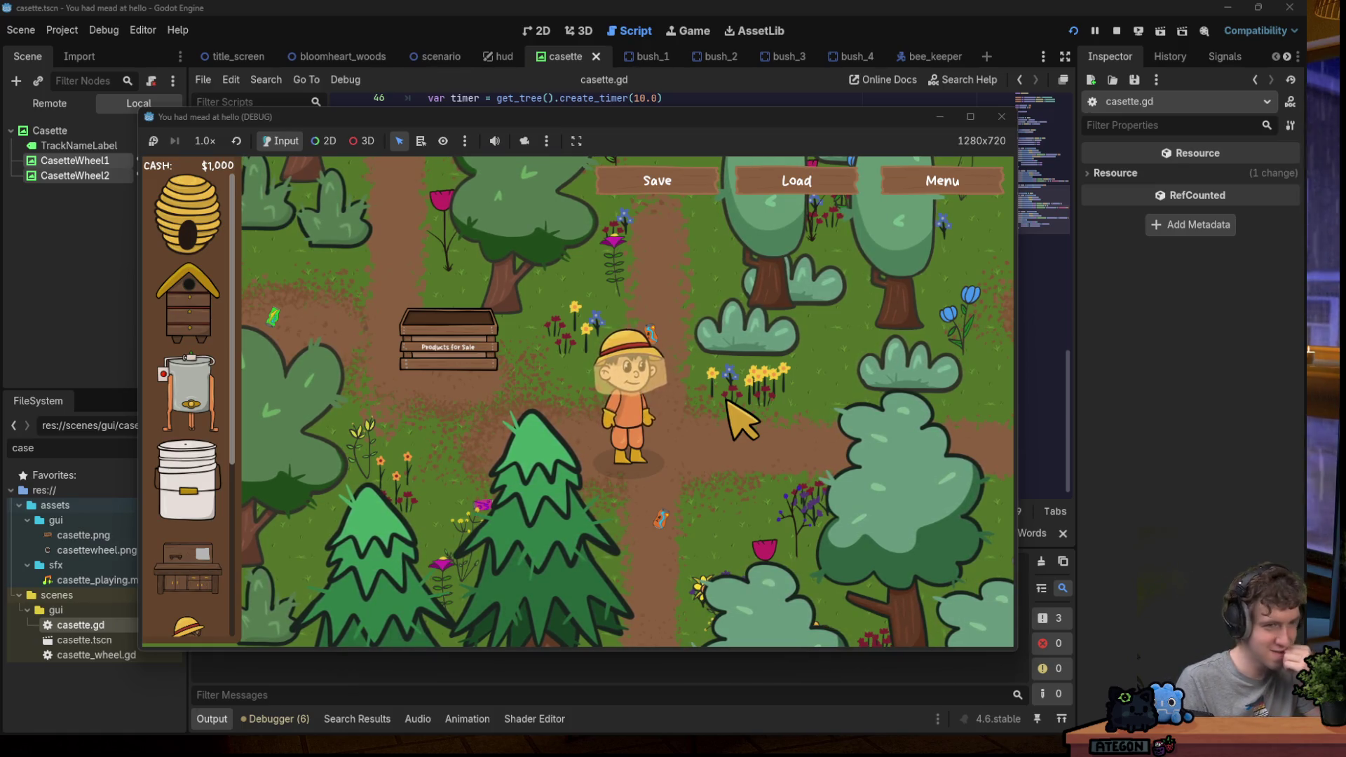
# Walk the beekeeper around the garden, collecting cash until it reaches $1,020.
pyautogui.press('s')
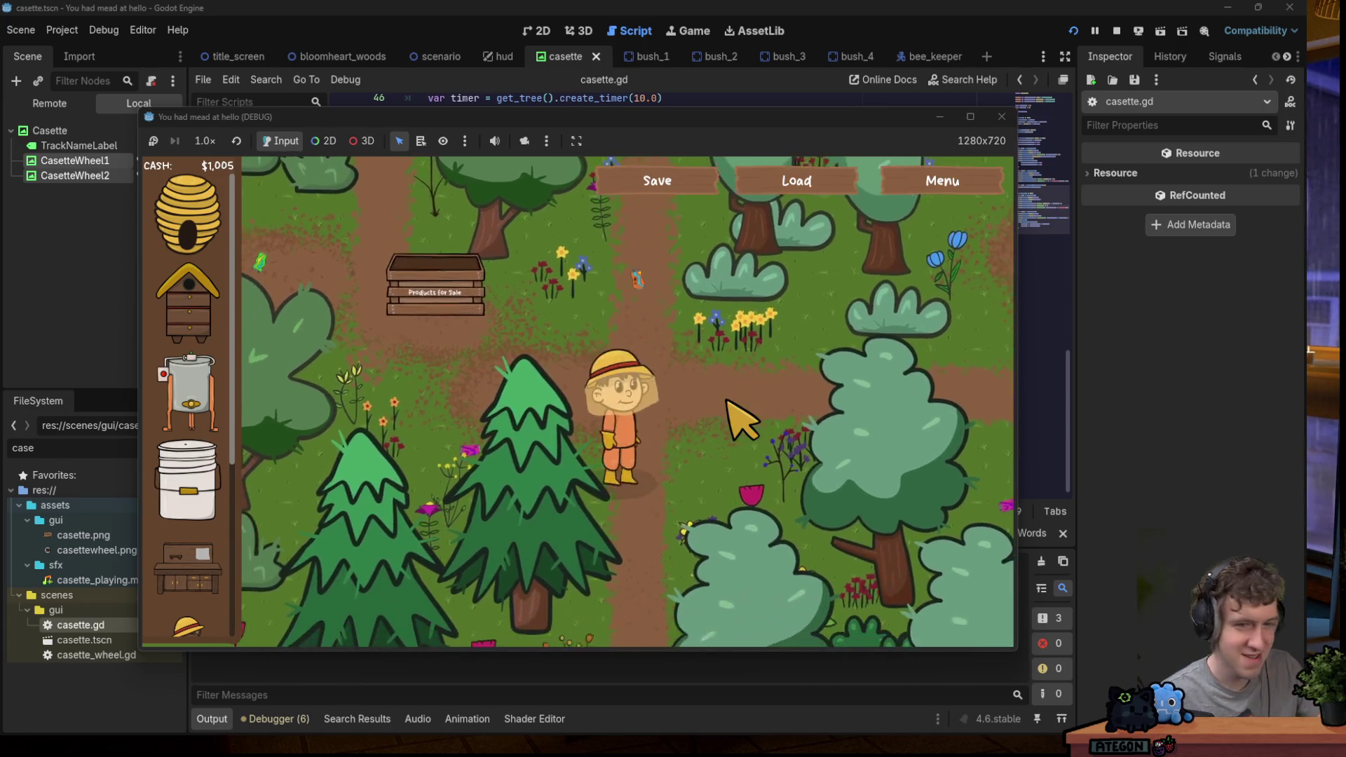
pyautogui.press('d')
pyautogui.press('w')
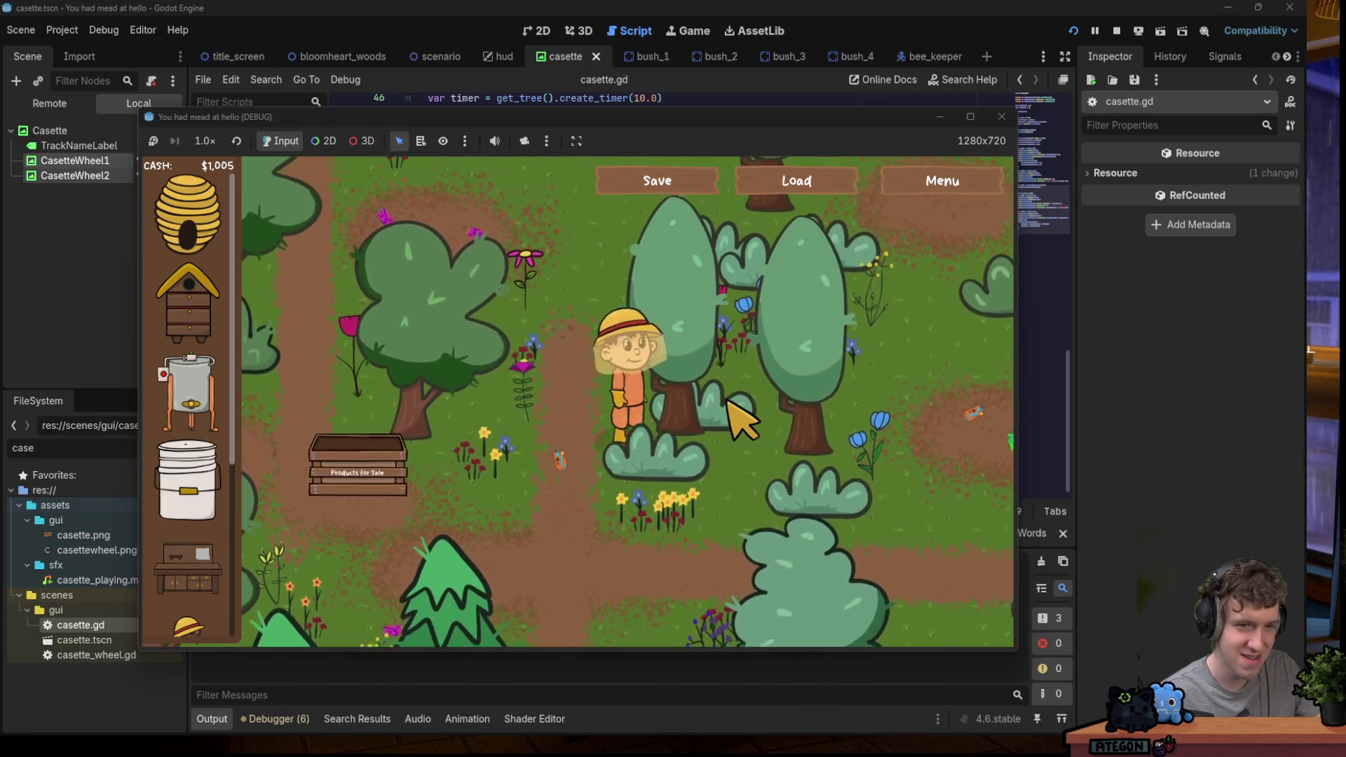
pyautogui.press('d')
pyautogui.press('w')
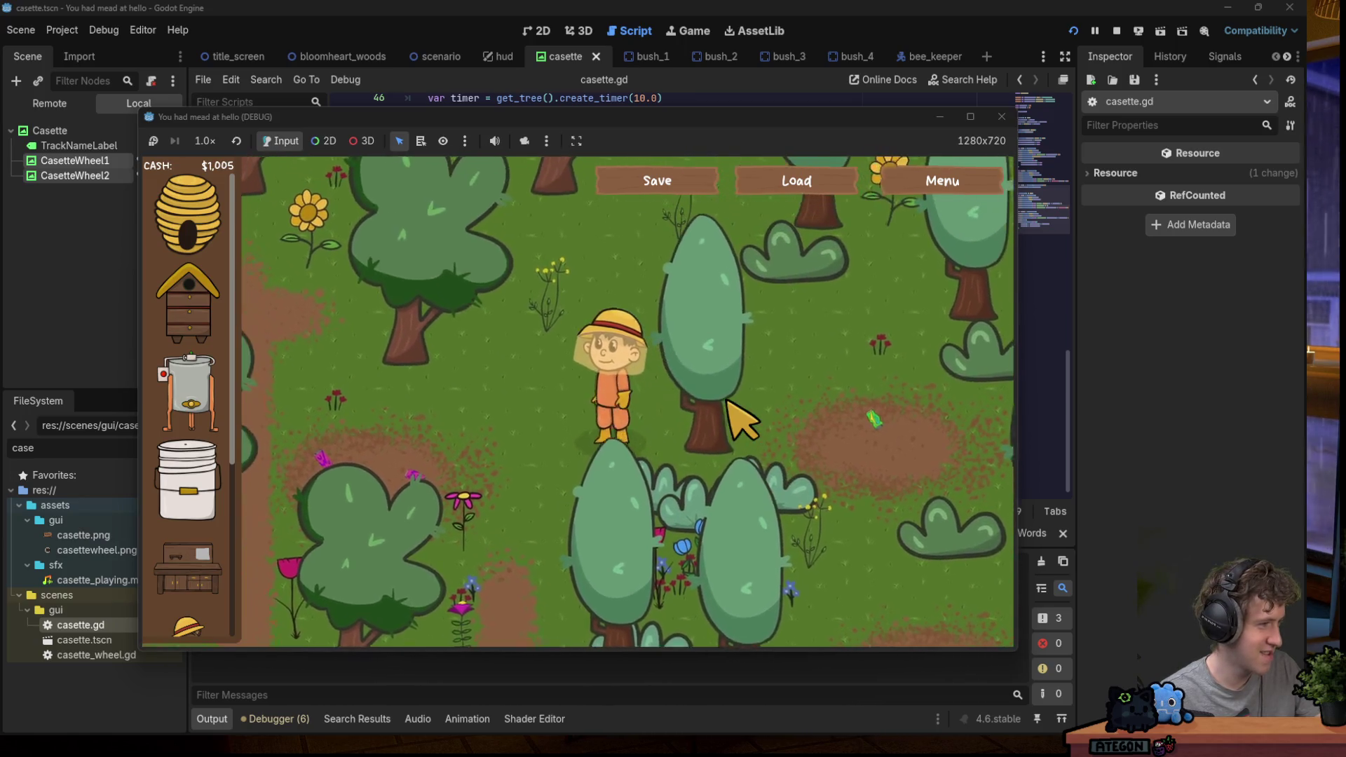
pyautogui.press('a')
pyautogui.press('a')
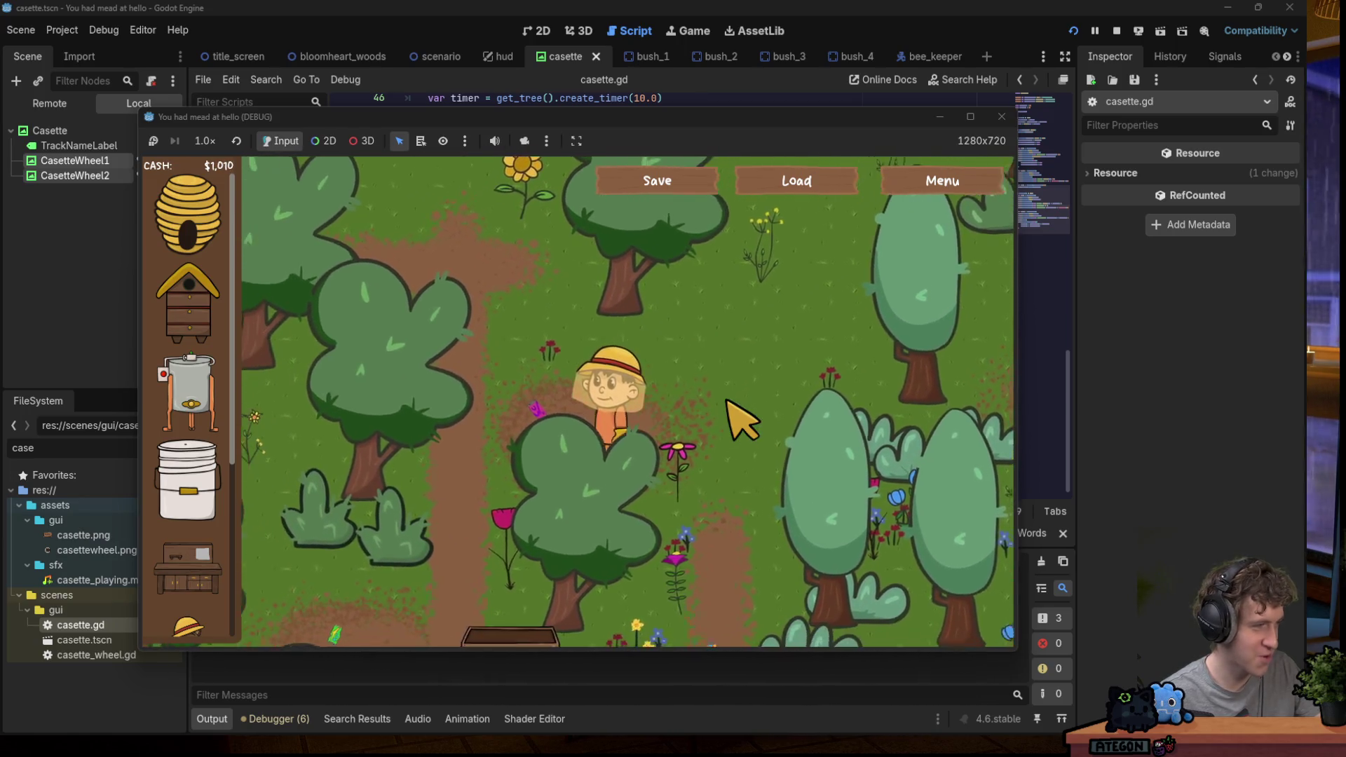
pyautogui.press('a')
pyautogui.press('s')
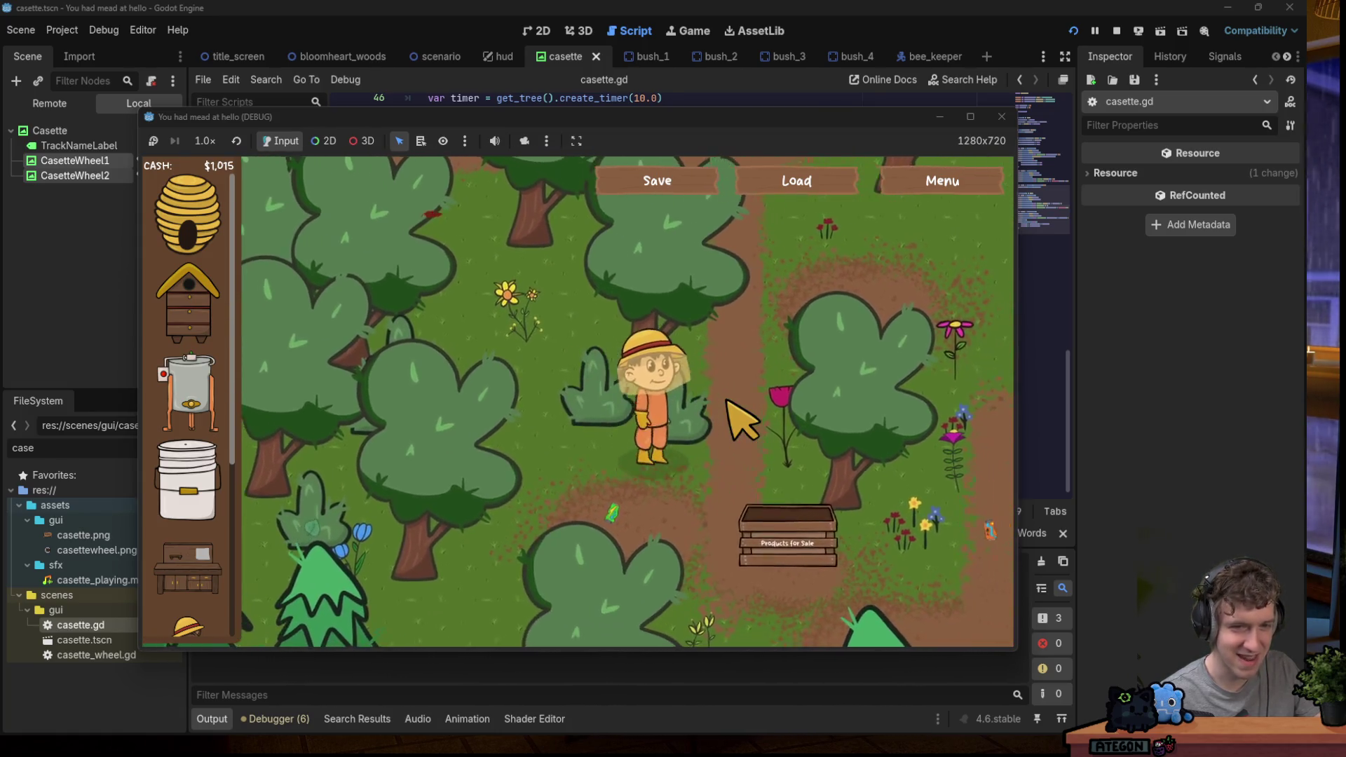
pyautogui.press('a')
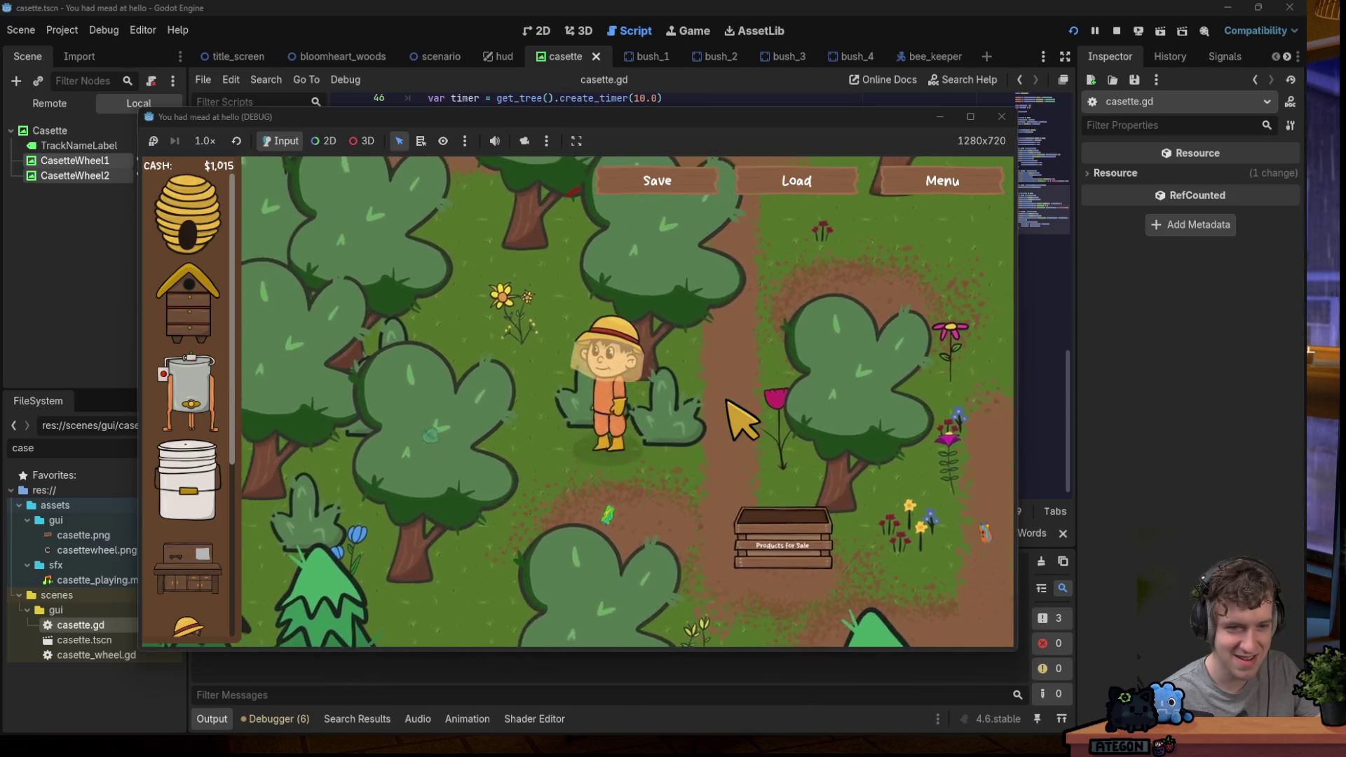
pyautogui.press('w')
pyautogui.press('d')
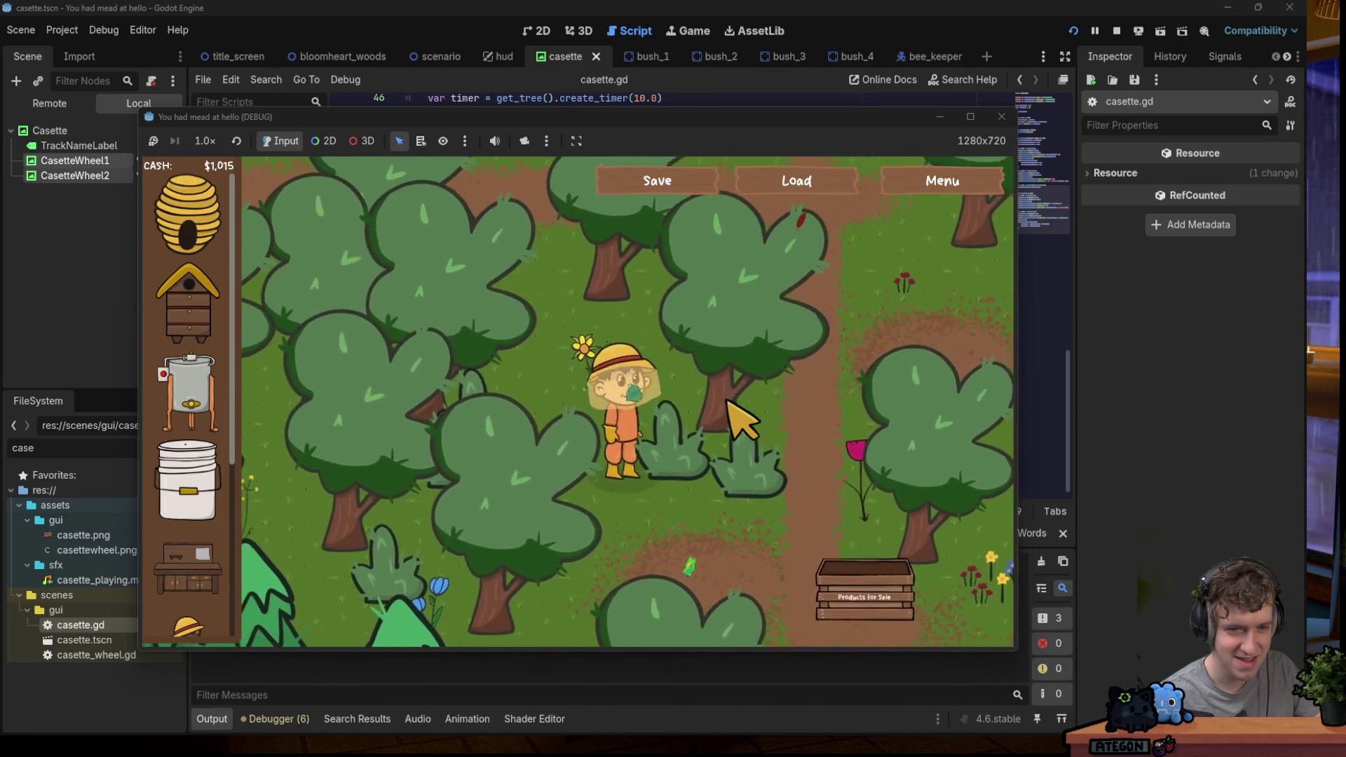
pyautogui.press('s')
pyautogui.press('a')
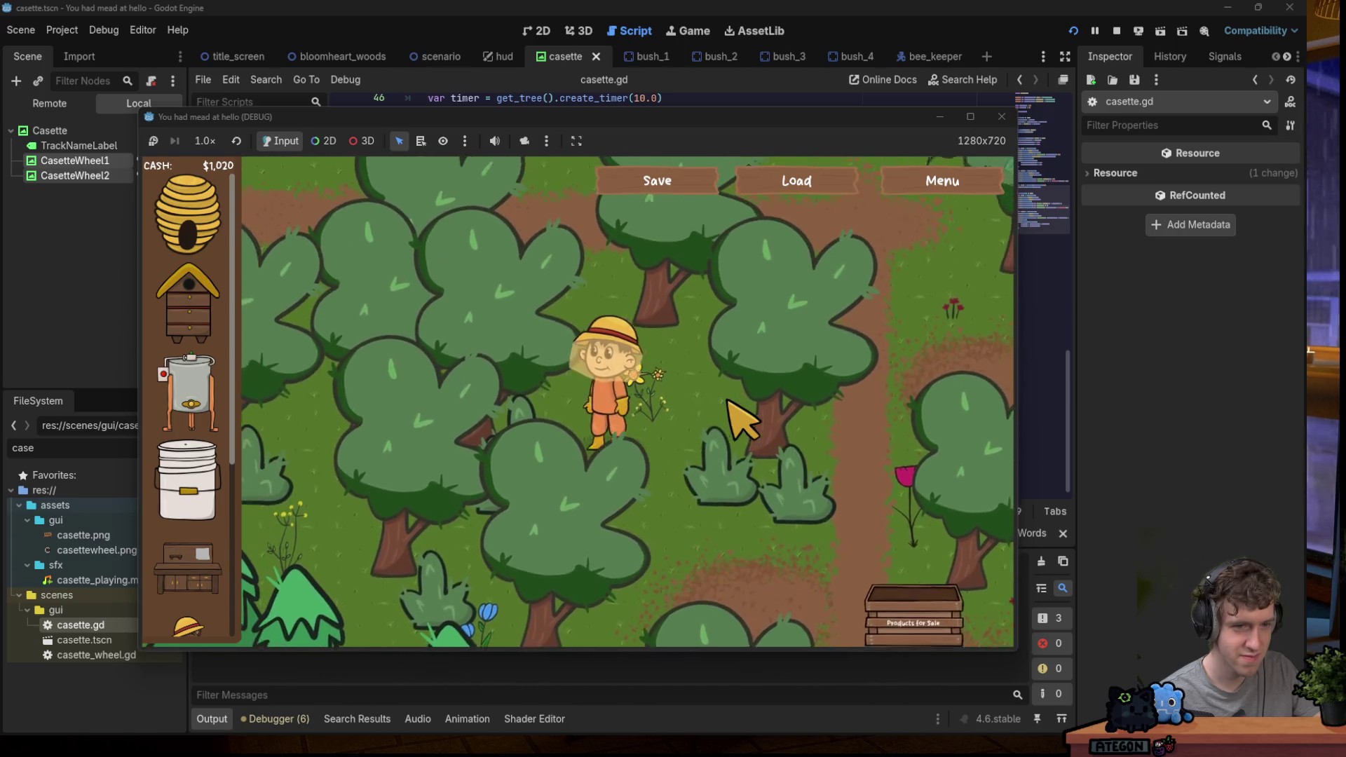
# Roam behind the forest trees and bushes, ending past the sunflower near the dirt path.
pyautogui.press('a')
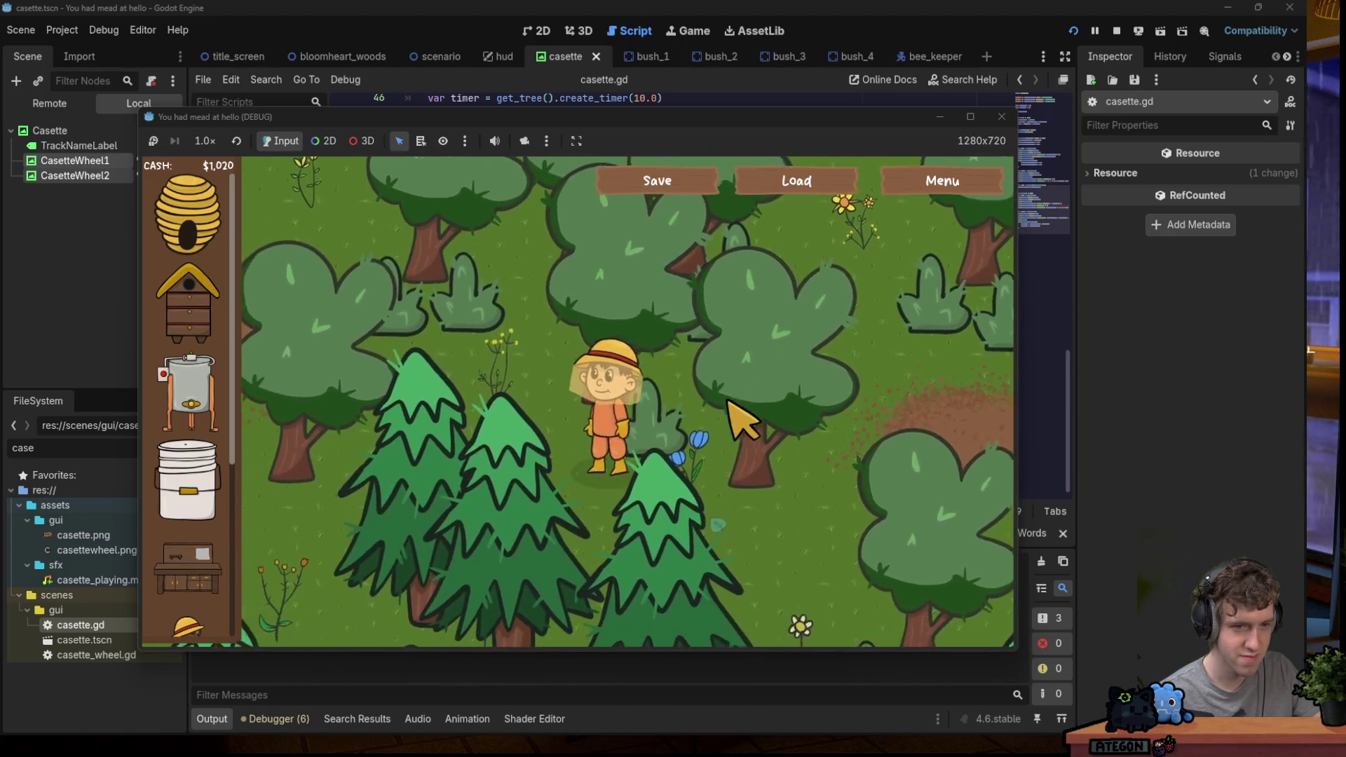
pyautogui.press('w')
pyautogui.press('a')
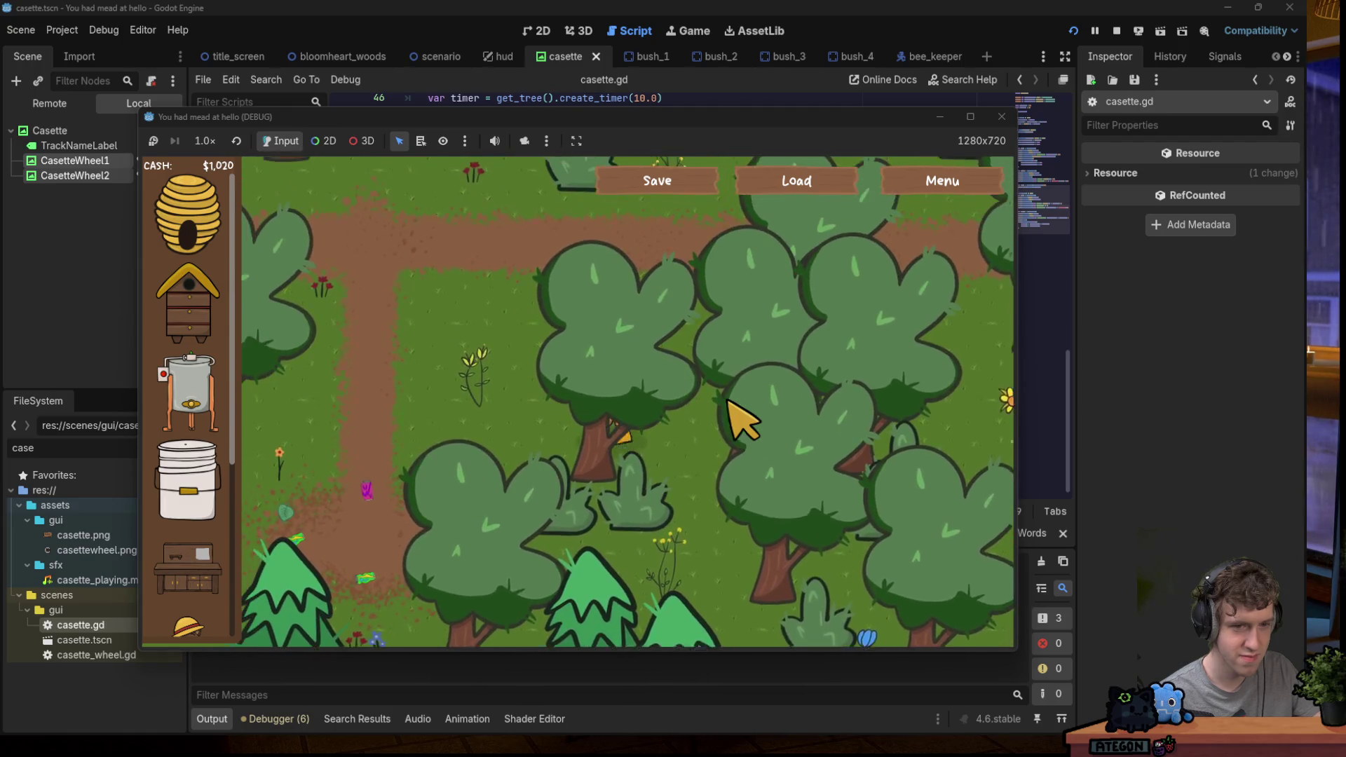
pyautogui.press('s')
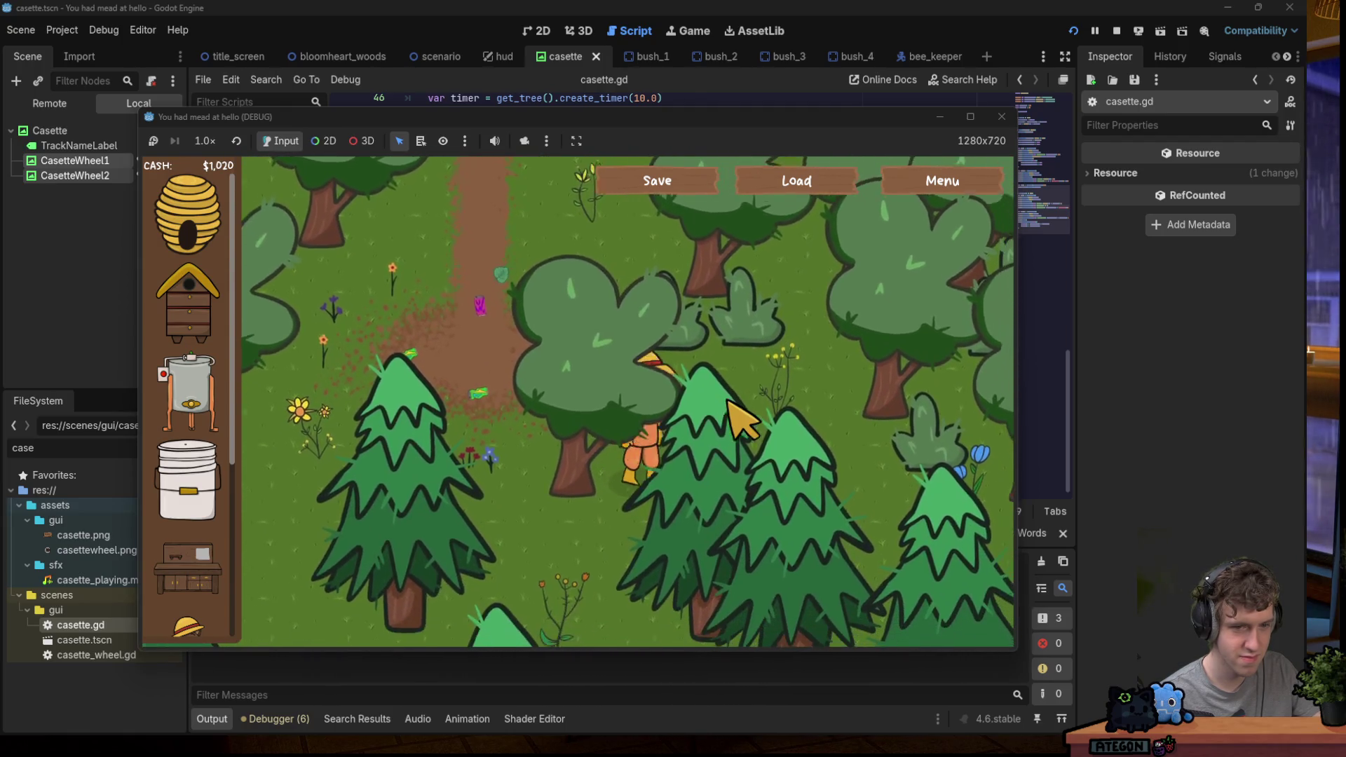
pyautogui.press('w')
pyautogui.press('a')
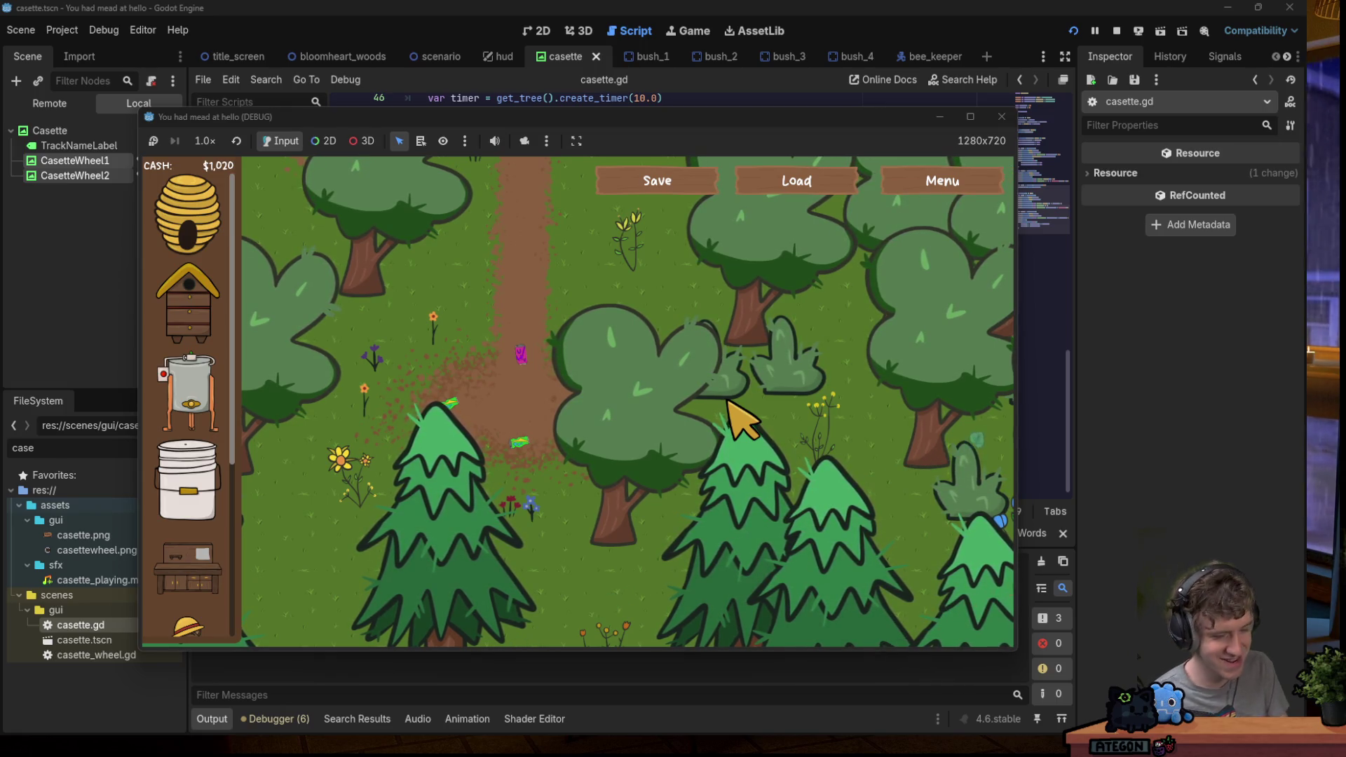
pyautogui.press('d')
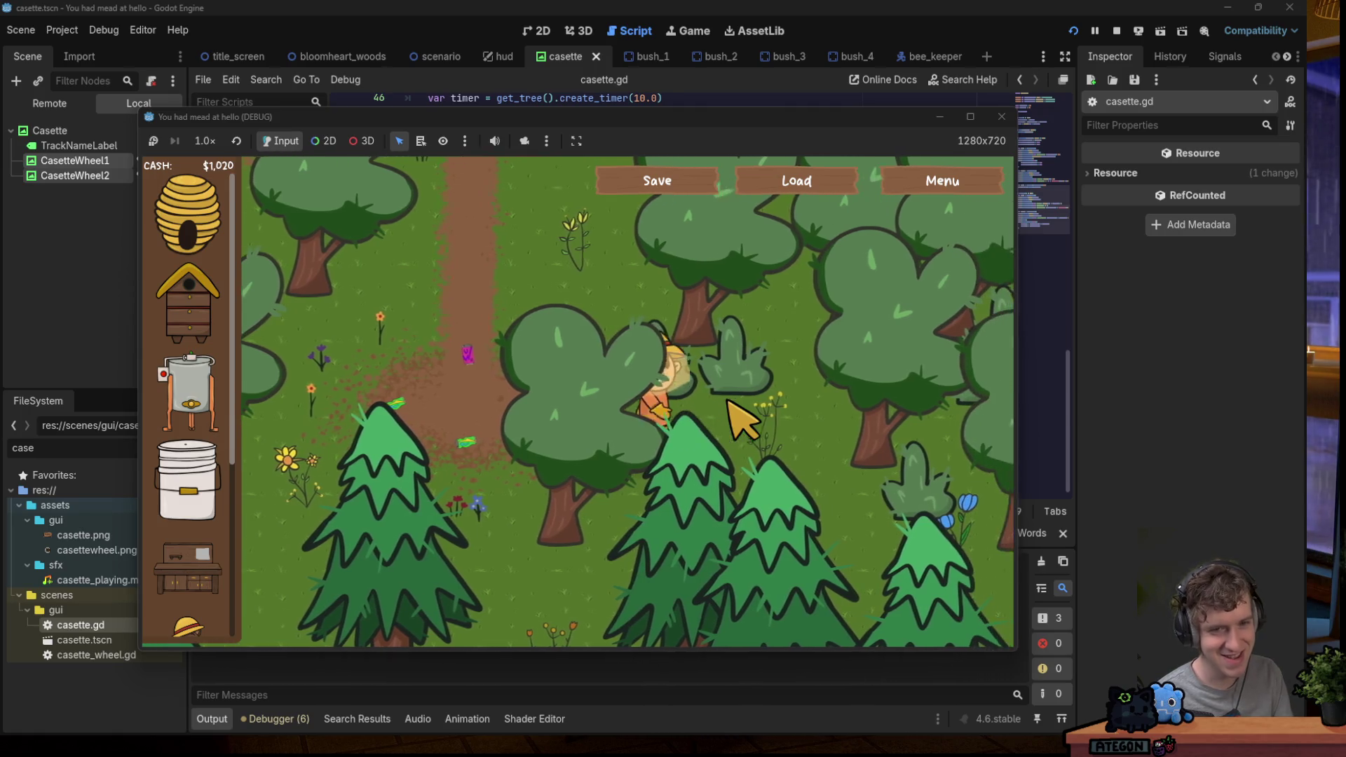
pyautogui.press('w')
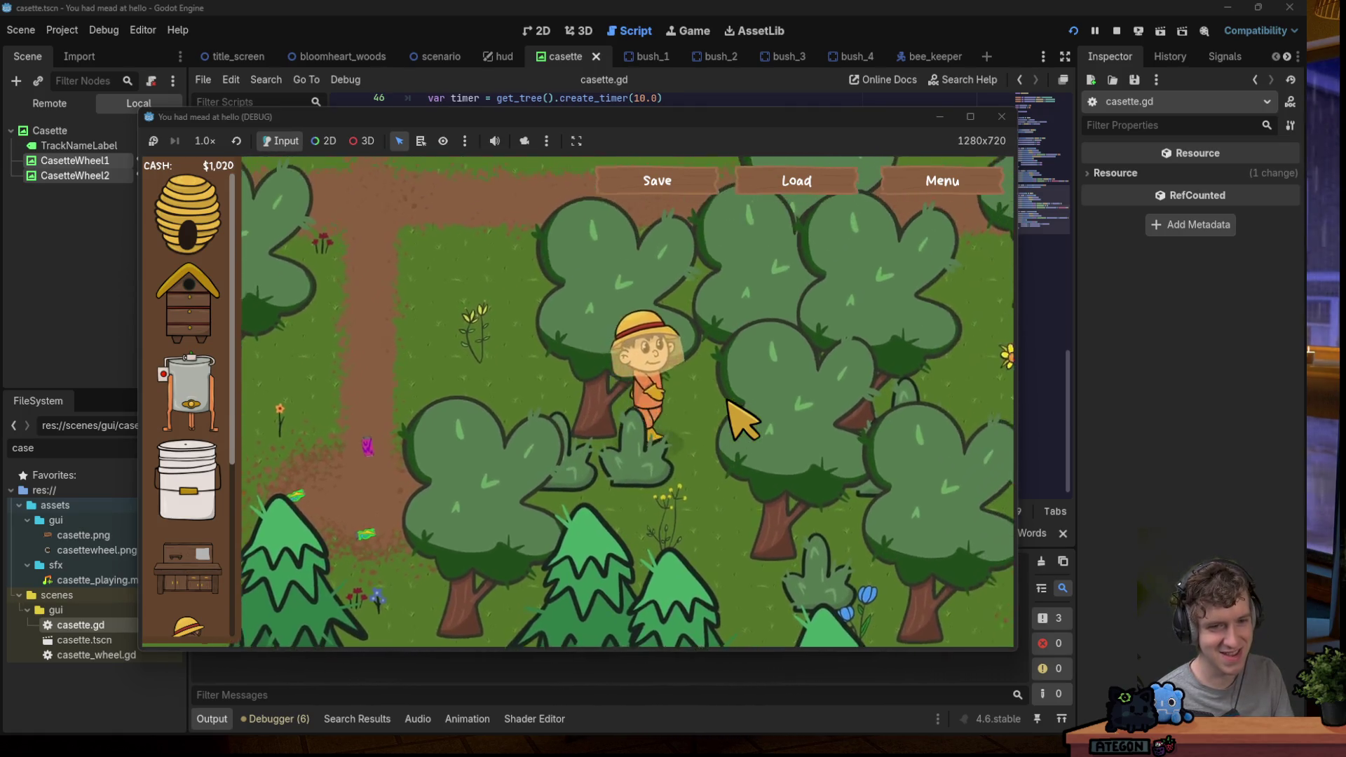
pyautogui.press('w')
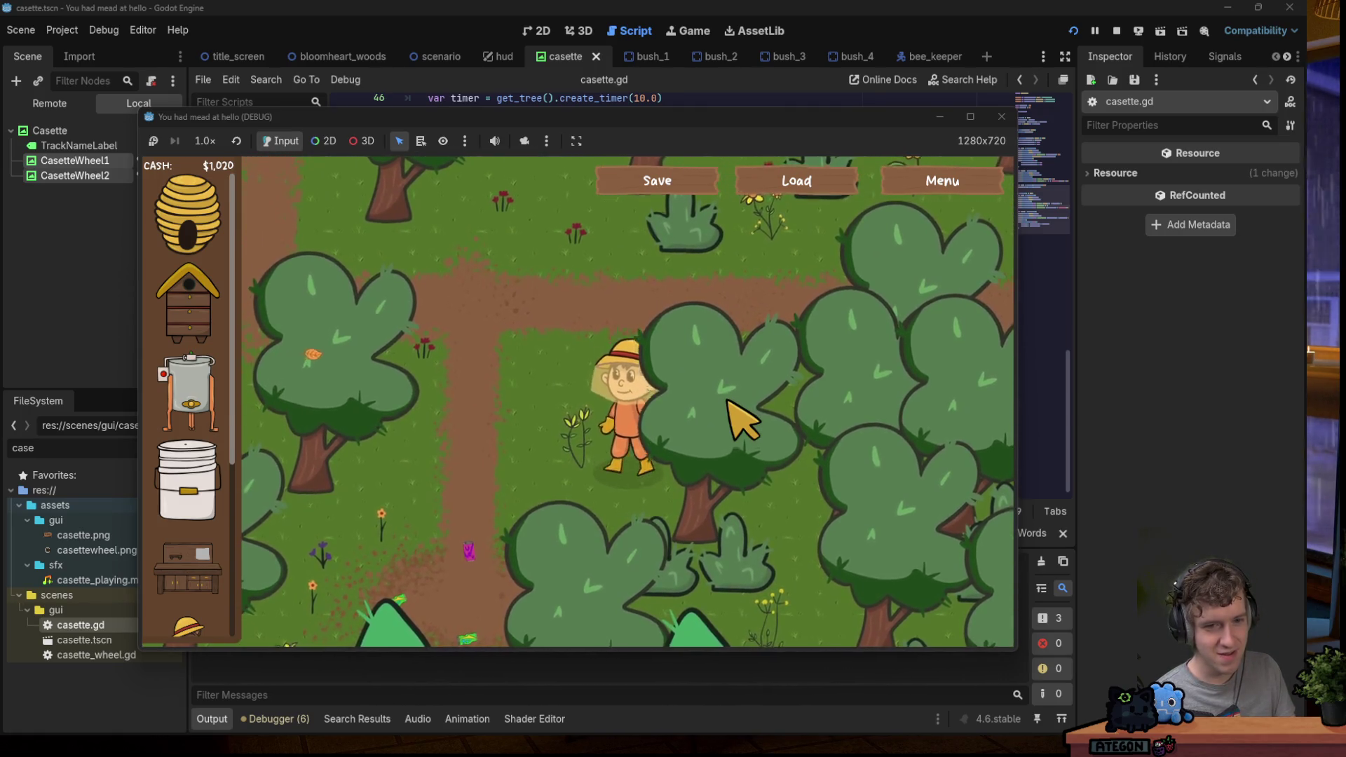
pyautogui.press('w')
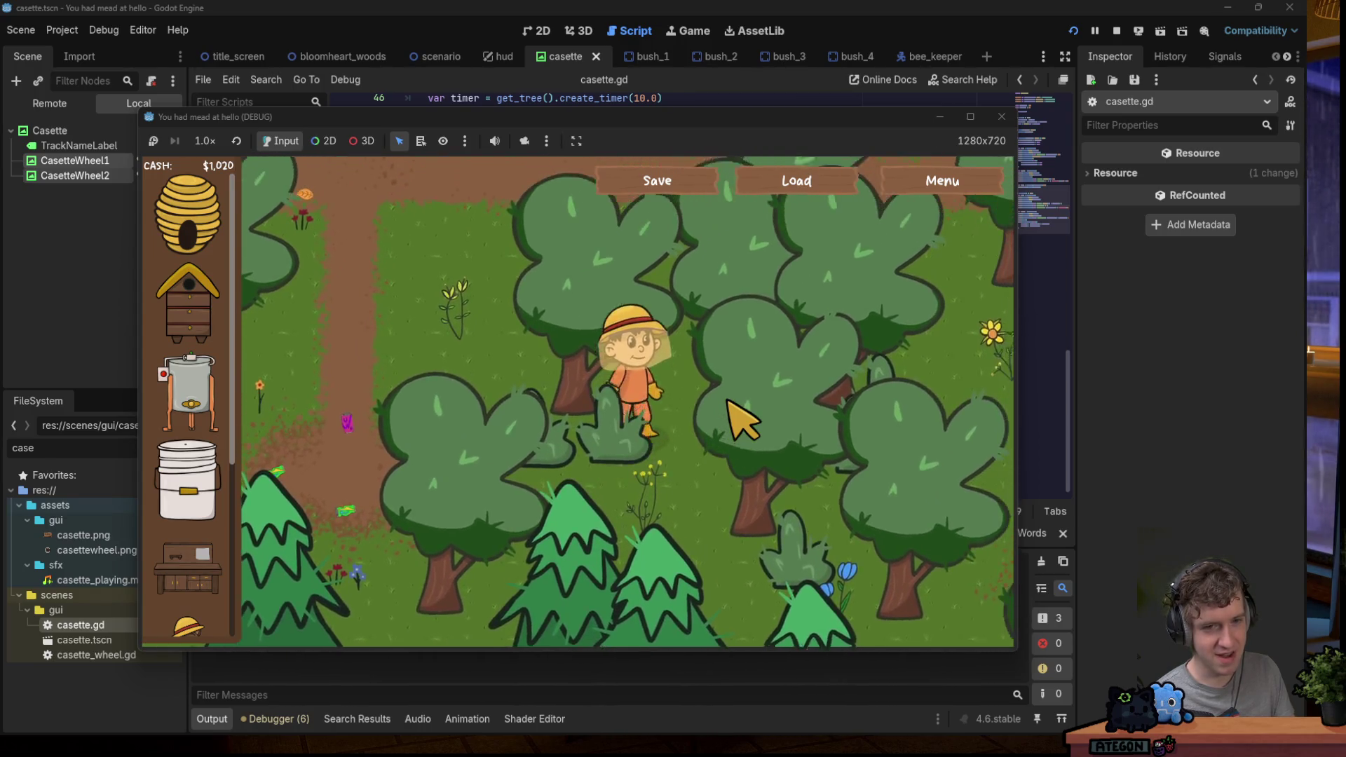
pyautogui.press('s')
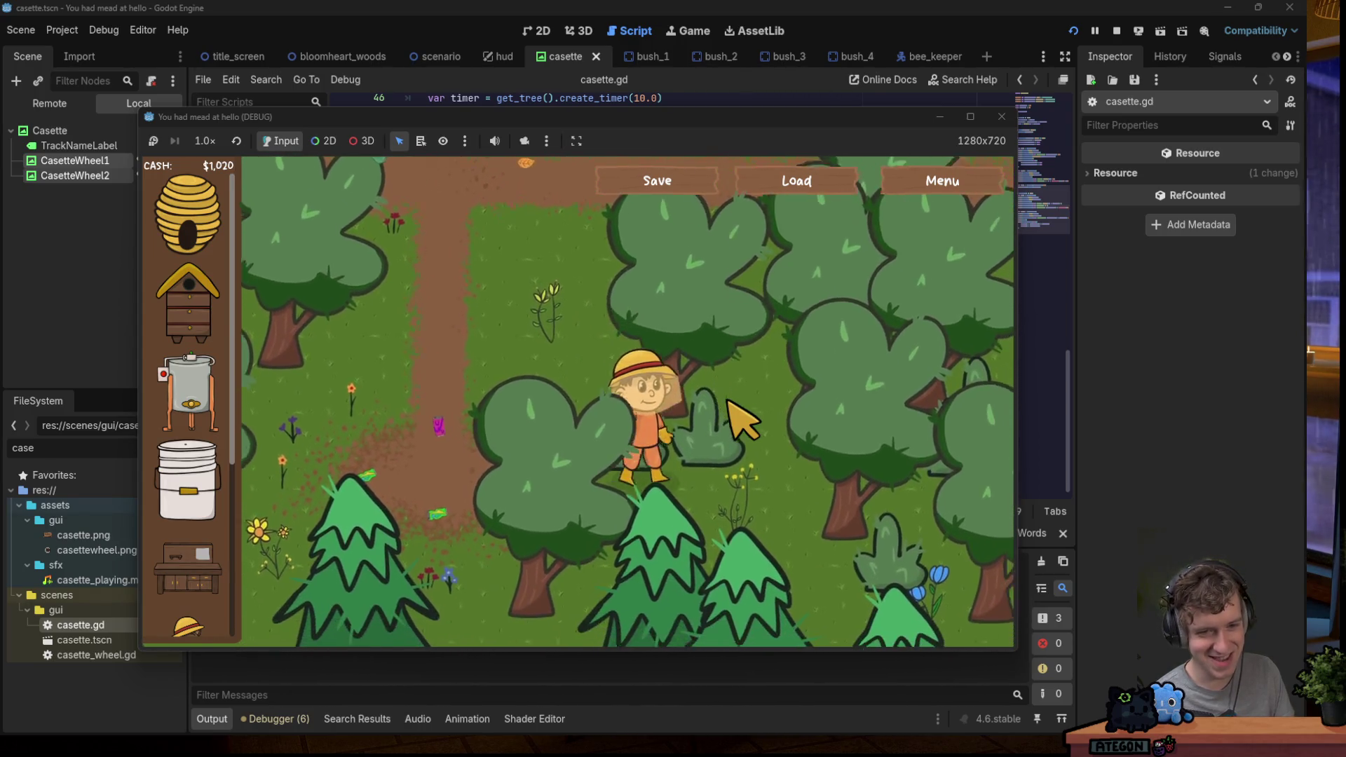
pyautogui.press('w')
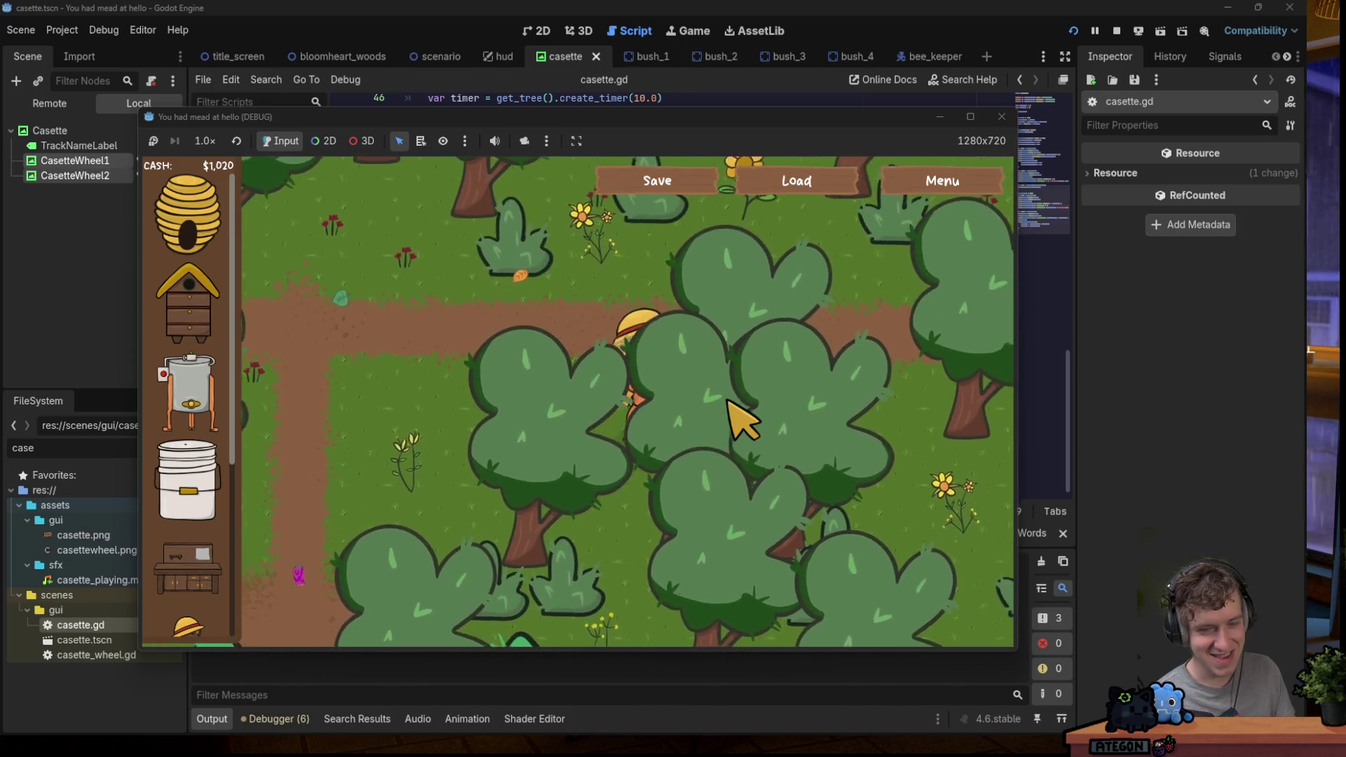
pyautogui.press('w')
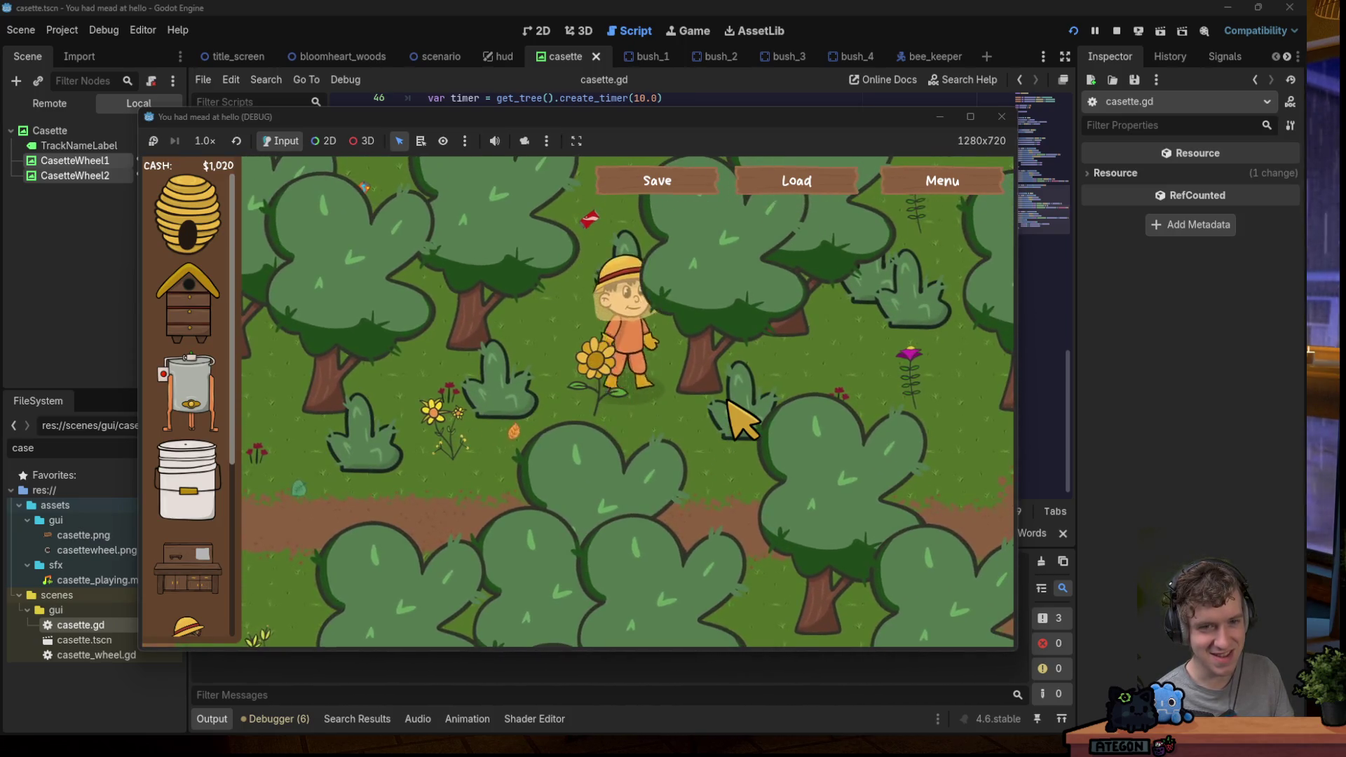
pyautogui.press('a')
pyautogui.press('s')
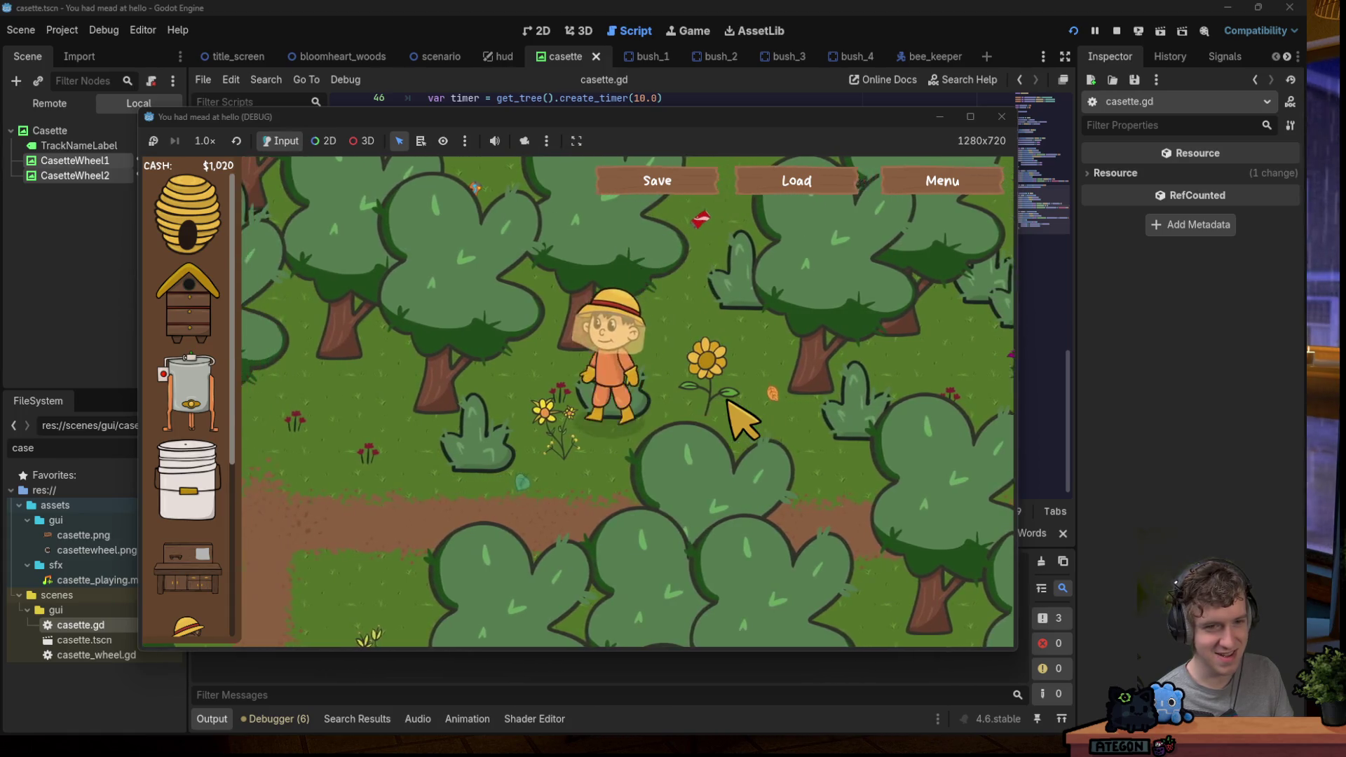
pyautogui.press('a')
pyautogui.press('s')
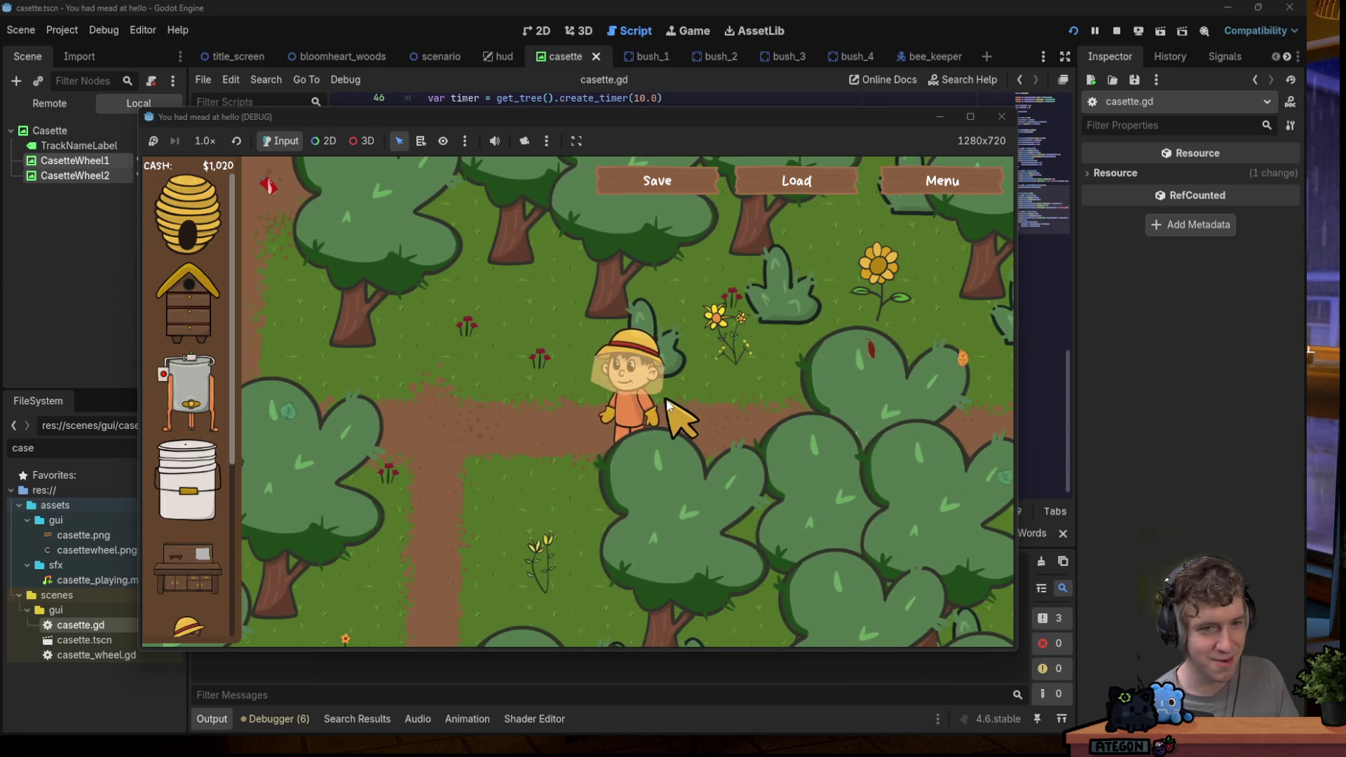
# Walk the beekeeper past the sunflower and through the forest trees.
pyautogui.hotkey('w', 'd')
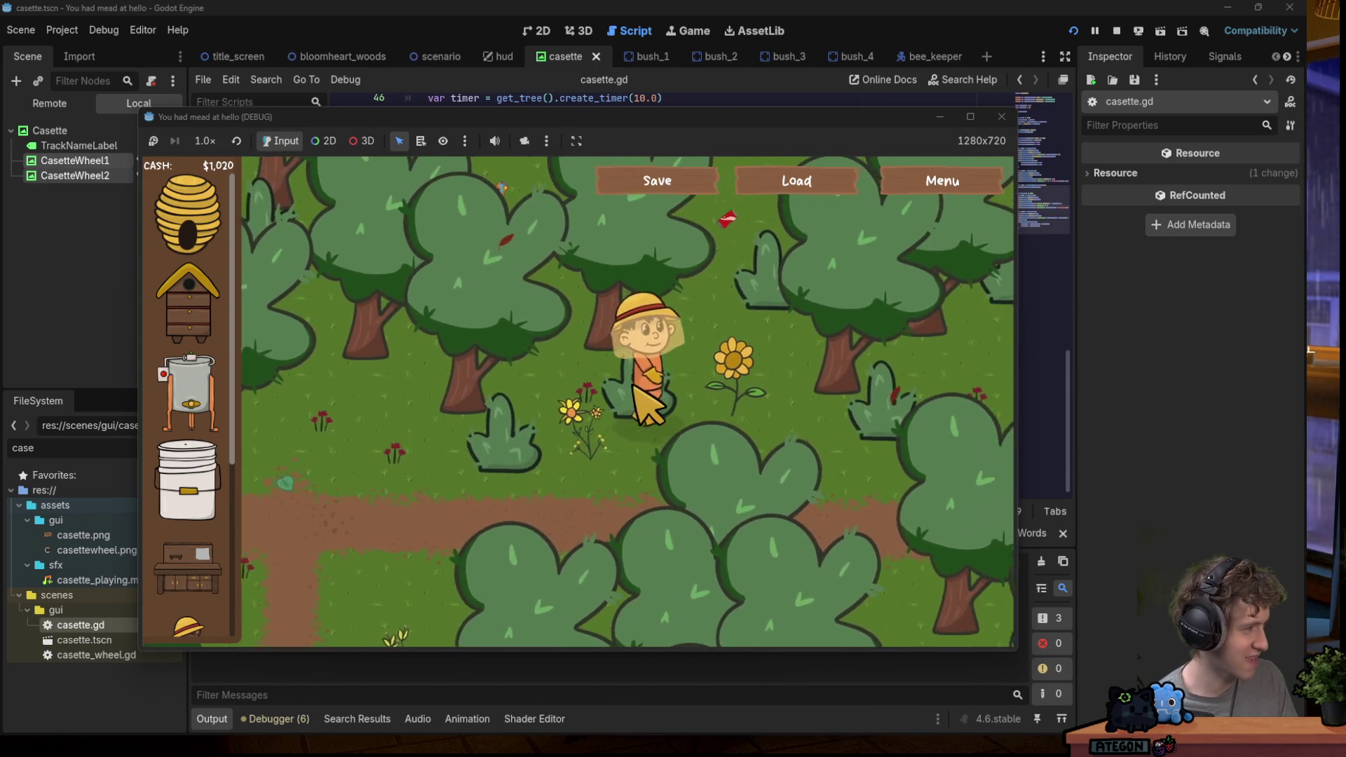
pyautogui.hotkey('w', 'd')
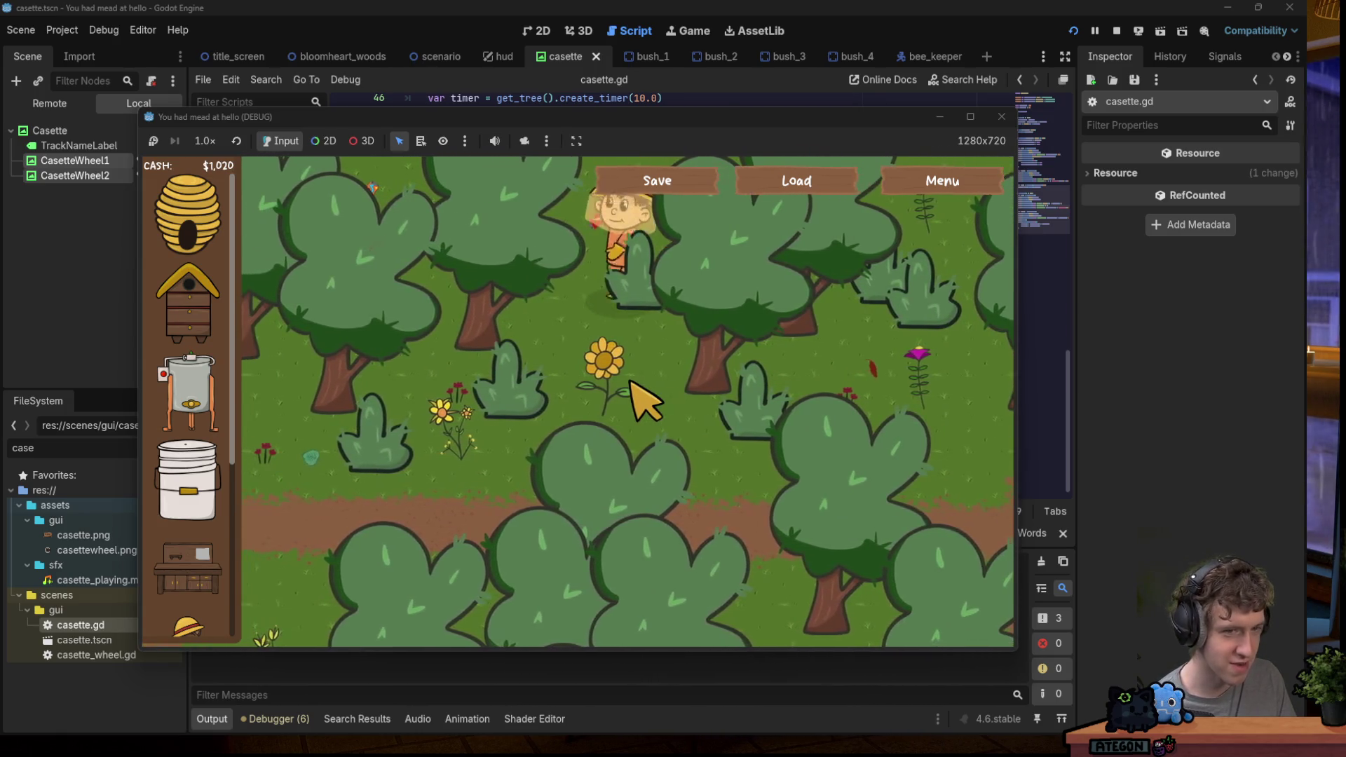
pyautogui.hotkey('s', 'd')
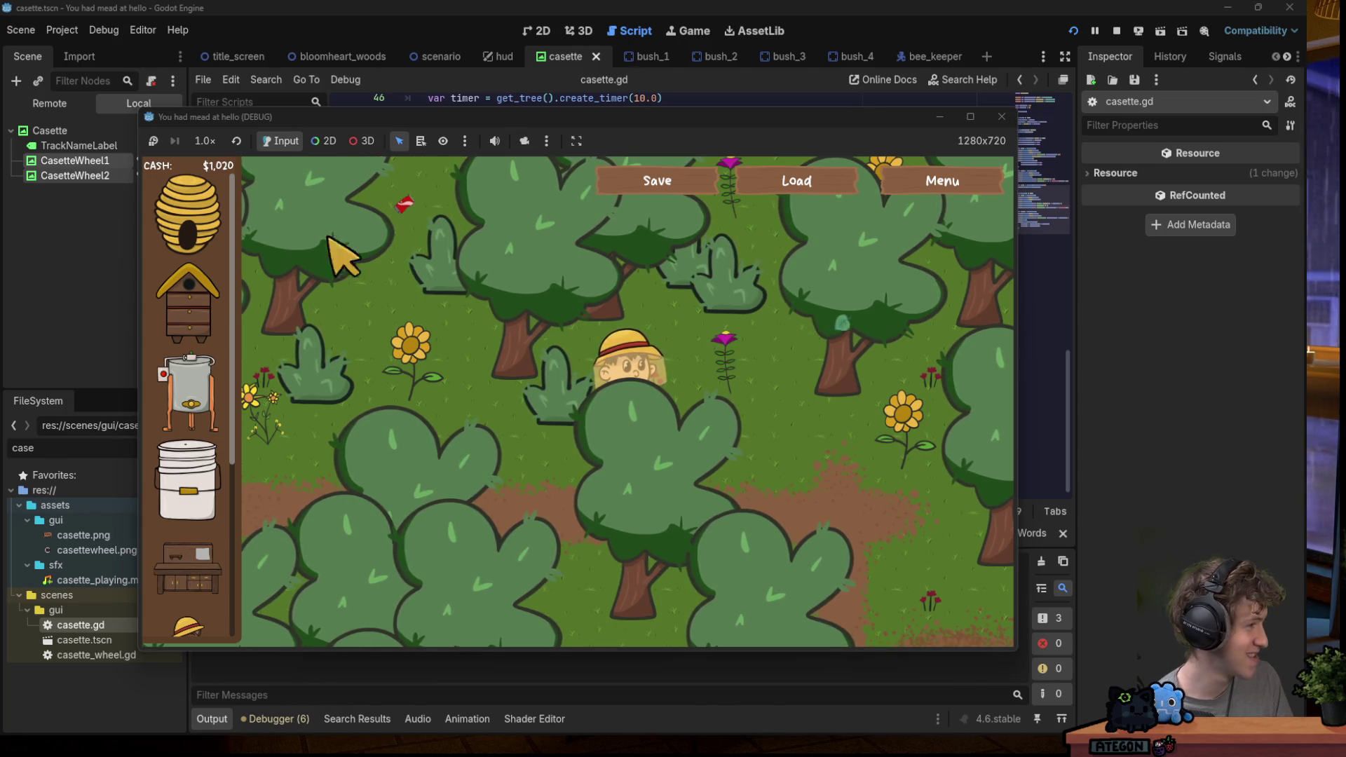
pyautogui.hotkey('s', 'a')
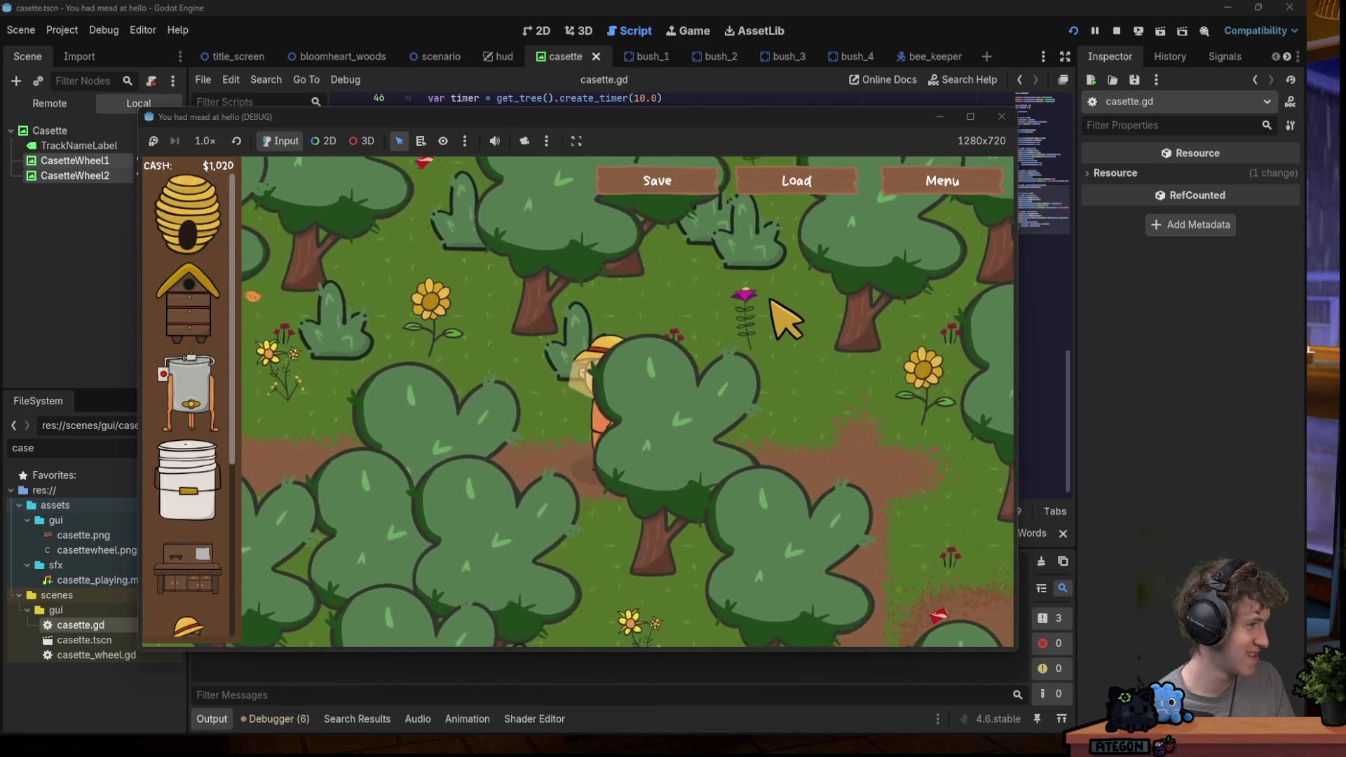
pyautogui.press('a')
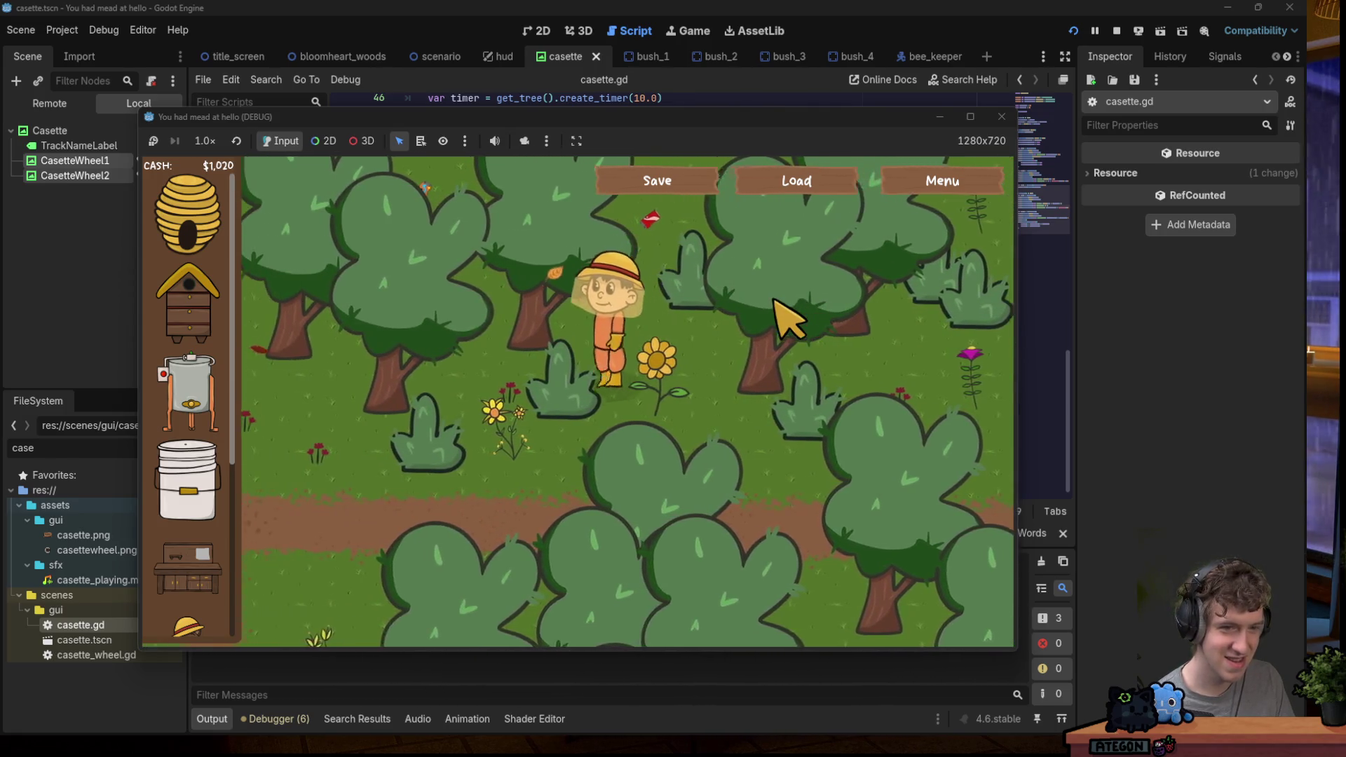
pyautogui.press('d')
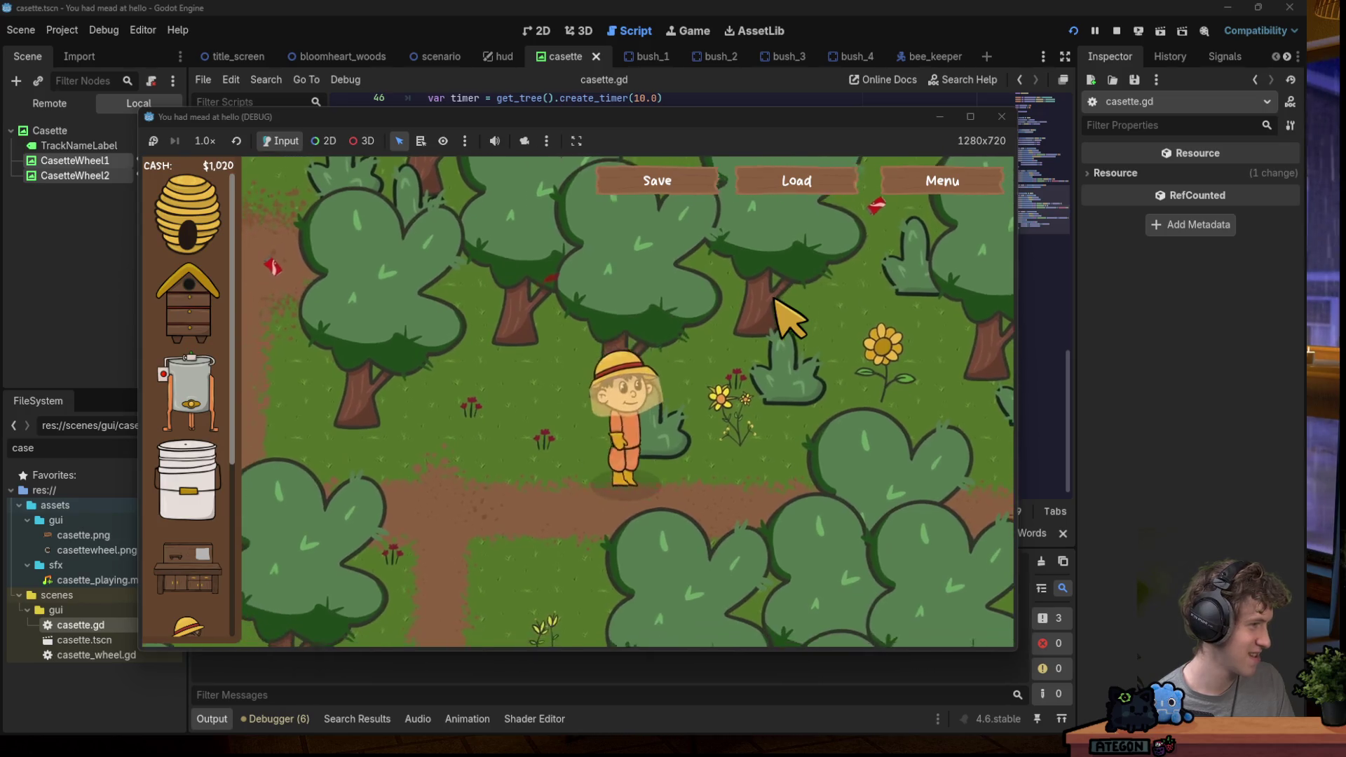
pyautogui.press('d')
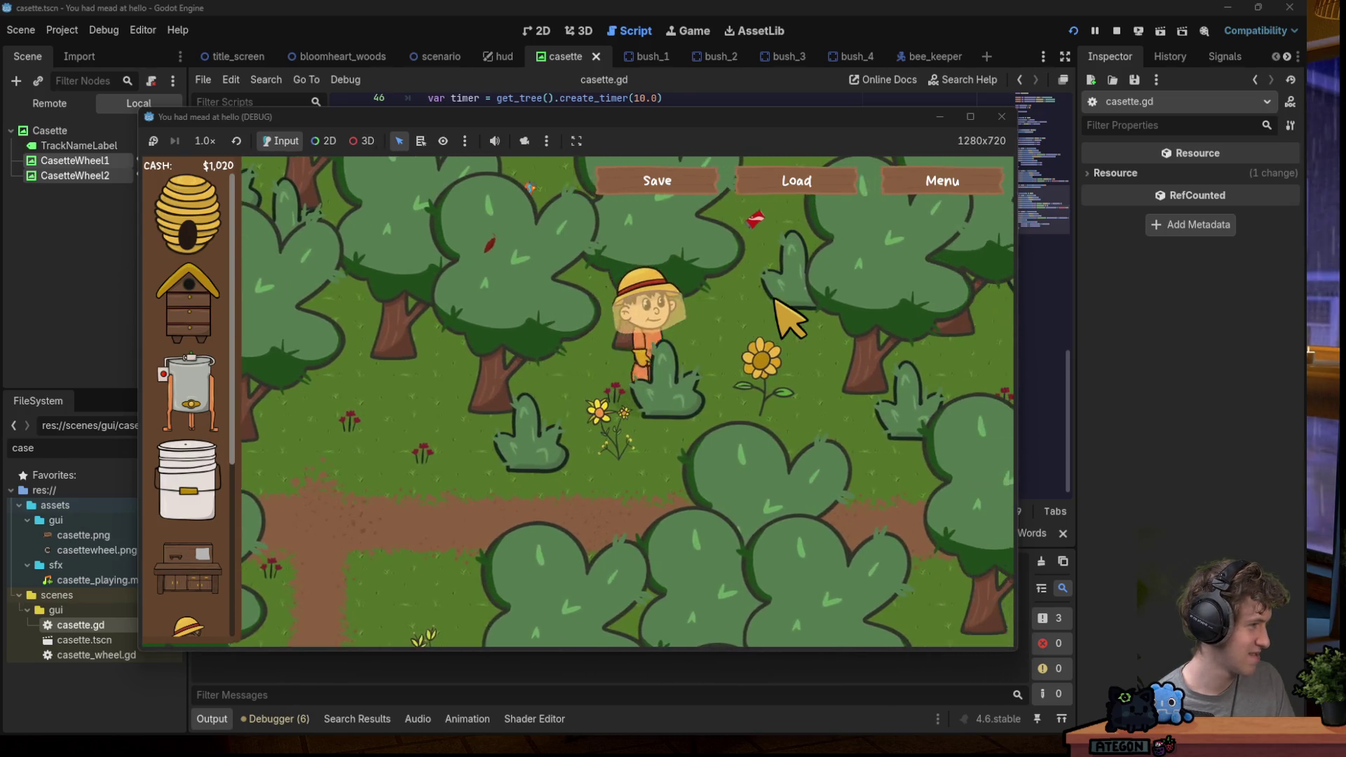
pyautogui.press('s')
pyautogui.press('w')
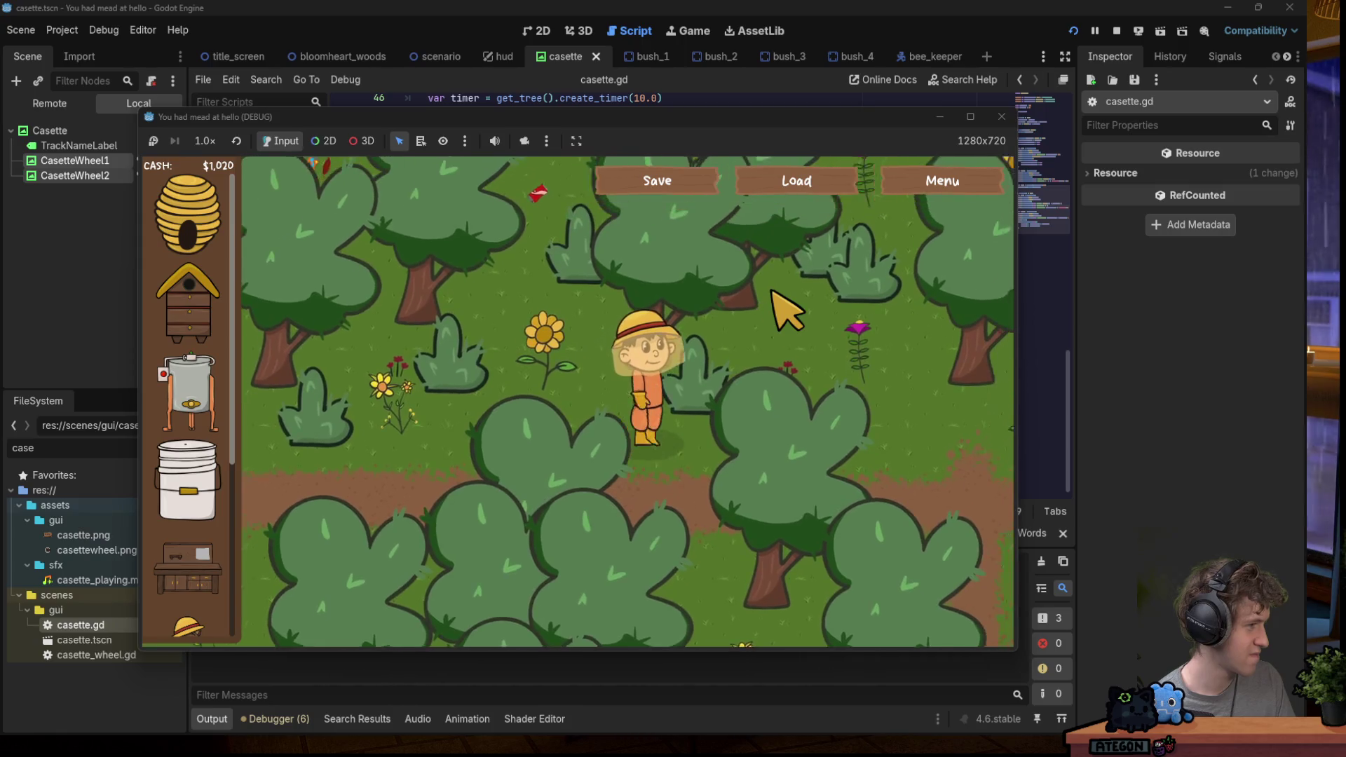
pyautogui.press('d')
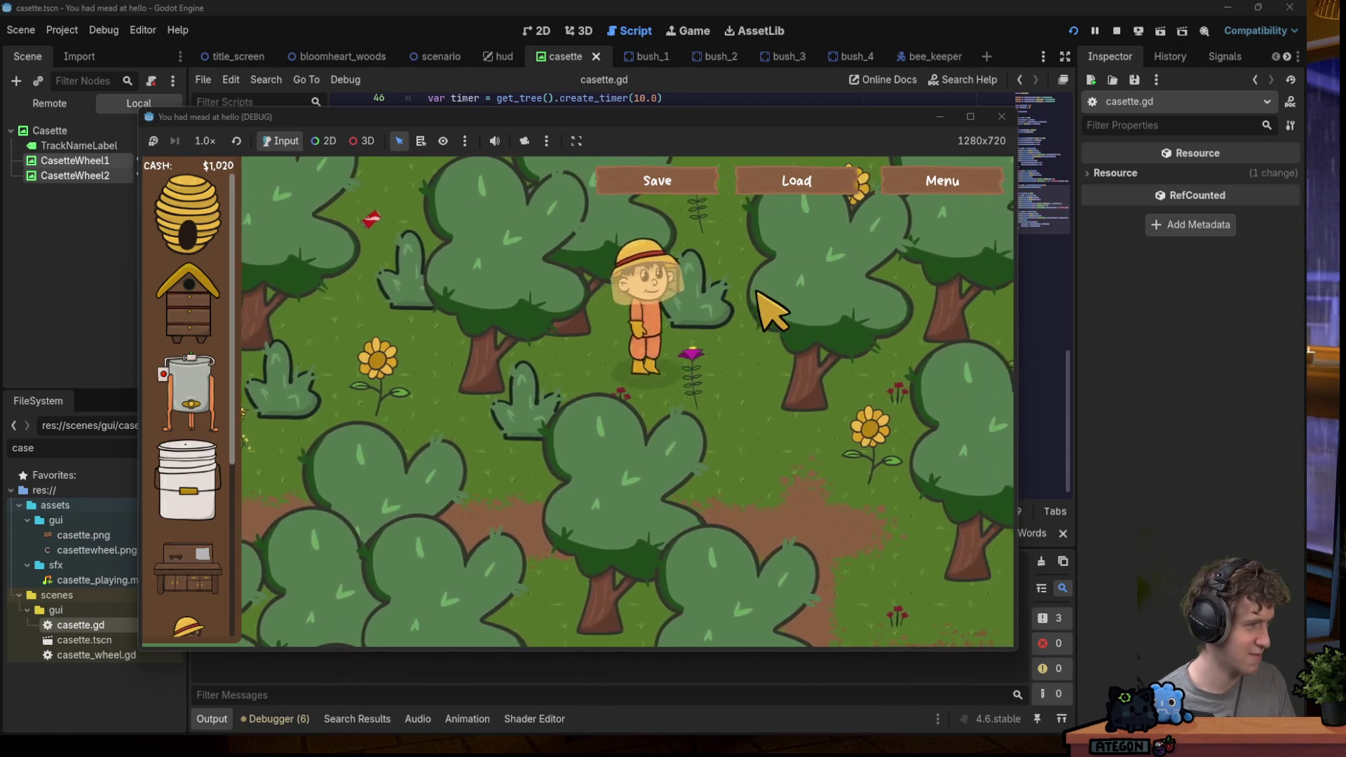
pyautogui.press('d')
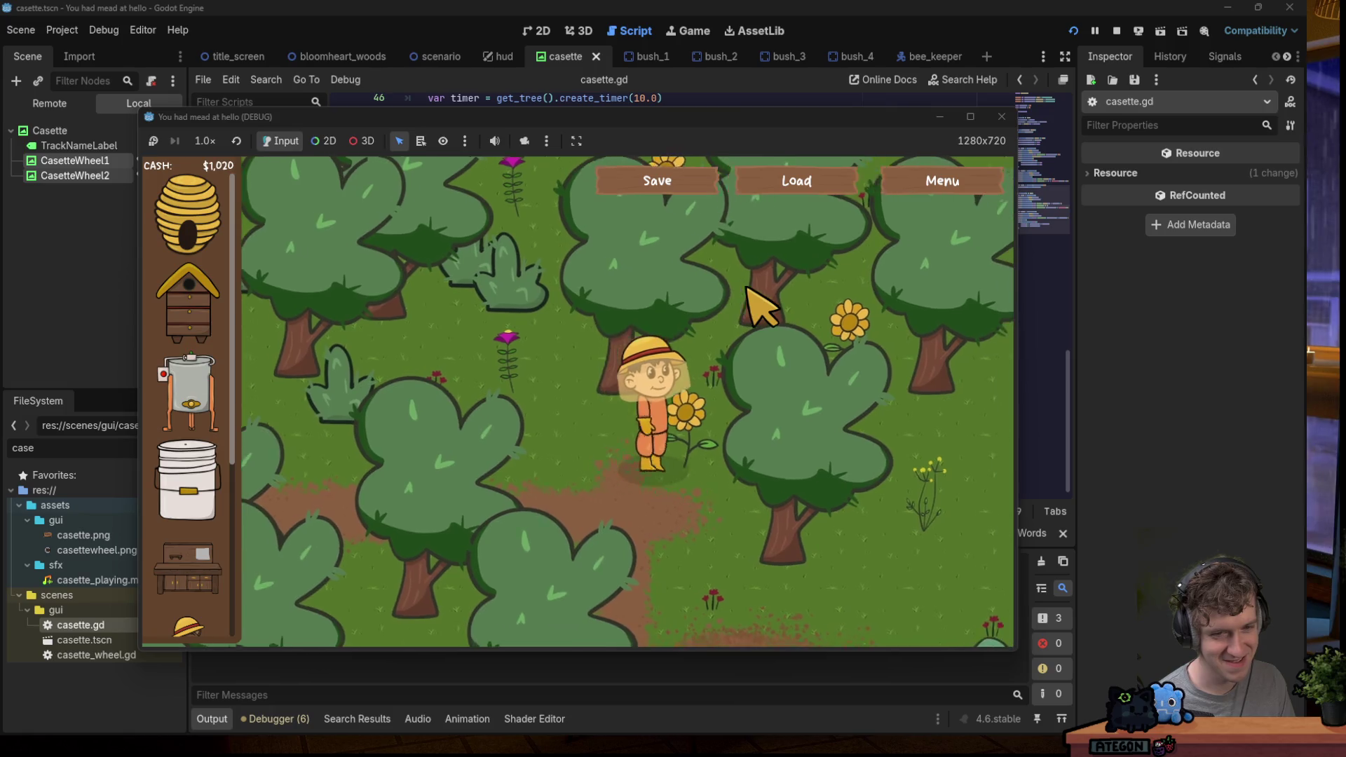
pyautogui.press('w')
# Finish walking, push the game window aside, and show the Remote scene tree.
pyautogui.press('s')
pyautogui.press('d')
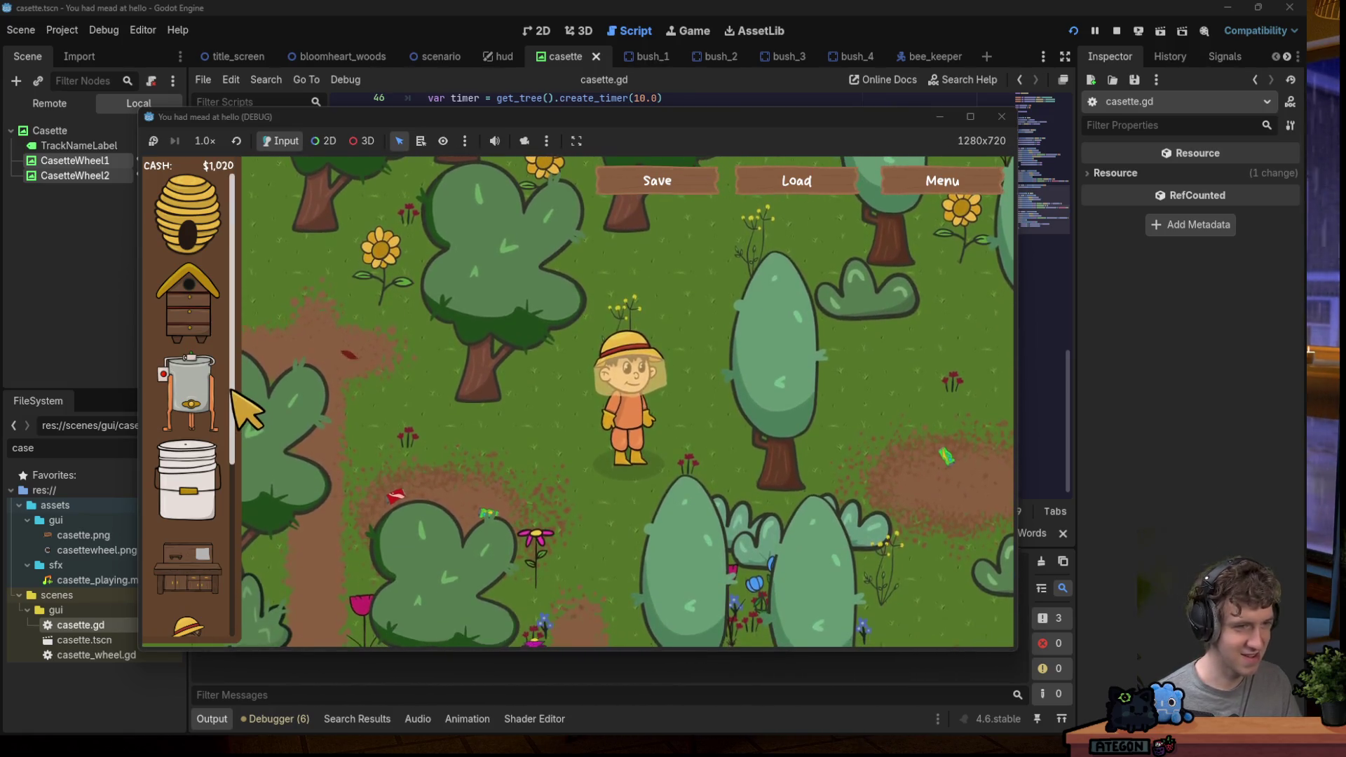
pyautogui.moveTo(465, 116); pyautogui.dragTo(508, 57)
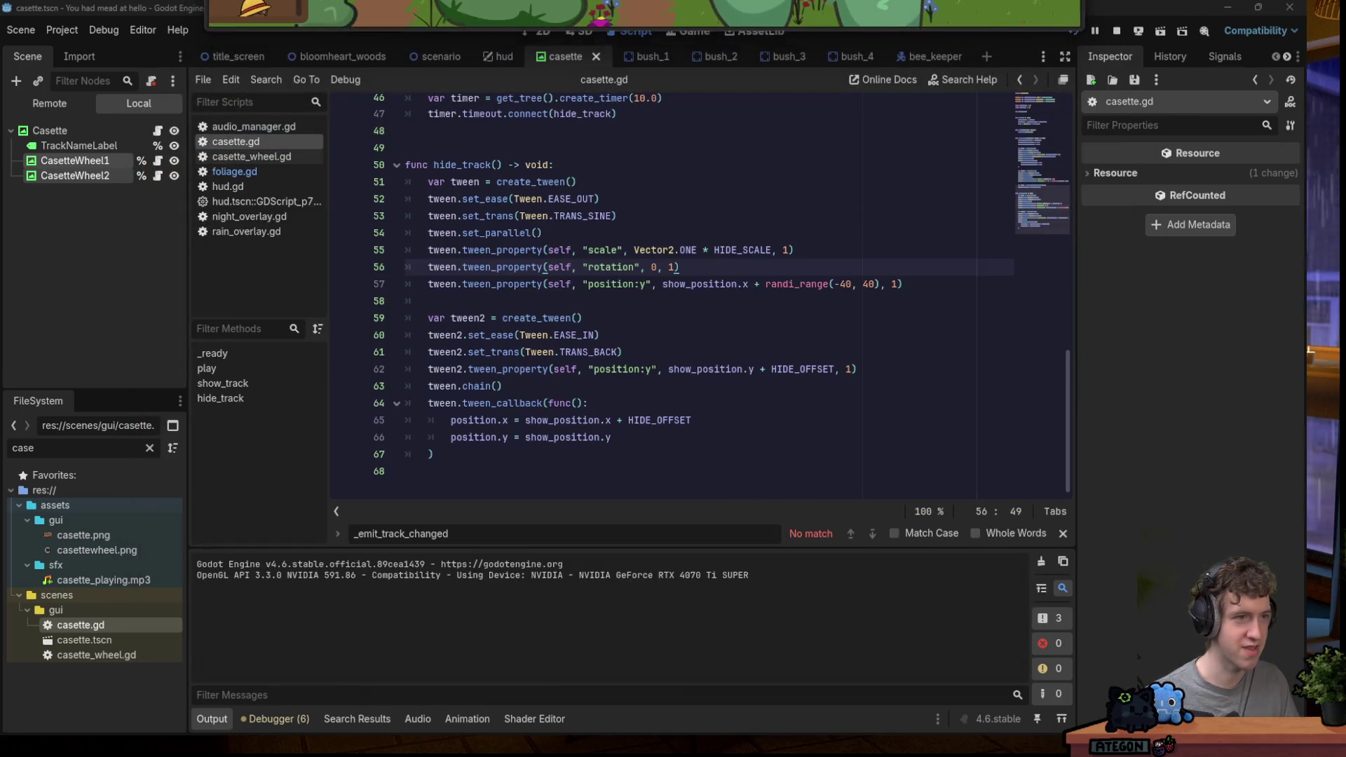
pyautogui.click(50, 103)
# Filter nodes for 'caset', inspect the remote Casette, then select the local Casette (position 1052 × 580).
pyautogui.click(79, 80)
pyautogui.write('caset')
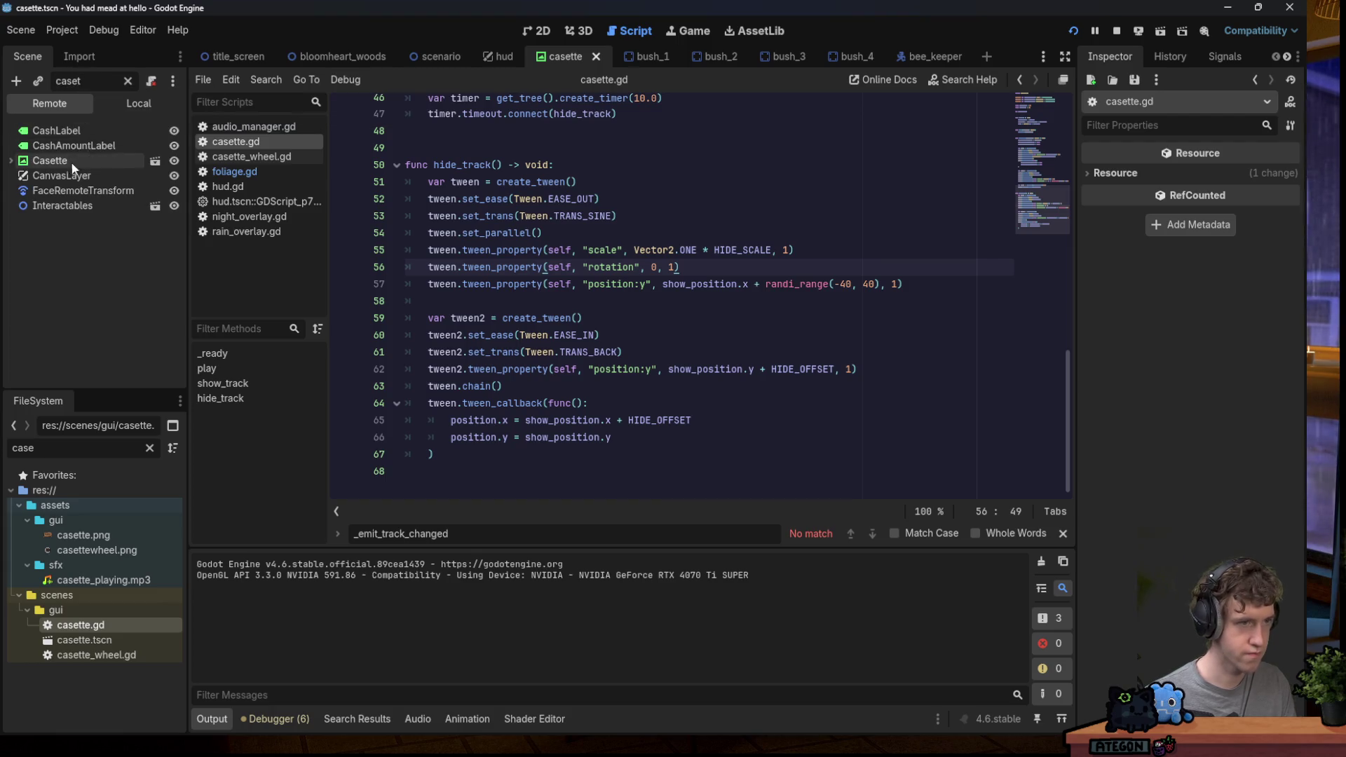
pyautogui.press('Down')
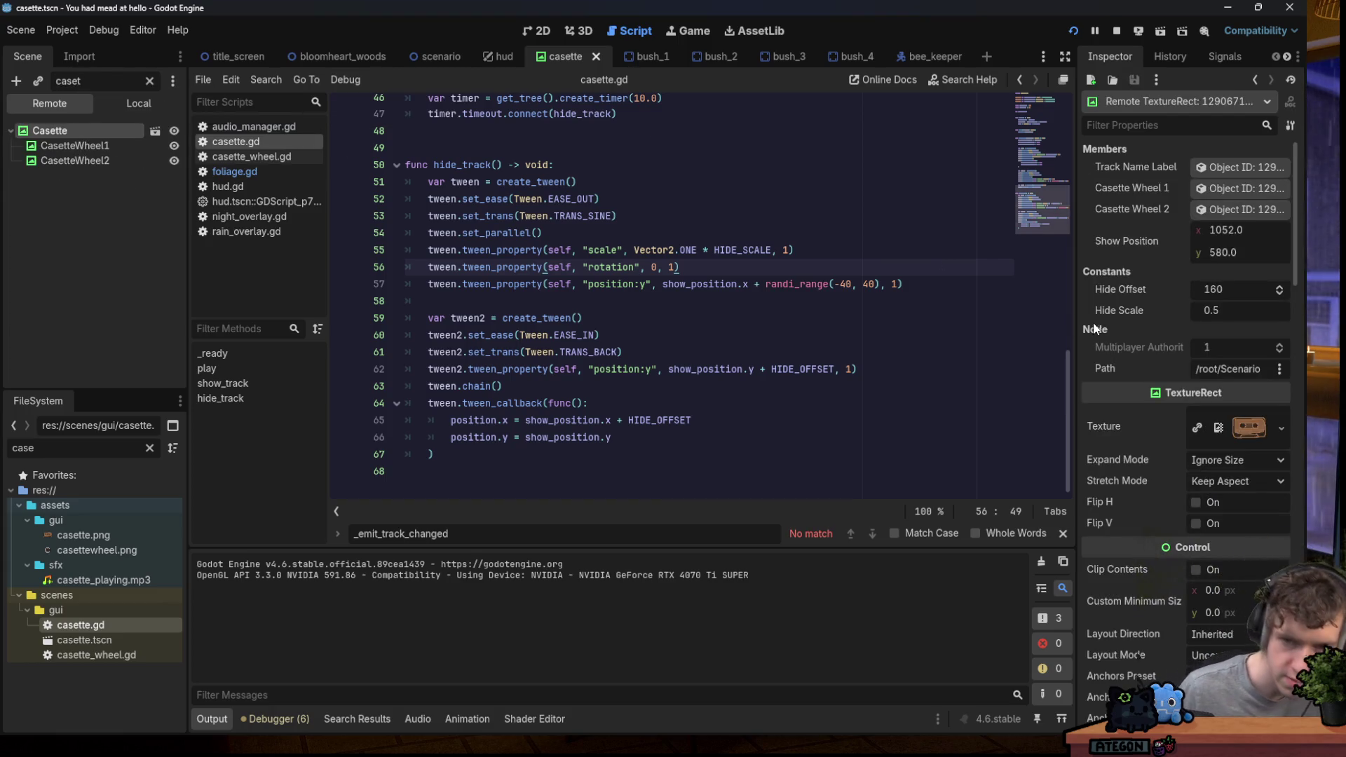
pyautogui.moveTo(1077, 326); pyautogui.dragTo(903, 333)
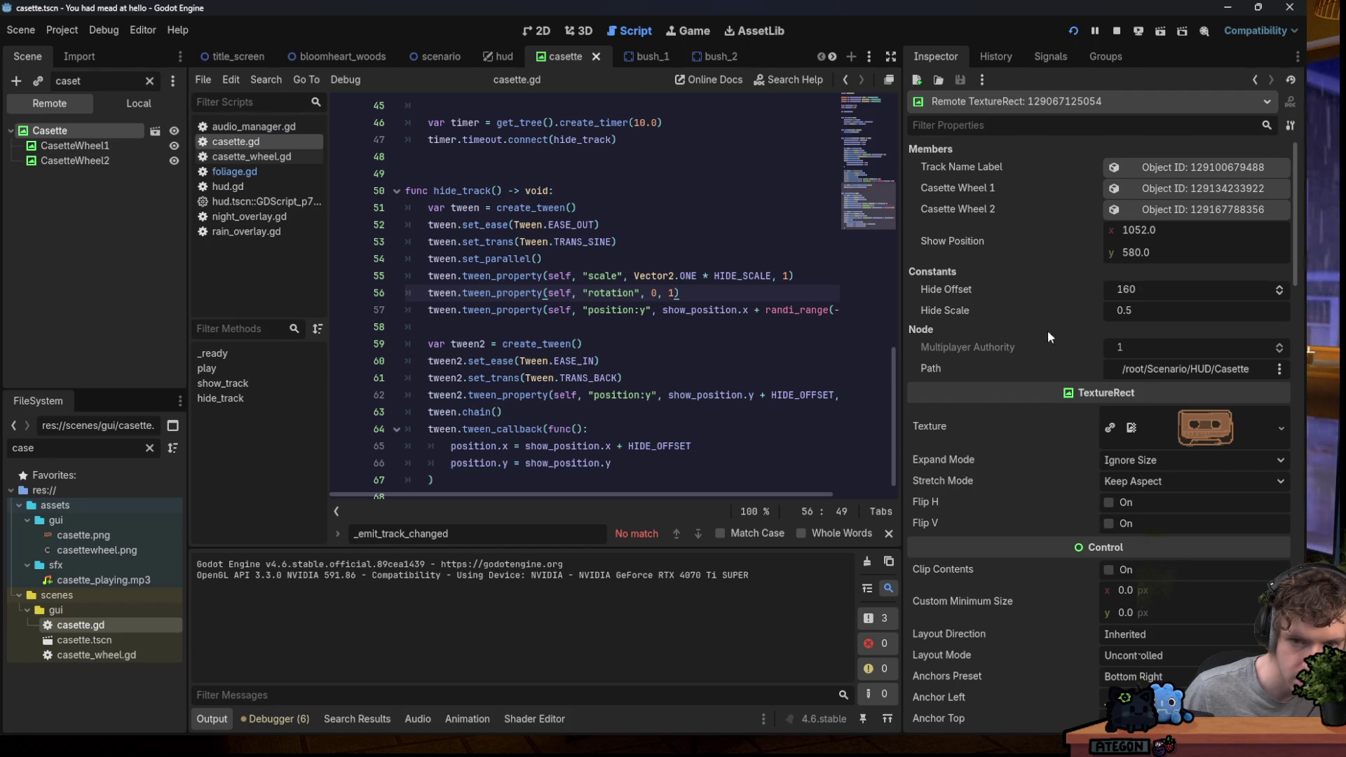
pyautogui.scroll(-1, 1064, 447)
pyautogui.scroll(-6, 1062, 446)
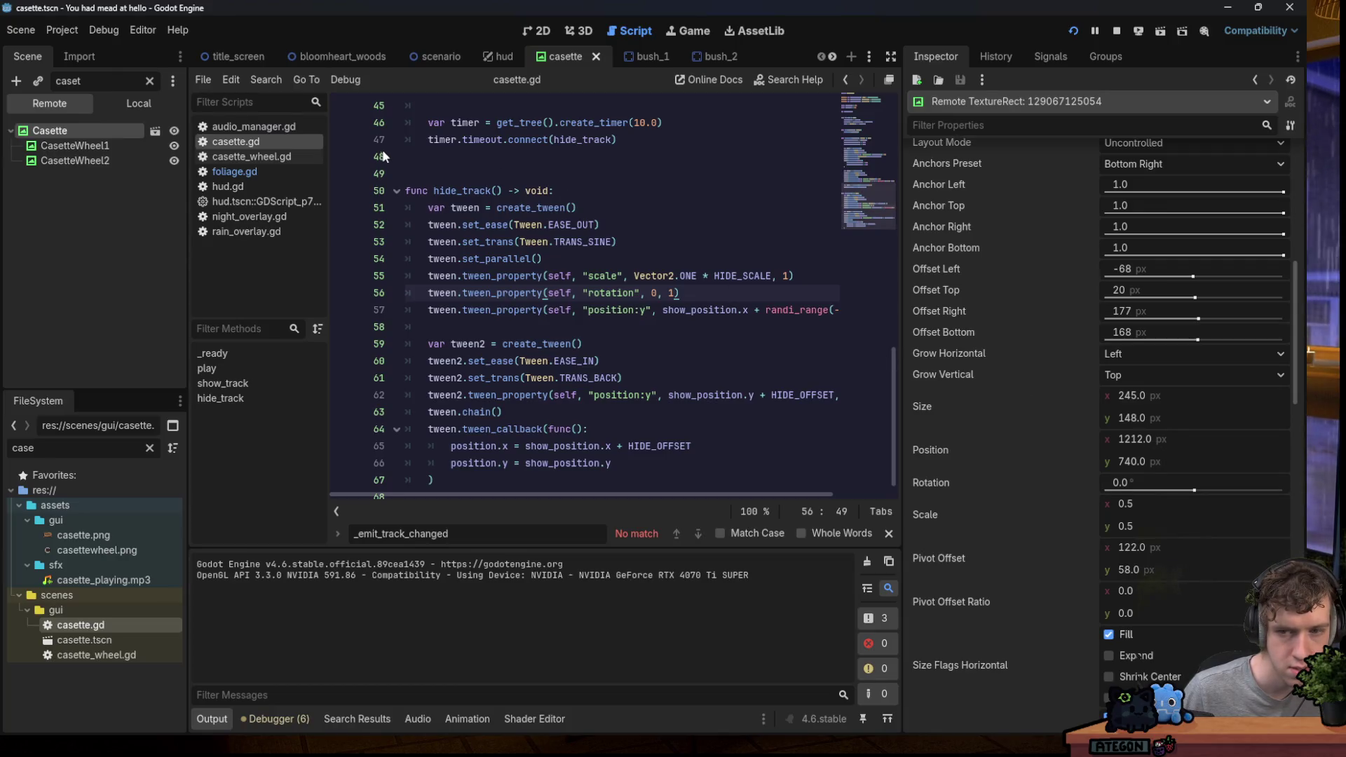
pyautogui.click(136, 106)
pyautogui.click(49, 130)
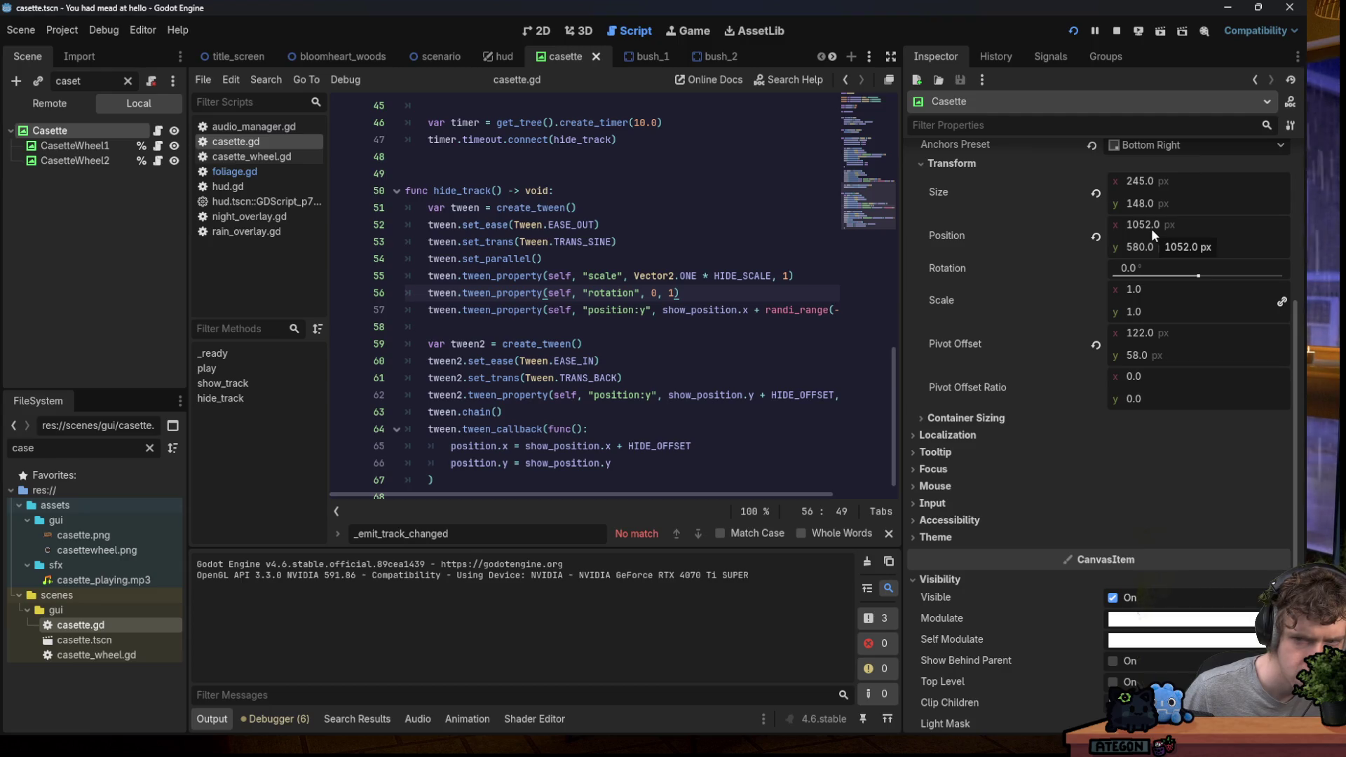
# Review hide_track's tween lines 62–66, highlighting every use of show_position.
pyautogui.scroll(-1, 771, 315)
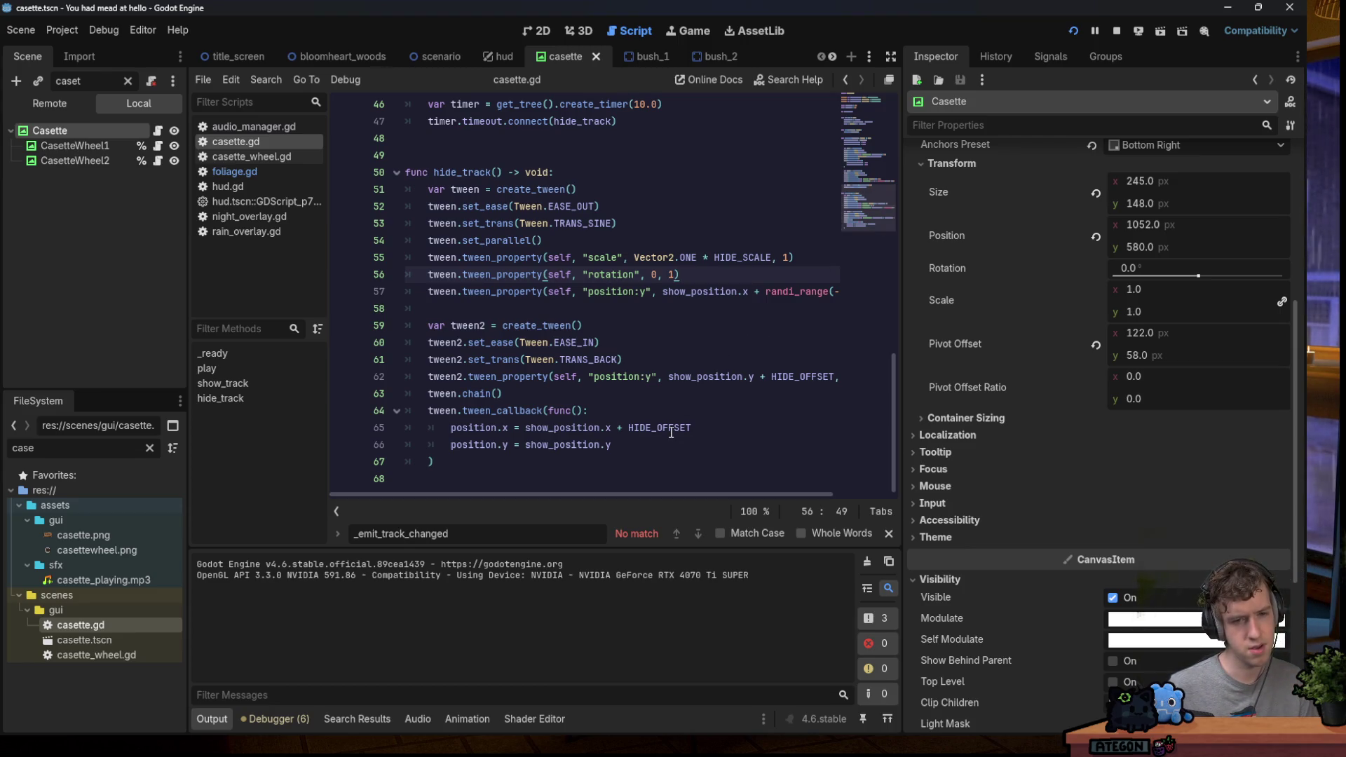
pyautogui.click(641, 446)
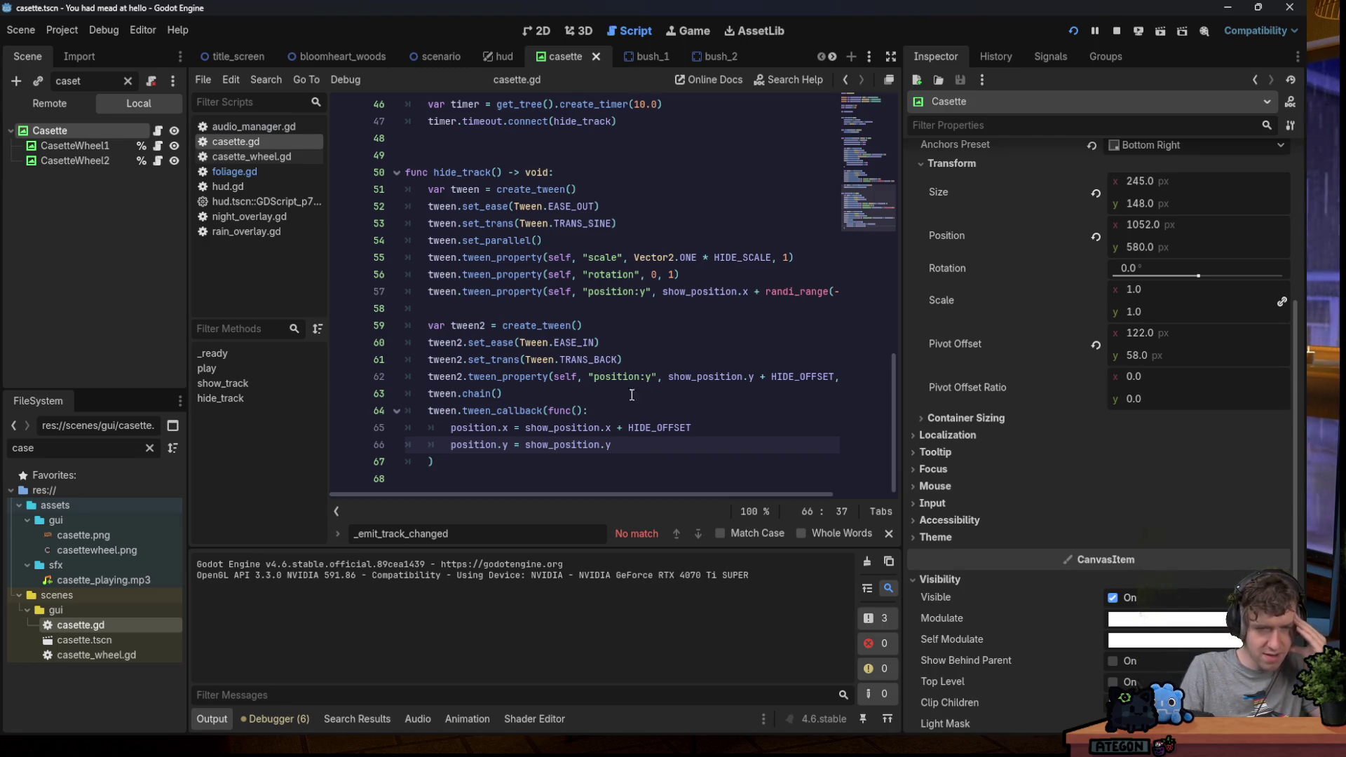
pyautogui.moveTo(789, 377)
pyautogui.mouseDown()
pyautogui.moveTo(835, 378)
pyautogui.moveTo(427, 378)
pyautogui.mouseUp()
pyautogui.click(501, 378)
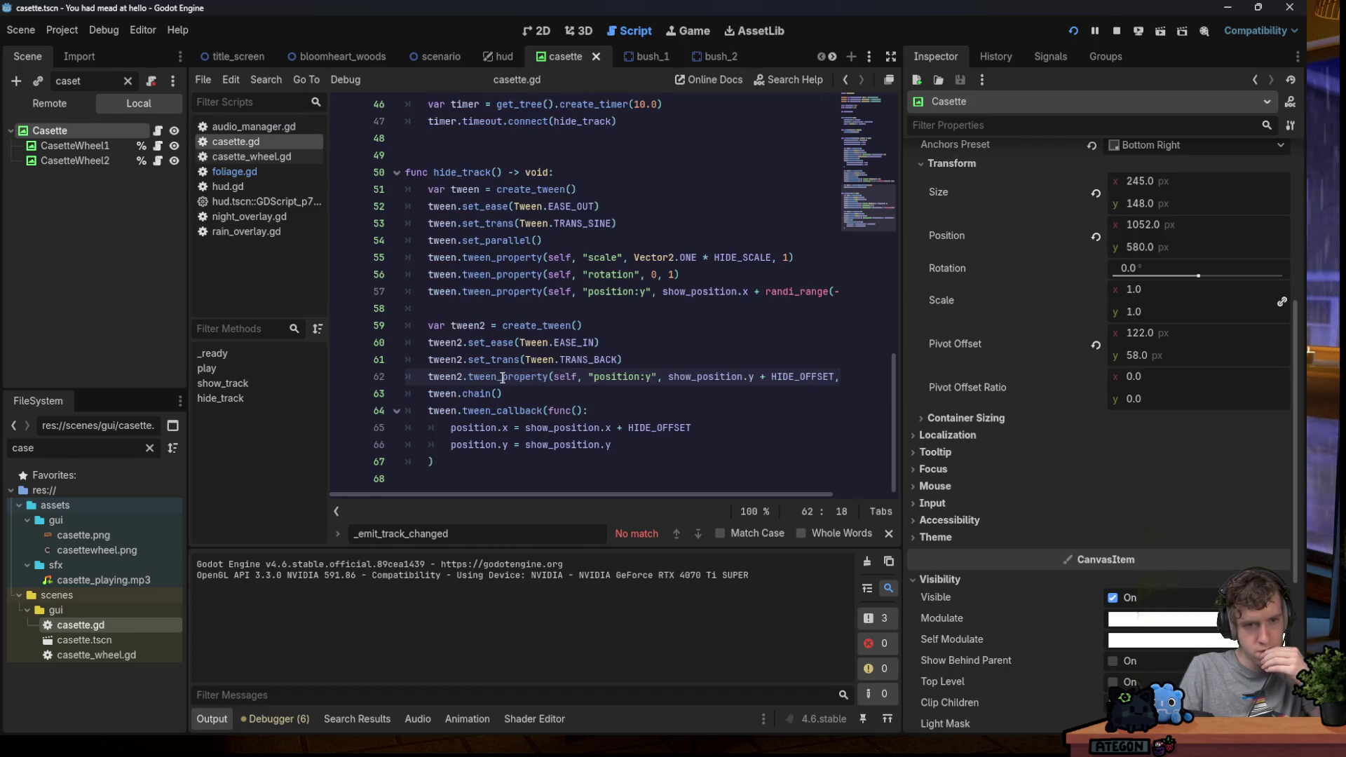
pyautogui.click(698, 429)
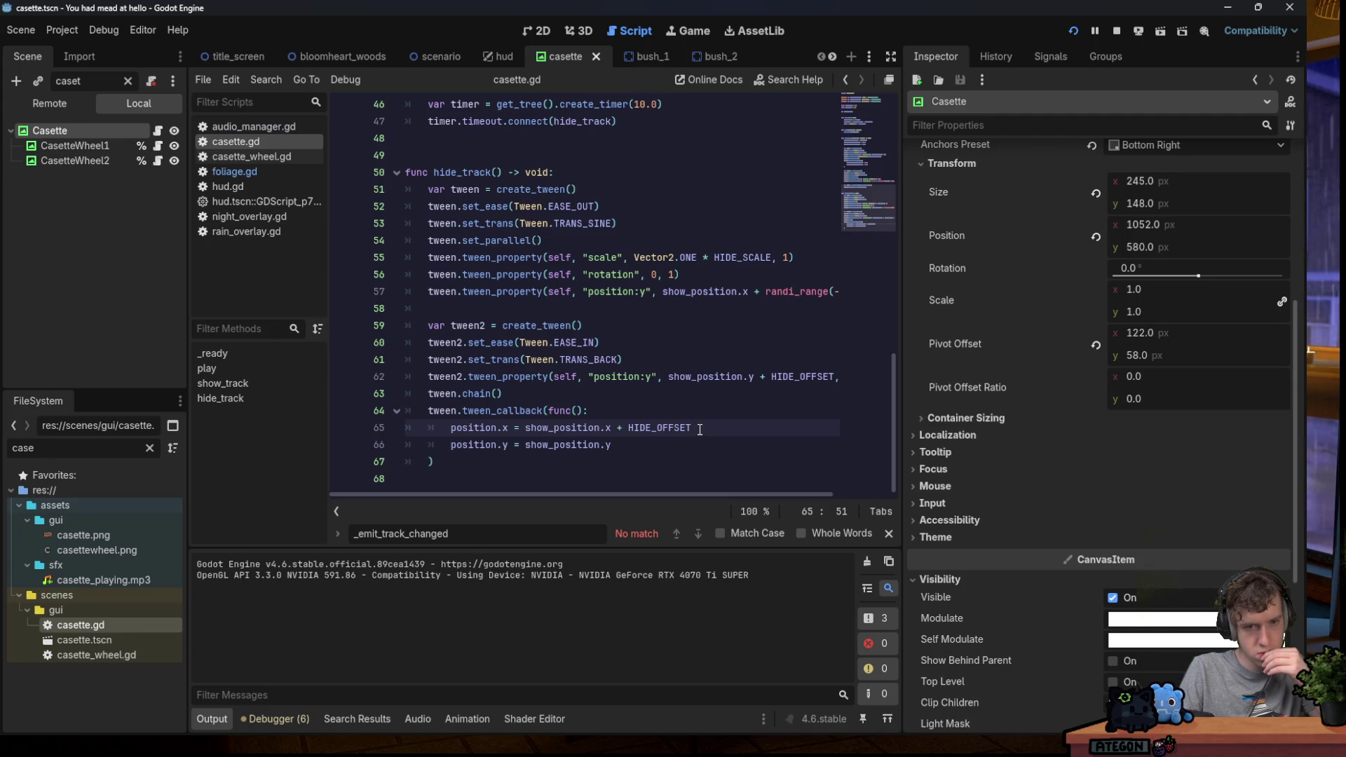
pyautogui.doubleClick(585, 445)
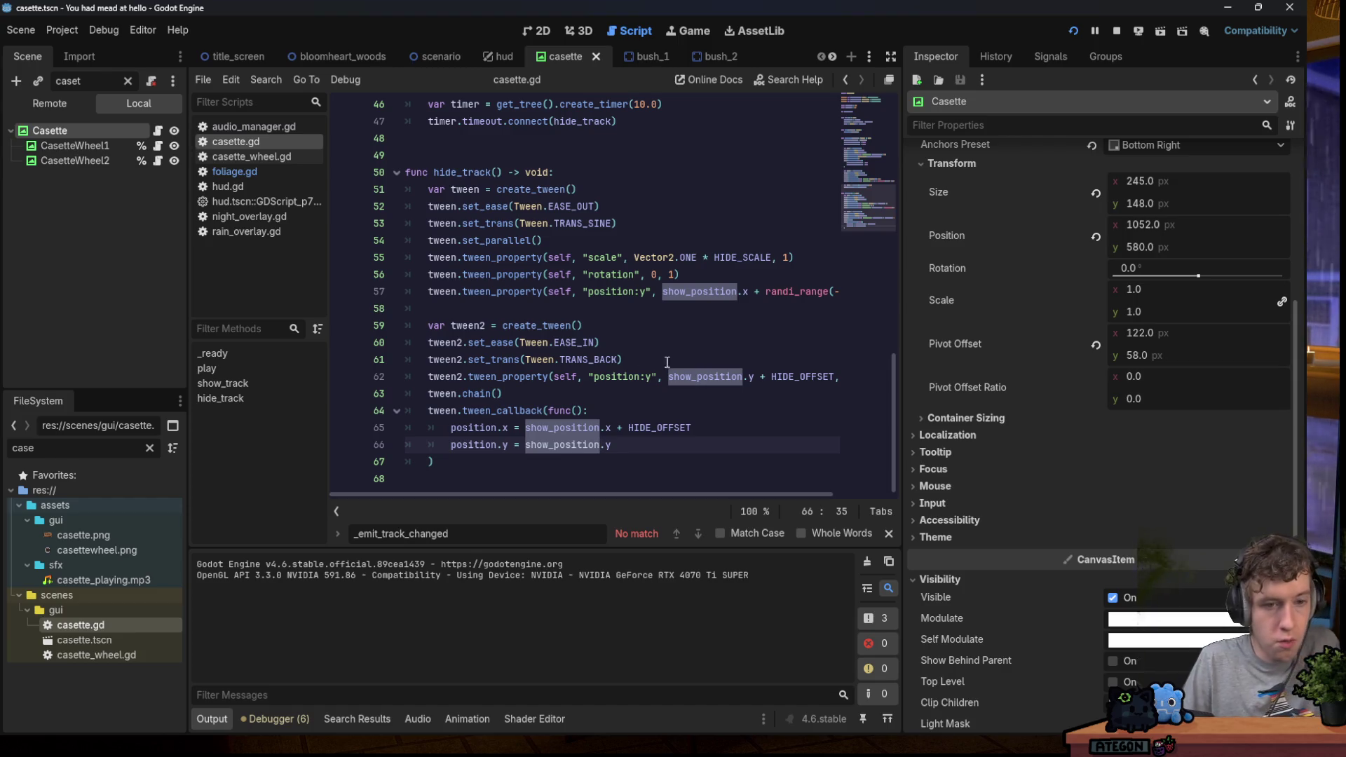
# Change tween to tween2 on lines 63–64 and rerun the game with F5.
pyautogui.click(459, 394)
pyautogui.write('2')
pyautogui.click(462, 410)
pyautogui.write('2')
pyautogui.click(707, 309)
pyautogui.click(717, 325)
pyautogui.press('F5')
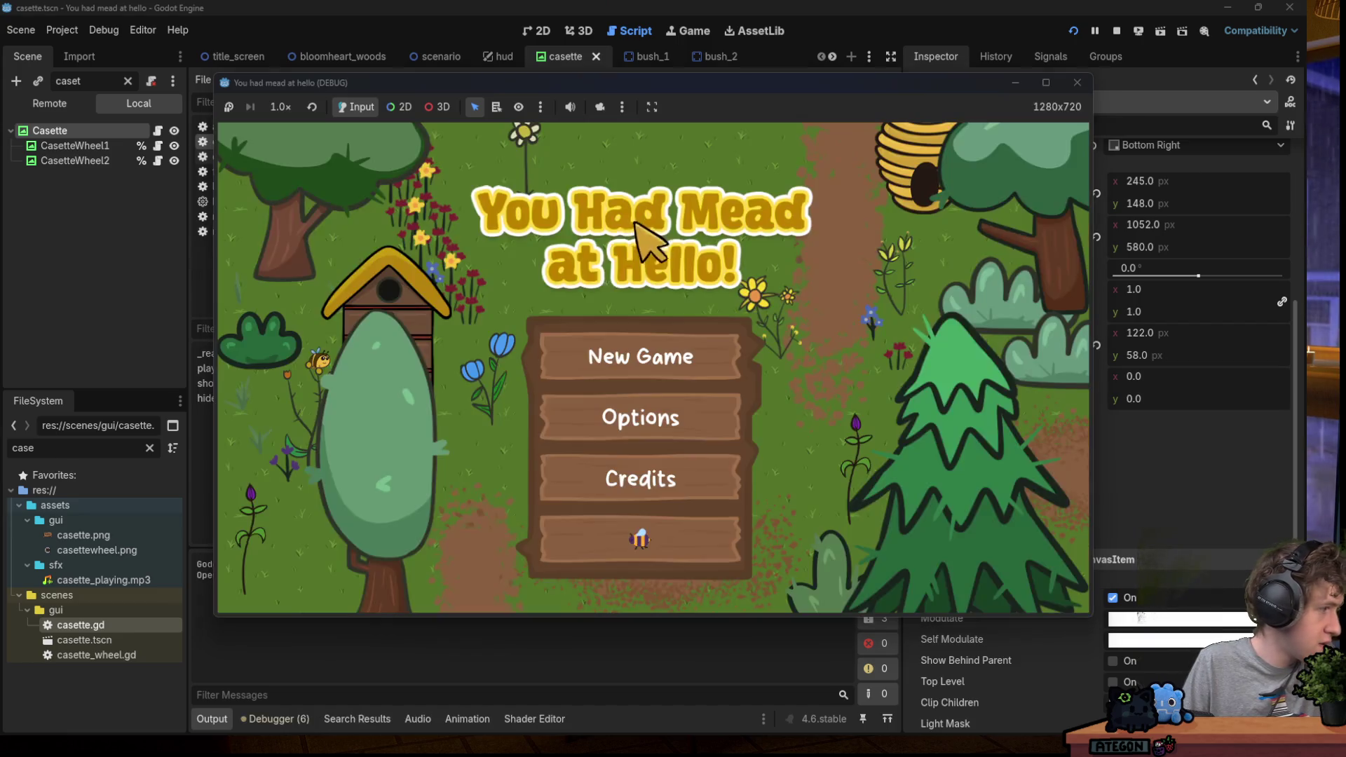
# Start a new game from the title menu, briefly opening and closing the settings panel.
pyautogui.click(621, 366)
pyautogui.press('Escape')
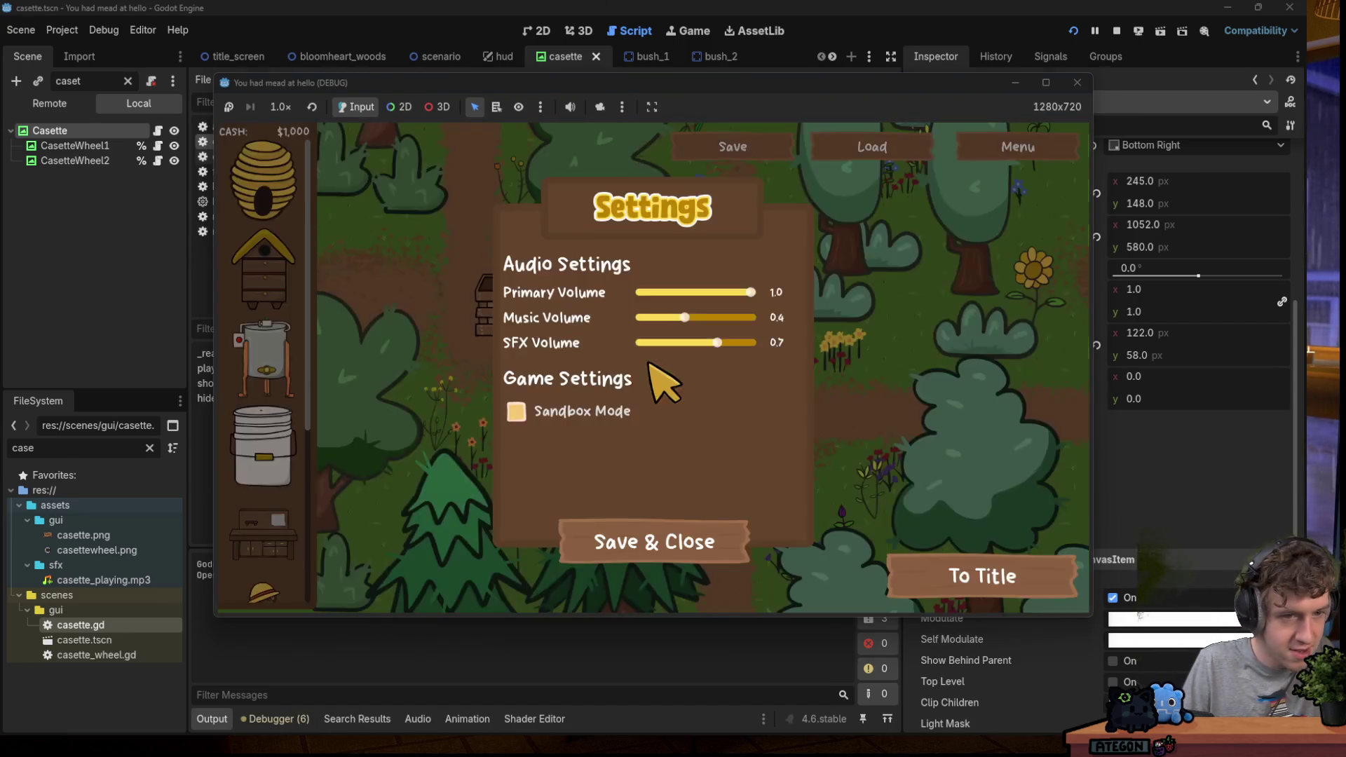
pyautogui.press('Escape')
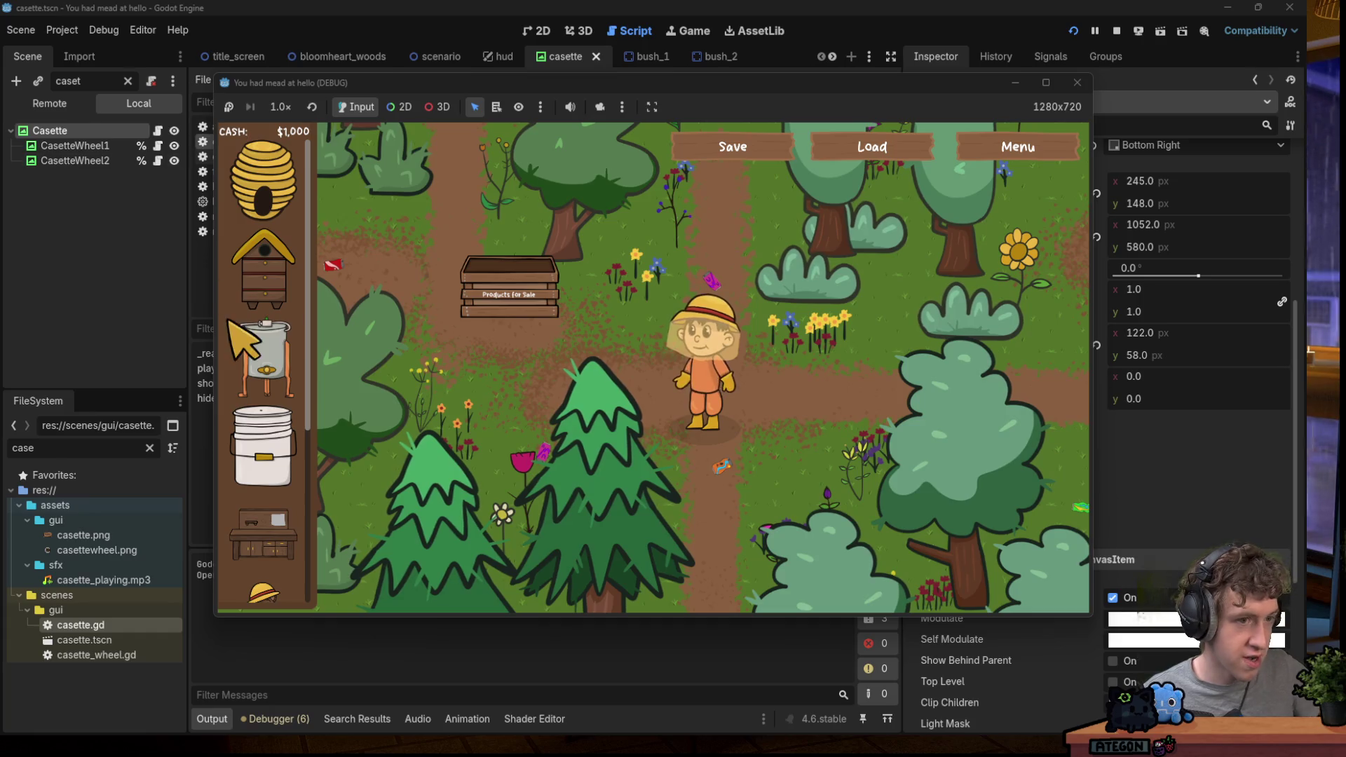
# Walk the beekeeper in and out from behind the nearby forest trees.
pyautogui.press('w')
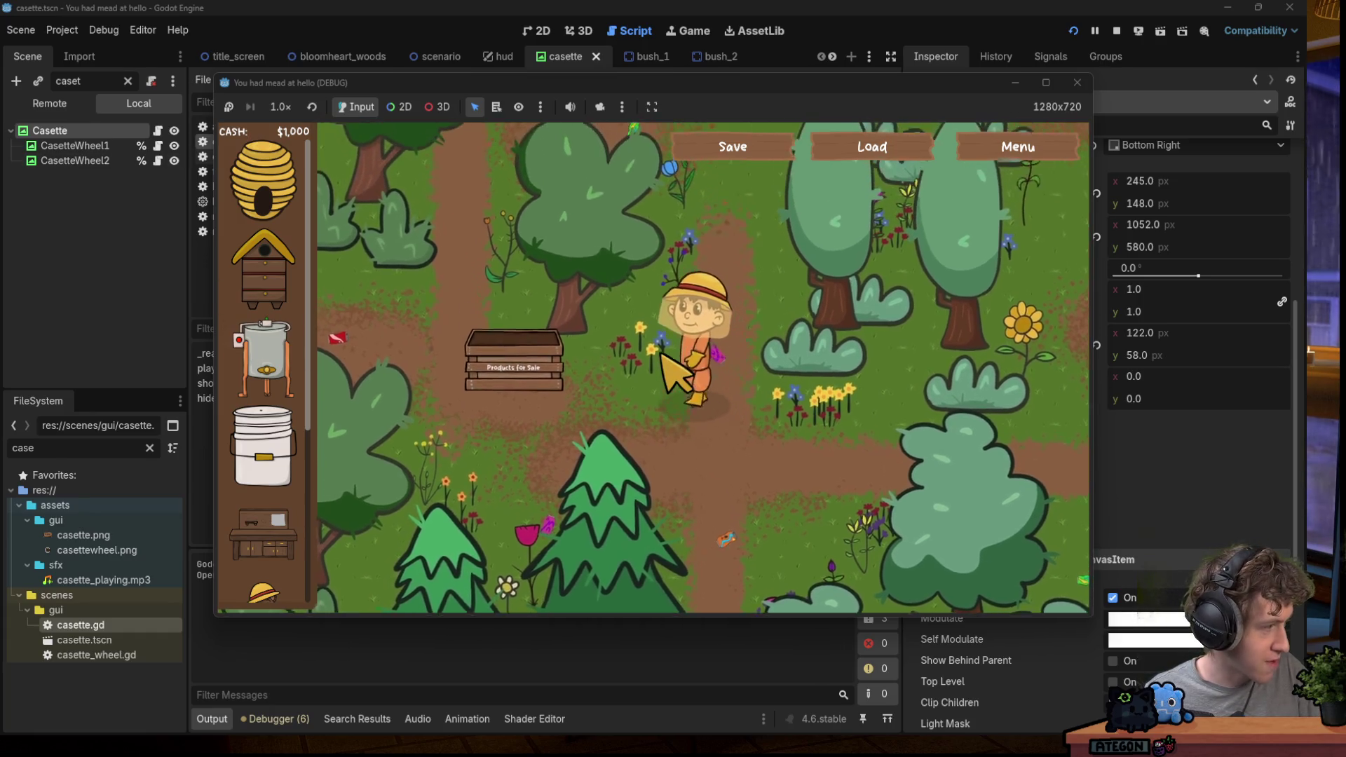
pyautogui.press('a')
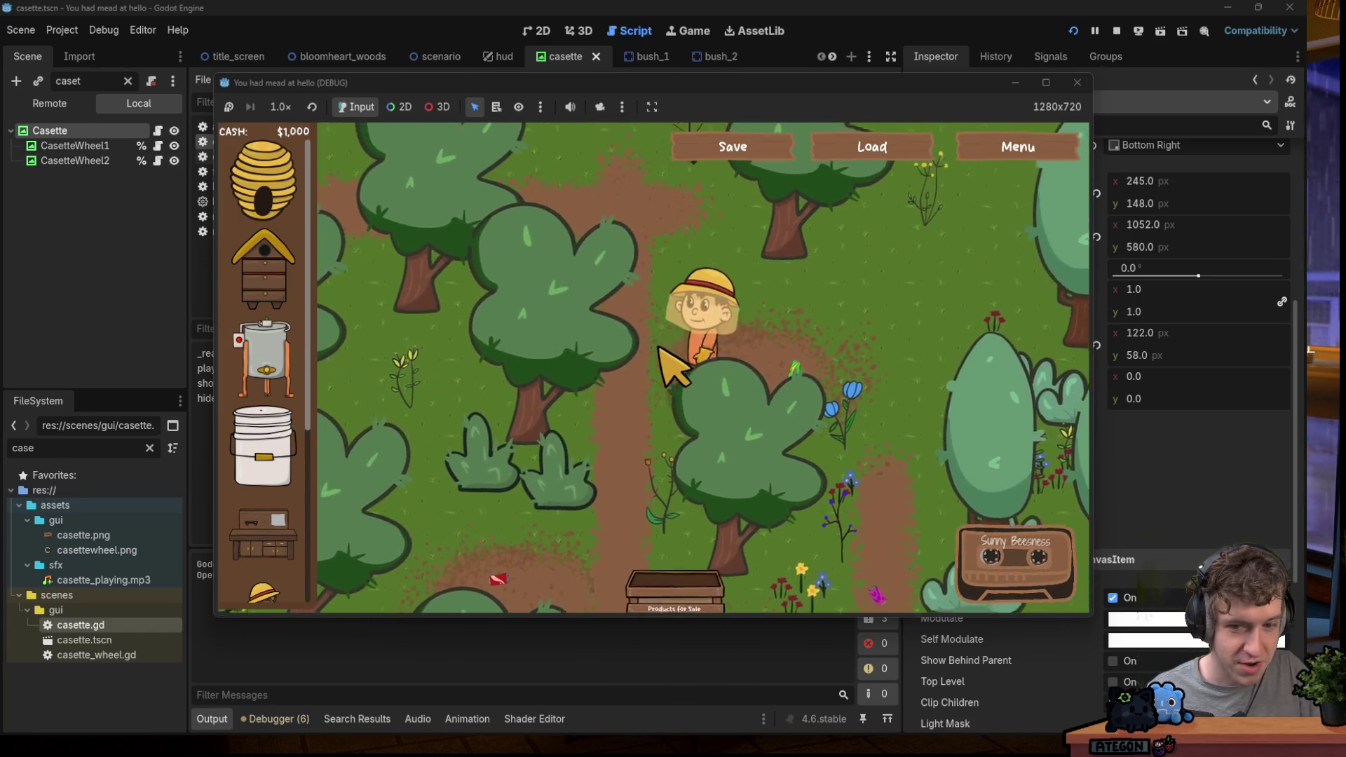
pyautogui.press('w')
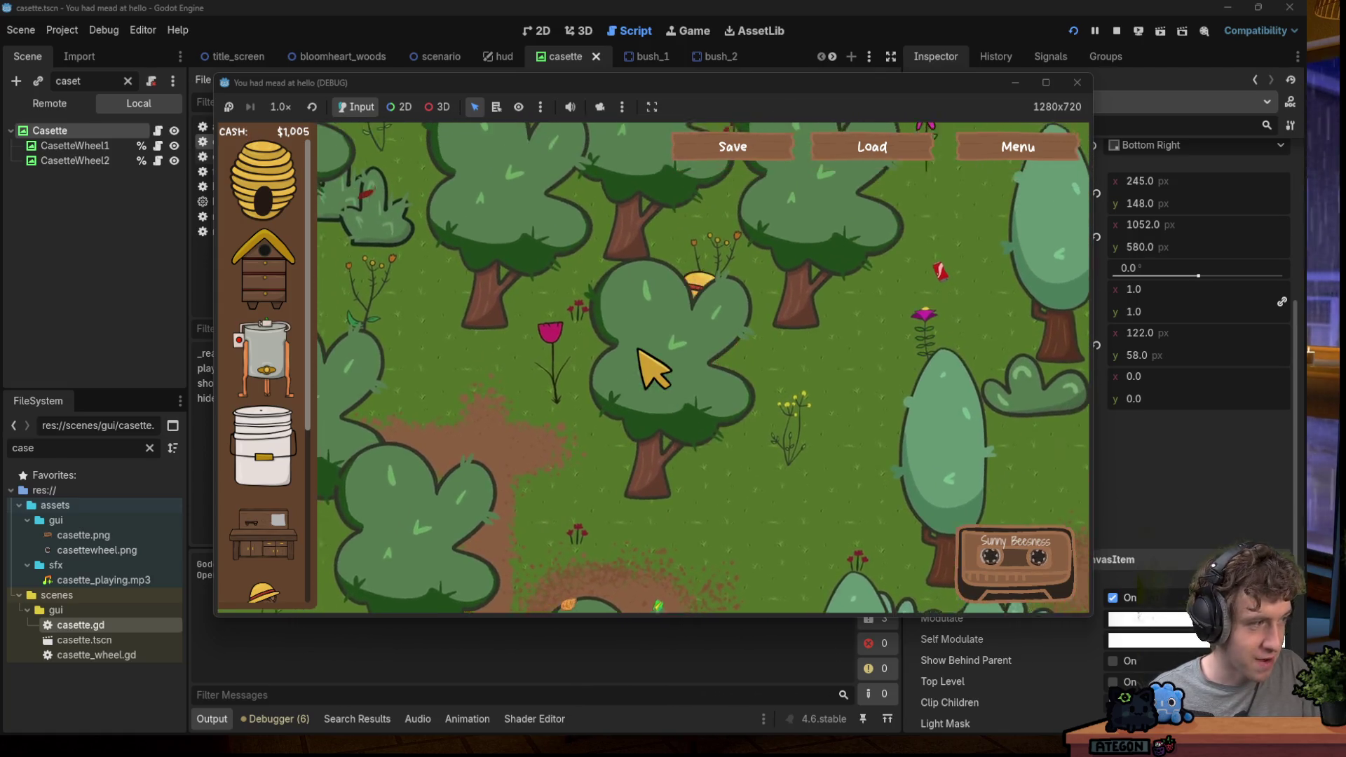
pyautogui.press('s')
pyautogui.press('a')
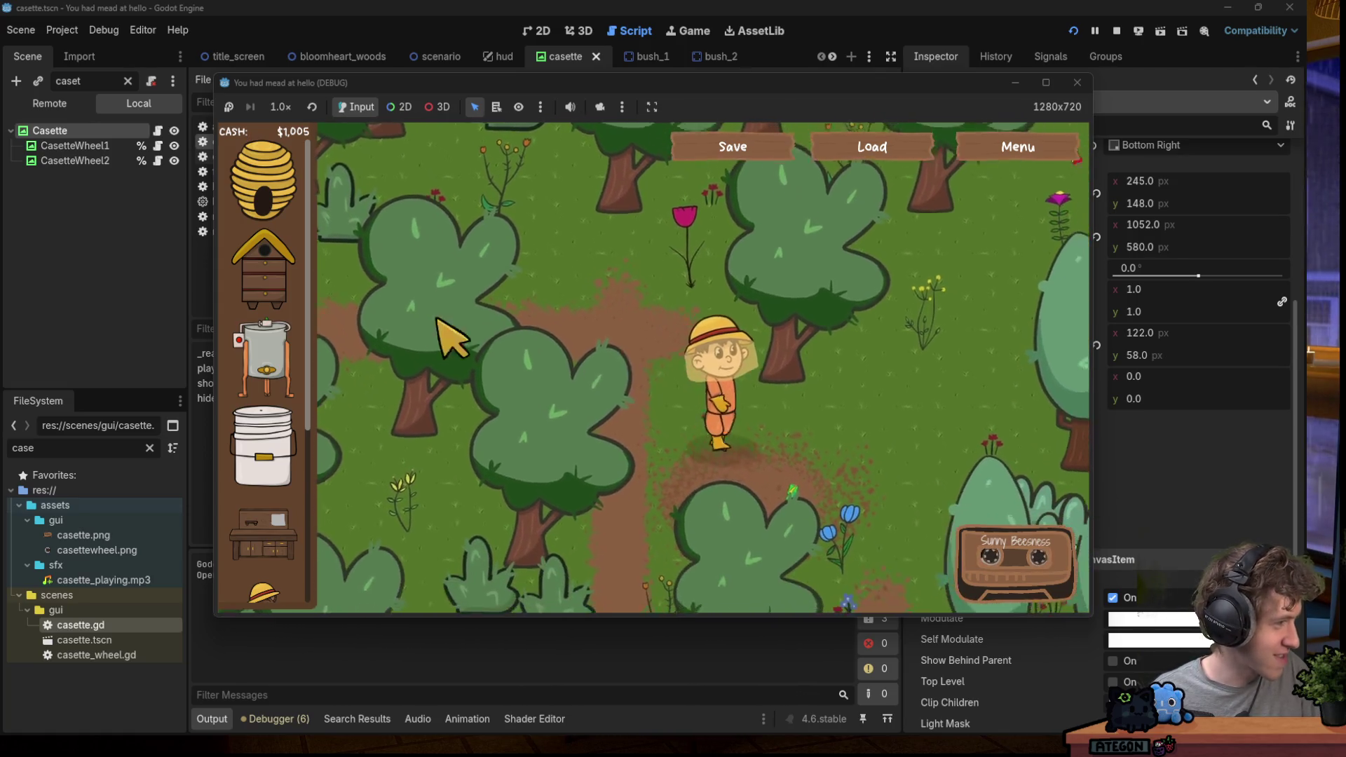
pyautogui.press('s')
pyautogui.press('d')
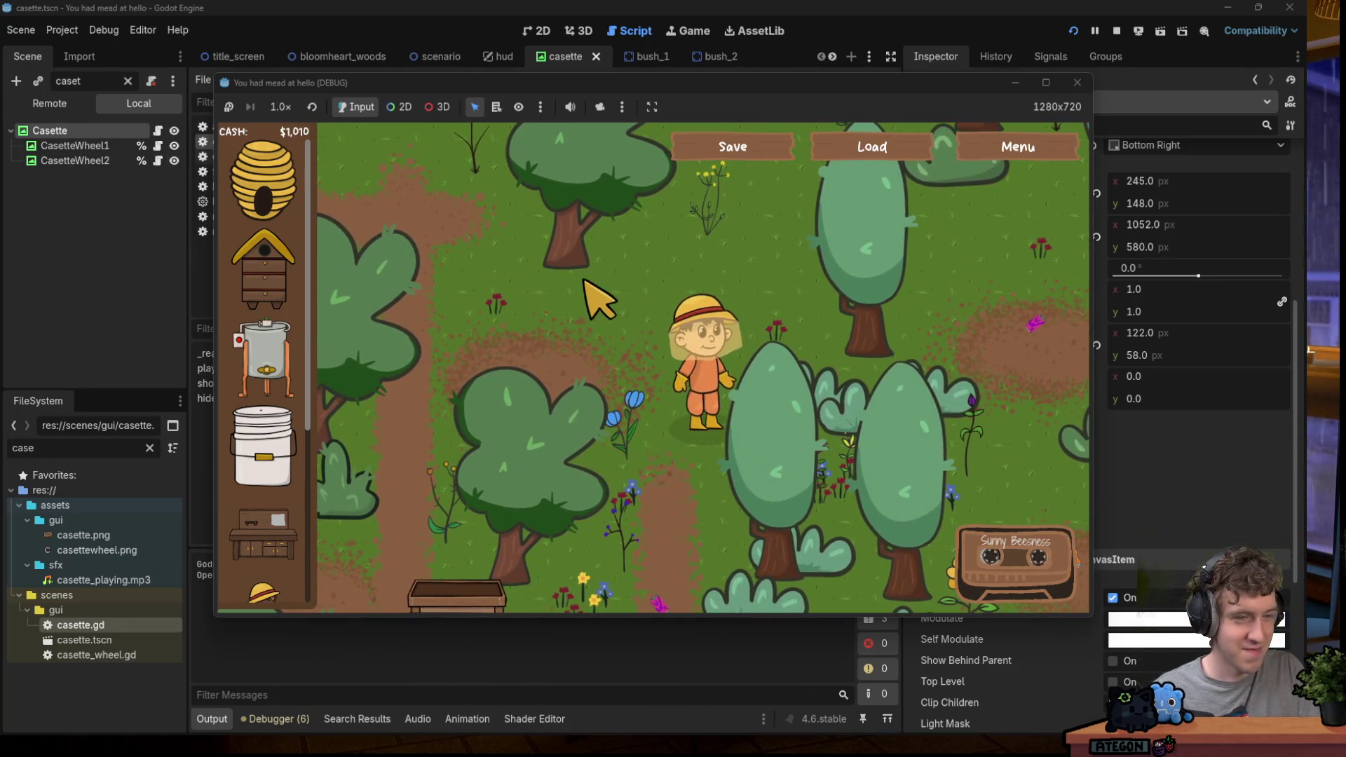
pyautogui.press('w')
pyautogui.press('a')
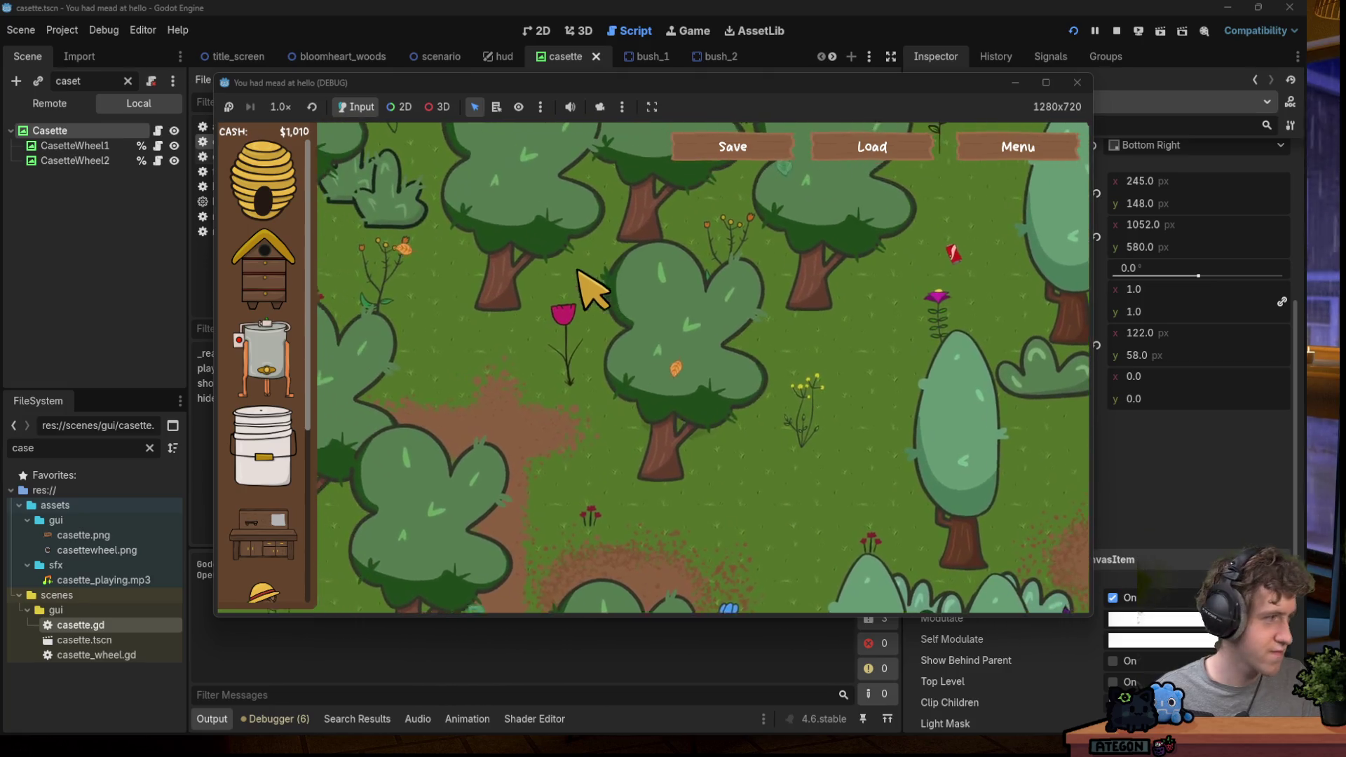
pyautogui.press('s')
pyautogui.press('a')
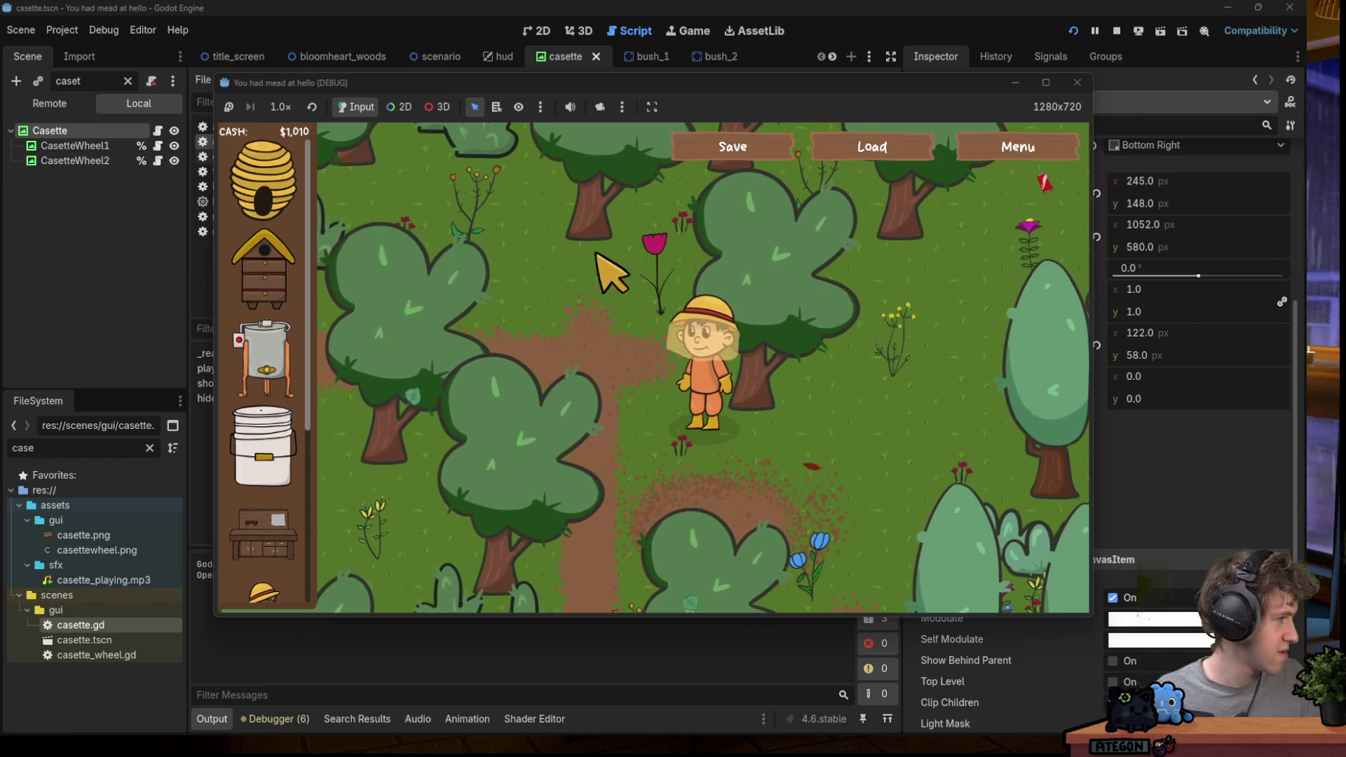
# Walk the farmer around the forest until cash reaches $1,020.
pyautogui.press('d')
pyautogui.press('s')
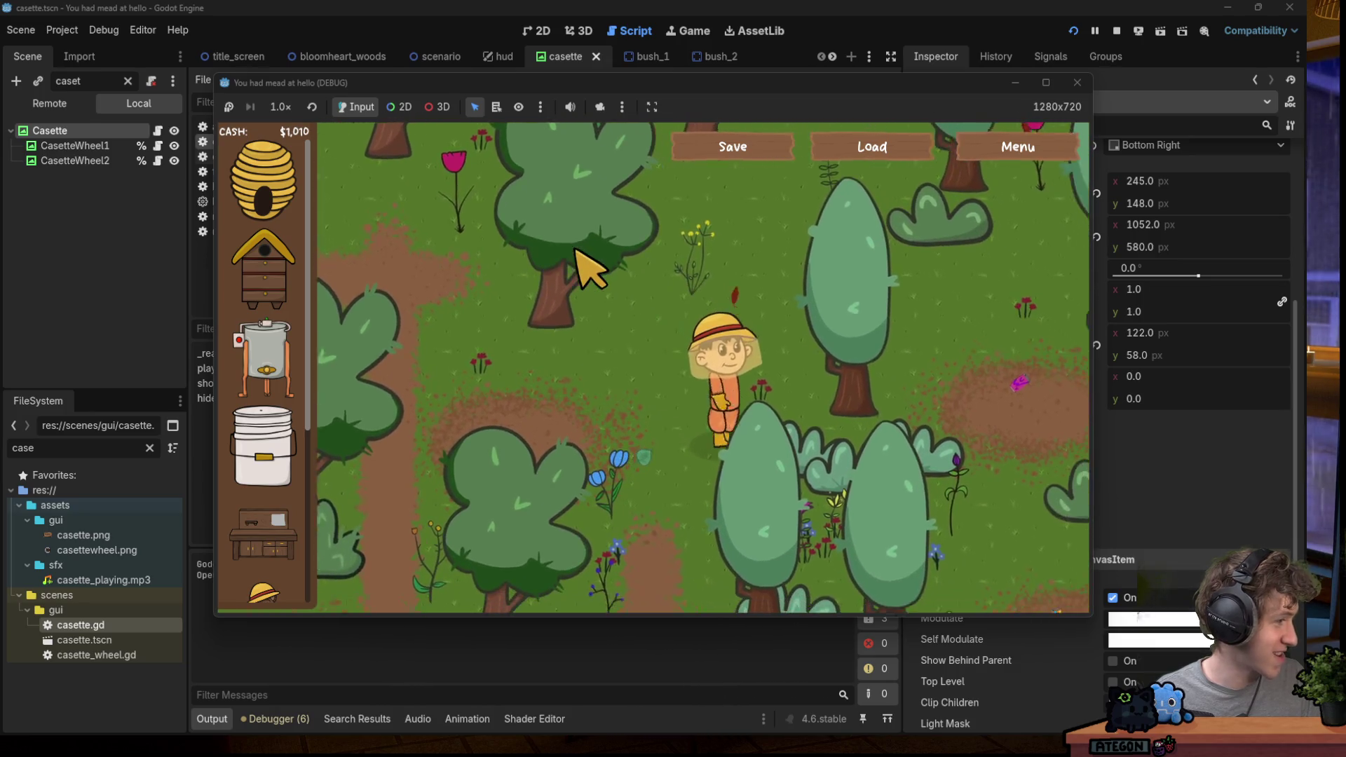
pyautogui.press('d')
pyautogui.press('w')
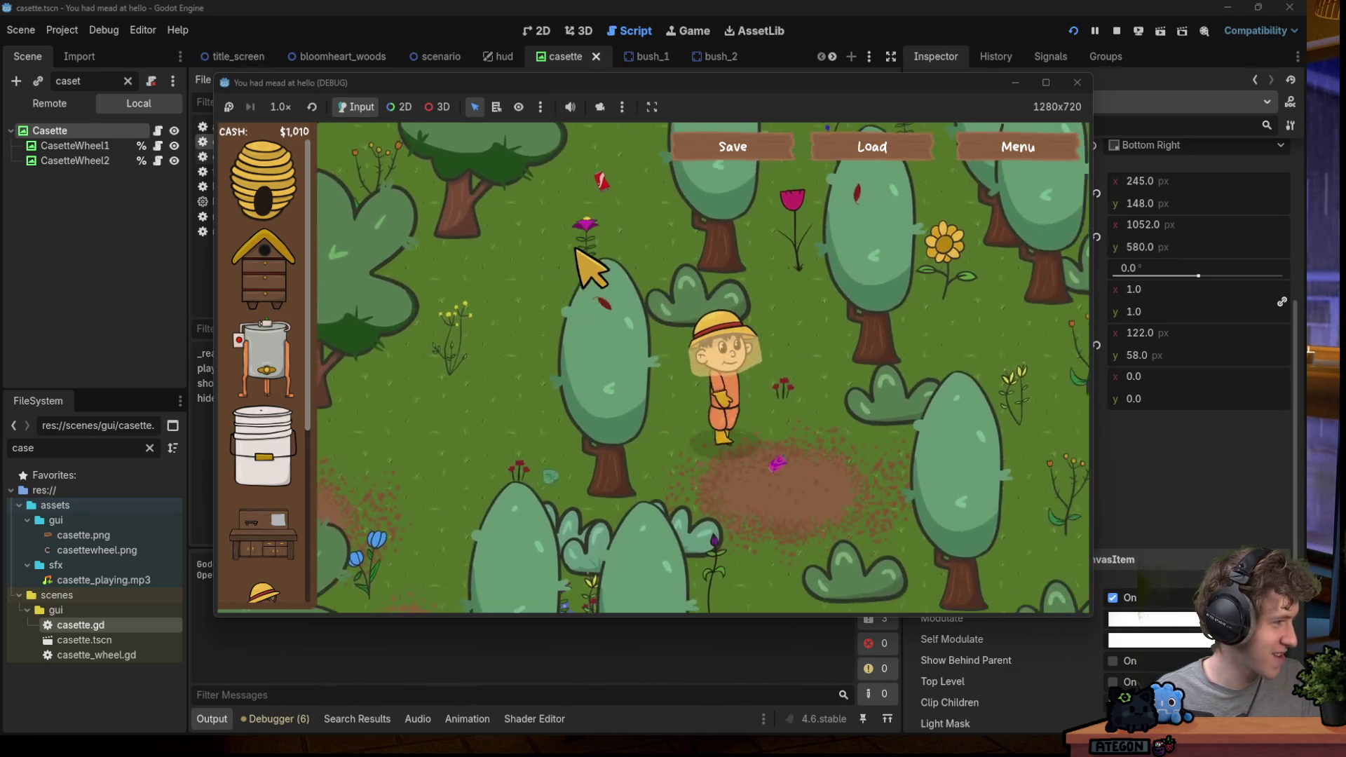
pyautogui.press('s')
pyautogui.press('d')
pyautogui.press('s')
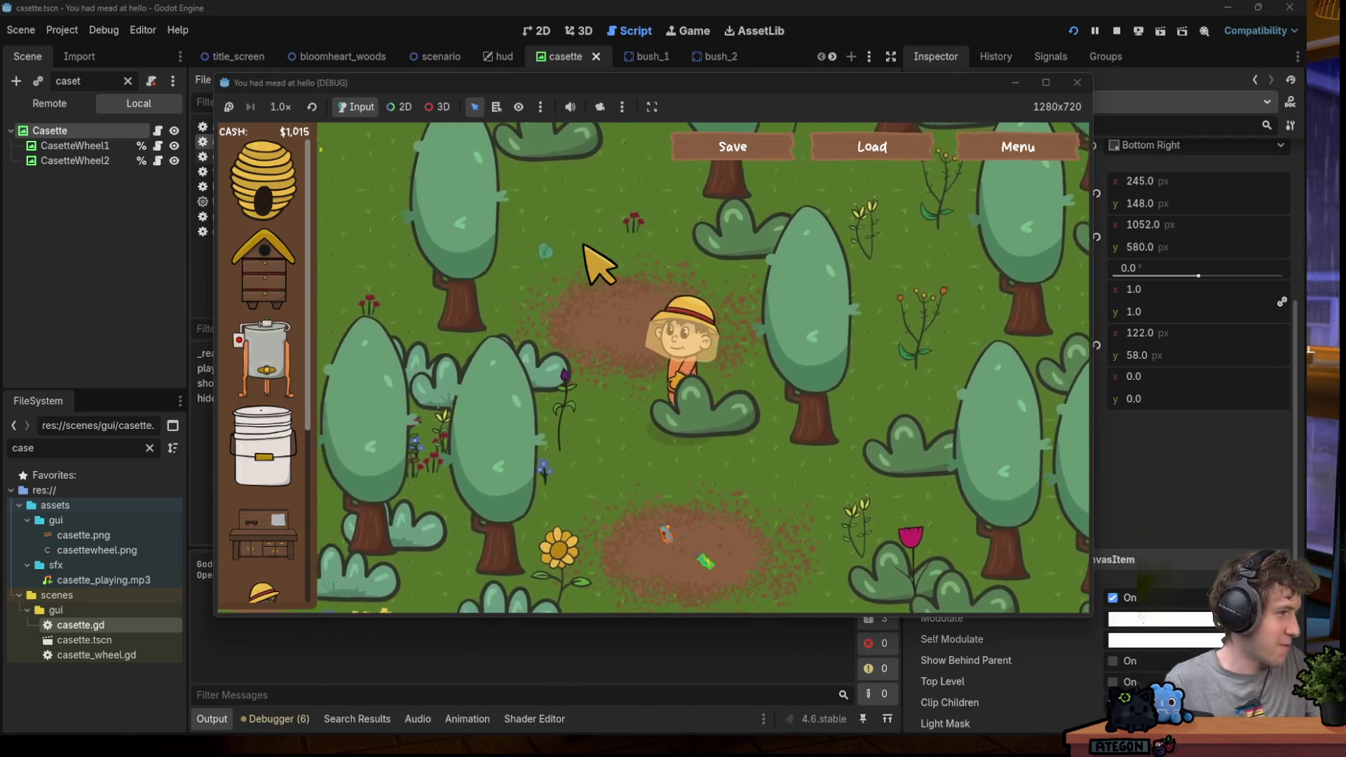
pyautogui.press('w')
pyautogui.press('a')
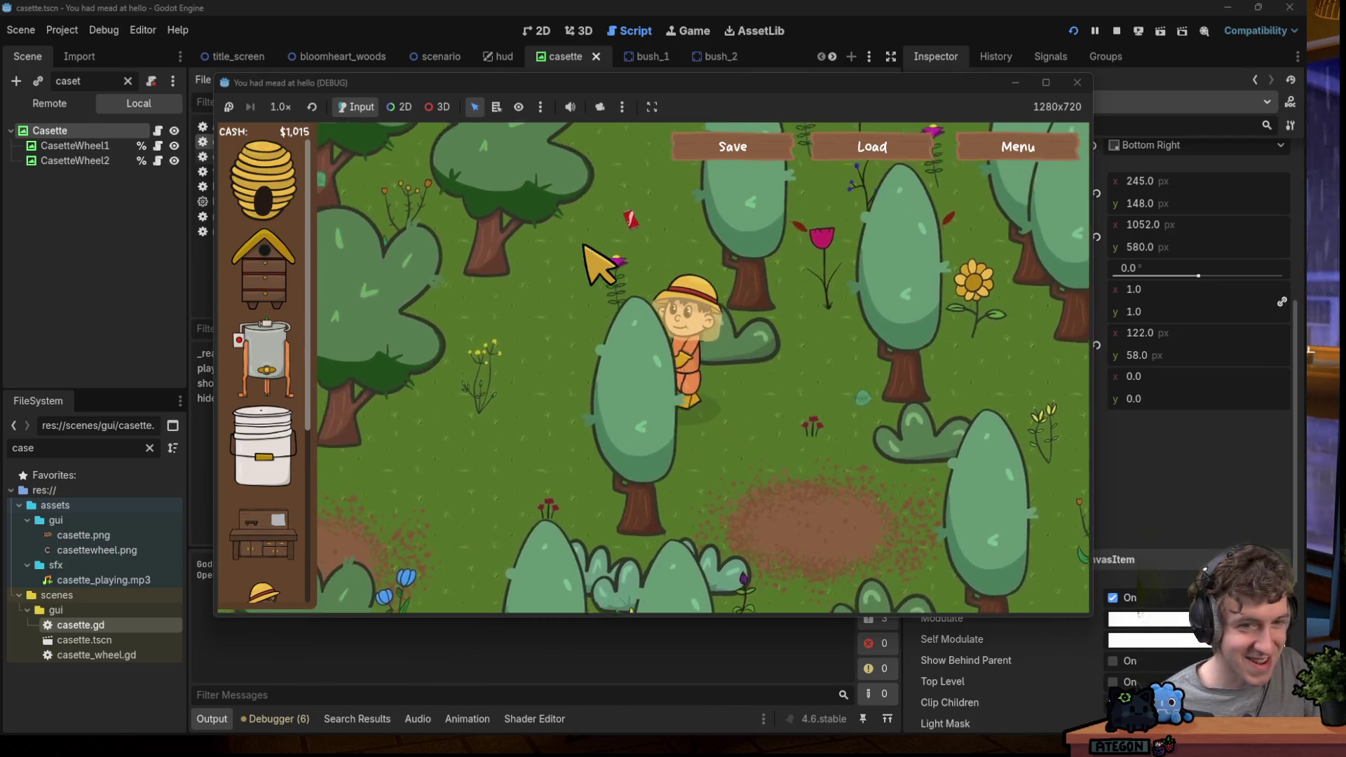
pyautogui.press('w')
pyautogui.press('d')
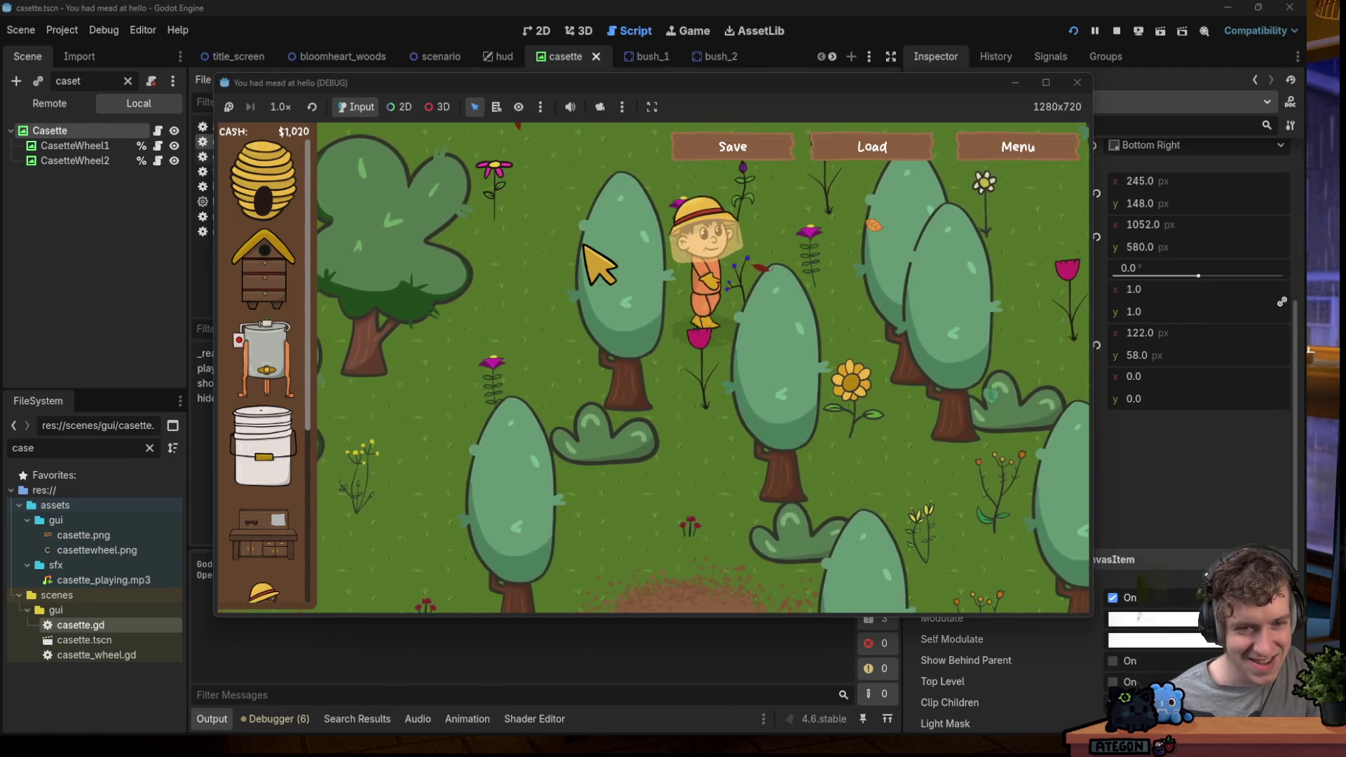
pyautogui.press('s')
pyautogui.press('d')
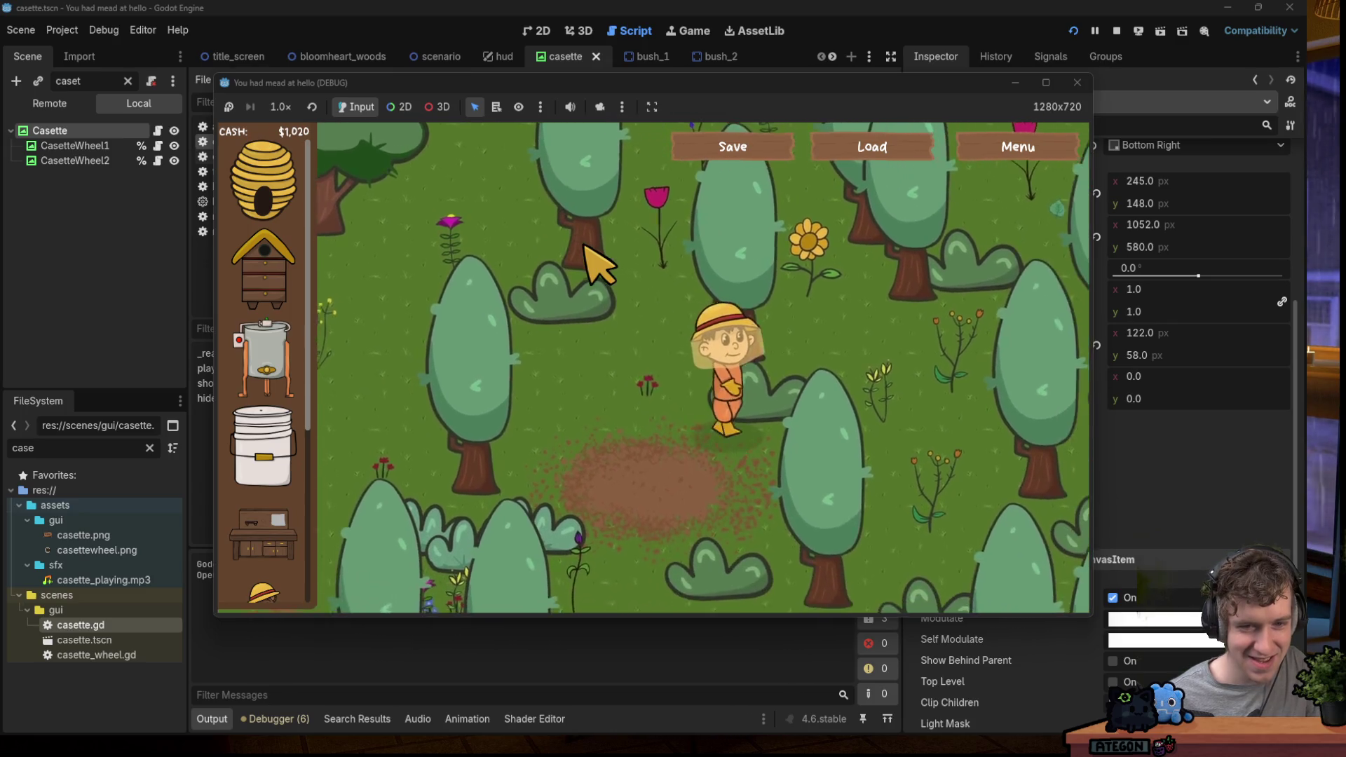
pyautogui.press('s')
pyautogui.press('d')
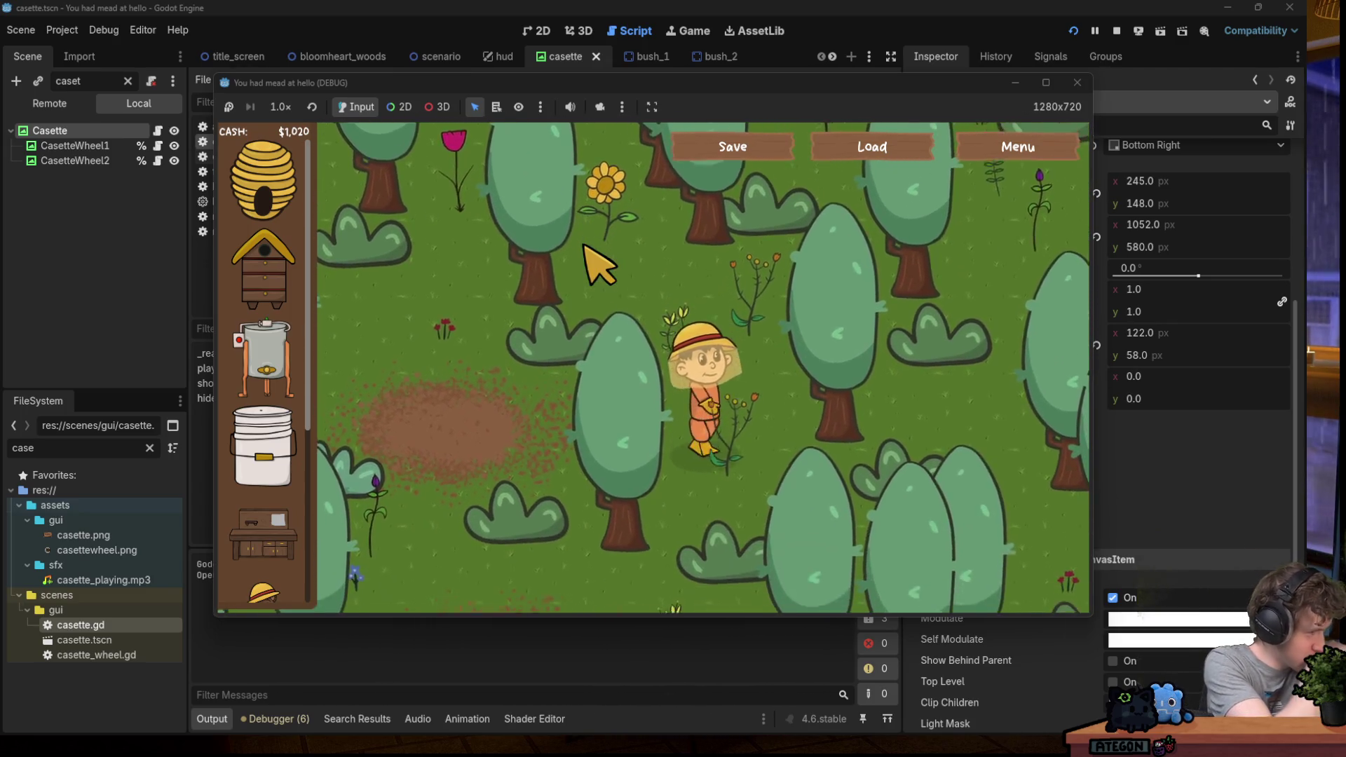
pyautogui.press('s')
pyautogui.press('a')
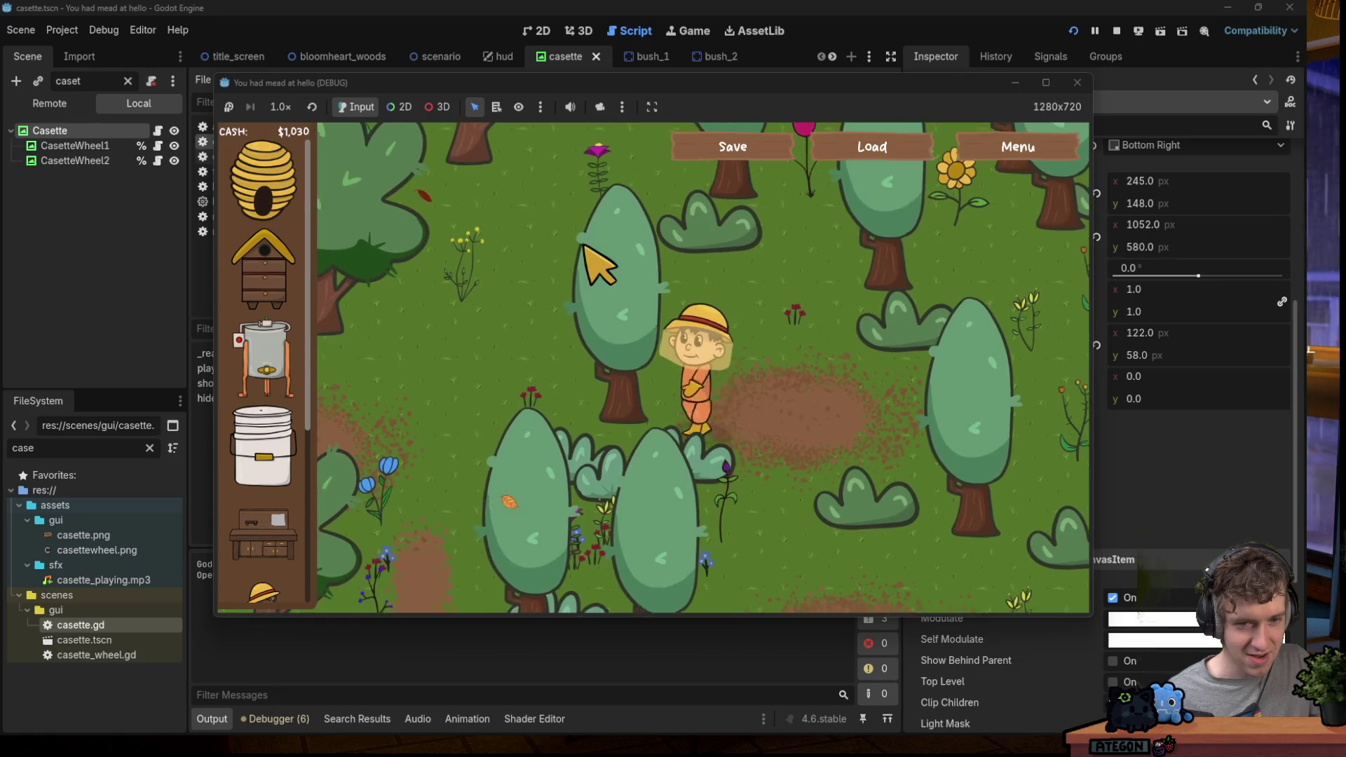
# Walk the farmer in and out from behind the trees until cash reads $1,030.
pyautogui.press('s')
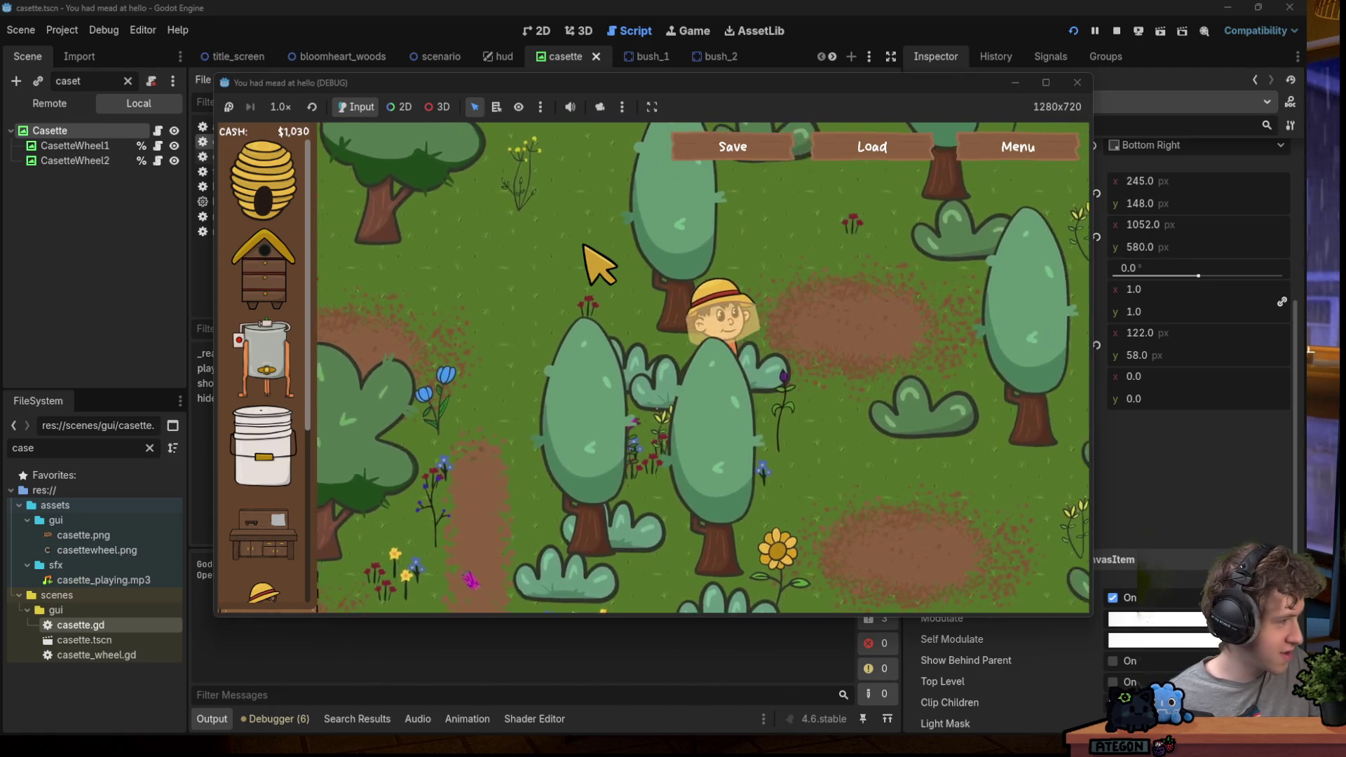
pyautogui.press('a')
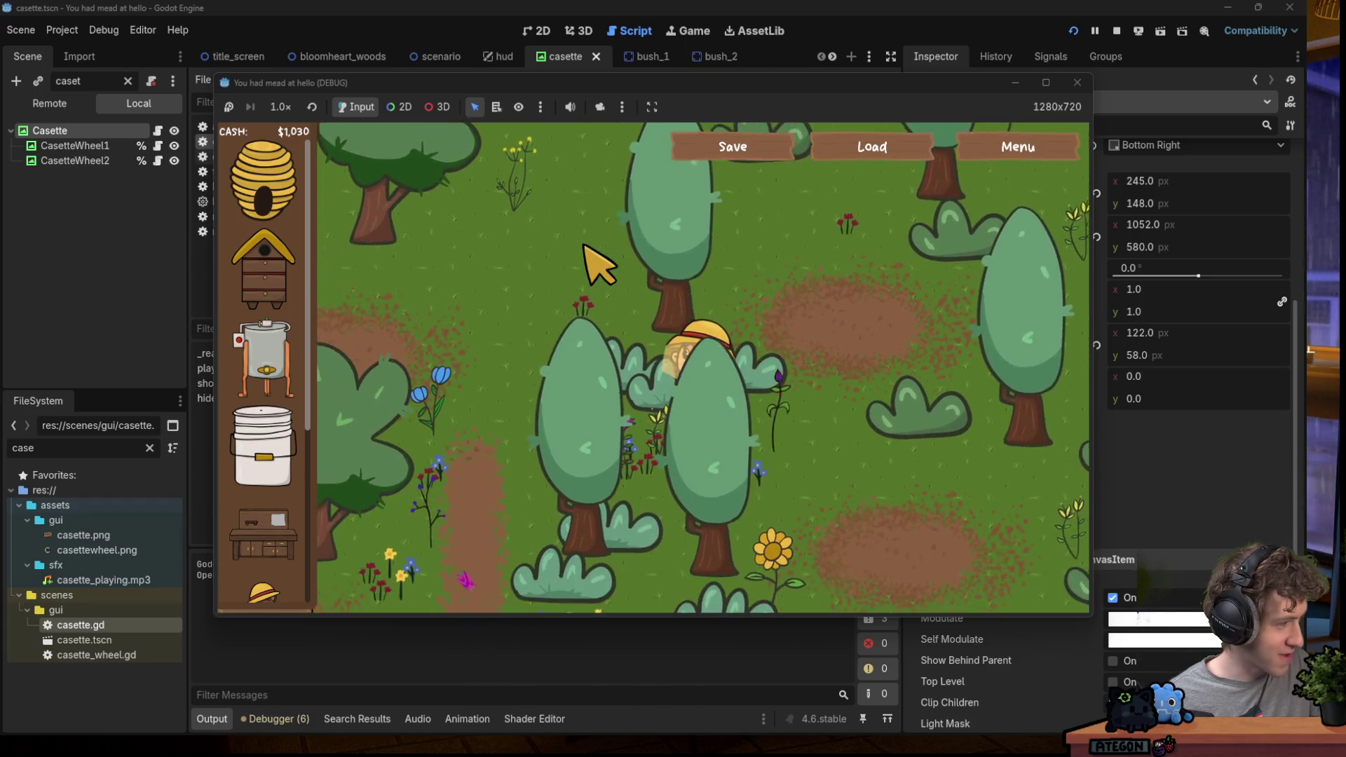
pyautogui.press('w')
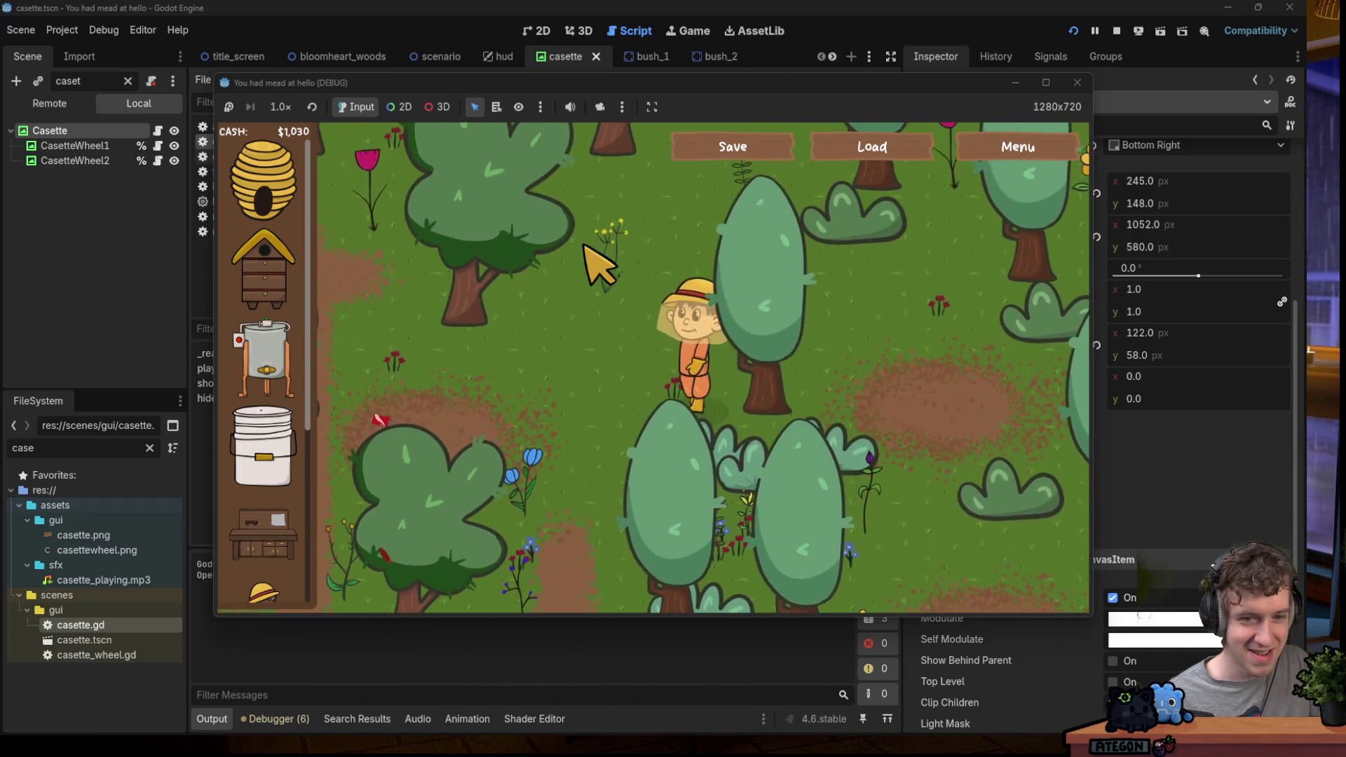
pyautogui.press('s')
pyautogui.press('s')
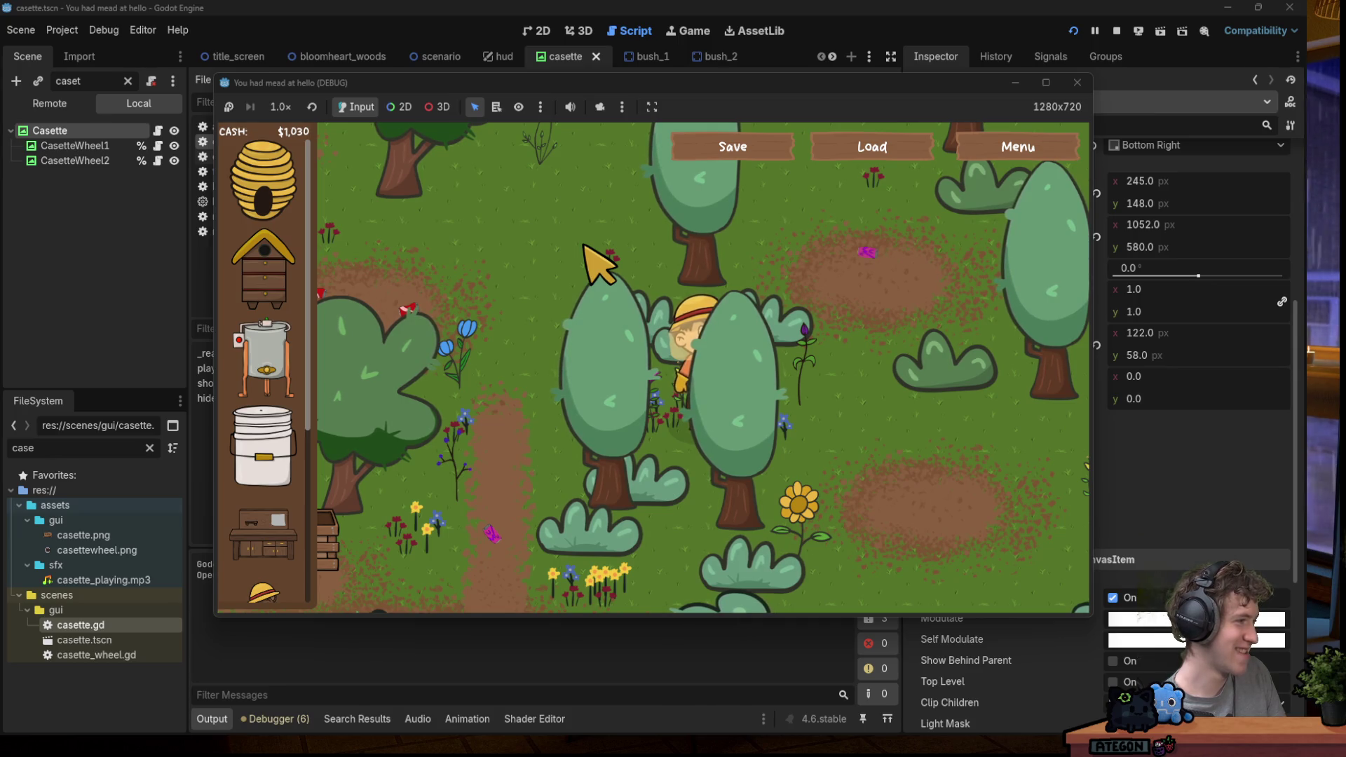
pyautogui.press('w')
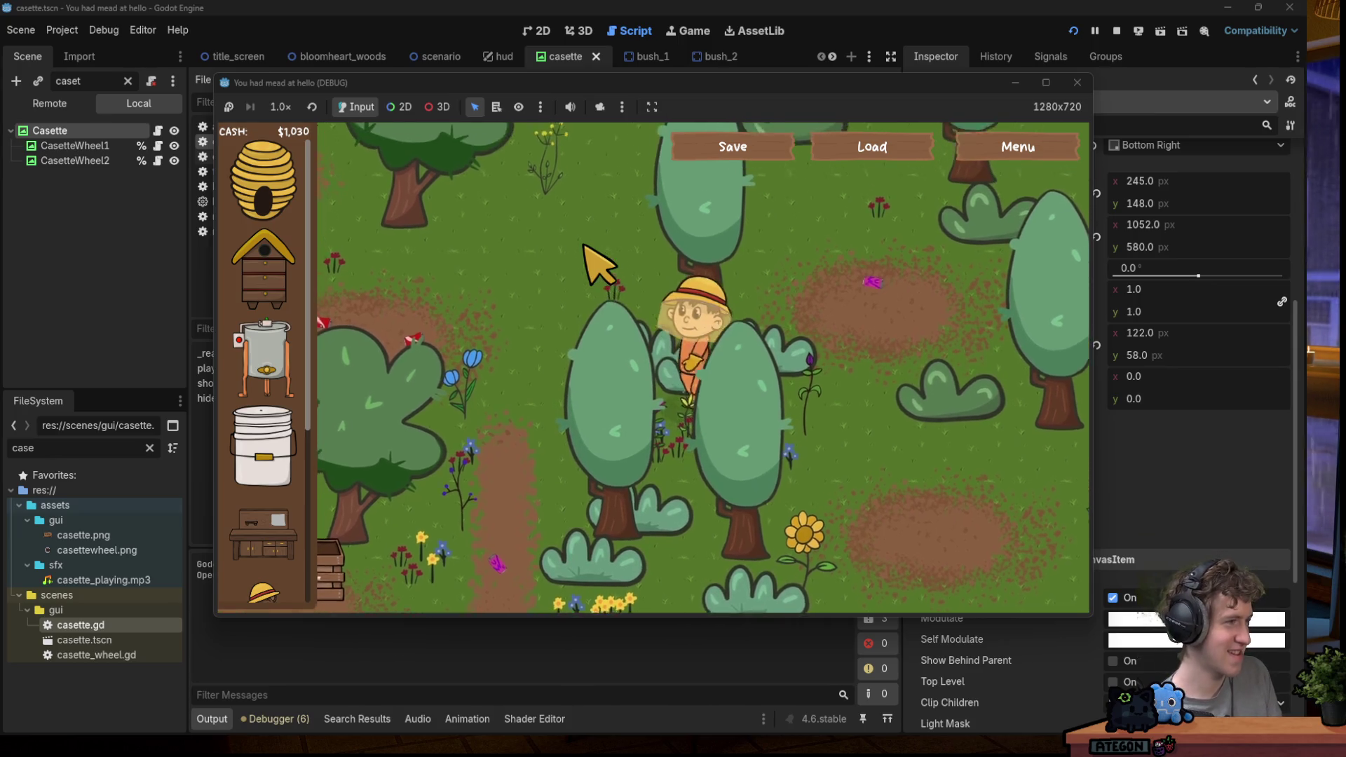
pyautogui.press('s')
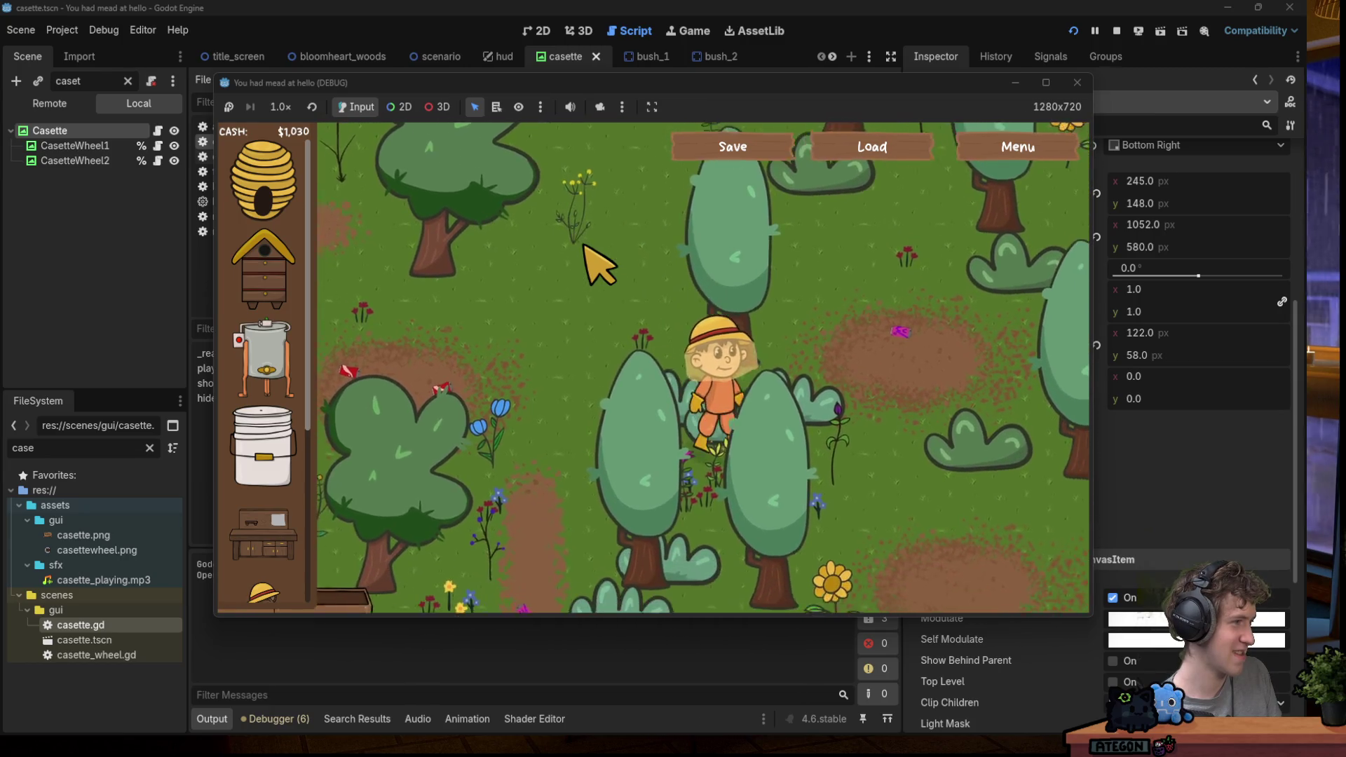
pyautogui.press('w')
pyautogui.press('d')
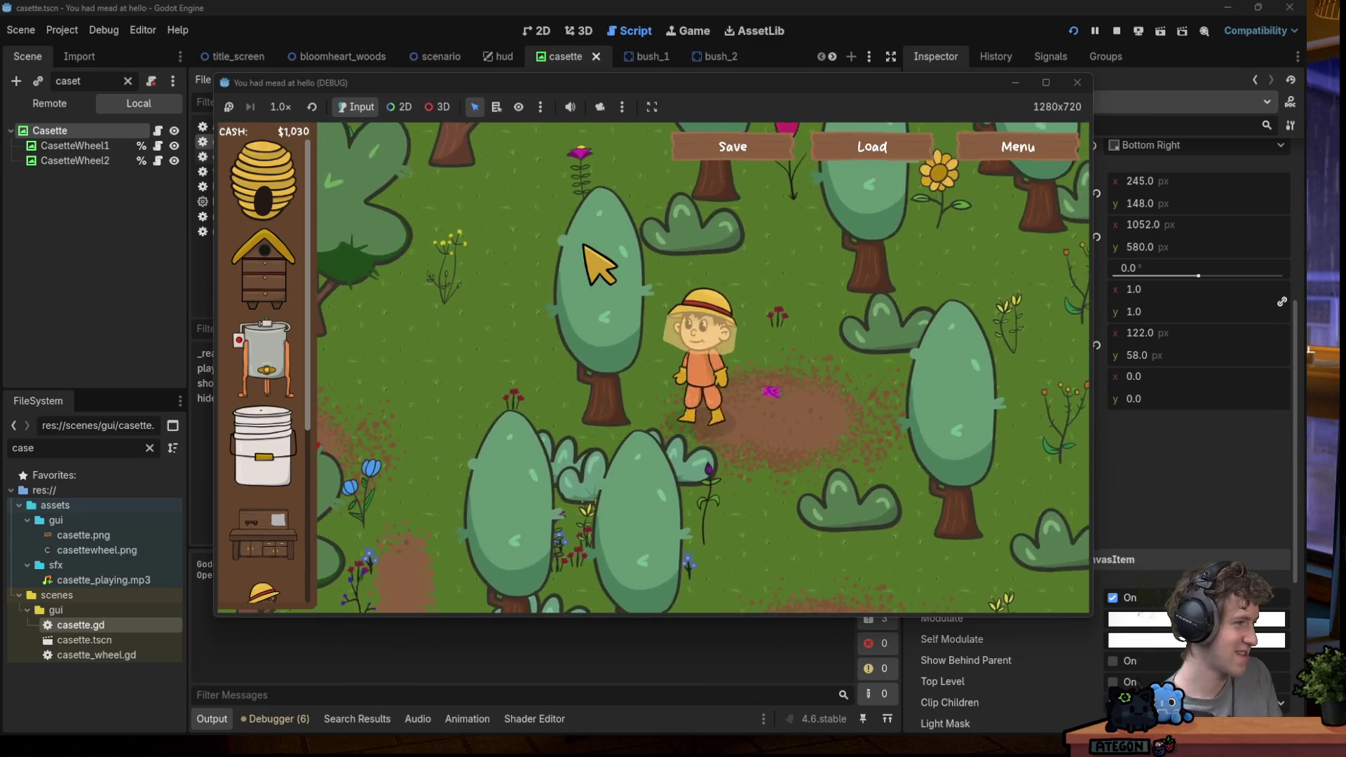
pyautogui.press('s')
pyautogui.press('a')
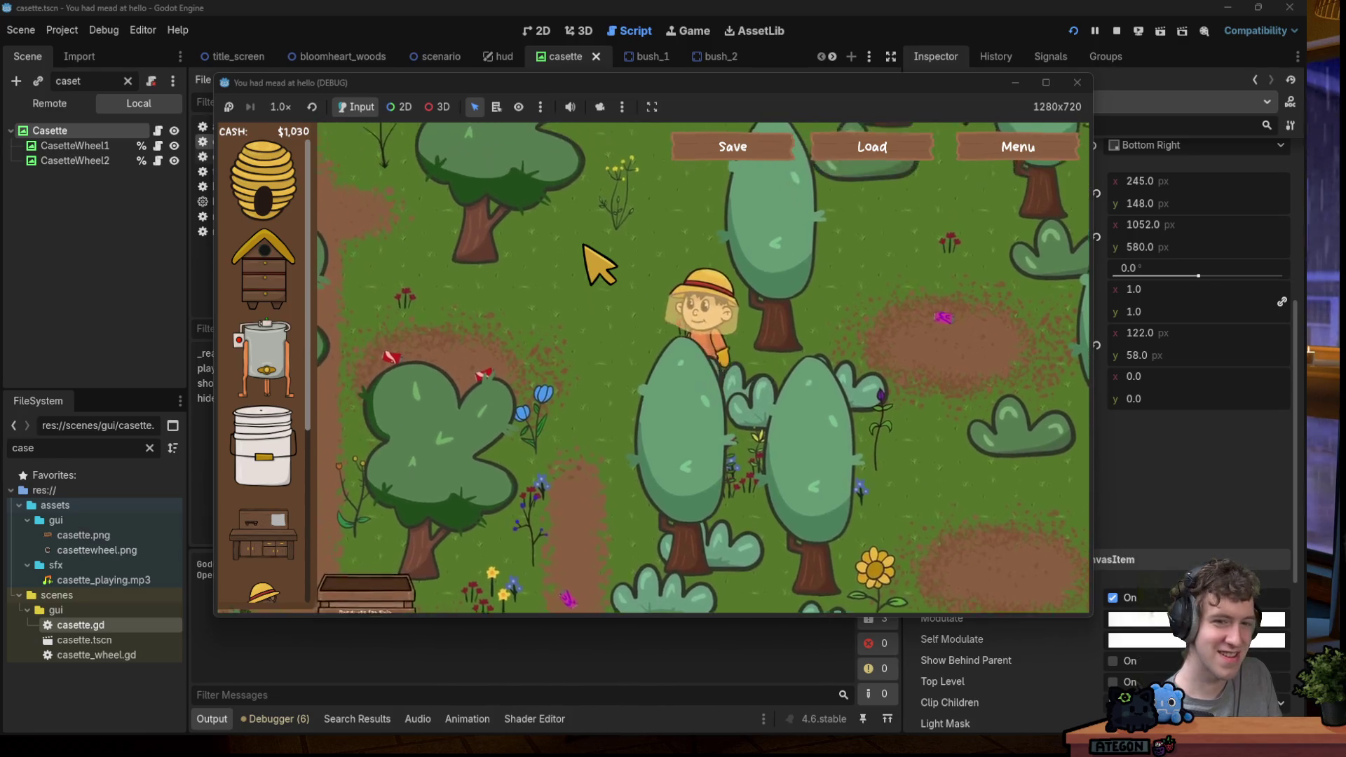
pyautogui.press('d')
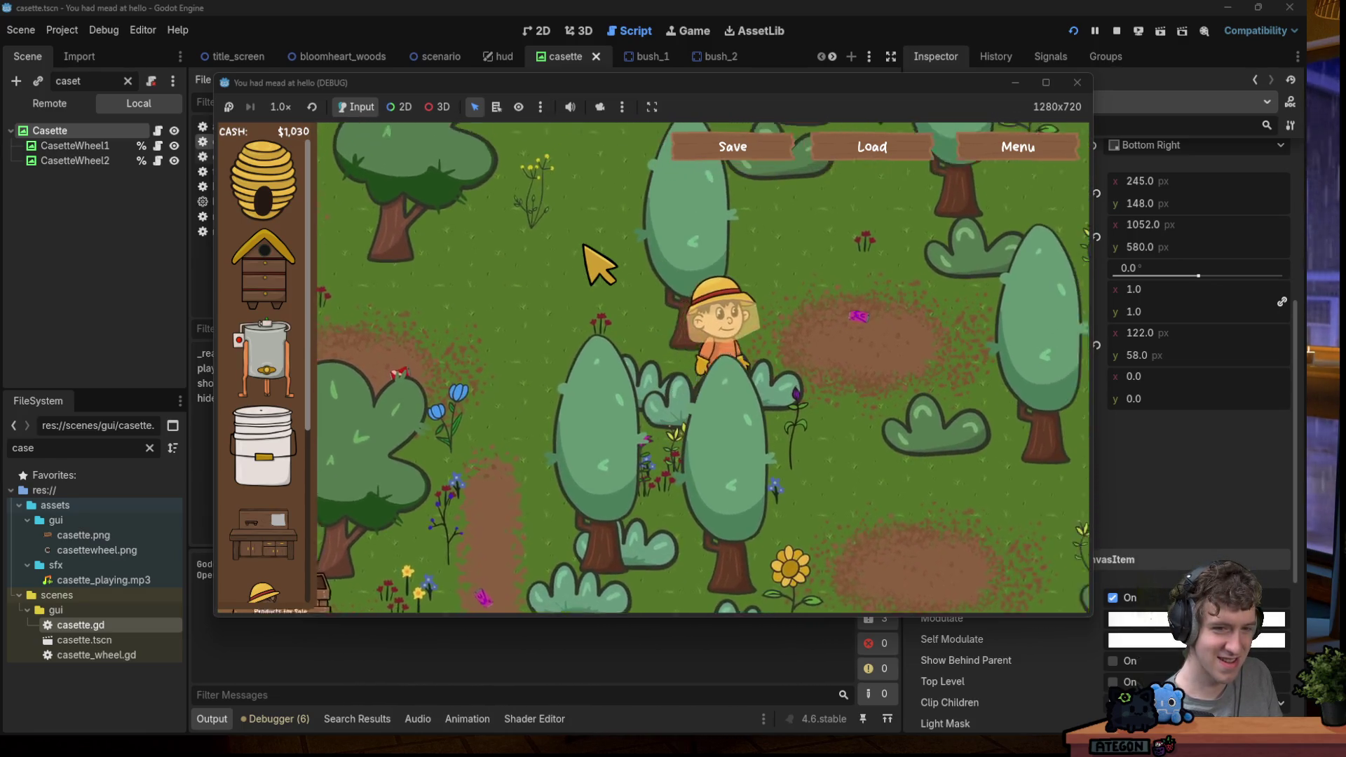
pyautogui.press('s')
pyautogui.press('a')
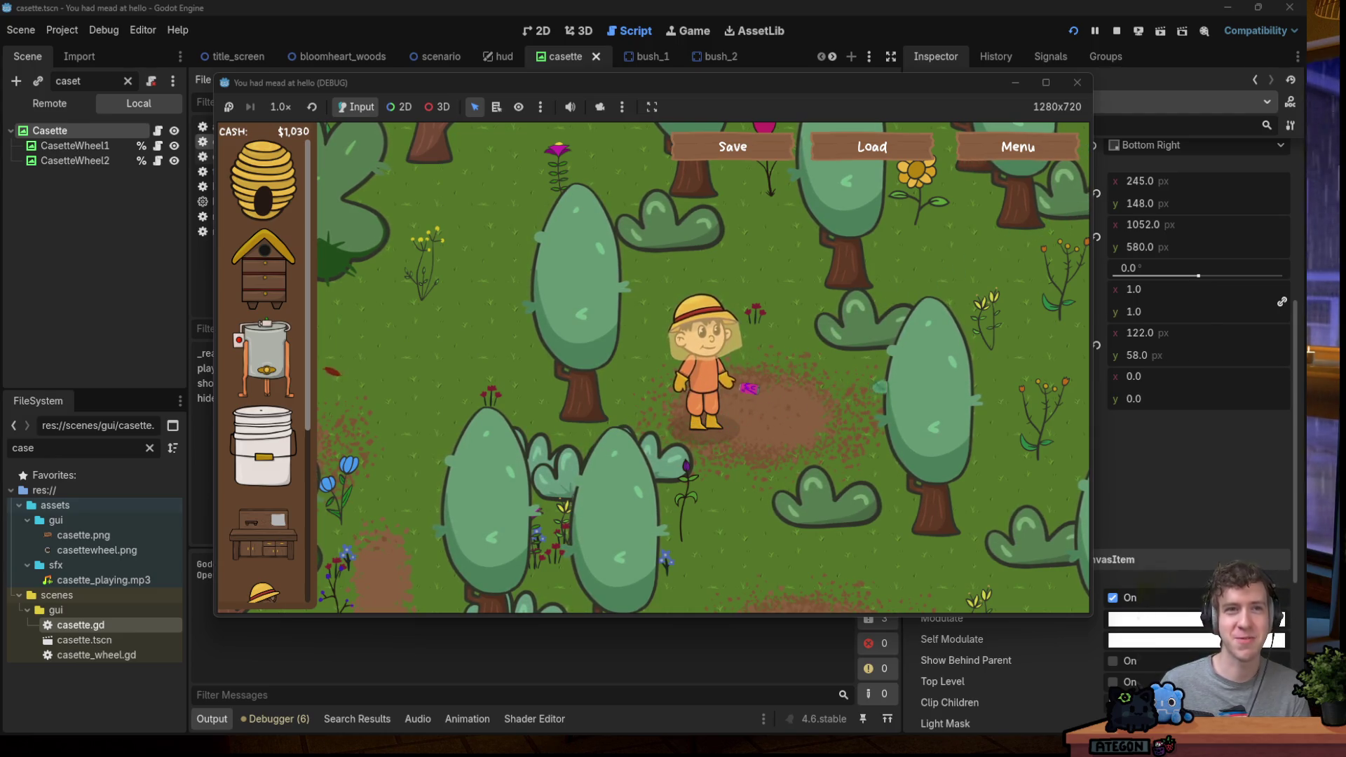
# Bring Firefox with the 'A Hamster's Masterclass on how to die' video over the editor.
pyautogui.hotkey('alt', 'Tab')
pyautogui.moveTo(614, 66); pyautogui.dragTo(506, 70)
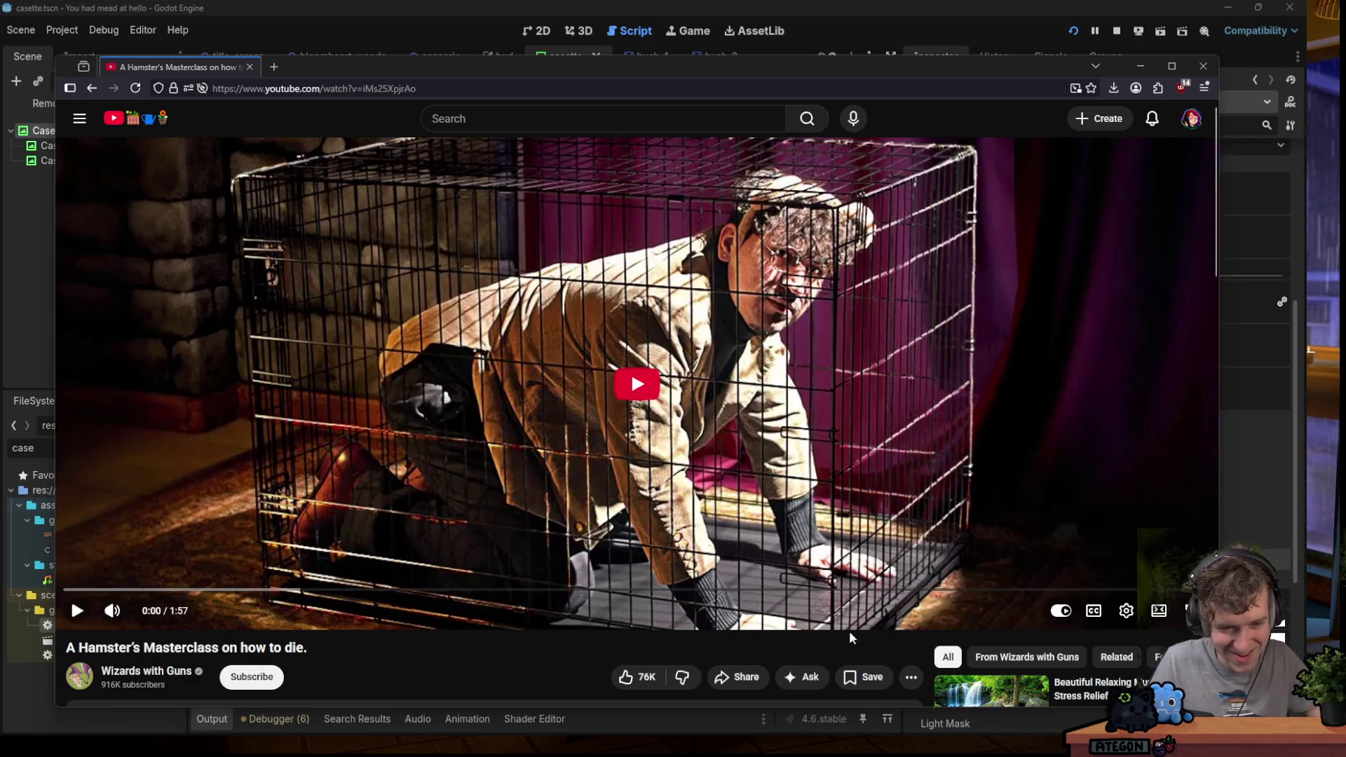
pyautogui.moveTo(743, 739)
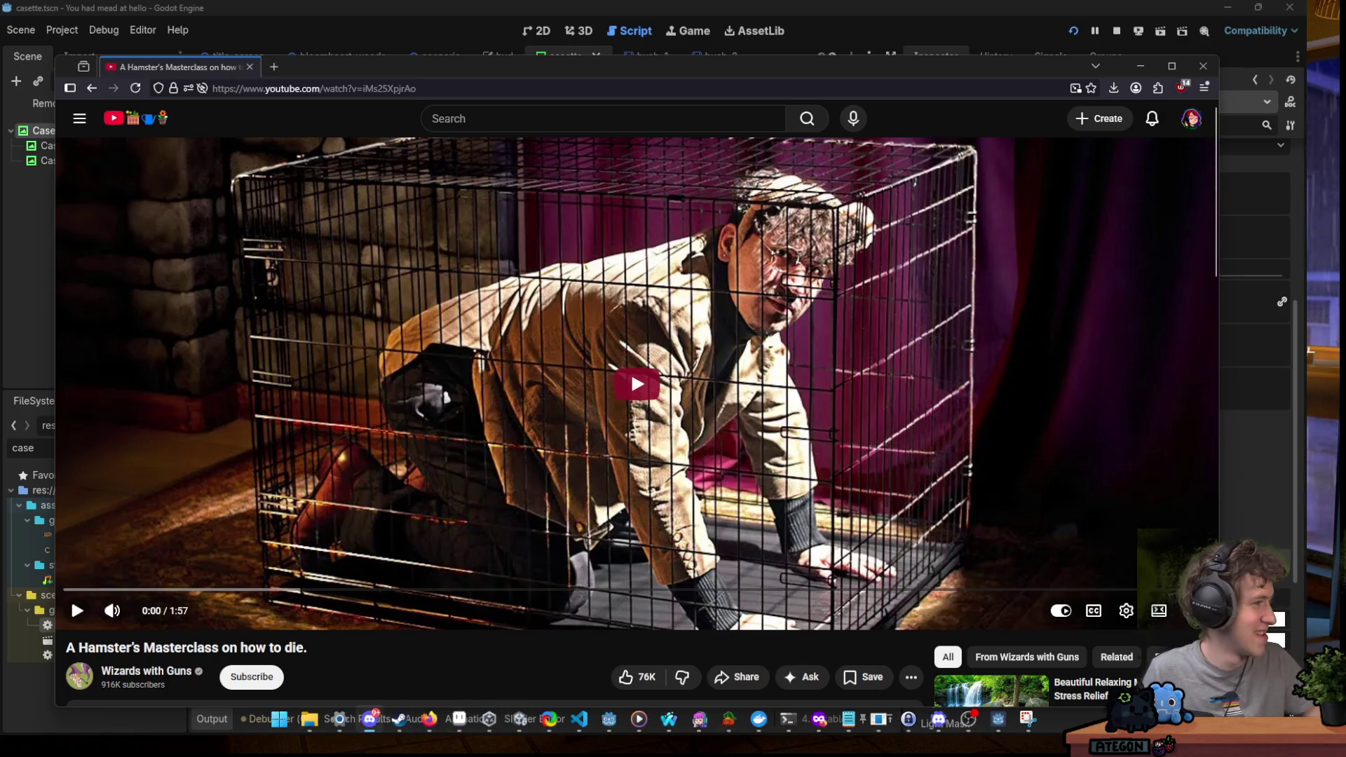
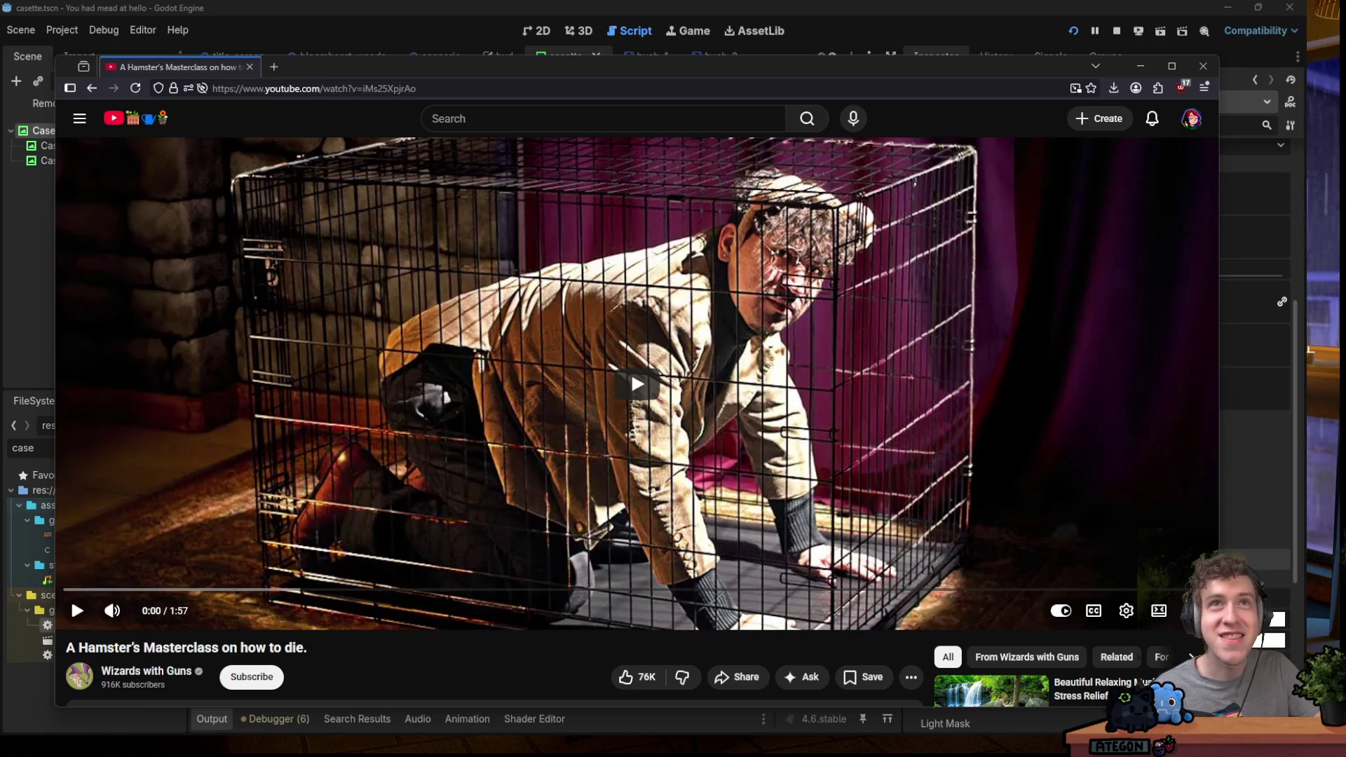
# Open the cat image link in a new Firefox tab, close it, and move Firefox off the editor.
pyautogui.moveTo(335, 68); pyautogui.dragTo(336, 68)
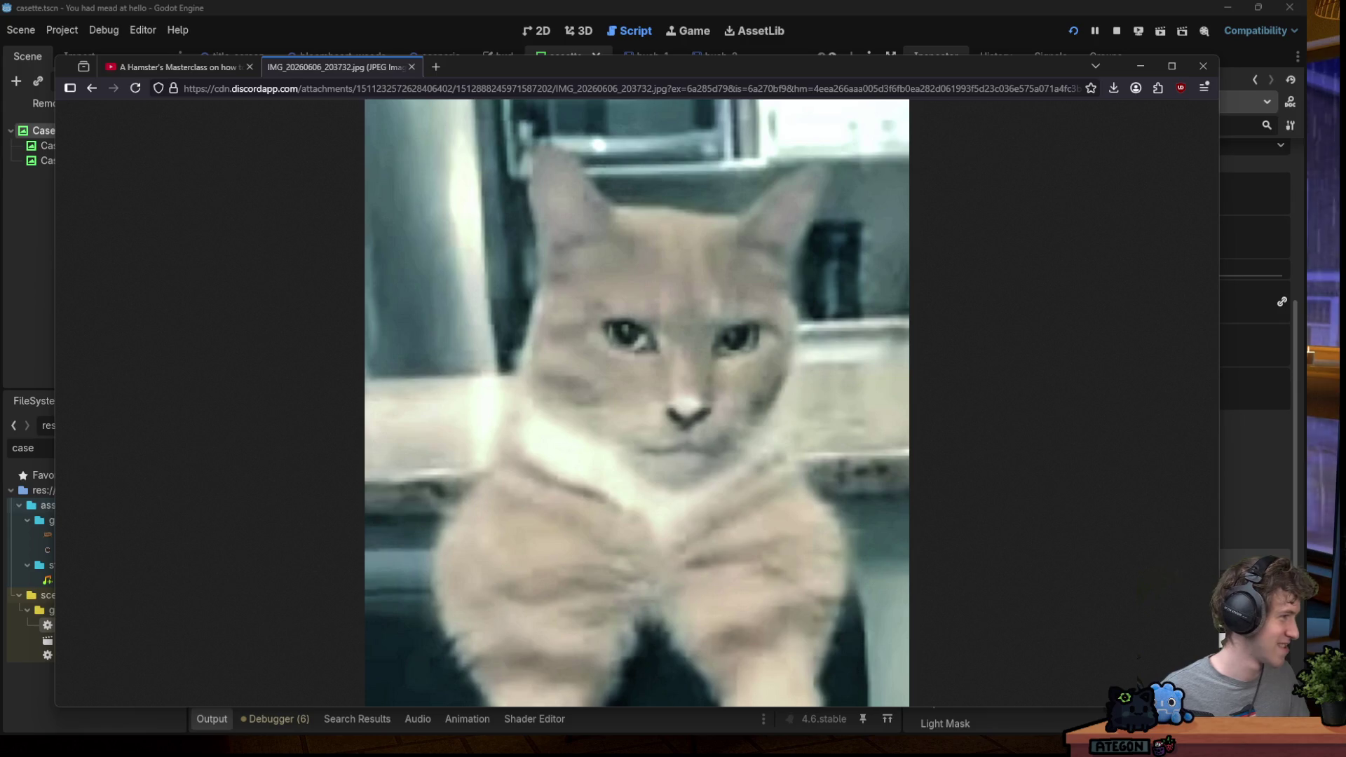
pyautogui.click(412, 67)
pyautogui.moveTo(463, 82)
pyautogui.mouseDown()
pyautogui.moveTo(521, 113)
pyautogui.moveTo(466, 113)
pyautogui.moveTo(562, 0)
pyautogui.mouseUp()
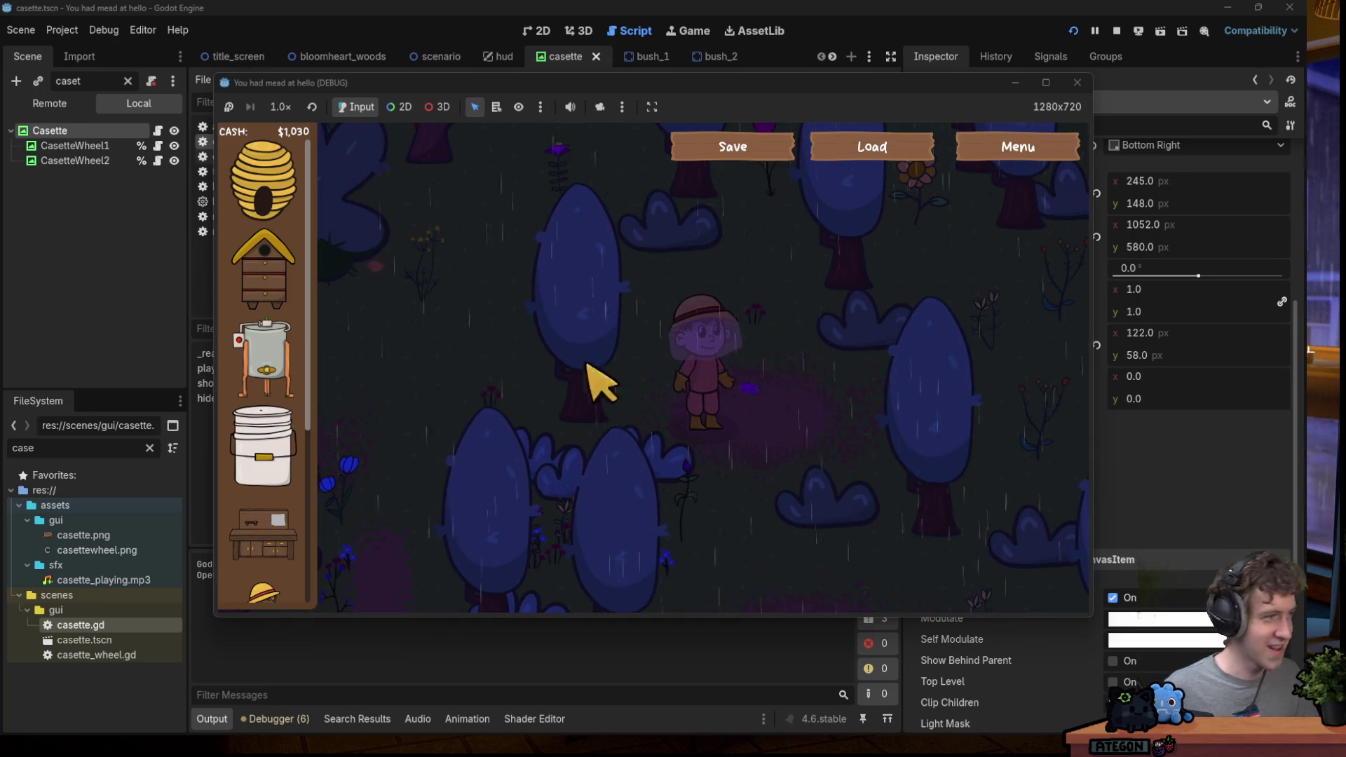
# Walk the beekeeper up-right then down-right through the rainy forest, glance at the kitten photo, then hide the browser.
pyautogui.press('w')
pyautogui.press('d')
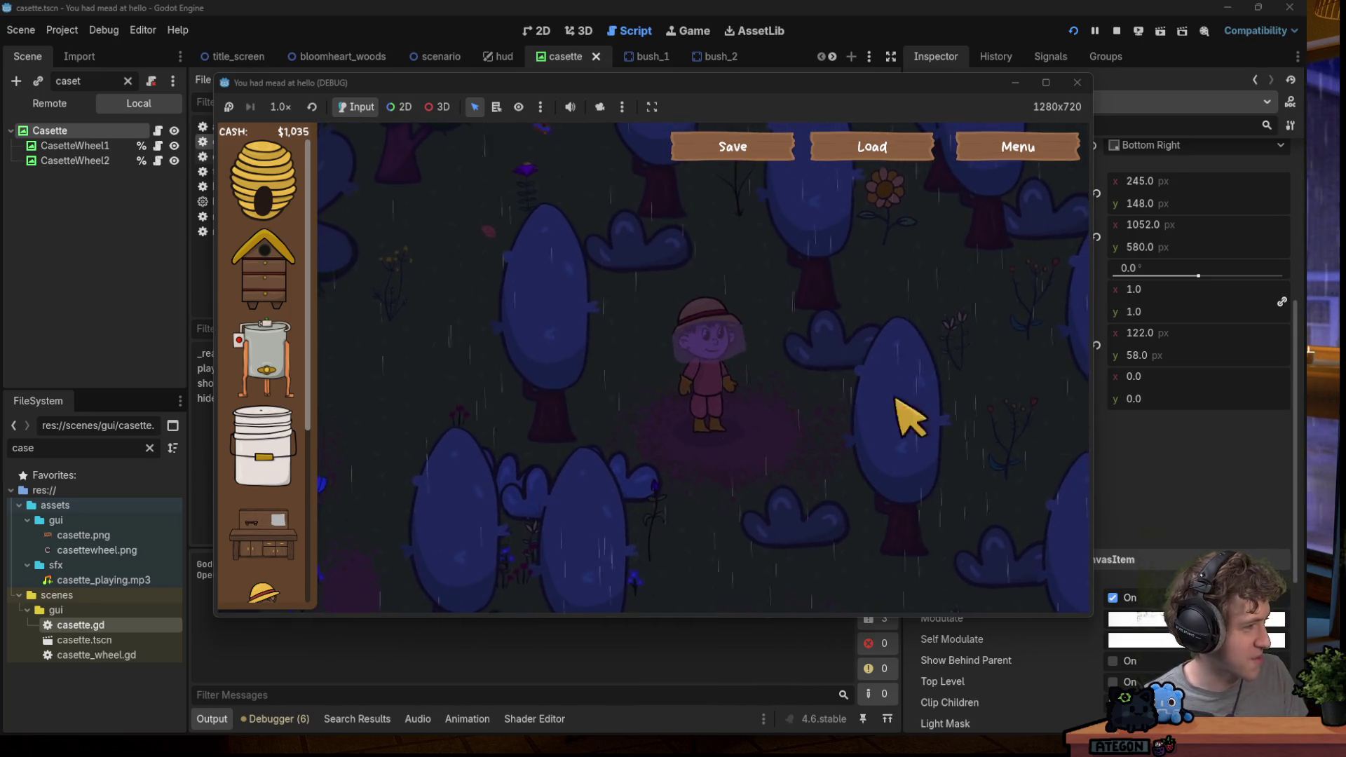
pyautogui.press('w')
pyautogui.press('d')
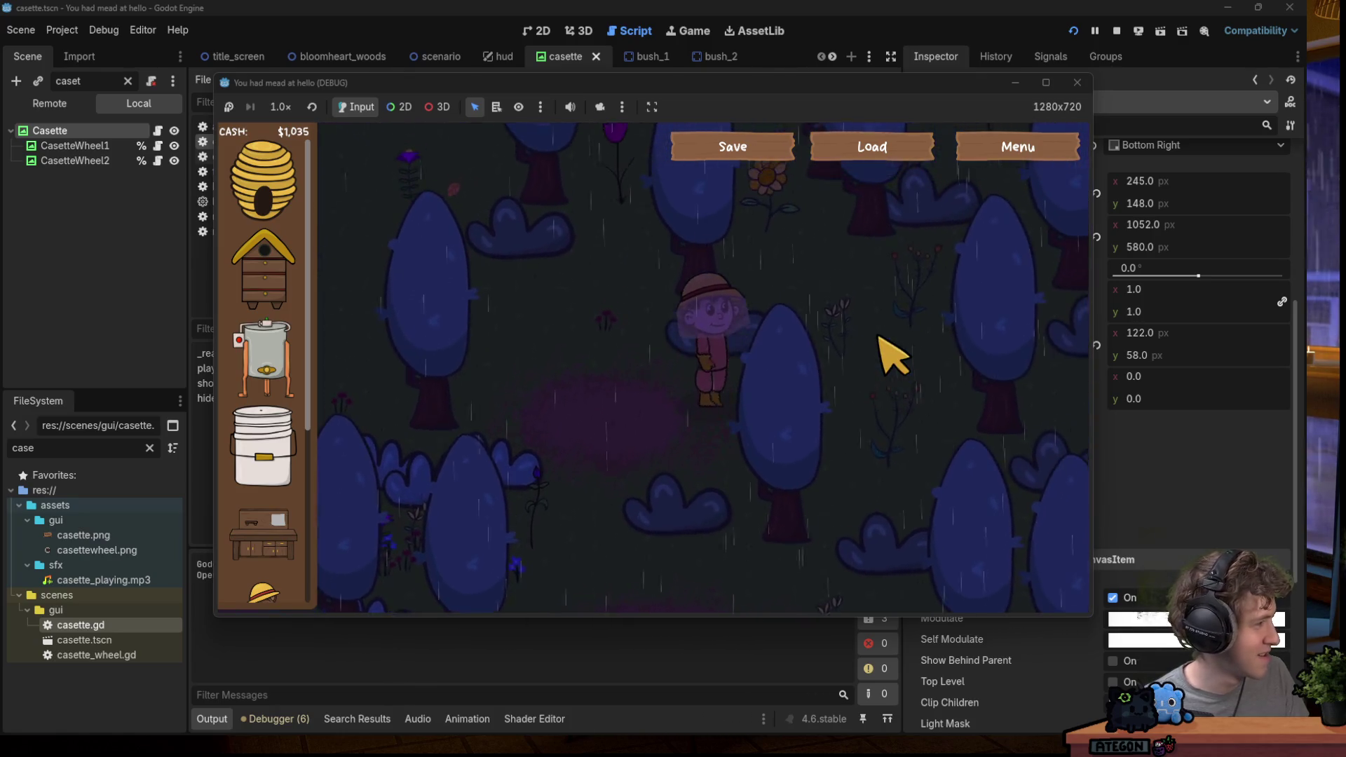
pyautogui.press('w')
pyautogui.press('d')
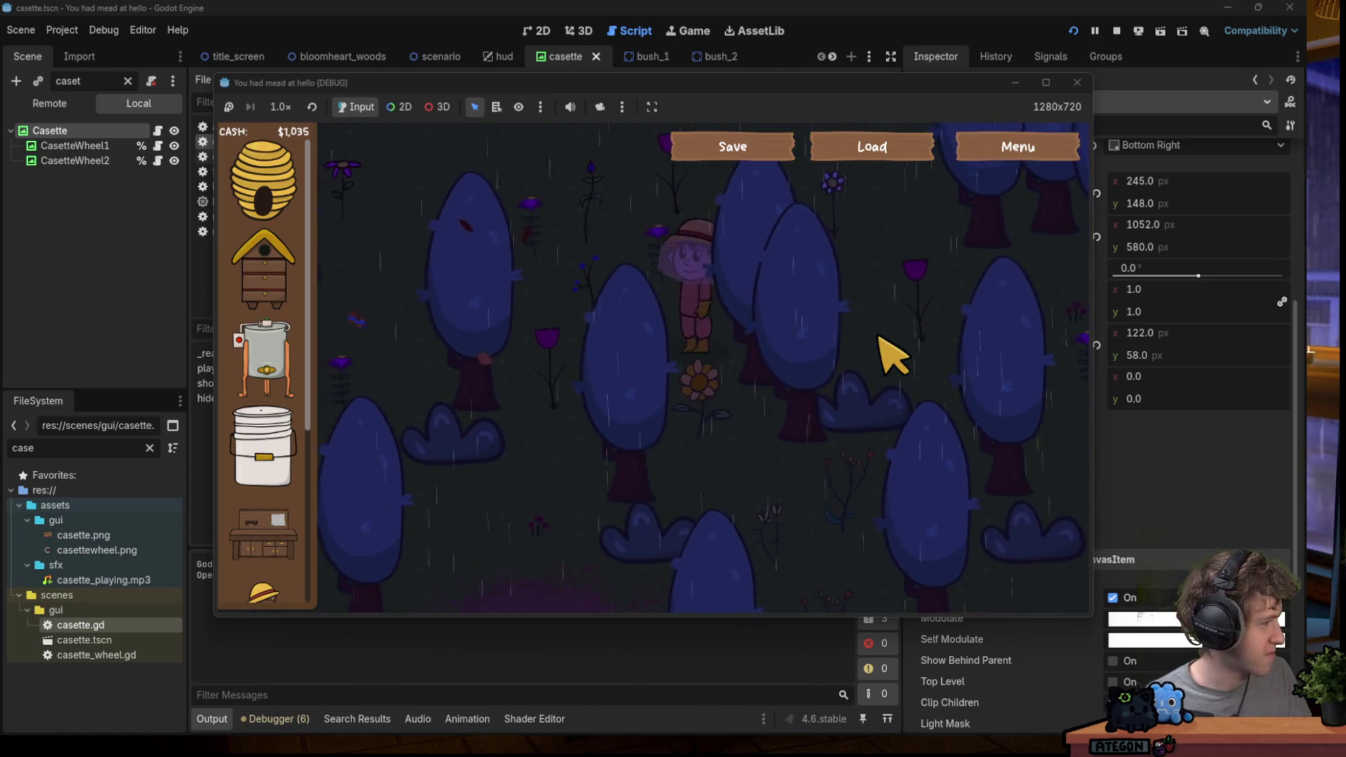
pyautogui.press('s')
pyautogui.press('d')
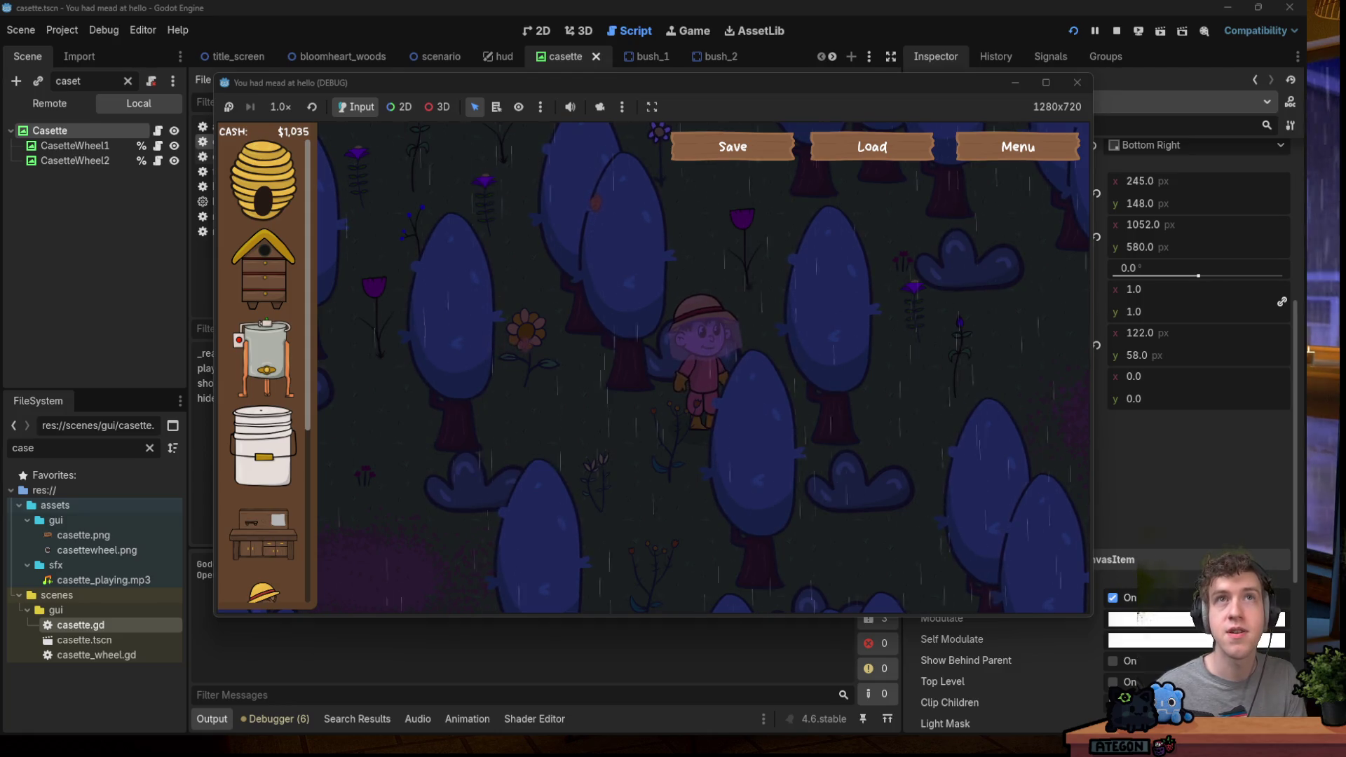
pyautogui.hotkey('alt', 'Tab')
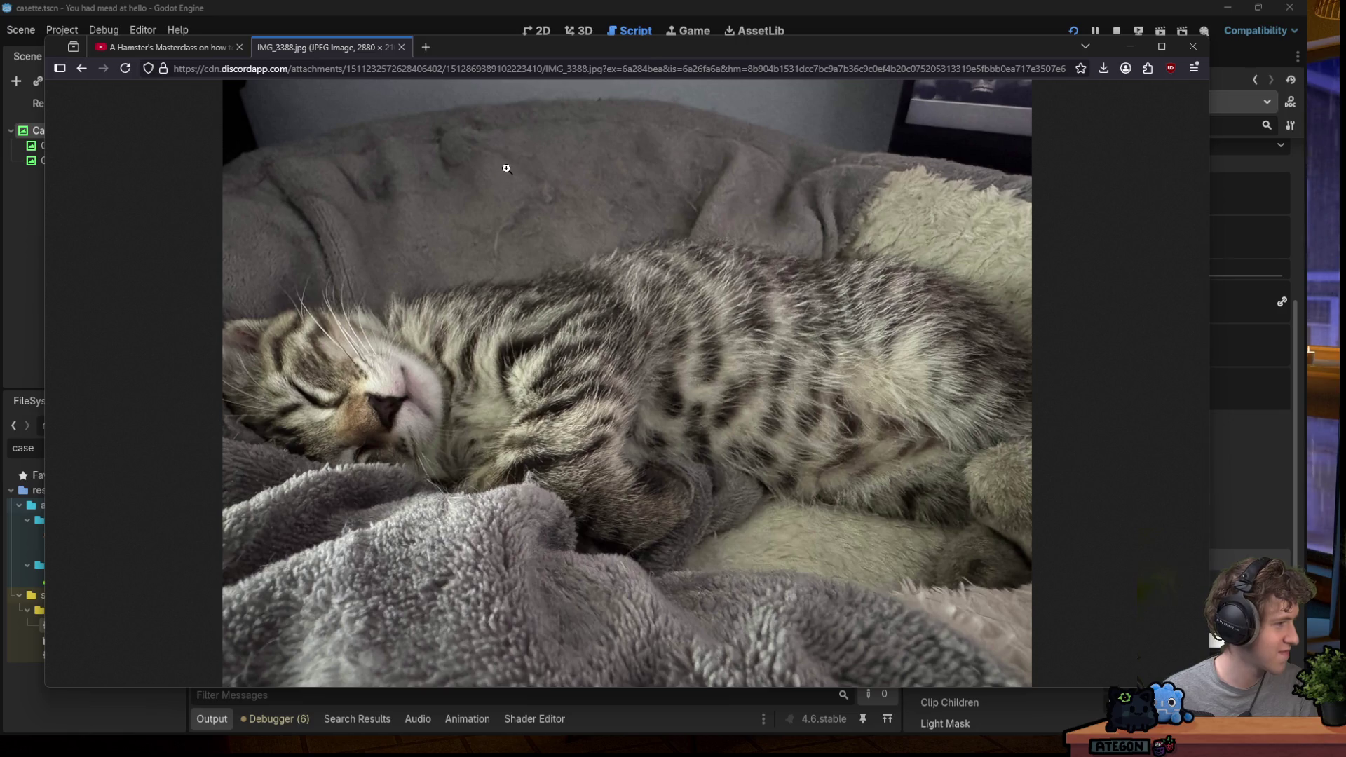
pyautogui.press('super+Down')
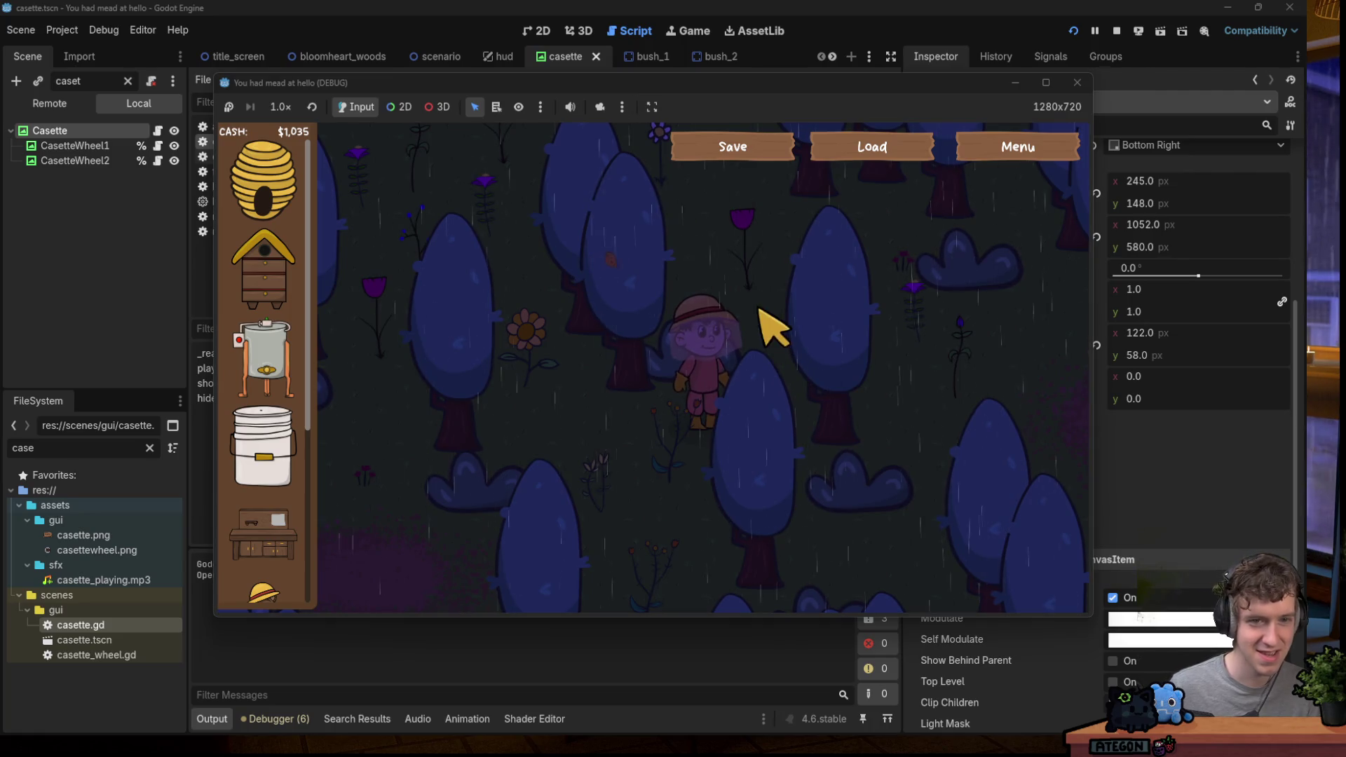
# Walk the beekeeper briefly, move the game window aside, then stop and relaunch the game.
pyautogui.press('d')
pyautogui.press('s')
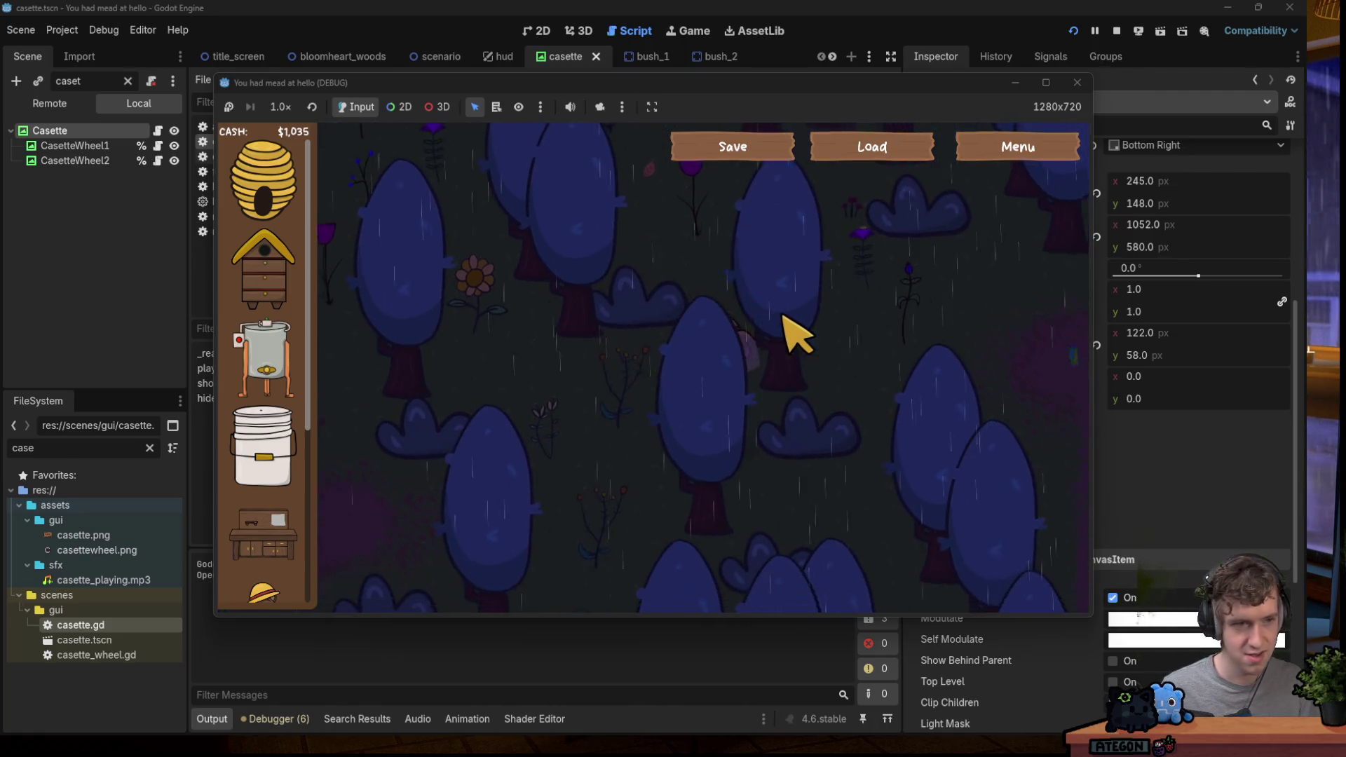
pyautogui.press('w')
pyautogui.press('d')
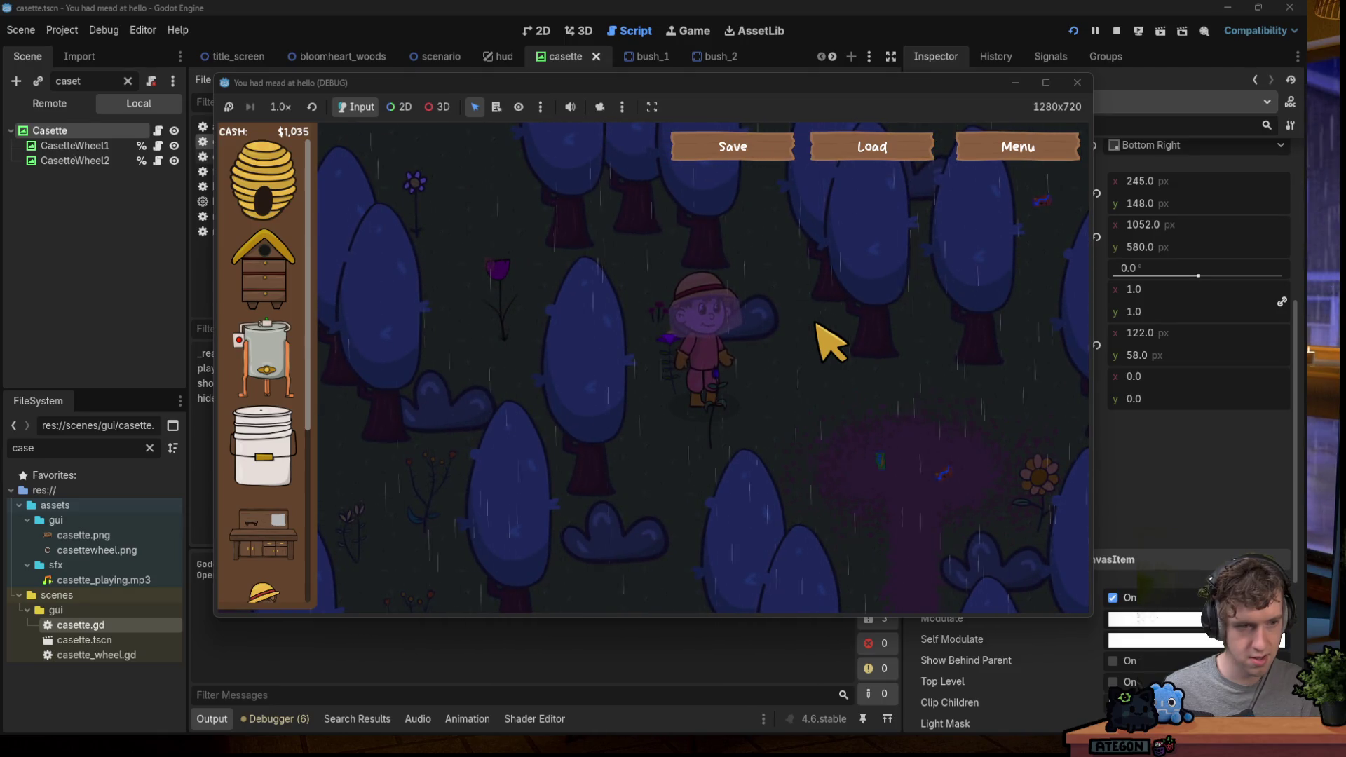
pyautogui.moveTo(613, 90)
pyautogui.mouseDown()
pyautogui.moveTo(750, 489)
pyautogui.moveTo(551, 133)
pyautogui.moveTo(572, 0)
pyautogui.mouseUp()
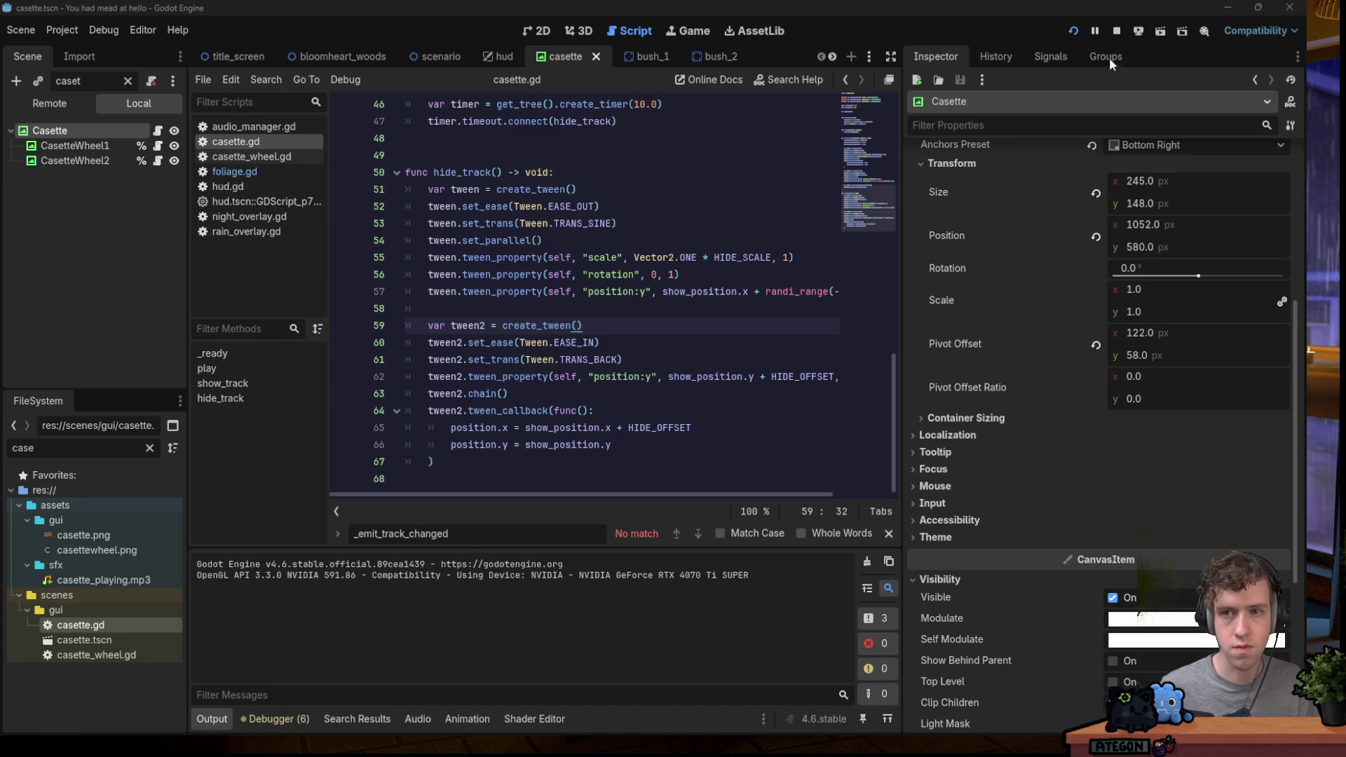
pyautogui.click(1117, 31)
pyautogui.click(1073, 32)
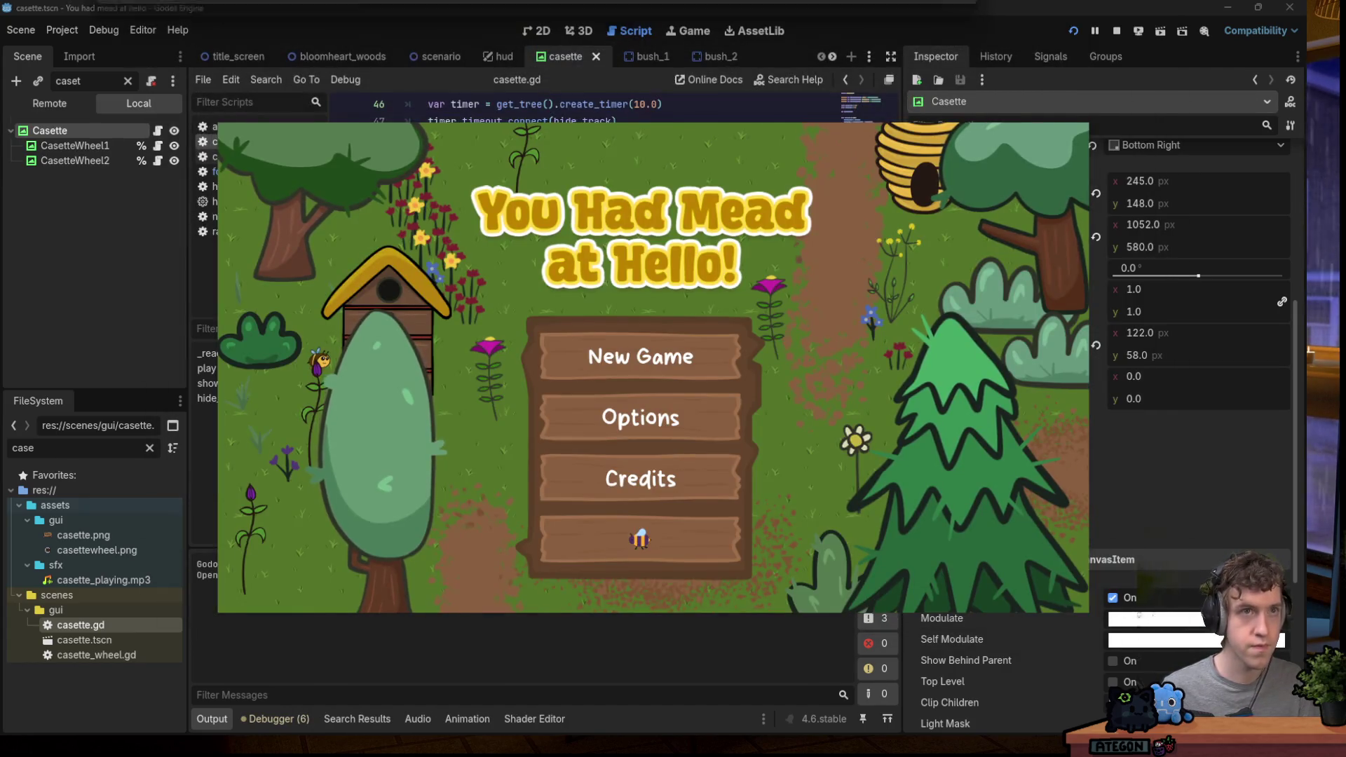
# Set the live AudioManager > TrackPlayer Pitch Scale to 10 in the Remote tree, then bring the game back.
pyautogui.click(184, 105)
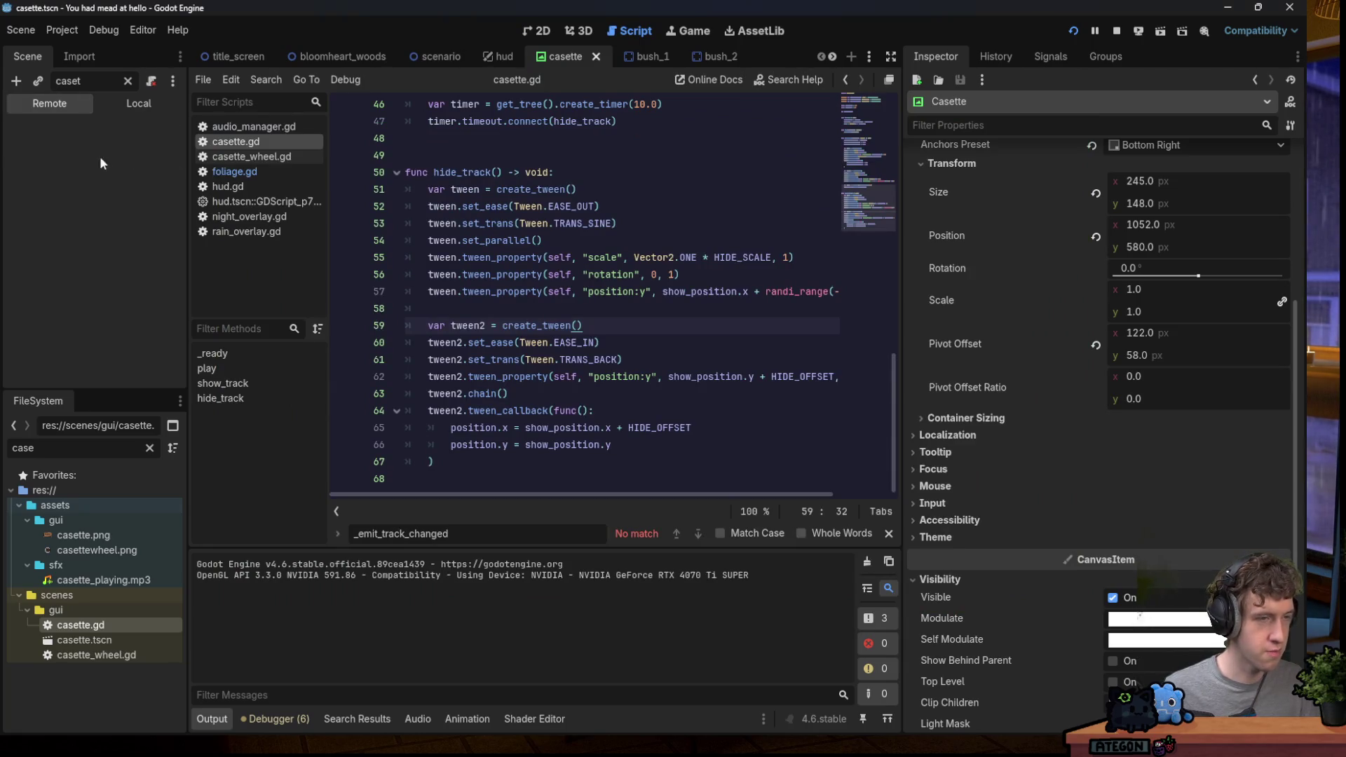
pyautogui.click(127, 80)
pyautogui.click(74, 161)
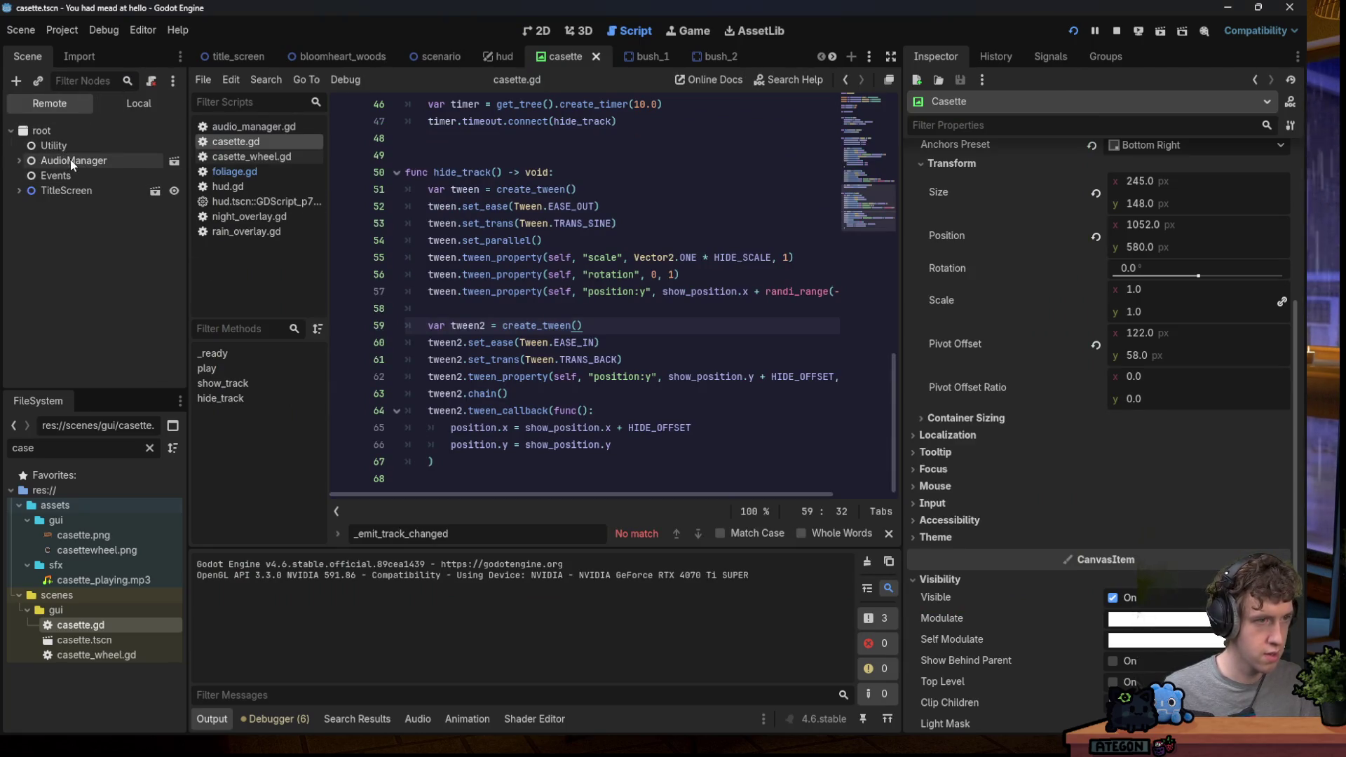
pyautogui.click(75, 175)
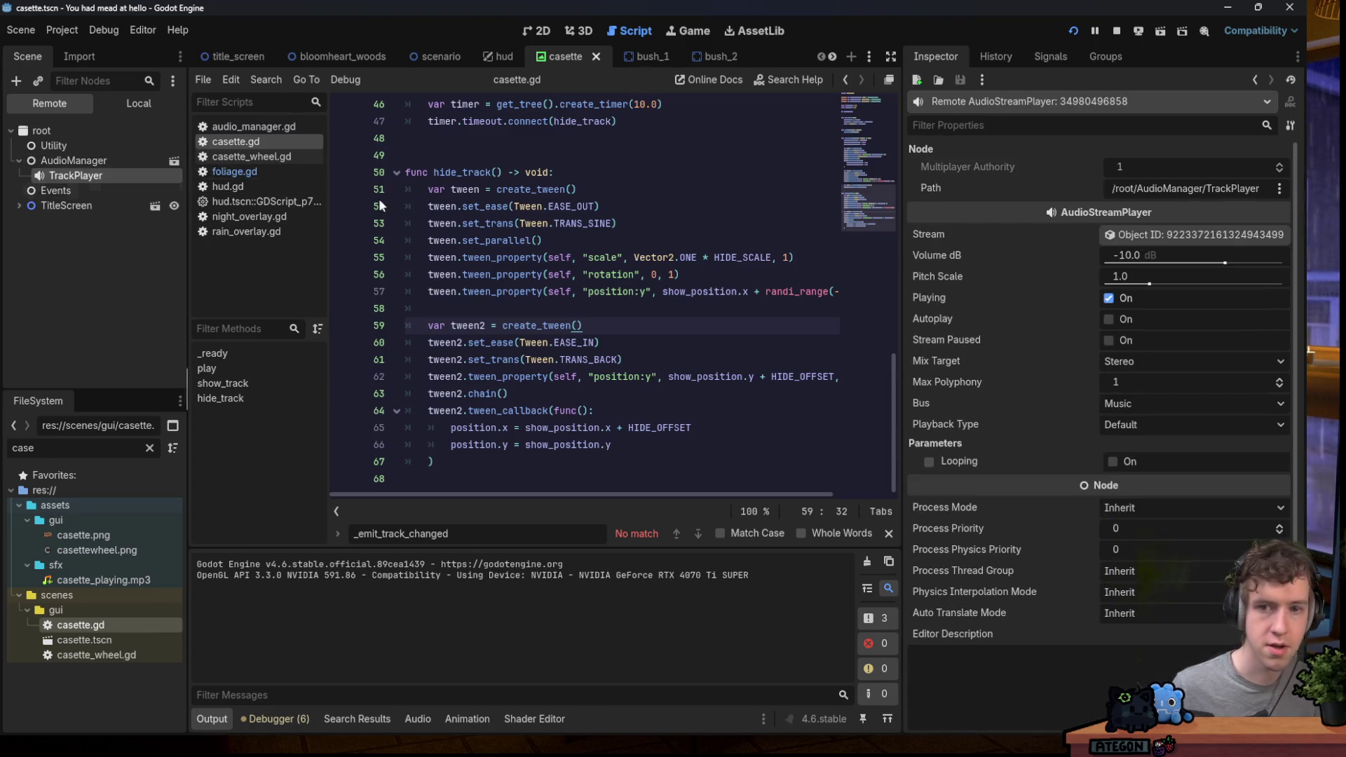
pyautogui.click(1144, 272)
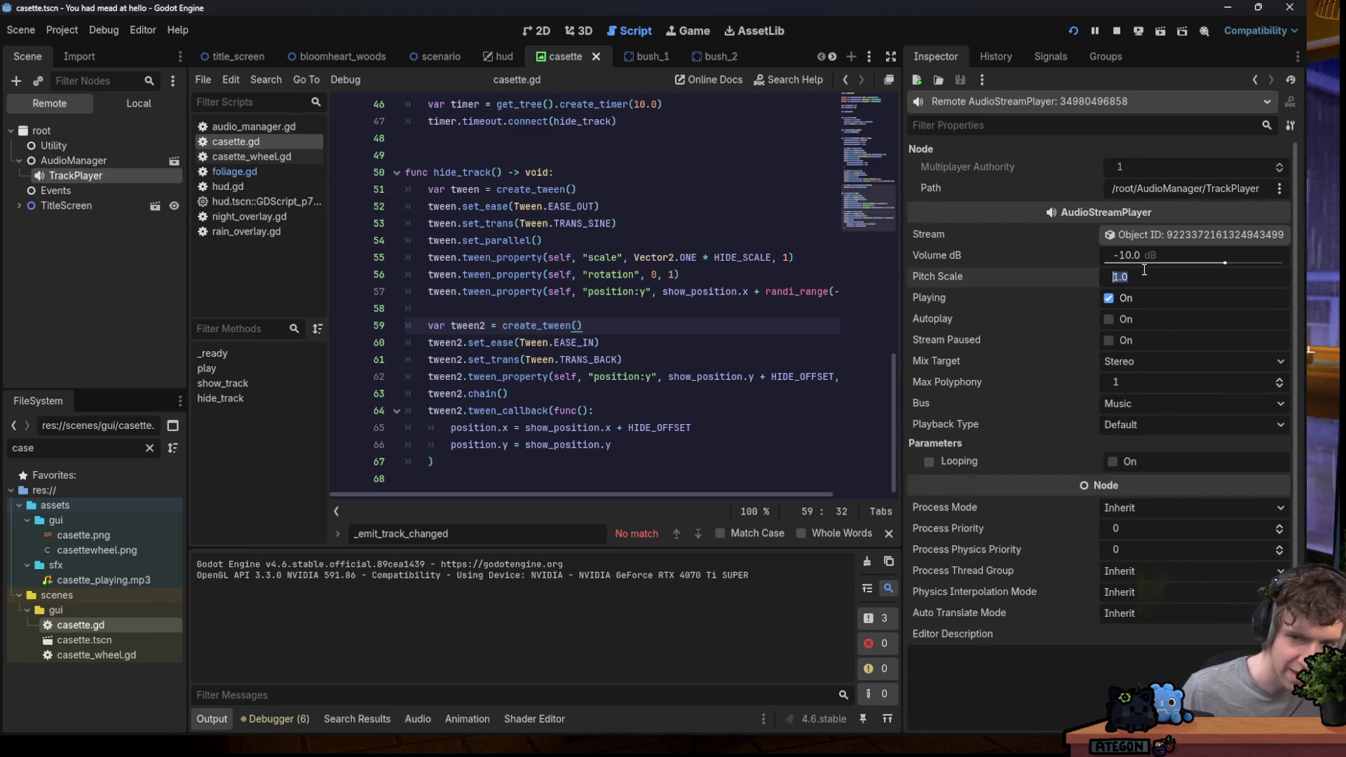
pyautogui.write('10')
pyautogui.press('Return')
pyautogui.click(1308, 350)
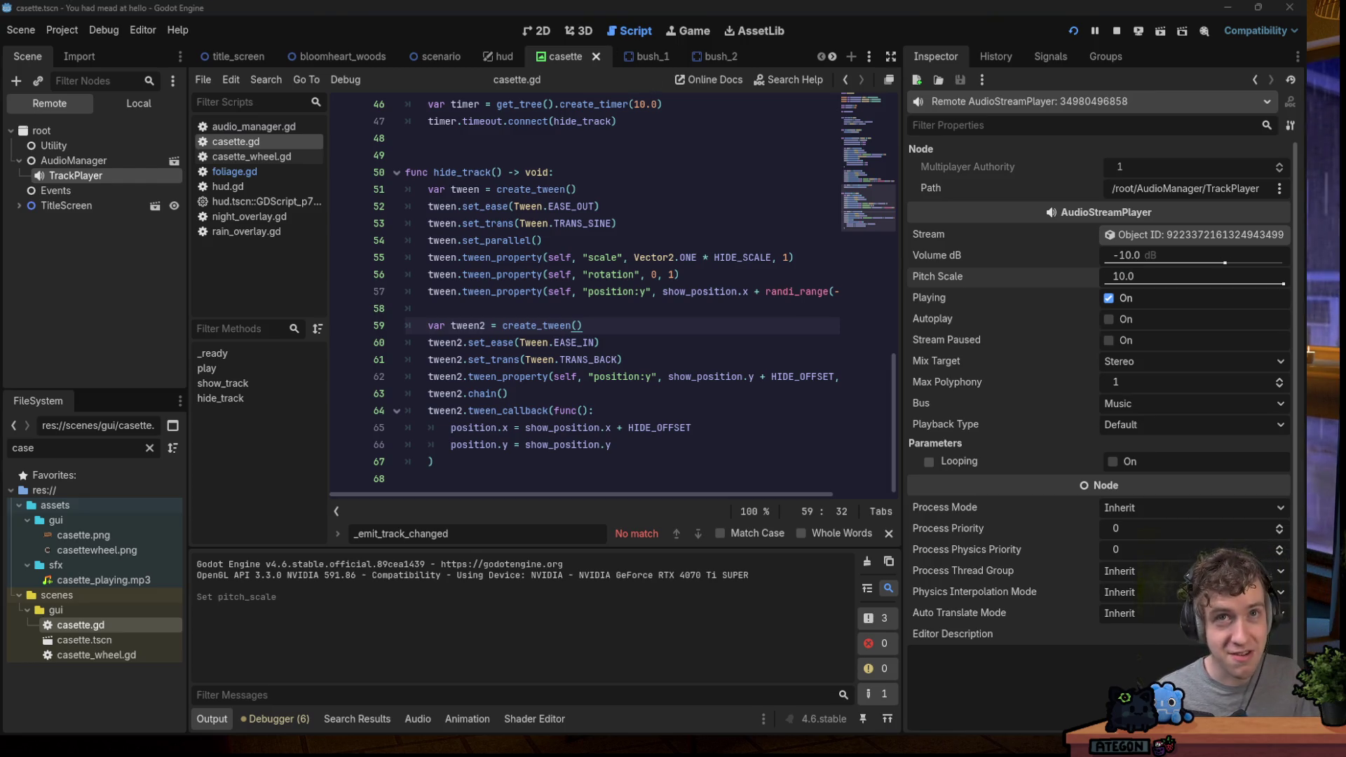
pyautogui.moveTo(628, 7)
pyautogui.mouseDown()
pyautogui.moveTo(629, 164)
pyautogui.moveTo(586, 98)
pyautogui.mouseUp()
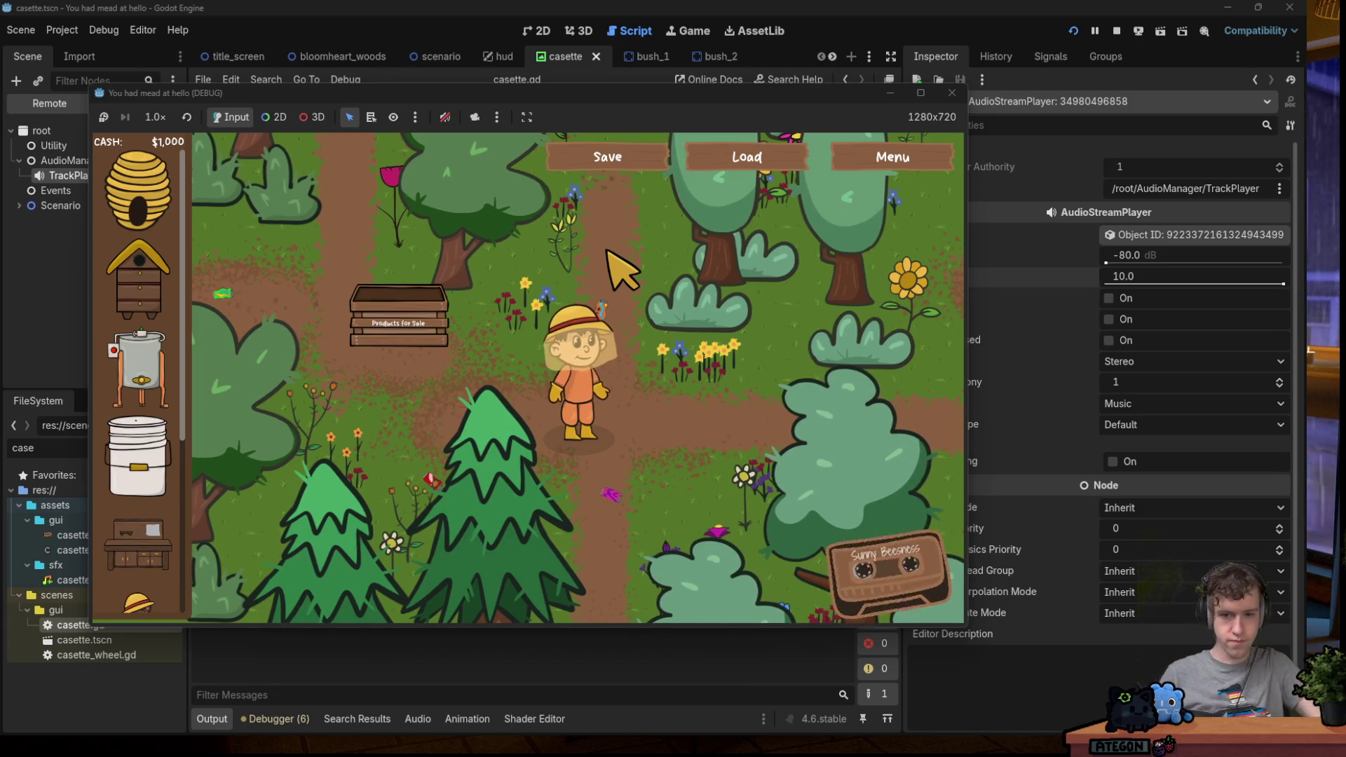
# Walk the beekeeper around the forest down to the selling stall while the cassette popup cycles tracks.
pyautogui.press('d')
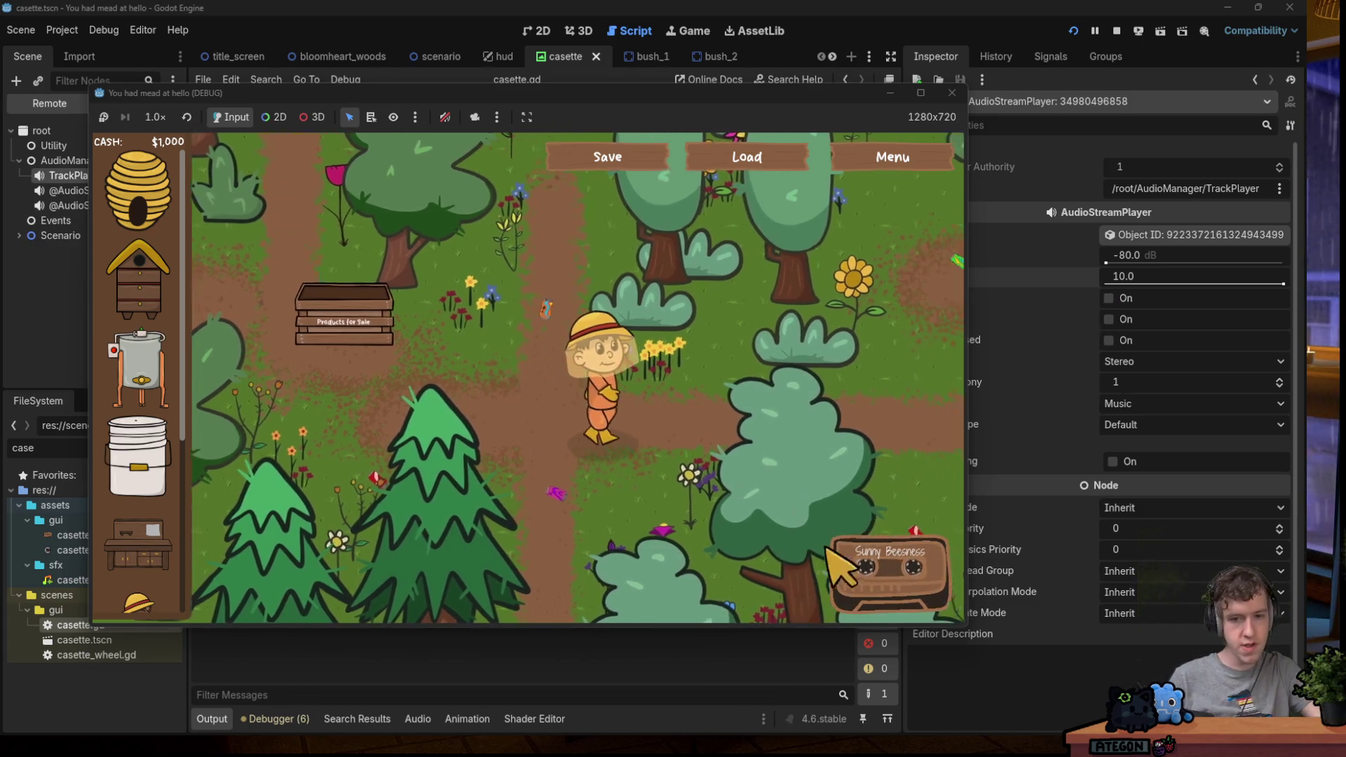
pyautogui.press('d')
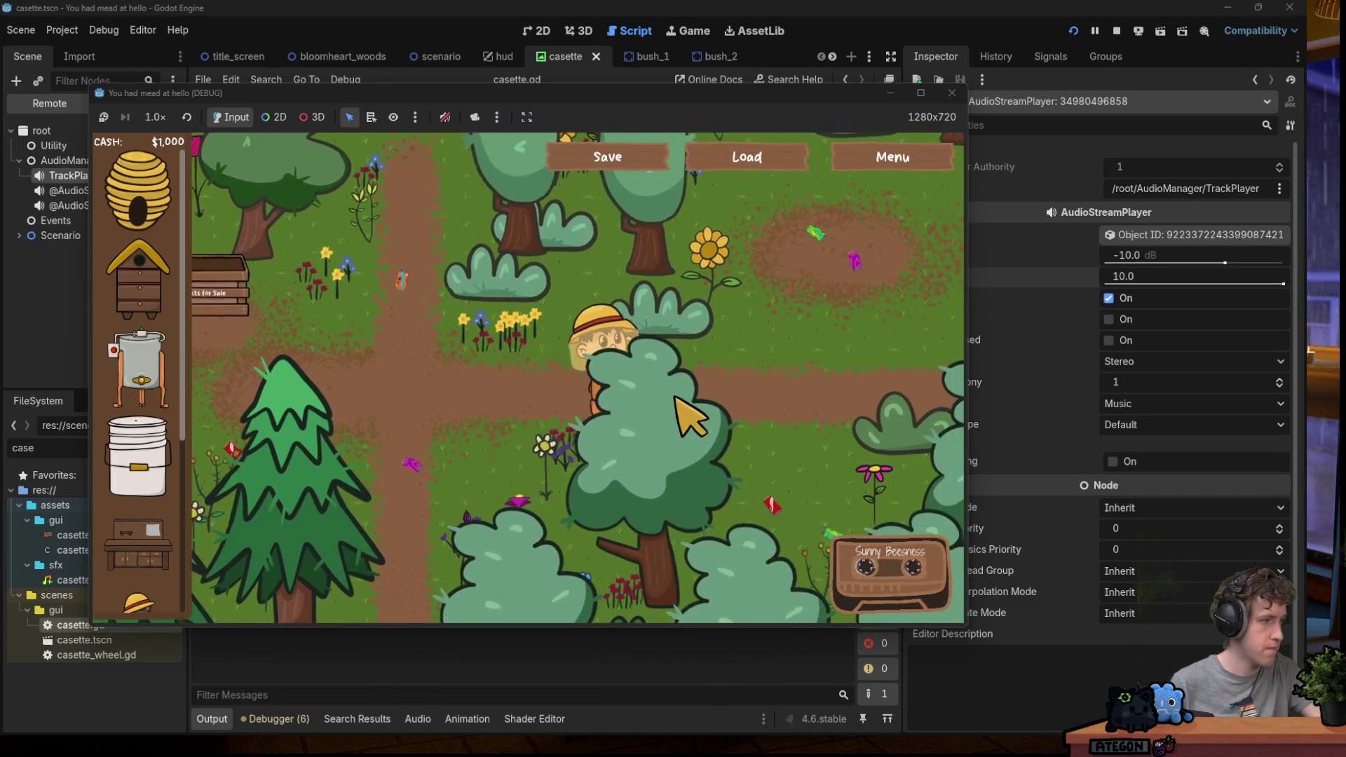
pyautogui.press('a')
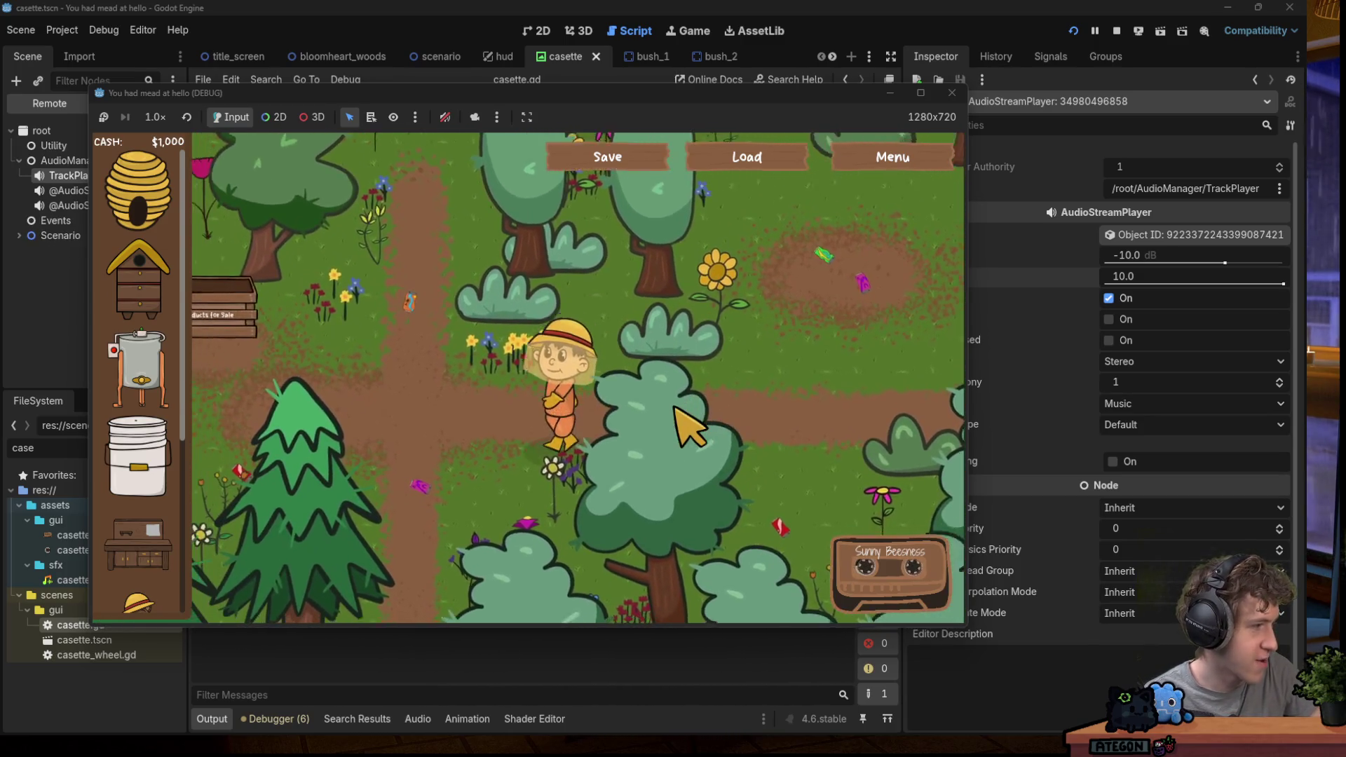
pyautogui.press('w')
pyautogui.press('d')
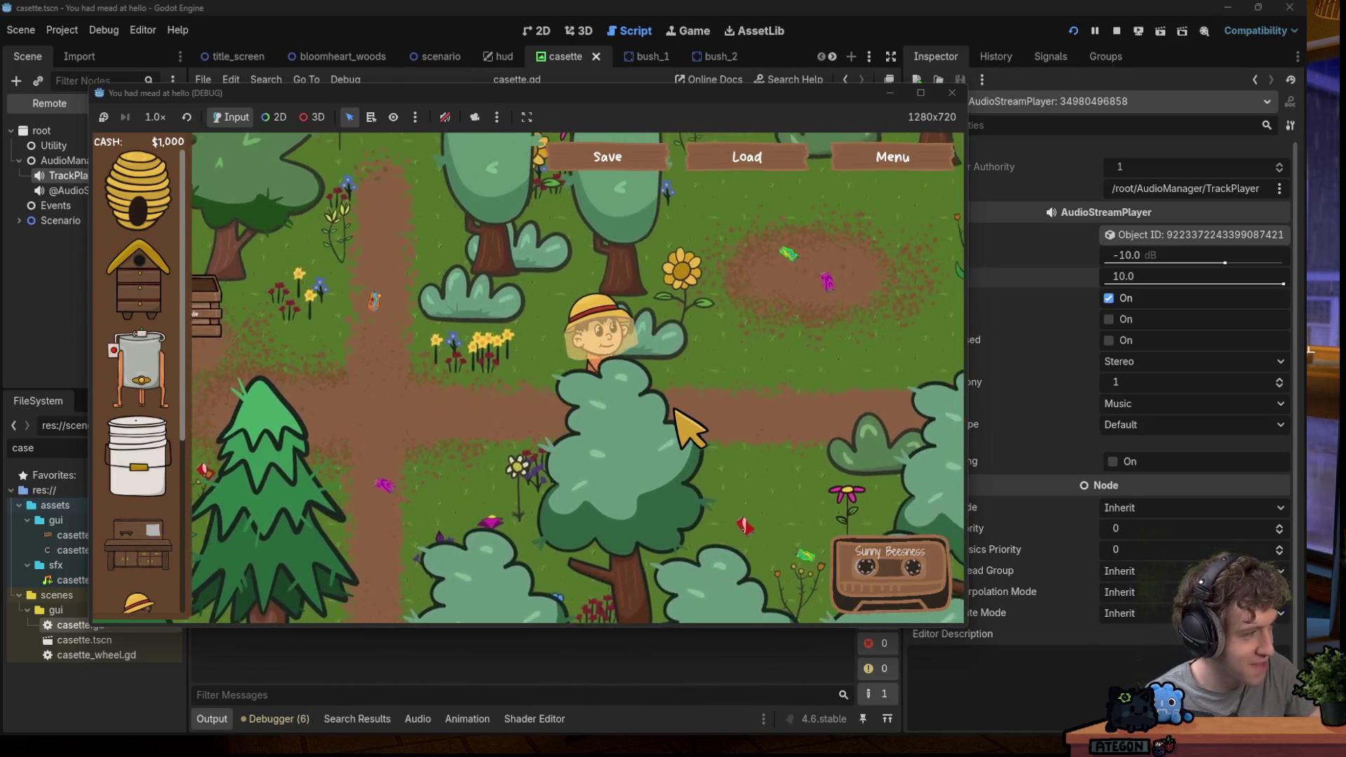
pyautogui.press('s')
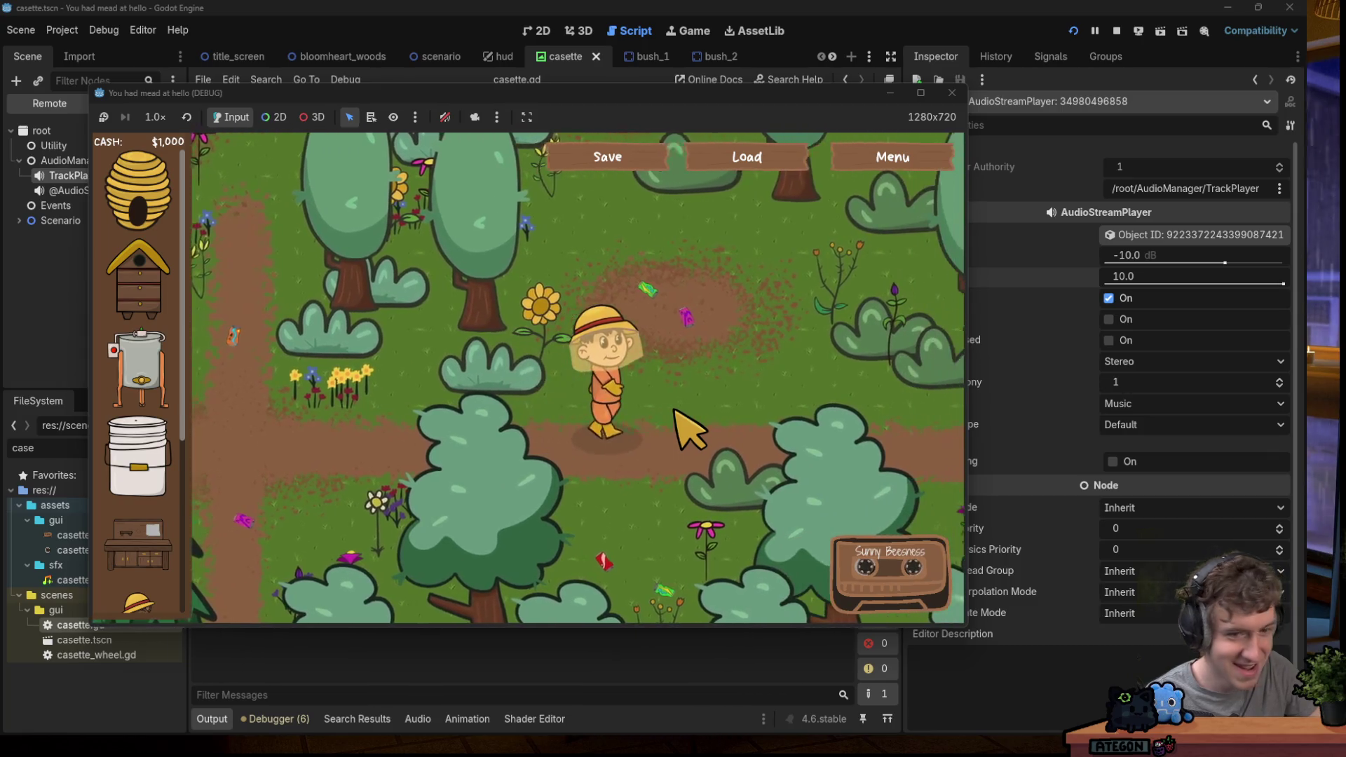
pyautogui.press('d')
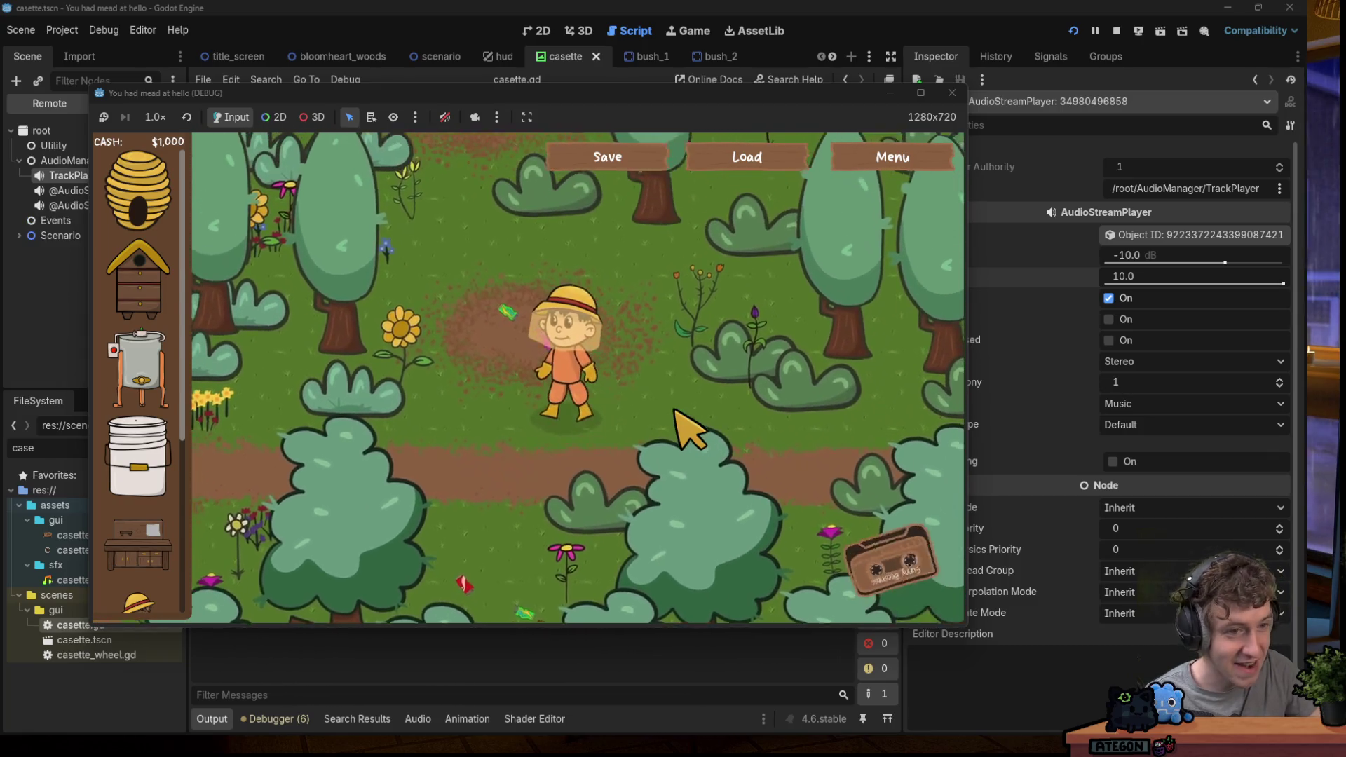
pyautogui.press('w')
pyautogui.press('a')
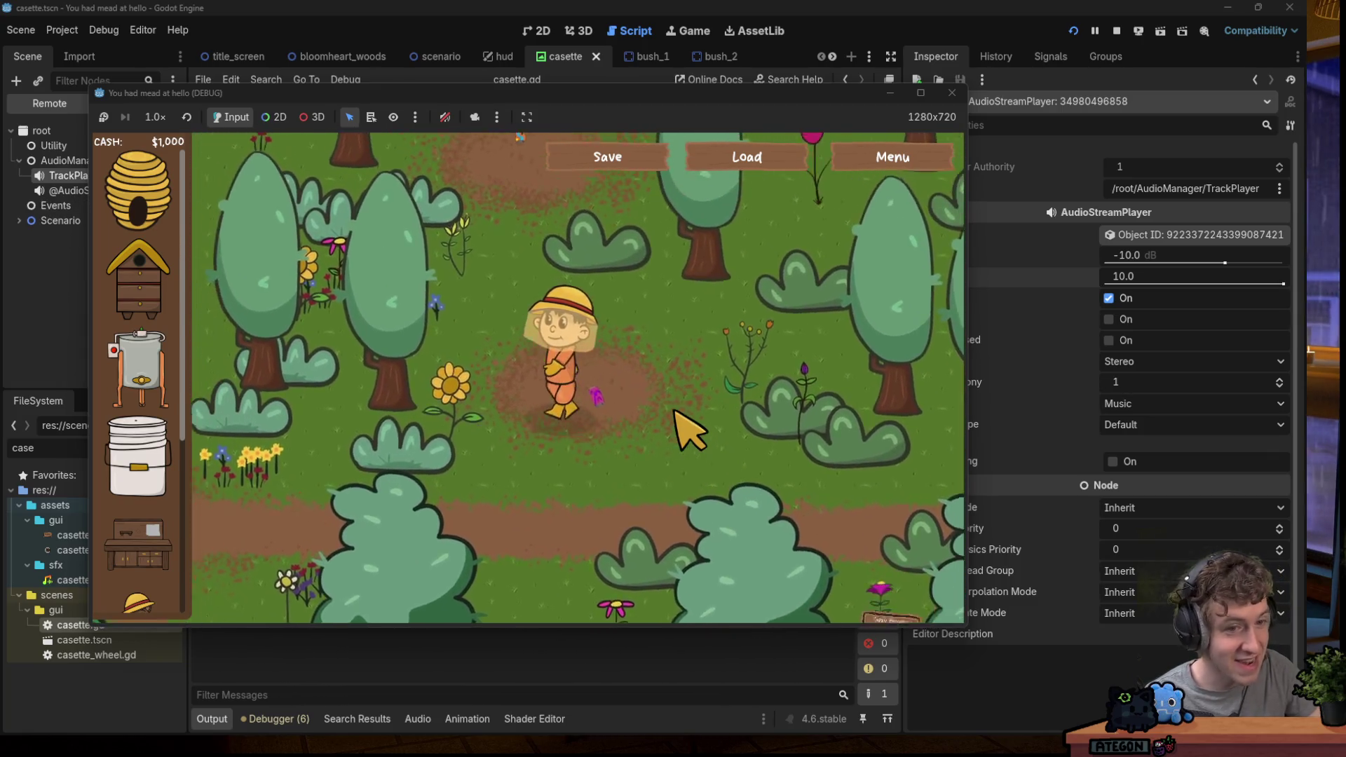
pyautogui.press('s')
pyautogui.press('a')
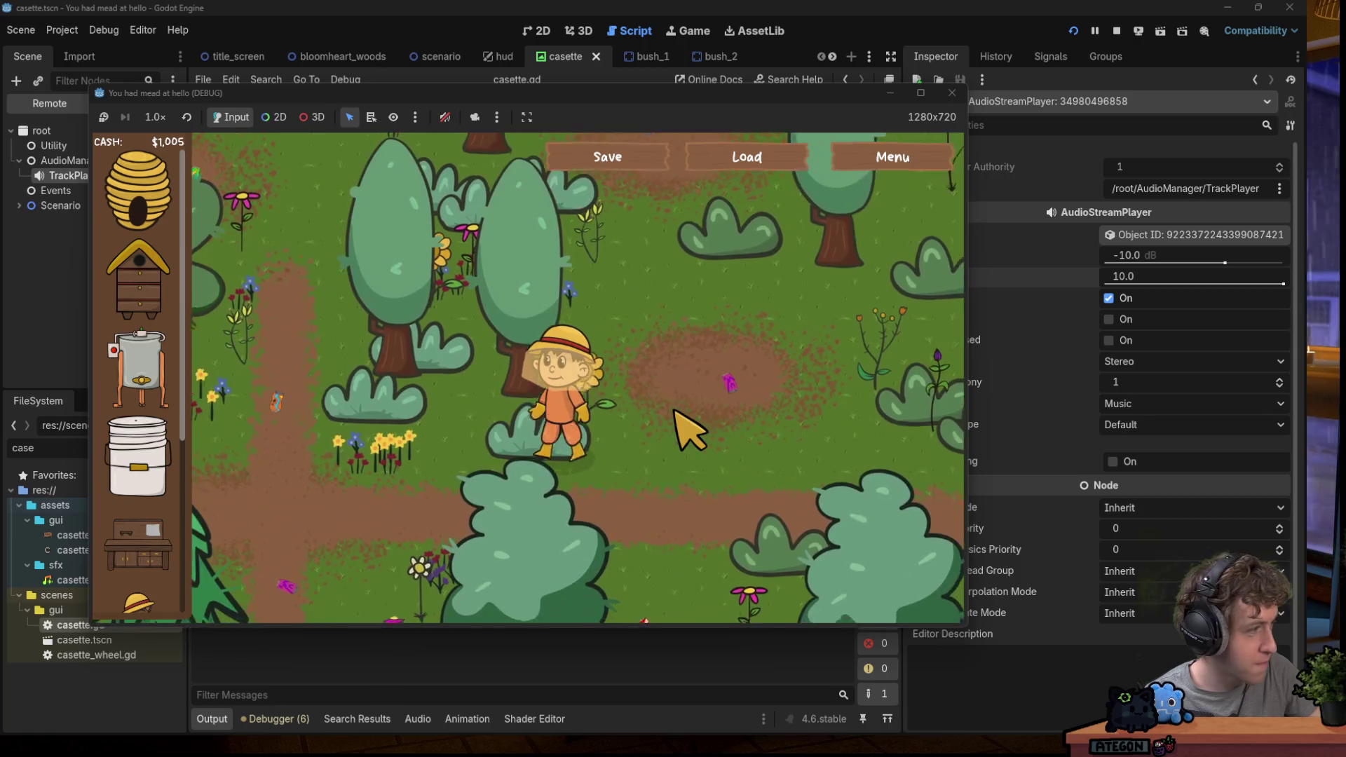
pyautogui.press('s')
pyautogui.press('a')
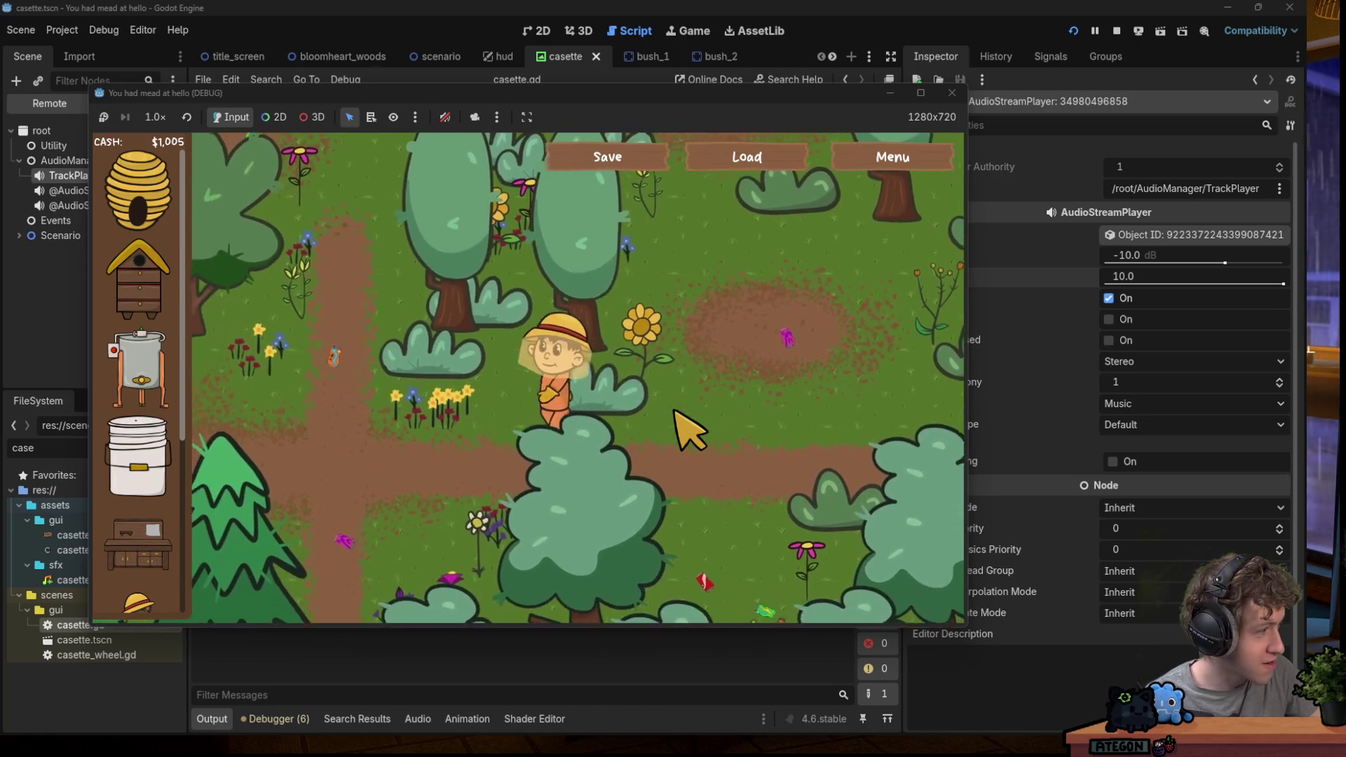
pyautogui.press('w')
pyautogui.press('a')
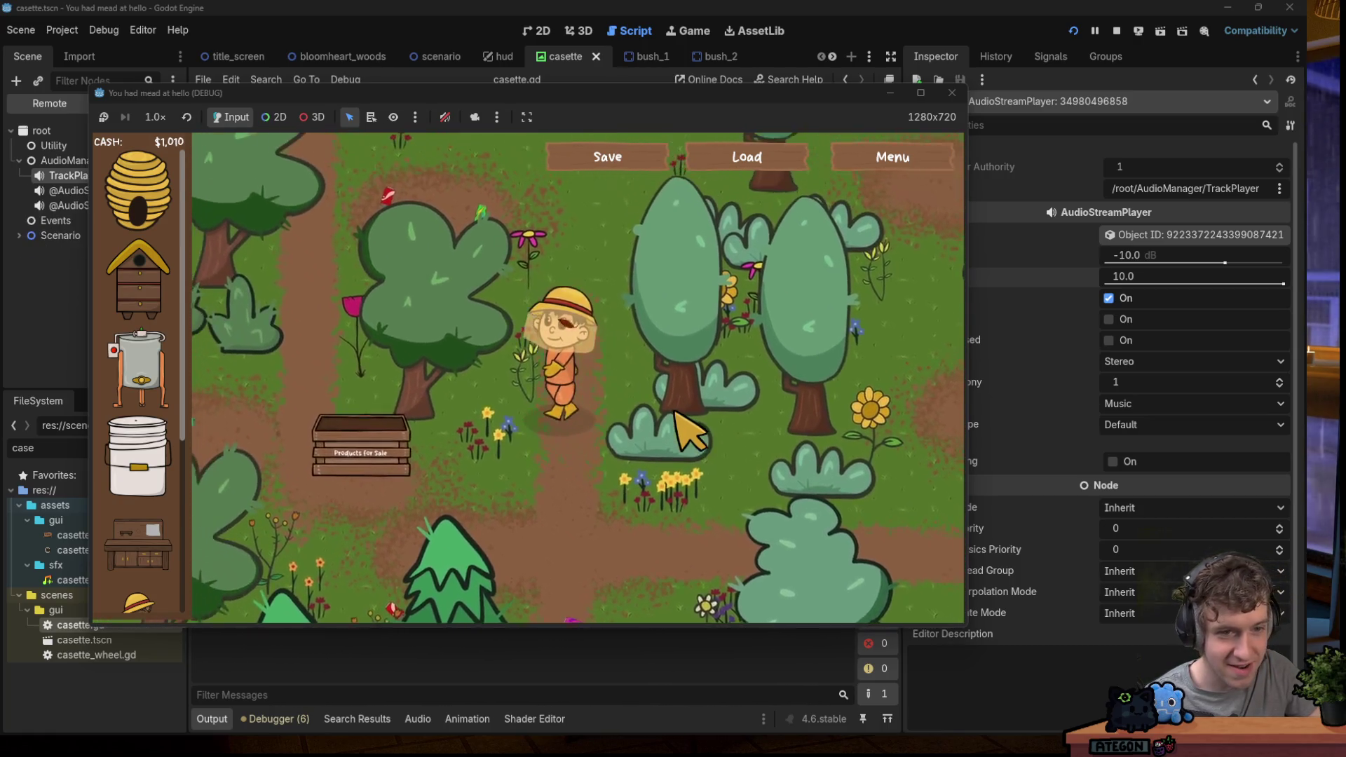
pyautogui.press('w')
pyautogui.press('a')
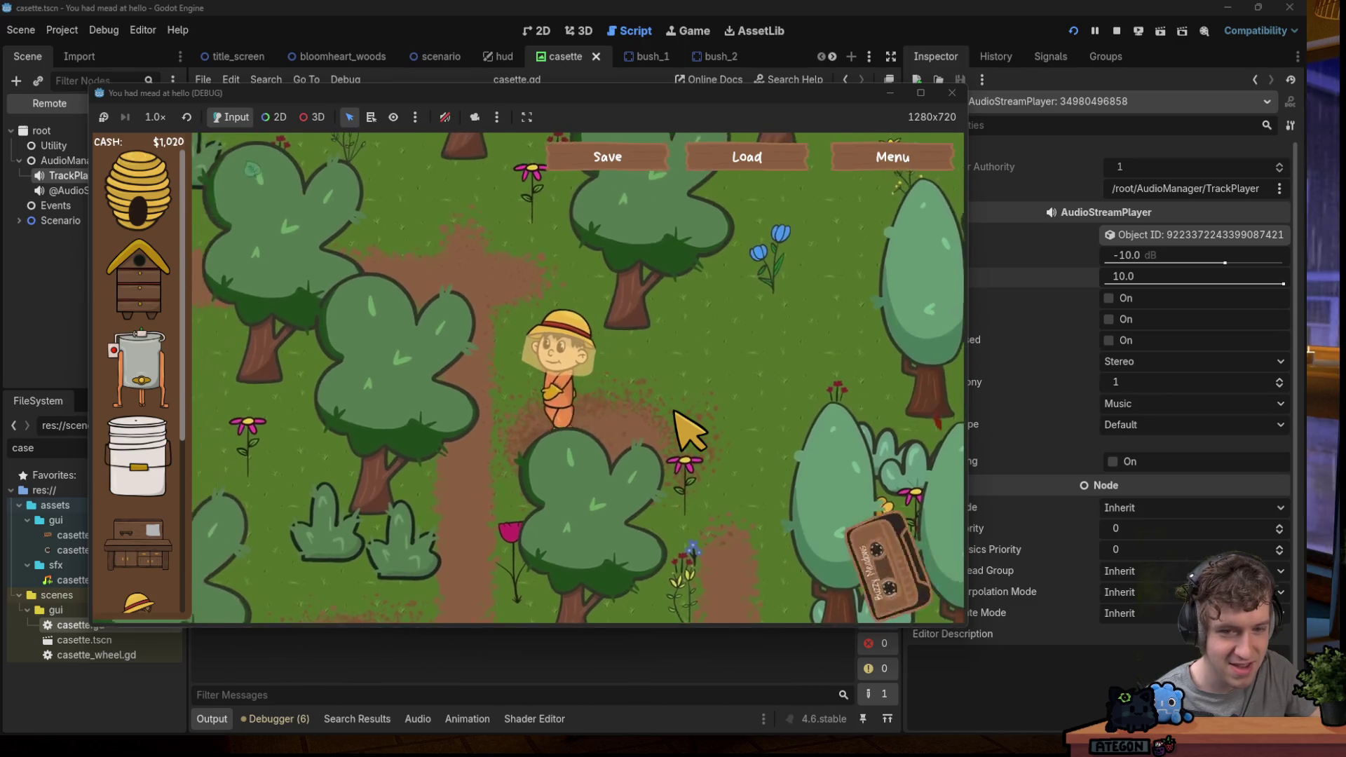
pyautogui.press('s')
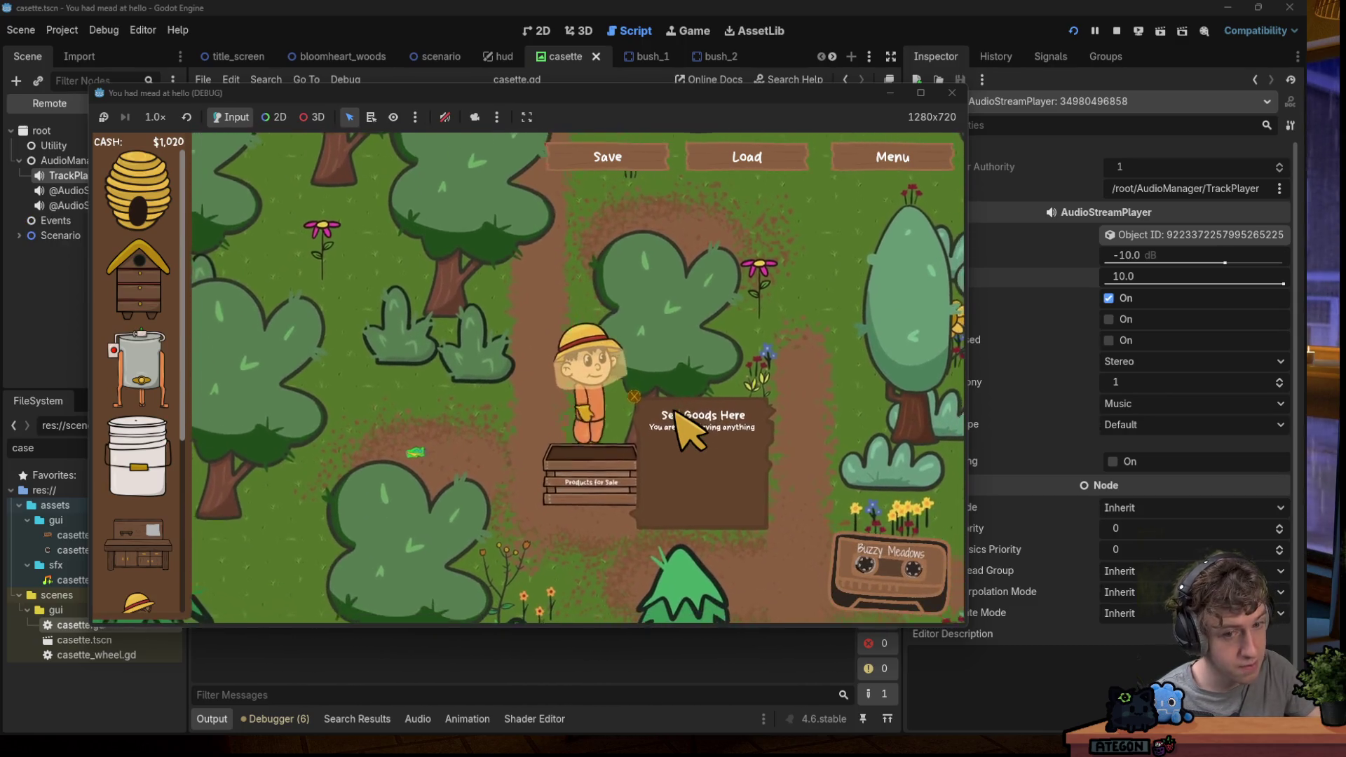
# Walk the farmer up and right away from the stall, then close the running game.
pyautogui.press('w')
pyautogui.press('d')
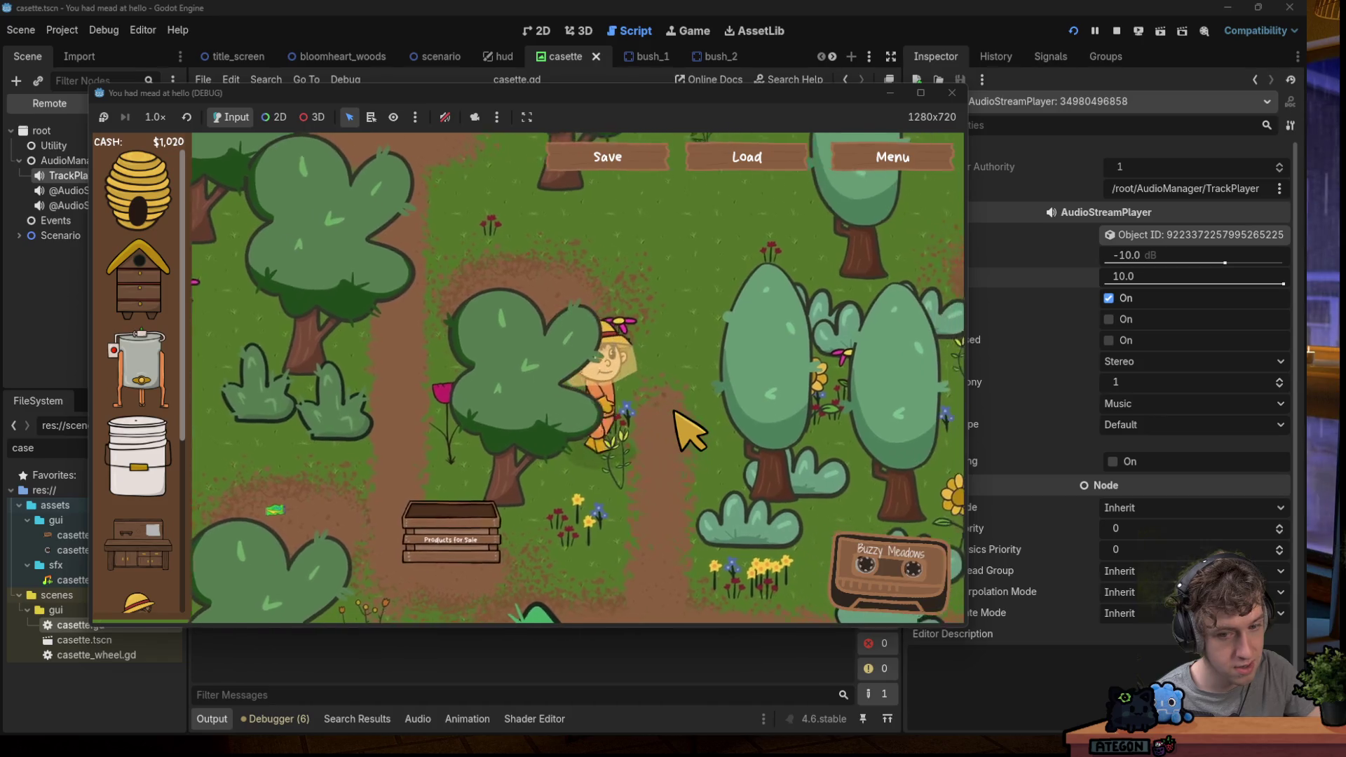
pyautogui.press('s')
pyautogui.press('d')
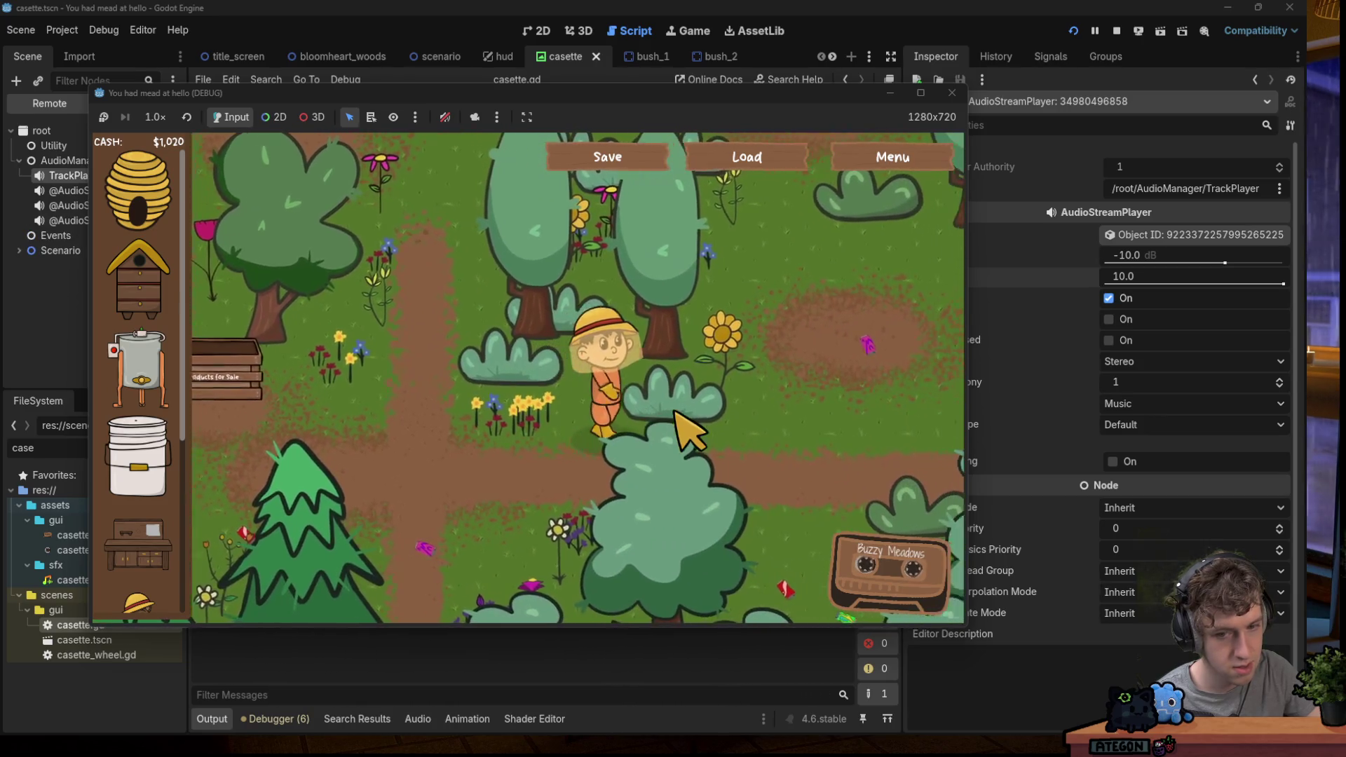
pyautogui.press('w')
pyautogui.press('d')
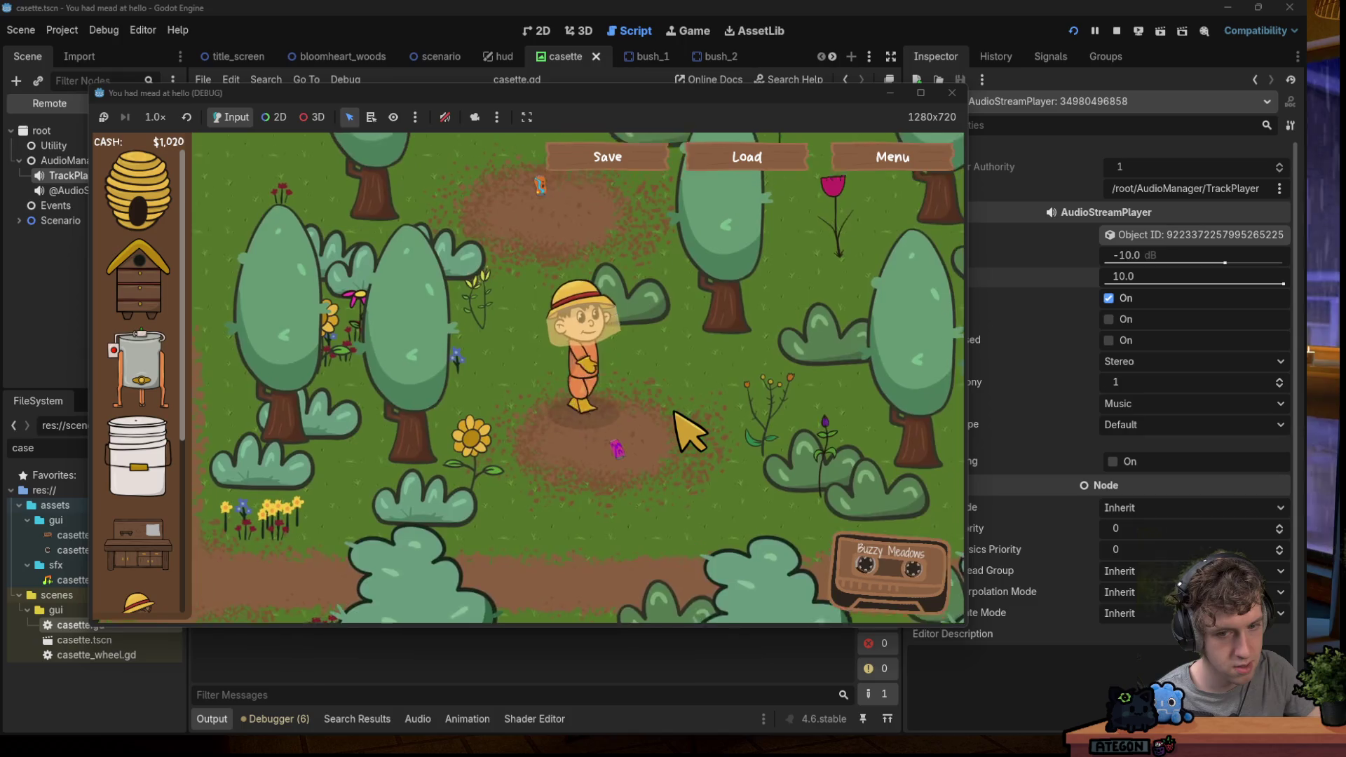
pyautogui.press('w')
pyautogui.press('d')
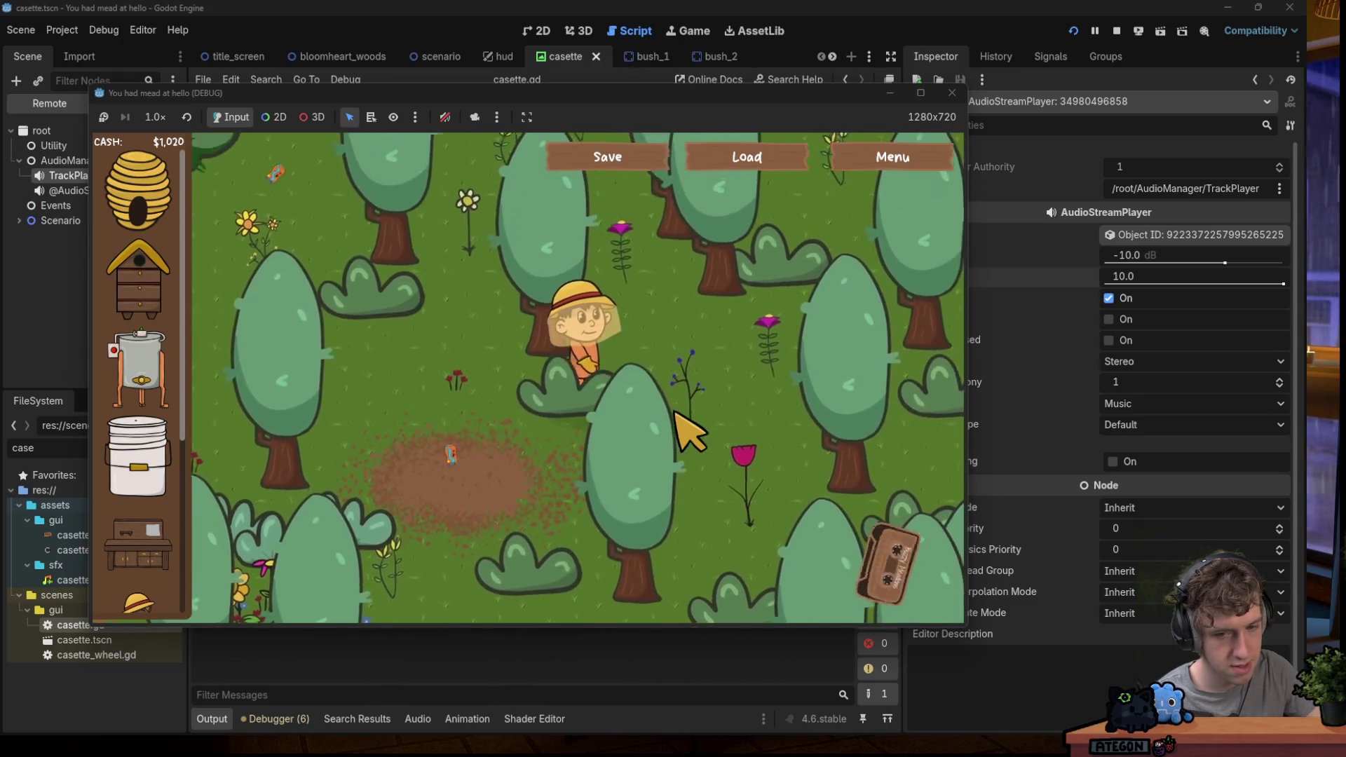
pyautogui.press('w')
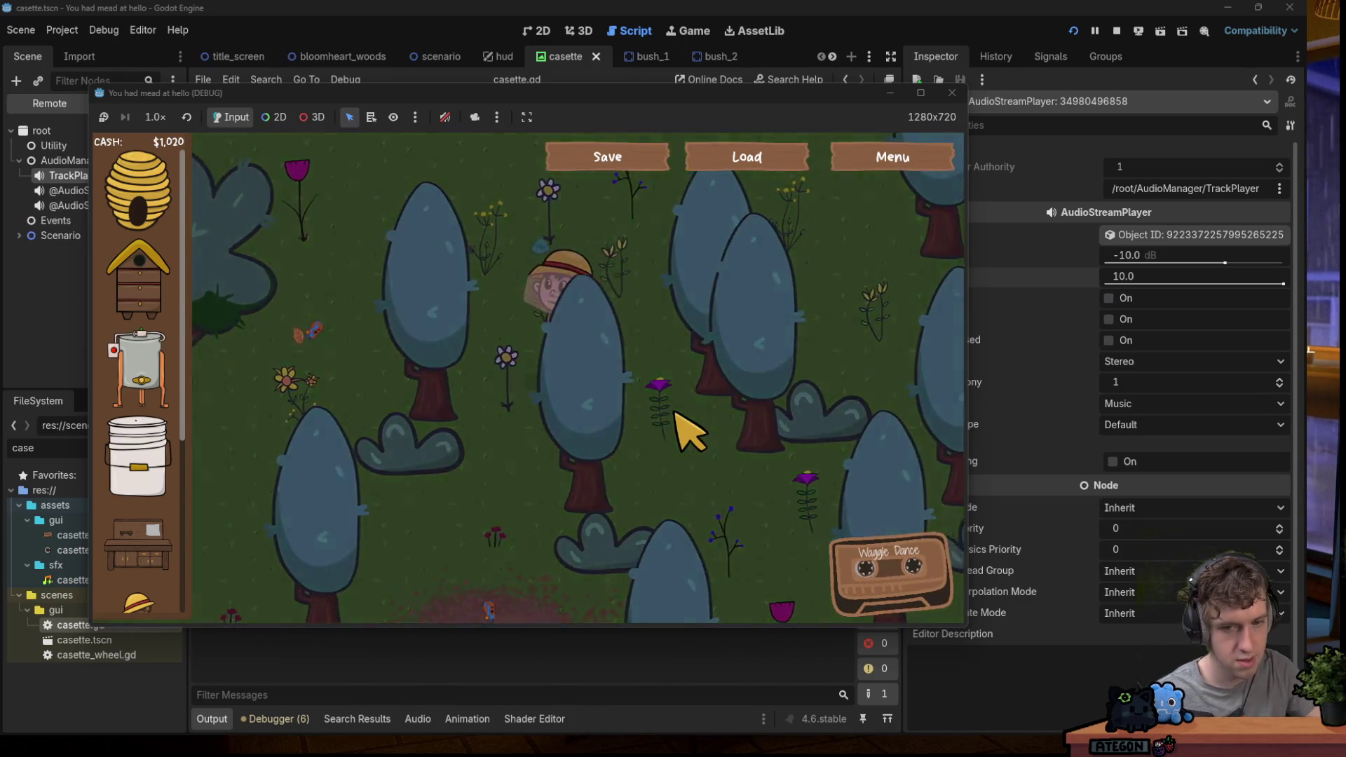
pyautogui.click(951, 93)
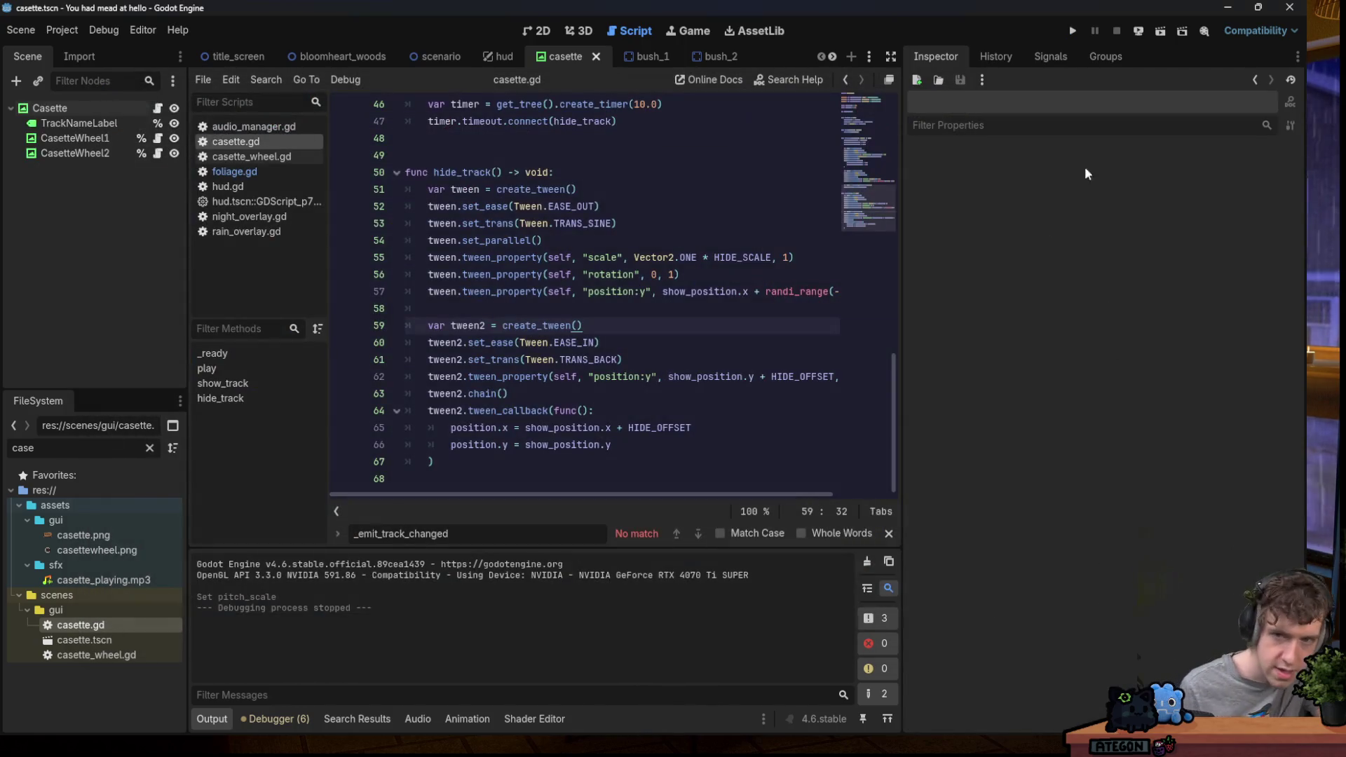
# Relaunch the game with a New Game and set the live TrackPlayer Pitch Scale to 7.
pyautogui.click(1074, 33)
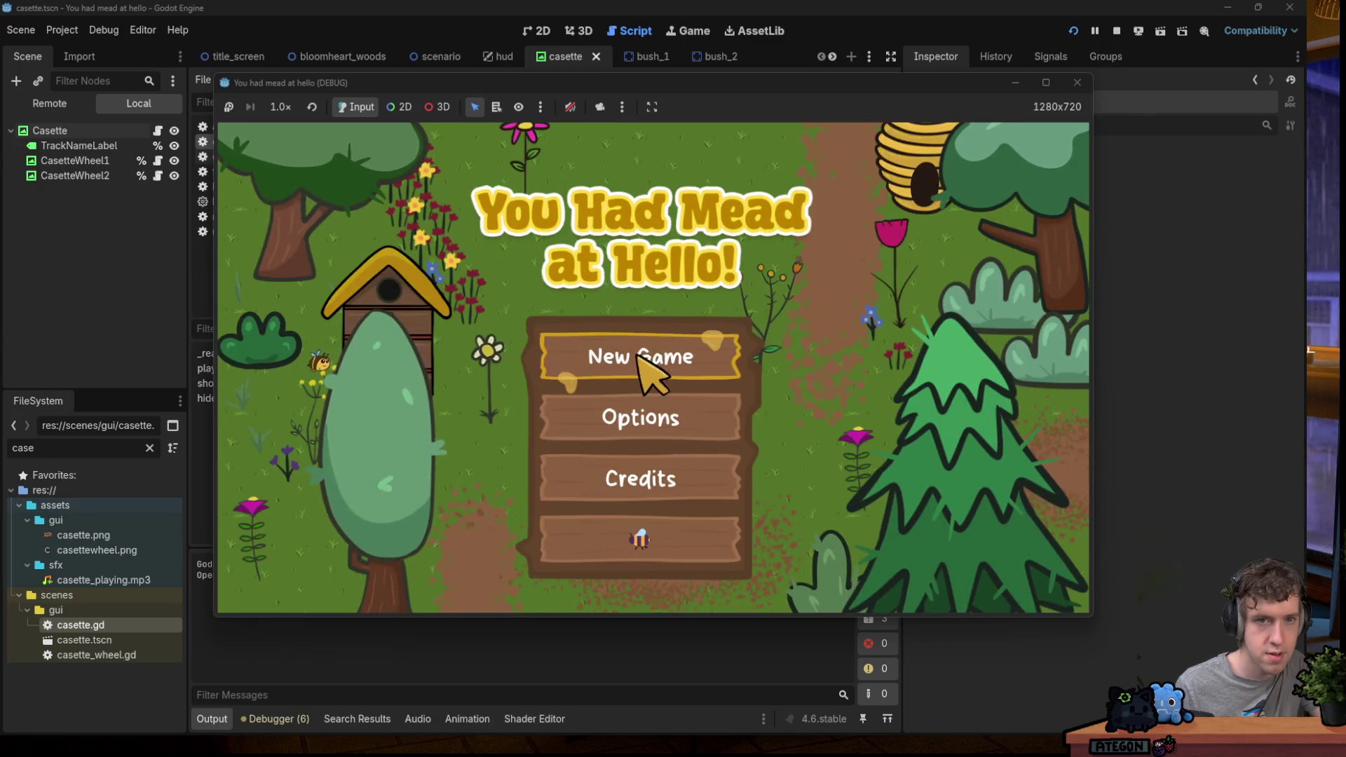
pyautogui.click(657, 346)
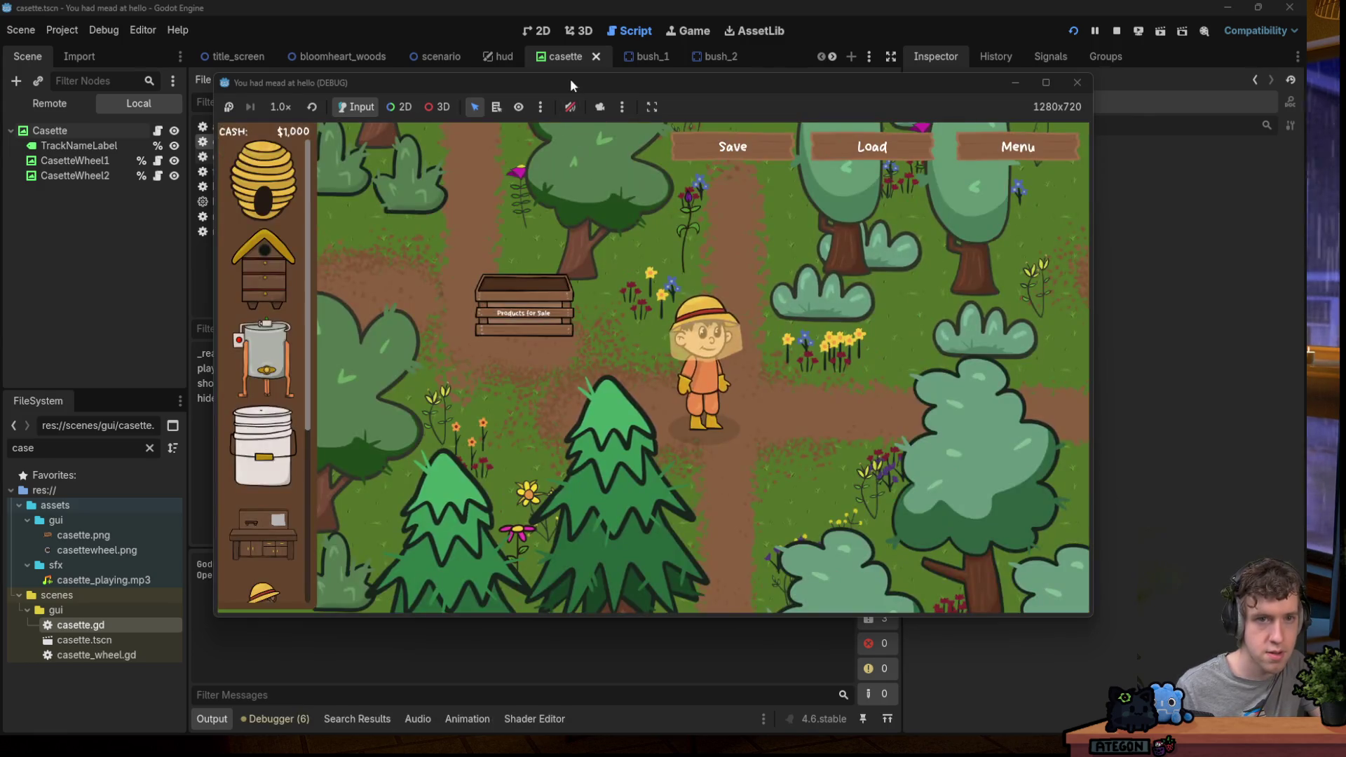
pyautogui.click(110, 112)
pyautogui.click(87, 103)
pyautogui.click(76, 176)
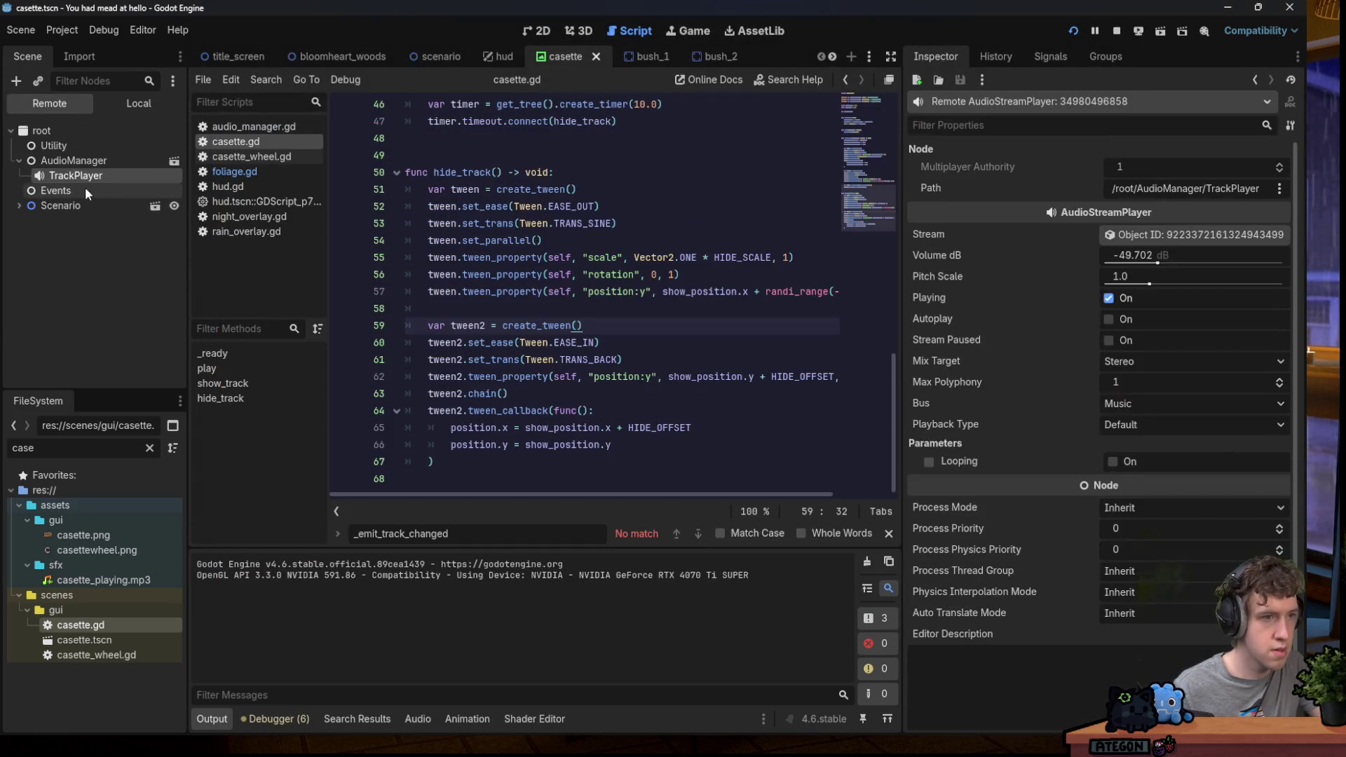
pyautogui.click(1152, 277)
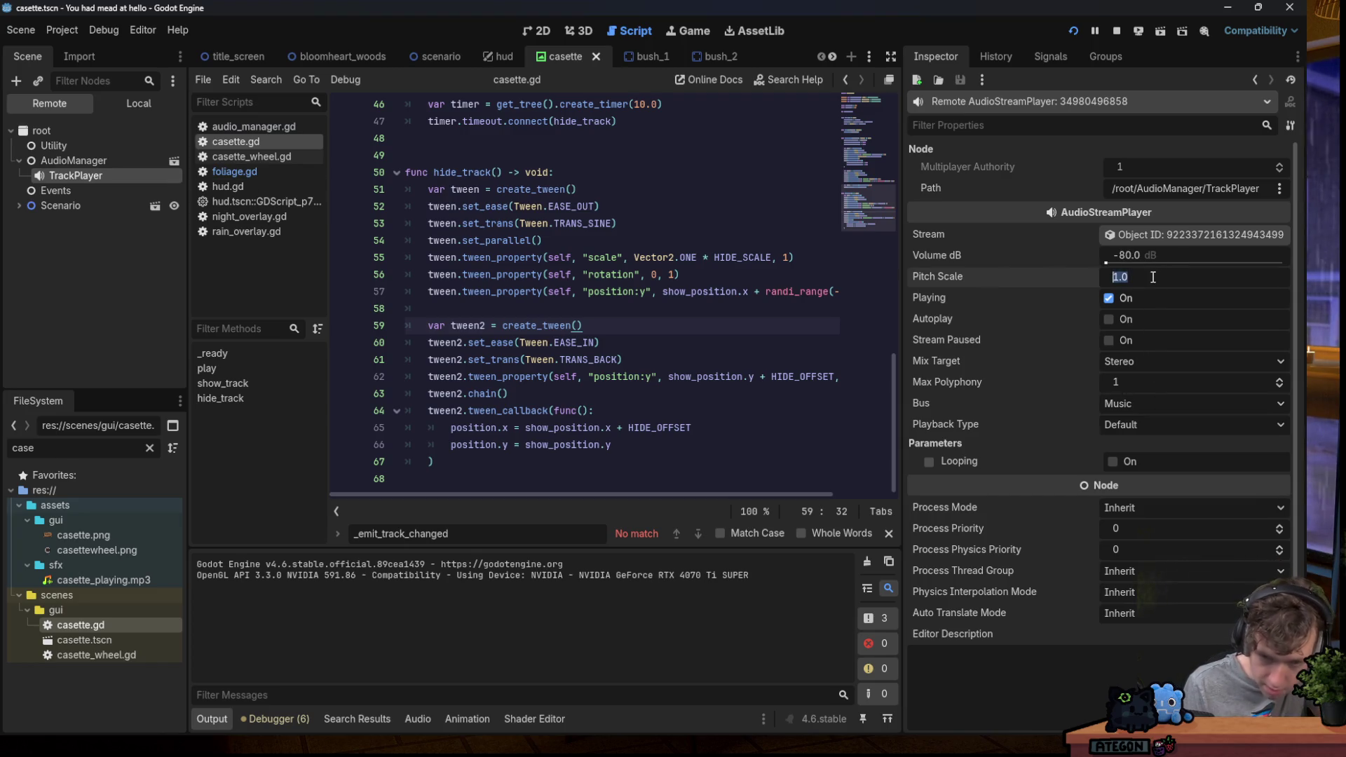
pyautogui.write('7')
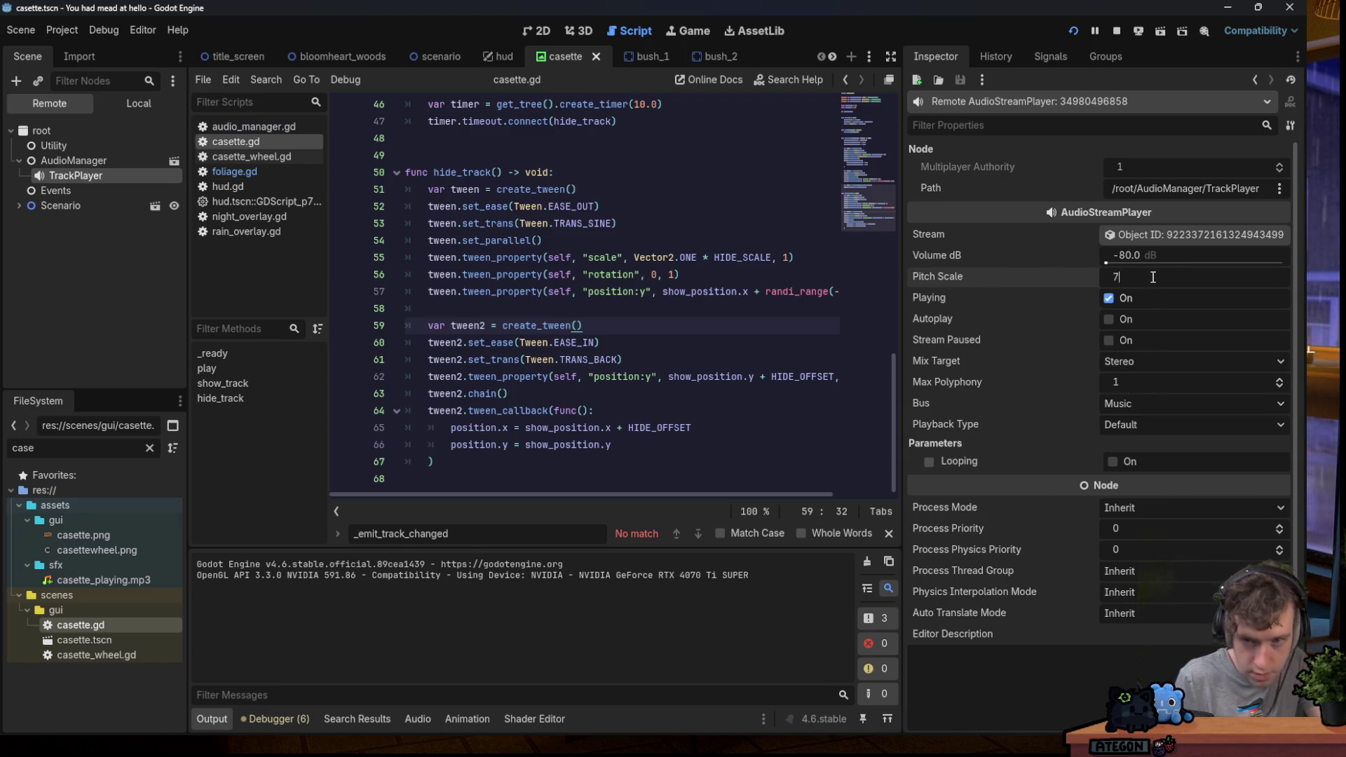
pyautogui.press('Return')
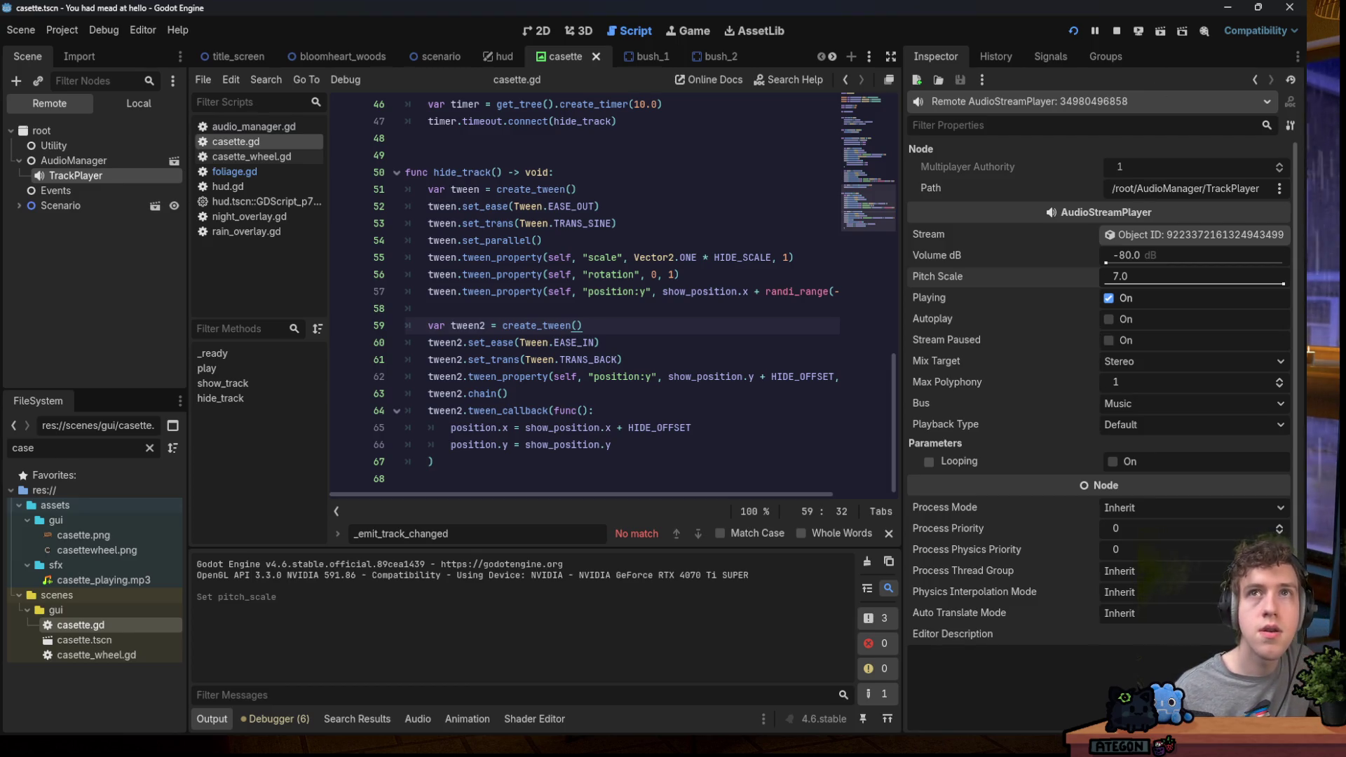
pyautogui.hotkey('alt', 'Tab')
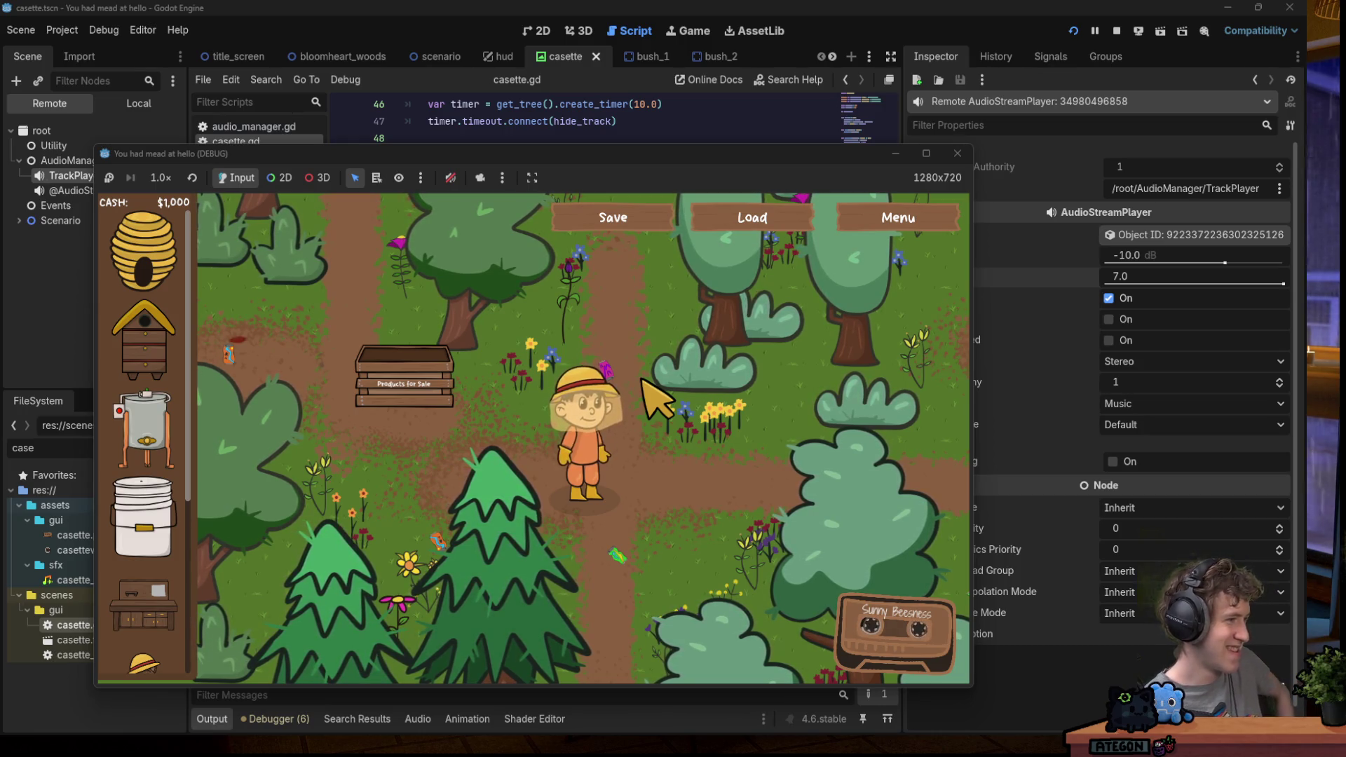
# Walk the farmer until the Hymnoptera cassette appears, stop the game with F8, and click into hide_track at line 53.
pyautogui.press('s')
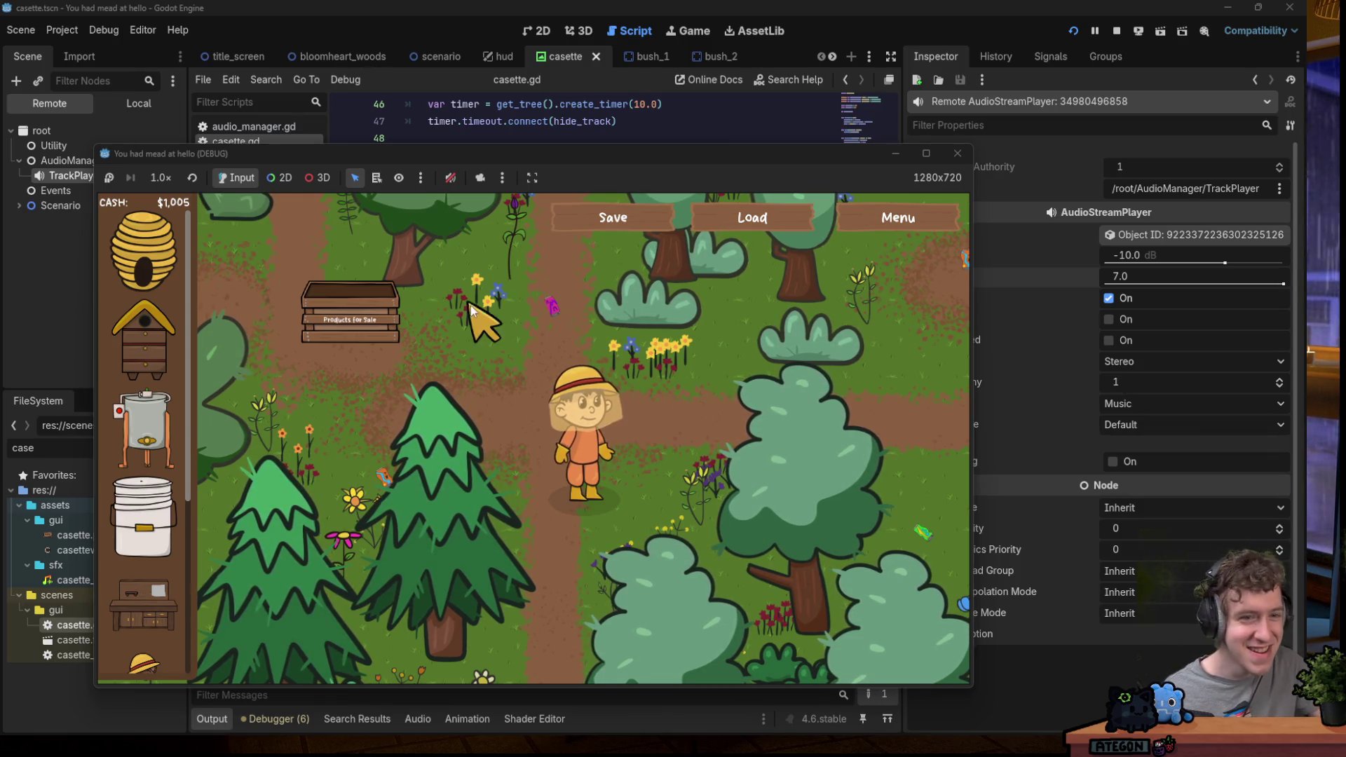
pyautogui.press('d')
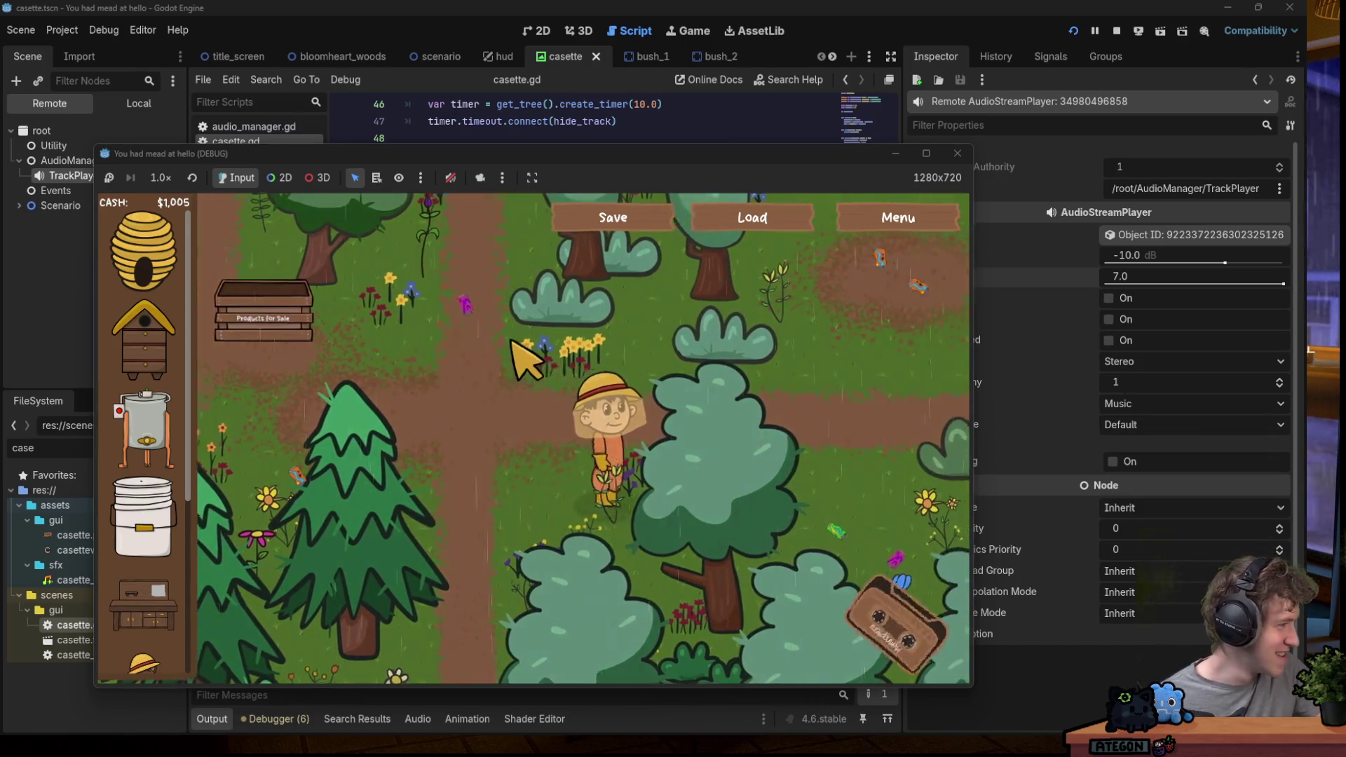
pyautogui.press('d')
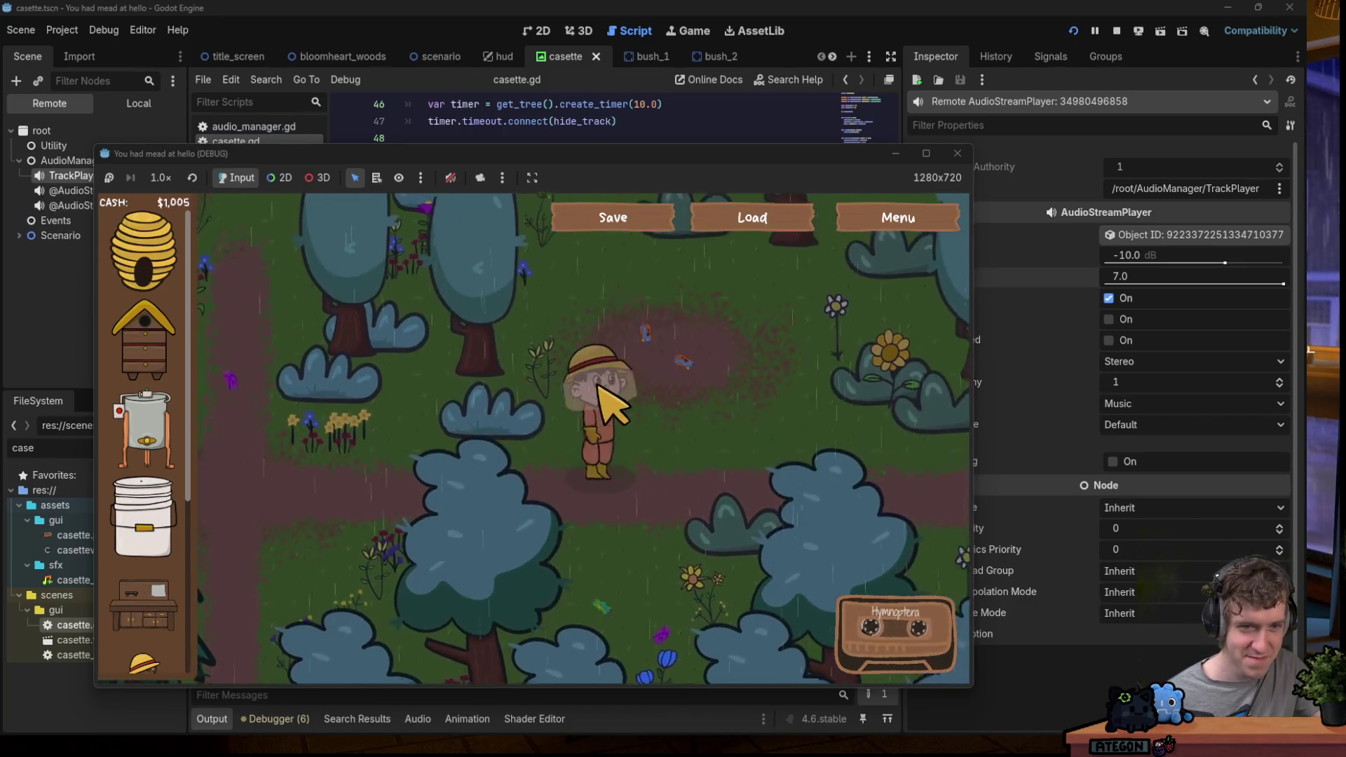
pyautogui.press('w')
pyautogui.press('d')
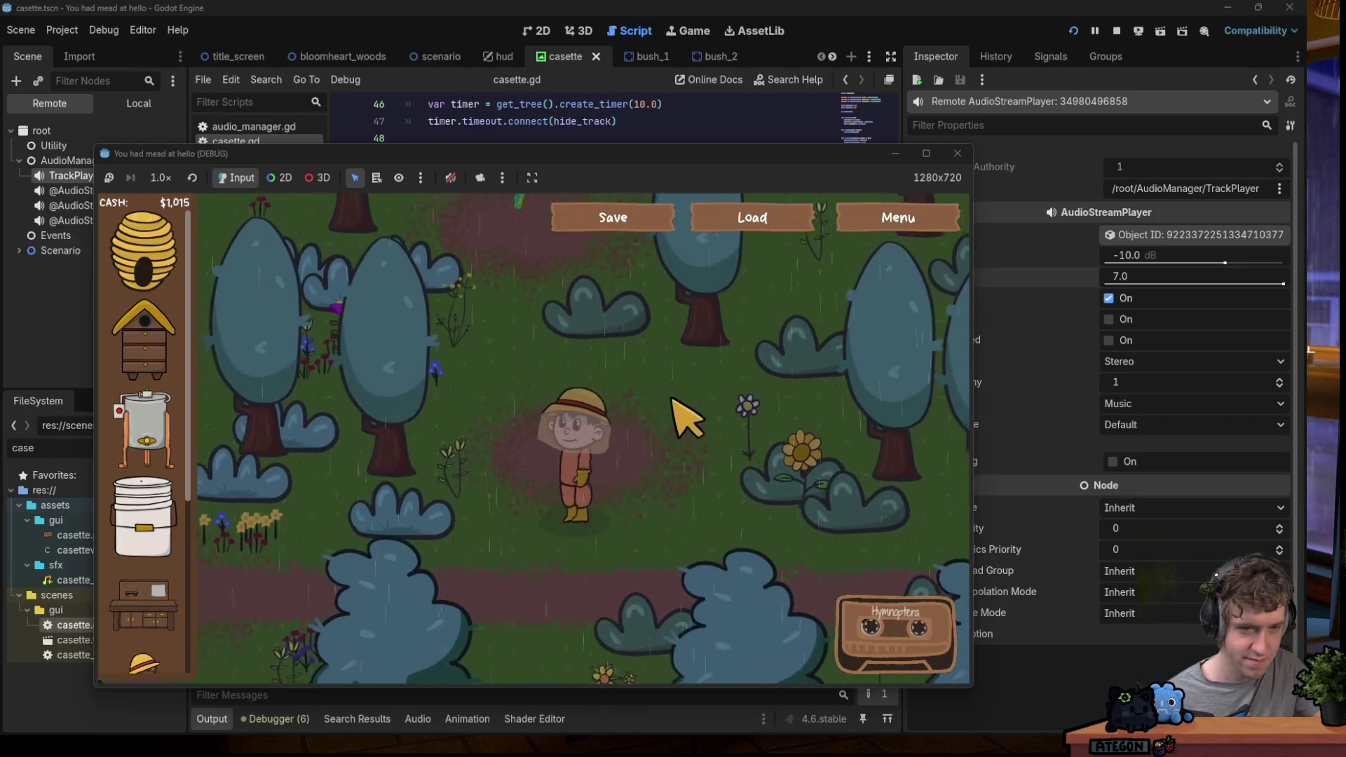
pyautogui.press('a')
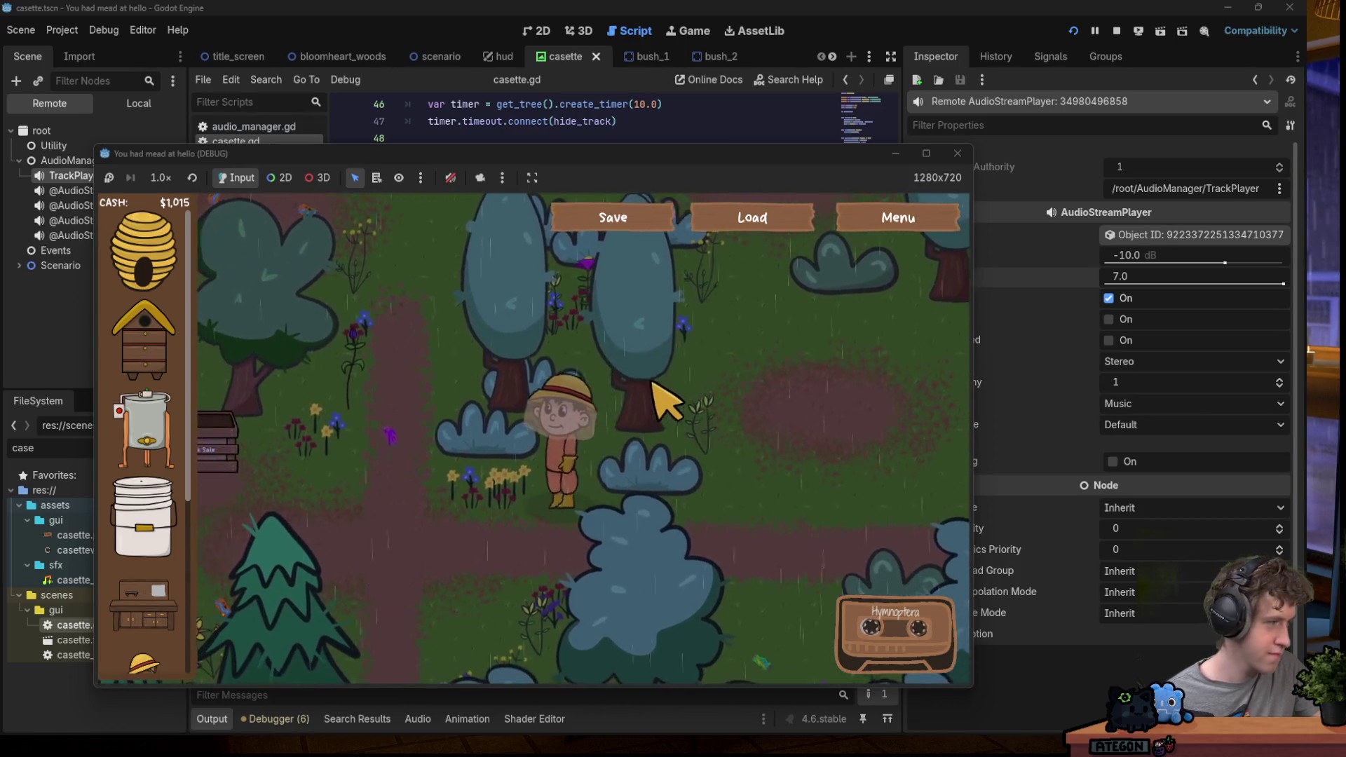
pyautogui.press('w')
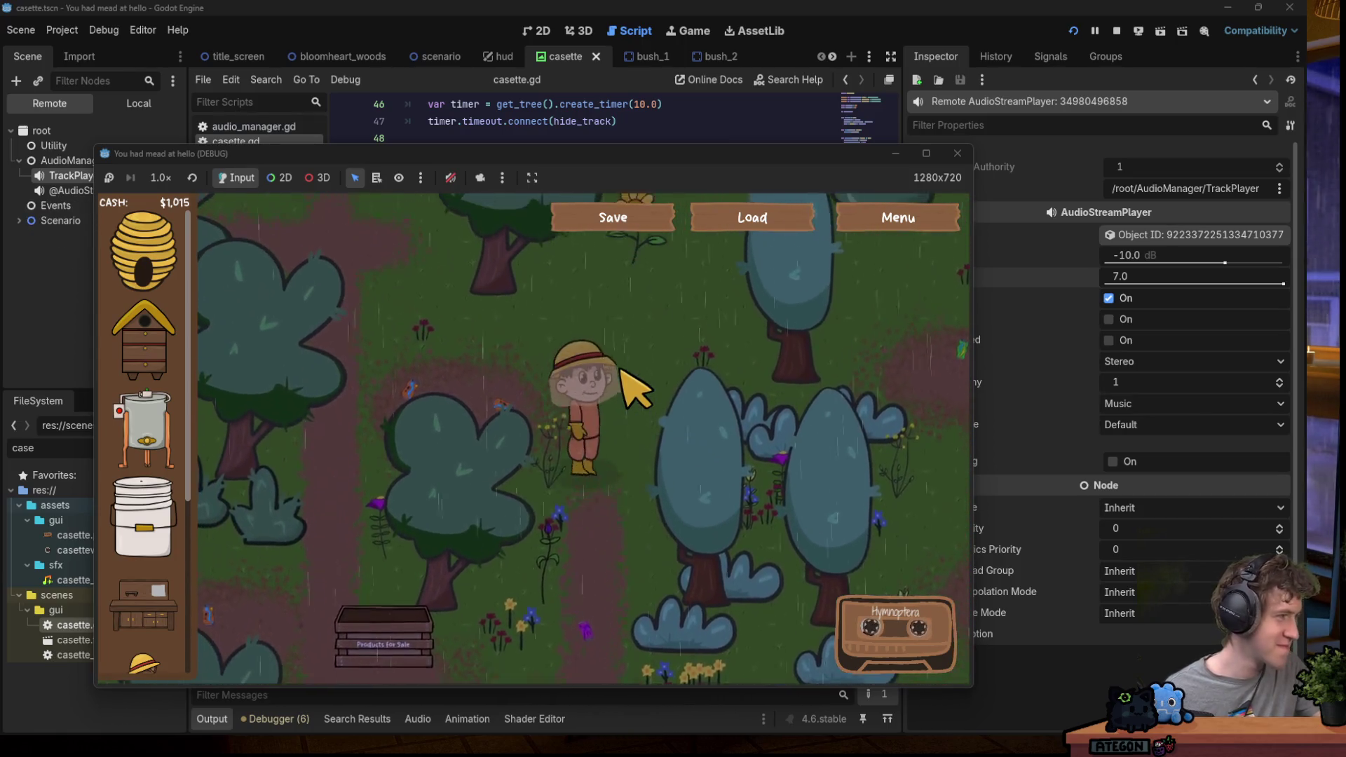
pyautogui.press('d')
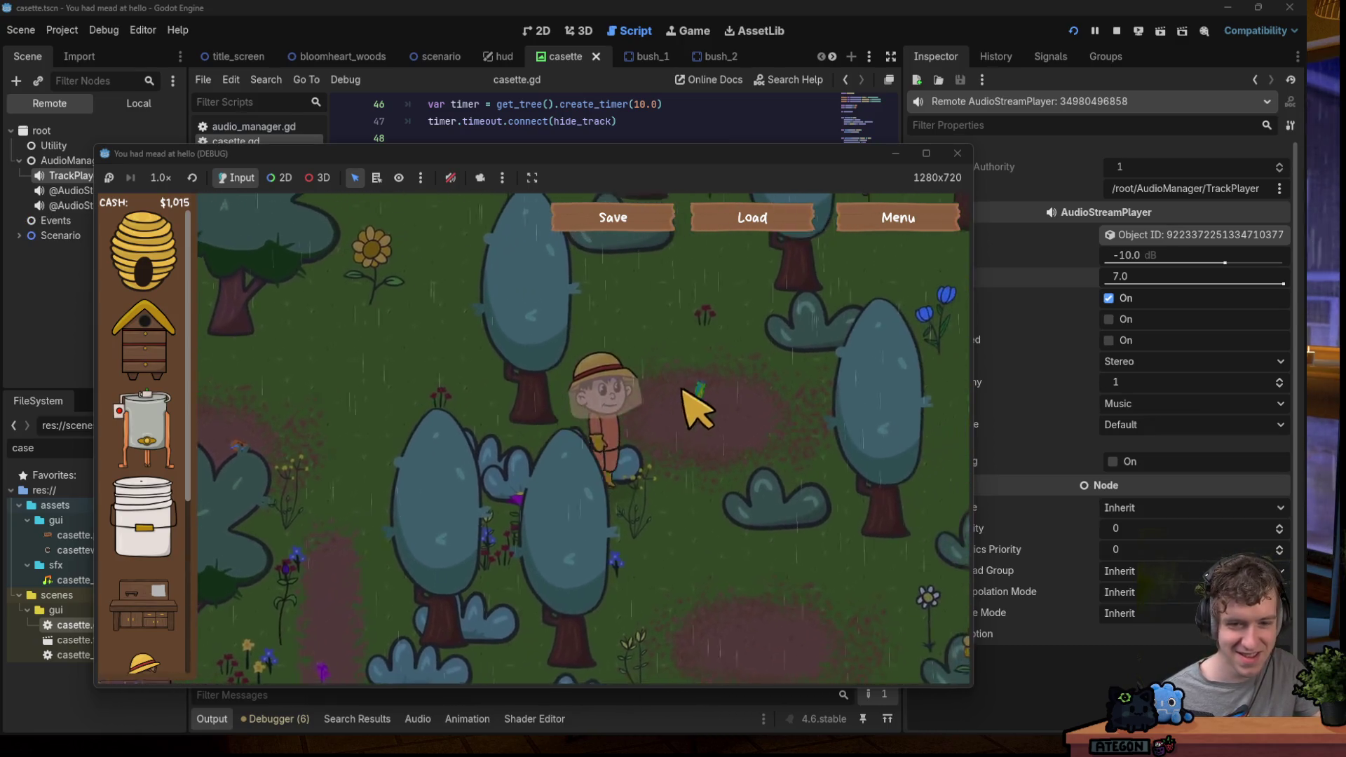
pyautogui.press('F8')
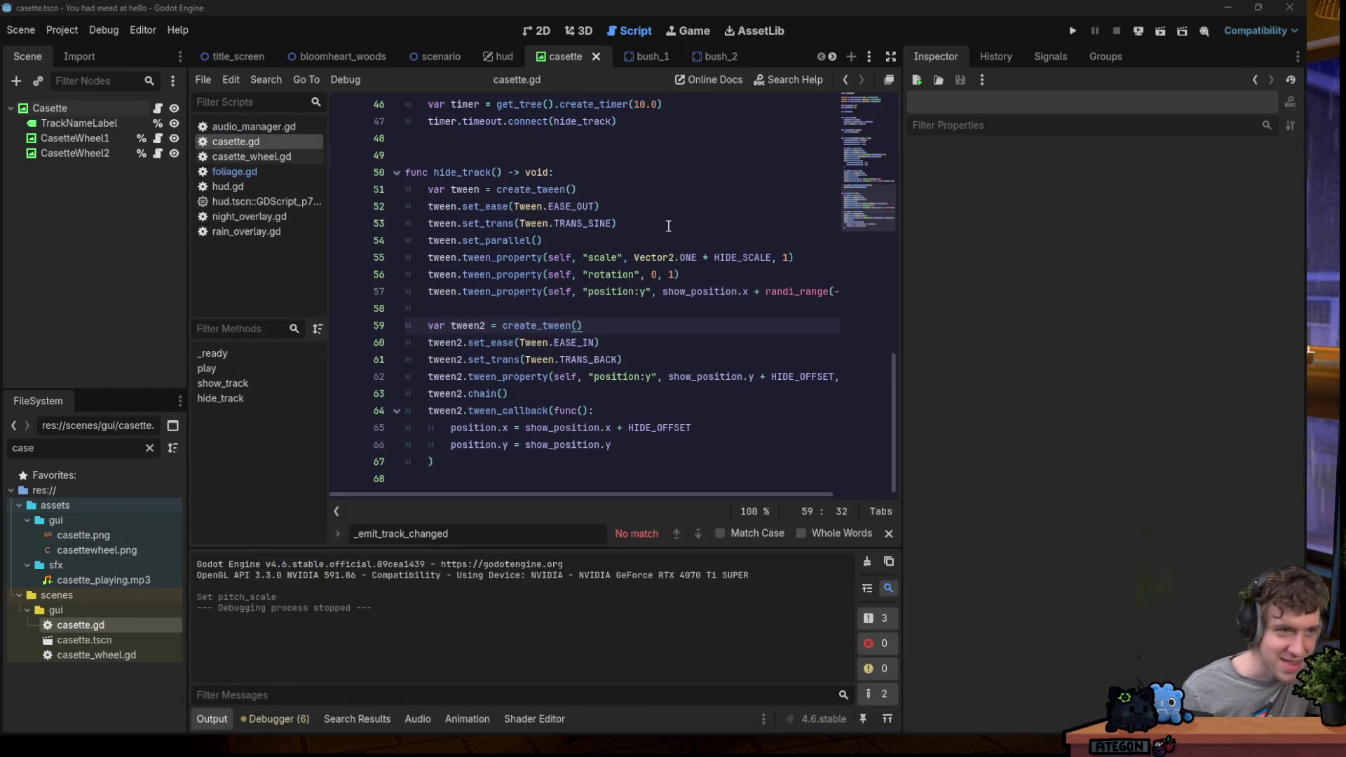
pyautogui.click(571, 223)
# Run the project with F5, then open and close the in-game Settings menu.
pyautogui.press('F5')
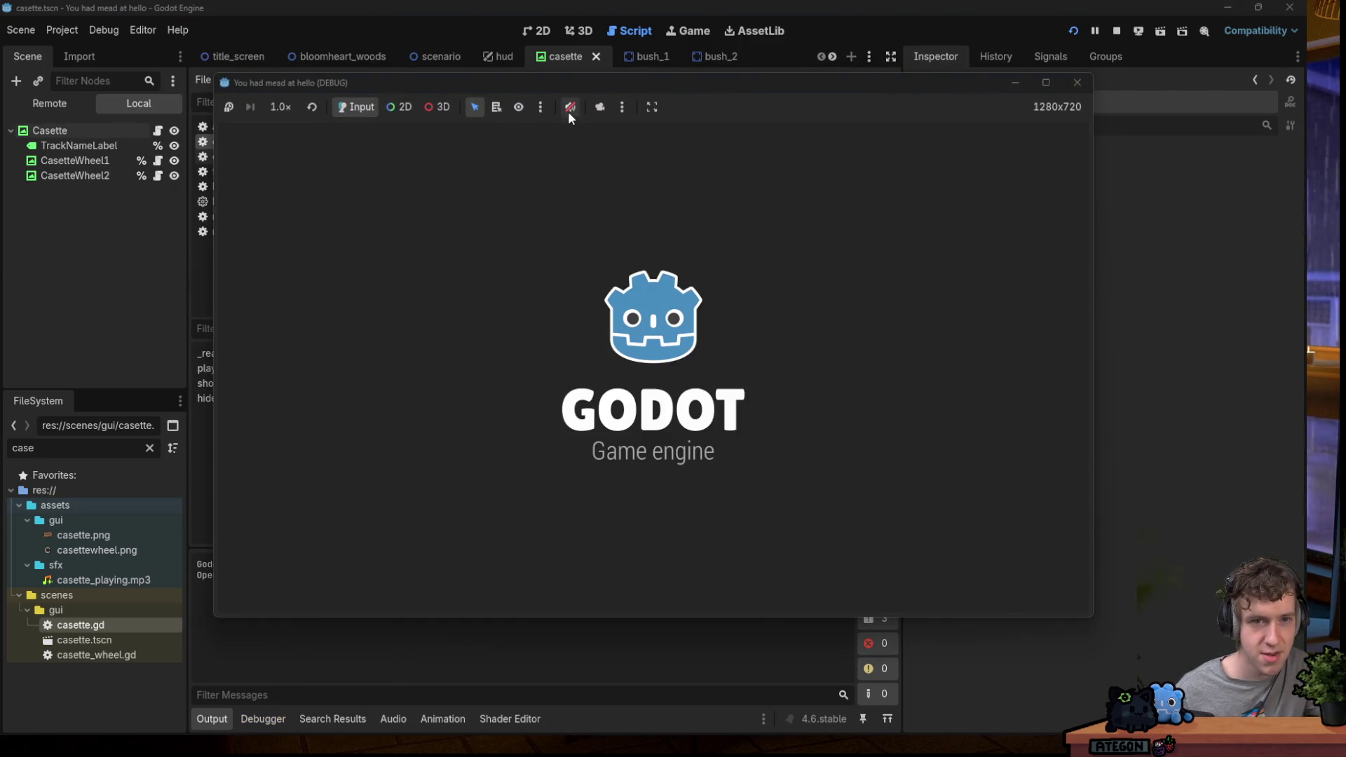
pyautogui.press('d')
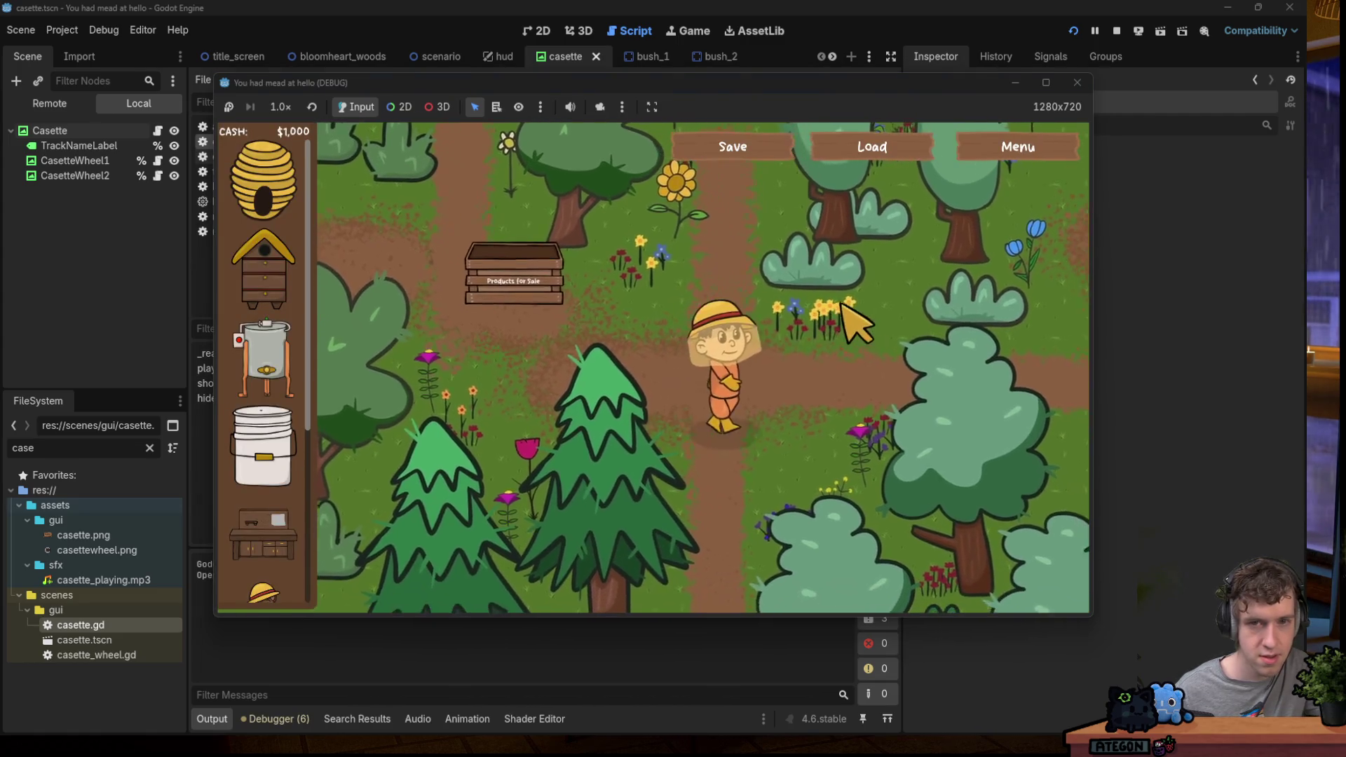
pyautogui.press('Escape')
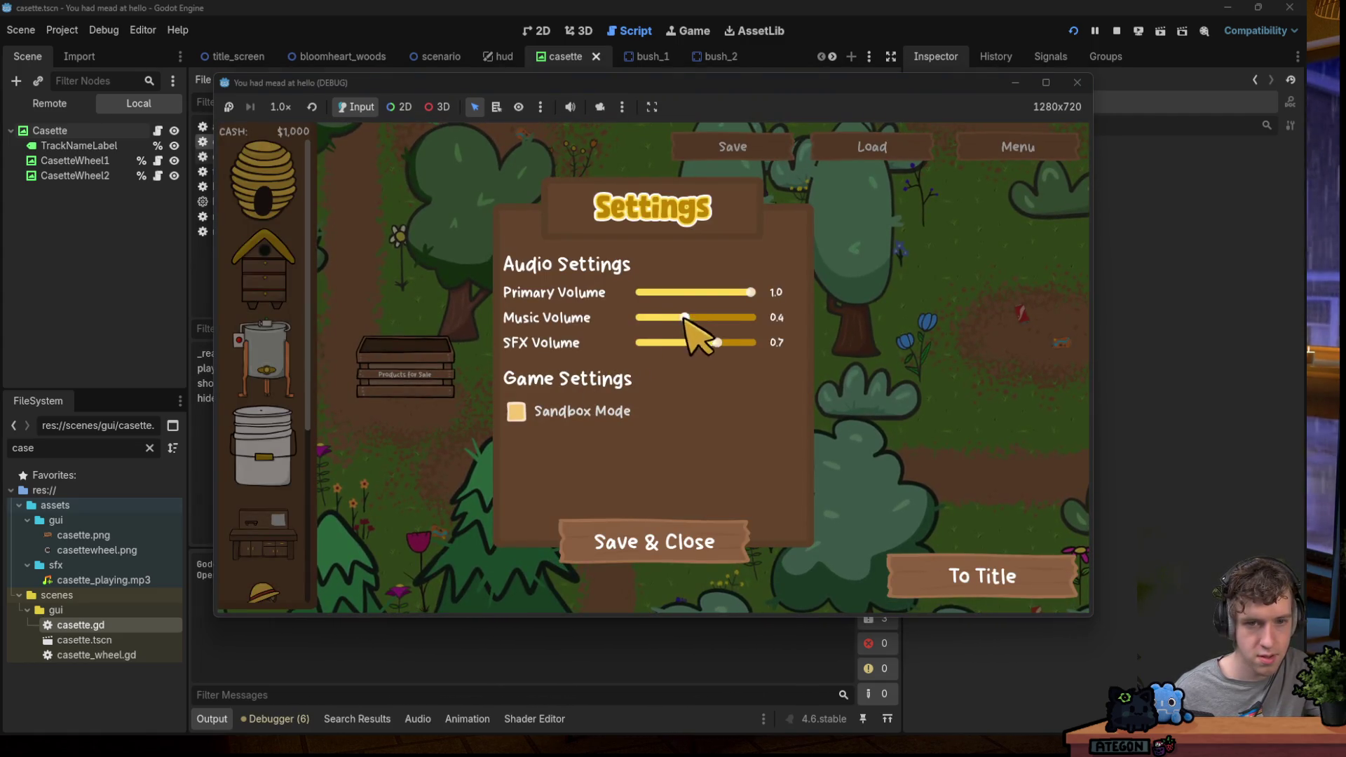
pyautogui.press('Escape')
# Walk the farmer around the forest, then restart the game and start a New Game.
pyautogui.press('s')
pyautogui.press('d')
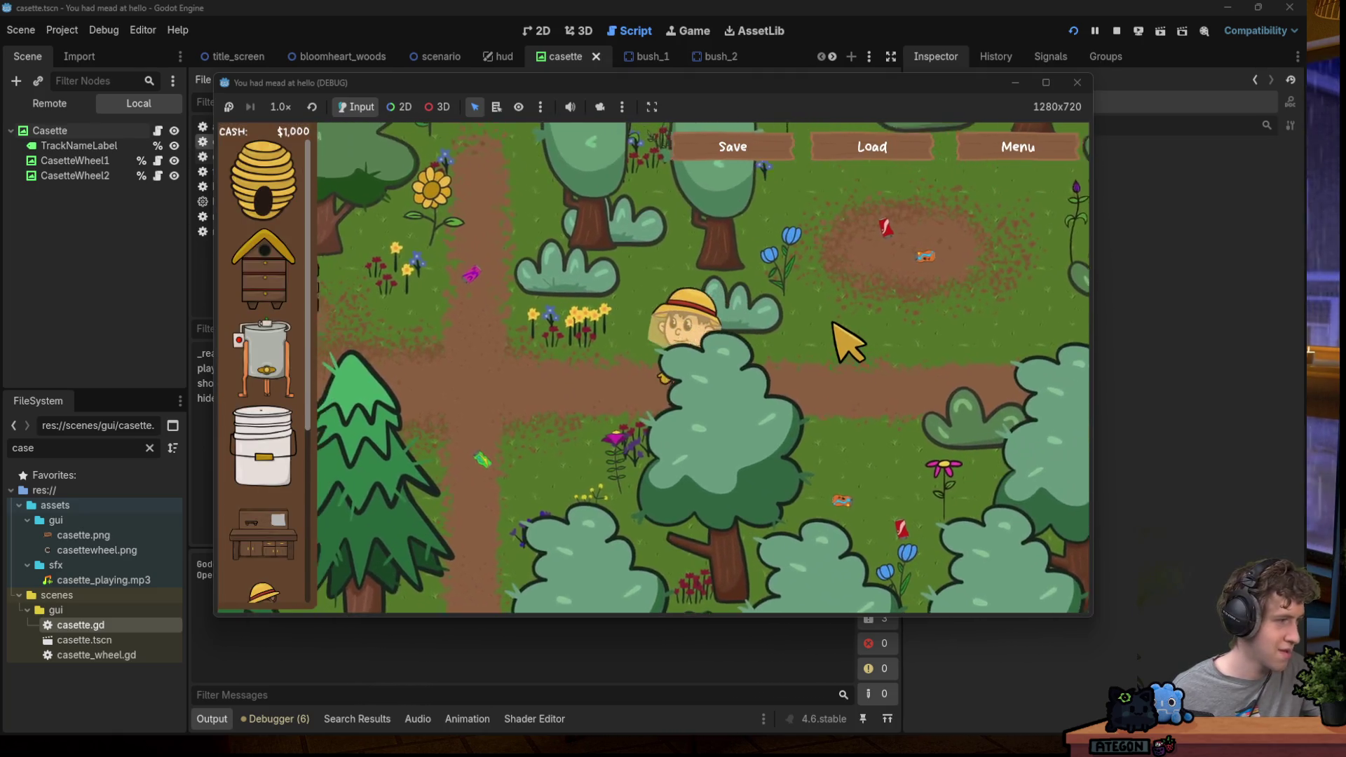
pyautogui.press('a')
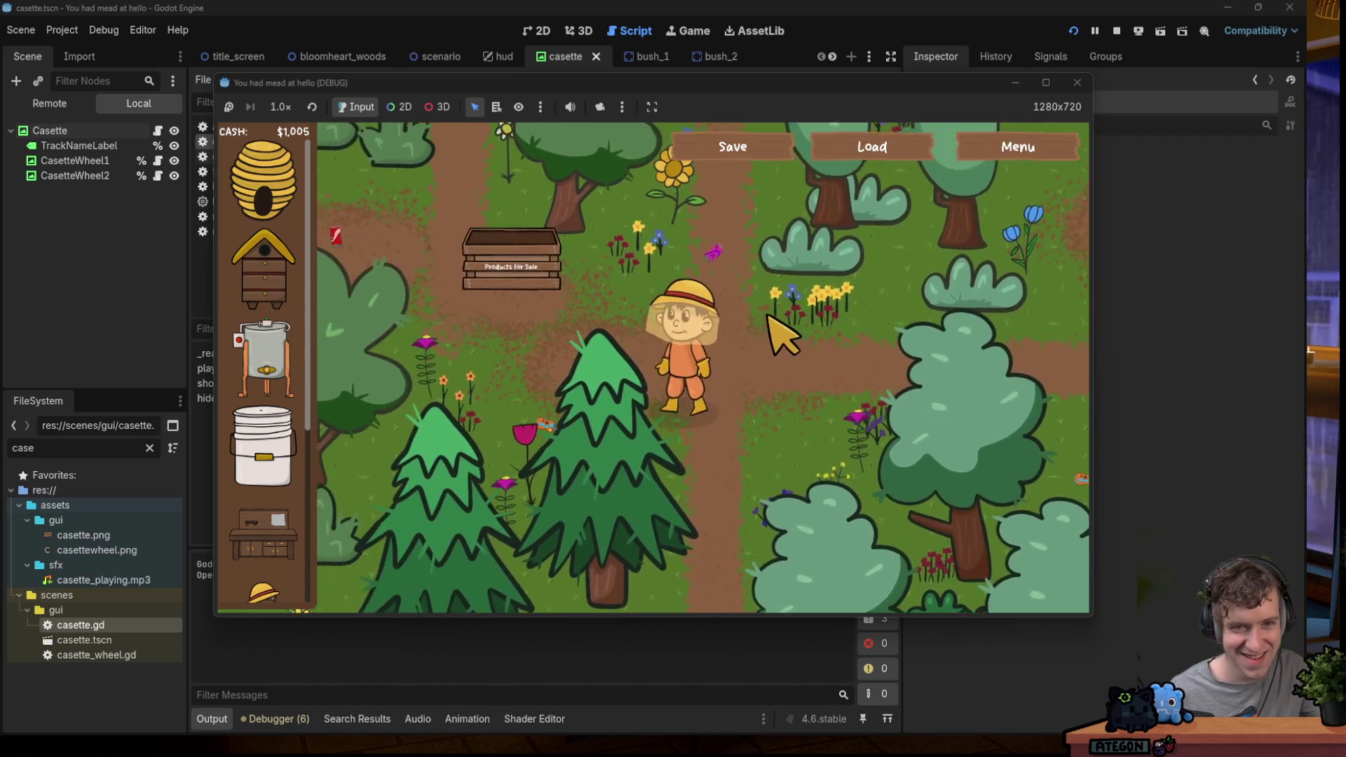
pyautogui.press('w')
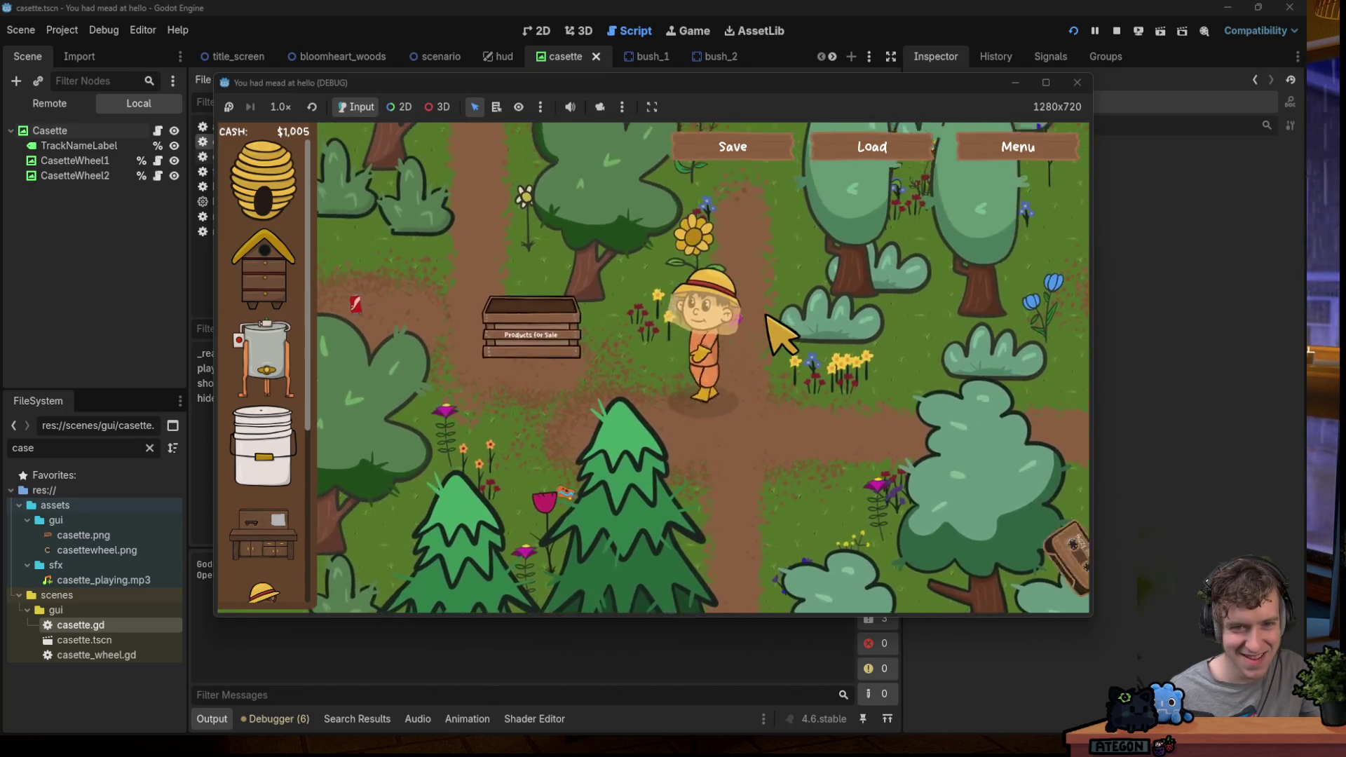
pyautogui.press('d')
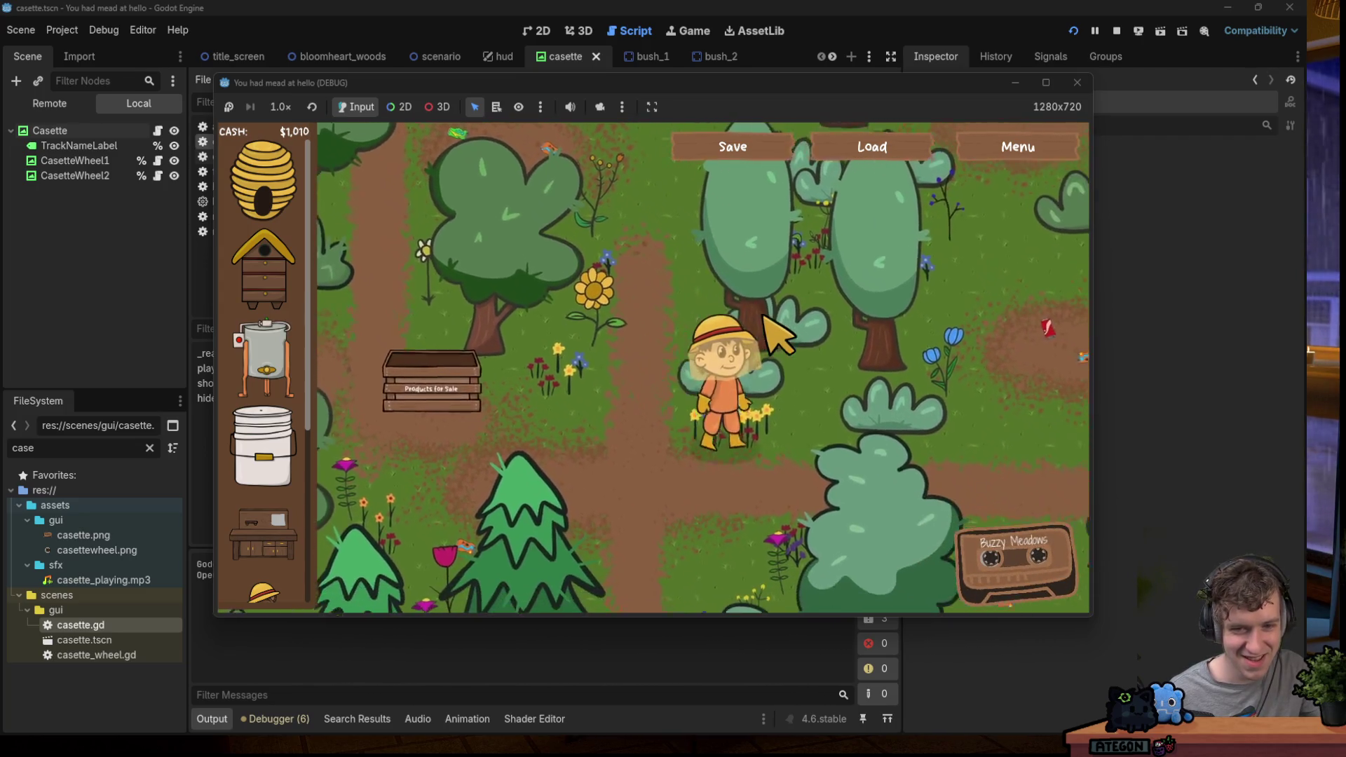
pyautogui.press('s')
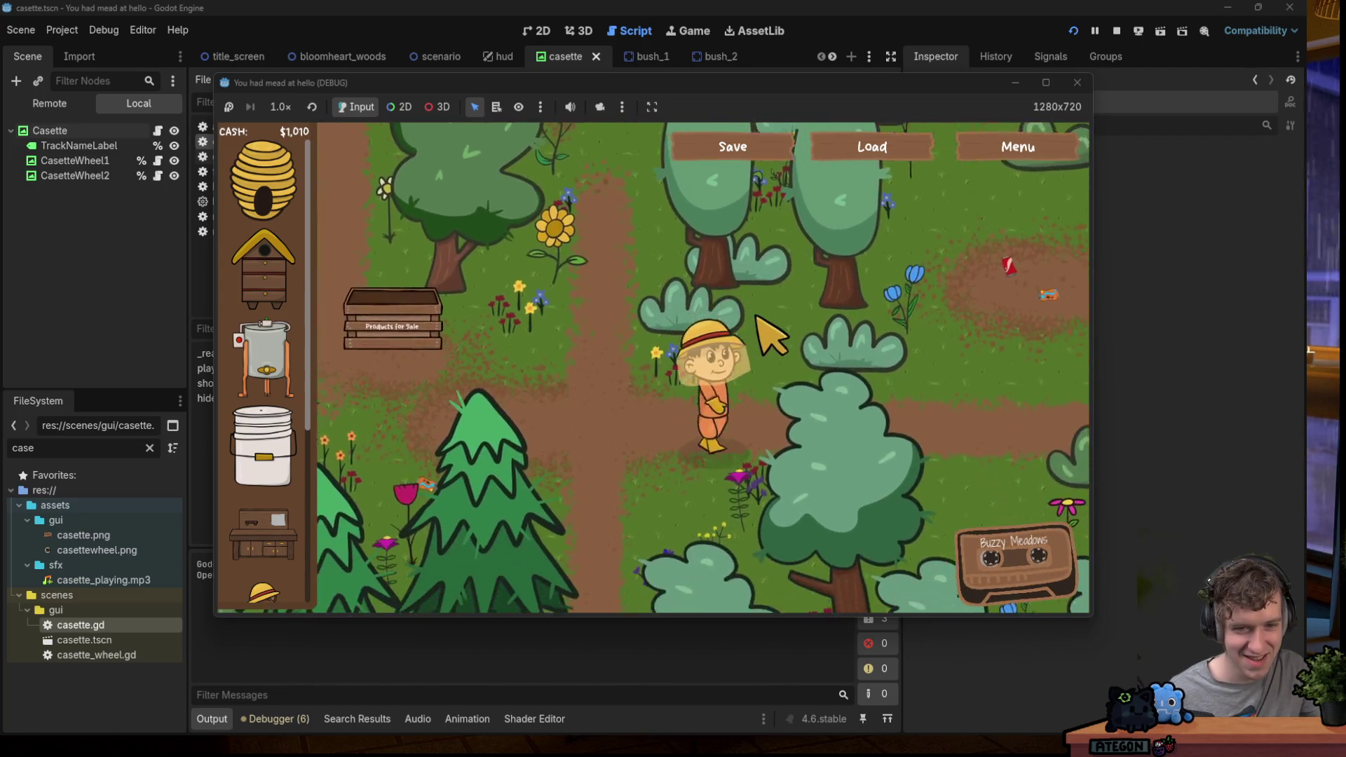
pyautogui.press('a')
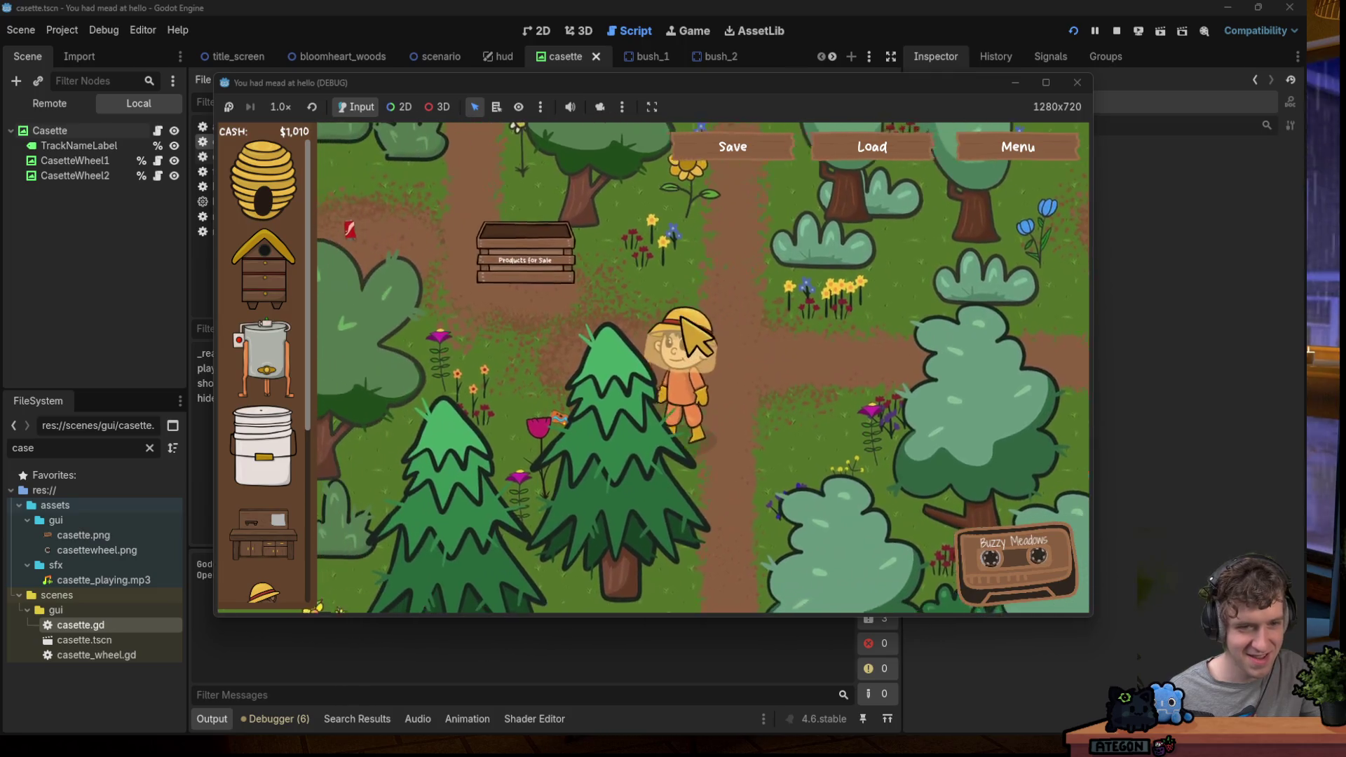
pyautogui.press('a')
pyautogui.press('w')
pyautogui.press('d')
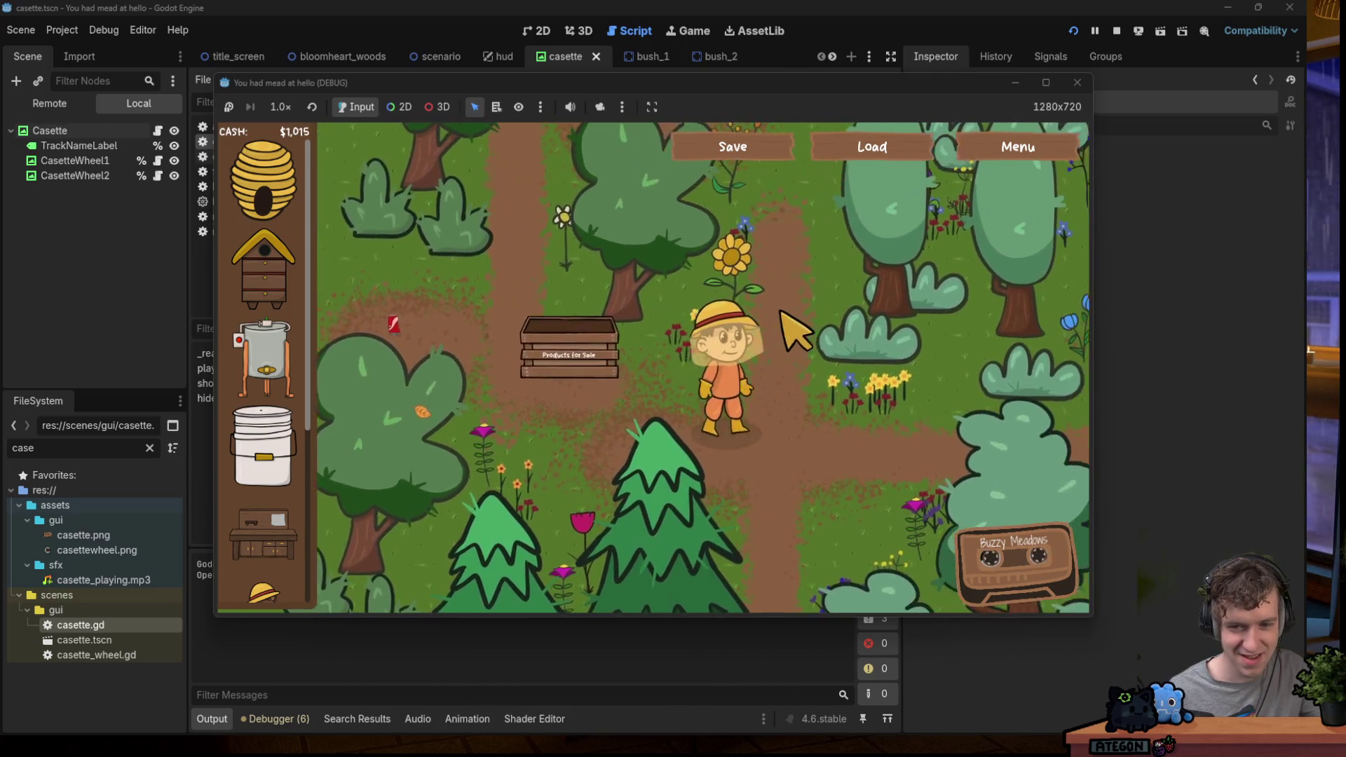
pyautogui.press('s')
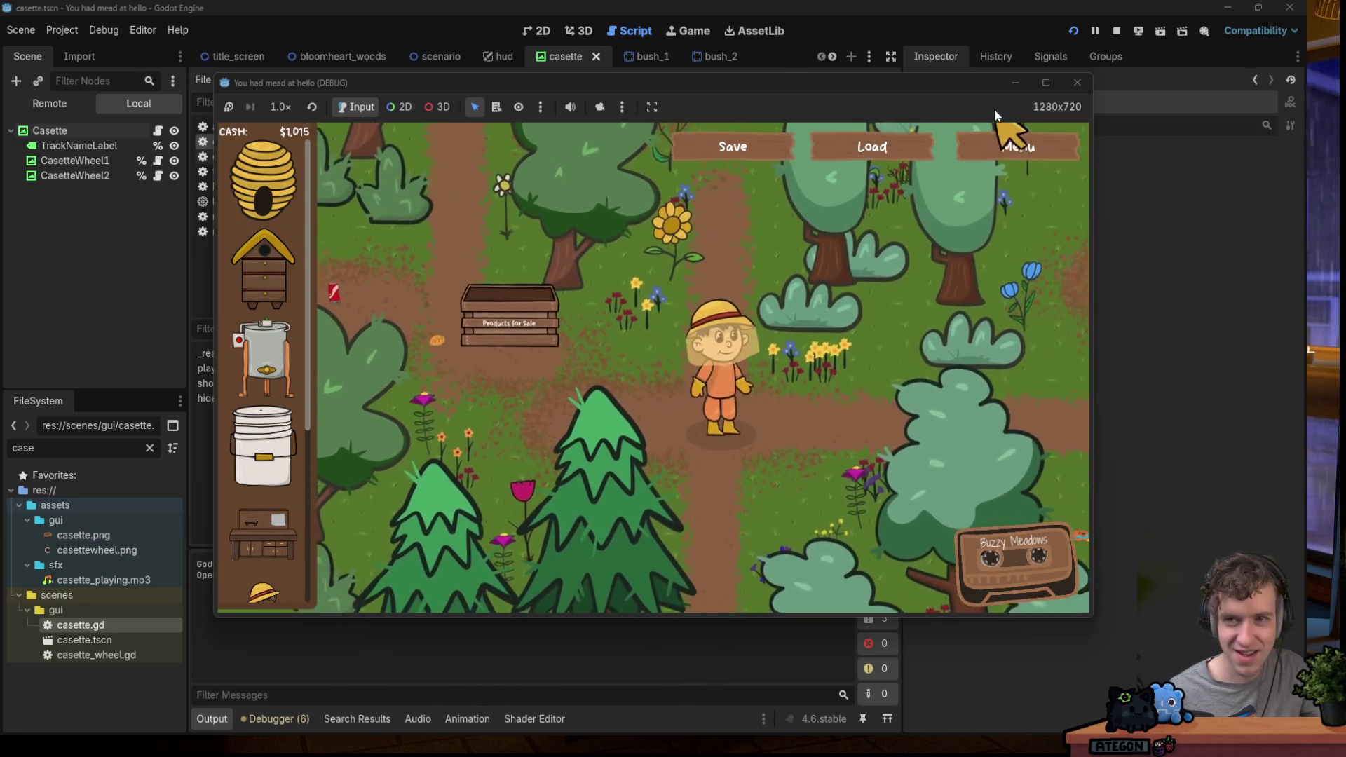
pyautogui.click(1077, 82)
pyautogui.click(1078, 32)
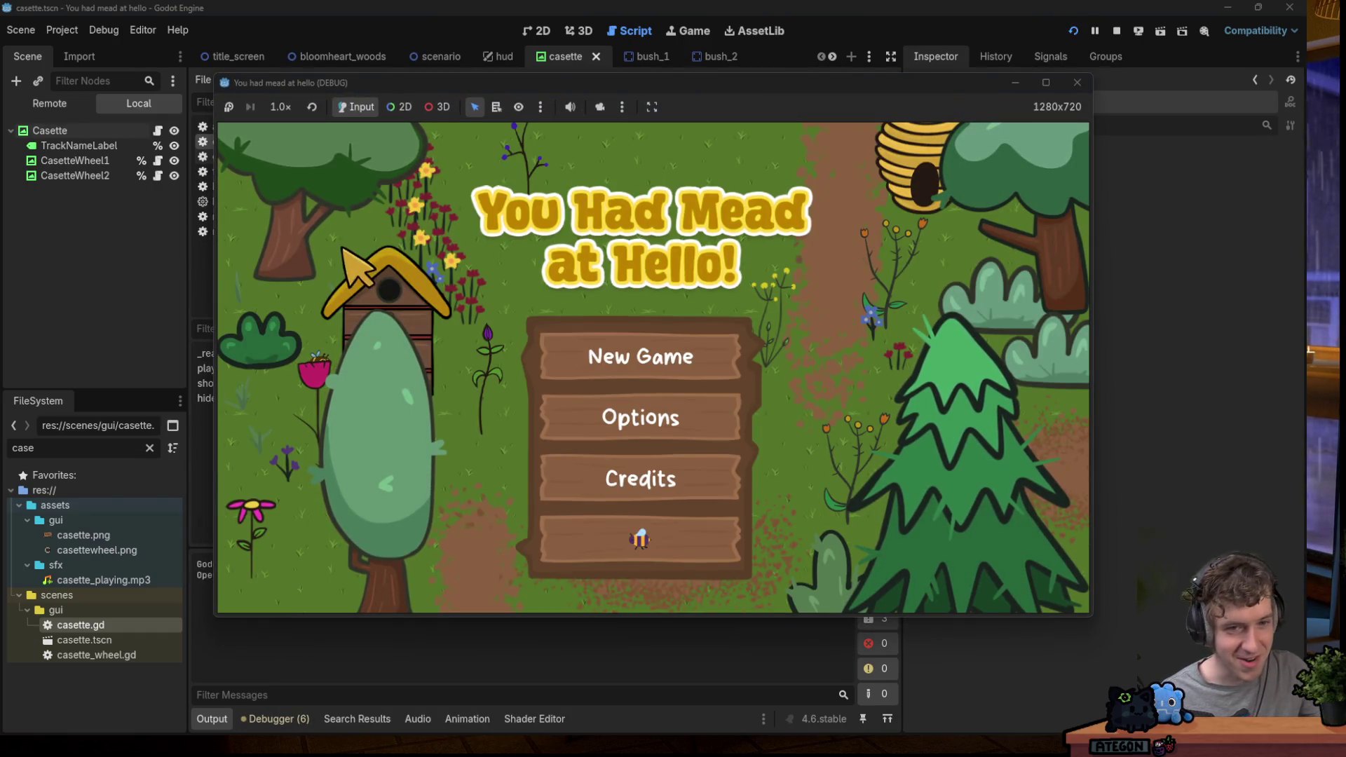
pyautogui.click(634, 354)
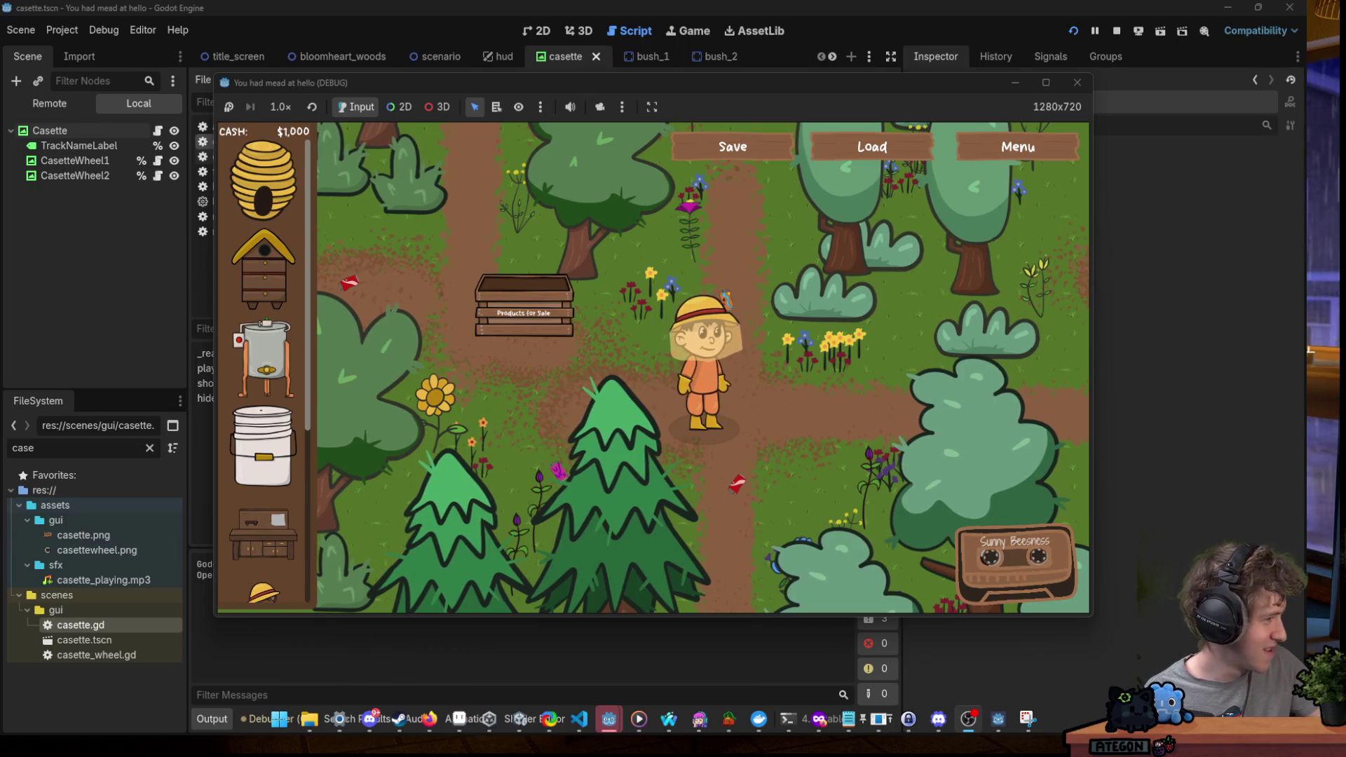
# Walk the farmer past the Products for Sale crate and up the path to the right.
pyautogui.click(799, 366)
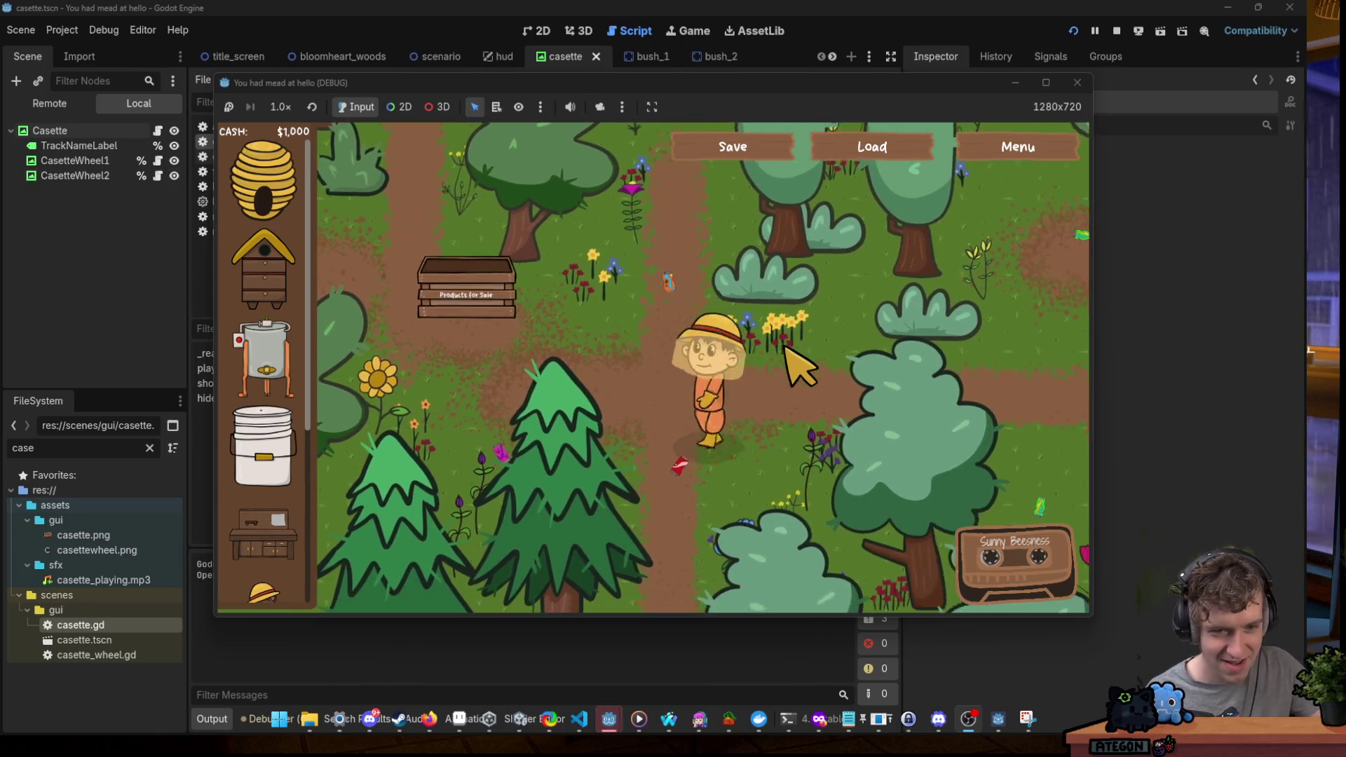
pyautogui.press('s')
pyautogui.press('a')
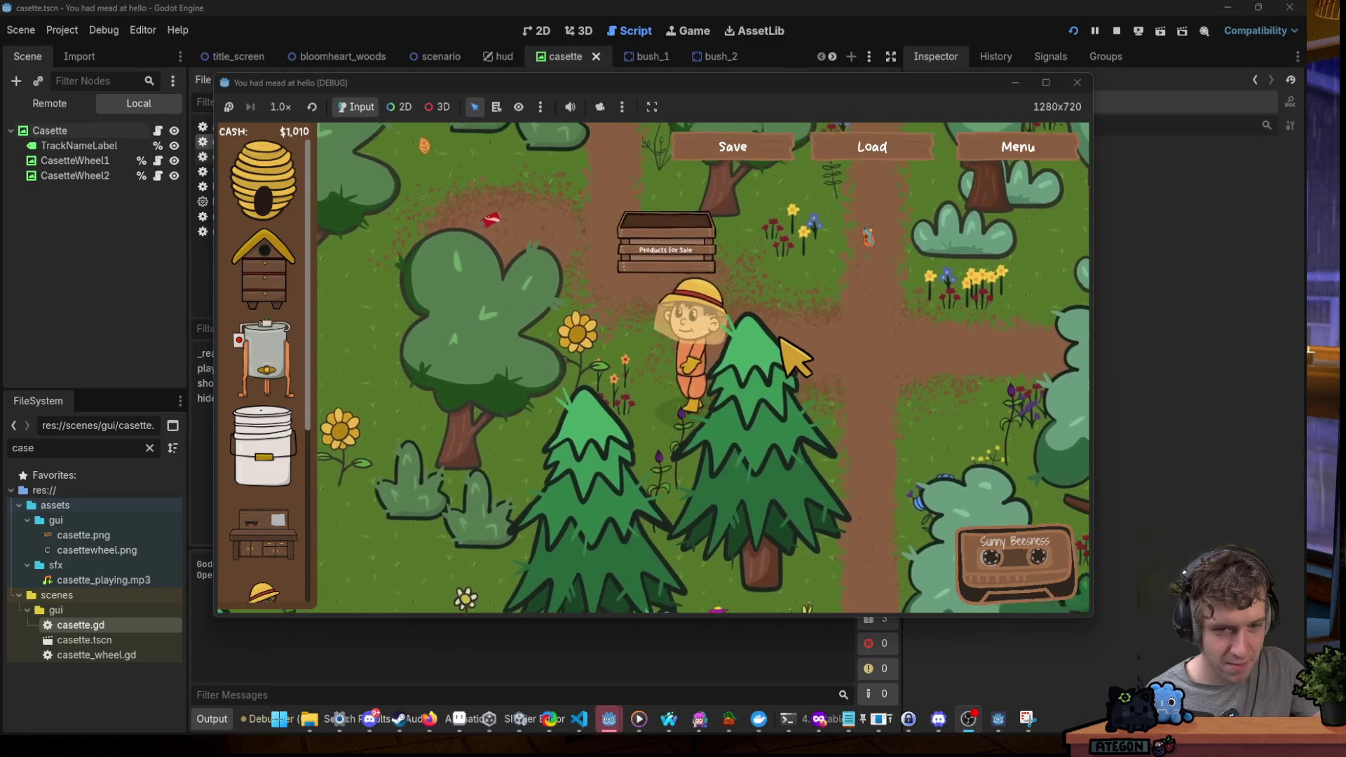
pyautogui.press('d')
pyautogui.press('w')
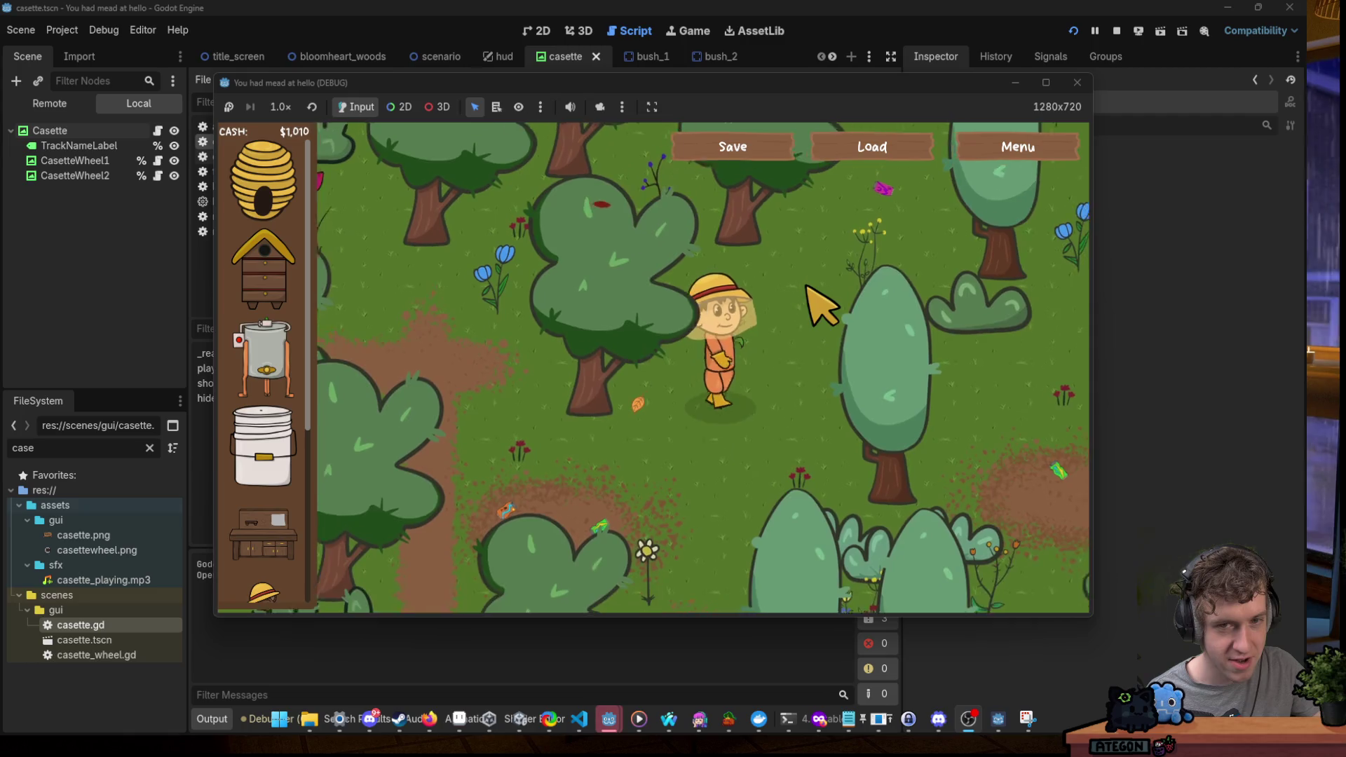
pyautogui.press('d')
pyautogui.press('w')
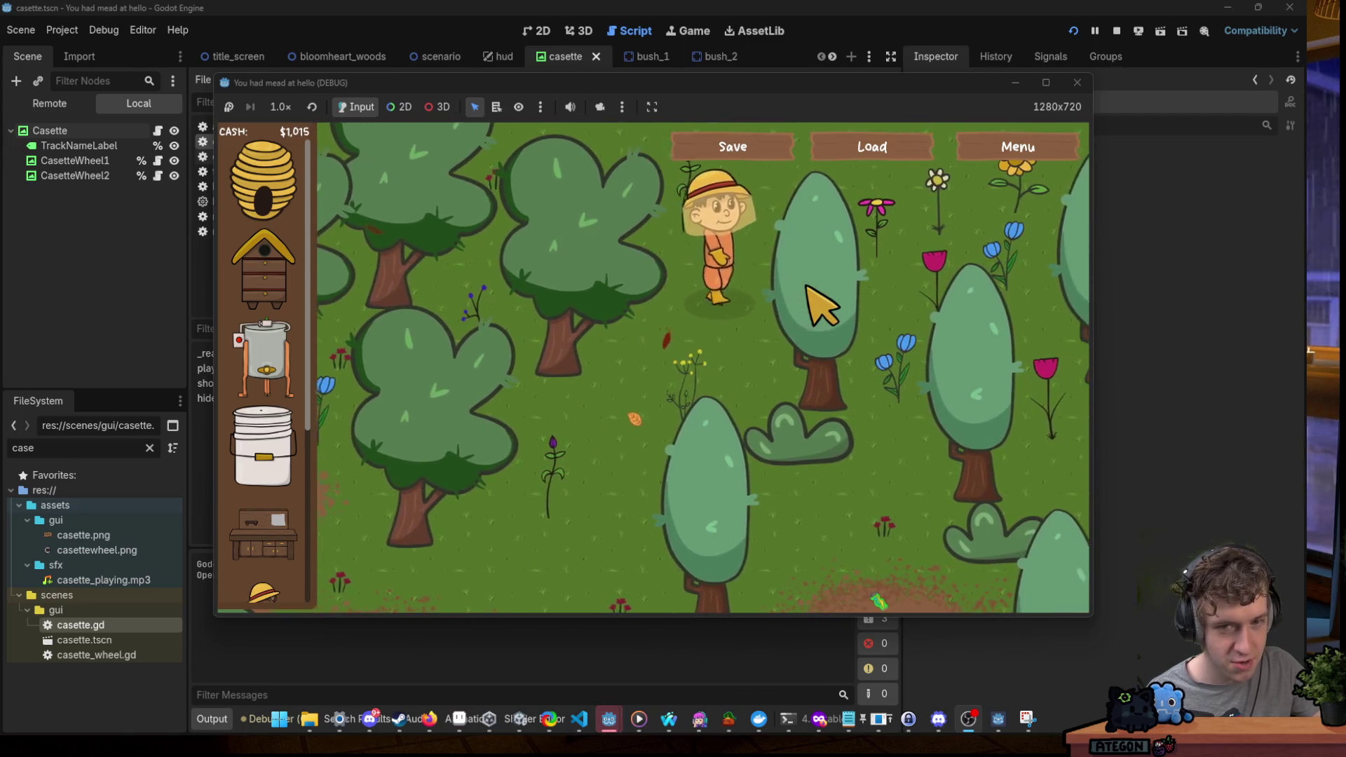
pyautogui.press('d')
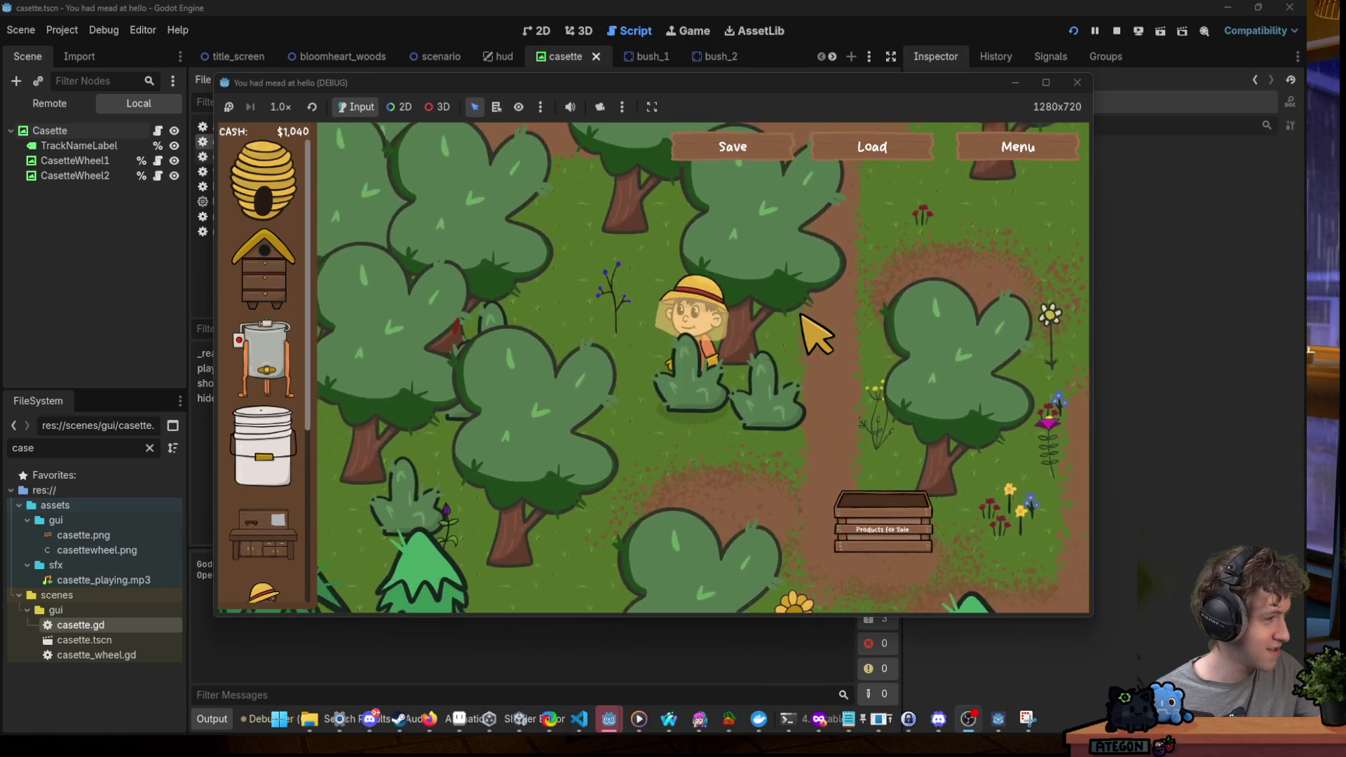
# Keep walking the character around the forest until cash reaches $1,040.
pyautogui.press('s')
pyautogui.press('a')
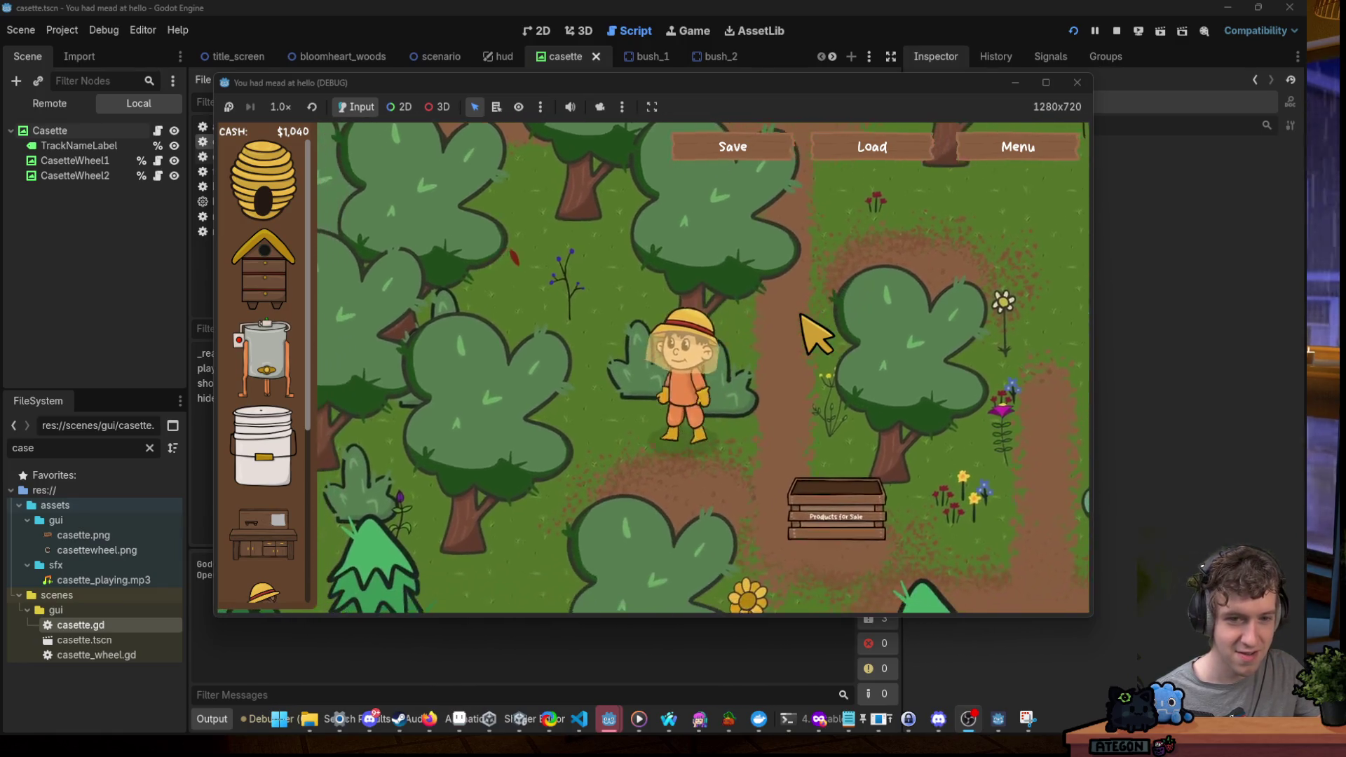
pyautogui.press('w')
pyautogui.press('d')
pyautogui.press('s')
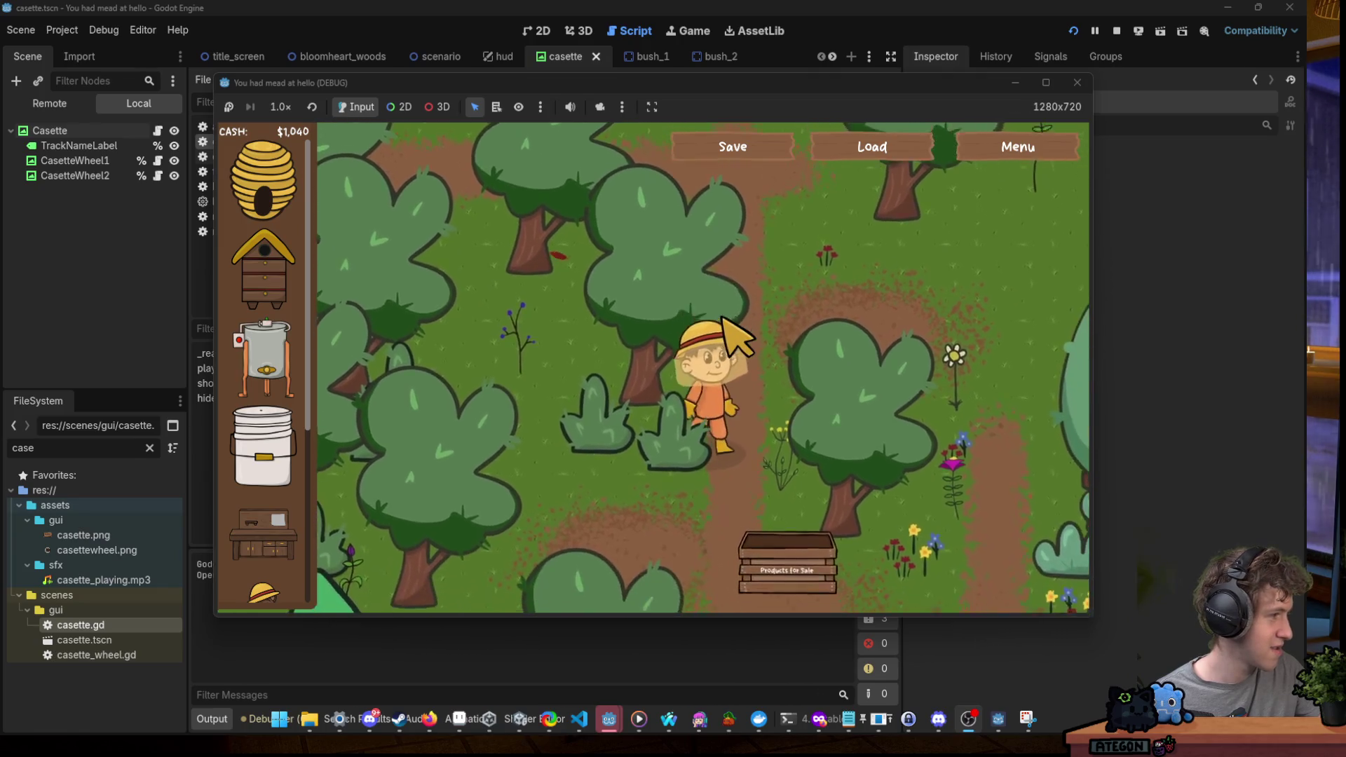
pyautogui.press('a')
pyautogui.press('w')
pyautogui.press('d')
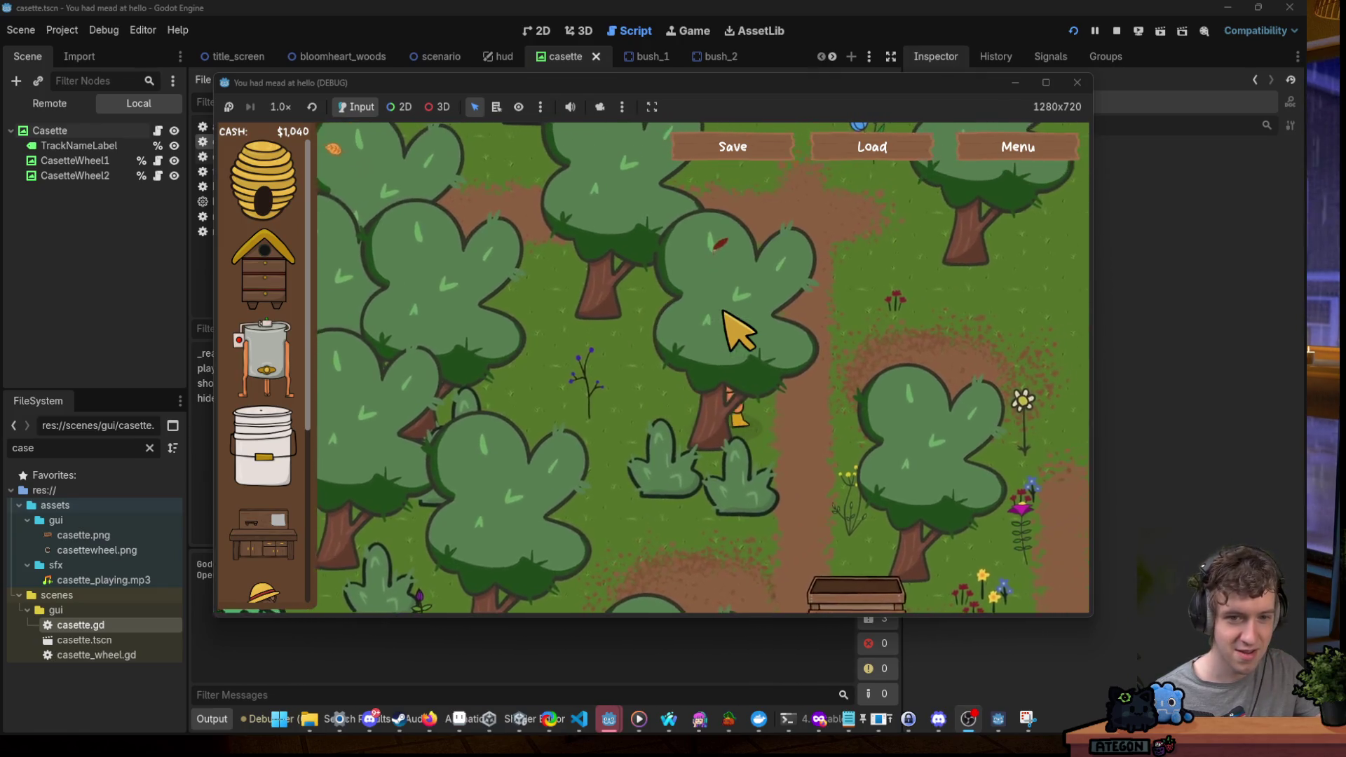
pyautogui.press('s')
pyautogui.press('s')
pyautogui.press('a')
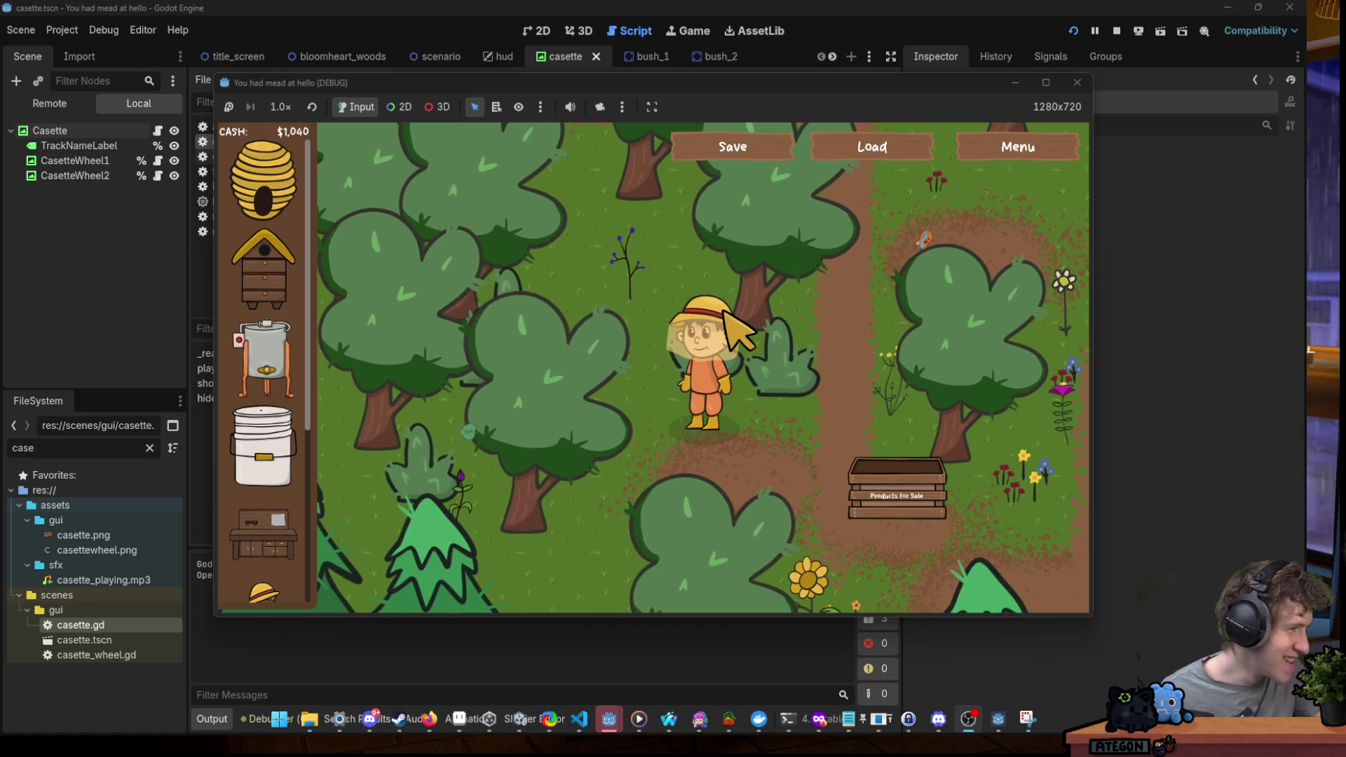
pyautogui.press('d')
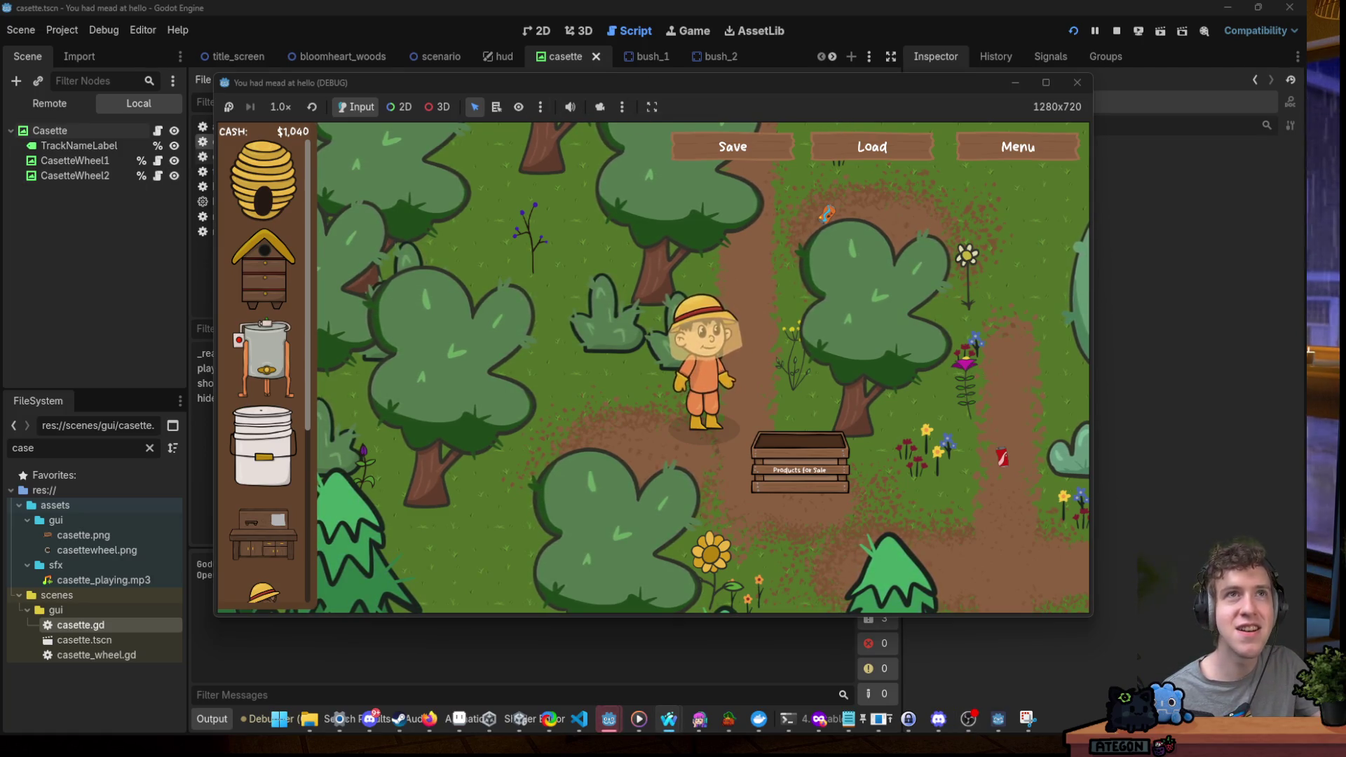
pyautogui.click(668, 718)
pyautogui.write('raviiiiiioliiiiii')
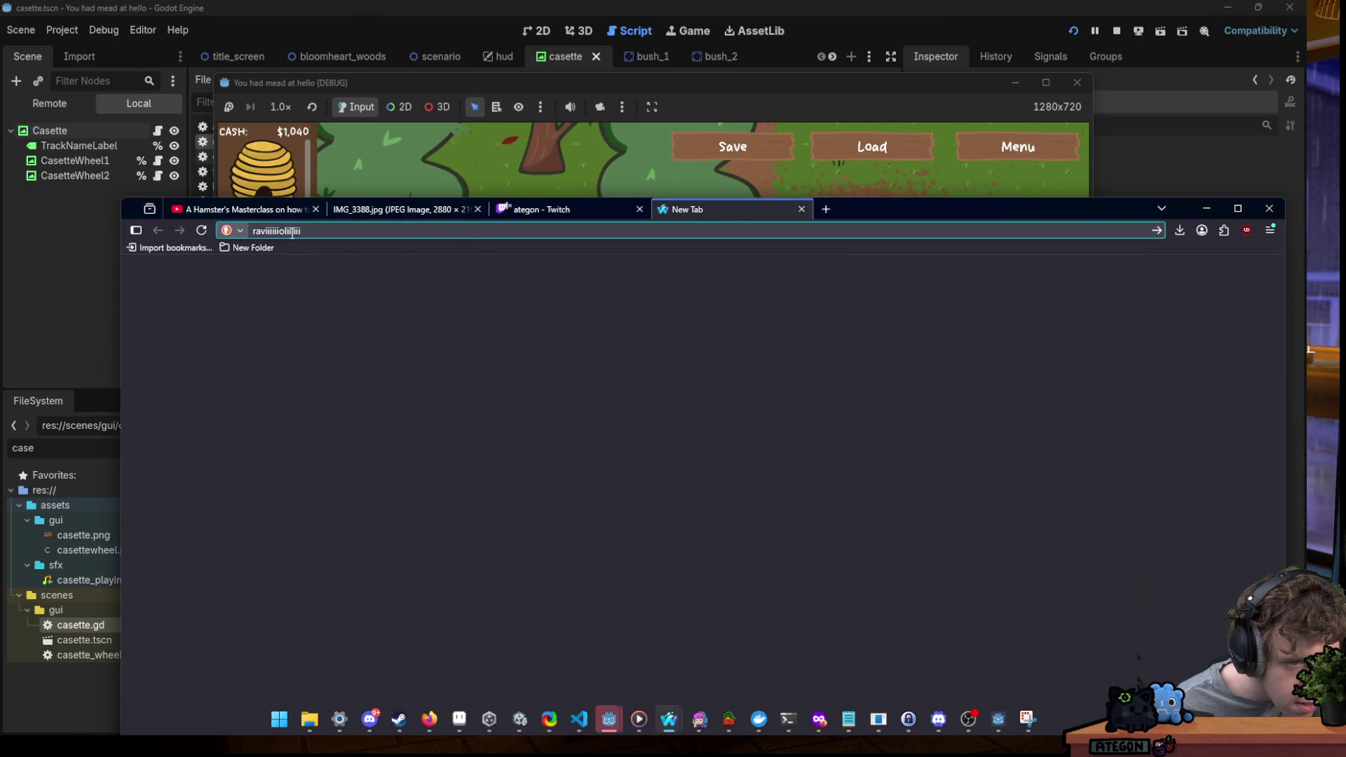
pyautogui.click(293, 232)
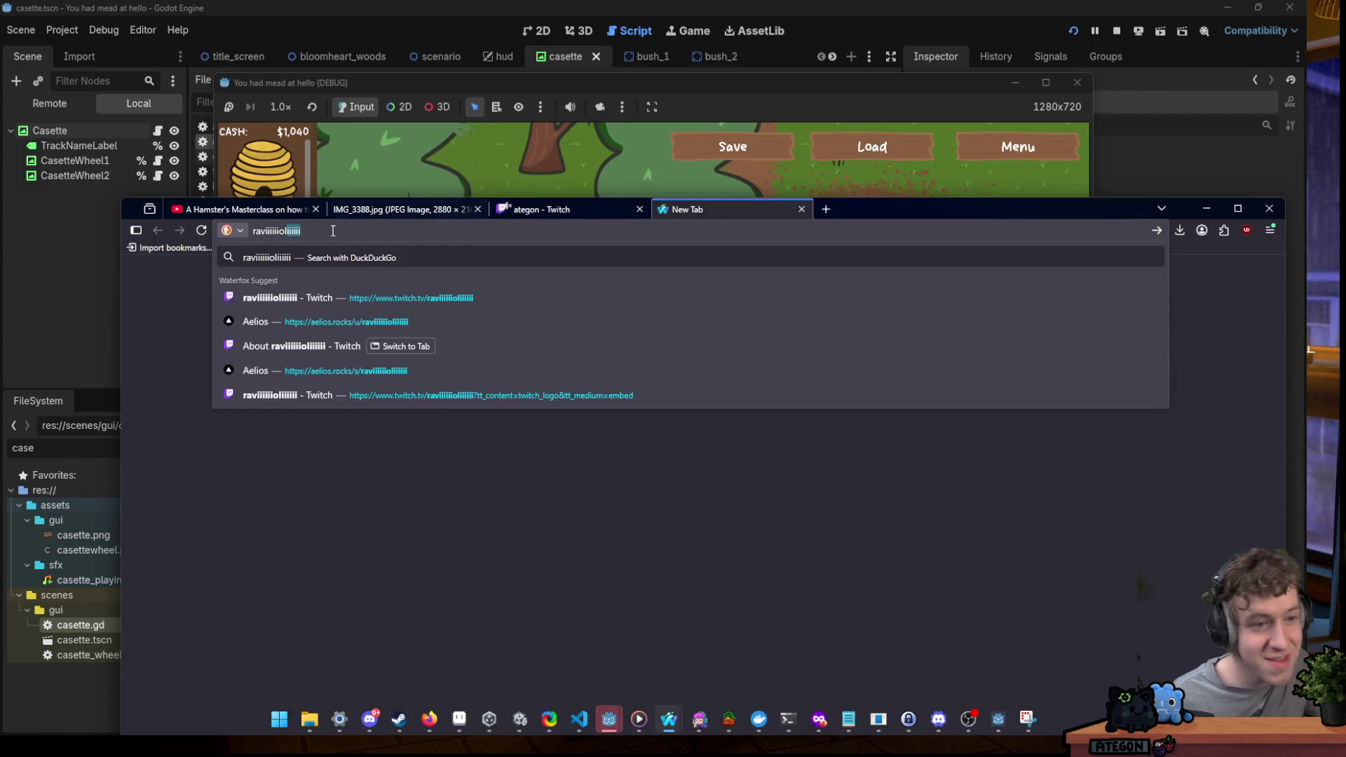
pyautogui.click(807, 231)
pyautogui.click(864, 133)
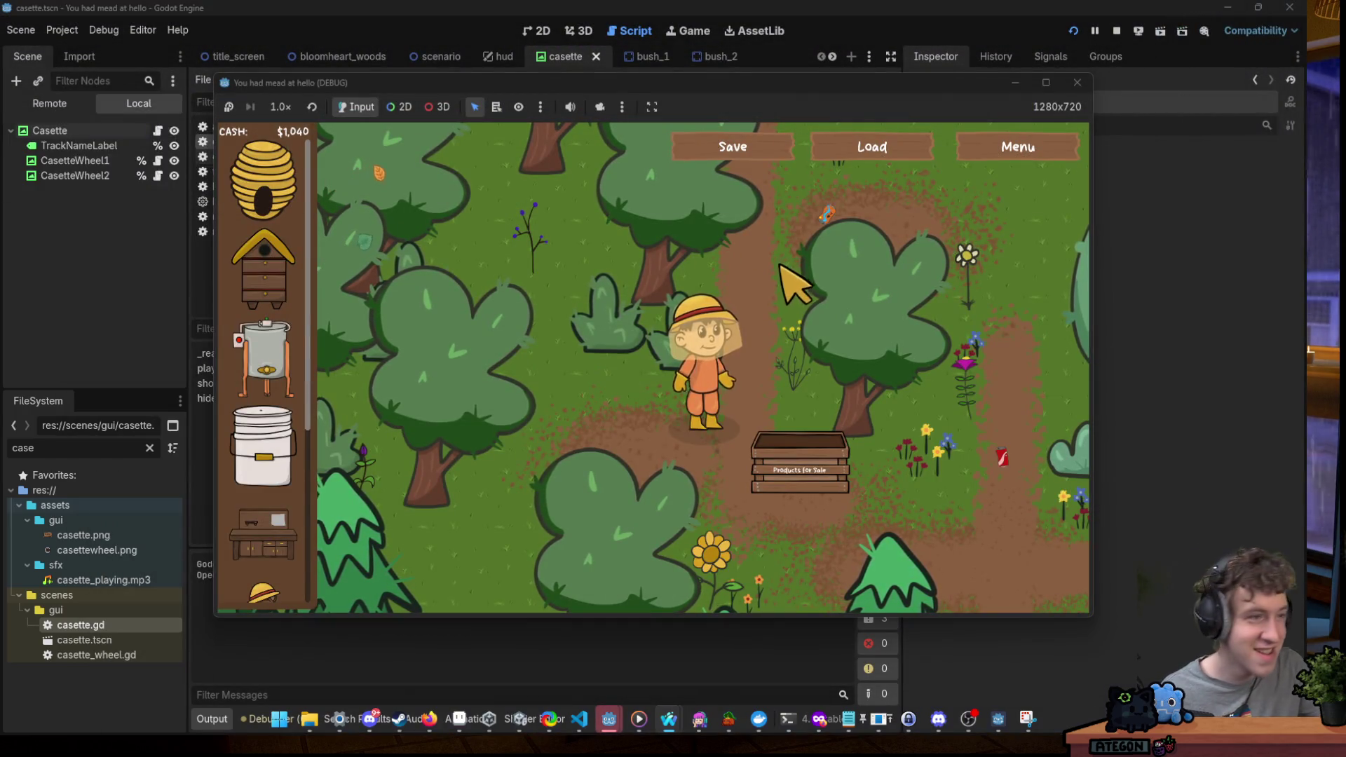
# Walk the character to the sale crate and back up to the right.
pyautogui.click(759, 300)
pyautogui.press('w')
pyautogui.press('d')
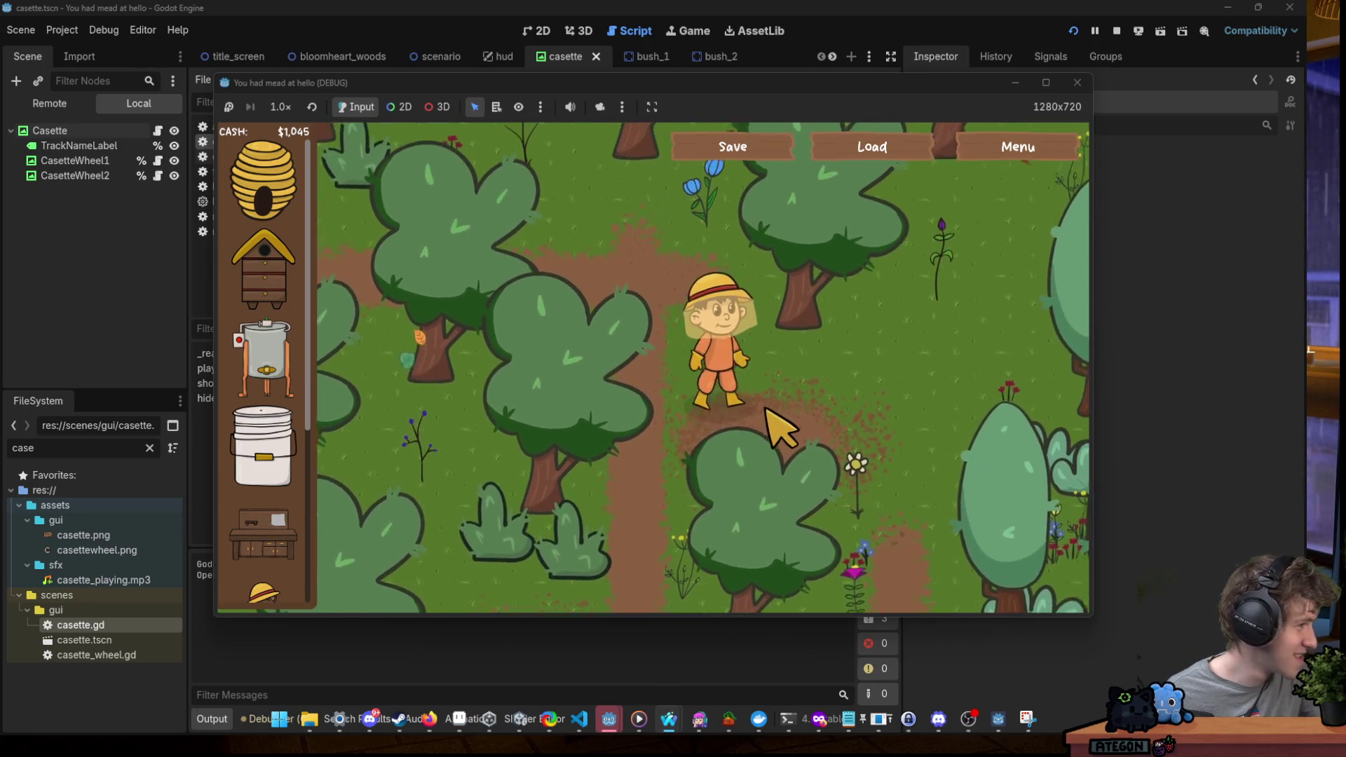
pyautogui.press('s')
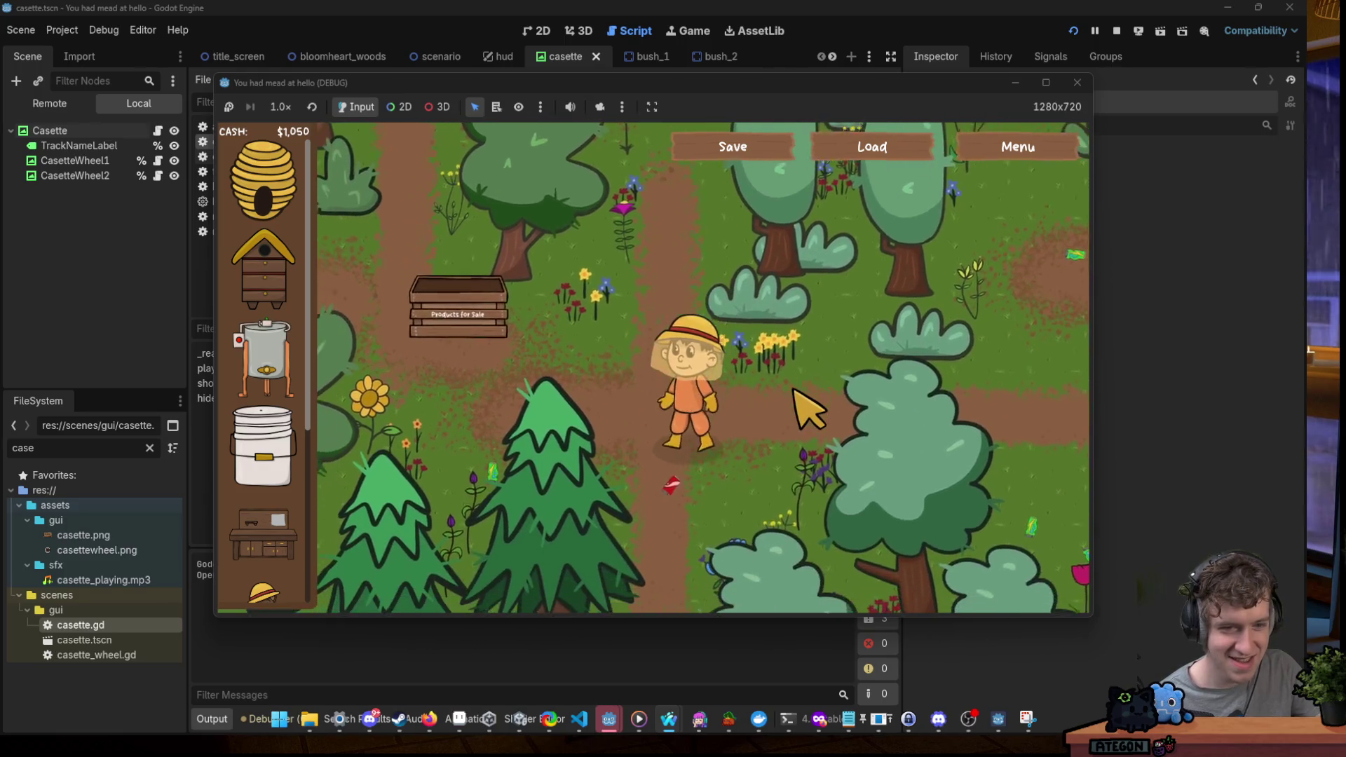
pyautogui.press('a')
pyautogui.press('w')
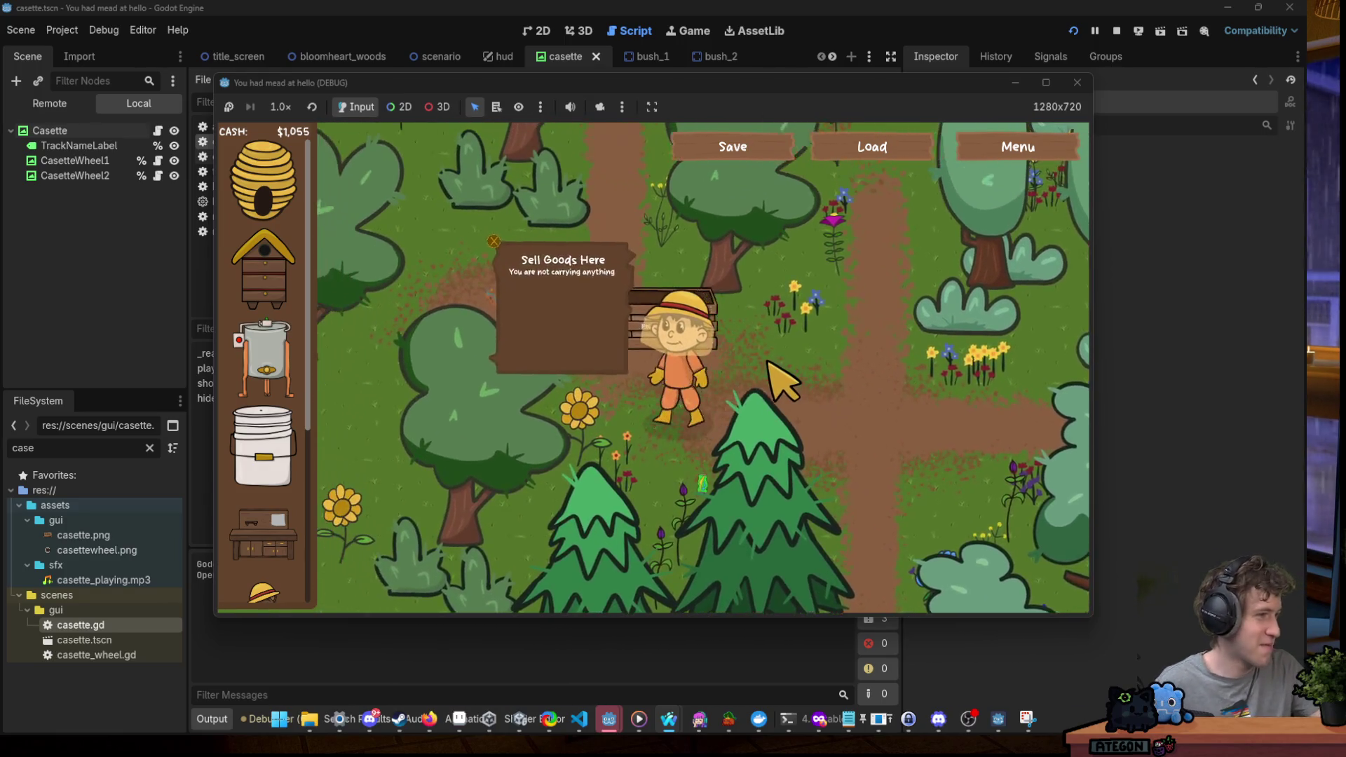
pyautogui.press('w')
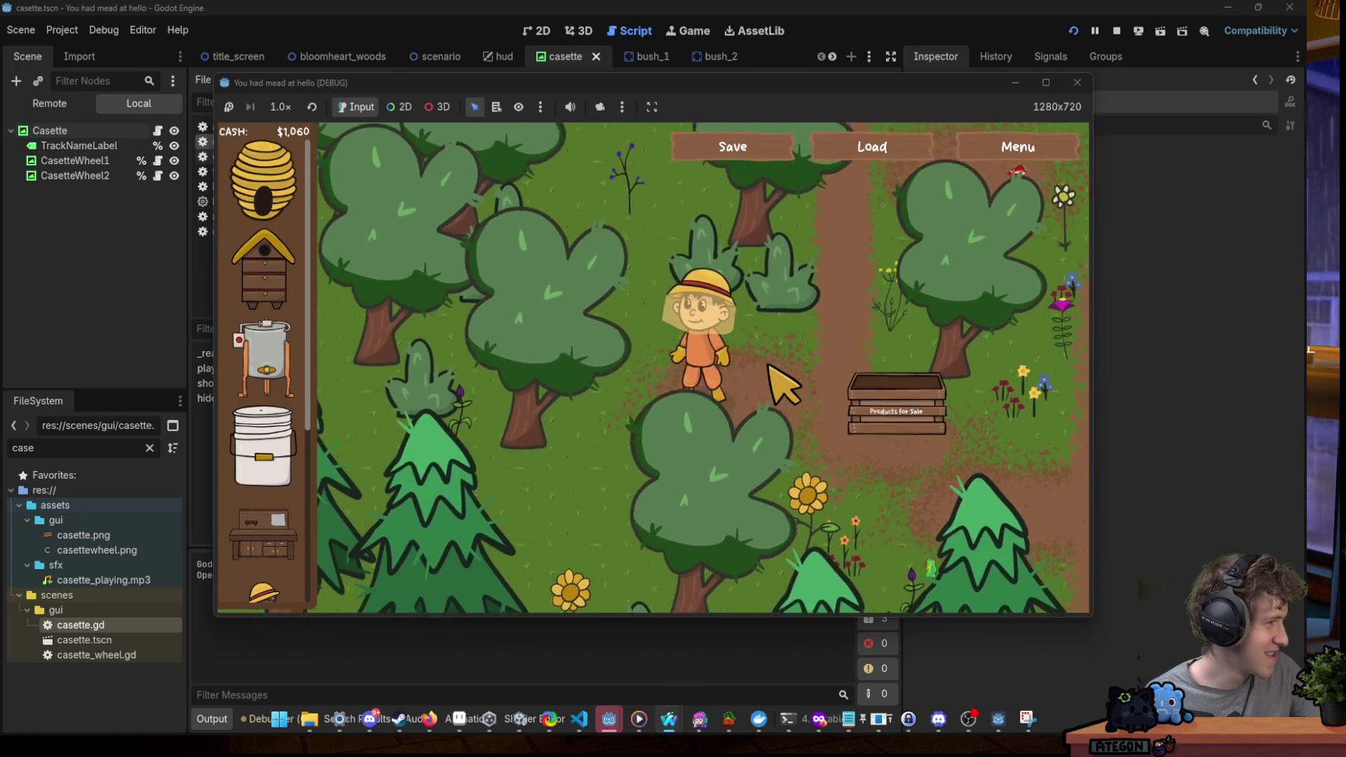
pyautogui.press('d')
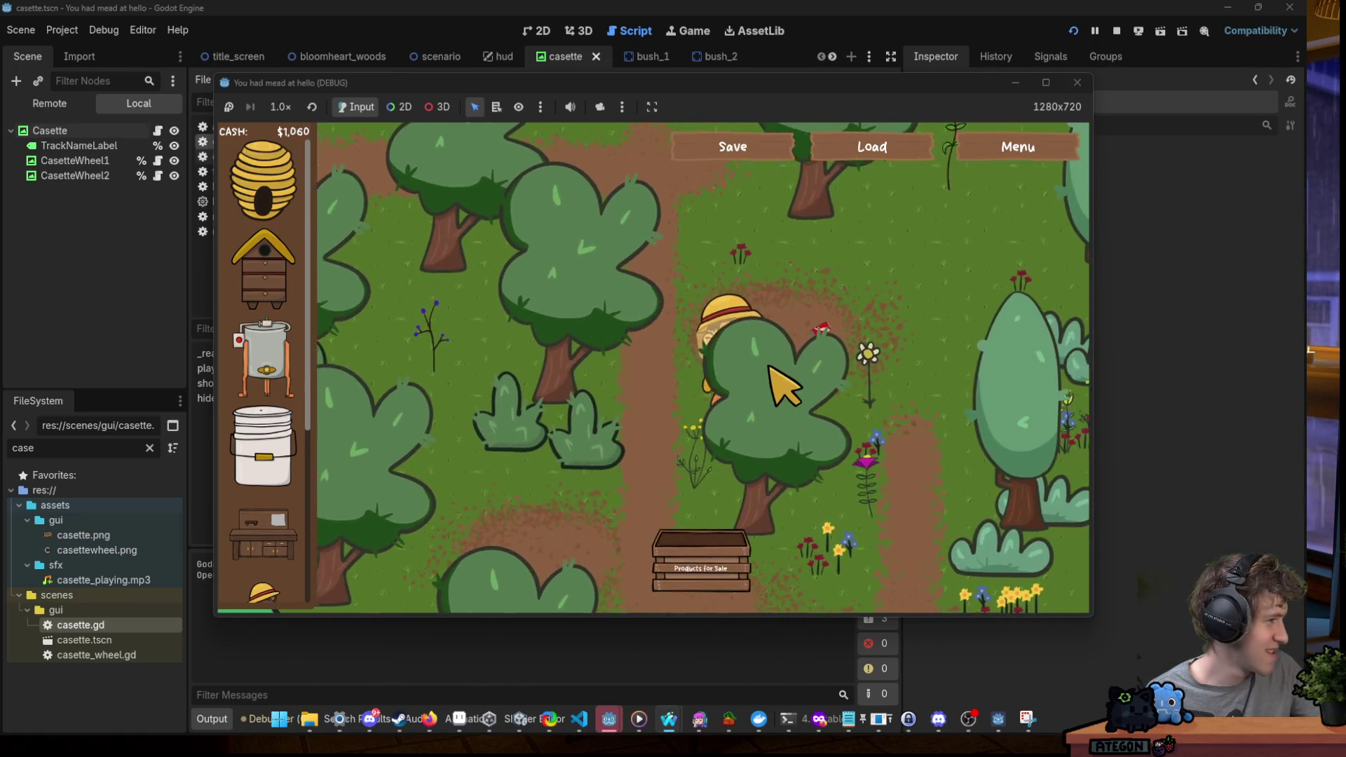
pyautogui.press('s')
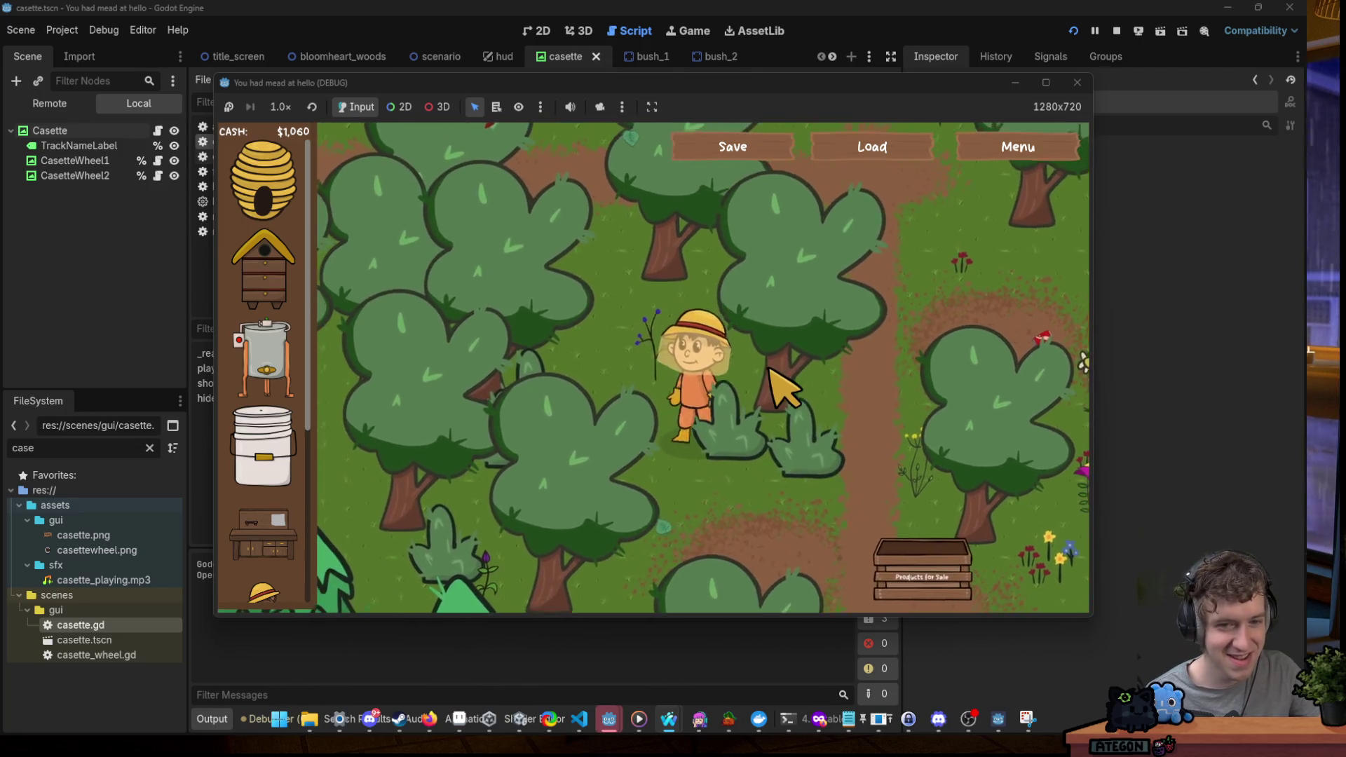
pyautogui.press('w')
pyautogui.press('d')
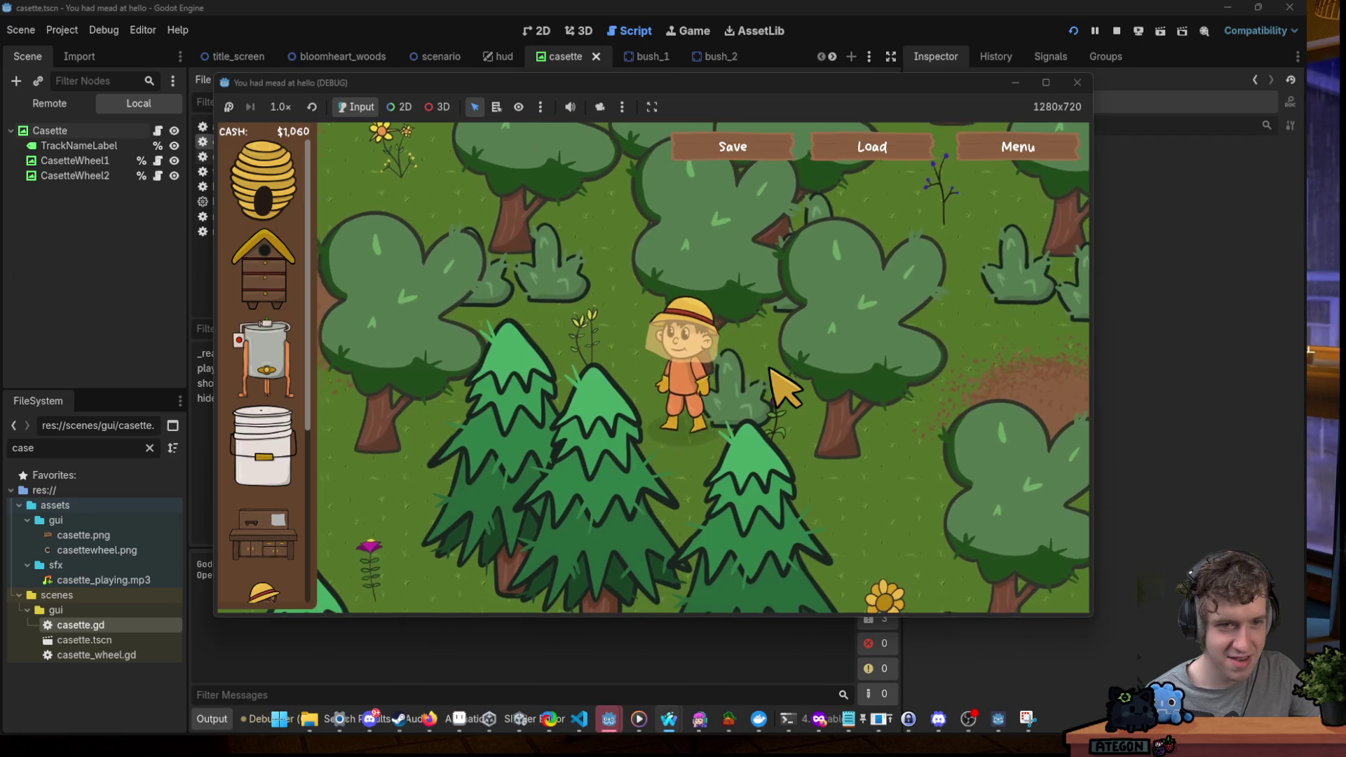
# Keep roaming the forest until the Buzzy Meadows cassette slides in at the lower right.
pyautogui.press('a')
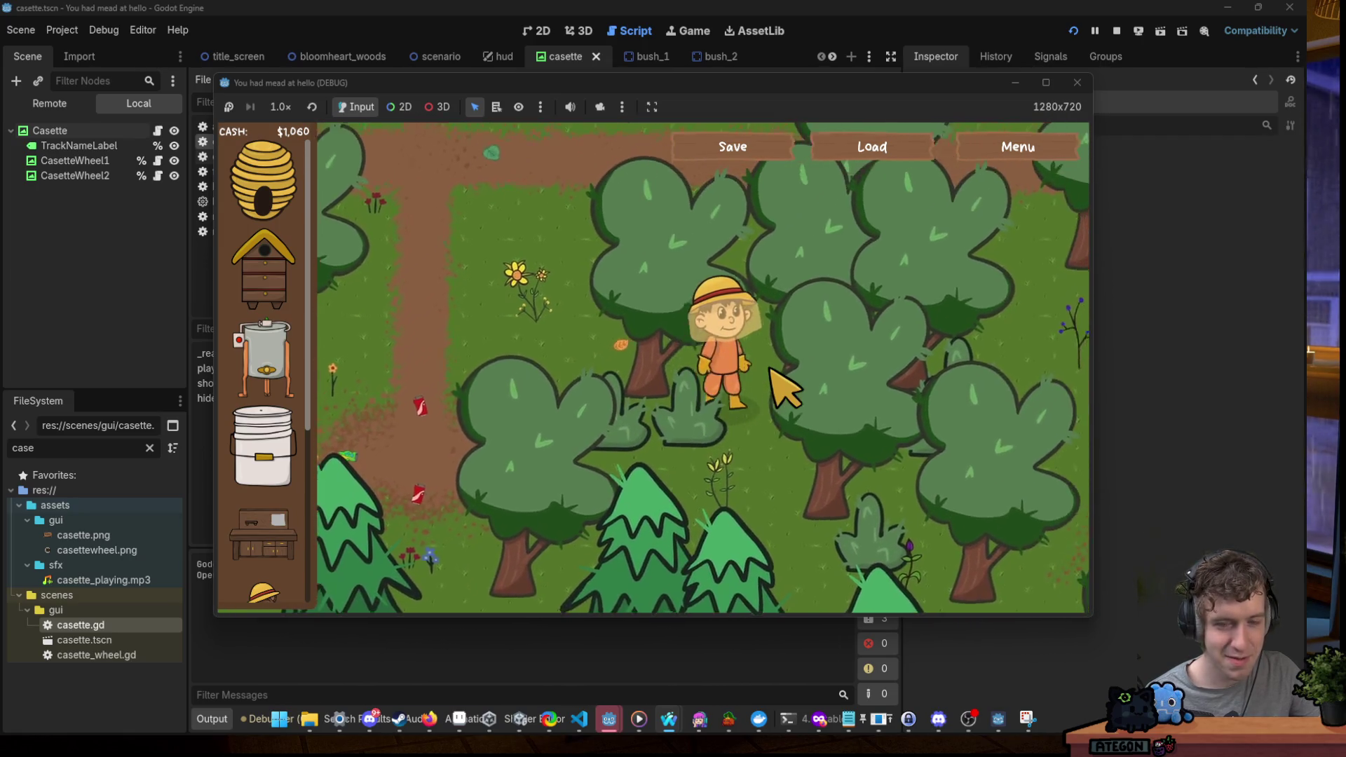
pyautogui.press('s')
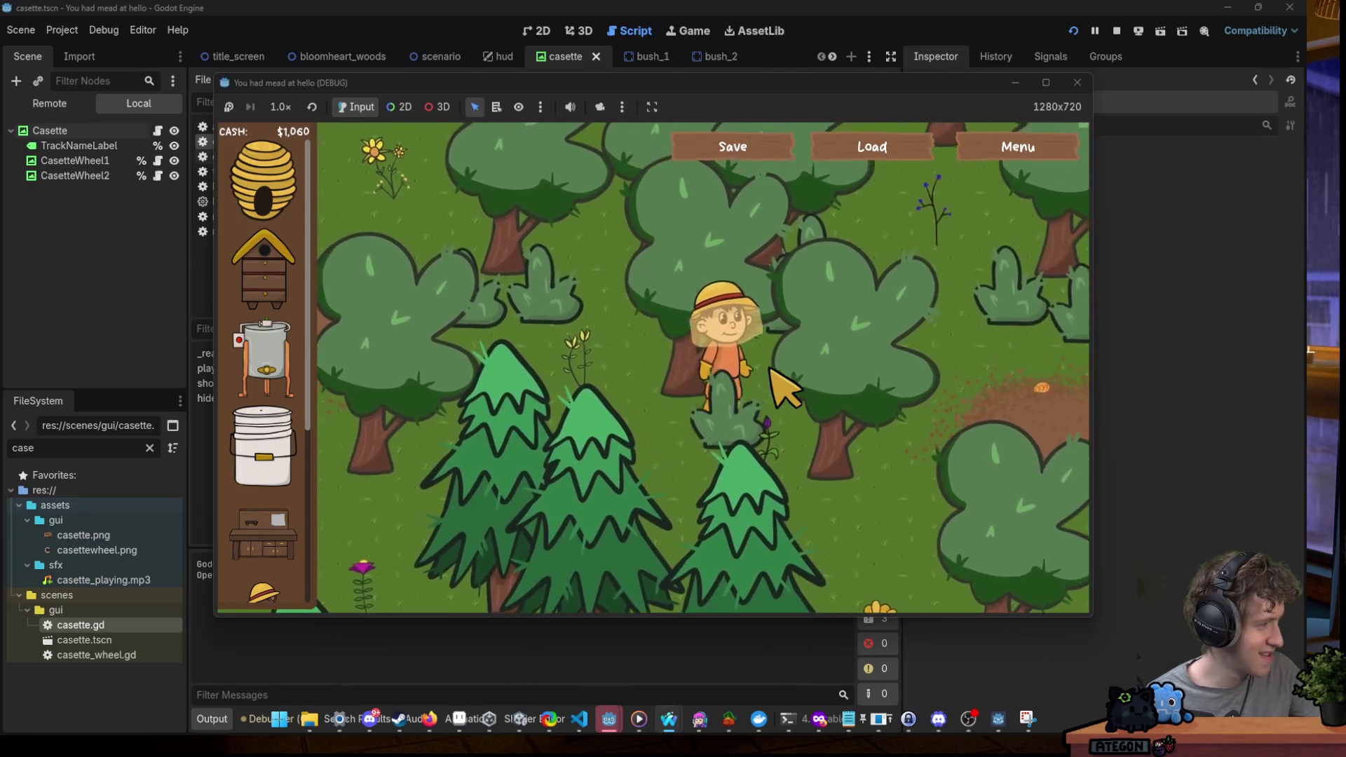
pyautogui.press('d')
pyautogui.press('w')
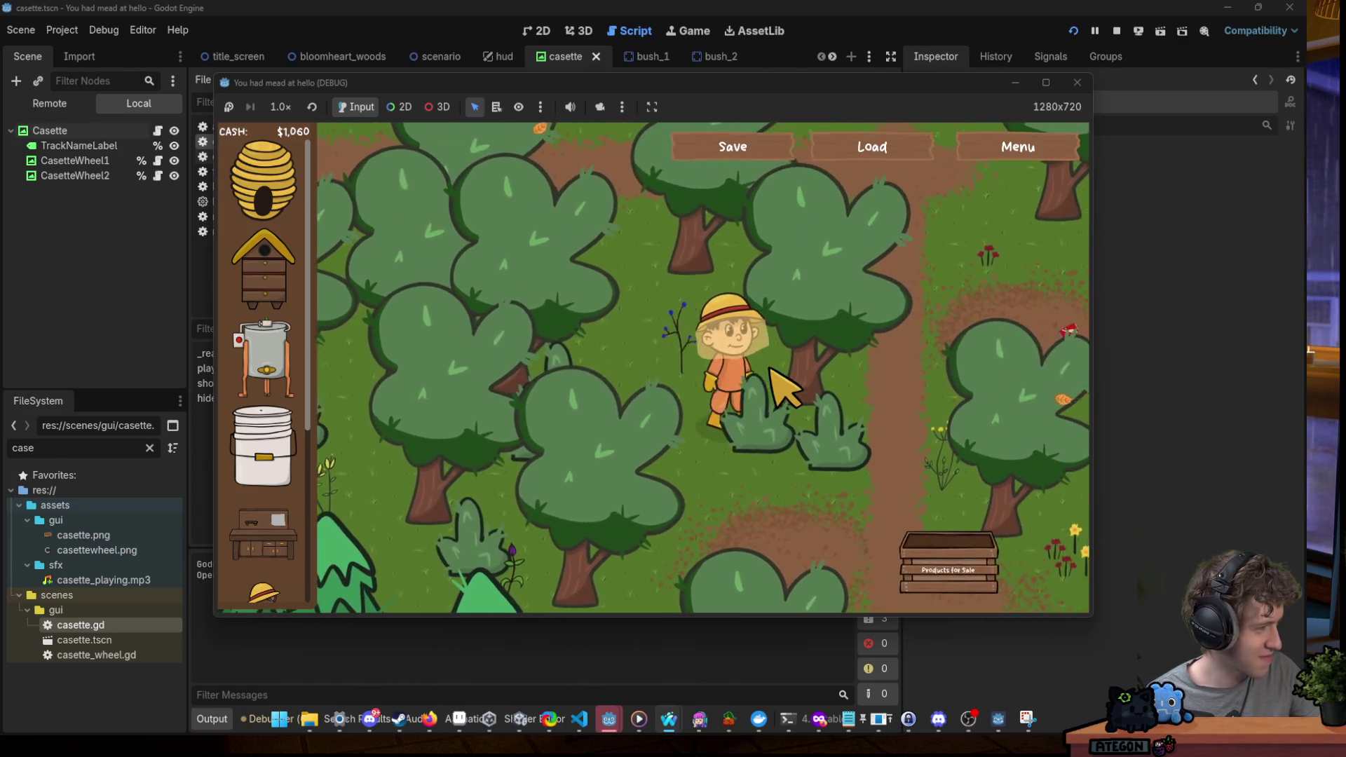
pyautogui.press('a')
pyautogui.press('s')
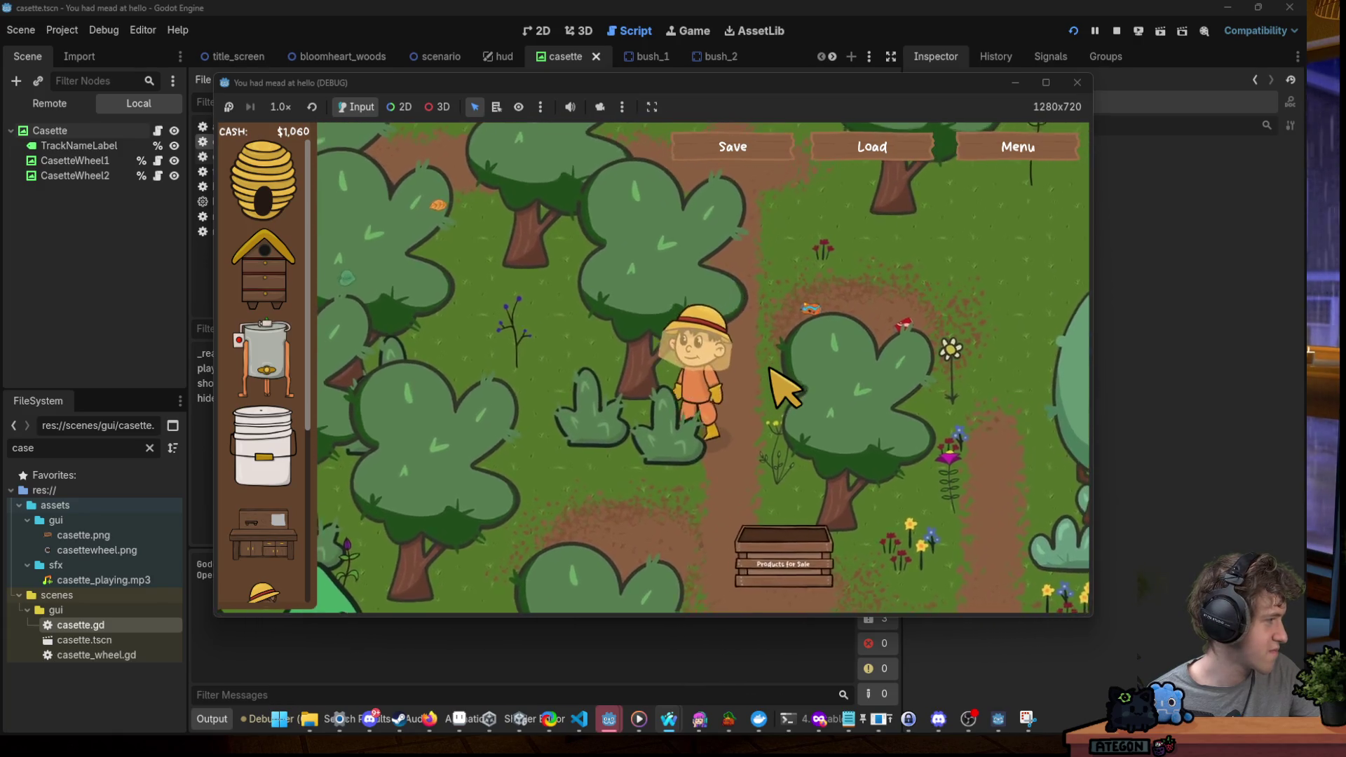
pyautogui.press('a')
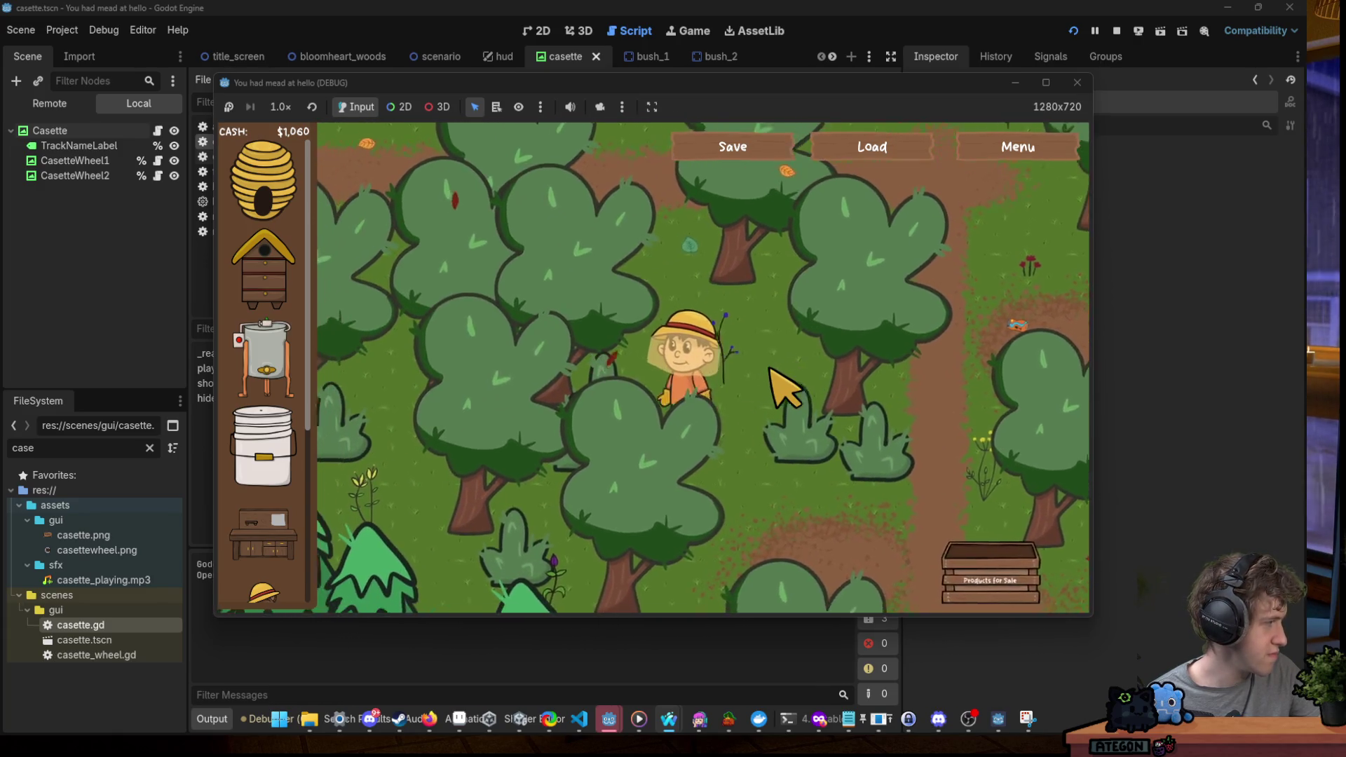
pyautogui.press('s')
pyautogui.press('d')
pyautogui.press('s')
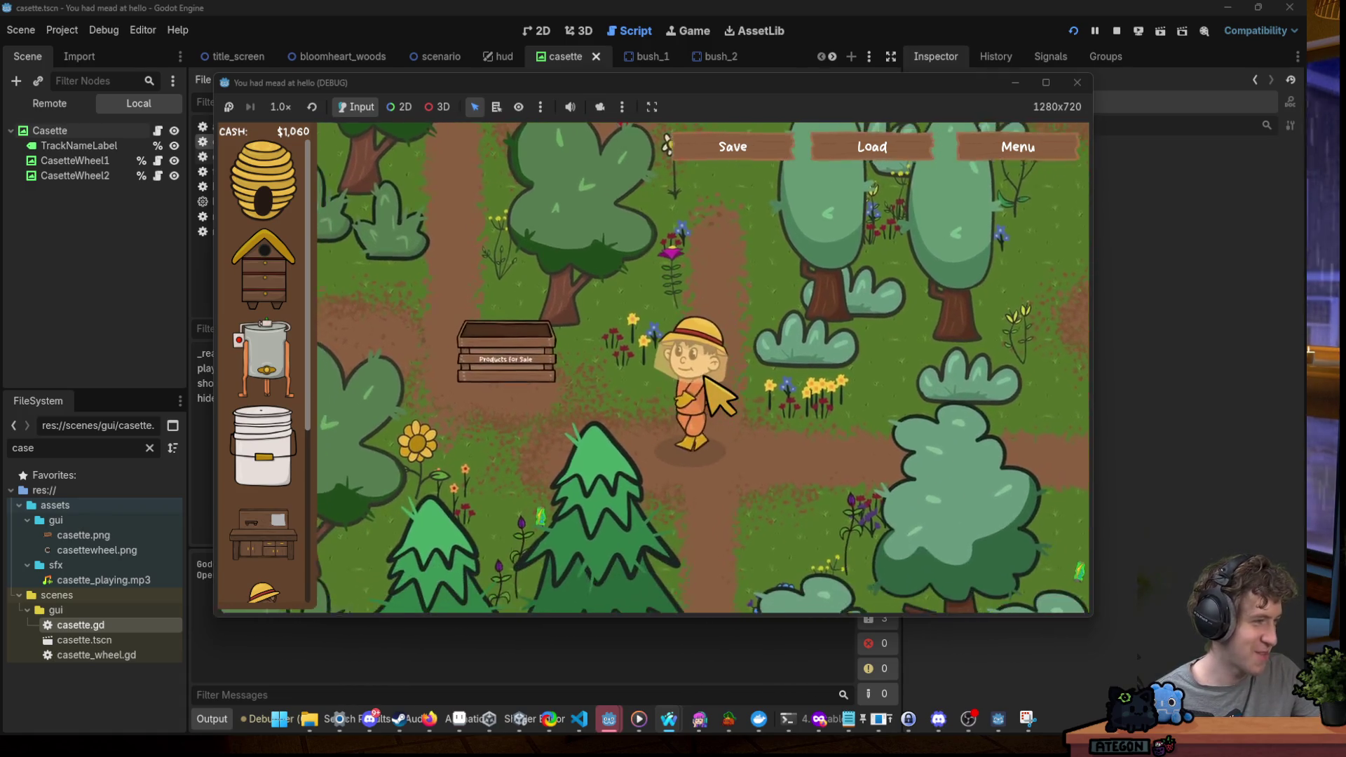
pyautogui.press('a')
pyautogui.press('s')
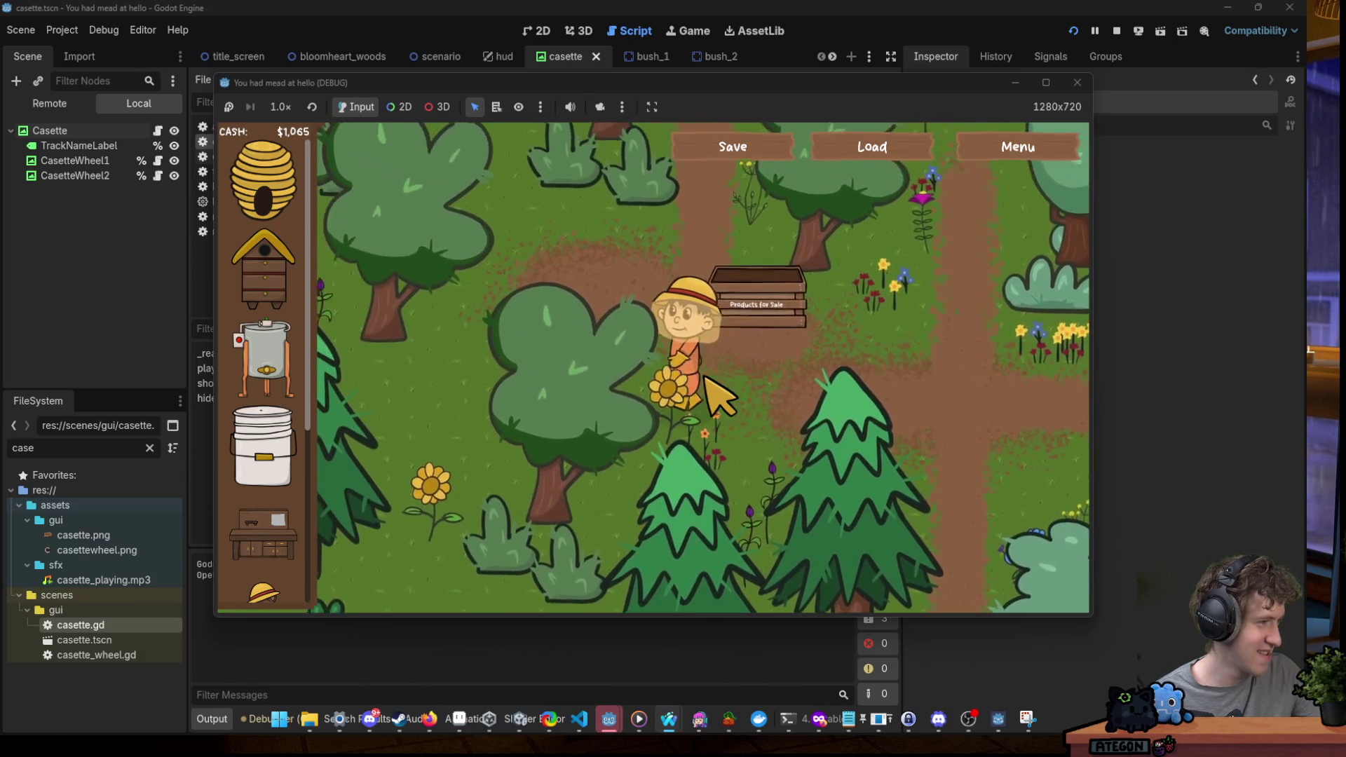
pyautogui.press('w')
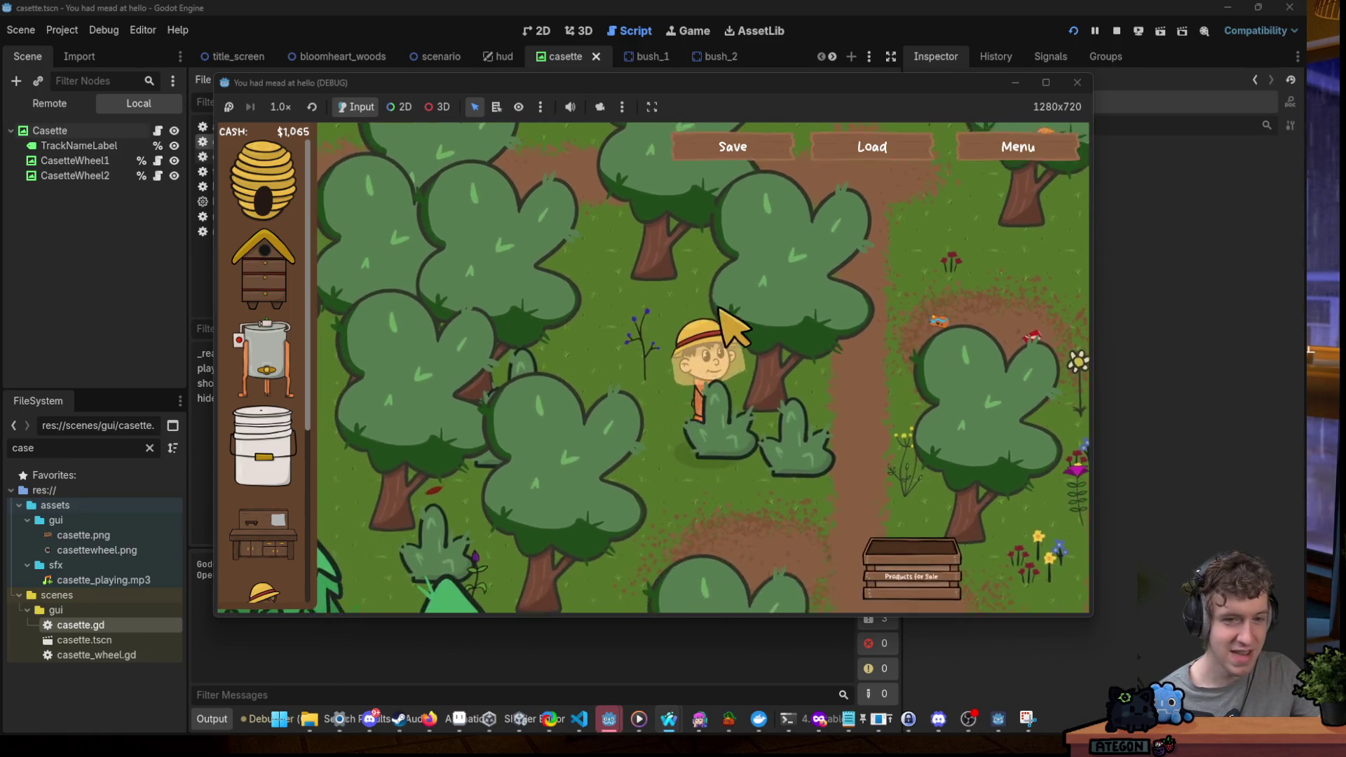
pyautogui.press('d')
pyautogui.press('s')
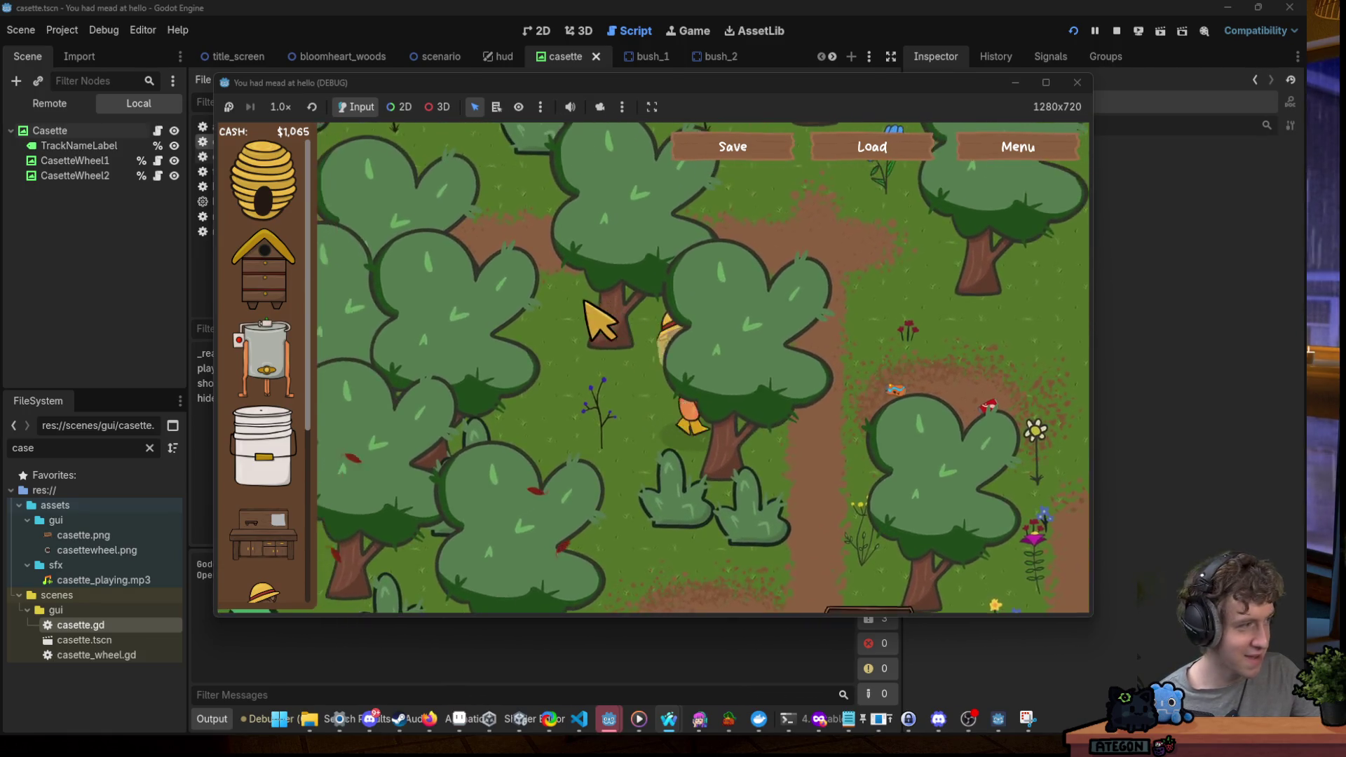
pyautogui.press('d')
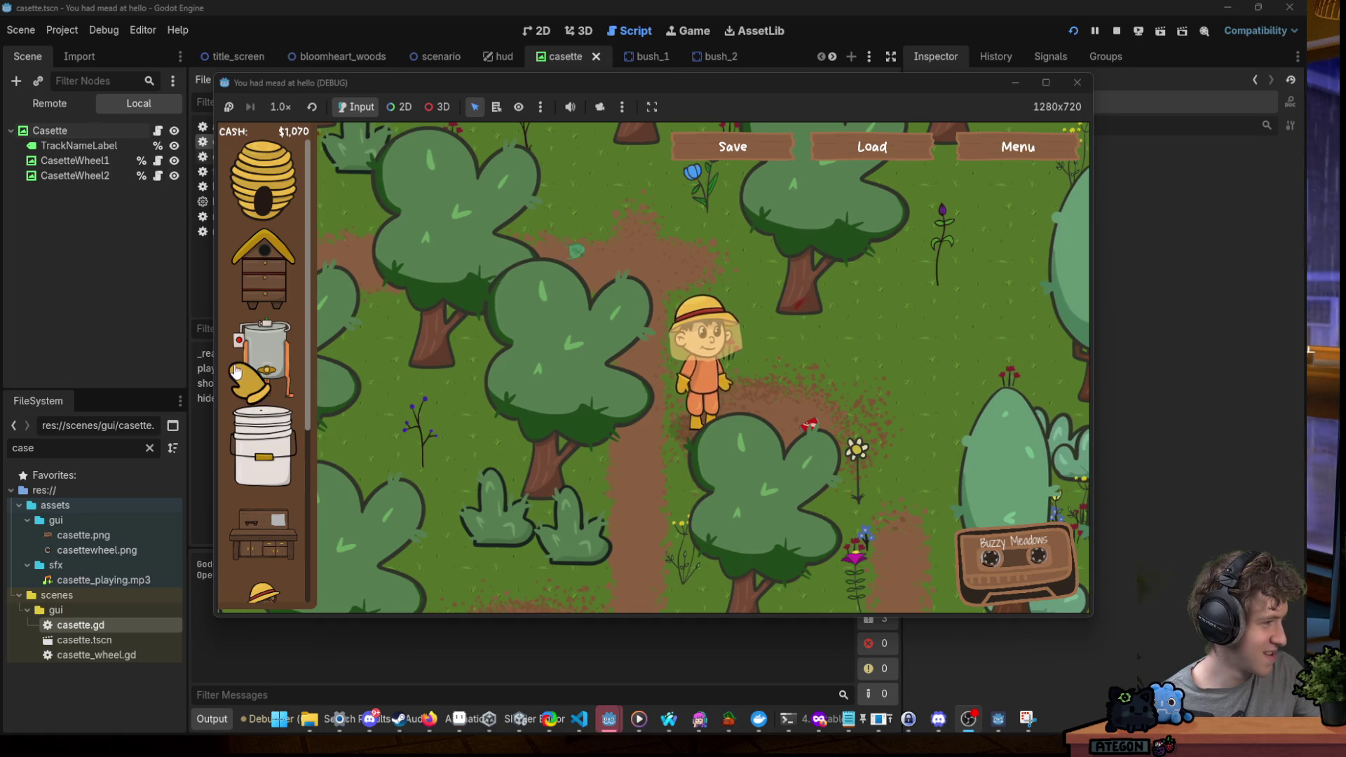
# Walk the beekeeper to the Products for Sale crate to sell goods.
pyautogui.press('d')
pyautogui.press('s')
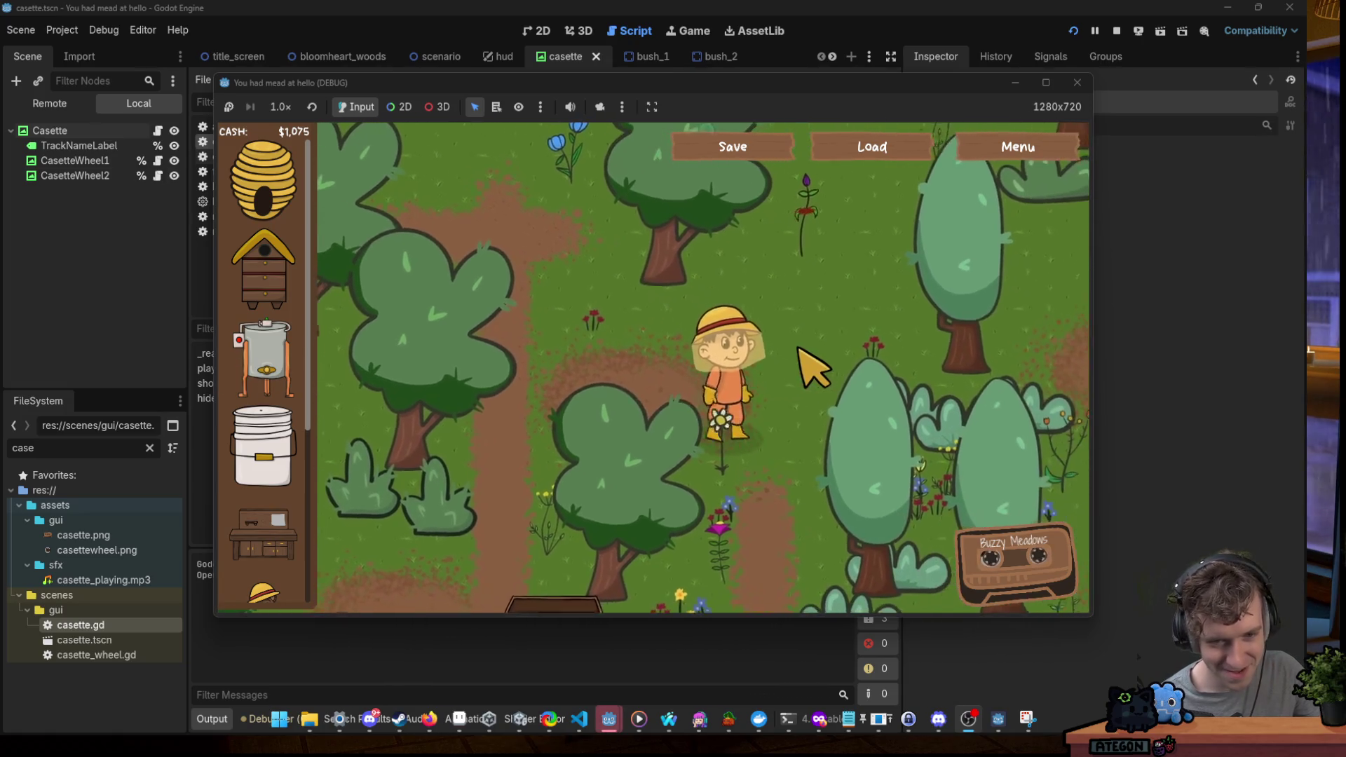
pyautogui.press('s')
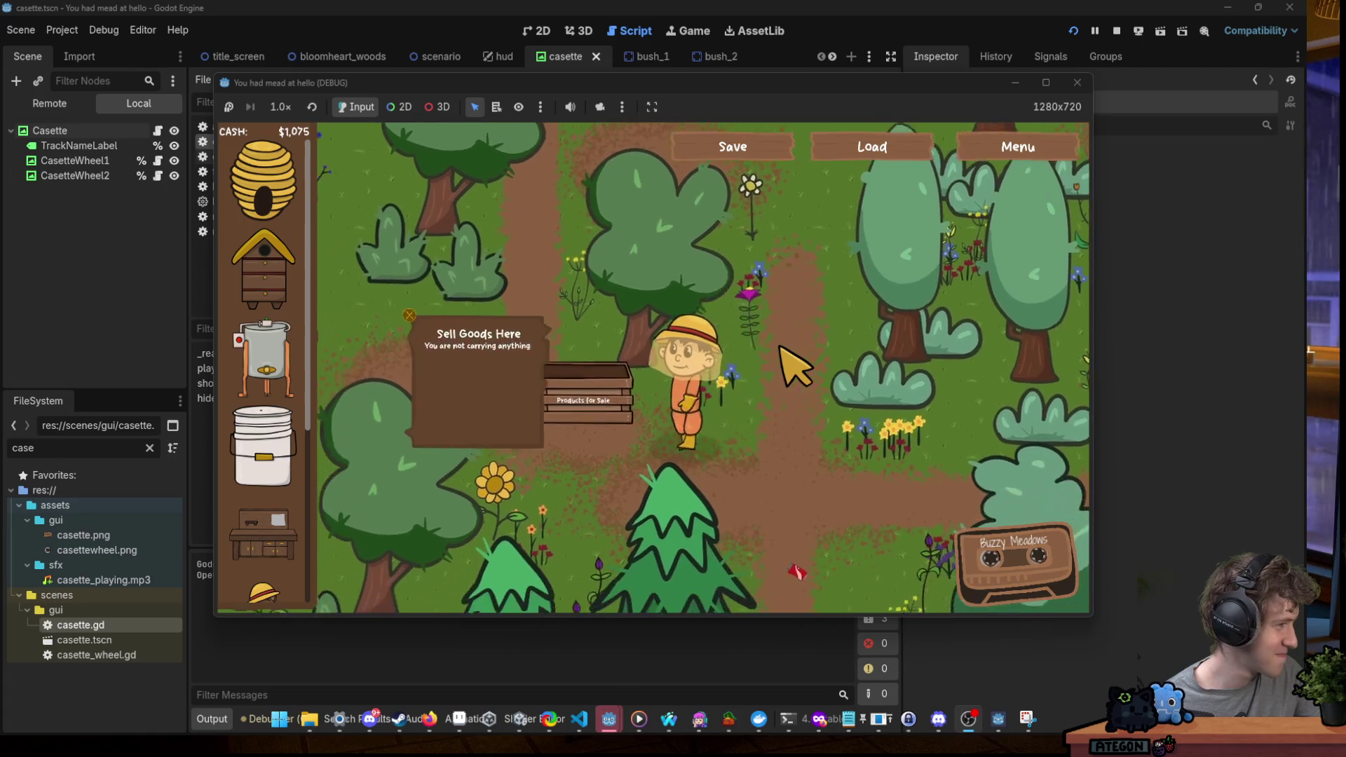
pyautogui.press('a')
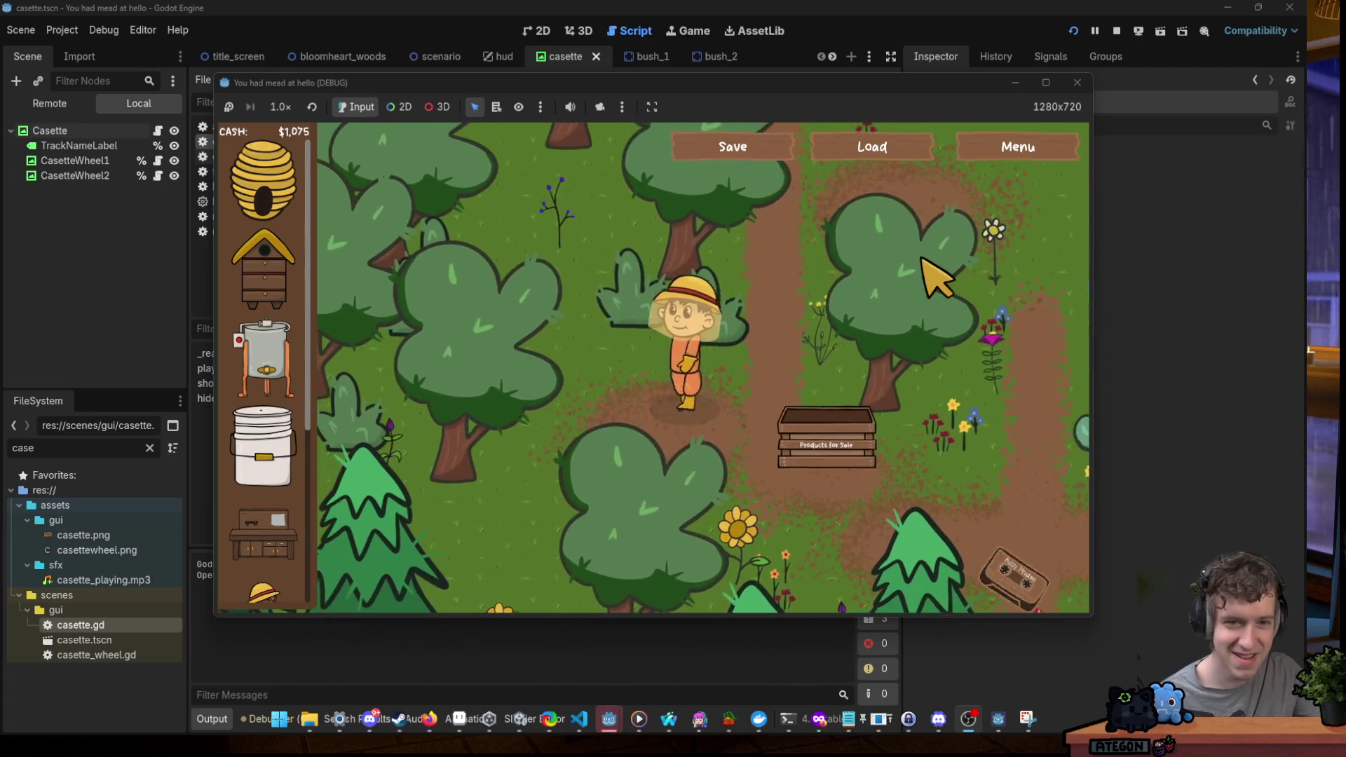
pyautogui.press('w')
pyautogui.press('s')
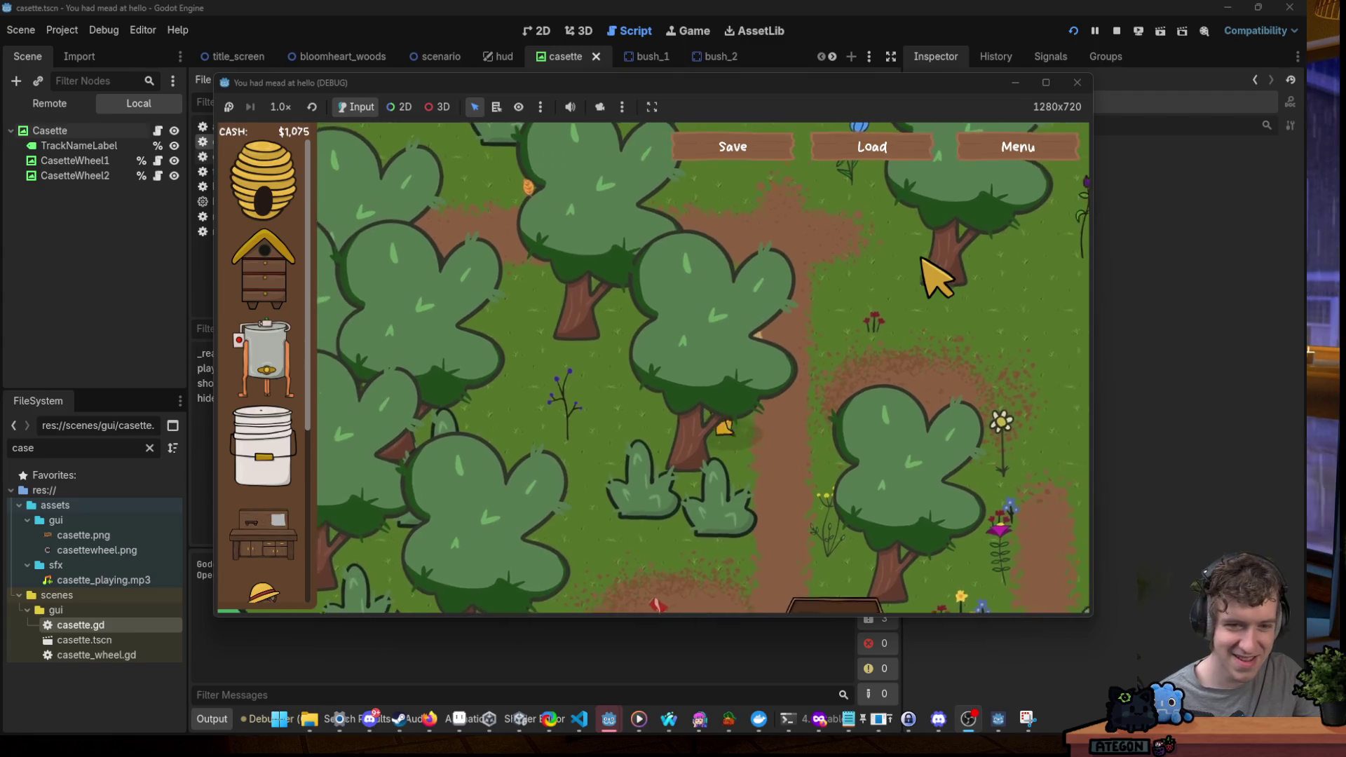
pyautogui.press('d')
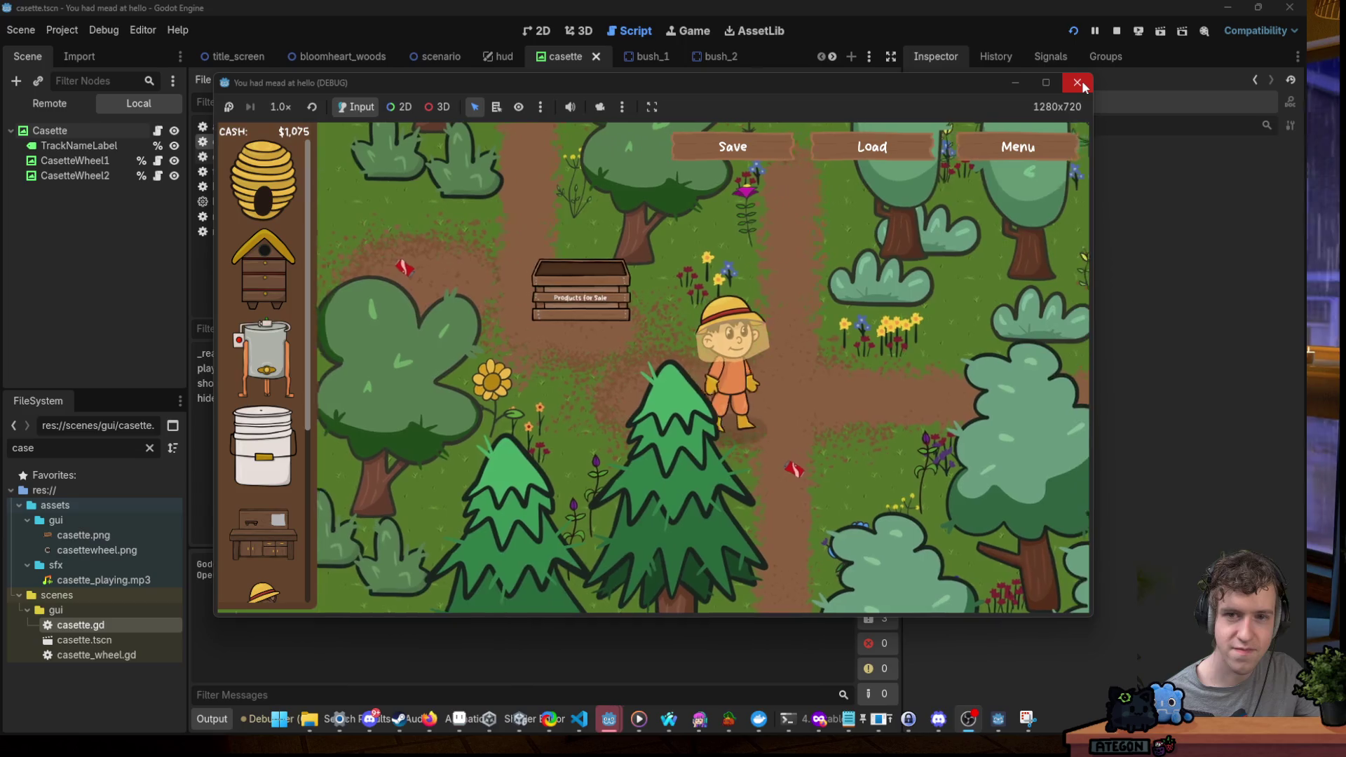
pyautogui.press('w')
pyautogui.press('d')
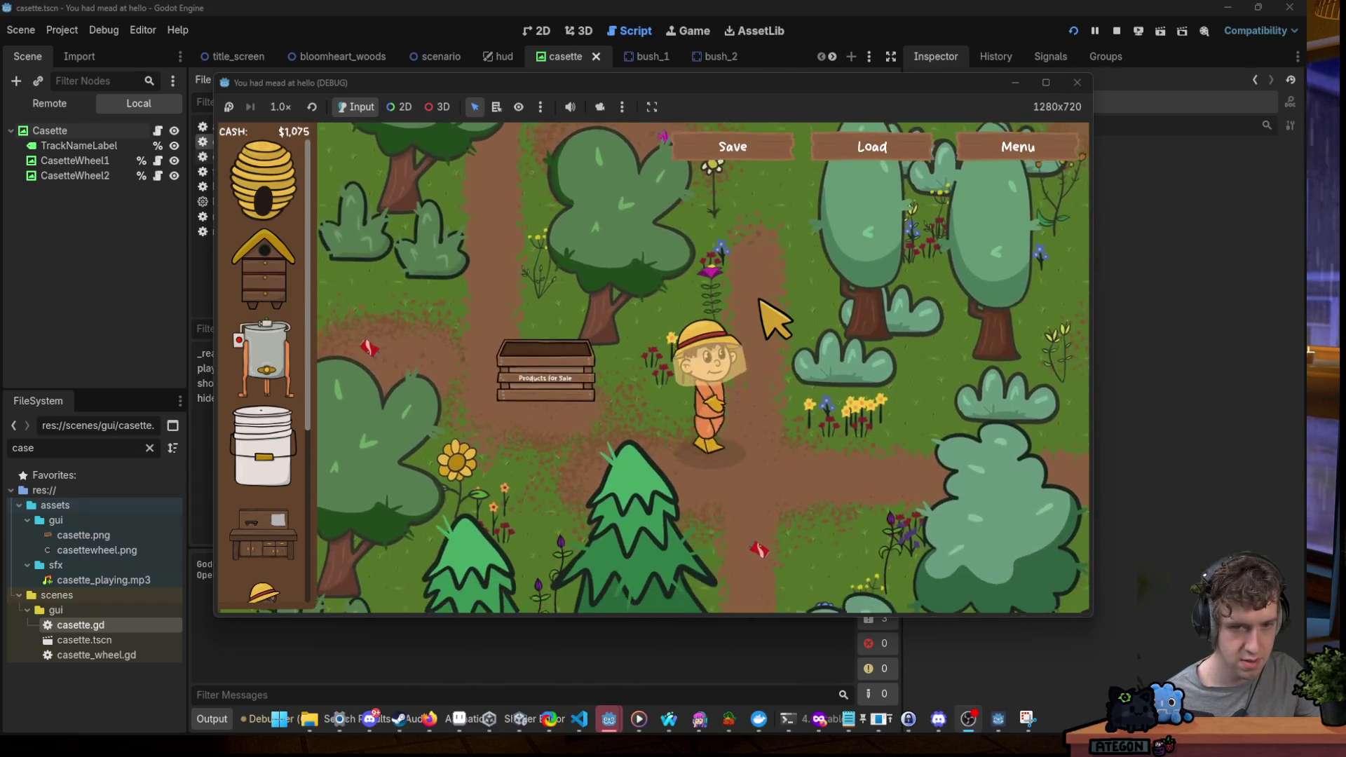
pyautogui.press('s')
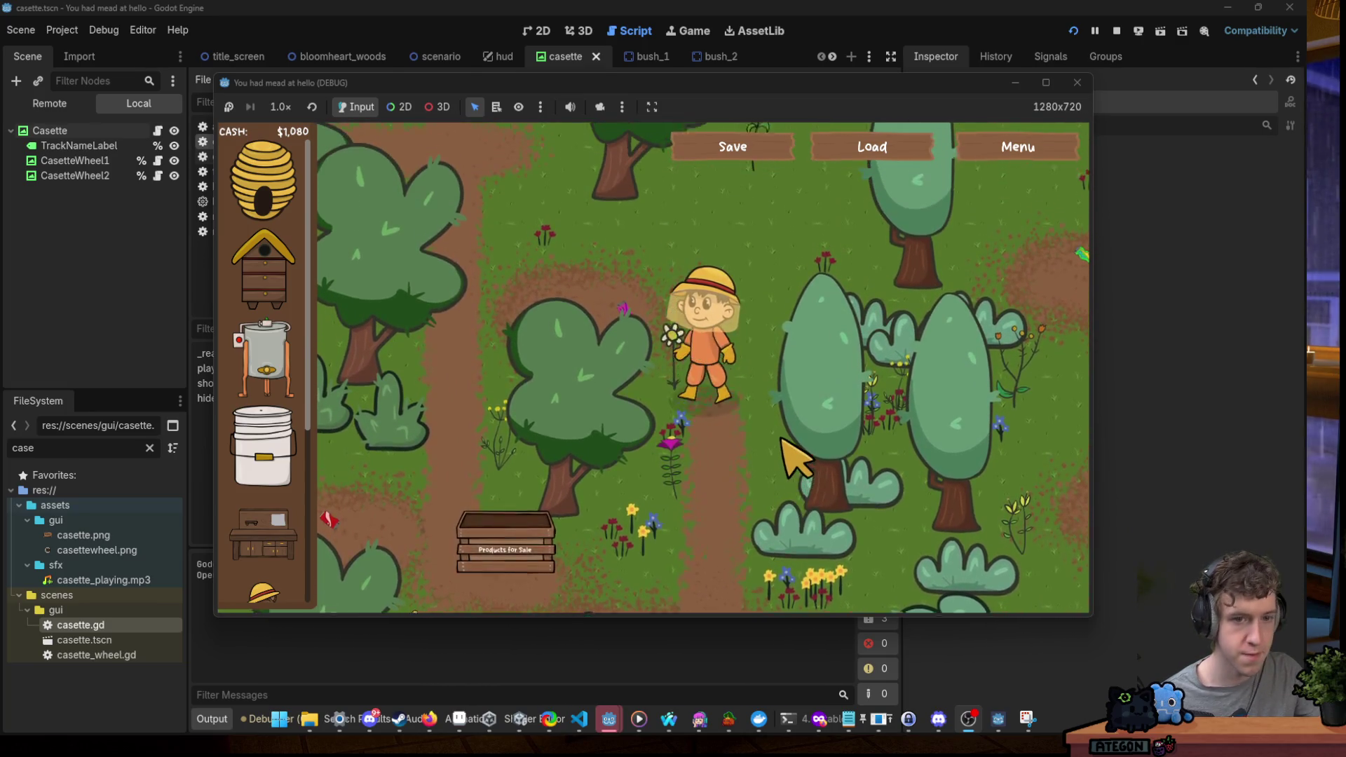
# Walk the beekeeper away from the crate, up-left and left through the forest.
pyautogui.press('w')
pyautogui.press('w')
pyautogui.press('a')
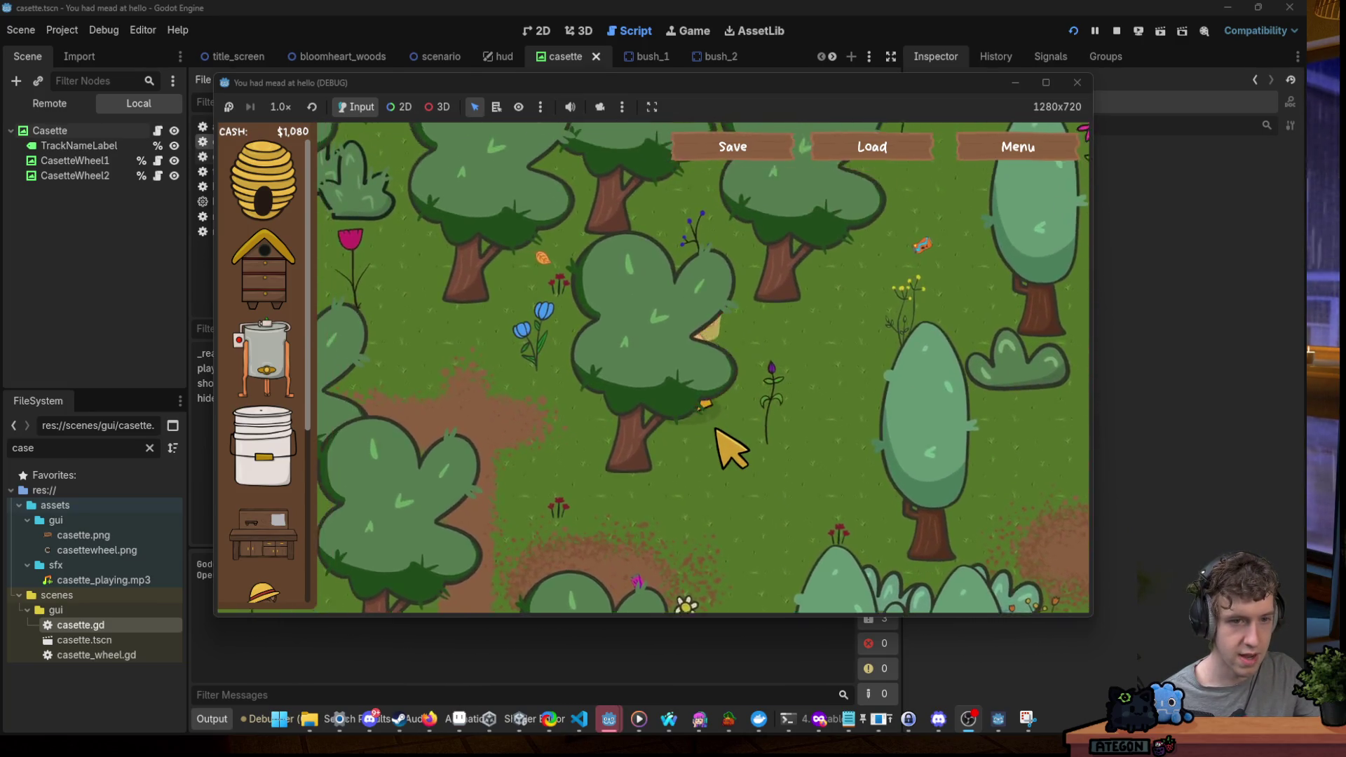
pyautogui.press('w')
pyautogui.press('a')
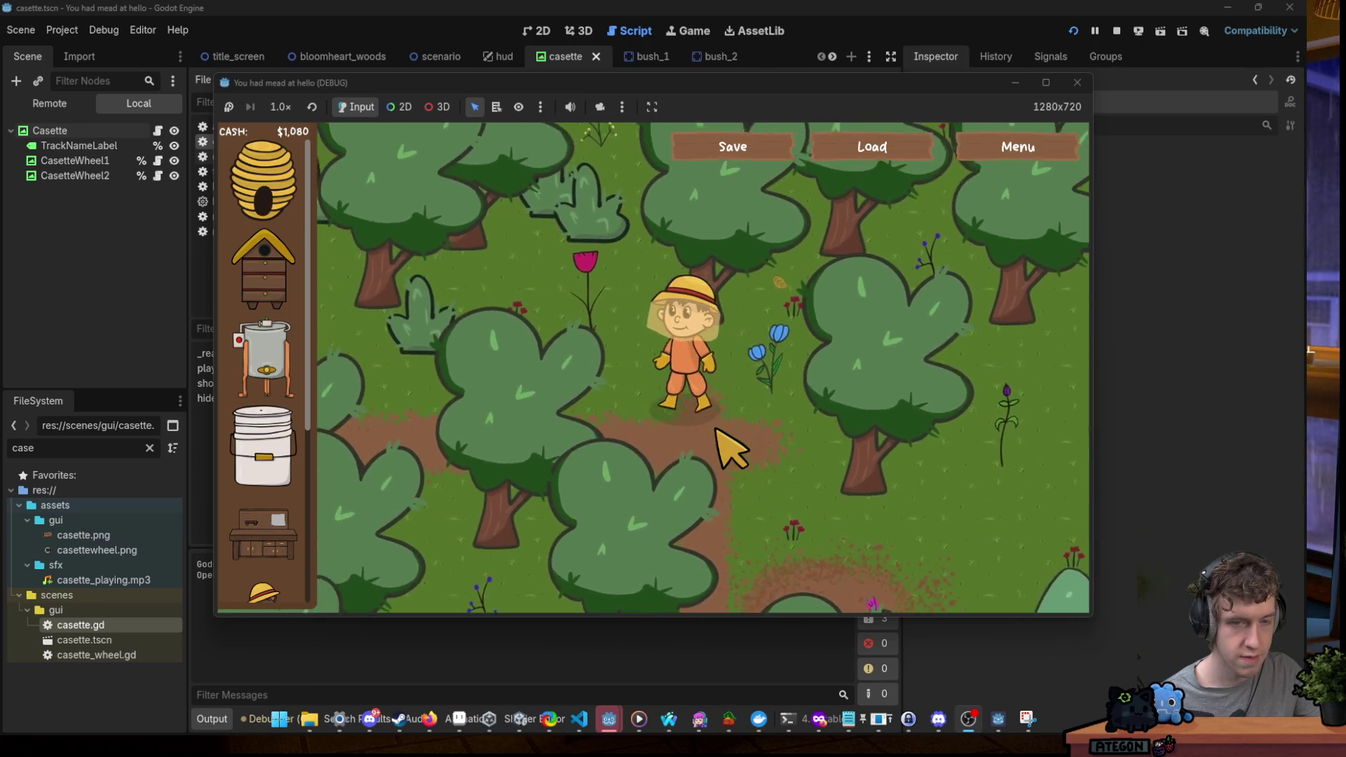
pyautogui.press('a')
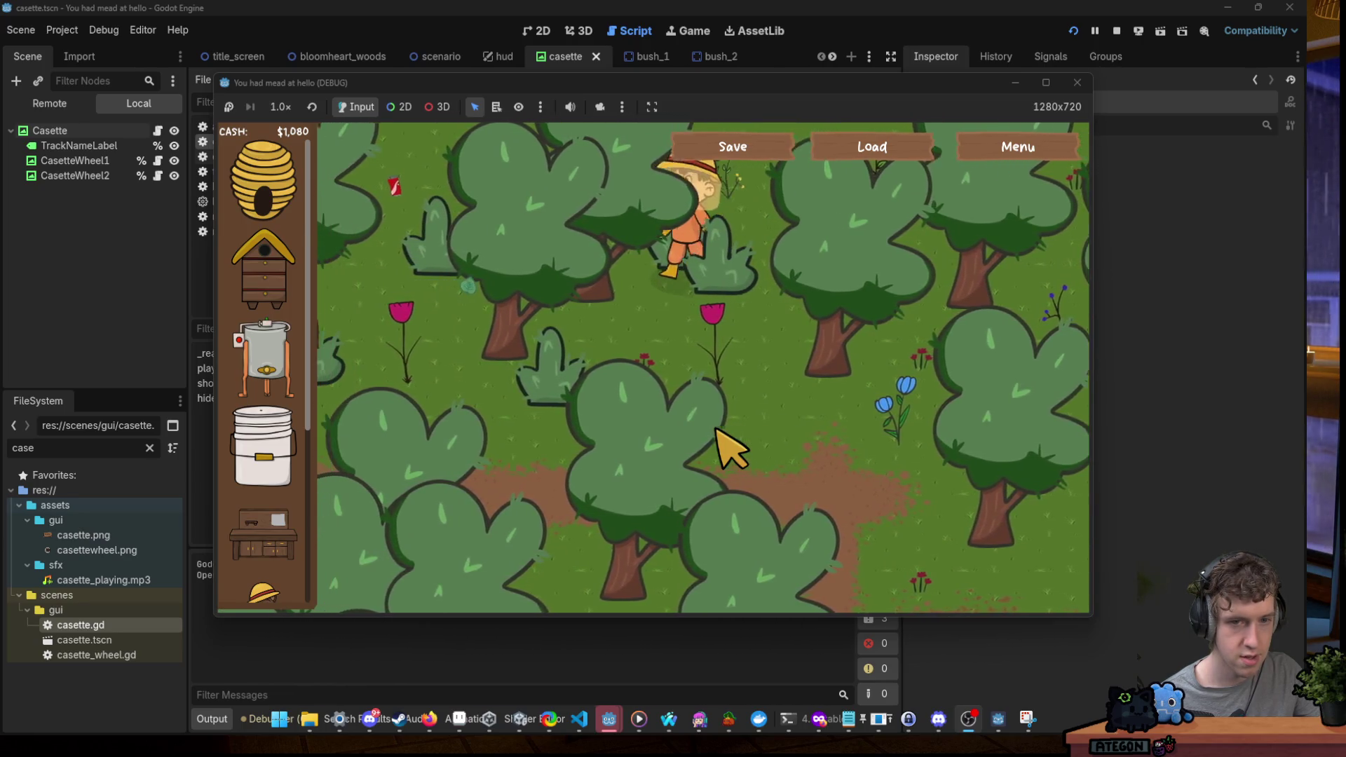
pyautogui.press('a')
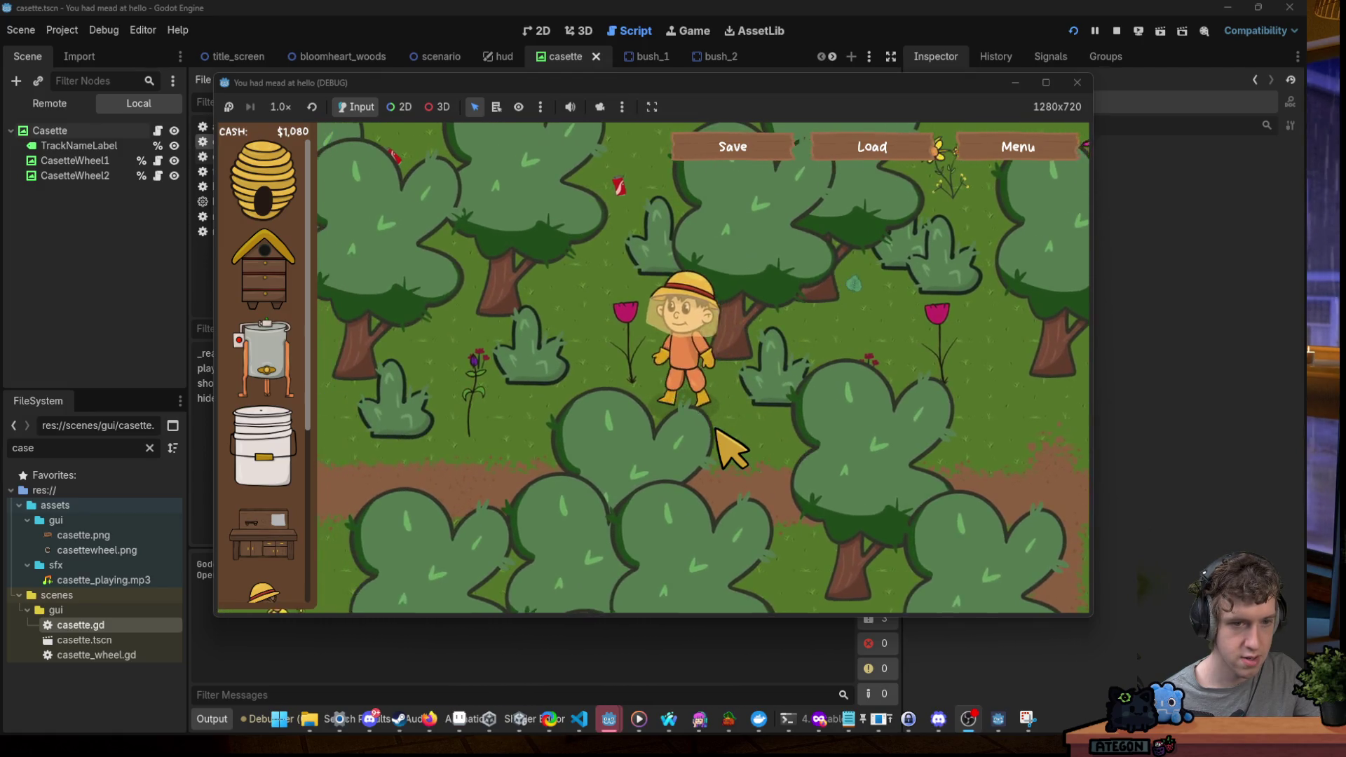
pyautogui.press('a')
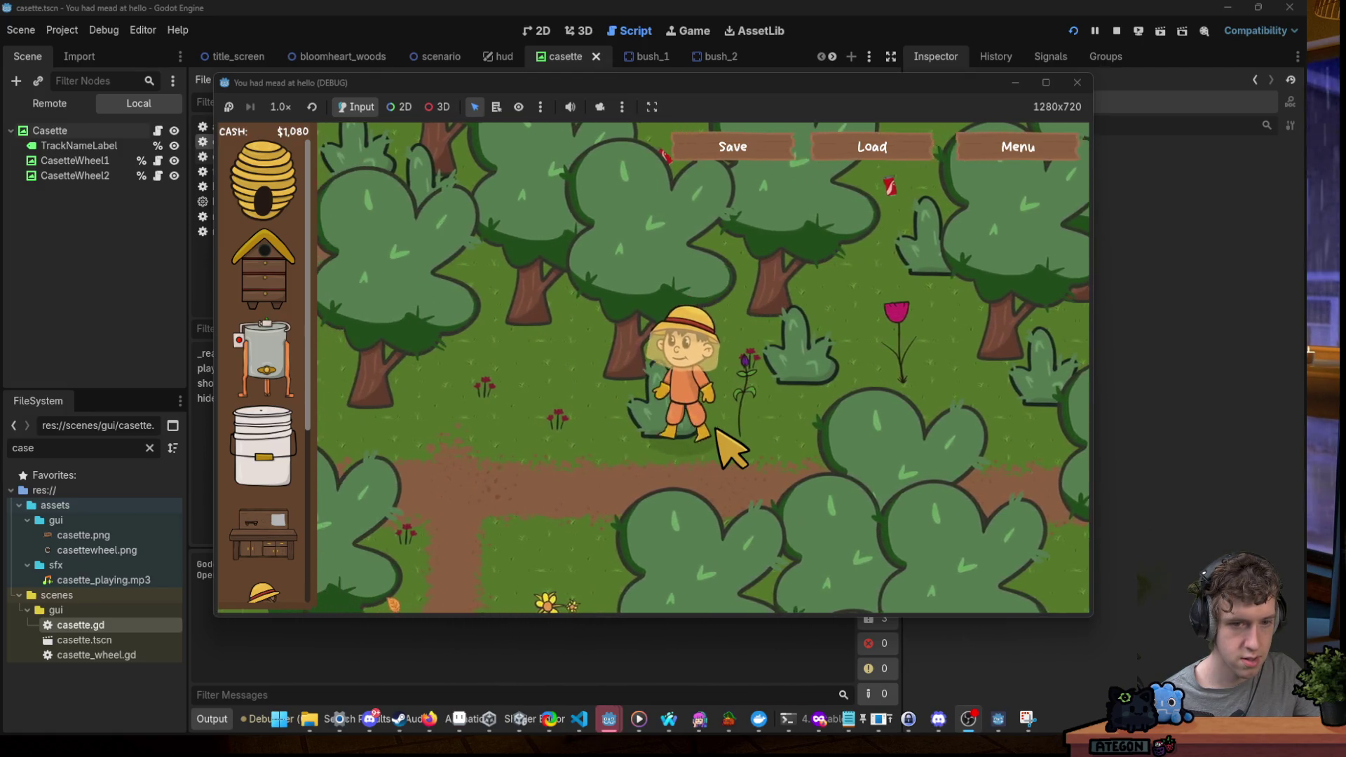
pyautogui.press('s')
pyautogui.press('s')
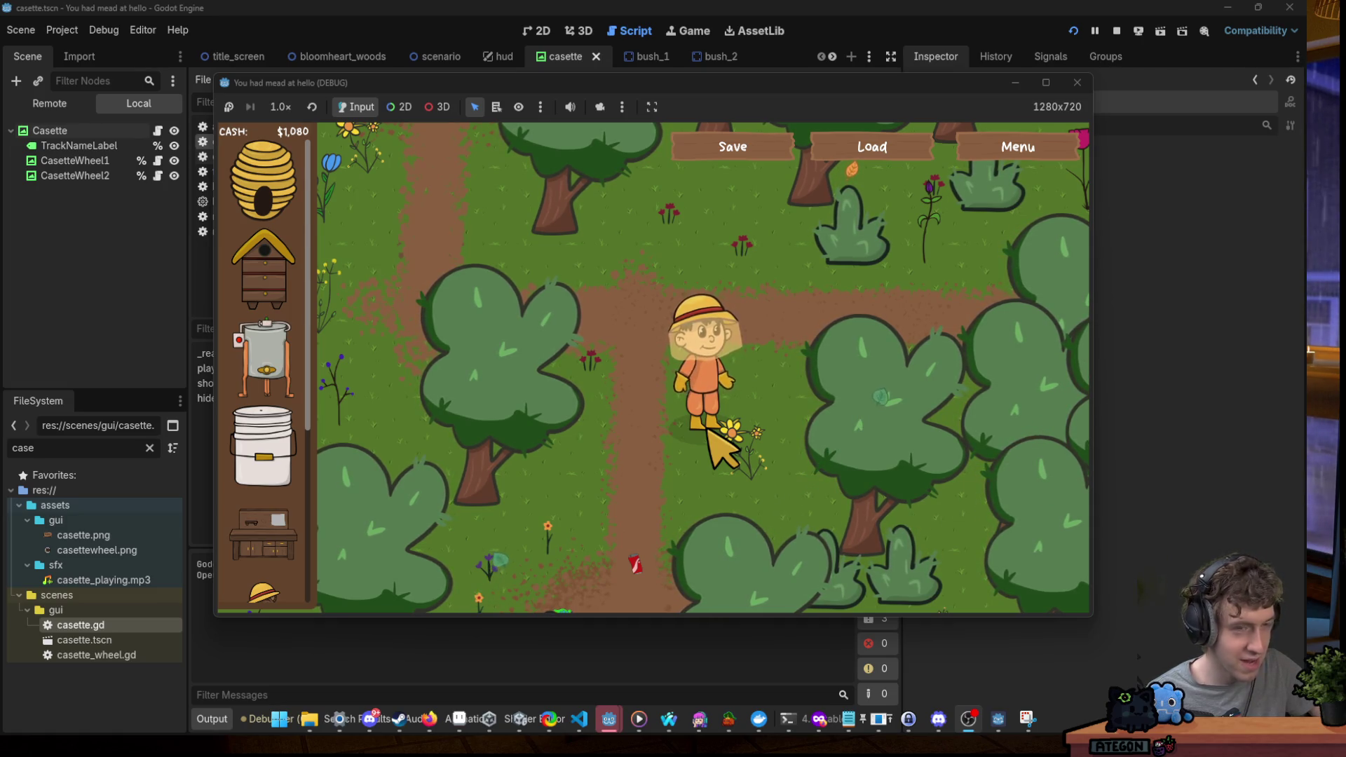
# Wander the beekeeper around the forest, ending up-left past the pine trees.
pyautogui.press('d')
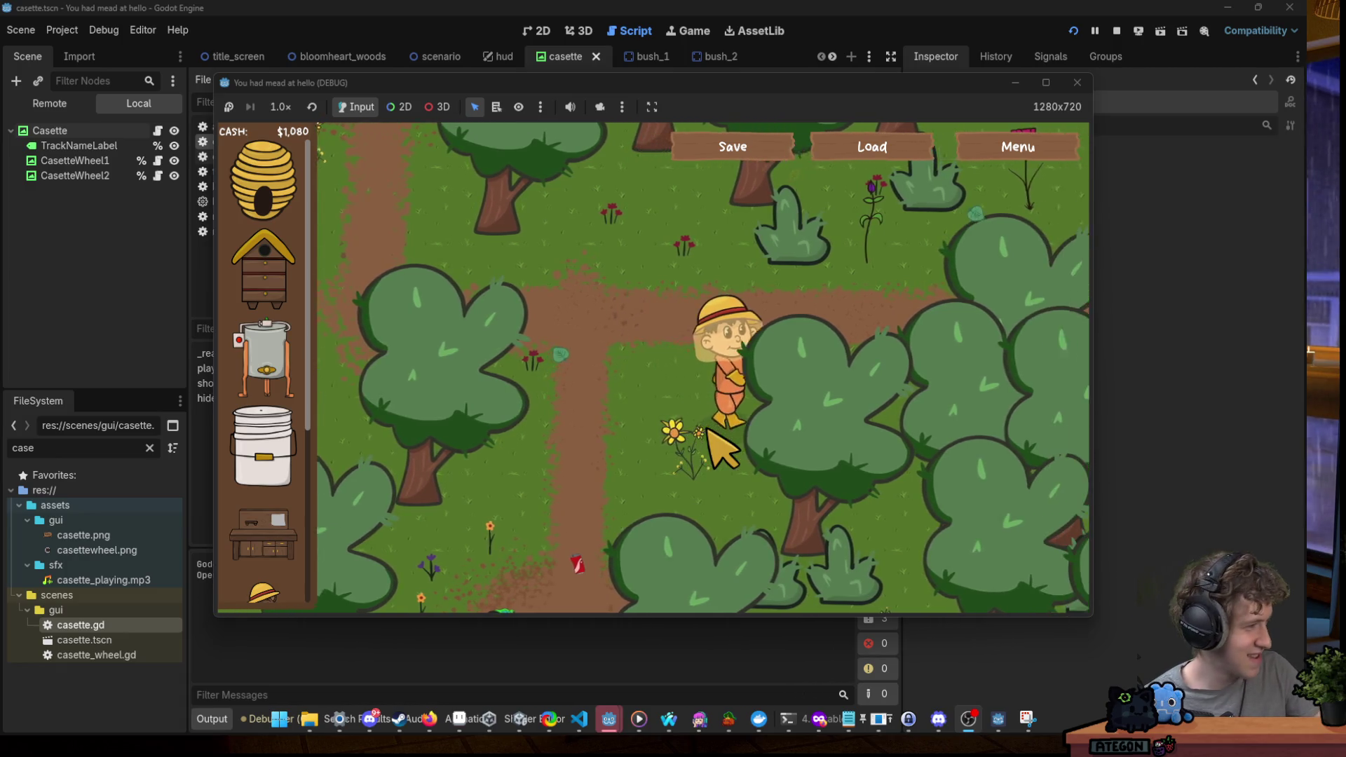
pyautogui.press('w')
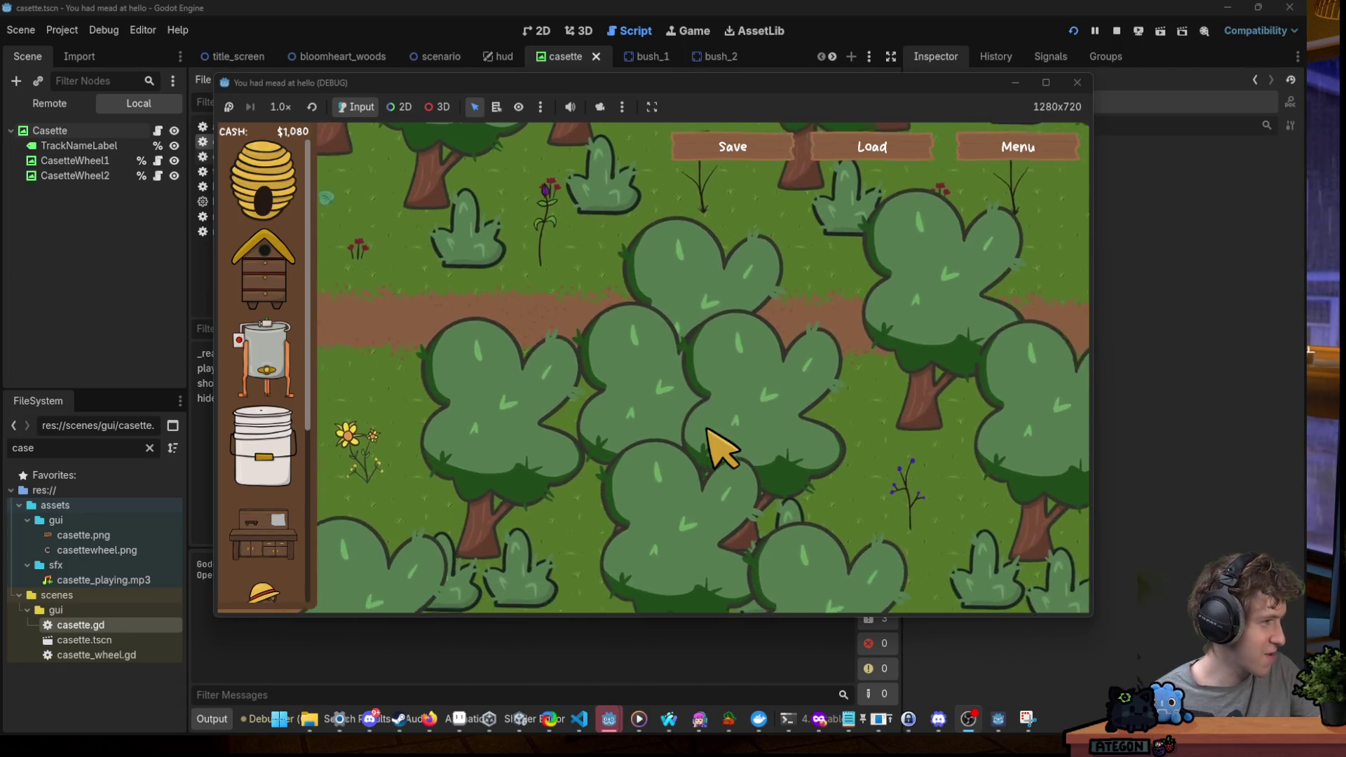
pyautogui.press('w')
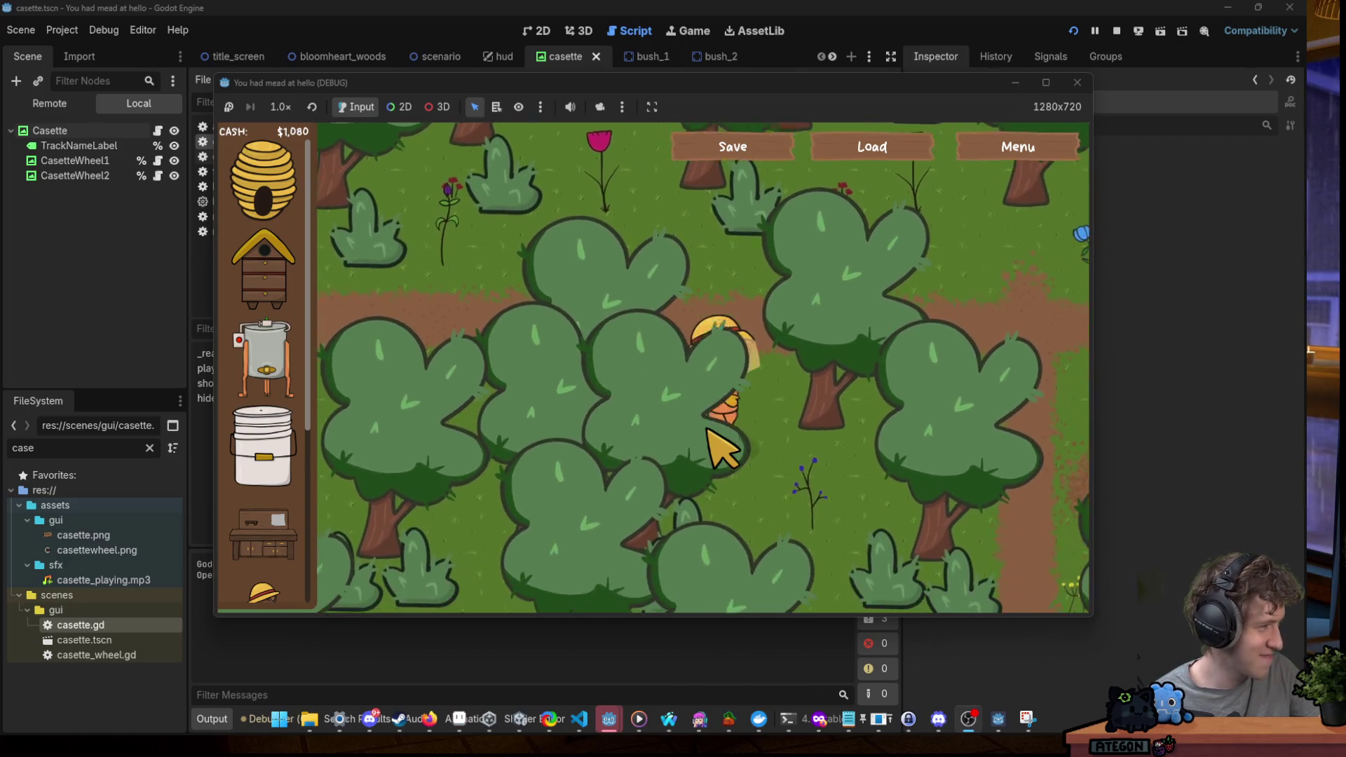
pyautogui.press('s')
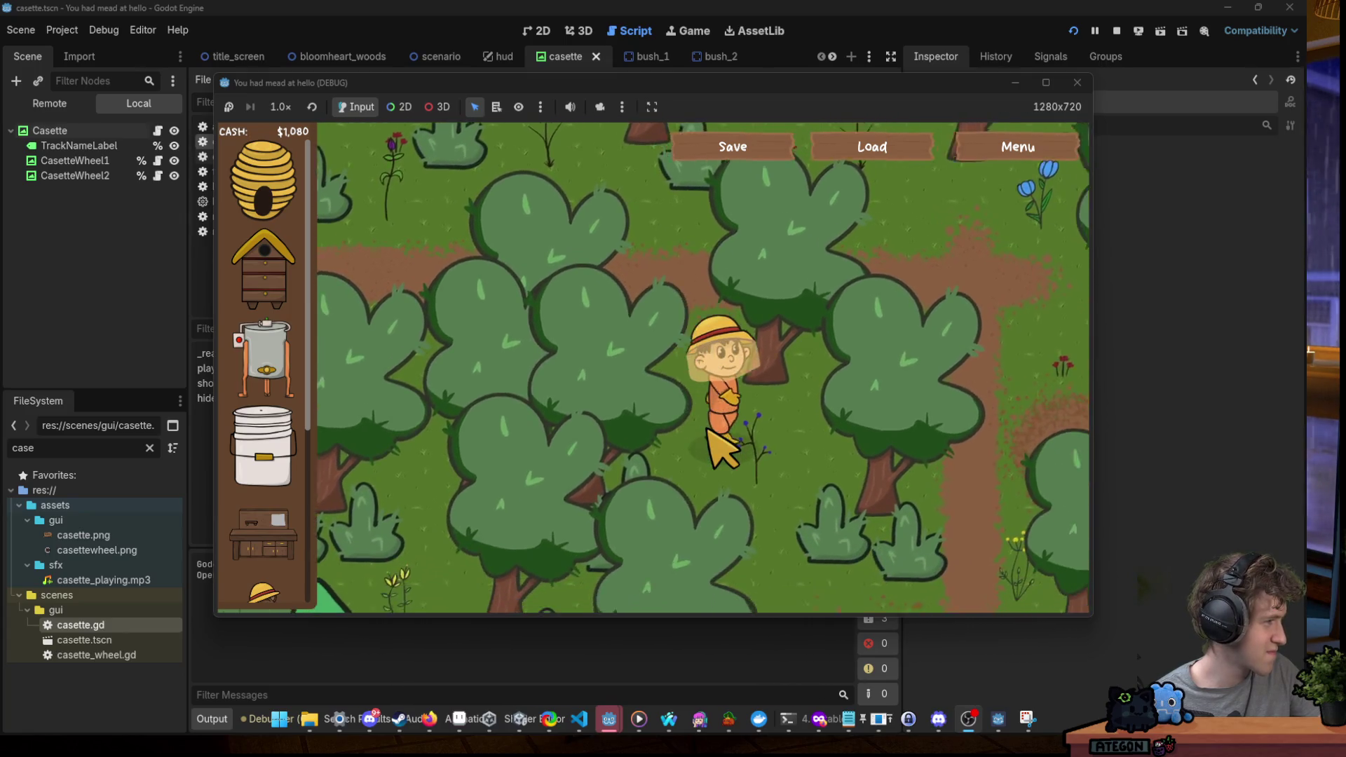
pyautogui.press('d')
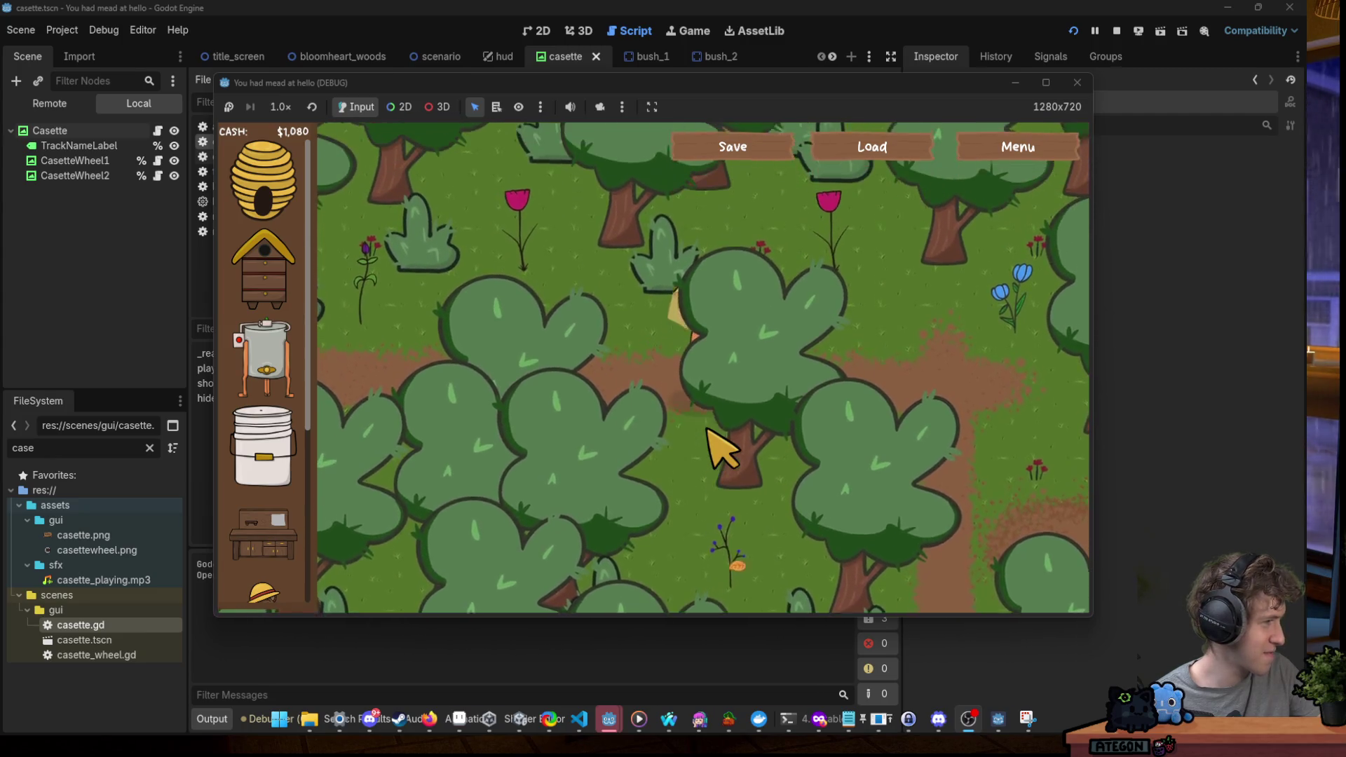
pyautogui.press('d')
pyautogui.press('s')
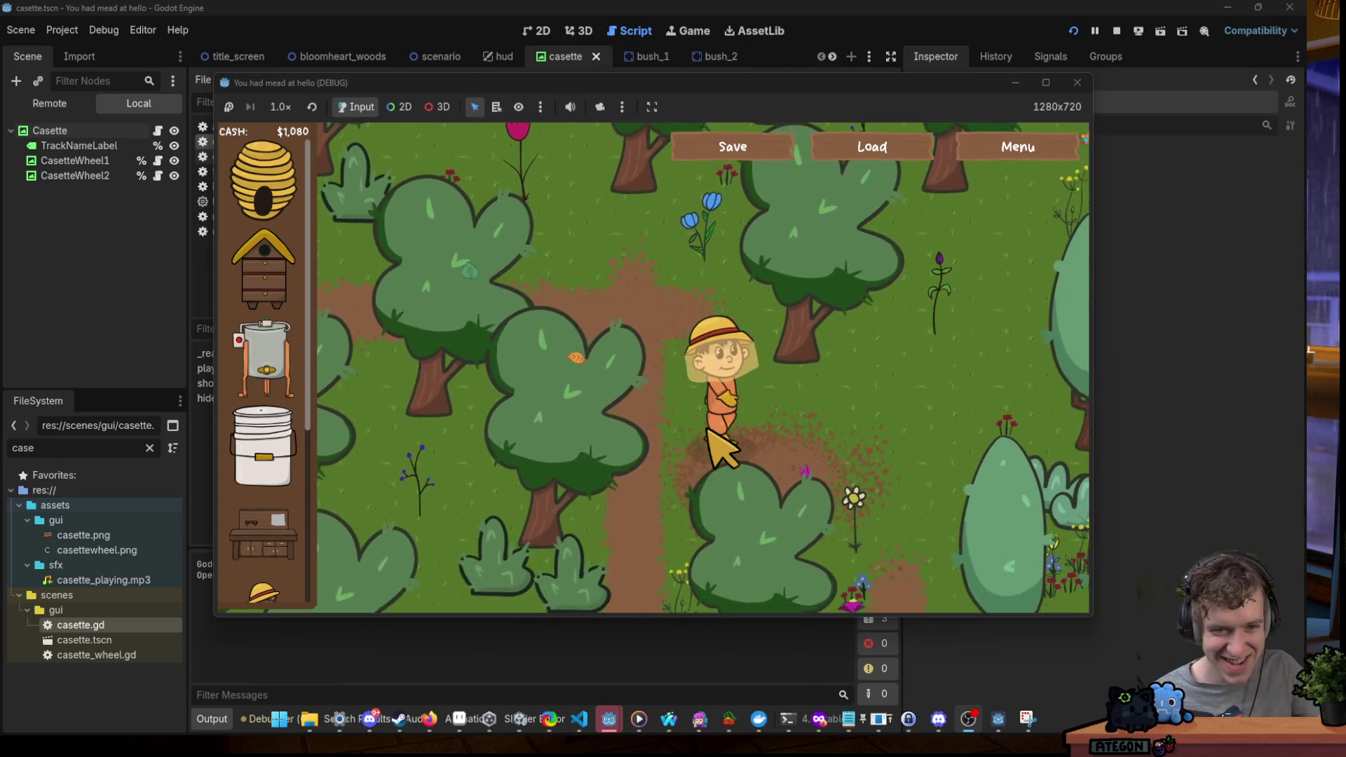
pyautogui.press('s')
pyautogui.press('a')
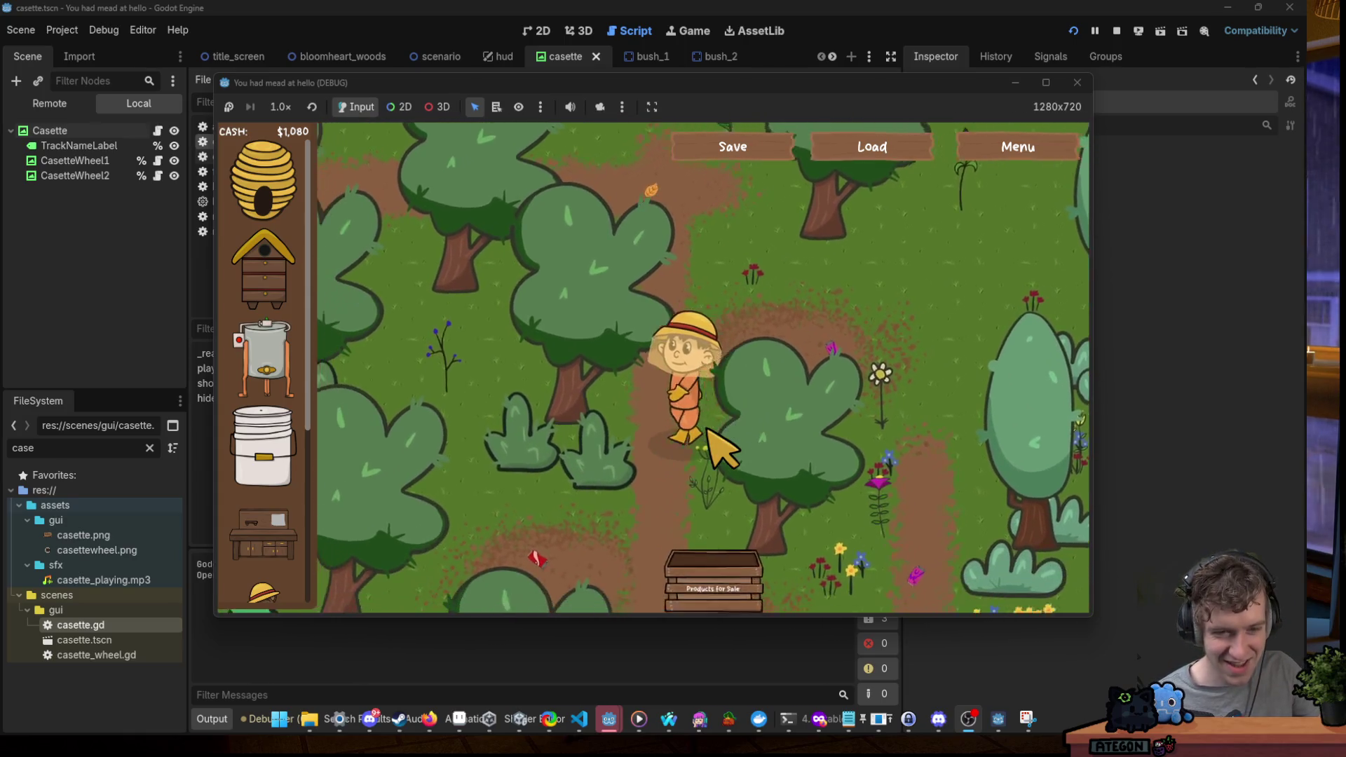
pyautogui.press('w')
pyautogui.press('a')
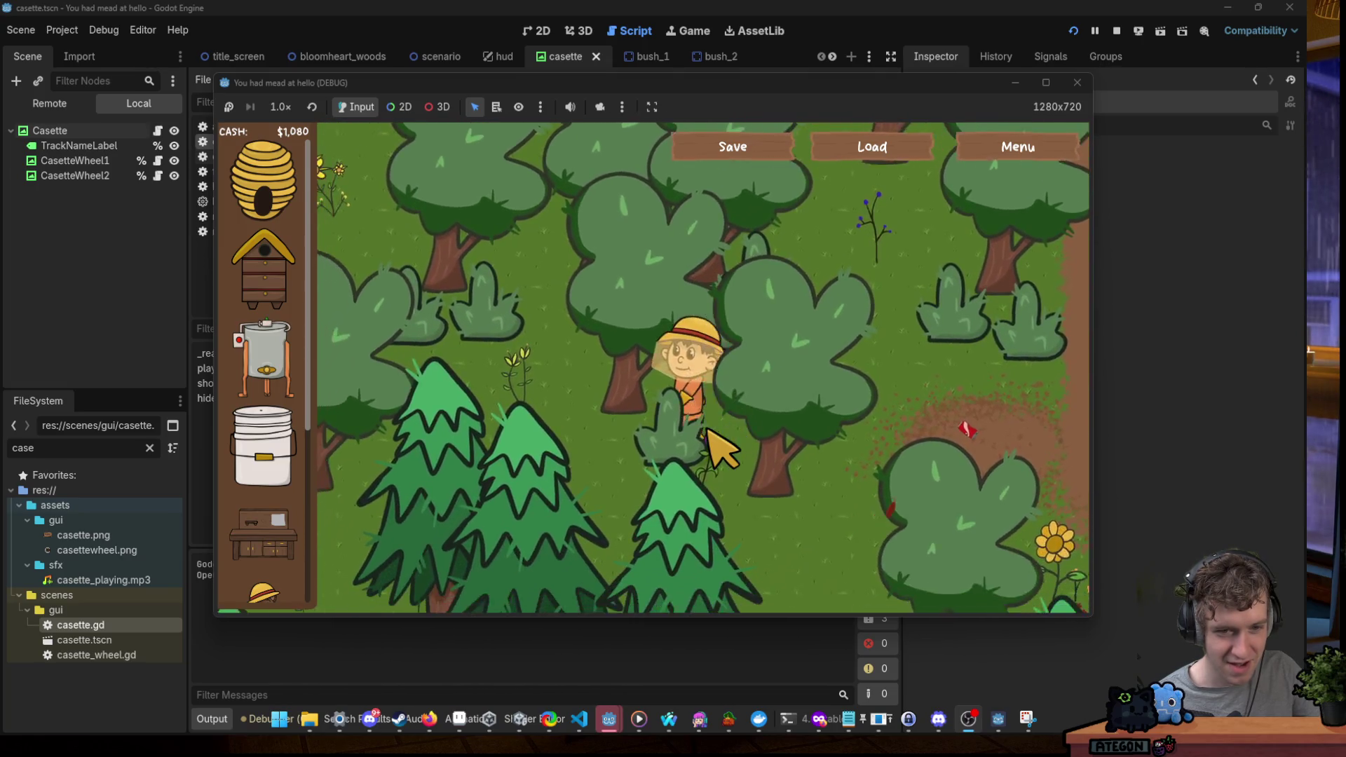
pyautogui.press('w')
pyautogui.press('a')
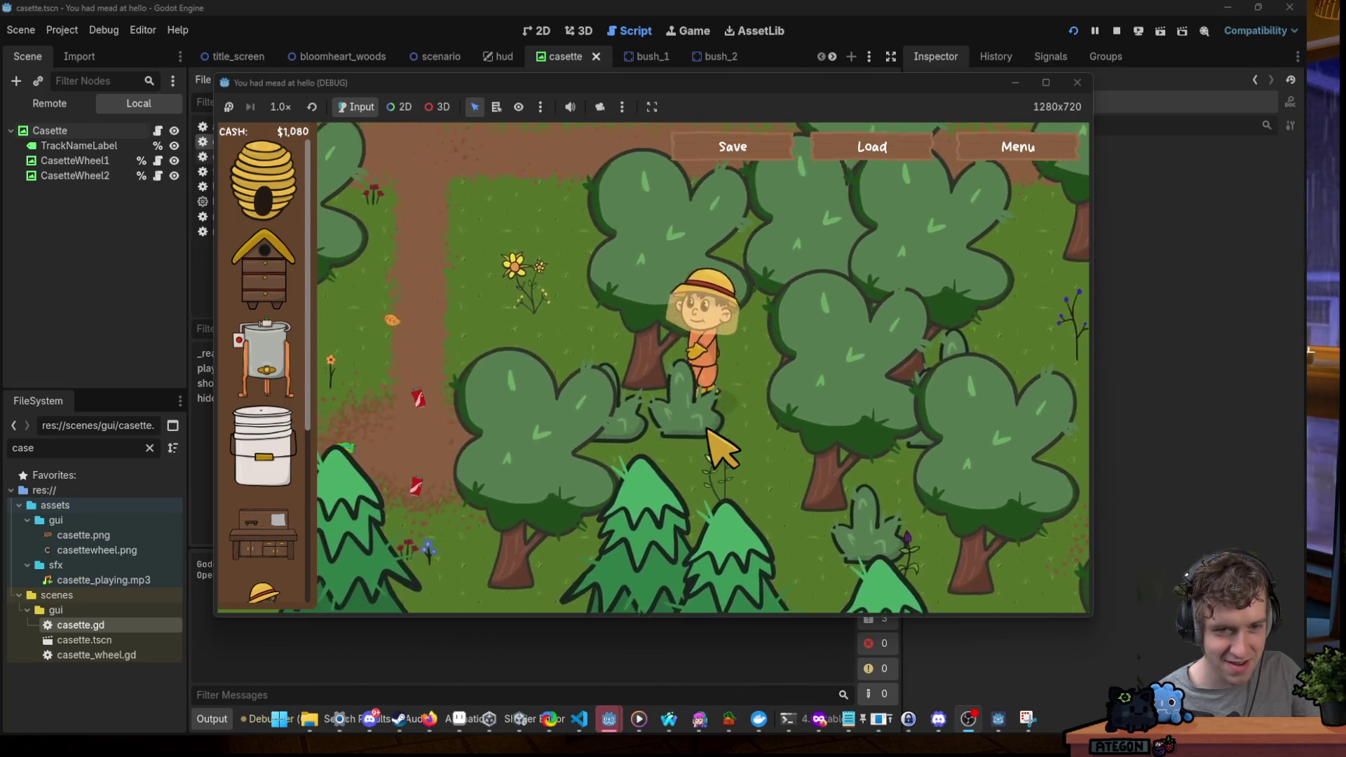
# Walk the beekeeper to the Sell Goods Here crate to complete a sale.
pyautogui.press('d')
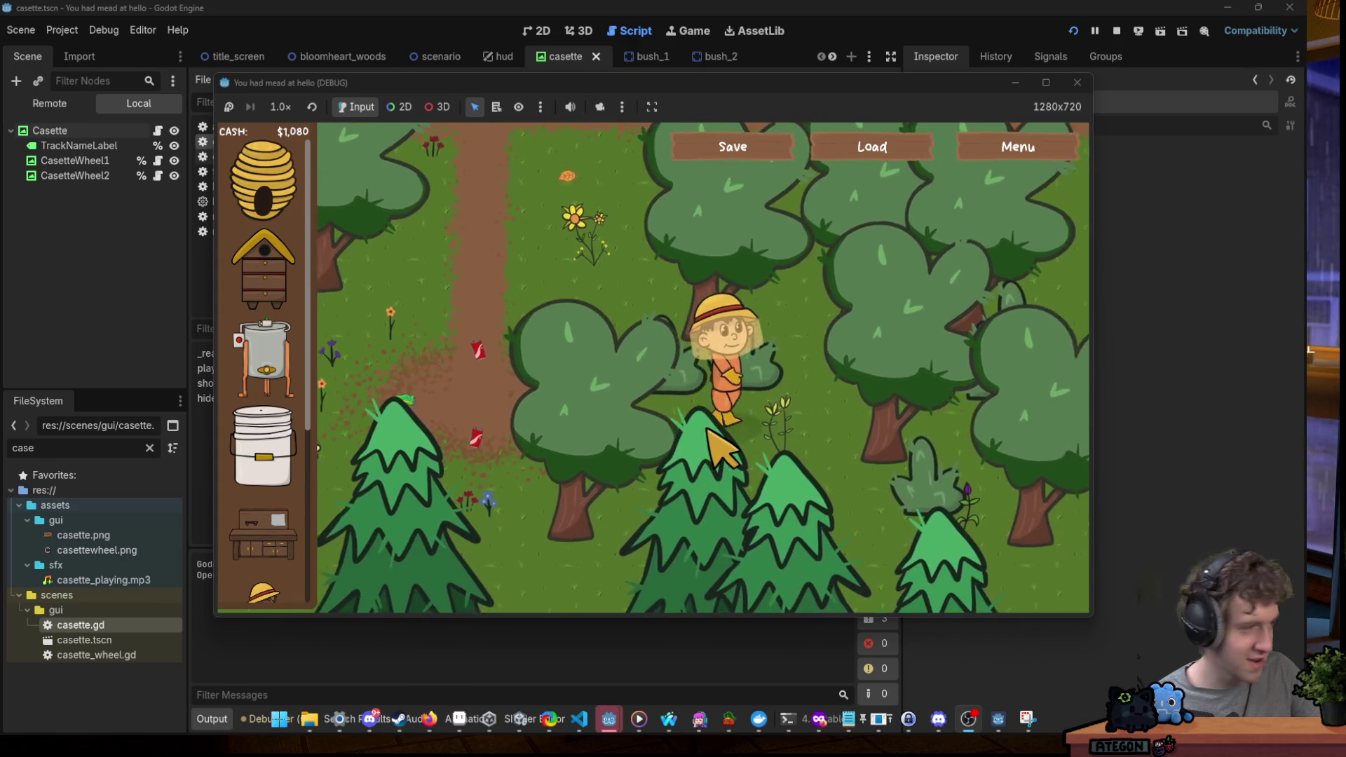
pyautogui.press('s')
pyautogui.press('d')
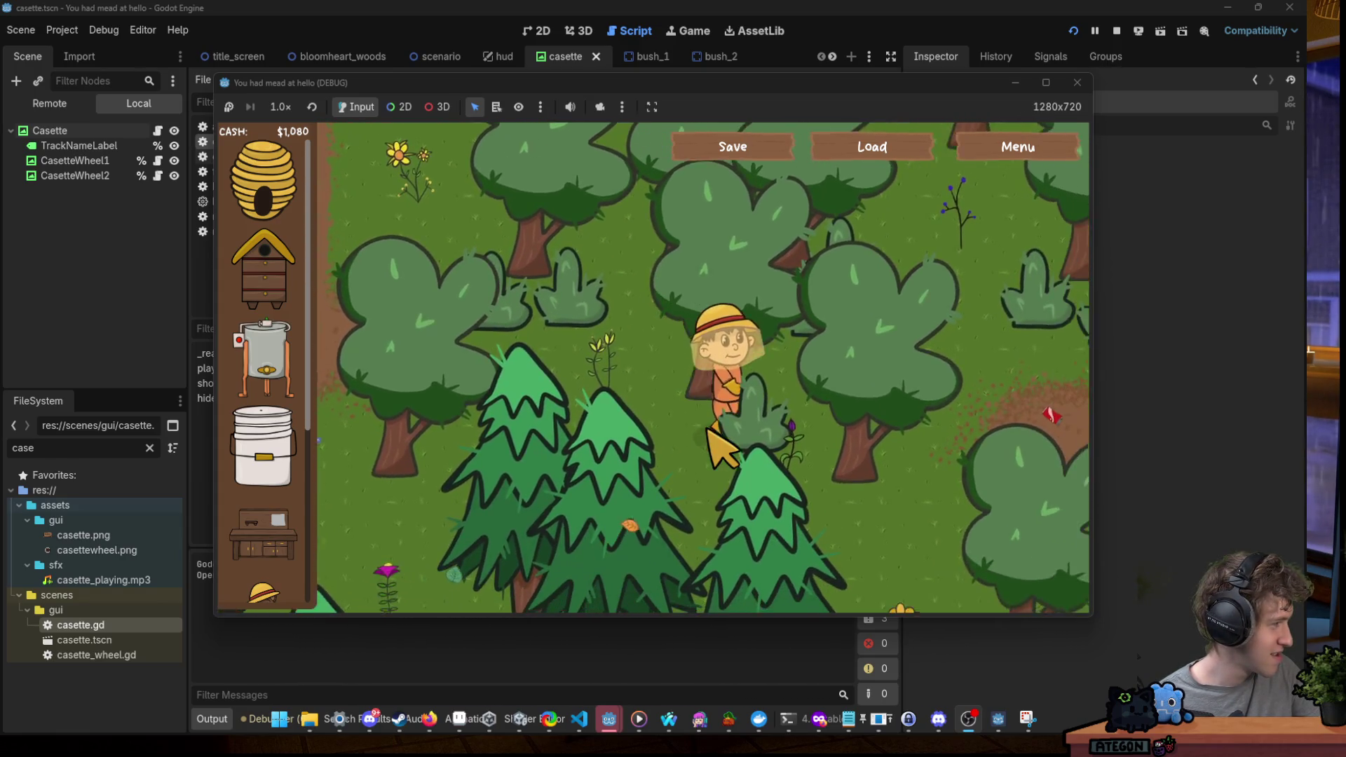
pyautogui.press('w')
pyautogui.press('d')
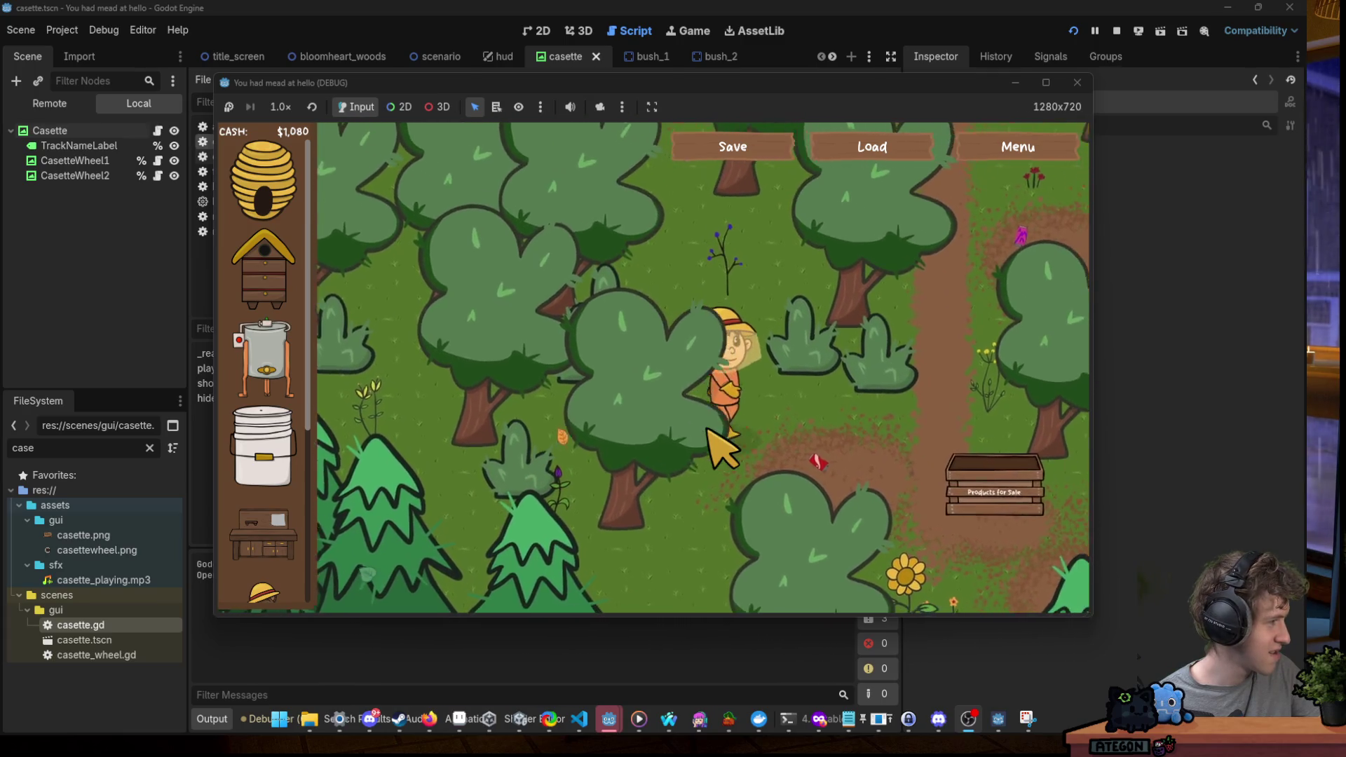
pyautogui.press('w')
pyautogui.press('d')
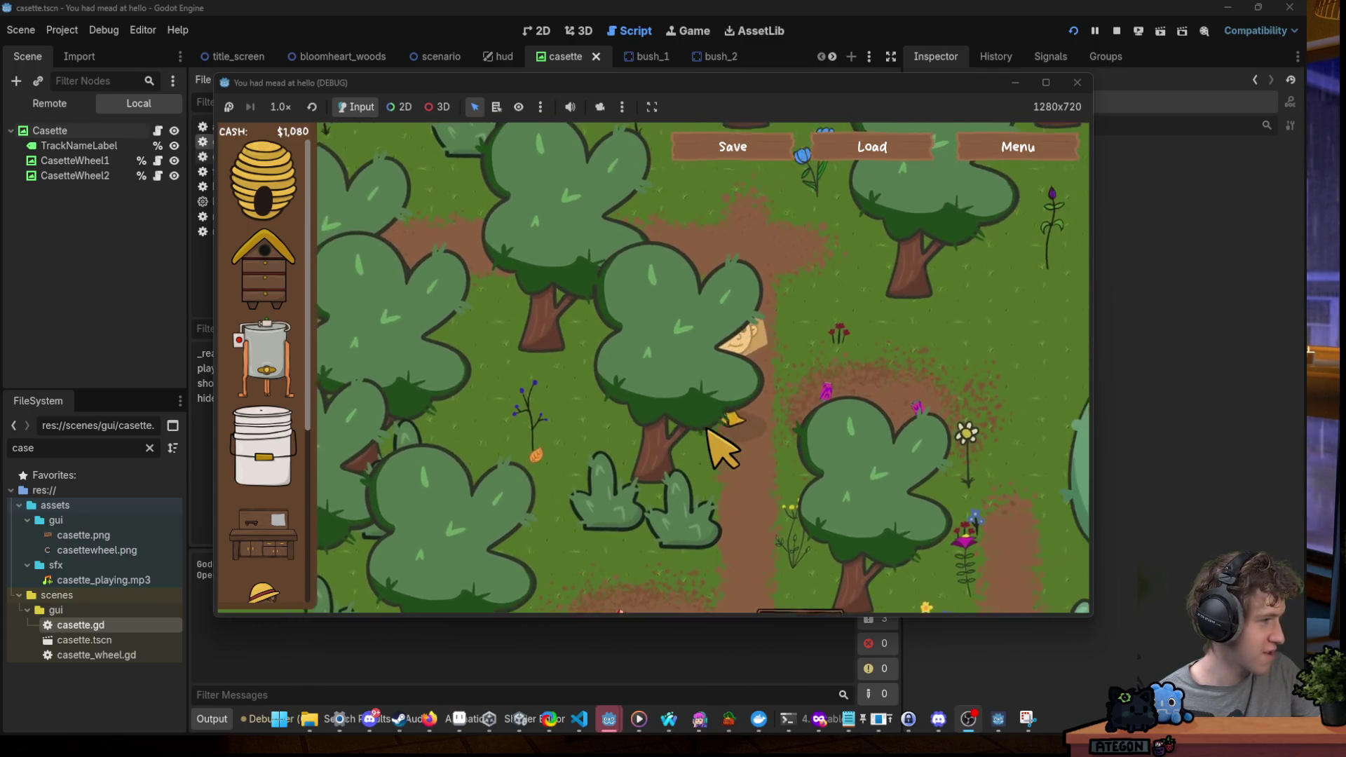
pyautogui.press('s')
pyautogui.press('w')
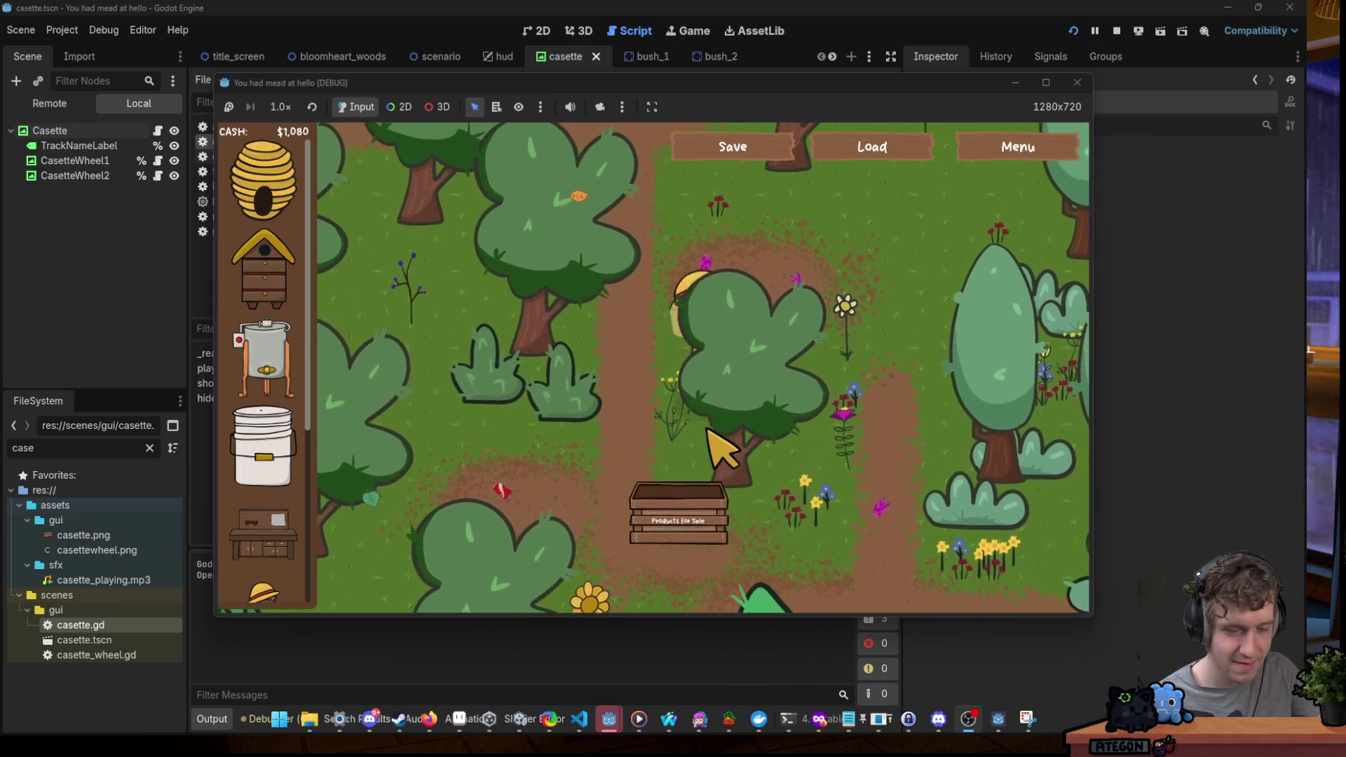
# Walk up through the forest until night falls, then down toward the Products for Sale crate.
pyautogui.press('w')
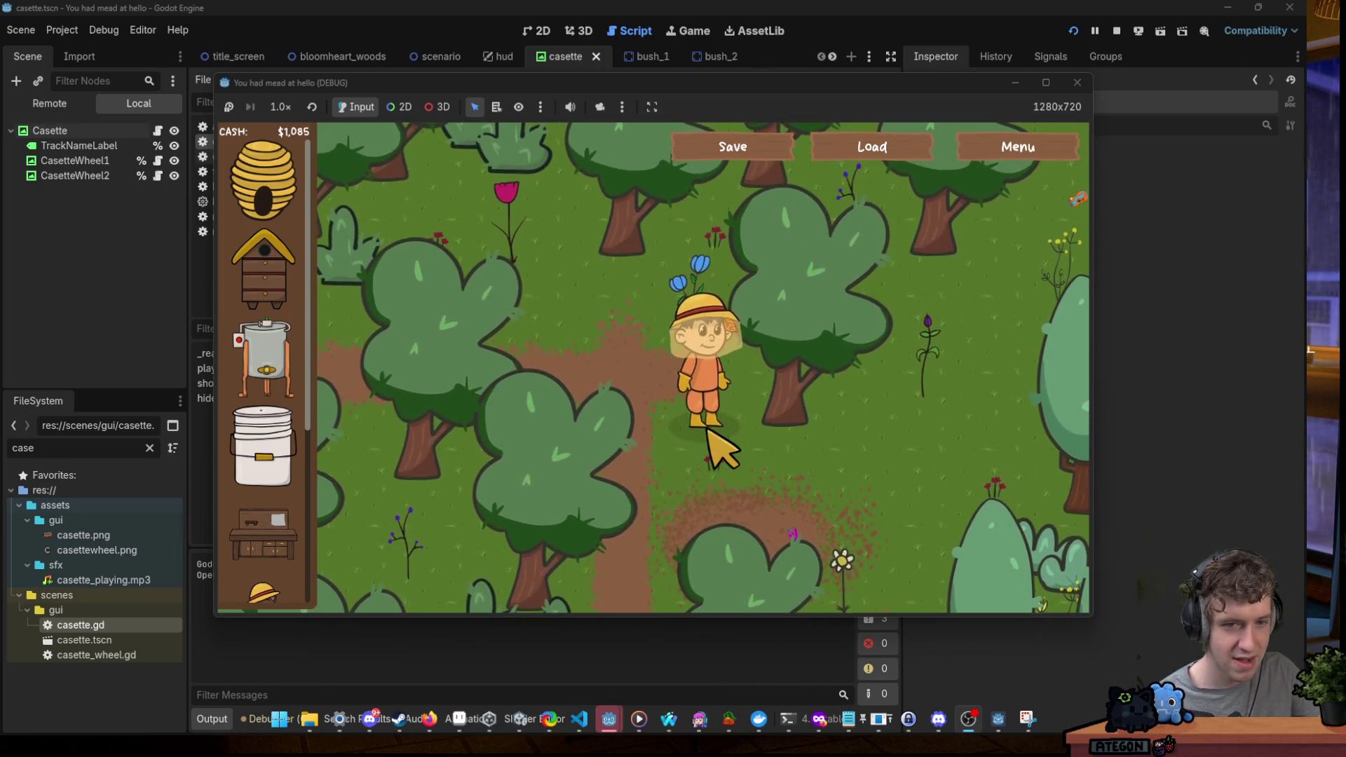
pyautogui.press('w')
pyautogui.press('w')
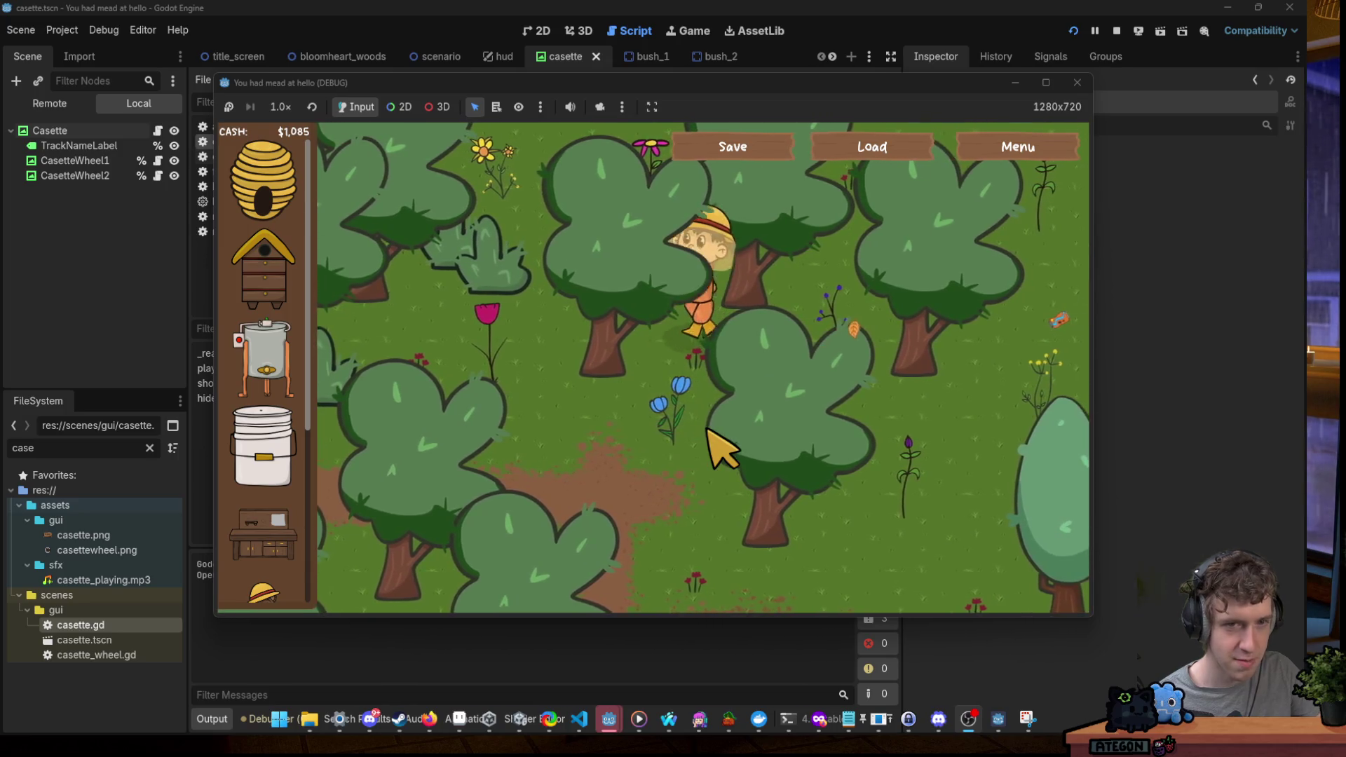
pyautogui.press('a')
pyautogui.press('a')
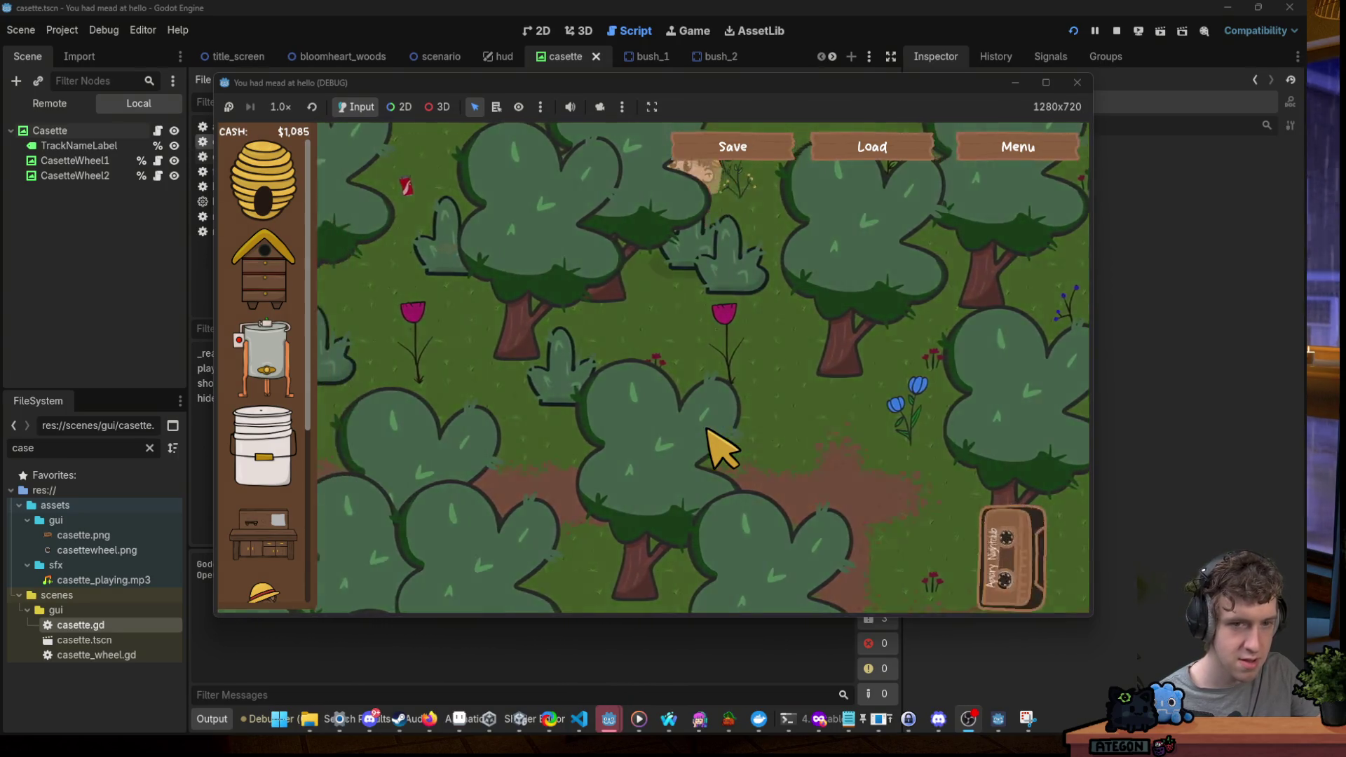
pyautogui.press('s')
pyautogui.press('s')
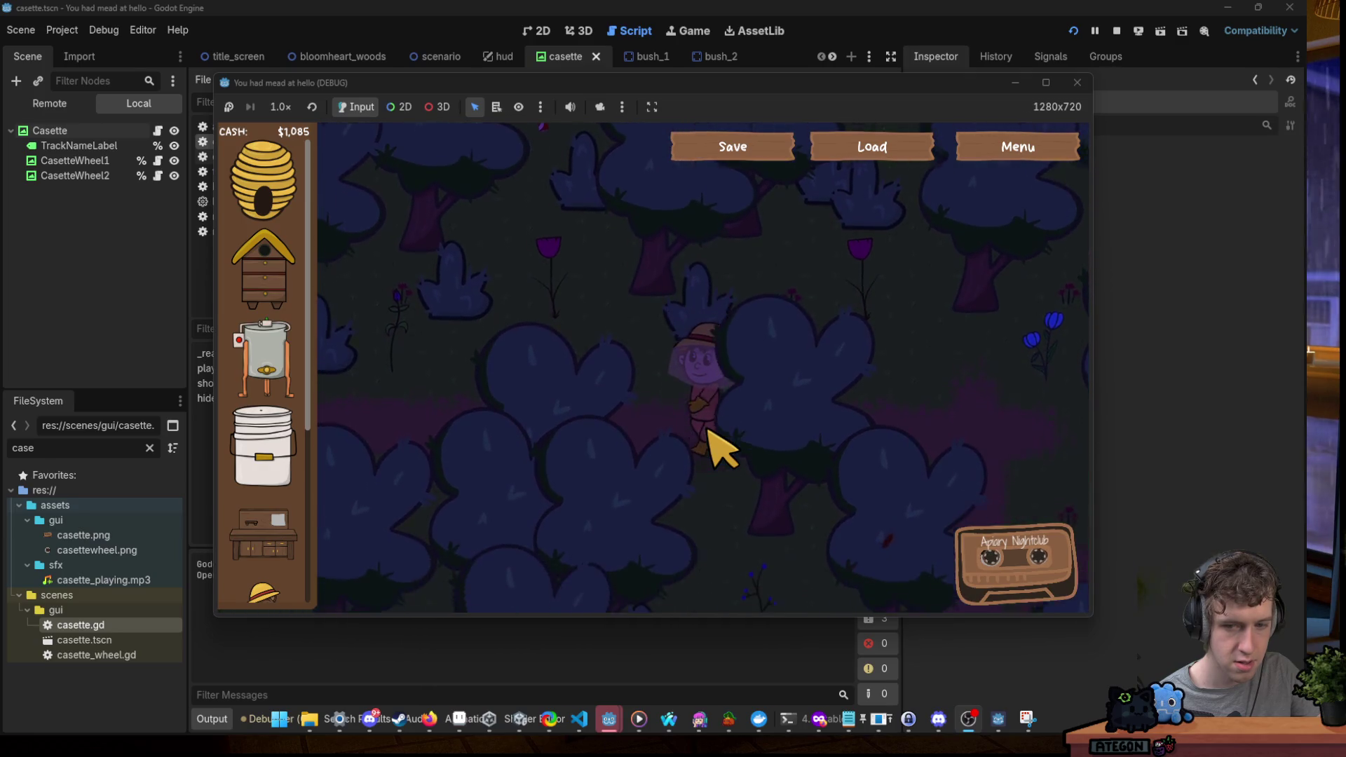
pyautogui.press('s')
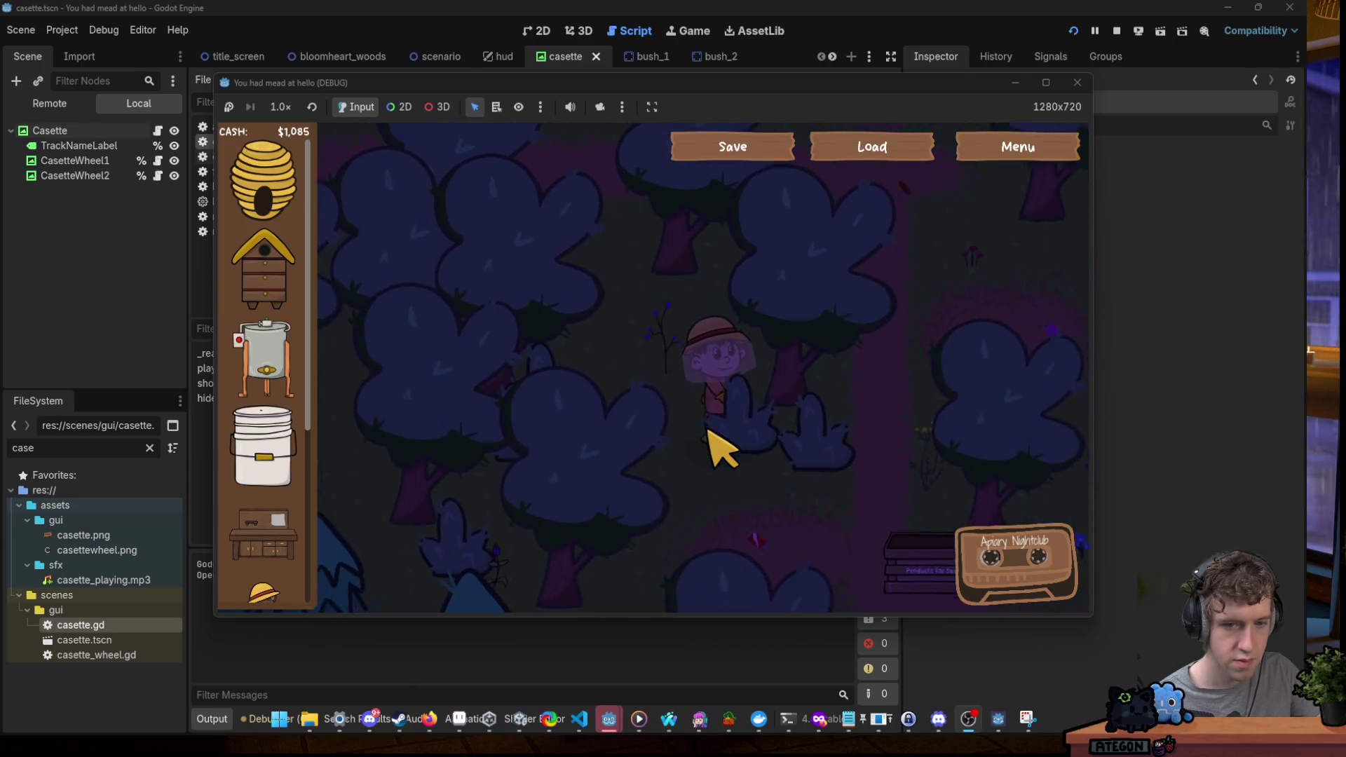
pyautogui.press('s')
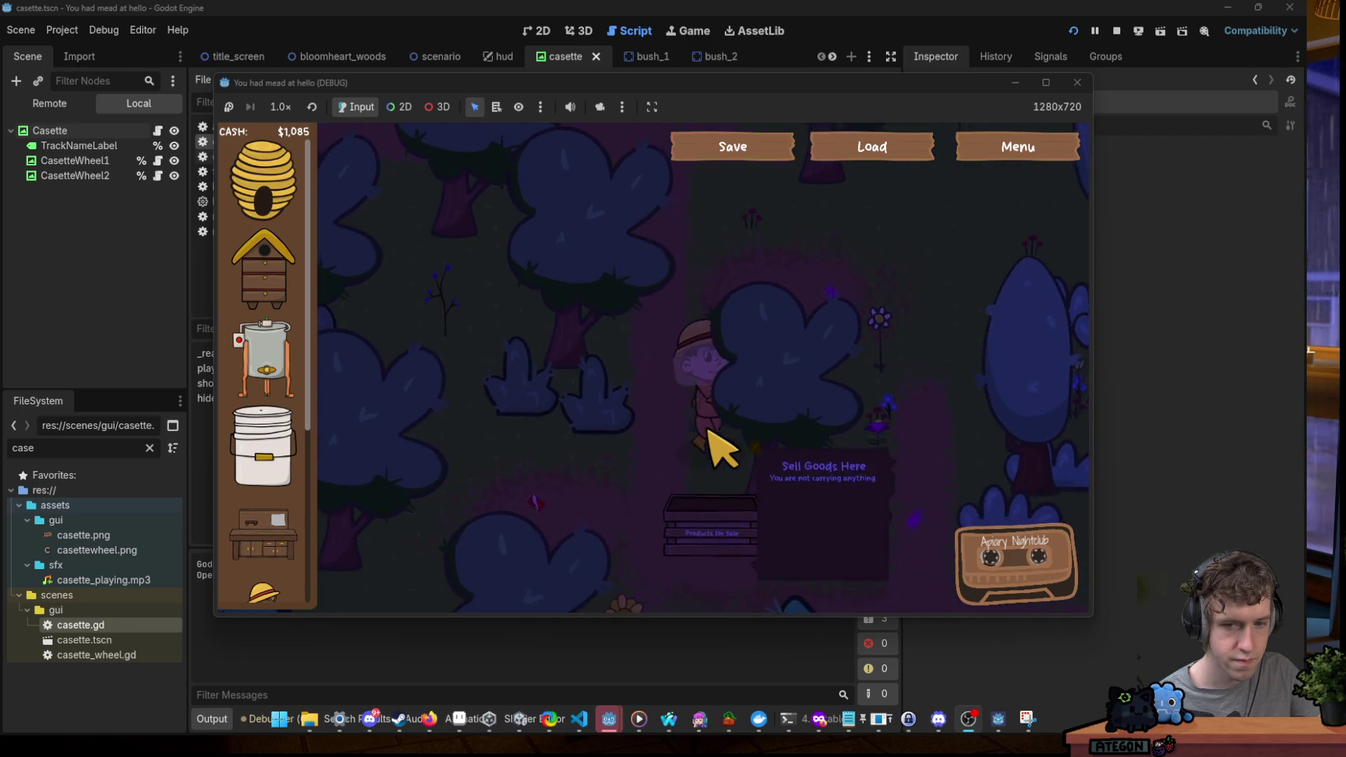
pyautogui.press('s')
# Walk the beekeeper right, then Alt+Tab away from the game.
pyautogui.press('d')
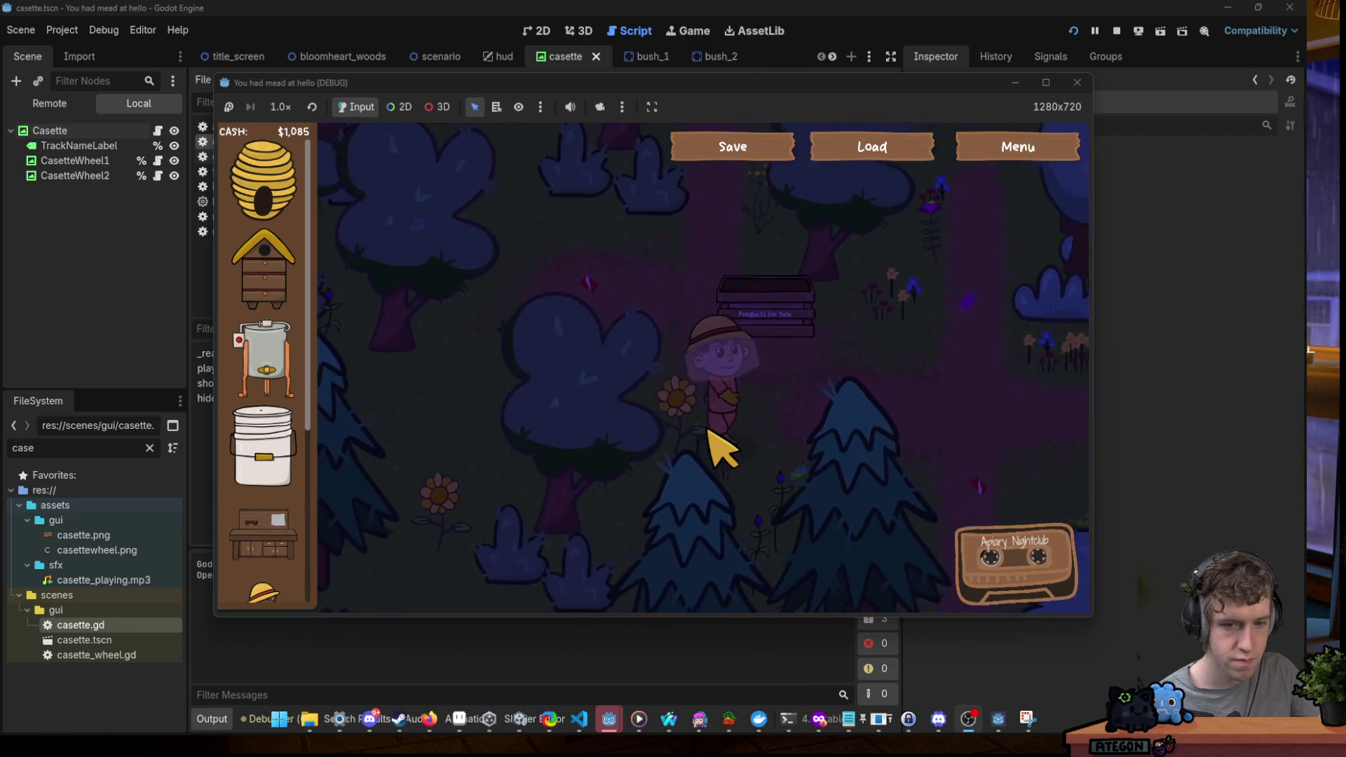
pyautogui.press('w')
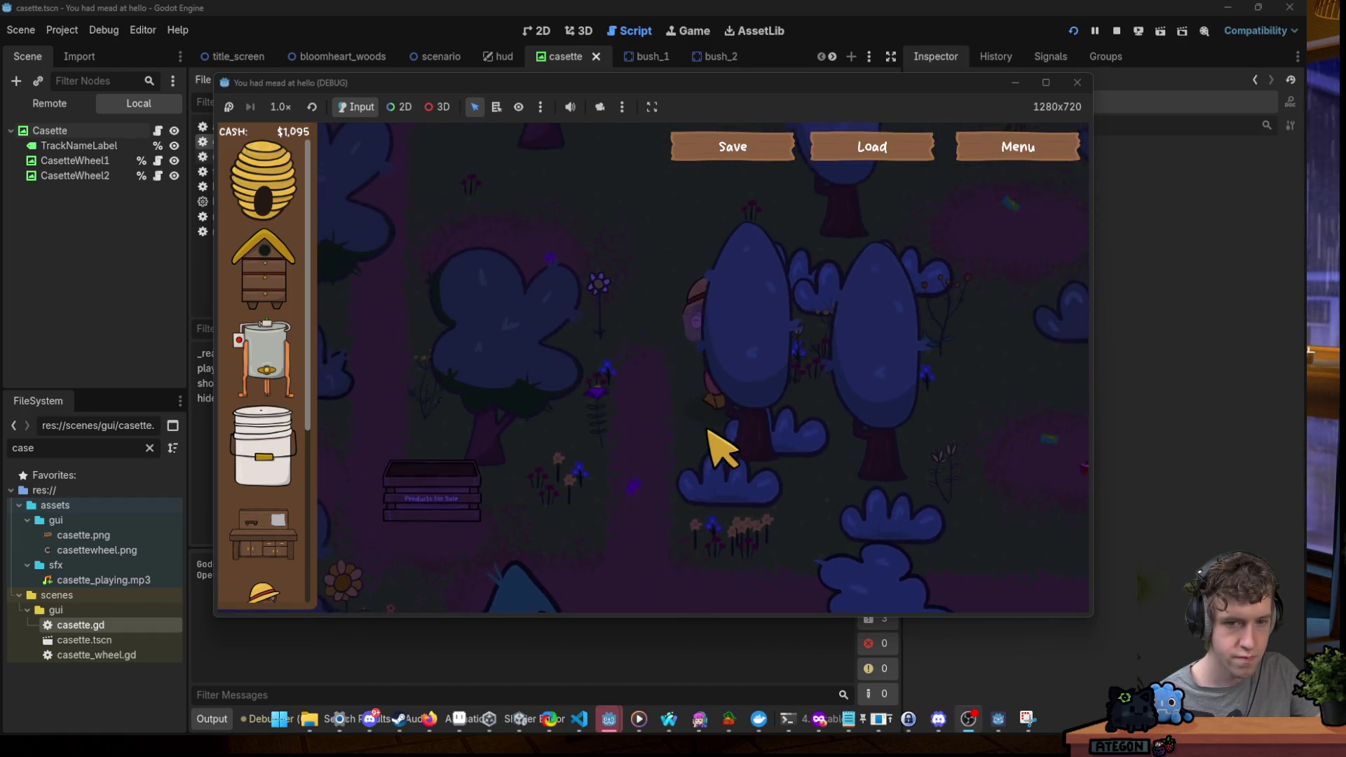
pyautogui.press('s')
pyautogui.press('d')
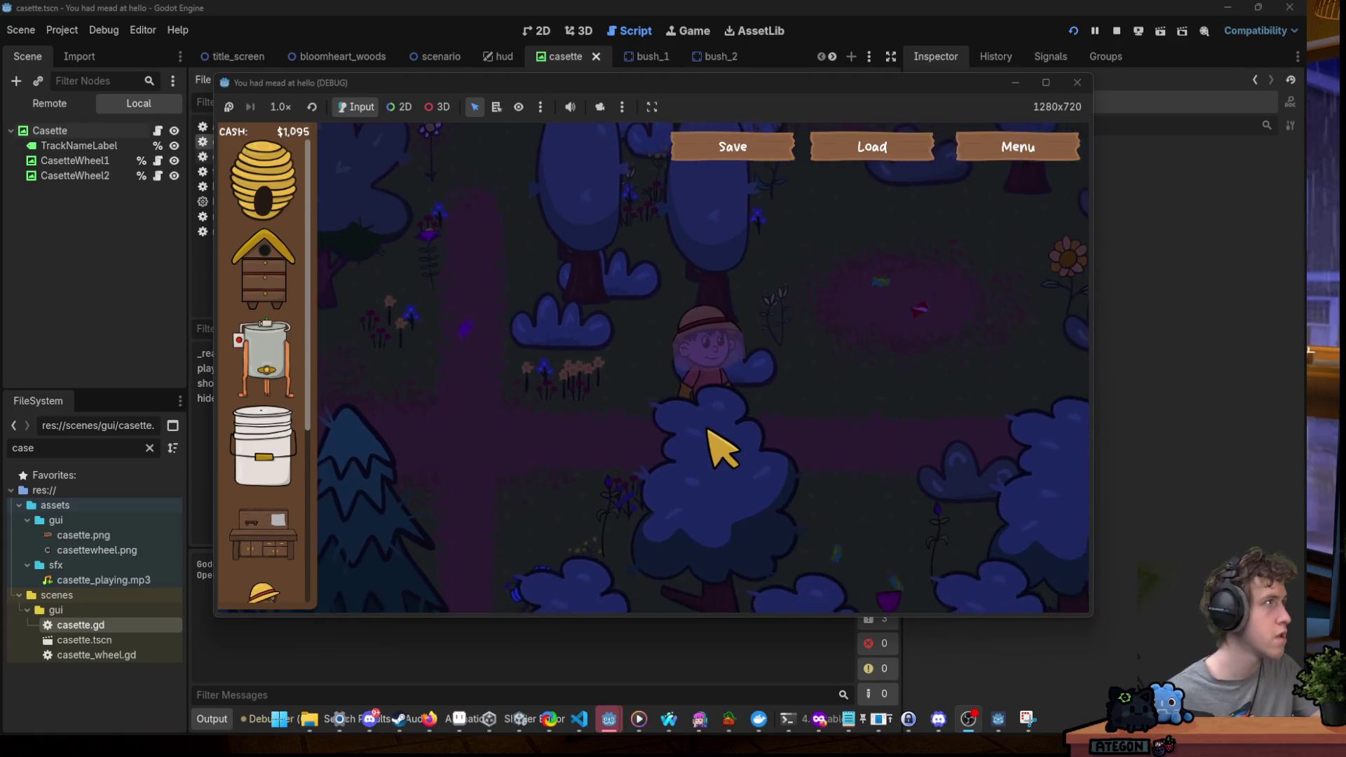
pyautogui.hotkey('alt', 'Tab')
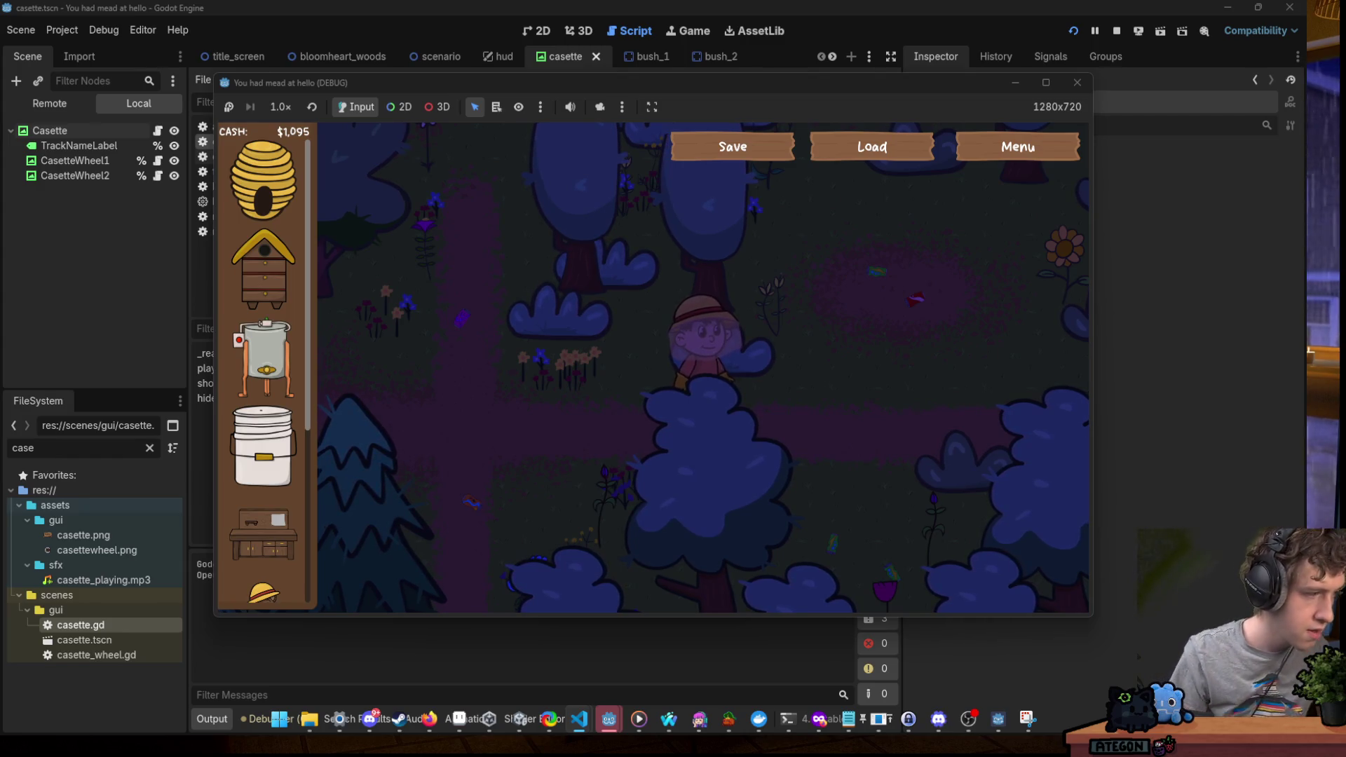
pyautogui.click(381, 84)
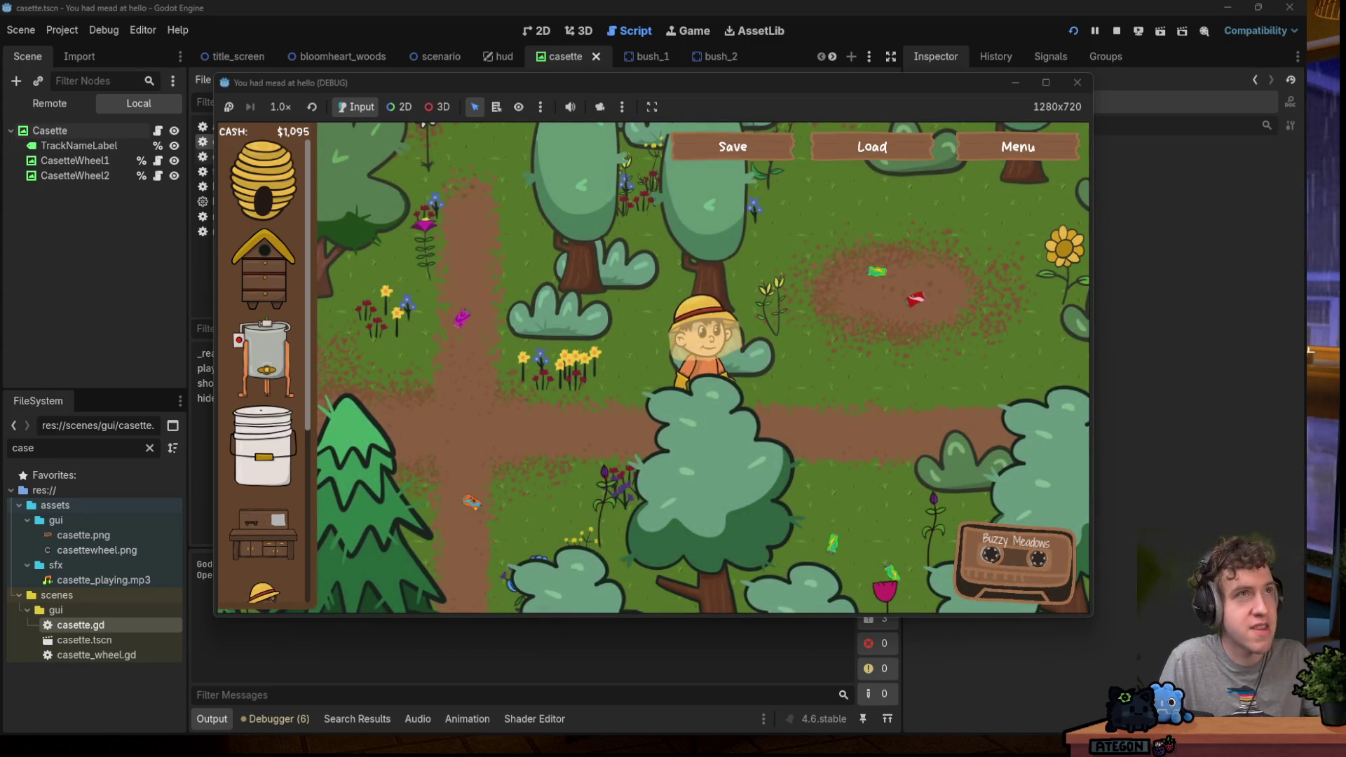
# Bring the Wheel of Names window forward and enter four viewer names into Wheel 2, one per line.
pyautogui.moveTo(570, 0)
pyautogui.mouseDown()
pyautogui.moveTo(699, 90)
pyautogui.moveTo(655, 50)
pyautogui.mouseUp()
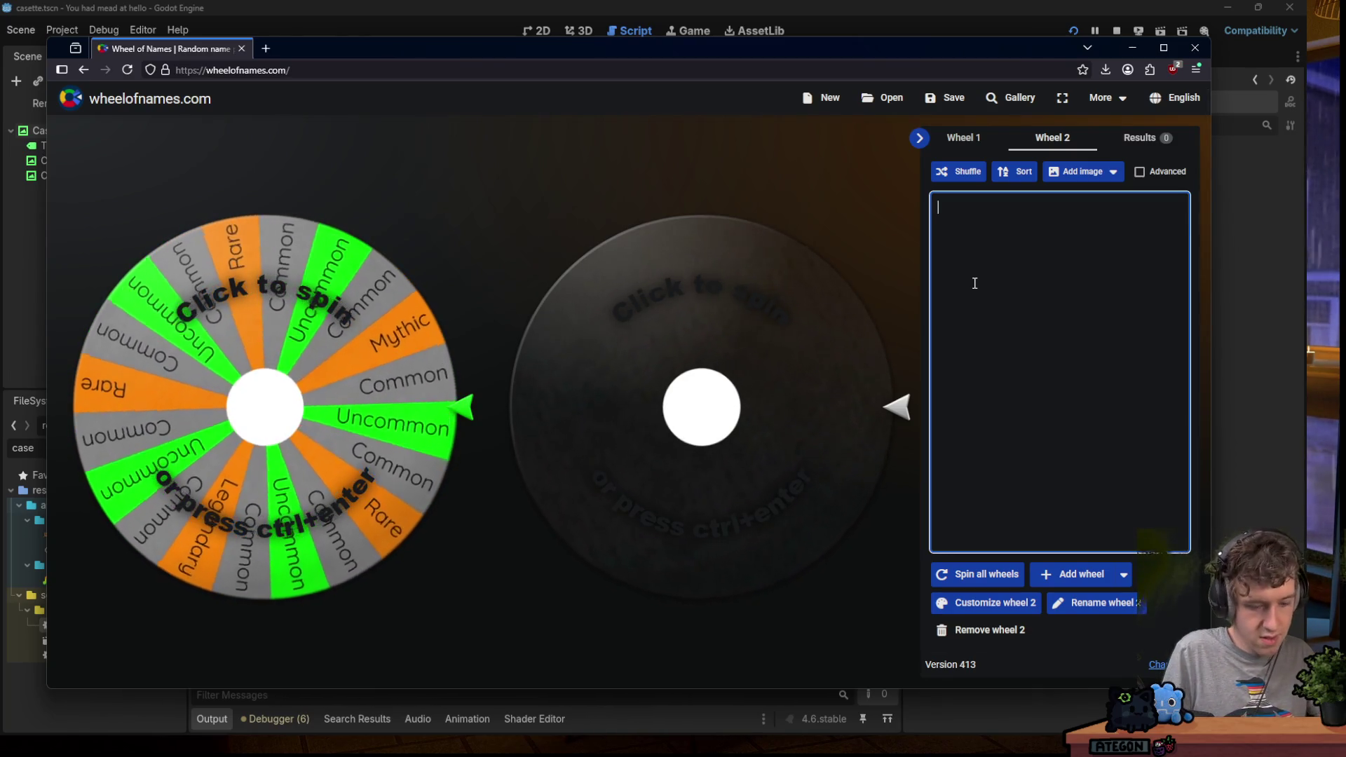
pyautogui.write('fiehra')
pyautogui.press('Return')
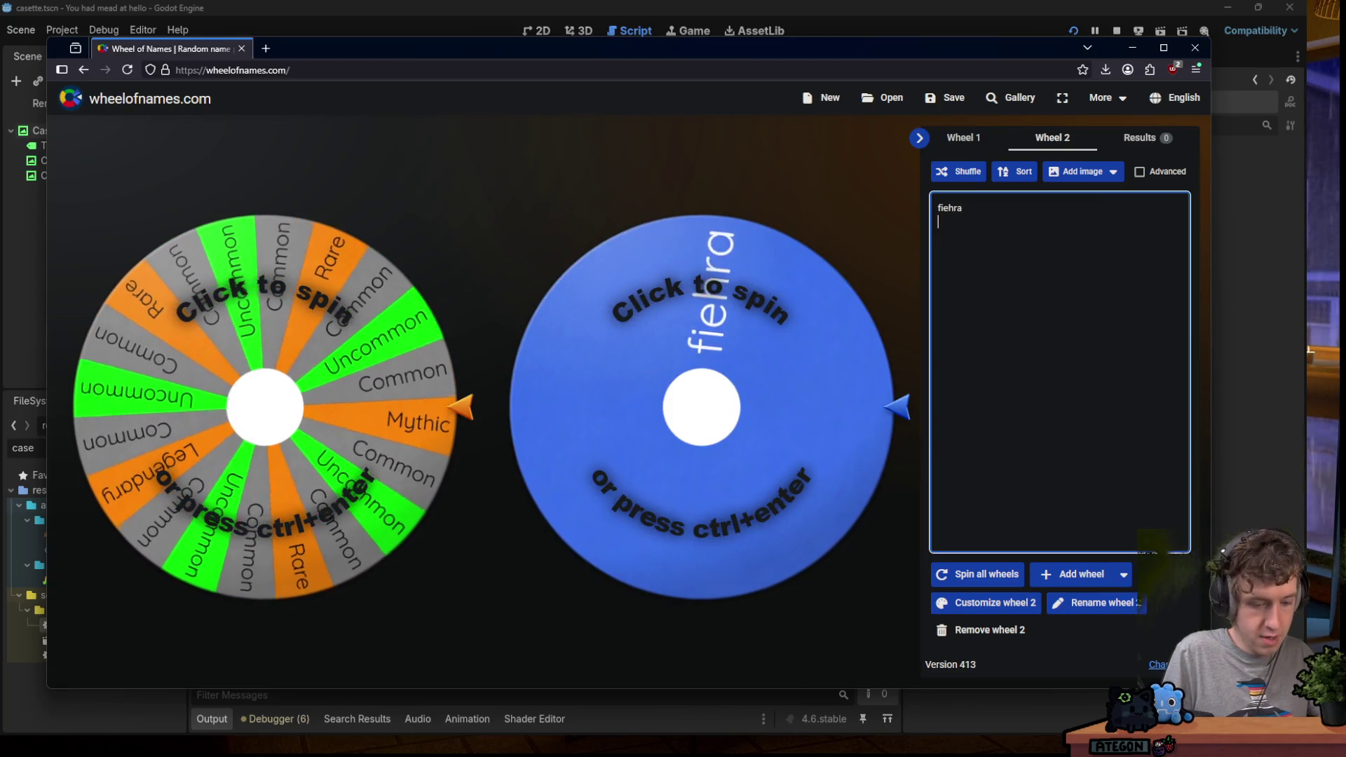
pyautogui.write('boulean')
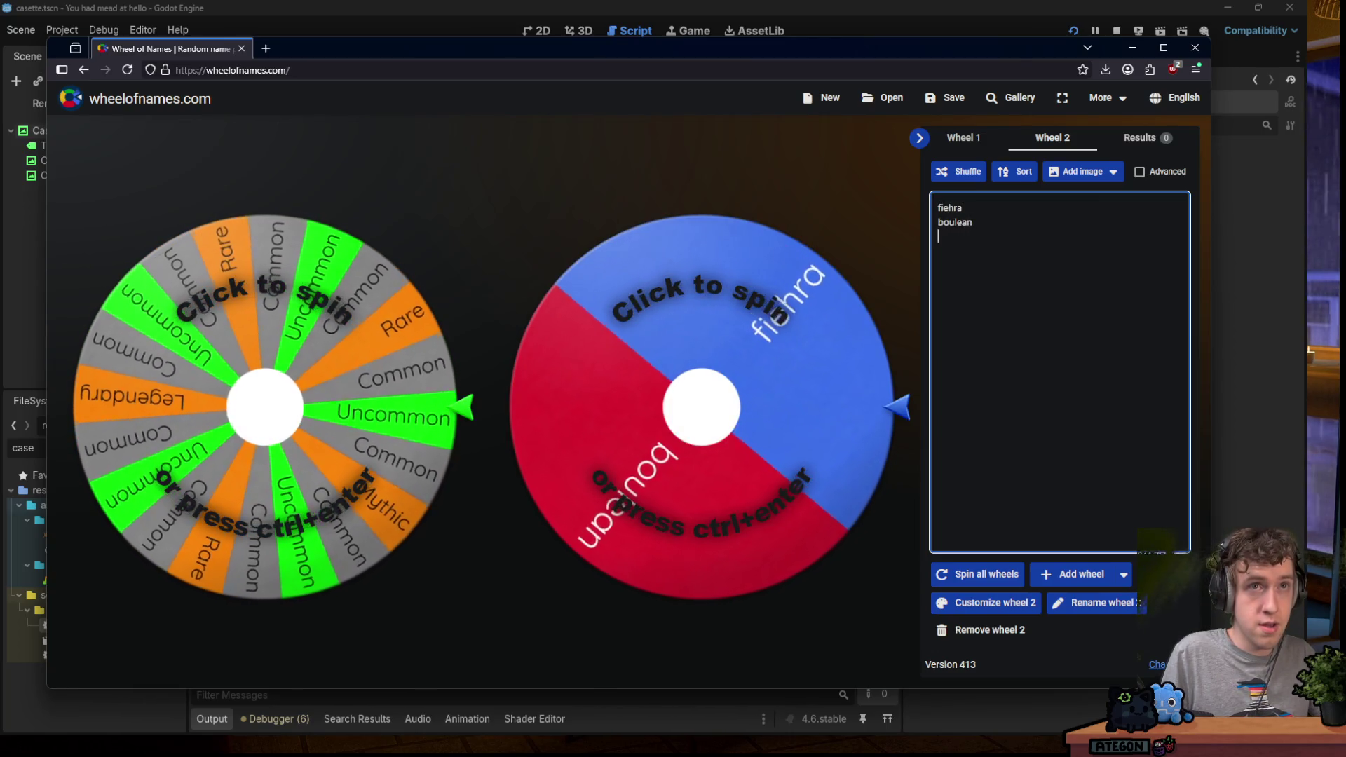
pyautogui.press('Return')
pyautogui.write('hypnotik')
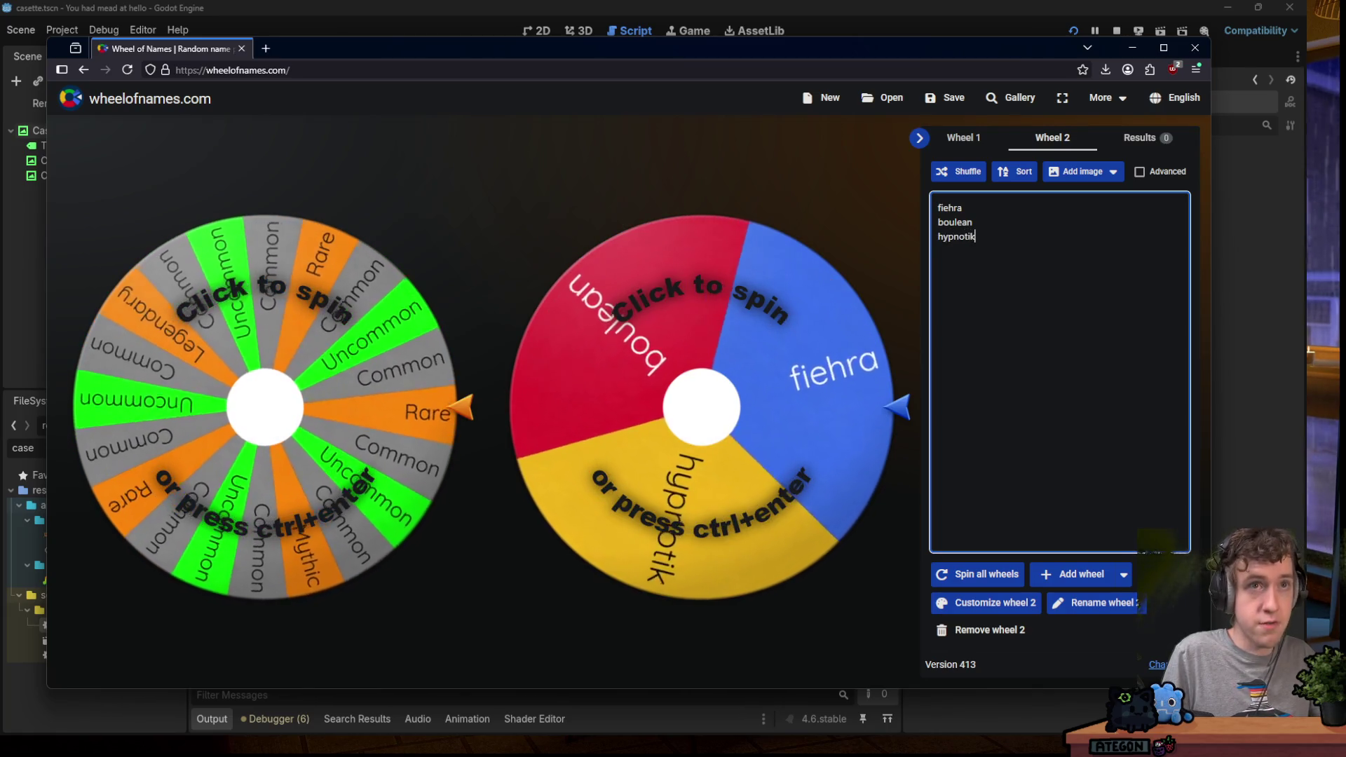
pyautogui.press('Return')
pyautogui.write('gami')
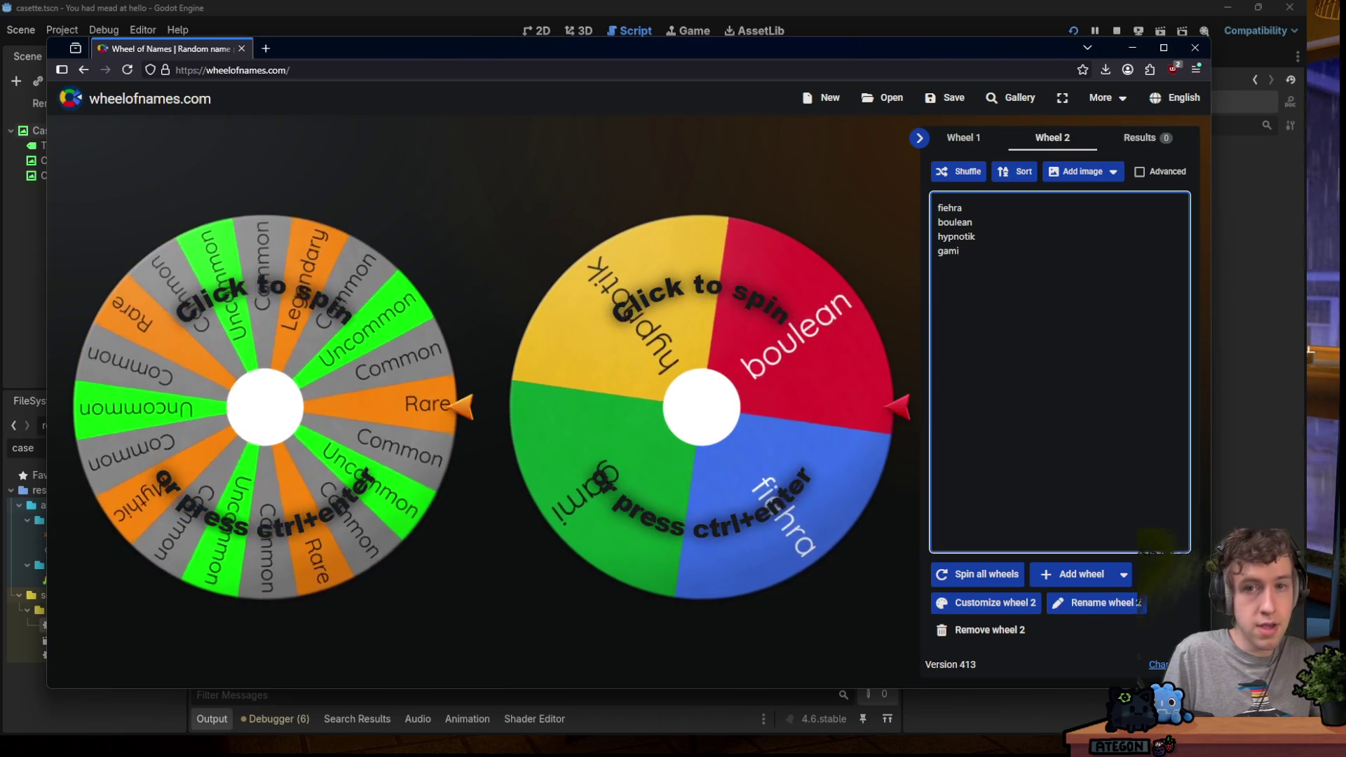
pyautogui.write('eon')
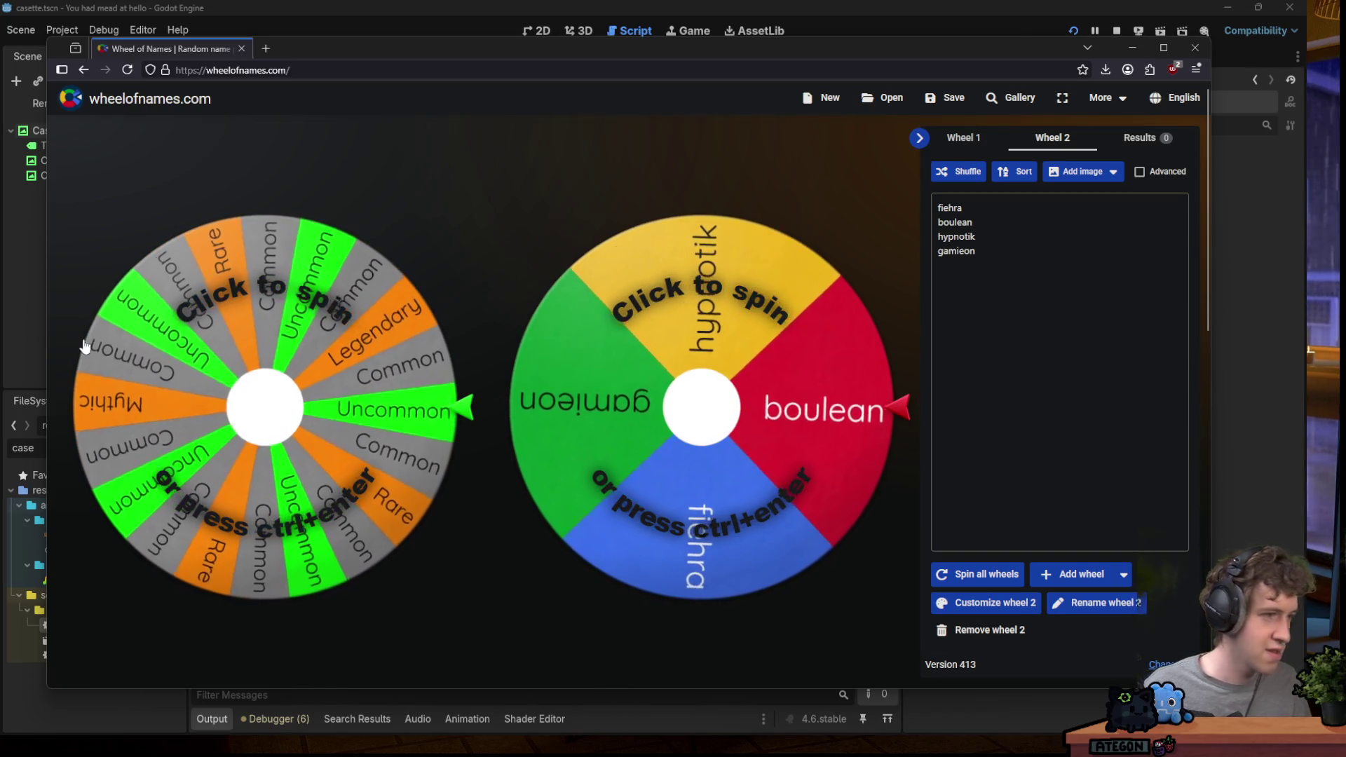
# Add one more viewer name to the second wheel's entries and spin it.
pyautogui.click(1045, 285)
pyautogui.press('Return')
pyautogui.write('tinb')
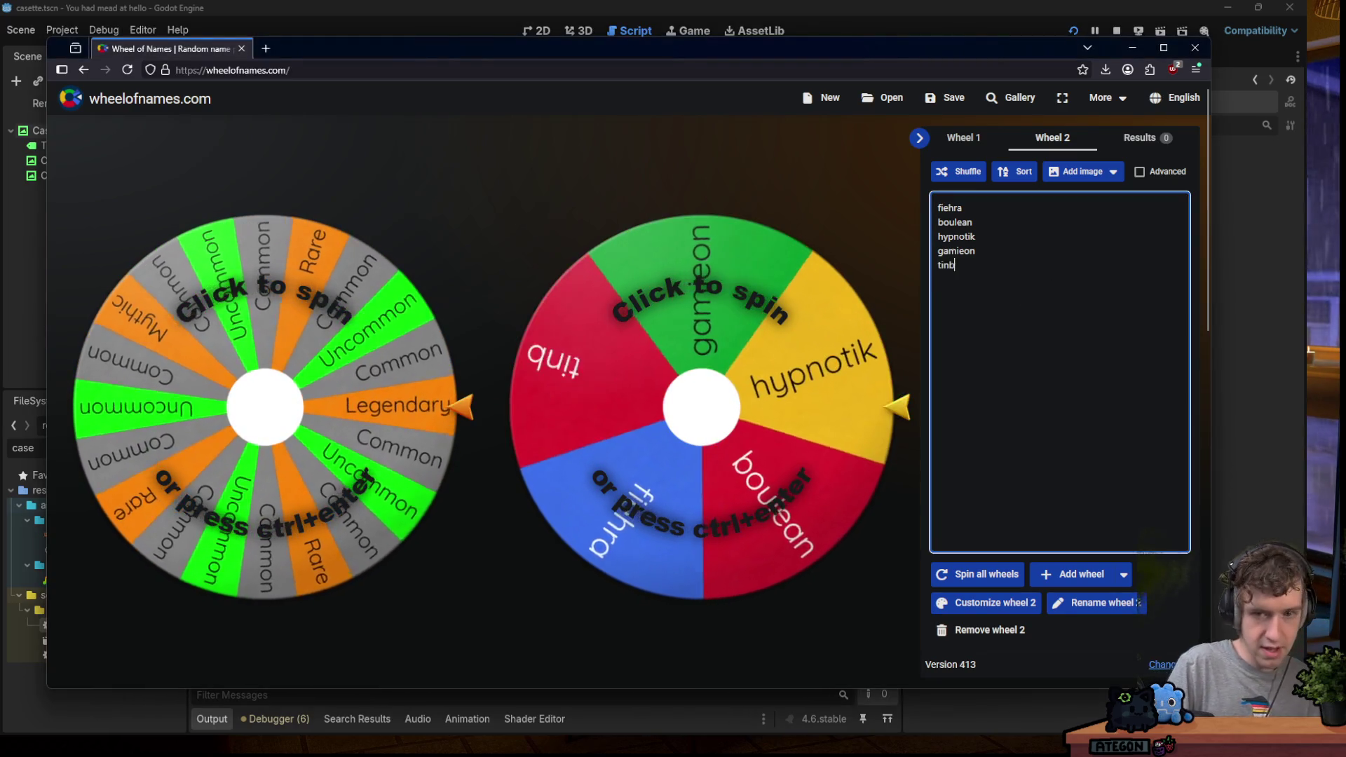
pyautogui.write('ears')
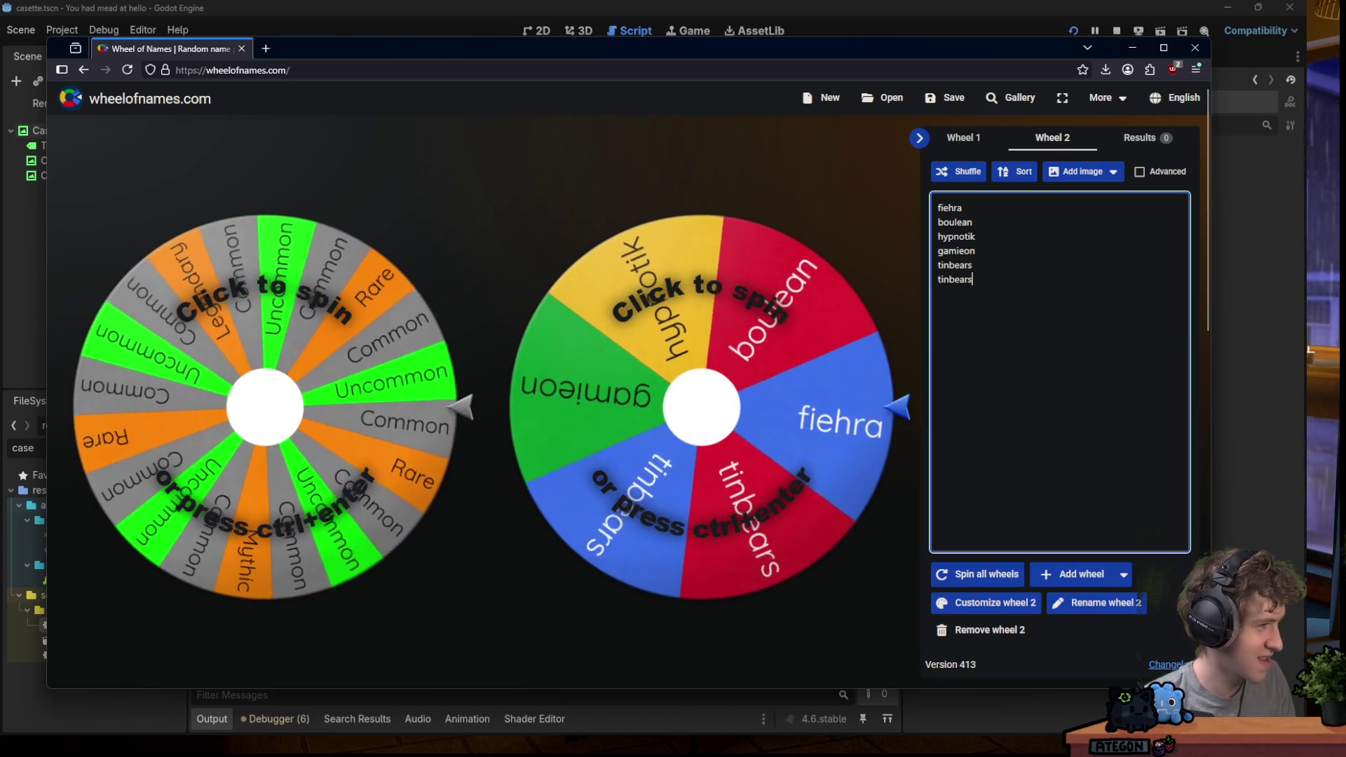
pyautogui.click(778, 347)
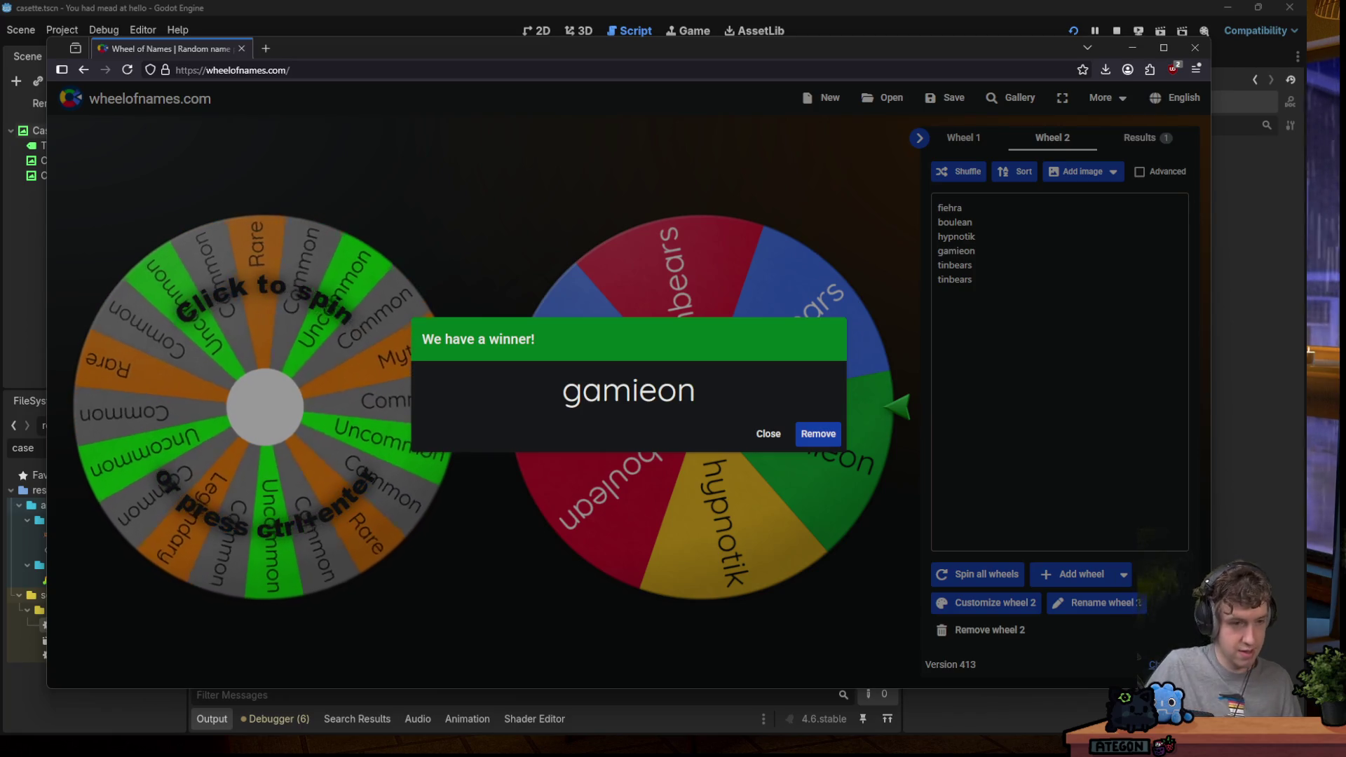
# Bring up the File Explorer window of the staged slimes folder over the browser.
pyautogui.moveTo(316, 721)
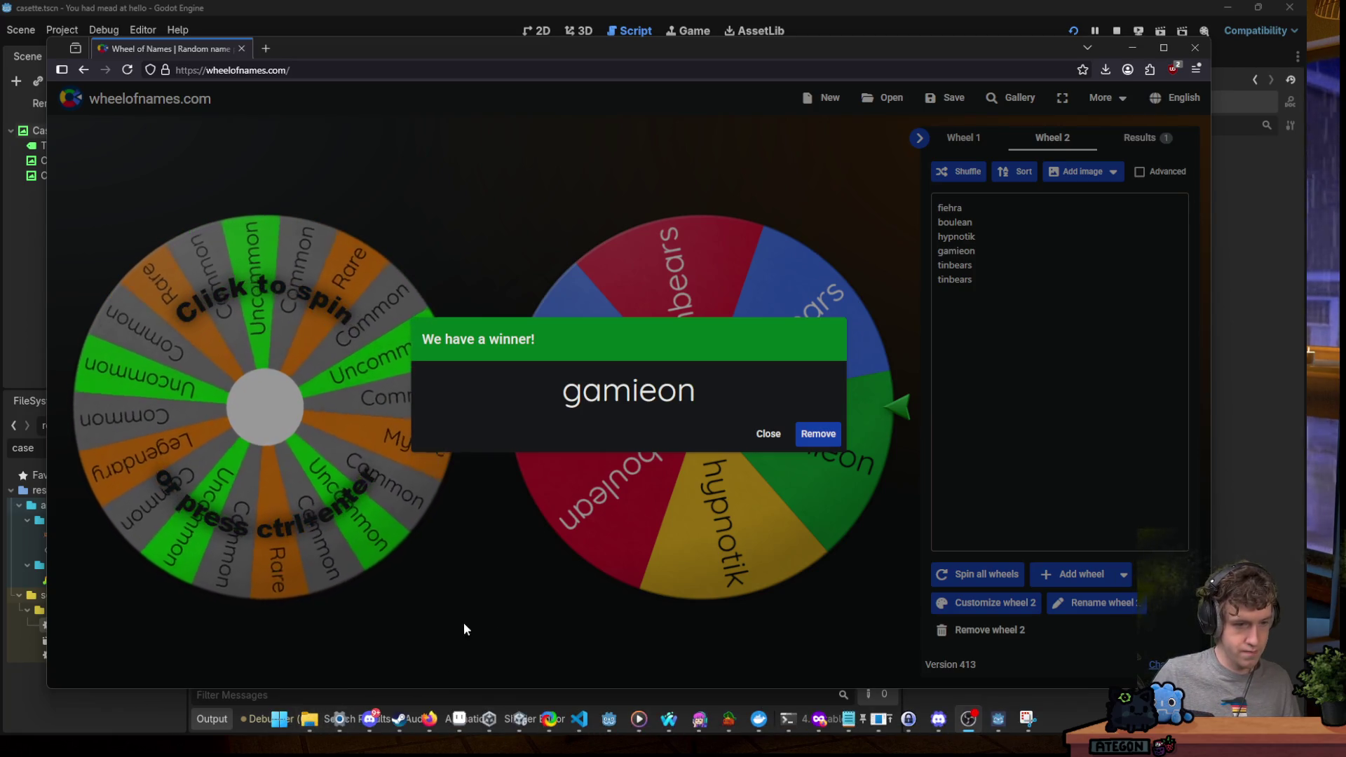
pyautogui.click(311, 718)
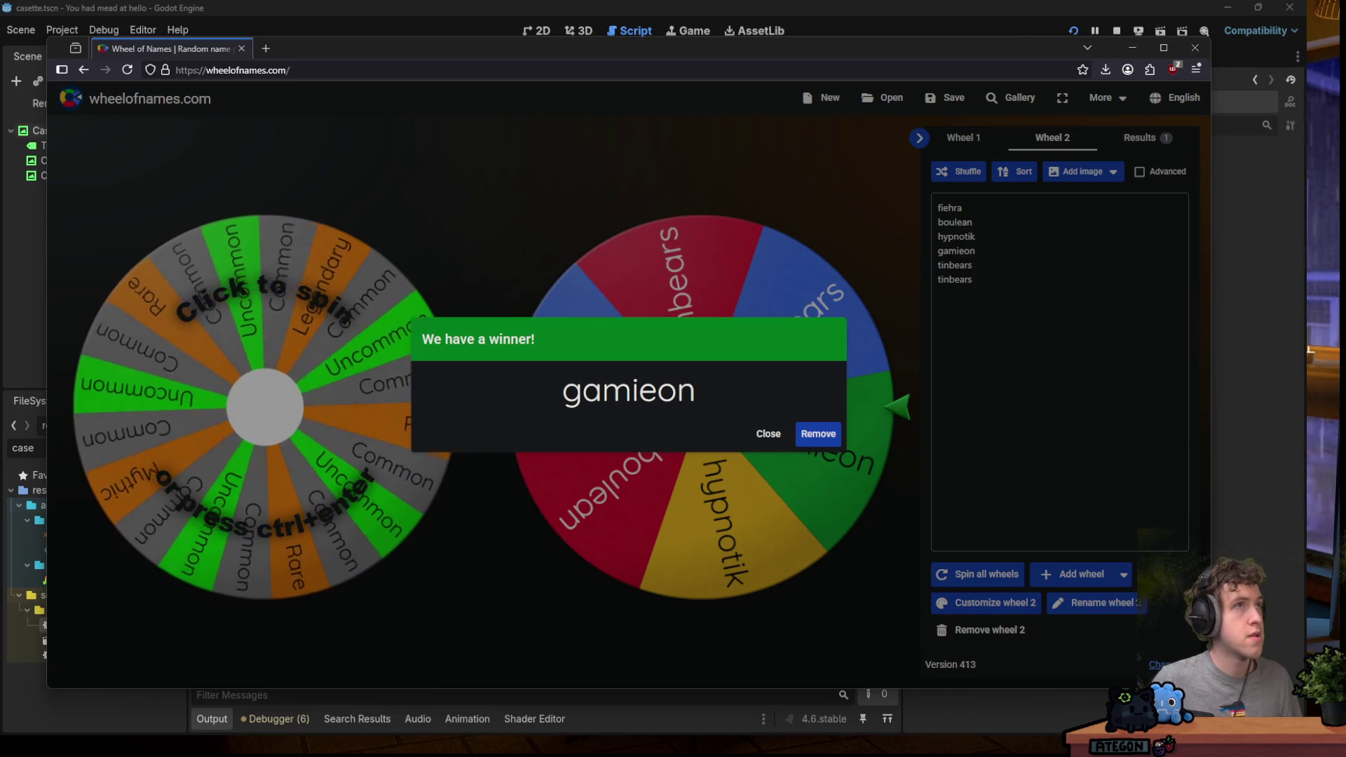
pyautogui.moveTo(0, 232)
pyautogui.mouseDown()
pyautogui.moveTo(431, 228)
pyautogui.moveTo(462, 161)
pyautogui.mouseUp()
# Browse through the staged folder's slime images, then close the File Explorer window.
pyautogui.scroll(-8, 729, 393)
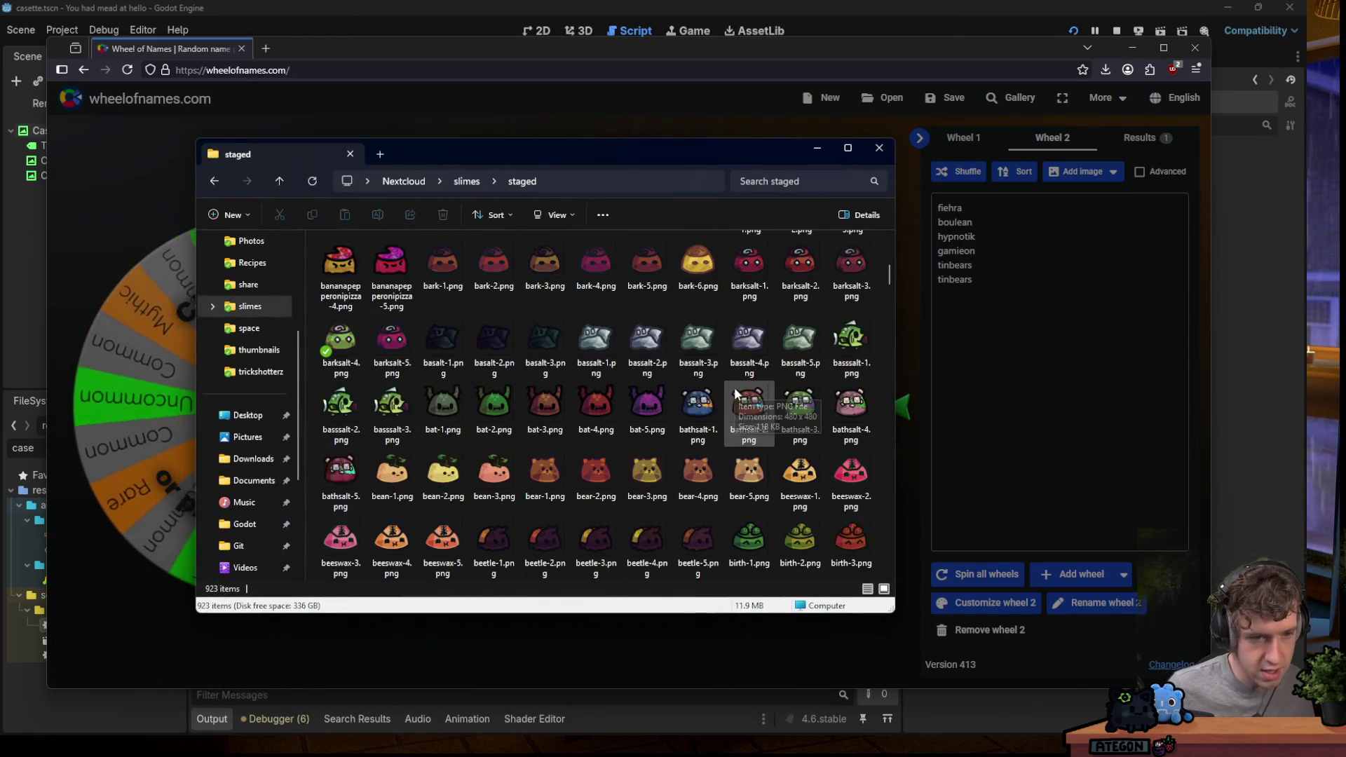
pyautogui.scroll(-3, 814, 367)
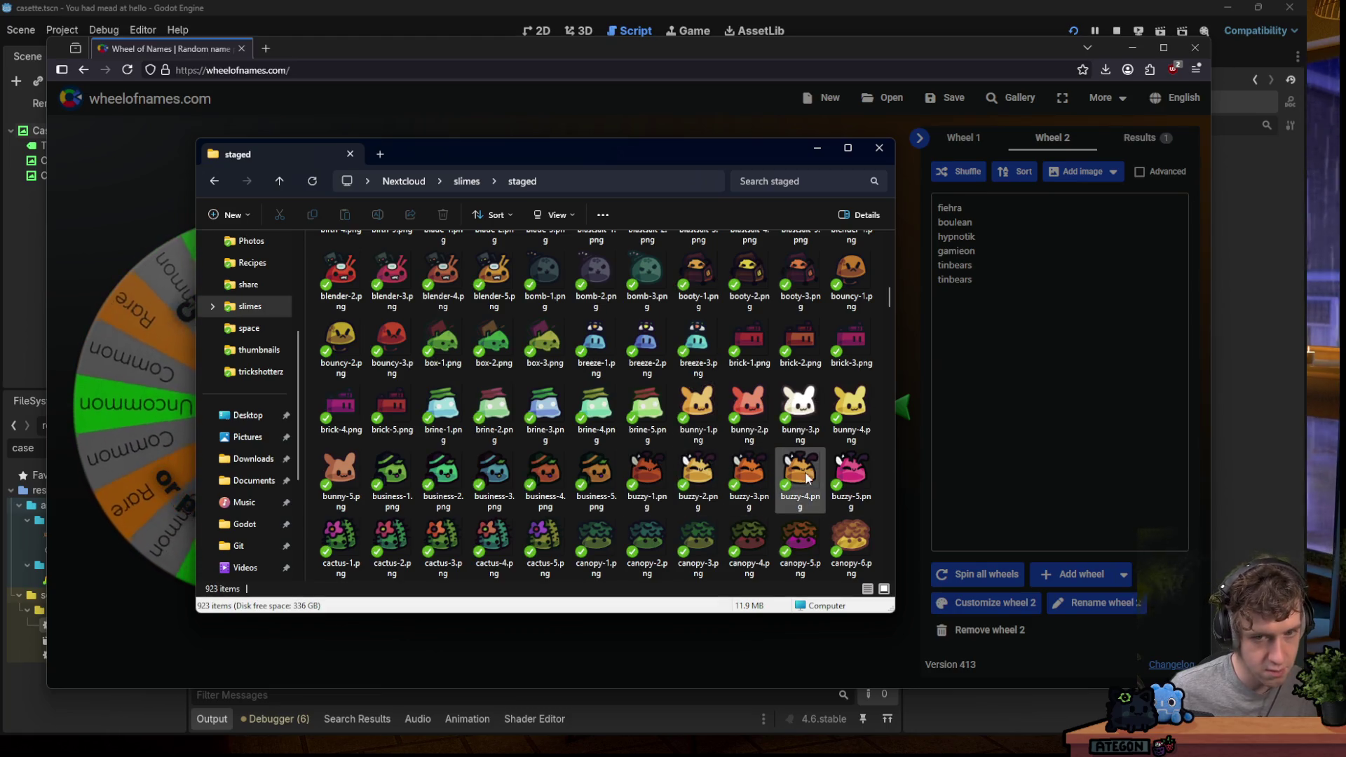
pyautogui.scroll(-5, 823, 460)
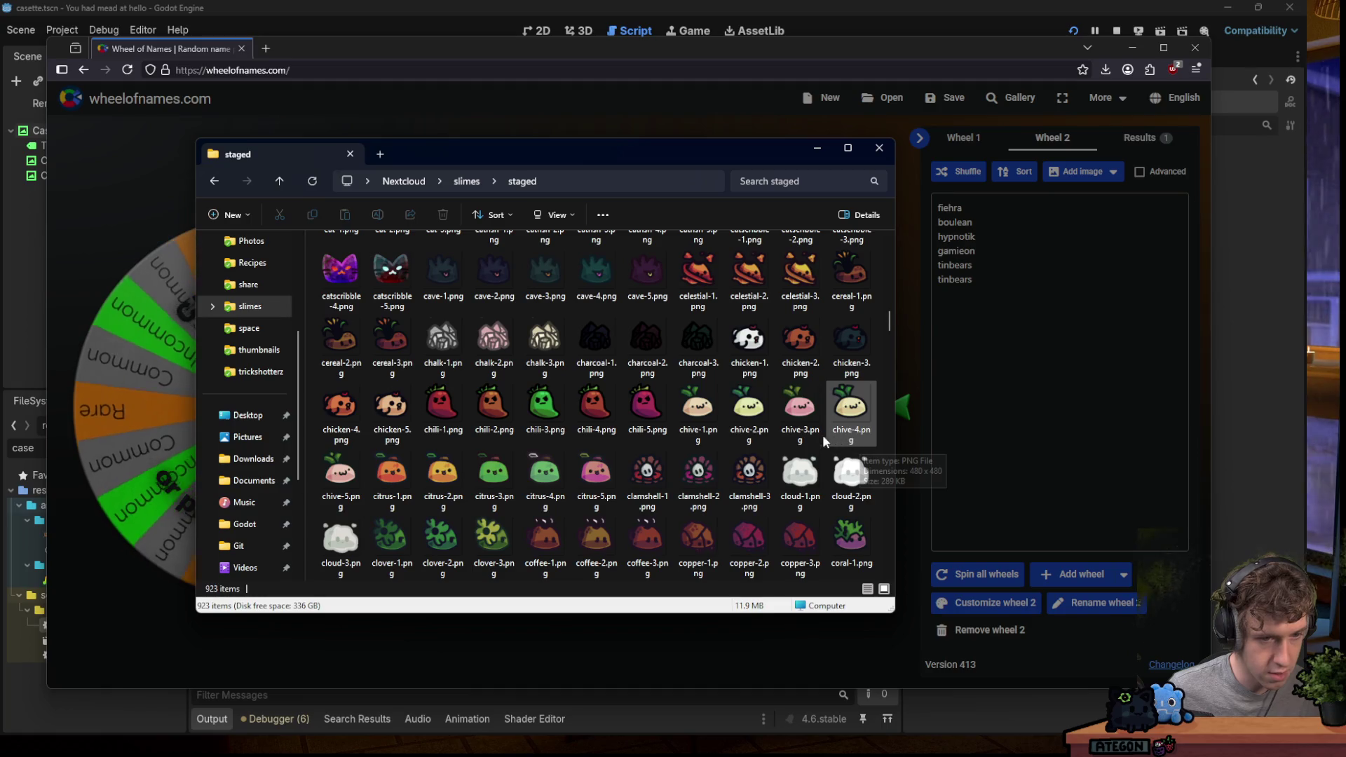
pyautogui.scroll(-15, 823, 435)
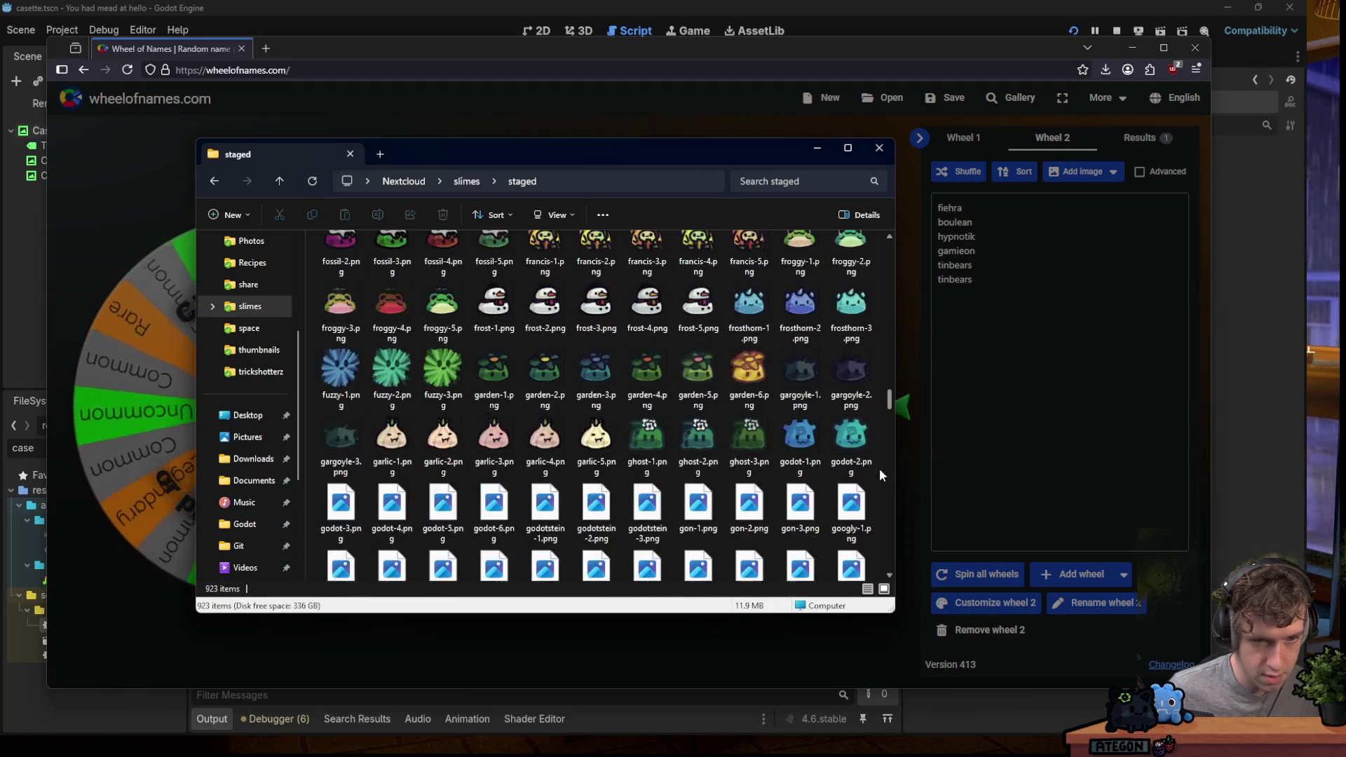
pyautogui.scroll(-5, 881, 449)
pyautogui.scroll(-5, 883, 434)
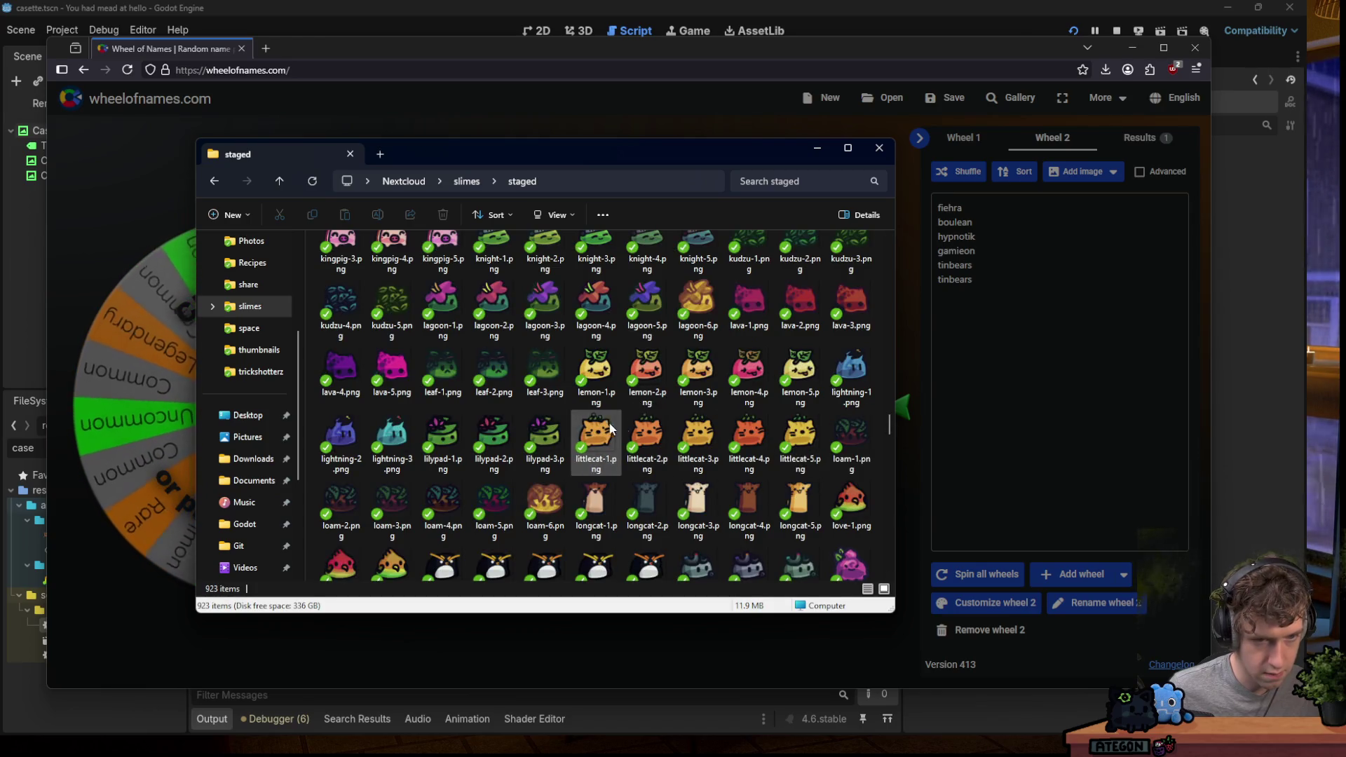
pyautogui.scroll(-10, 635, 431)
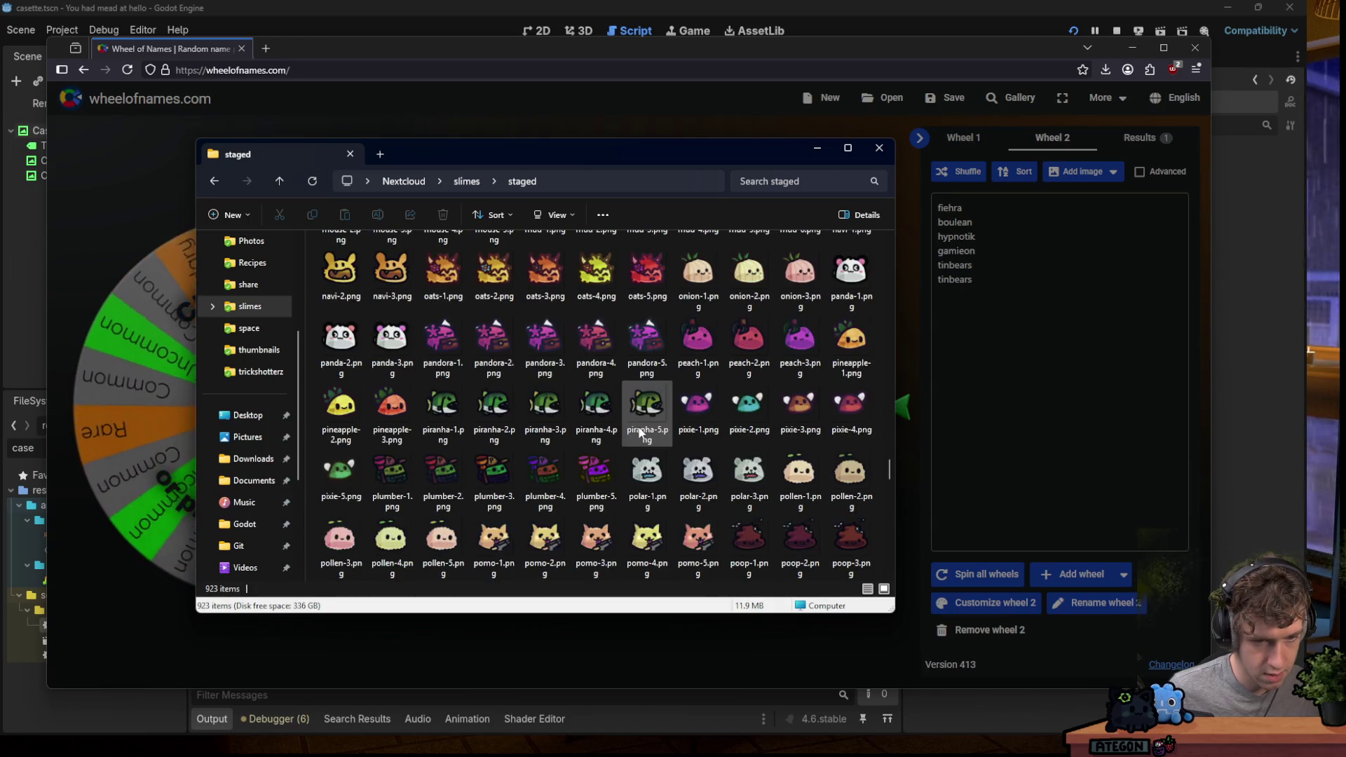
pyautogui.scroll(-8, 649, 438)
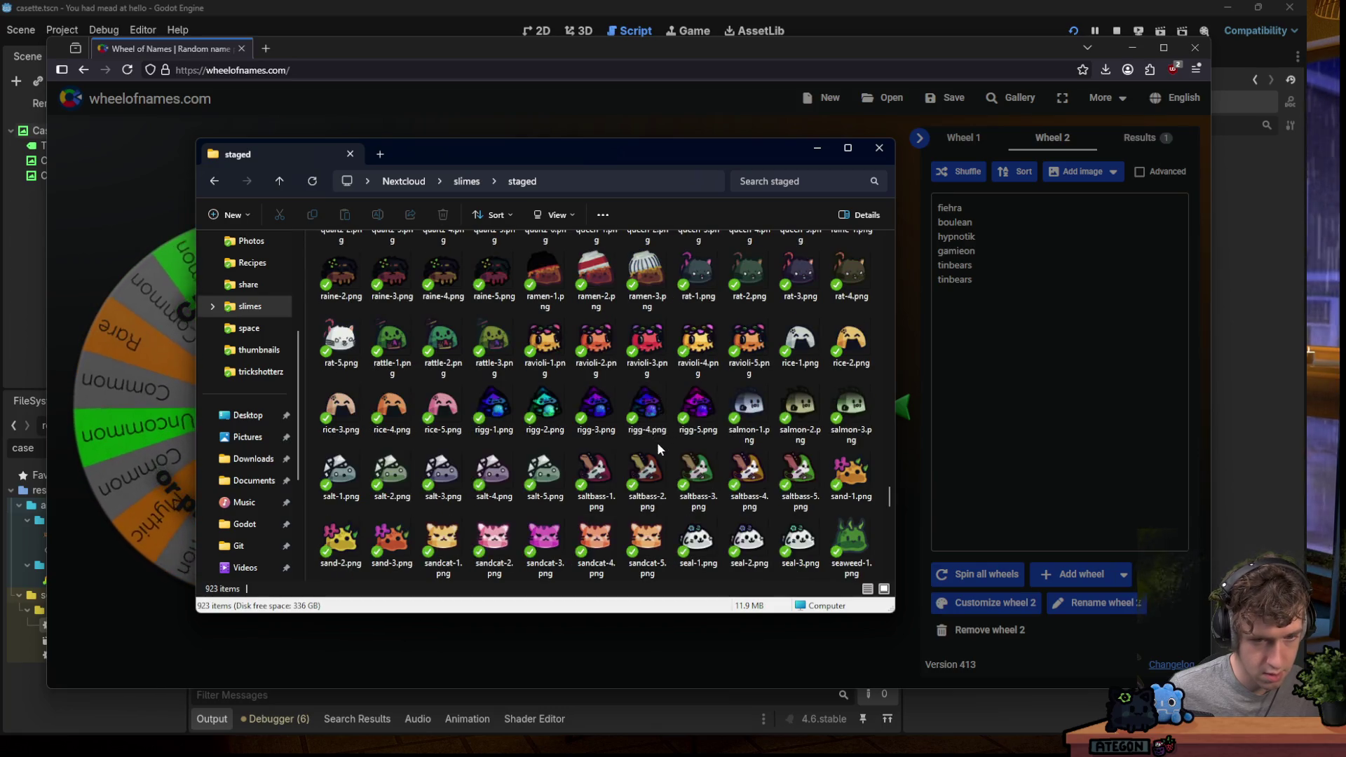
pyautogui.scroll(-6, 658, 448)
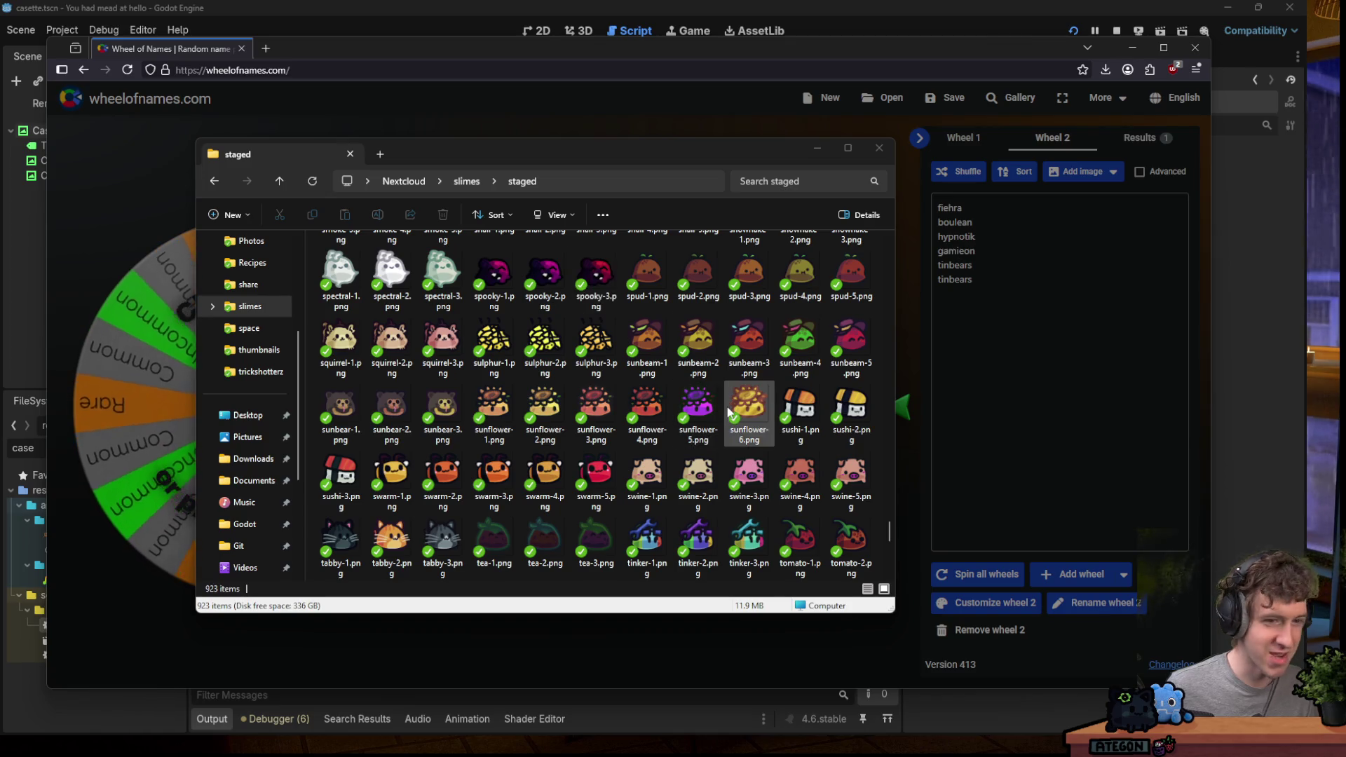
pyautogui.scroll(-3, 701, 405)
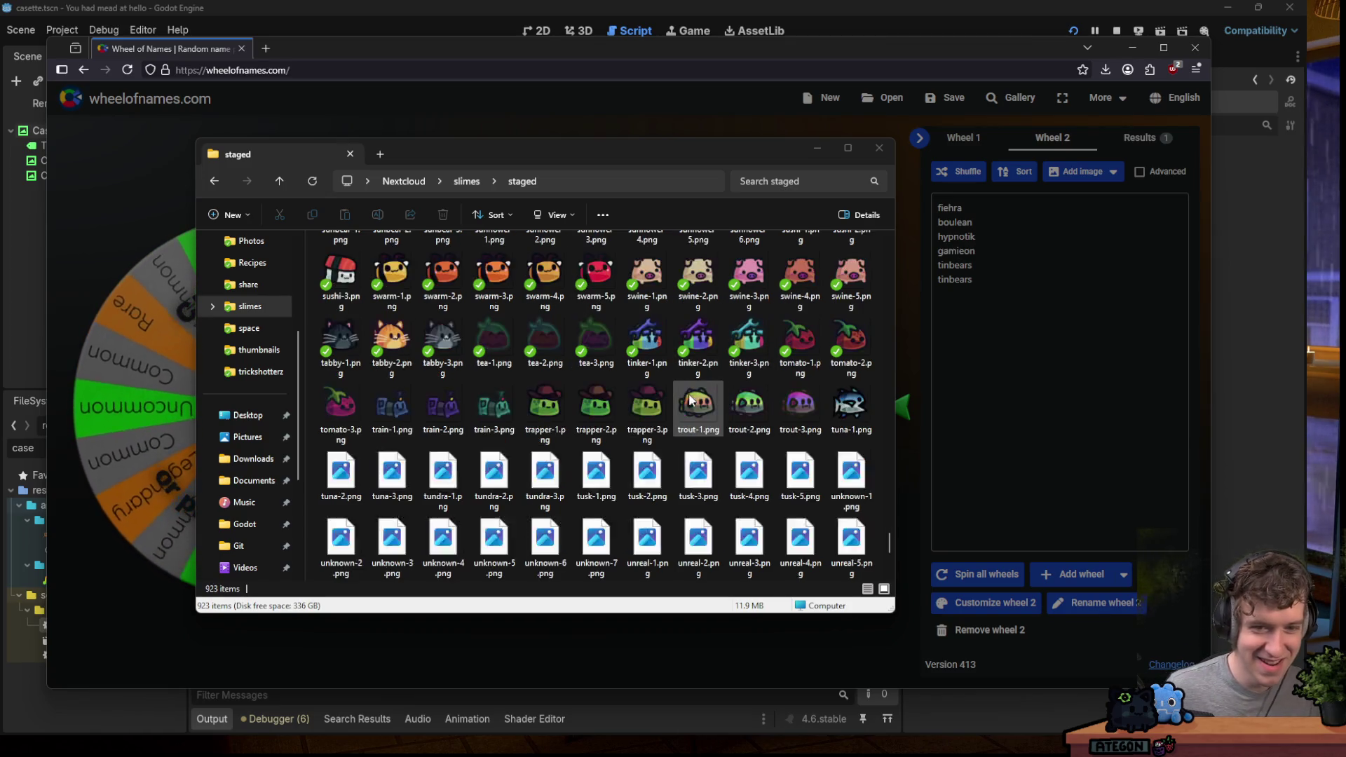
pyautogui.moveTo(889, 541); pyautogui.dragTo(888, 450)
pyautogui.moveTo(879, 360); pyautogui.dragTo(876, 274)
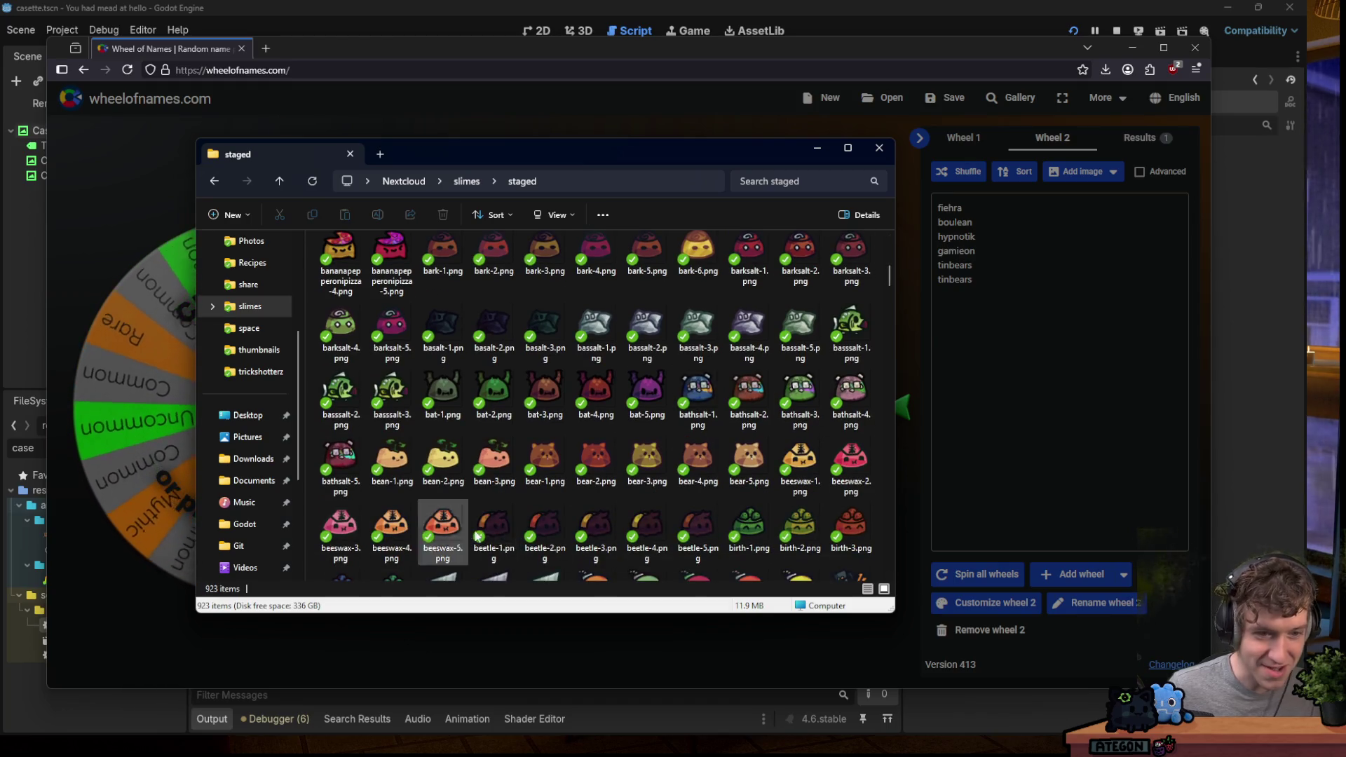
pyautogui.scroll(-3, 708, 413)
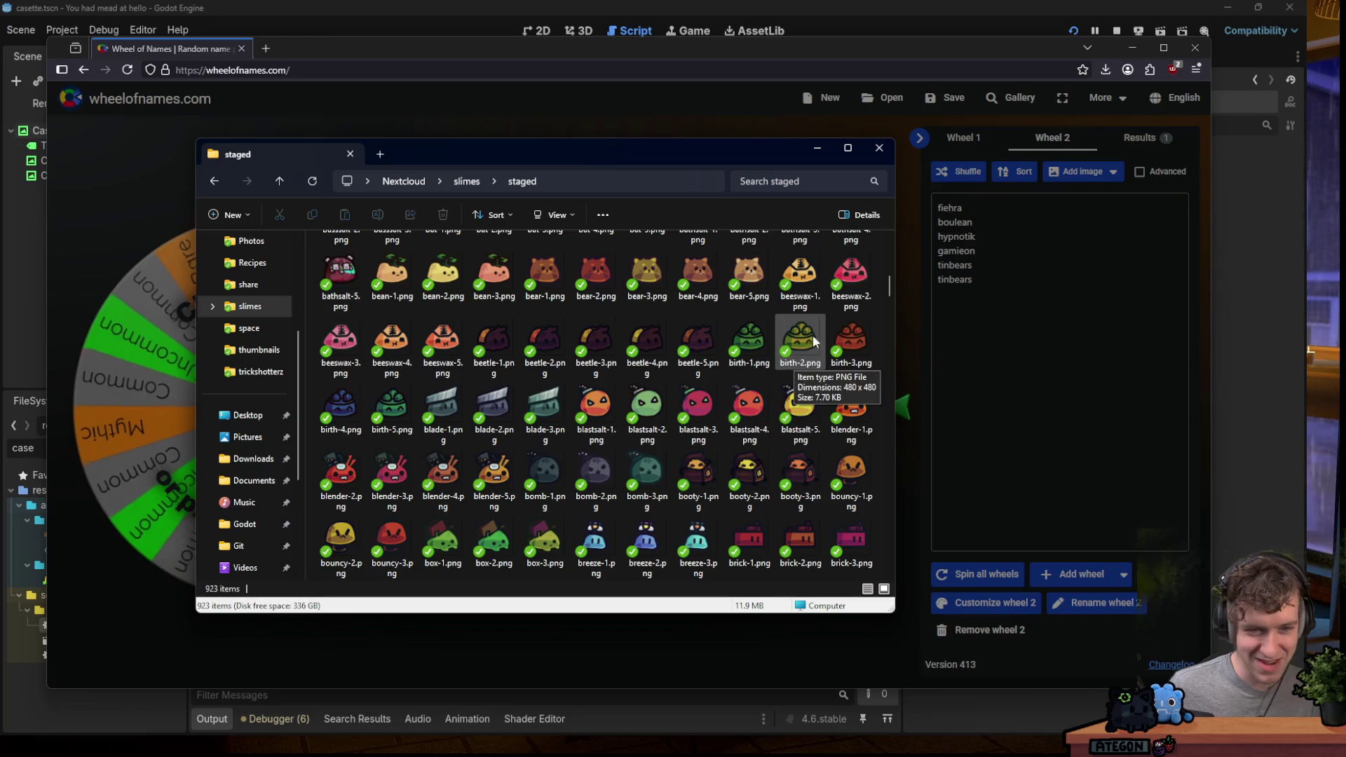
pyautogui.click(878, 154)
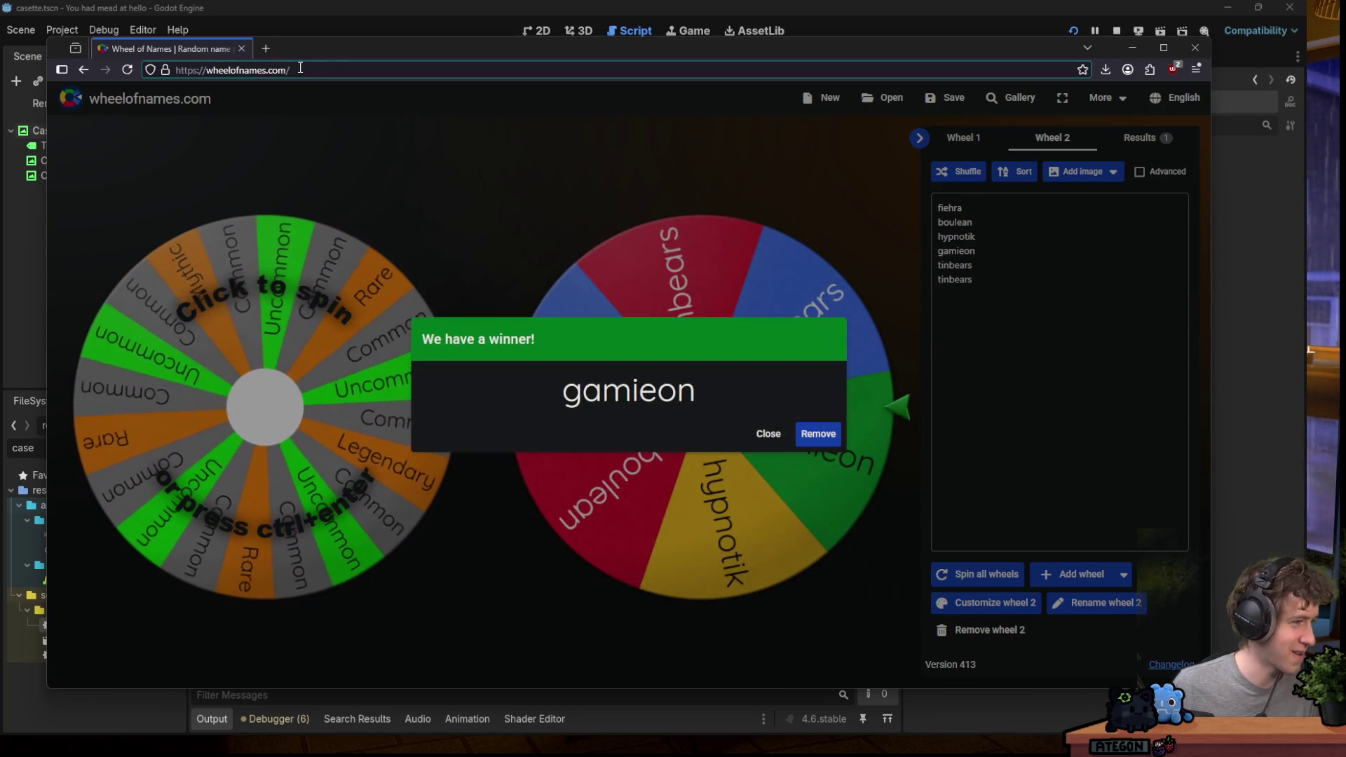
# Move the browser window down and right to uncover the Godot editor's scene tabs.
pyautogui.moveTo(334, 49)
pyautogui.mouseDown()
pyautogui.moveTo(380, 272)
pyautogui.moveTo(303, 105)
pyautogui.mouseUp()
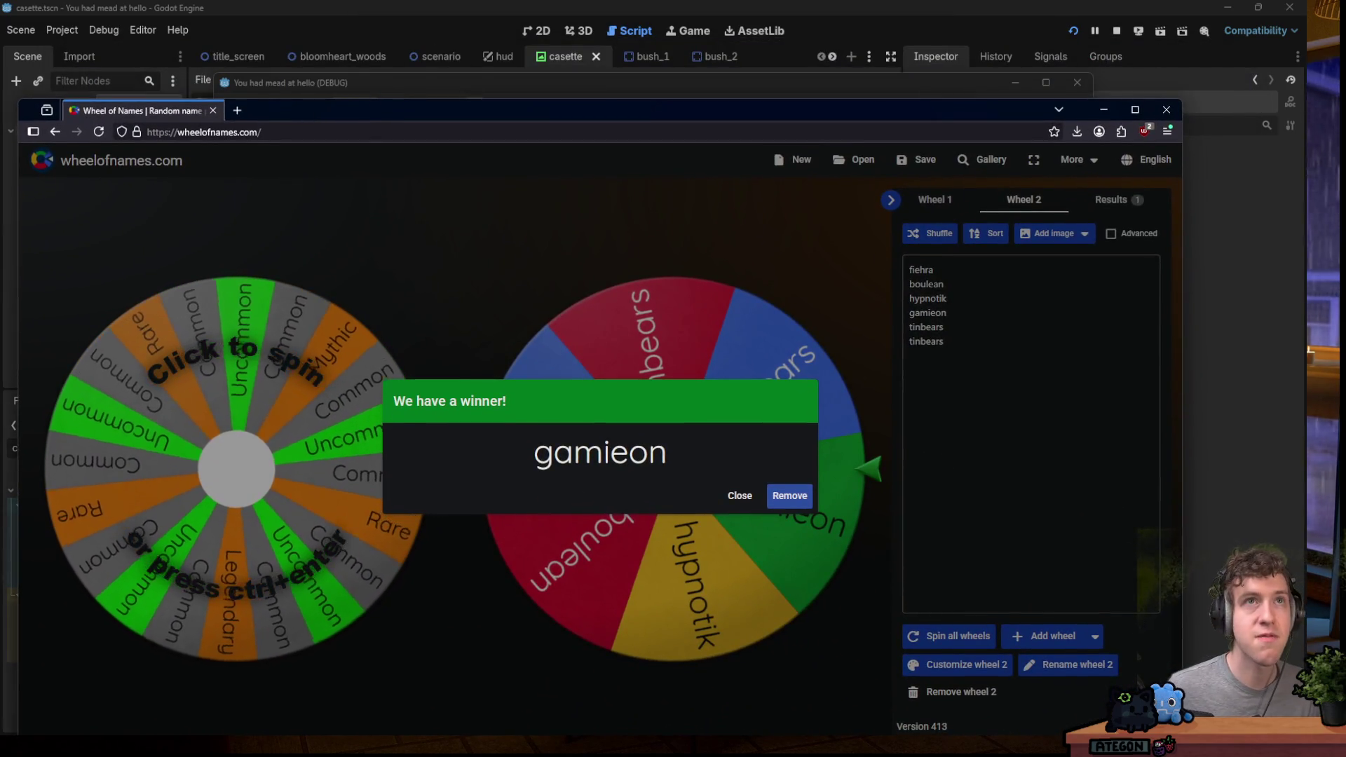